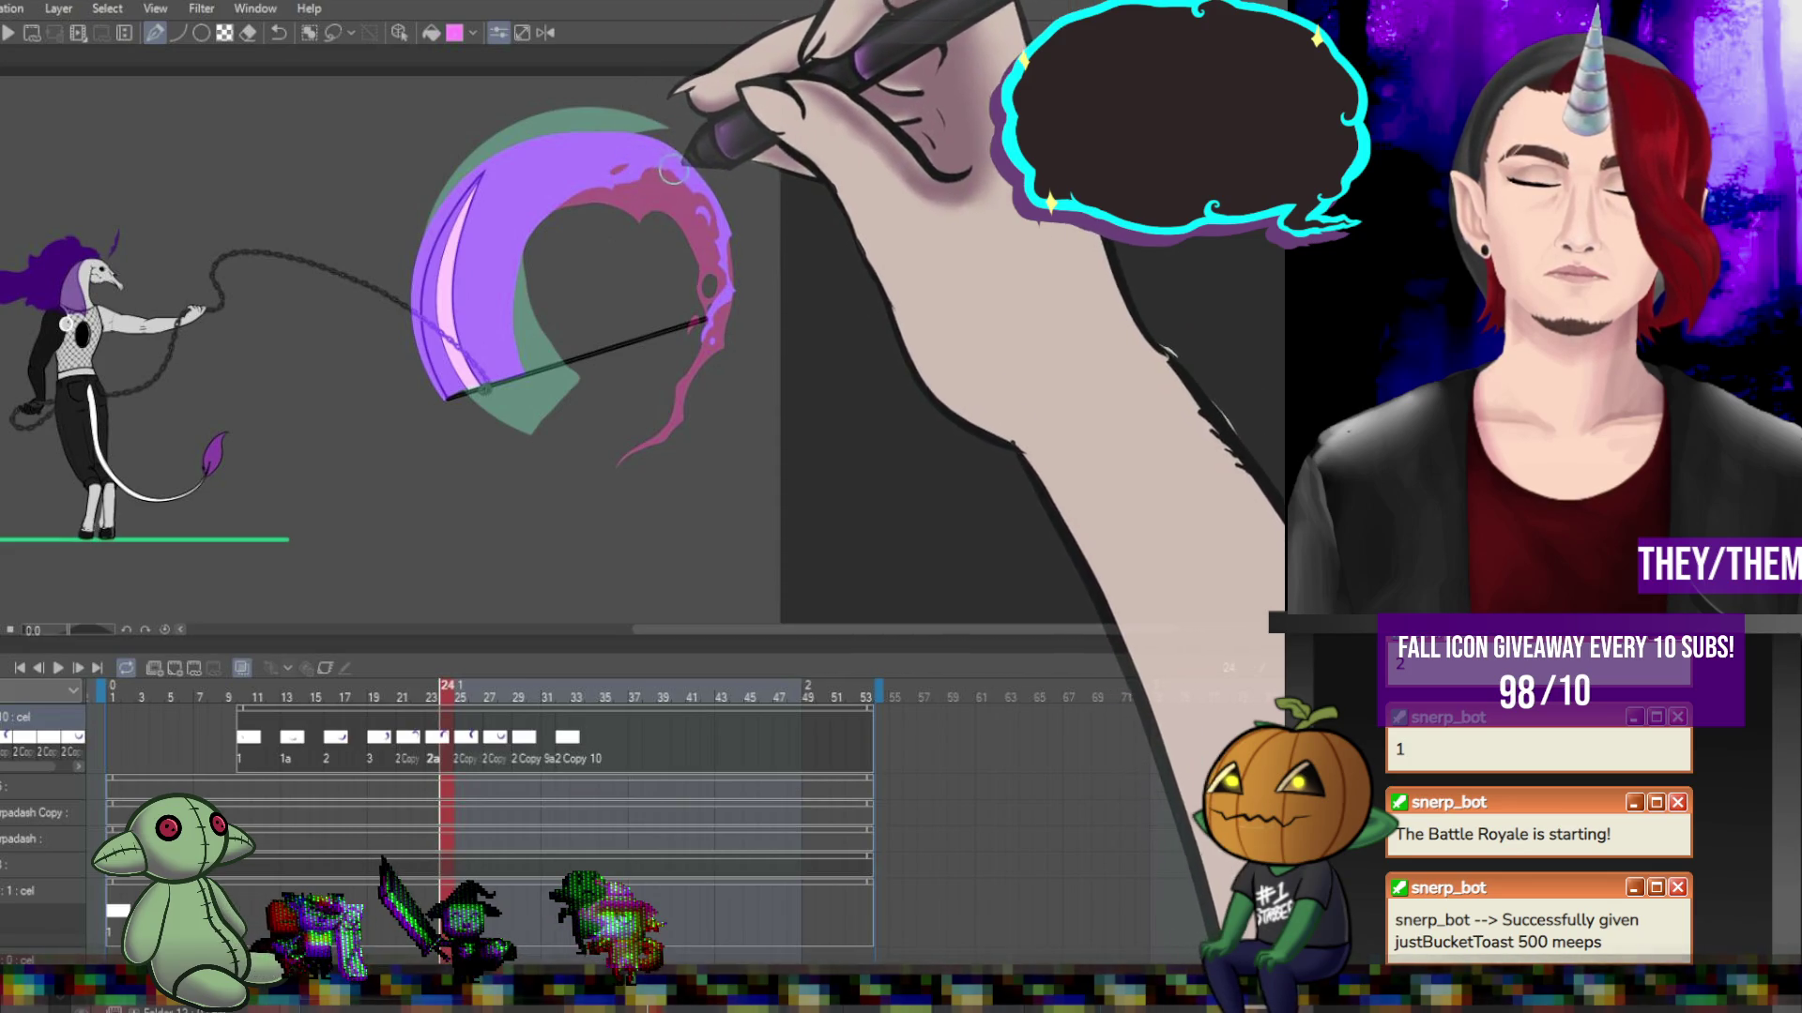
# Go to frame 26, with its purple crescent slash and pink splash over the green arc.
pyautogui.click(474, 745)
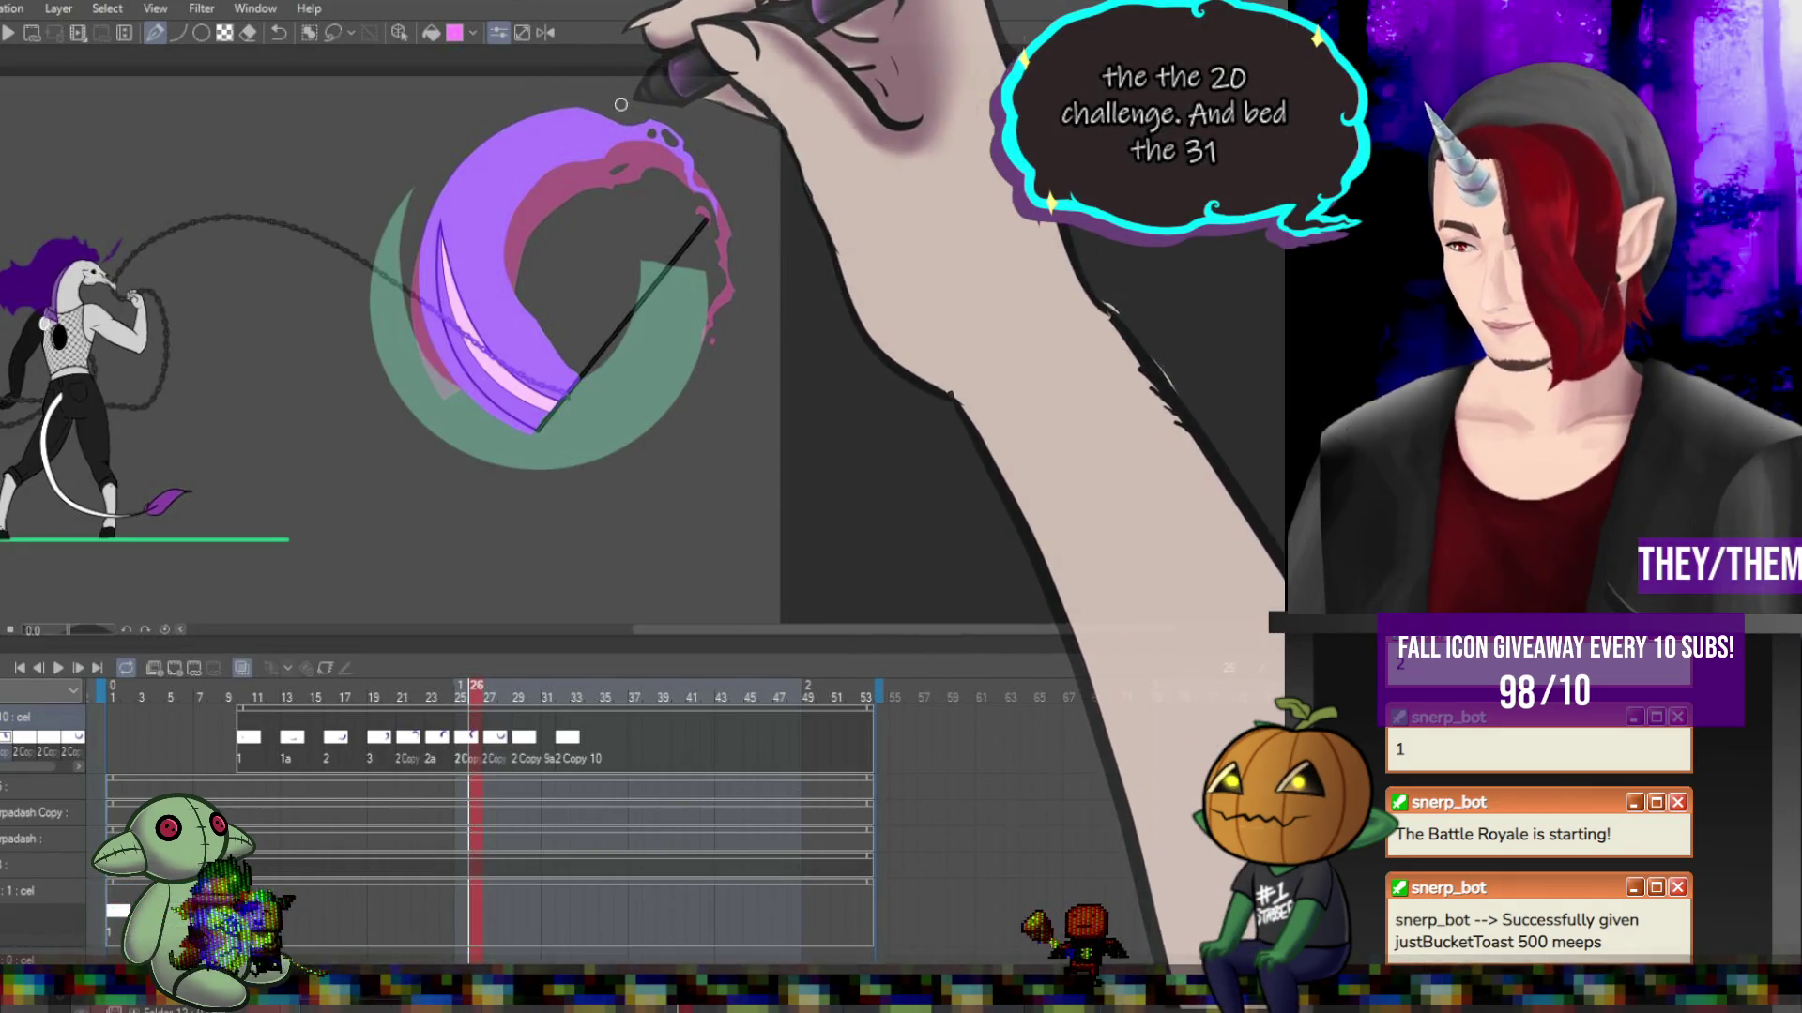
# Step through frame 28 to frame 30, where the pink crescent slash trails the scythe blade.
pyautogui.click(504, 742)
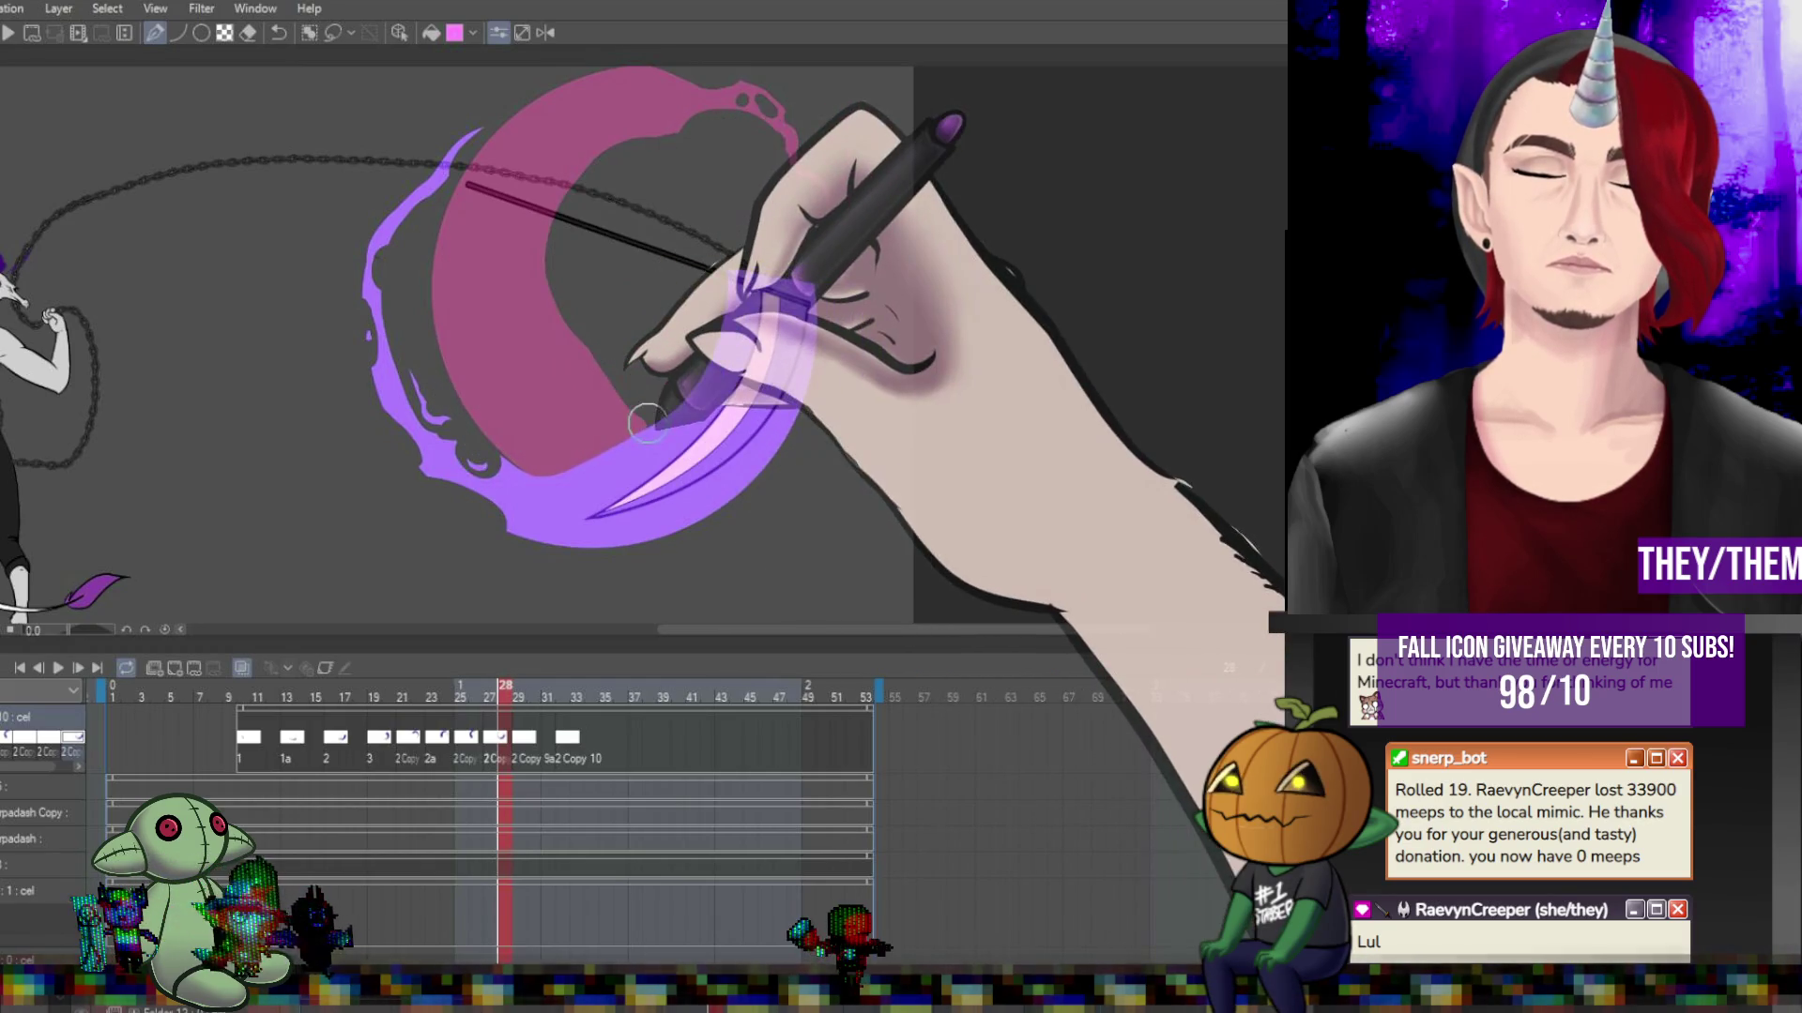
pyautogui.click(538, 753)
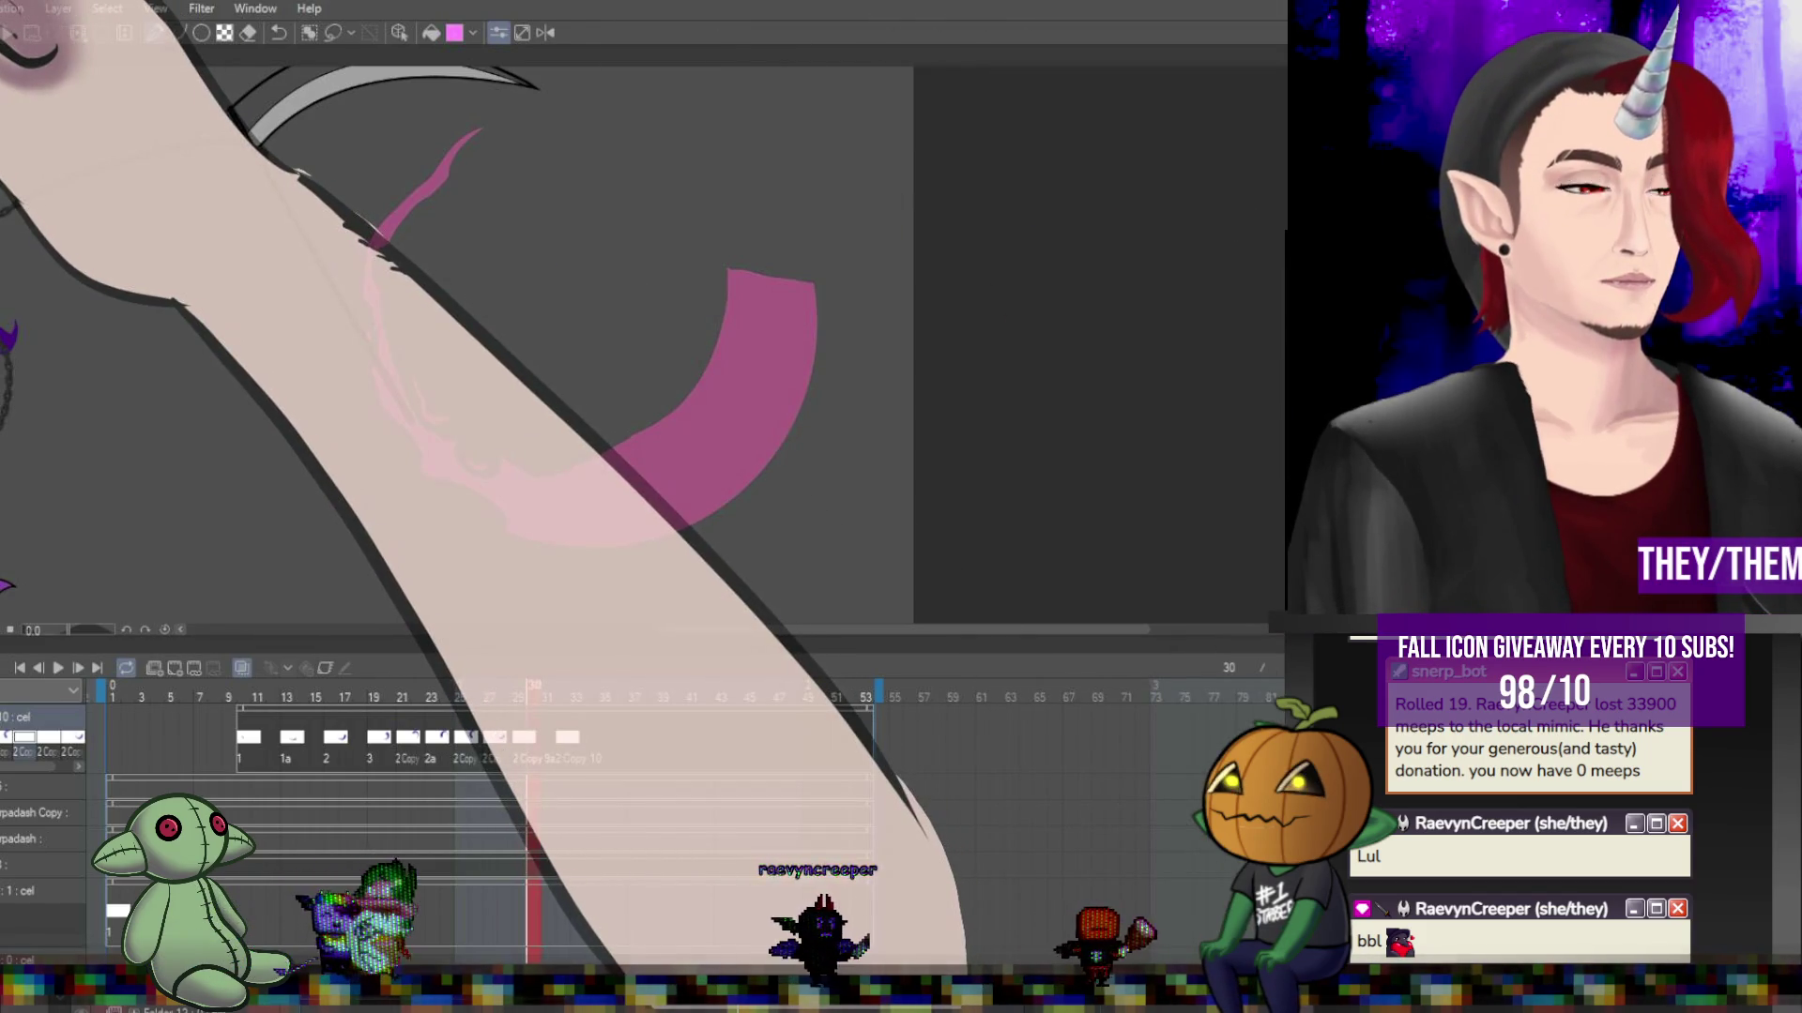
# On frame 29, paint a violet stroke along the scythe blade's top and the pink arc's outer edge.
pyautogui.press(',')
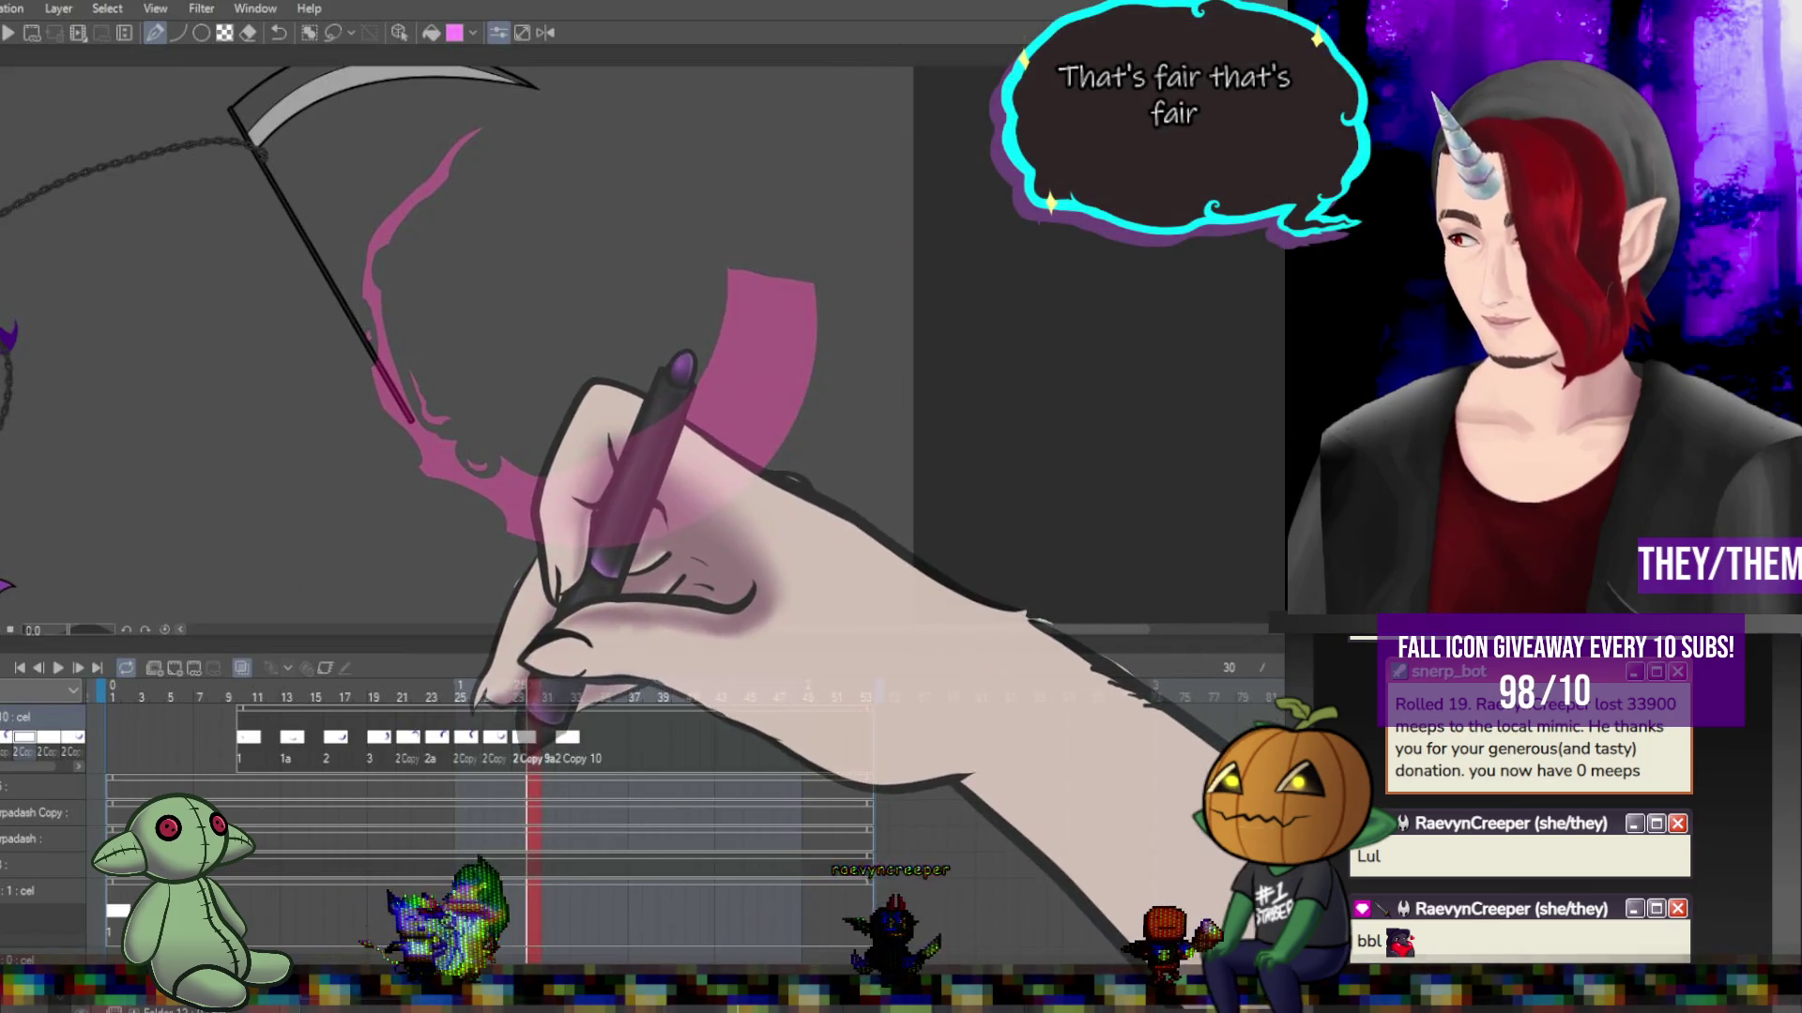
pyautogui.scroll(2, 280, 143)
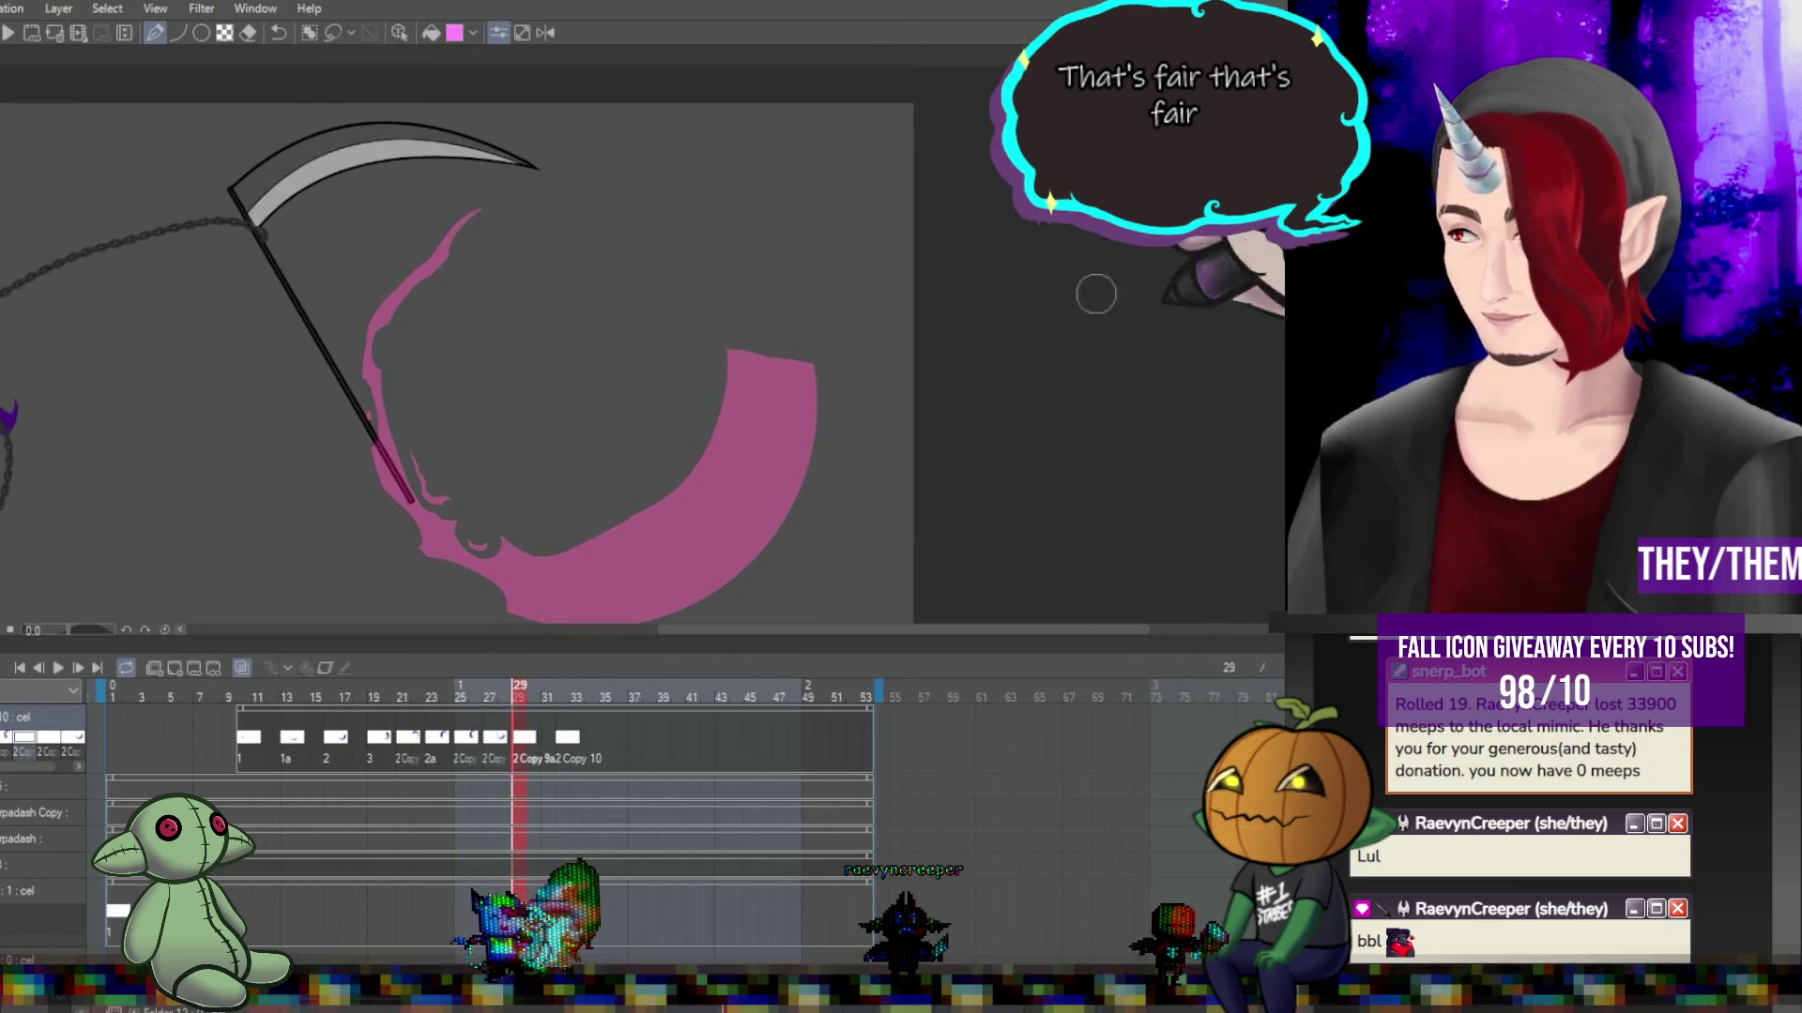
pyautogui.moveTo(253, 169); pyautogui.dragTo(676, 192)
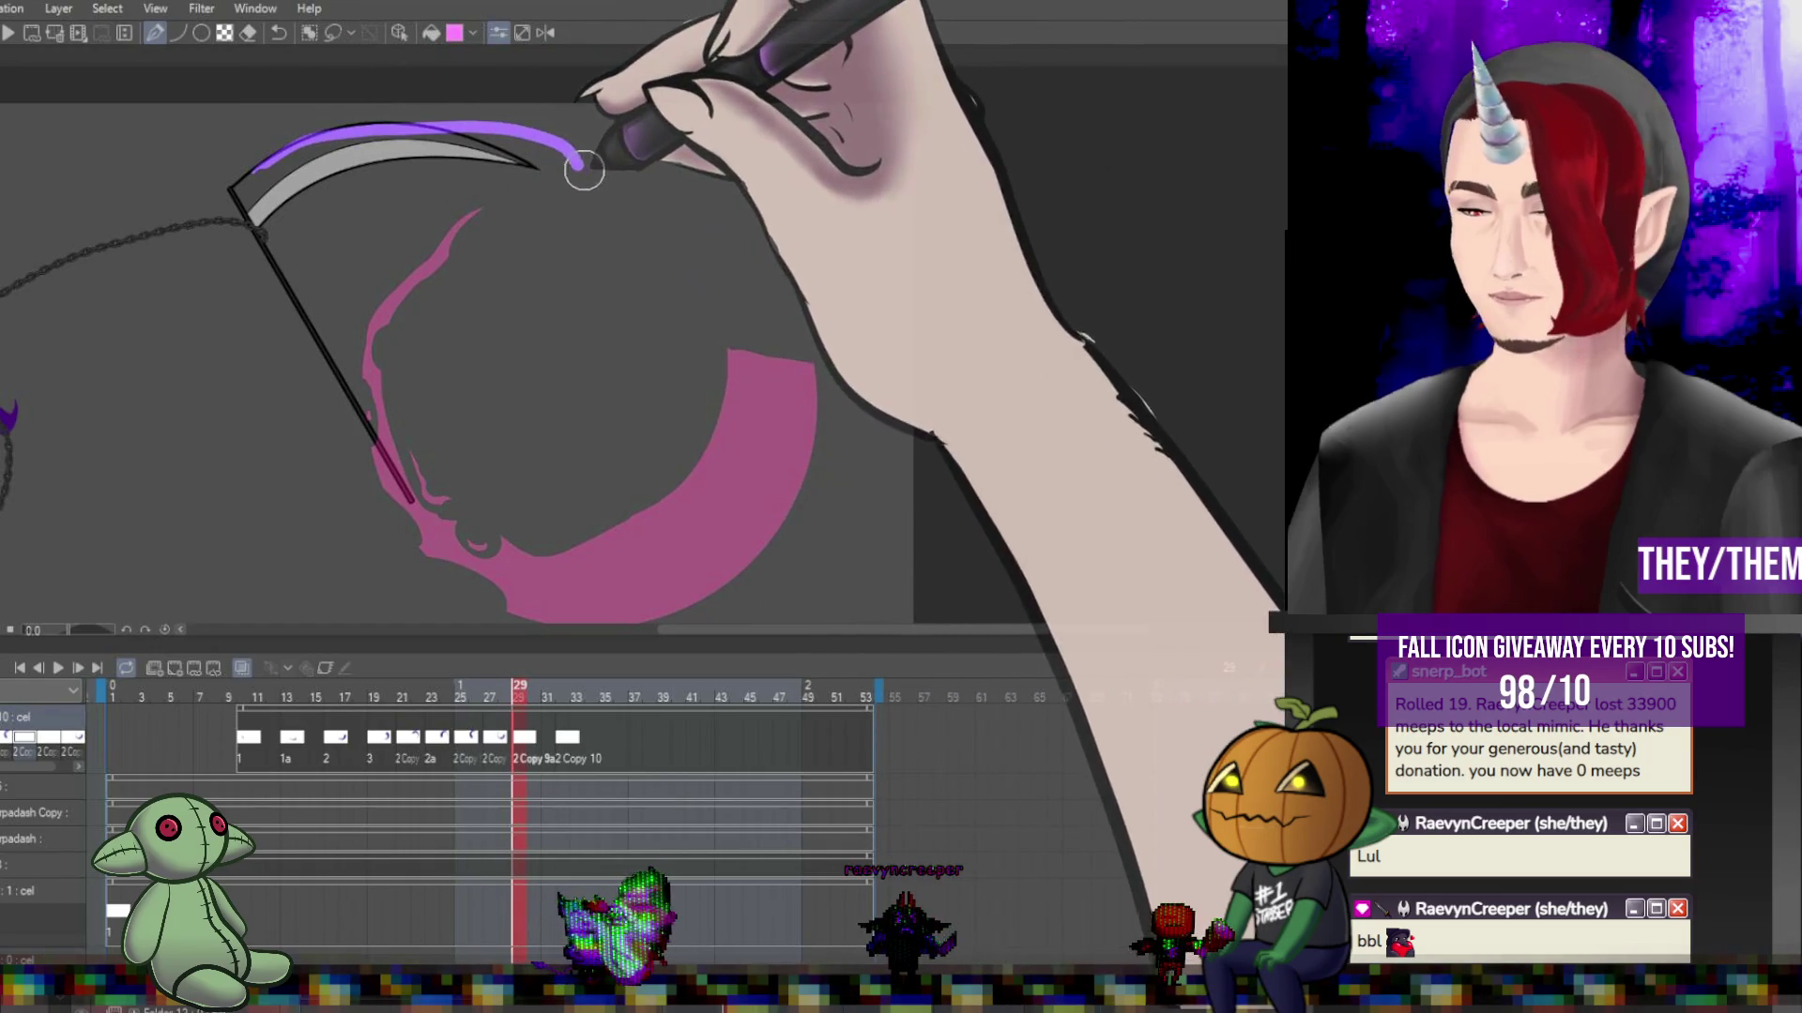
pyautogui.moveTo(788, 333)
pyautogui.mouseDown()
pyautogui.moveTo(554, 158)
pyautogui.moveTo(671, 216)
pyautogui.mouseUp()
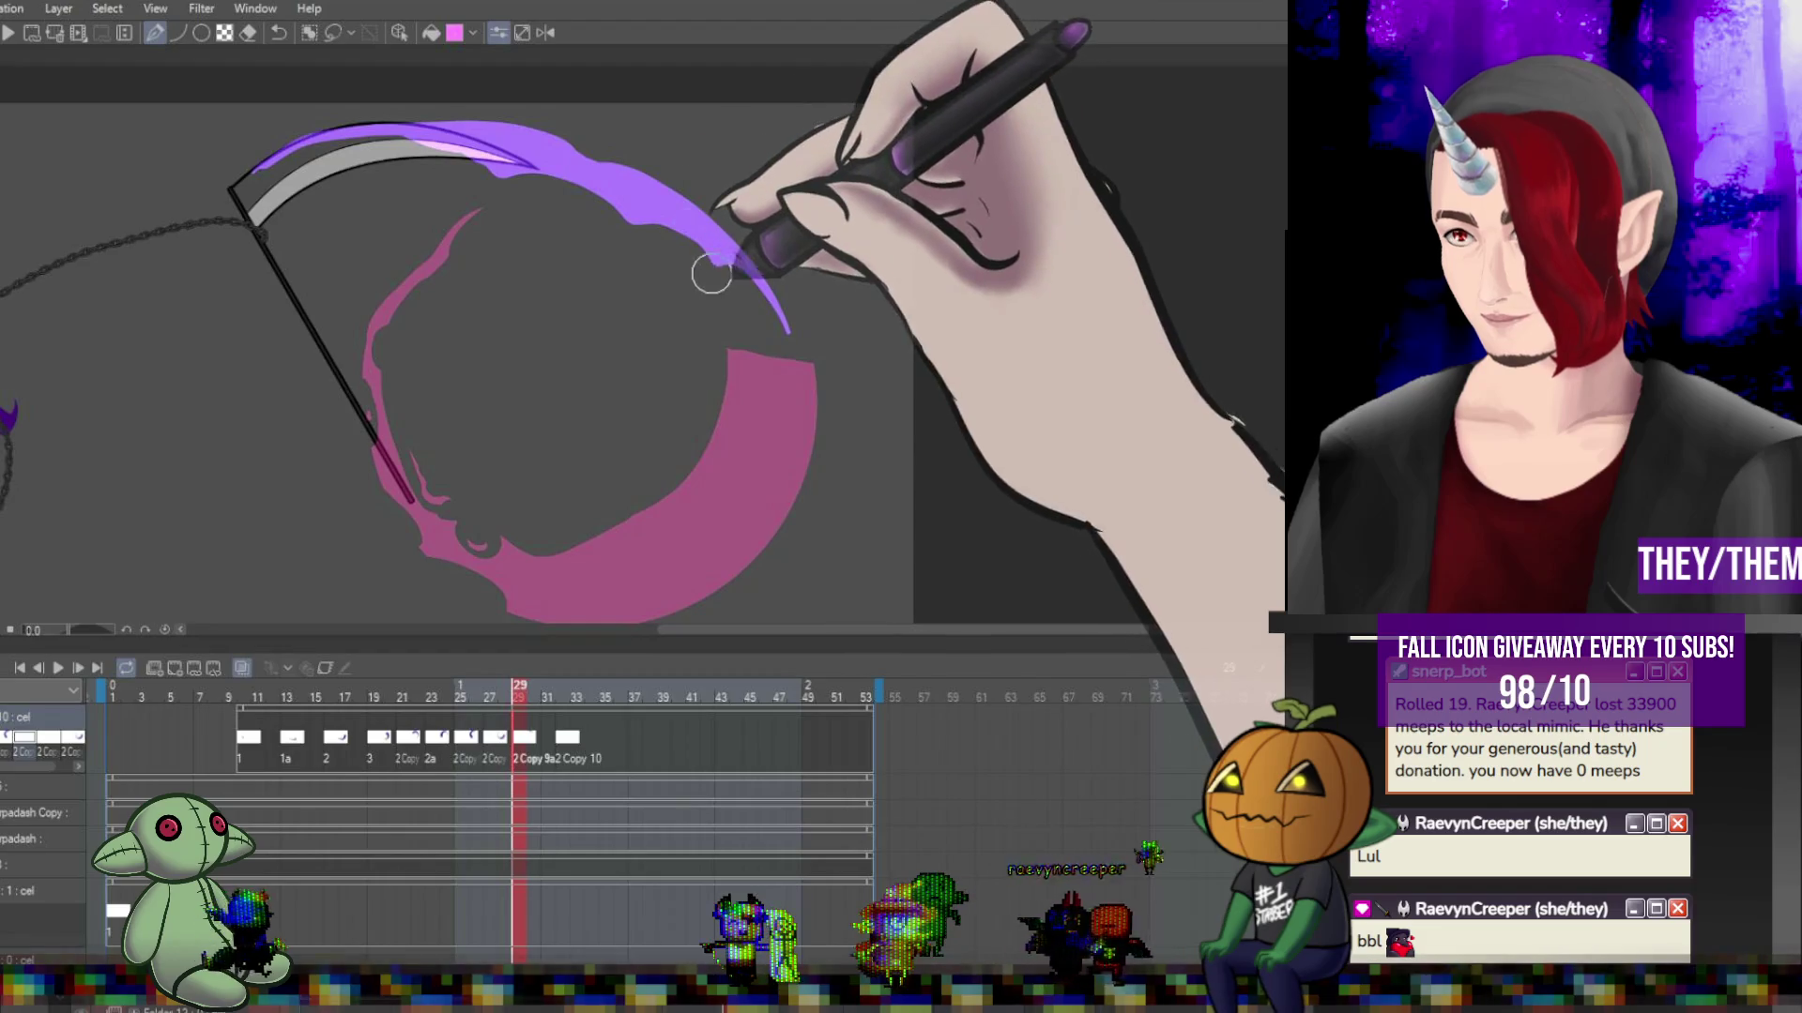
pyautogui.moveTo(671, 216); pyautogui.dragTo(745, 305)
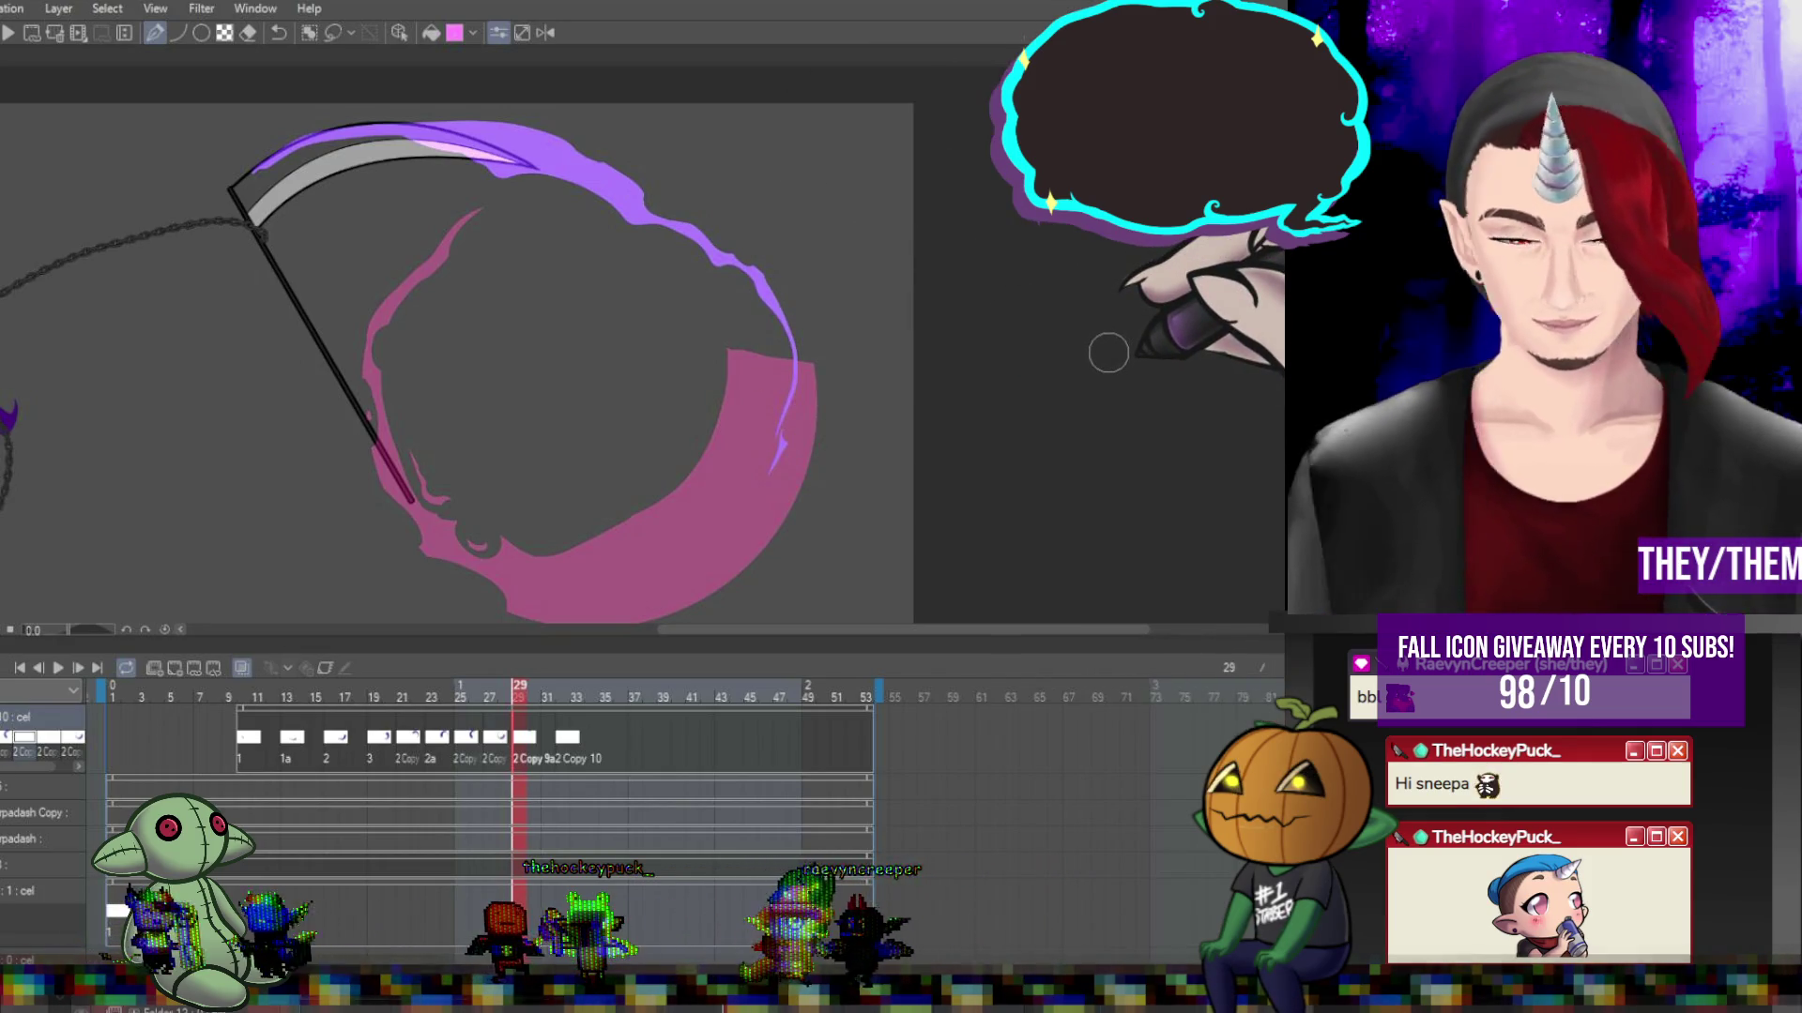
pyautogui.scroll(-3, 523, 342)
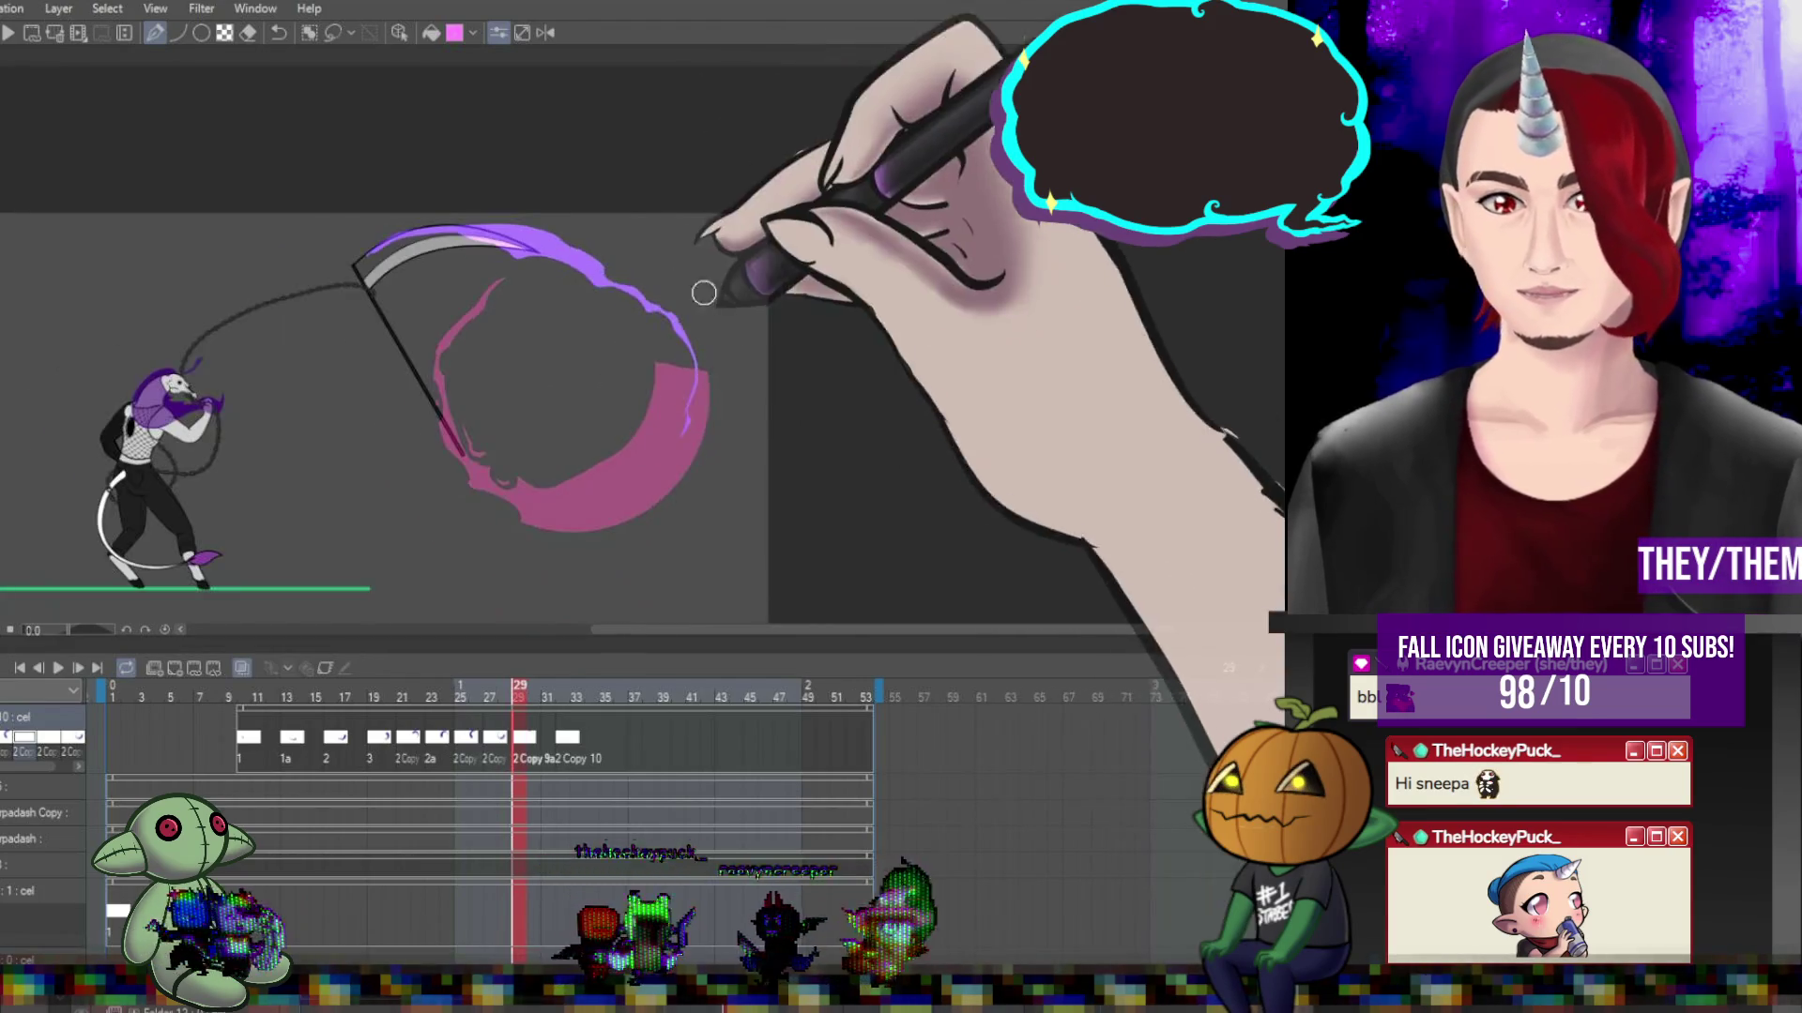
pyautogui.scroll(3, 704, 289)
pyautogui.scroll(-1, 160, 181)
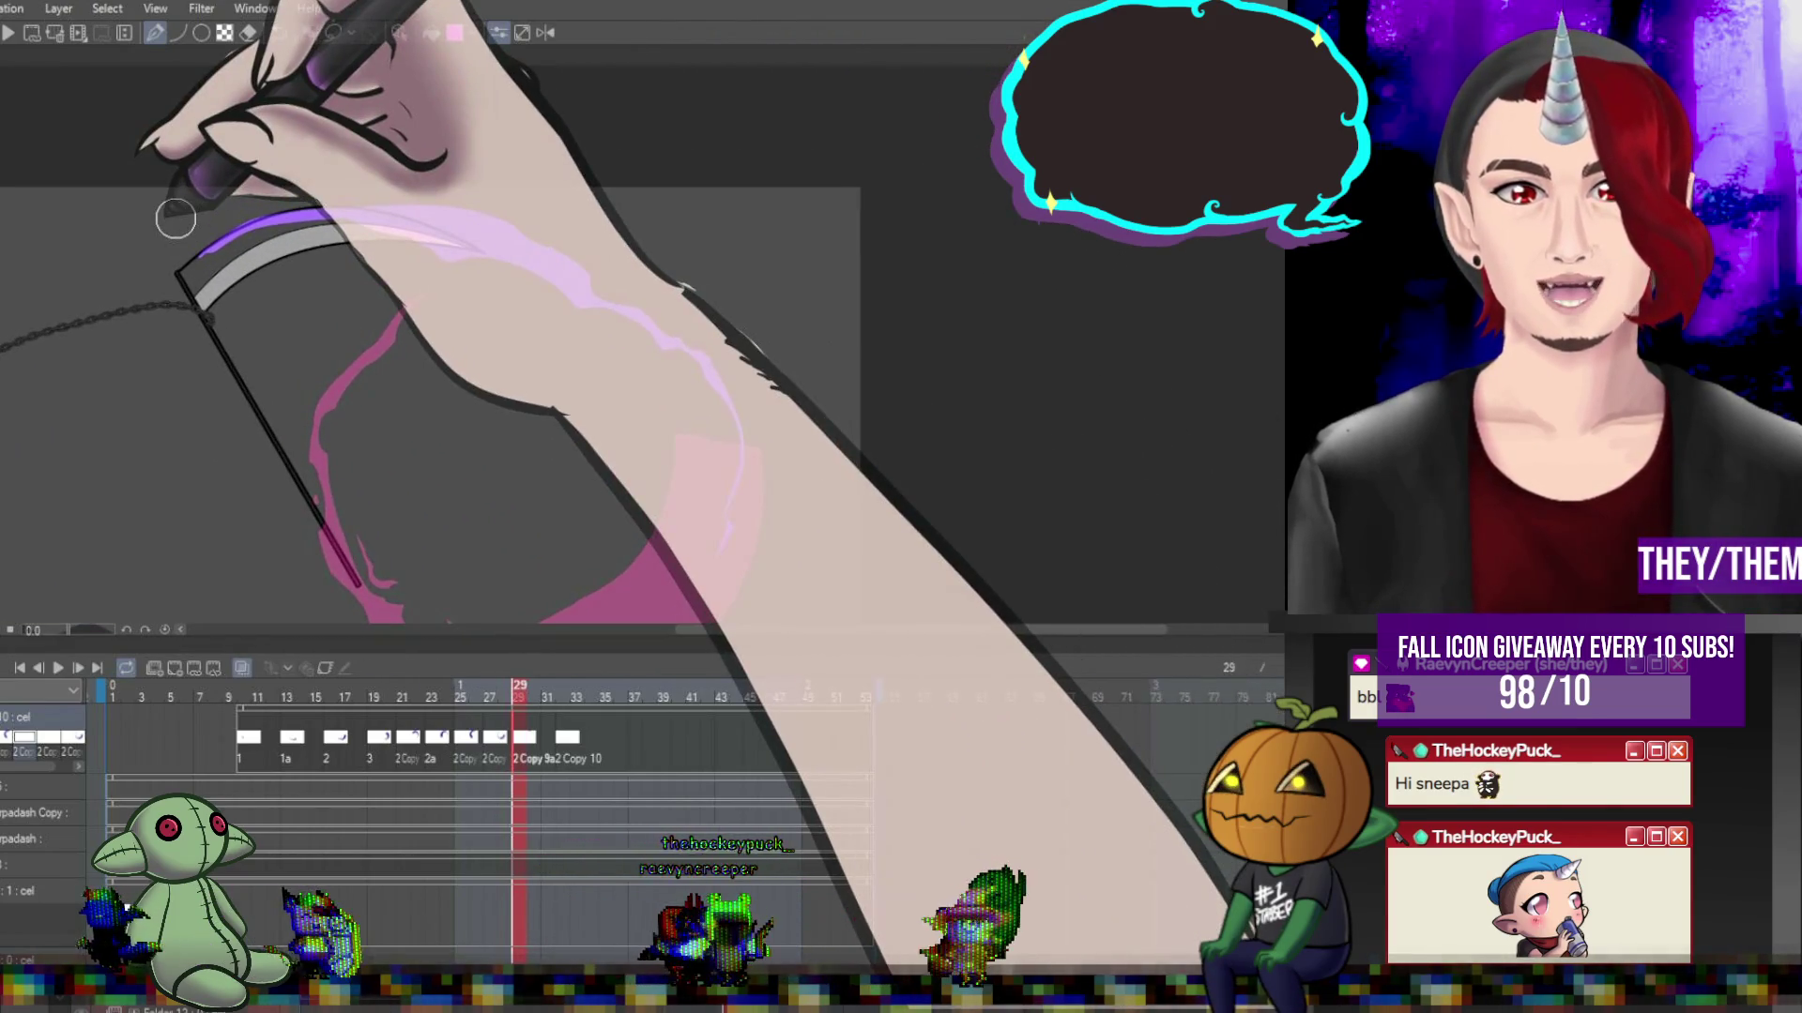
pyautogui.scroll(1, 306, 152)
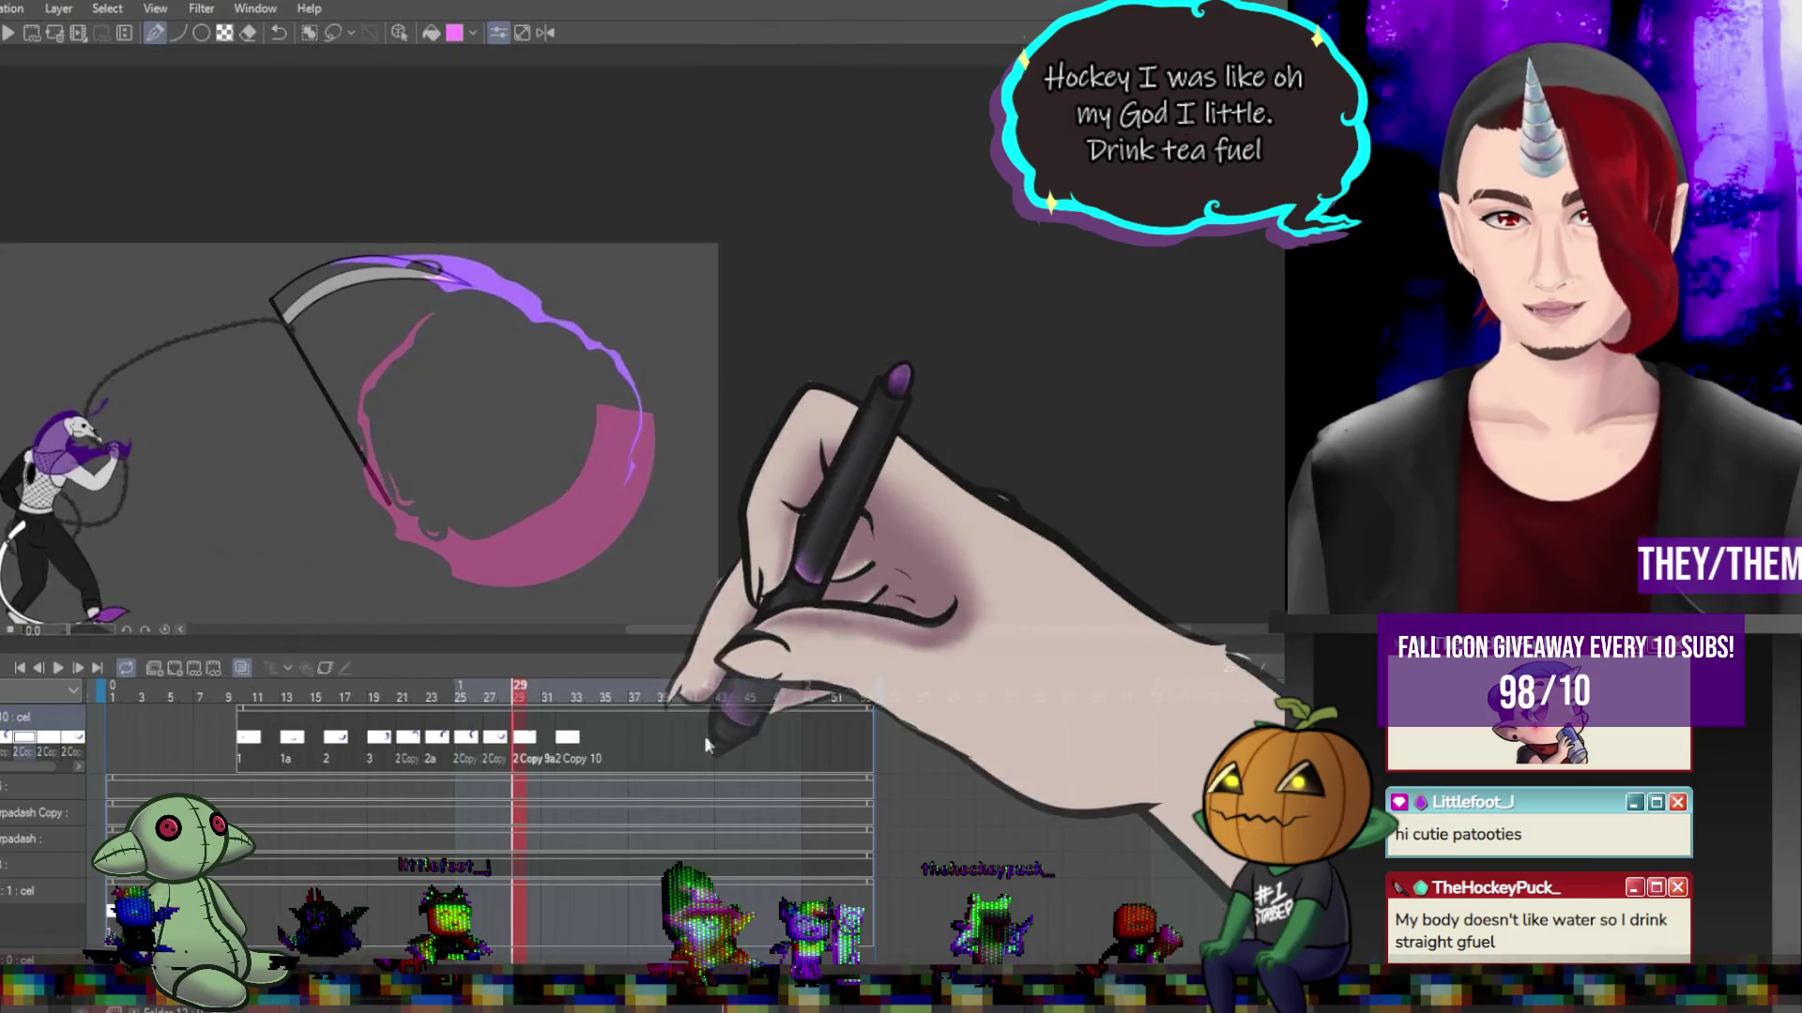
# Play back the scythe-swing animation, then review frames 11, 12 and 15.
pyautogui.click(58, 667)
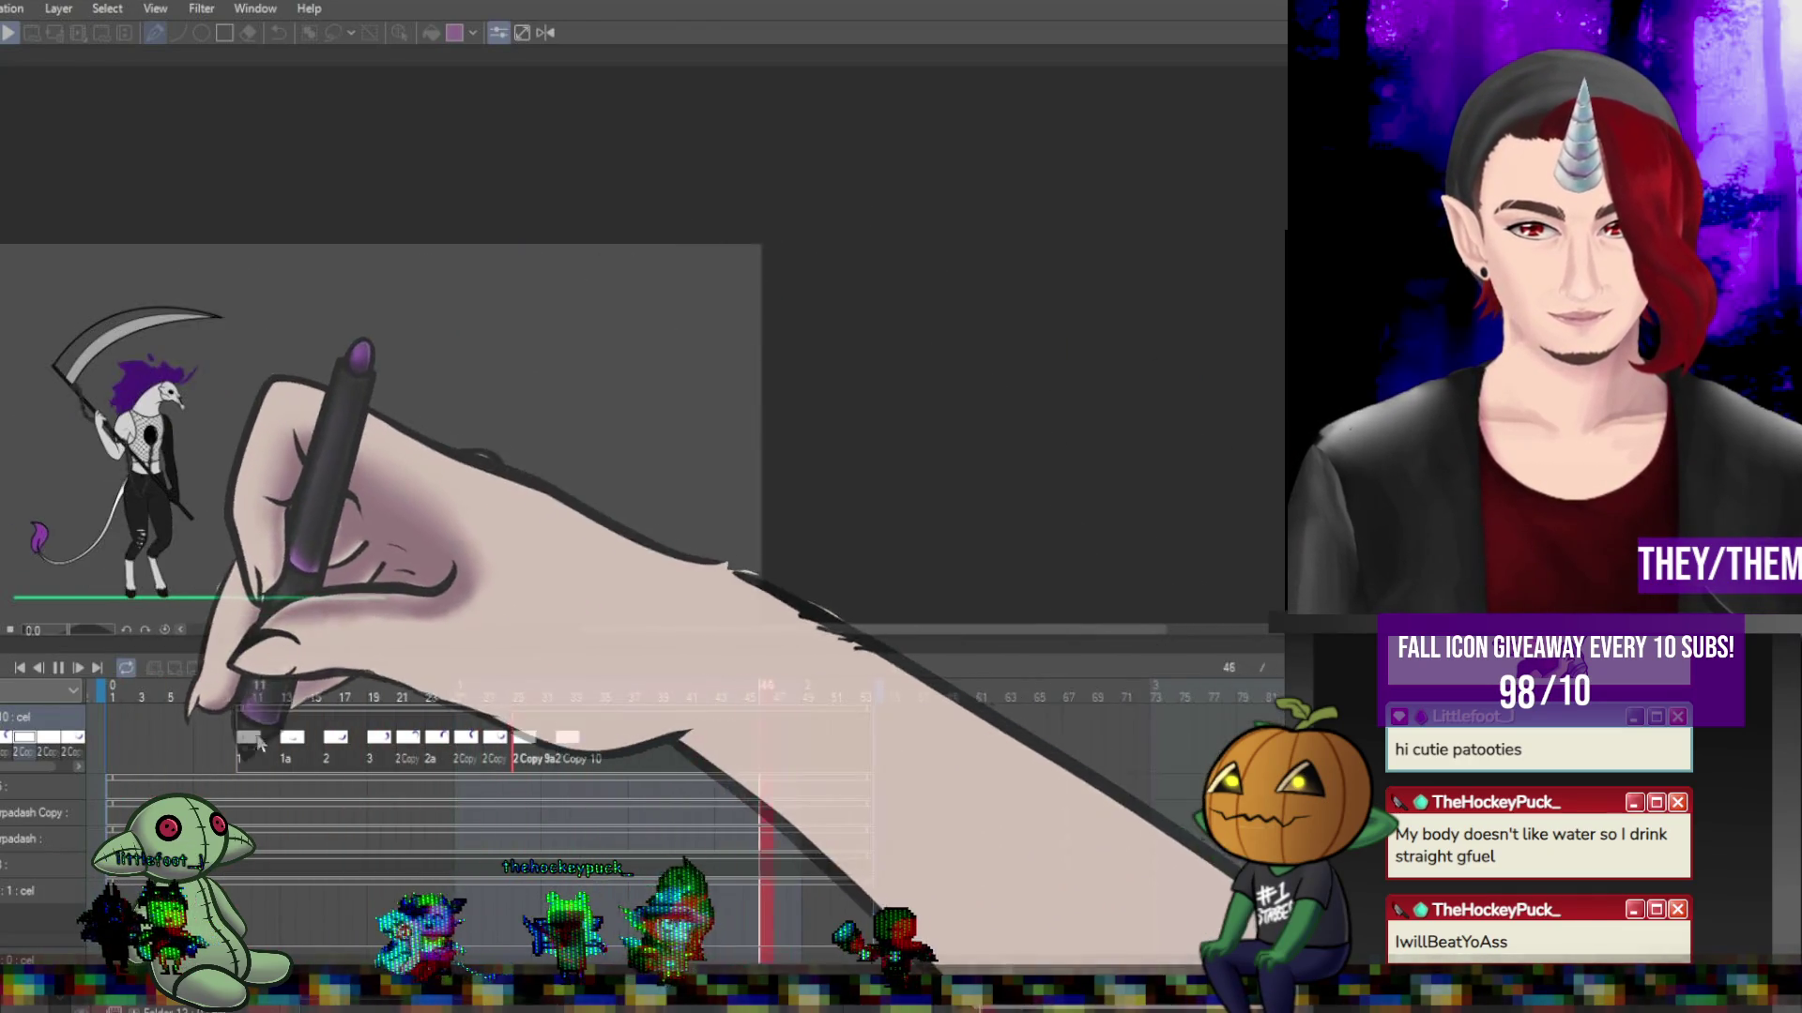
pyautogui.click(59, 667)
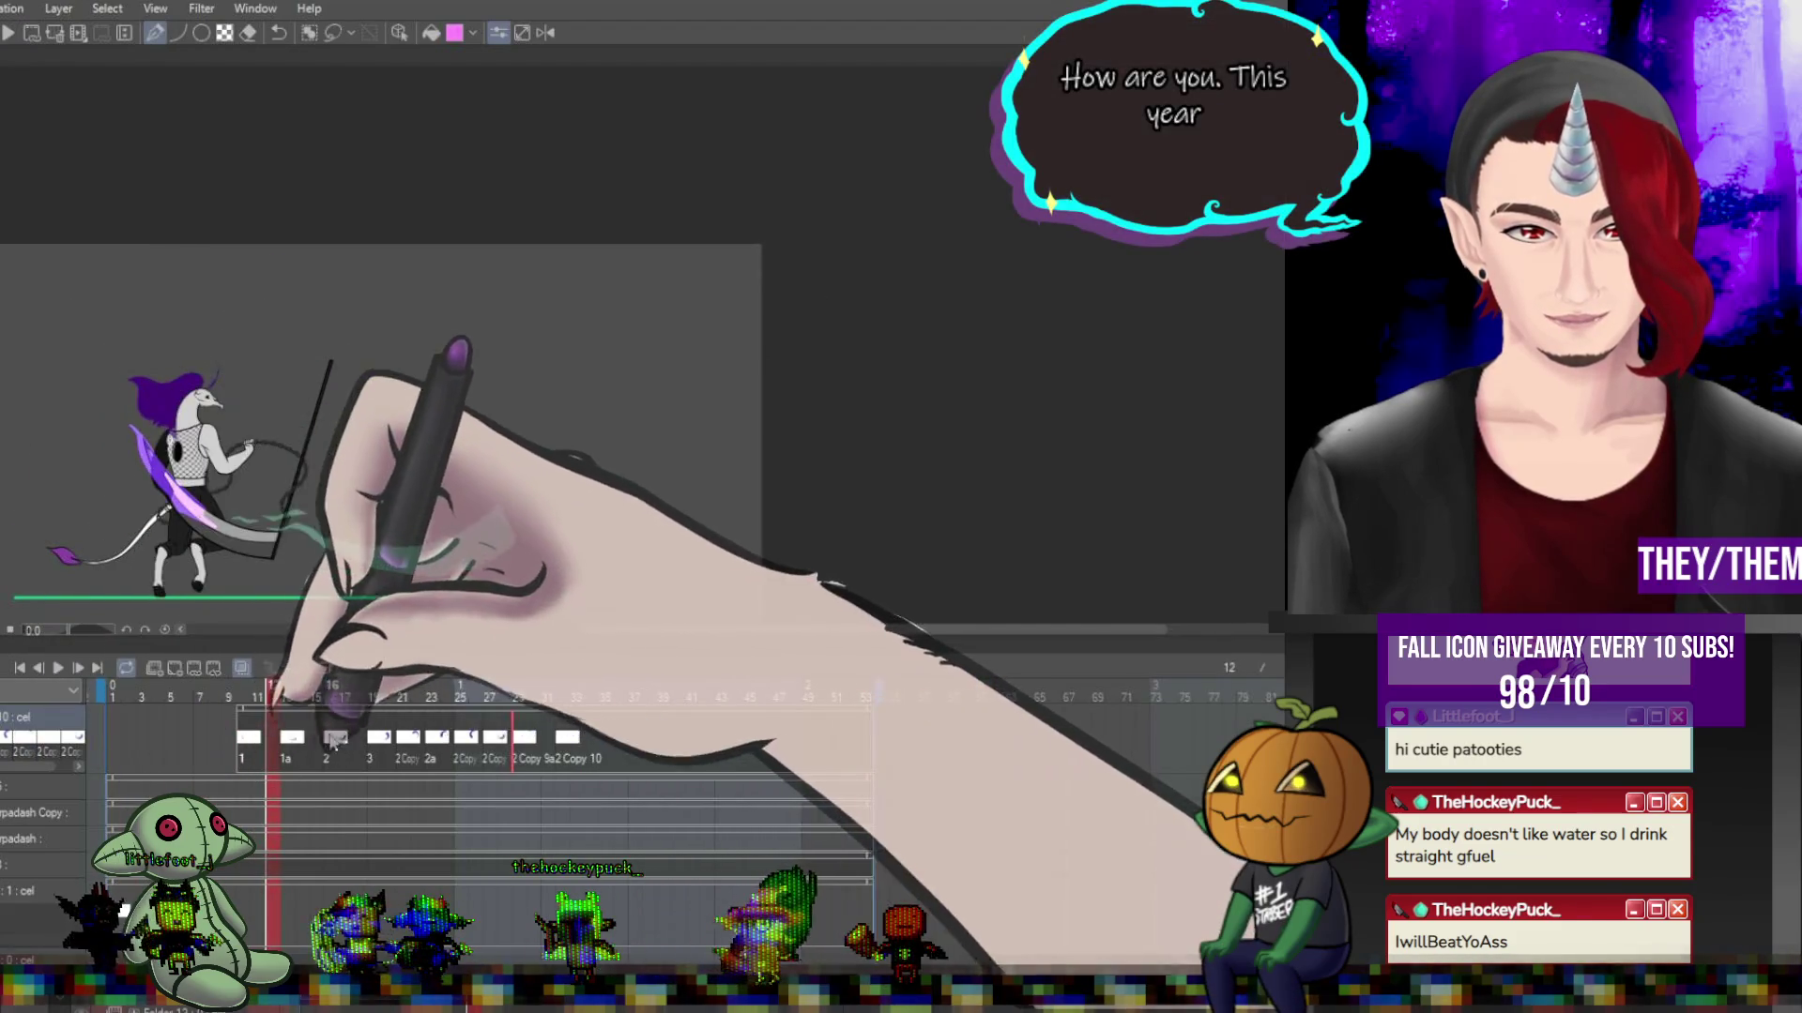
pyautogui.click(261, 748)
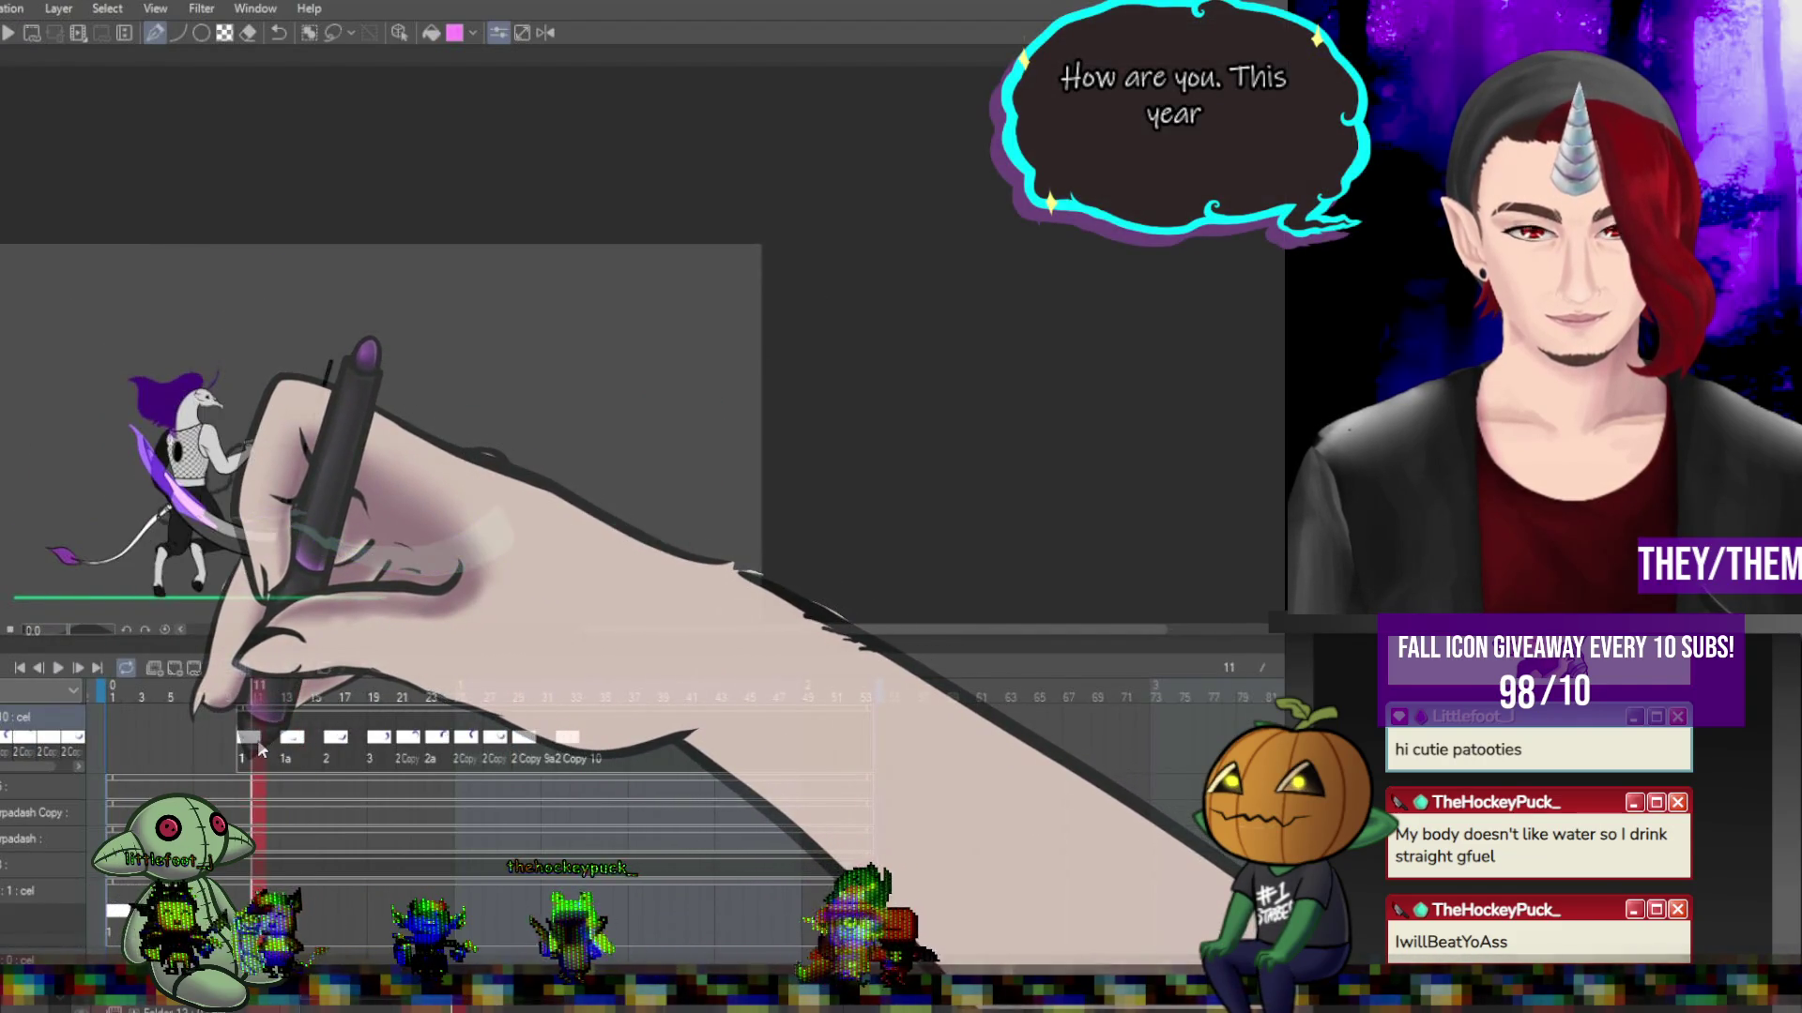
pyautogui.click(286, 748)
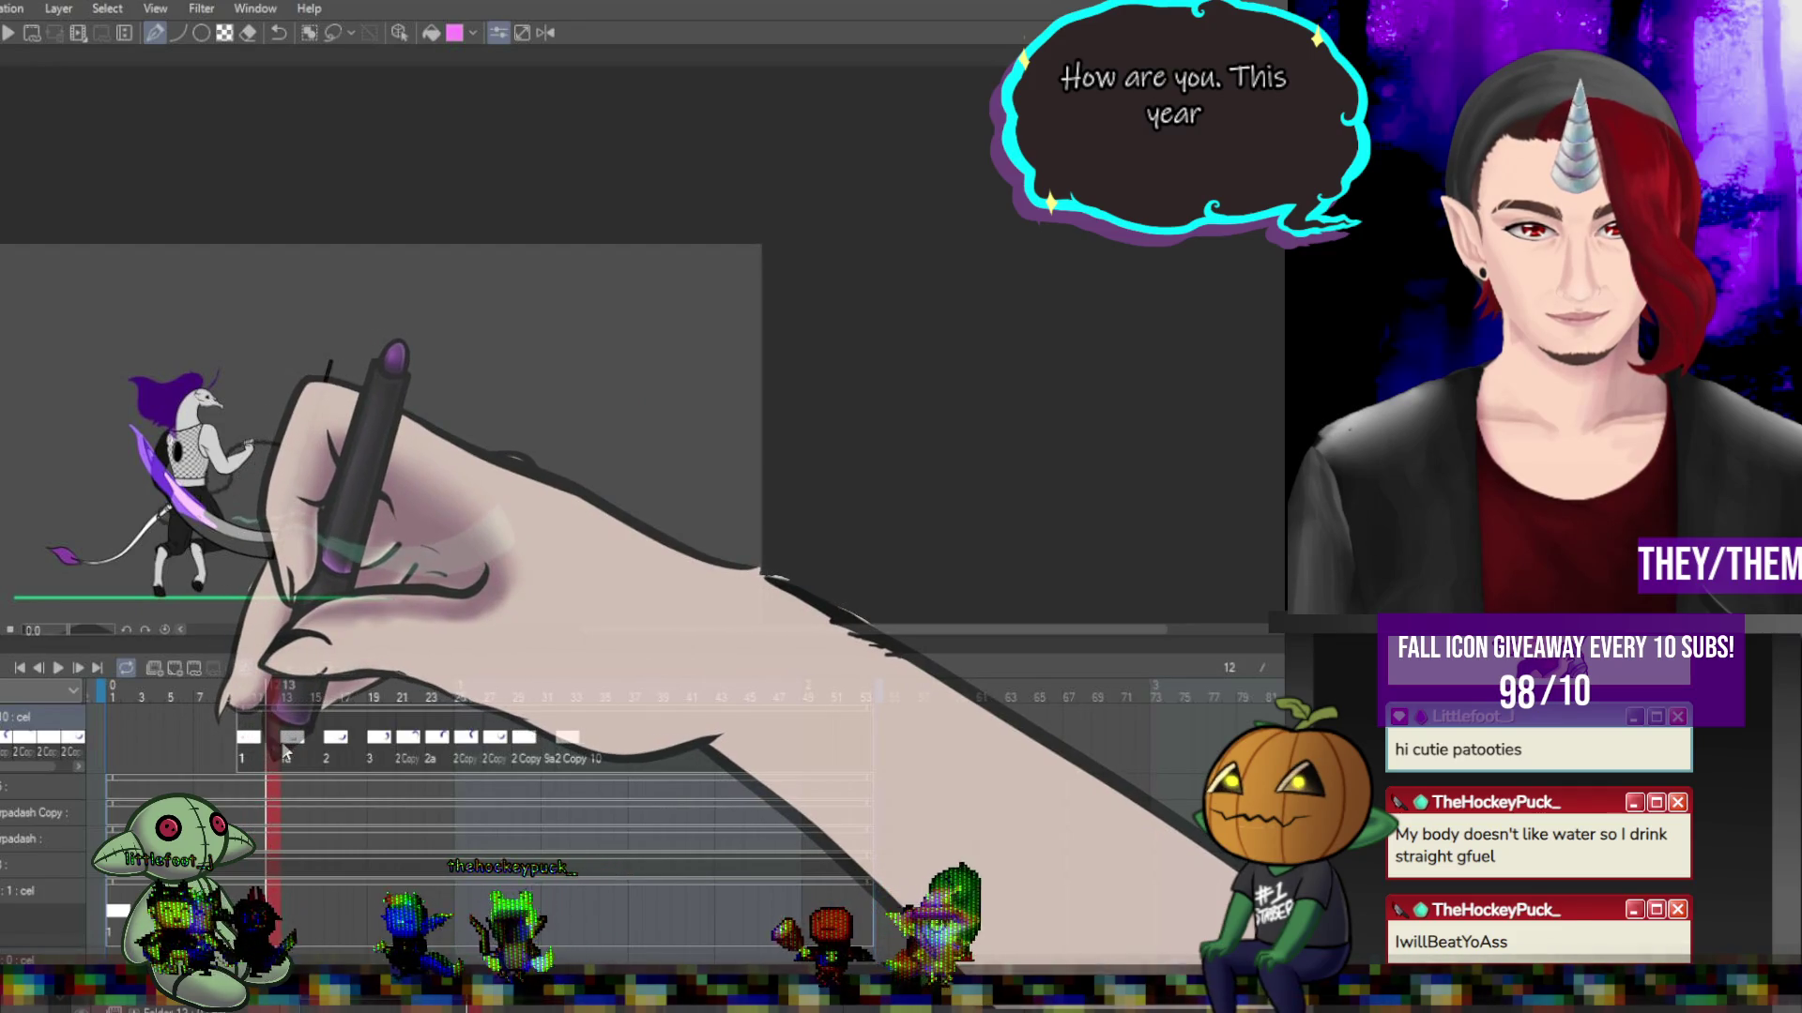
pyautogui.click(317, 748)
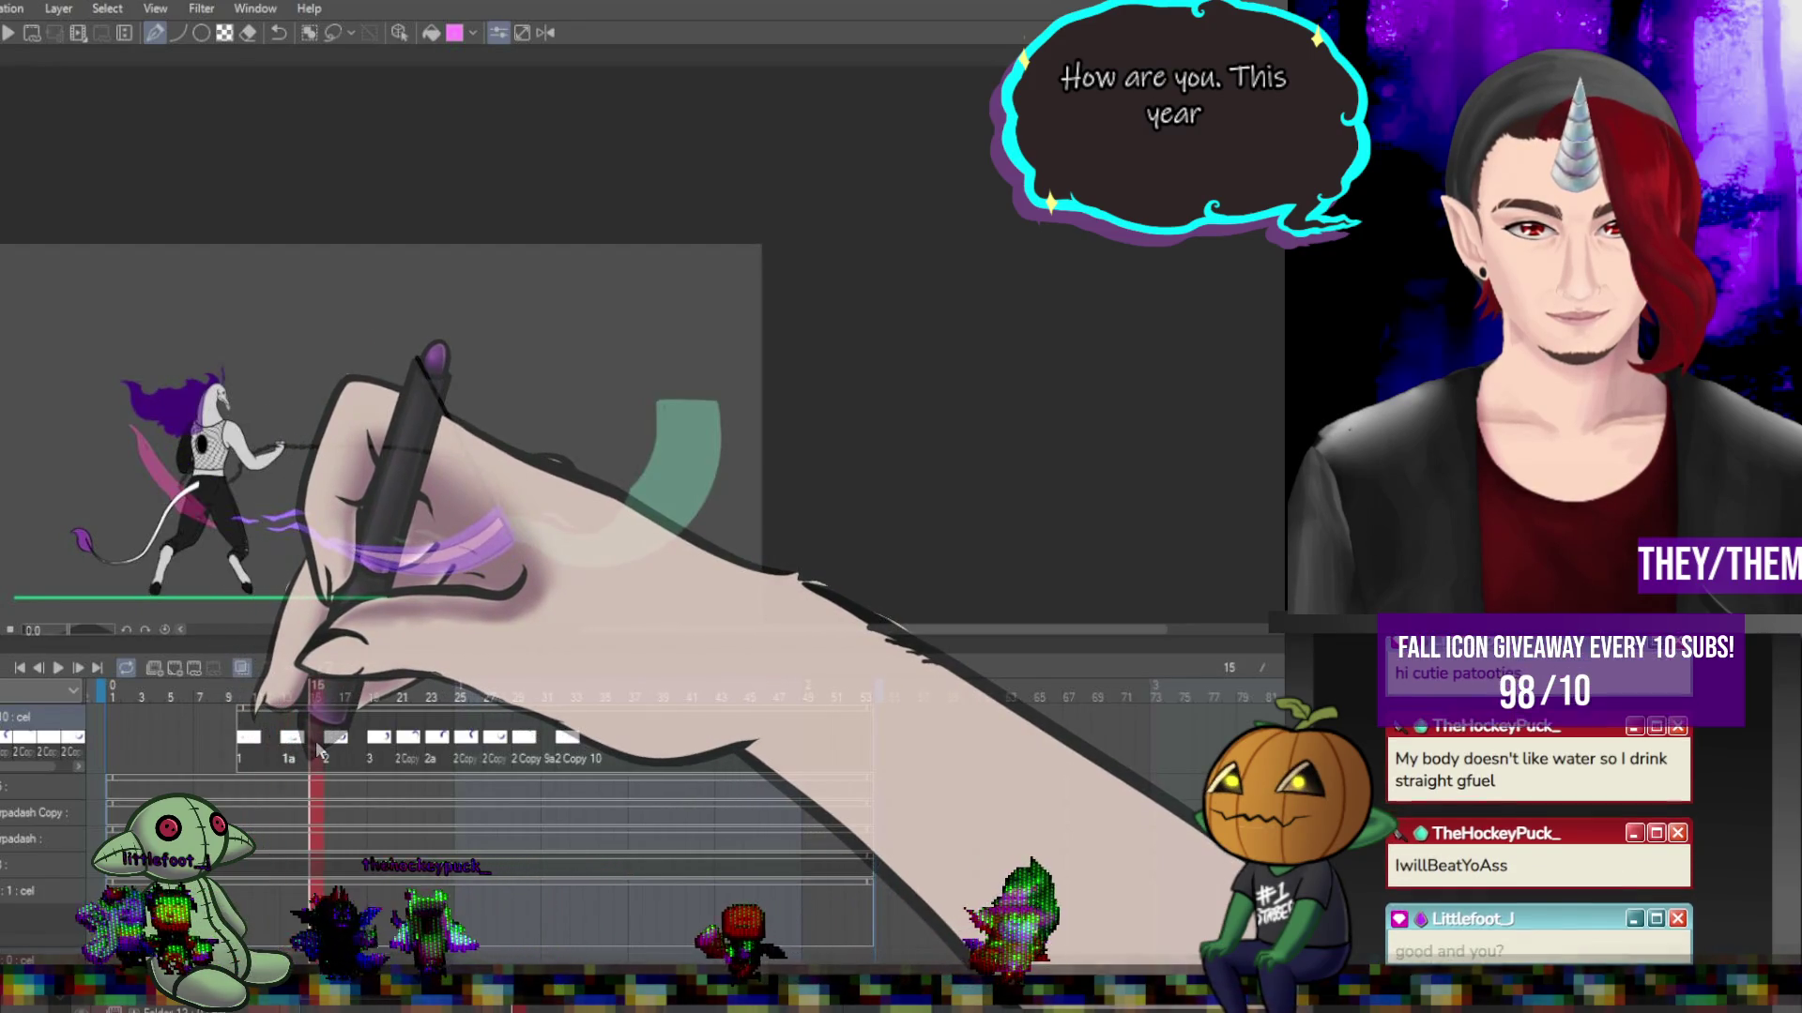
# Work through frames 16, 19 and 22 to add the purple and pink slash effects.
pyautogui.click(330, 748)
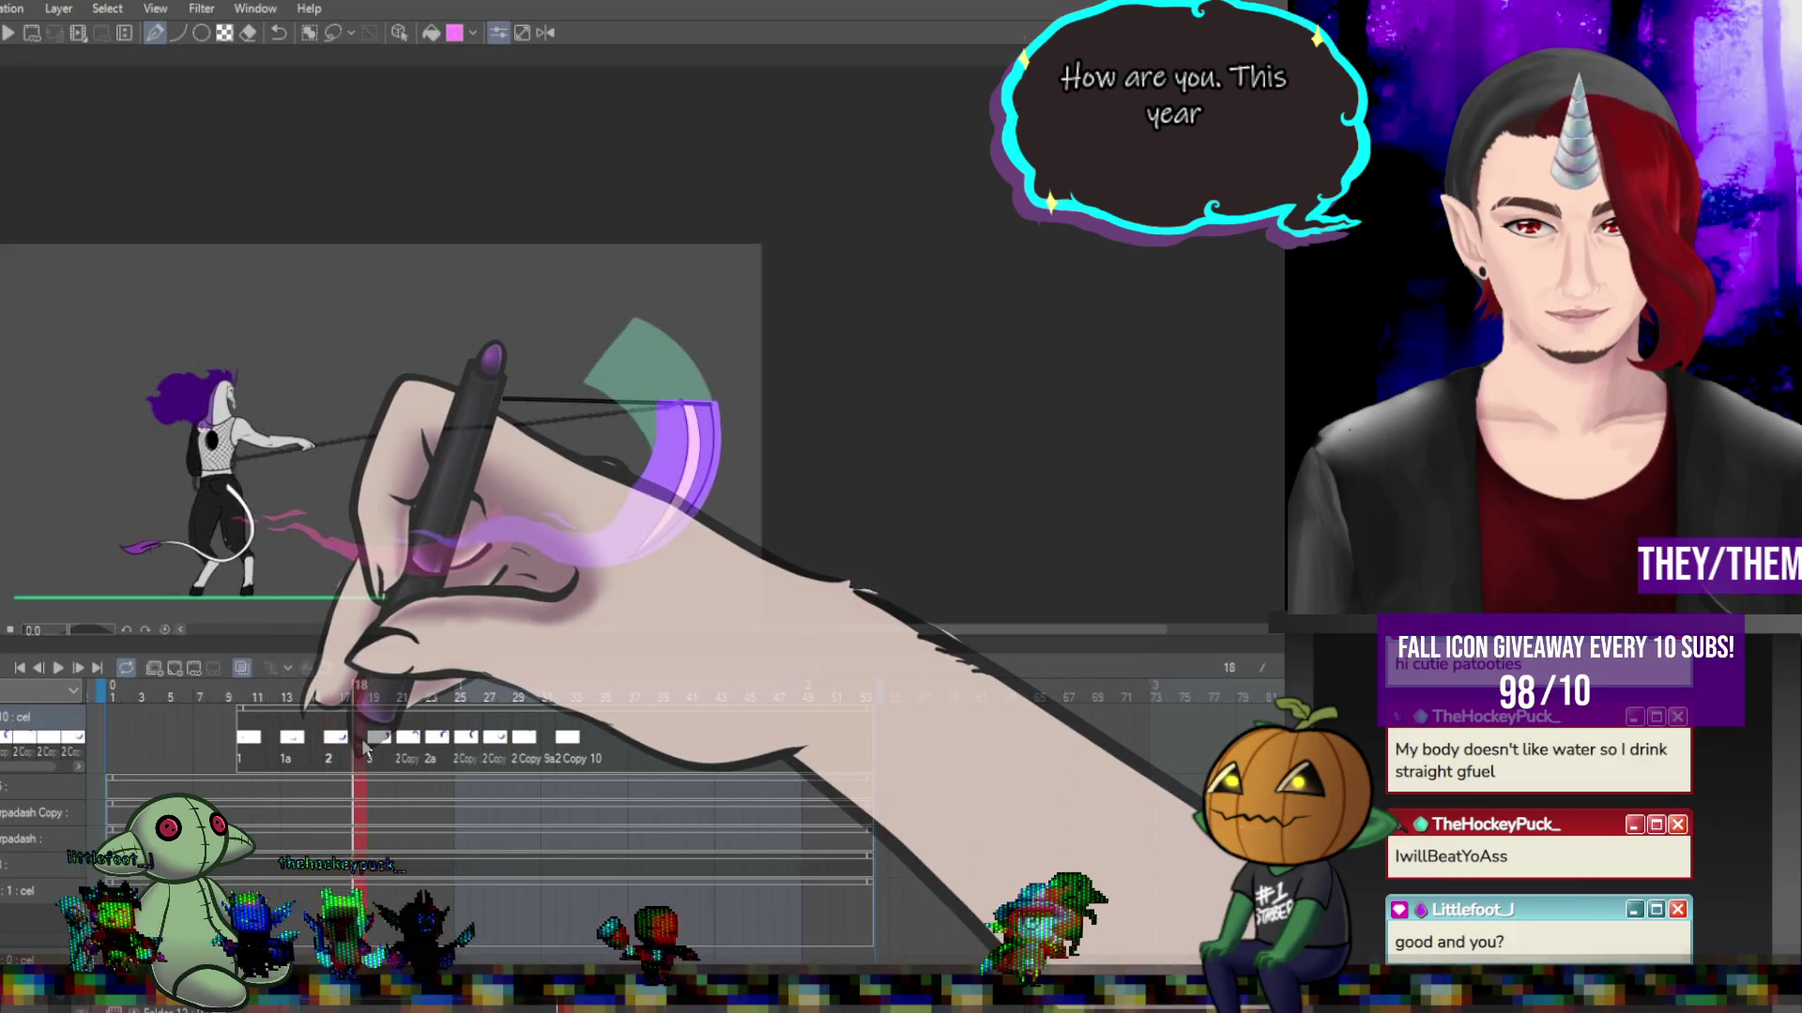
pyautogui.click(330, 747)
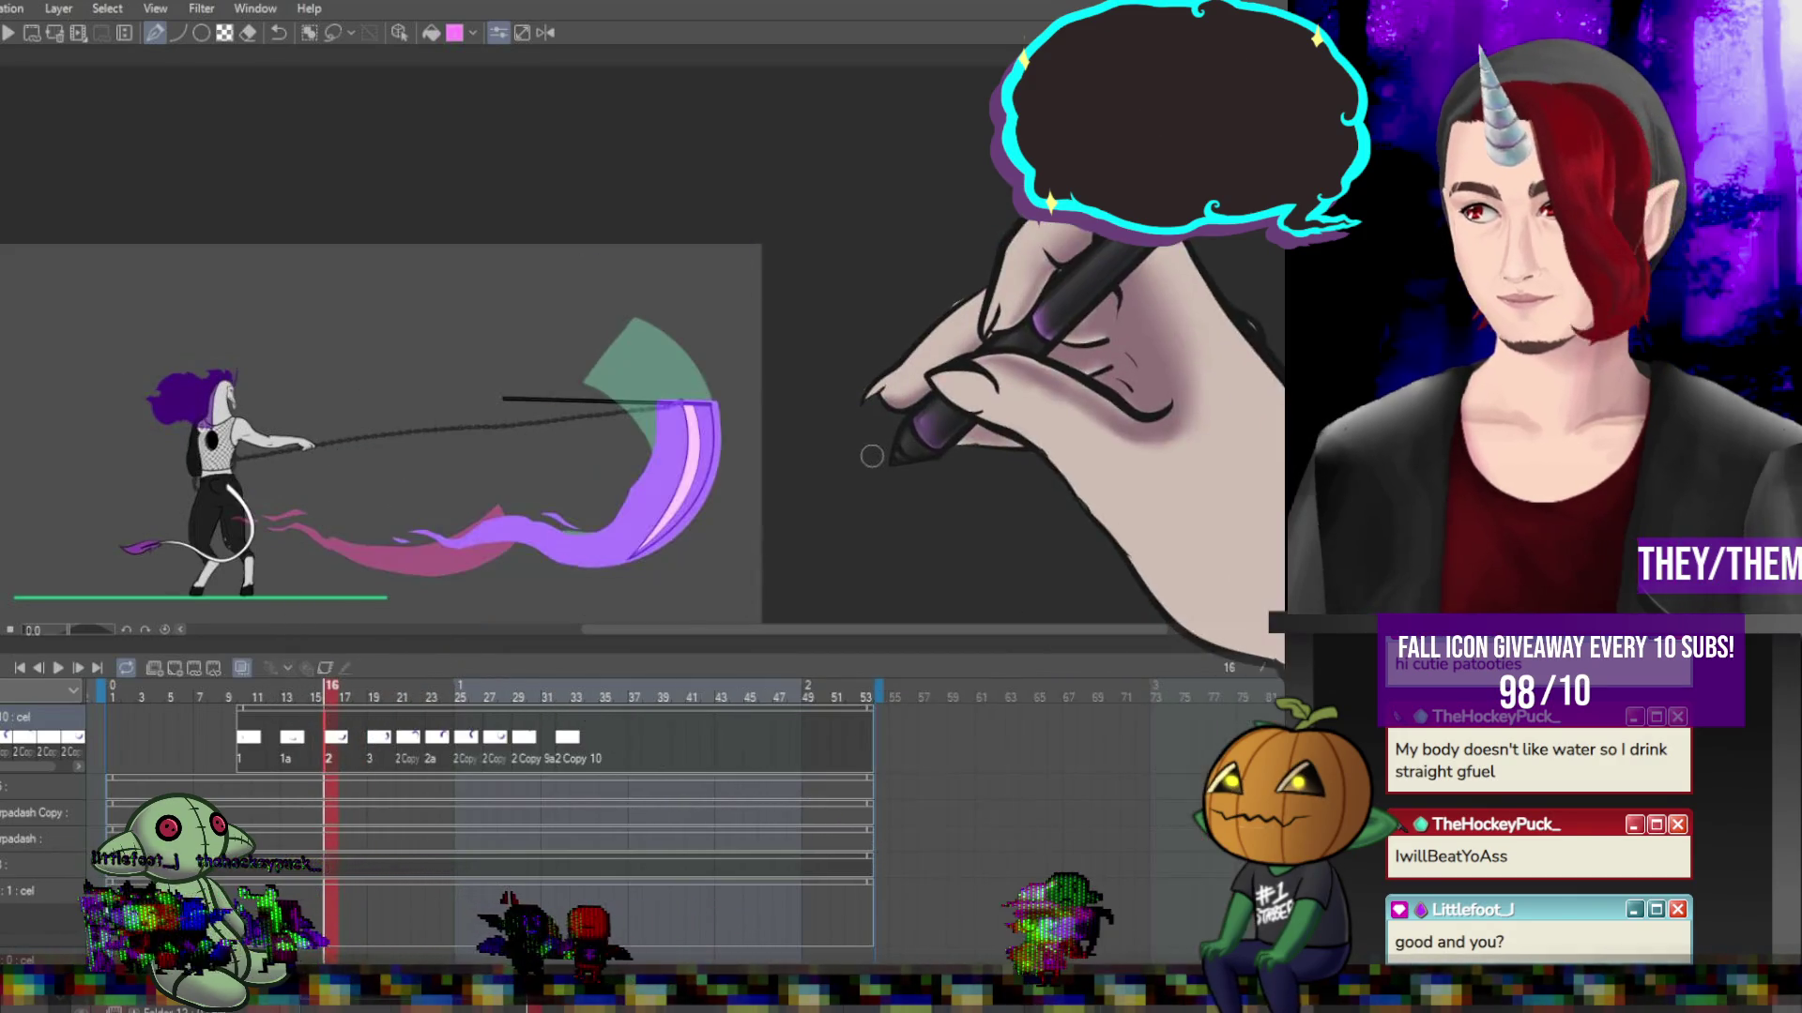
pyautogui.scroll(1, 872, 456)
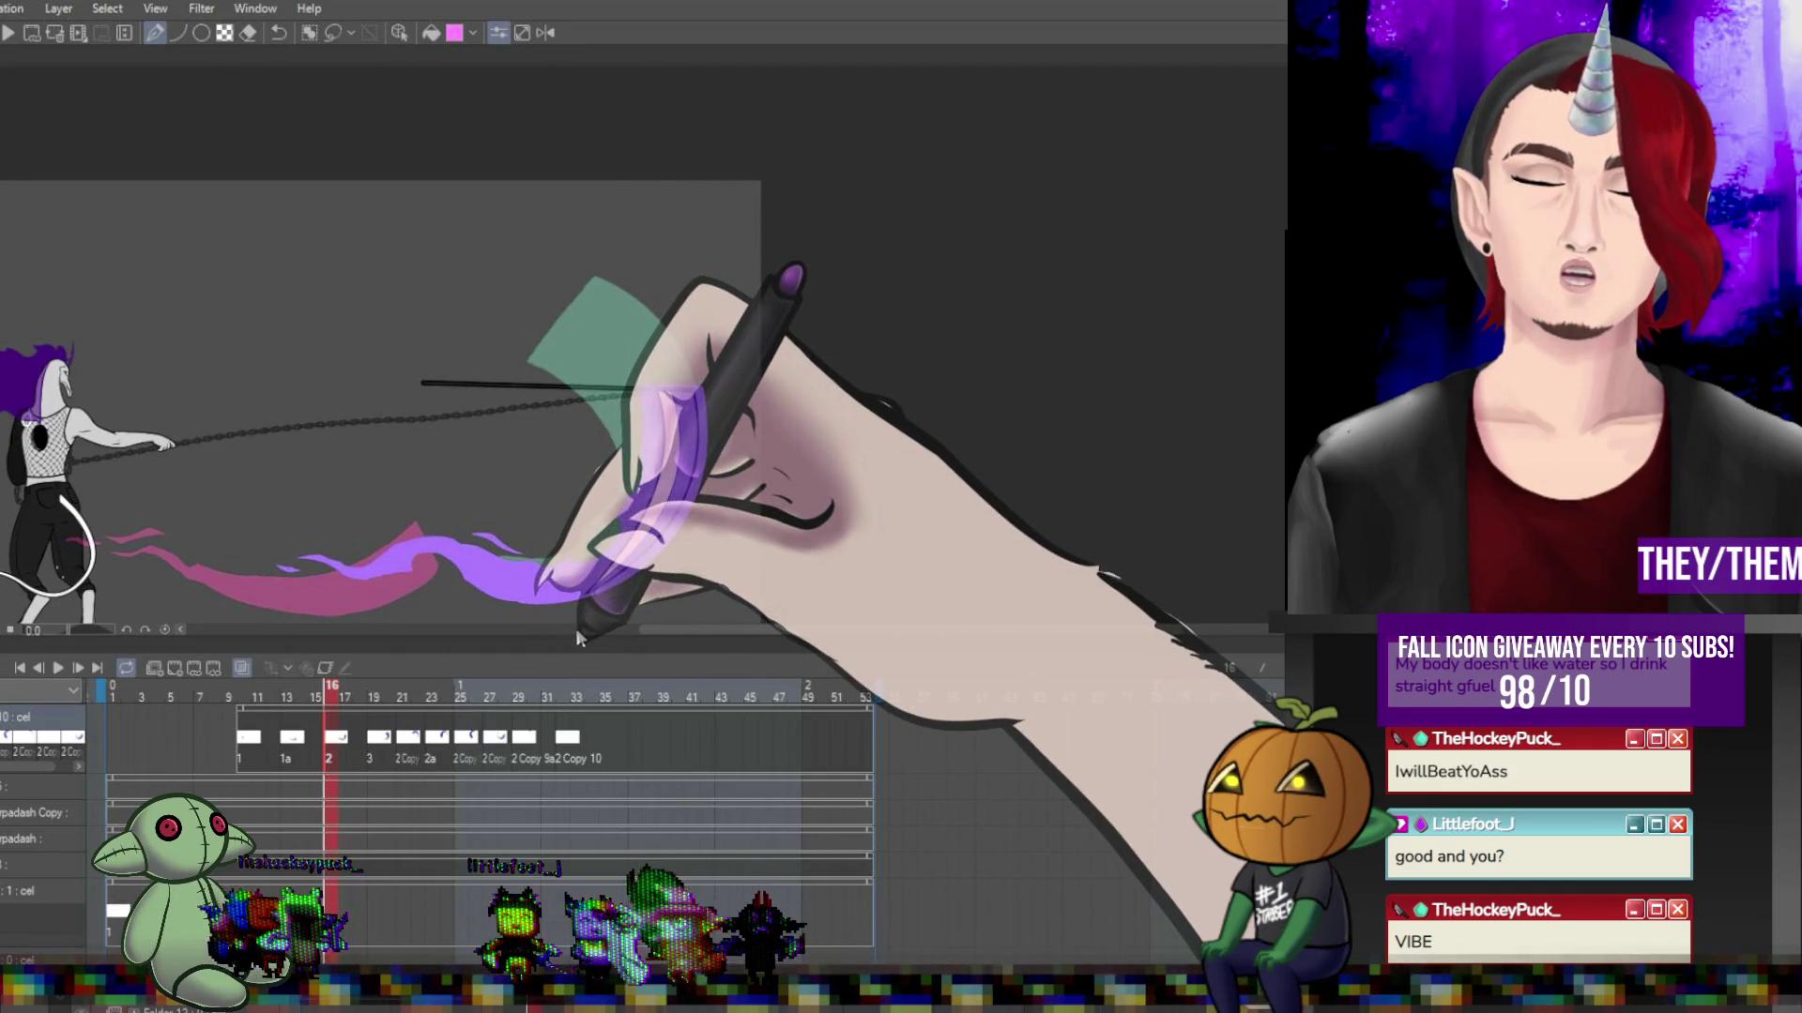
pyautogui.click(374, 740)
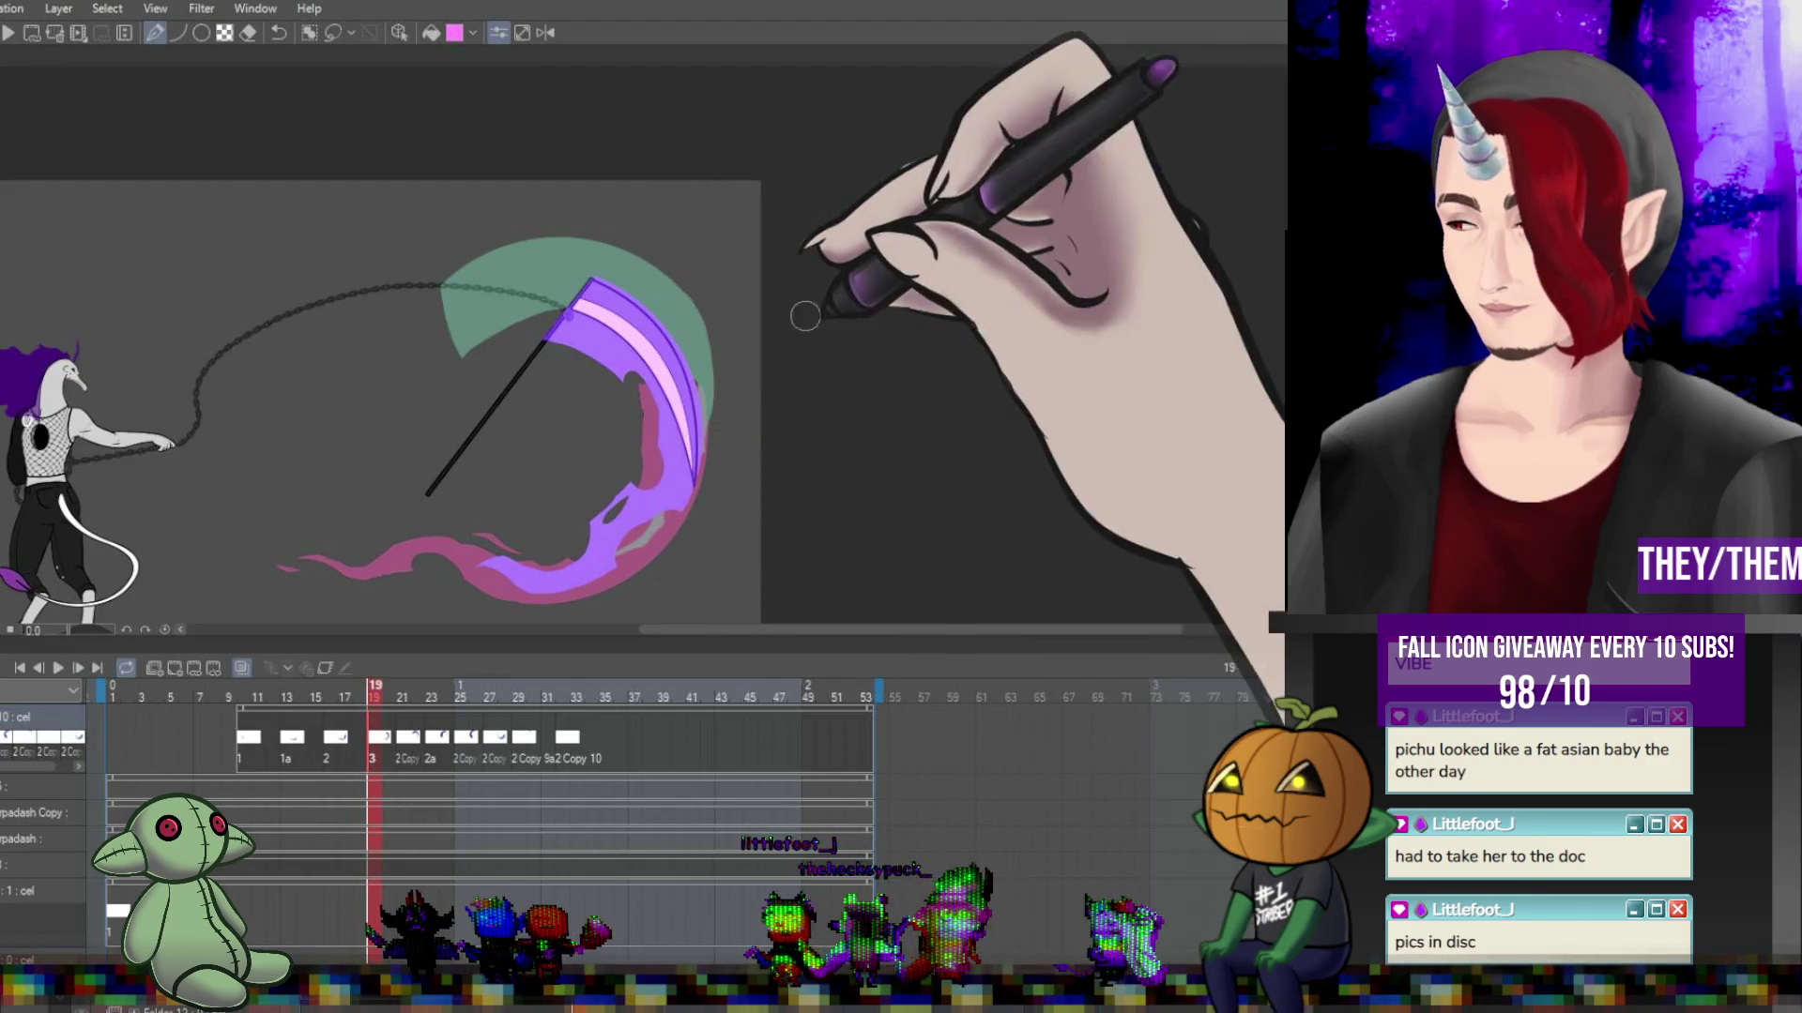
pyautogui.click(419, 748)
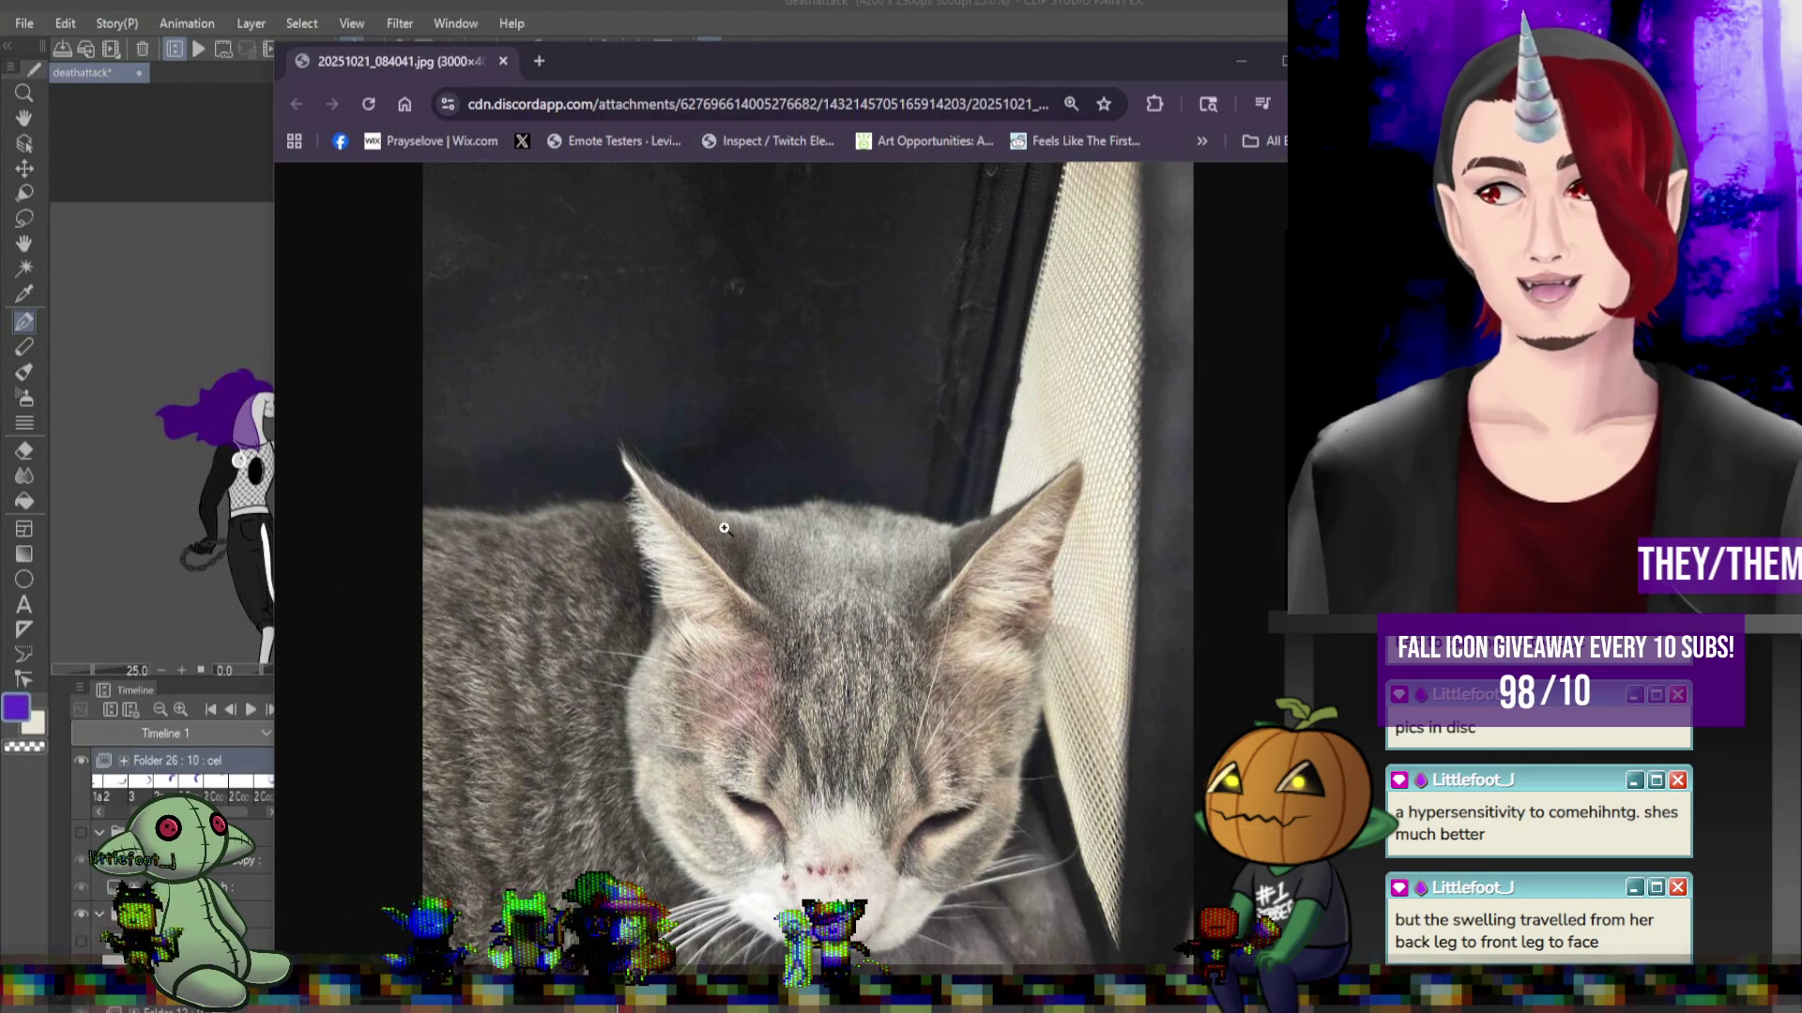
# Leave the cat photo in Chrome and switch back to the frame 22 scythe drawing.
pyautogui.scroll(-3, 507, 582)
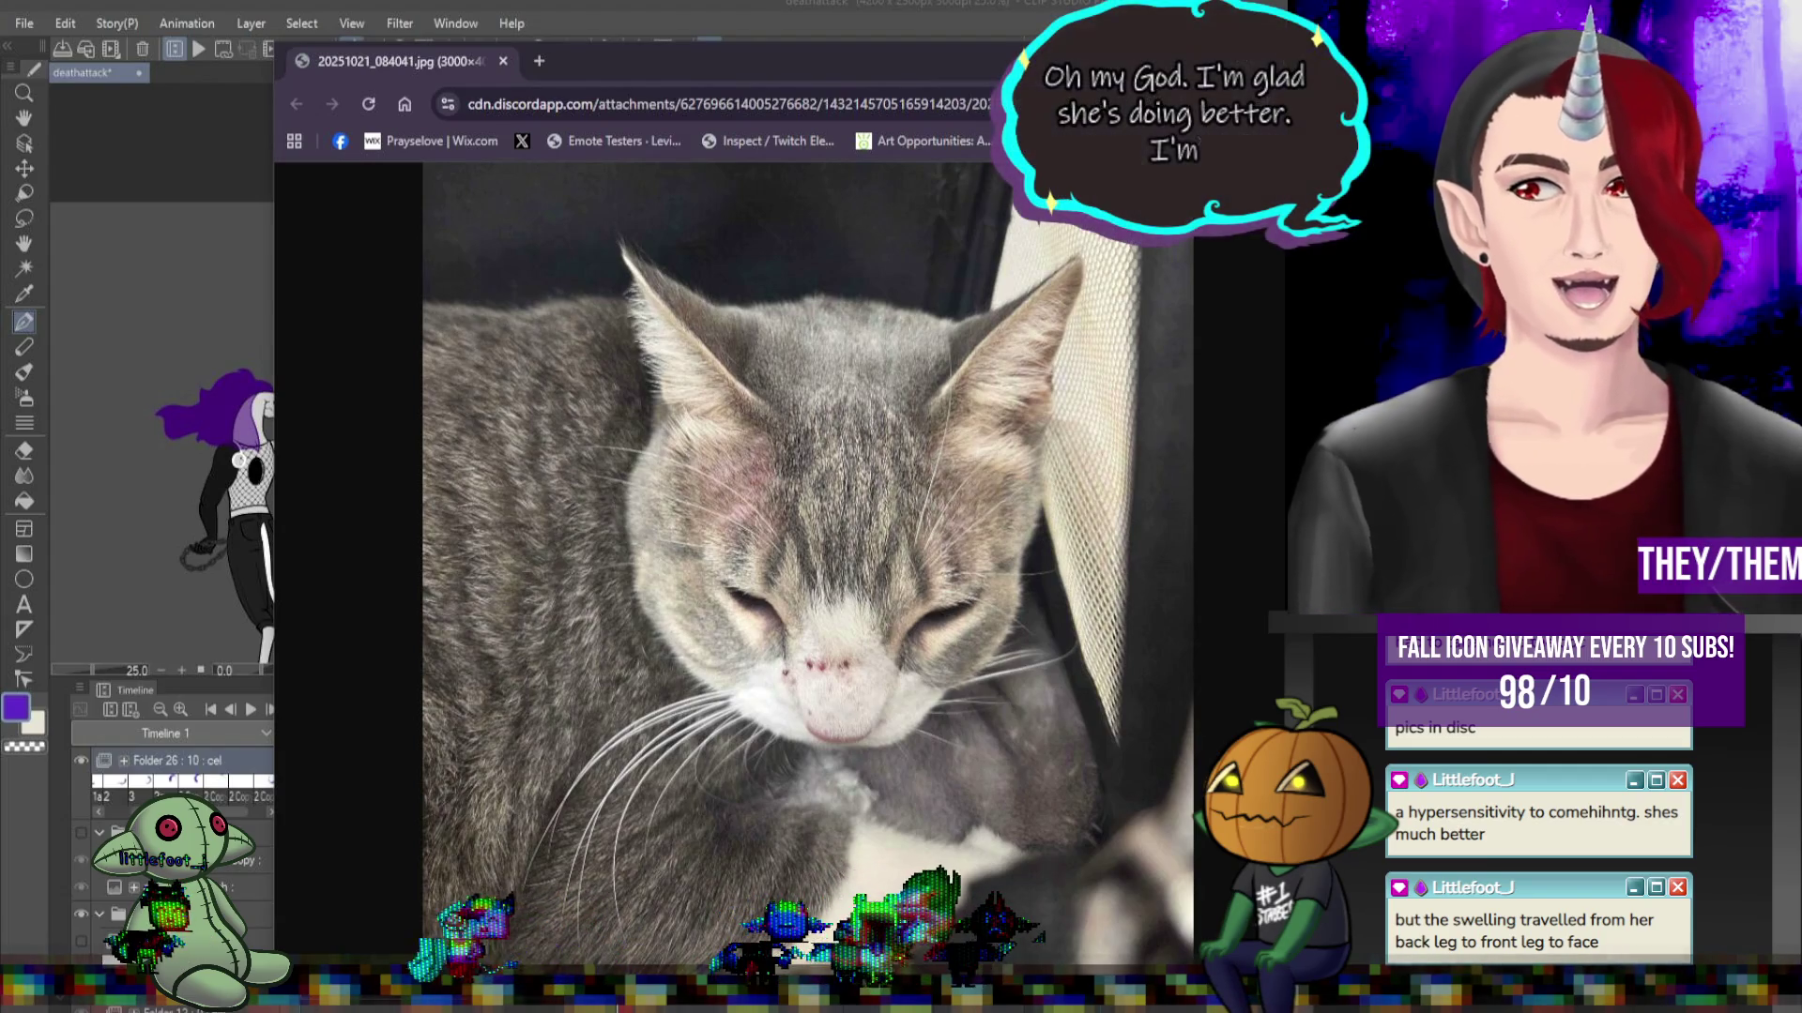
pyautogui.hotkey('alt', 'Tab')
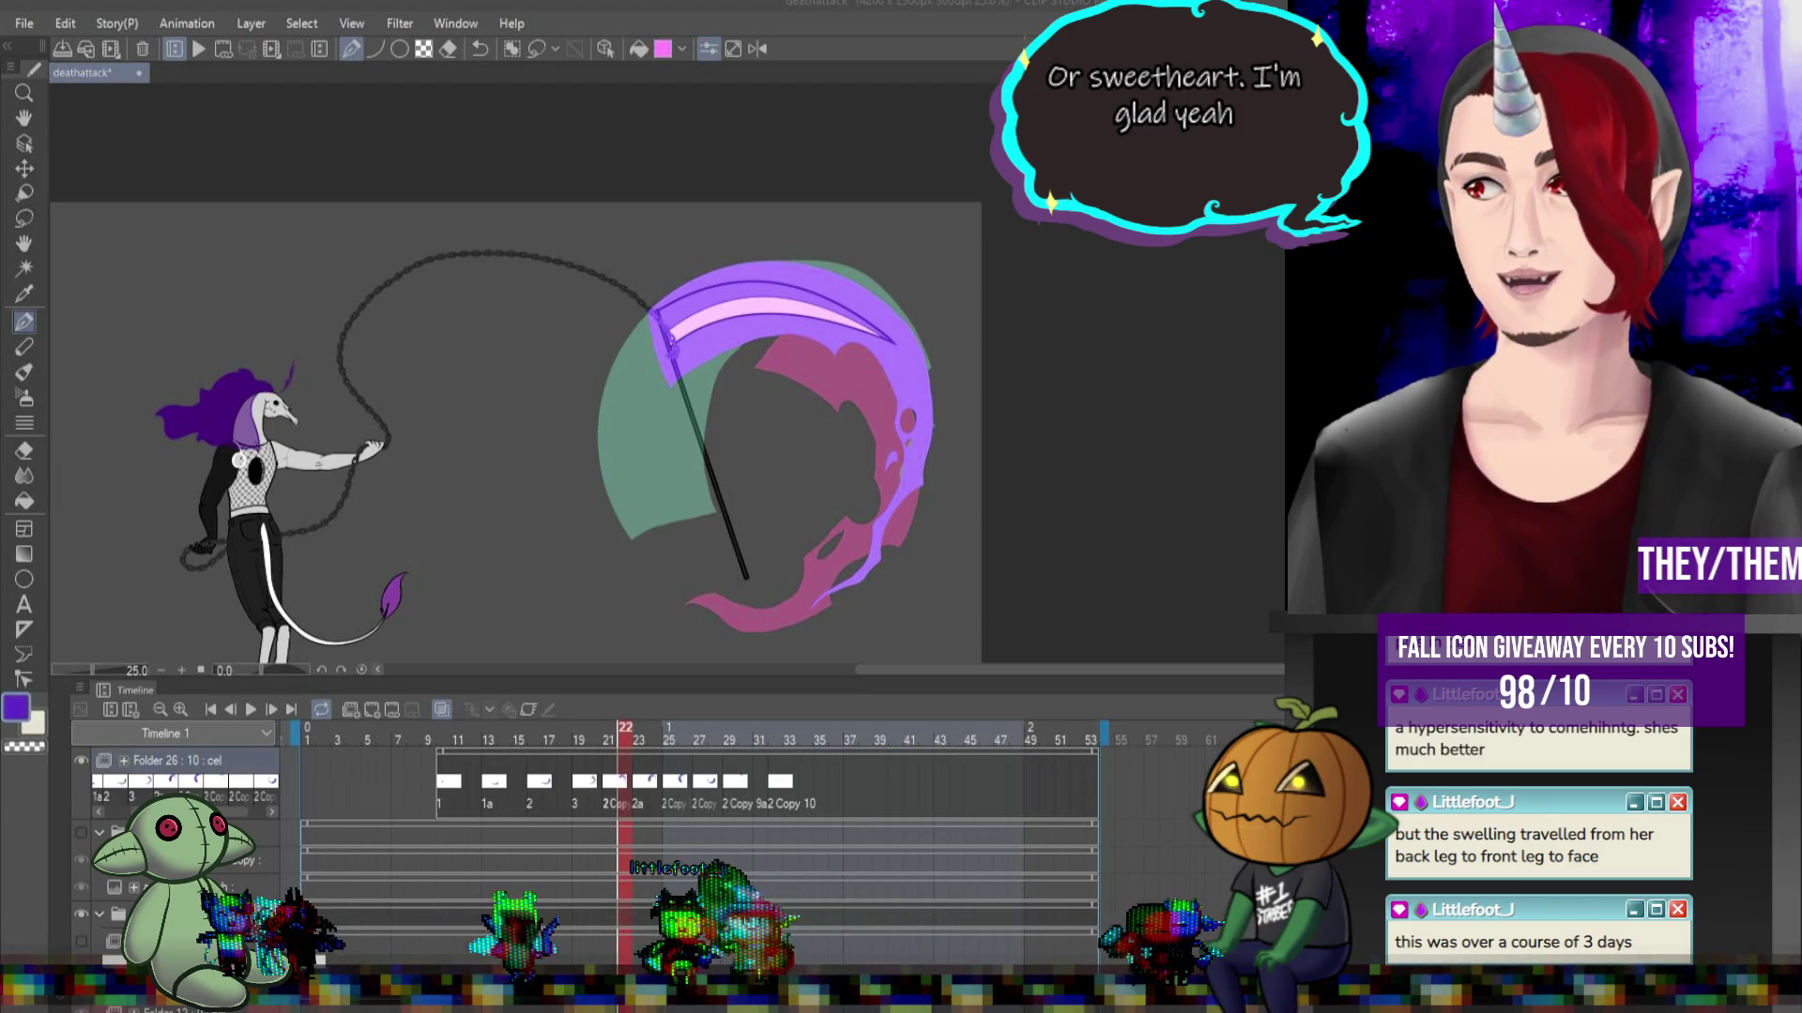
# Play the animation to preview the scythe swing, then stop playback.
pyautogui.scroll(1, 990, 587)
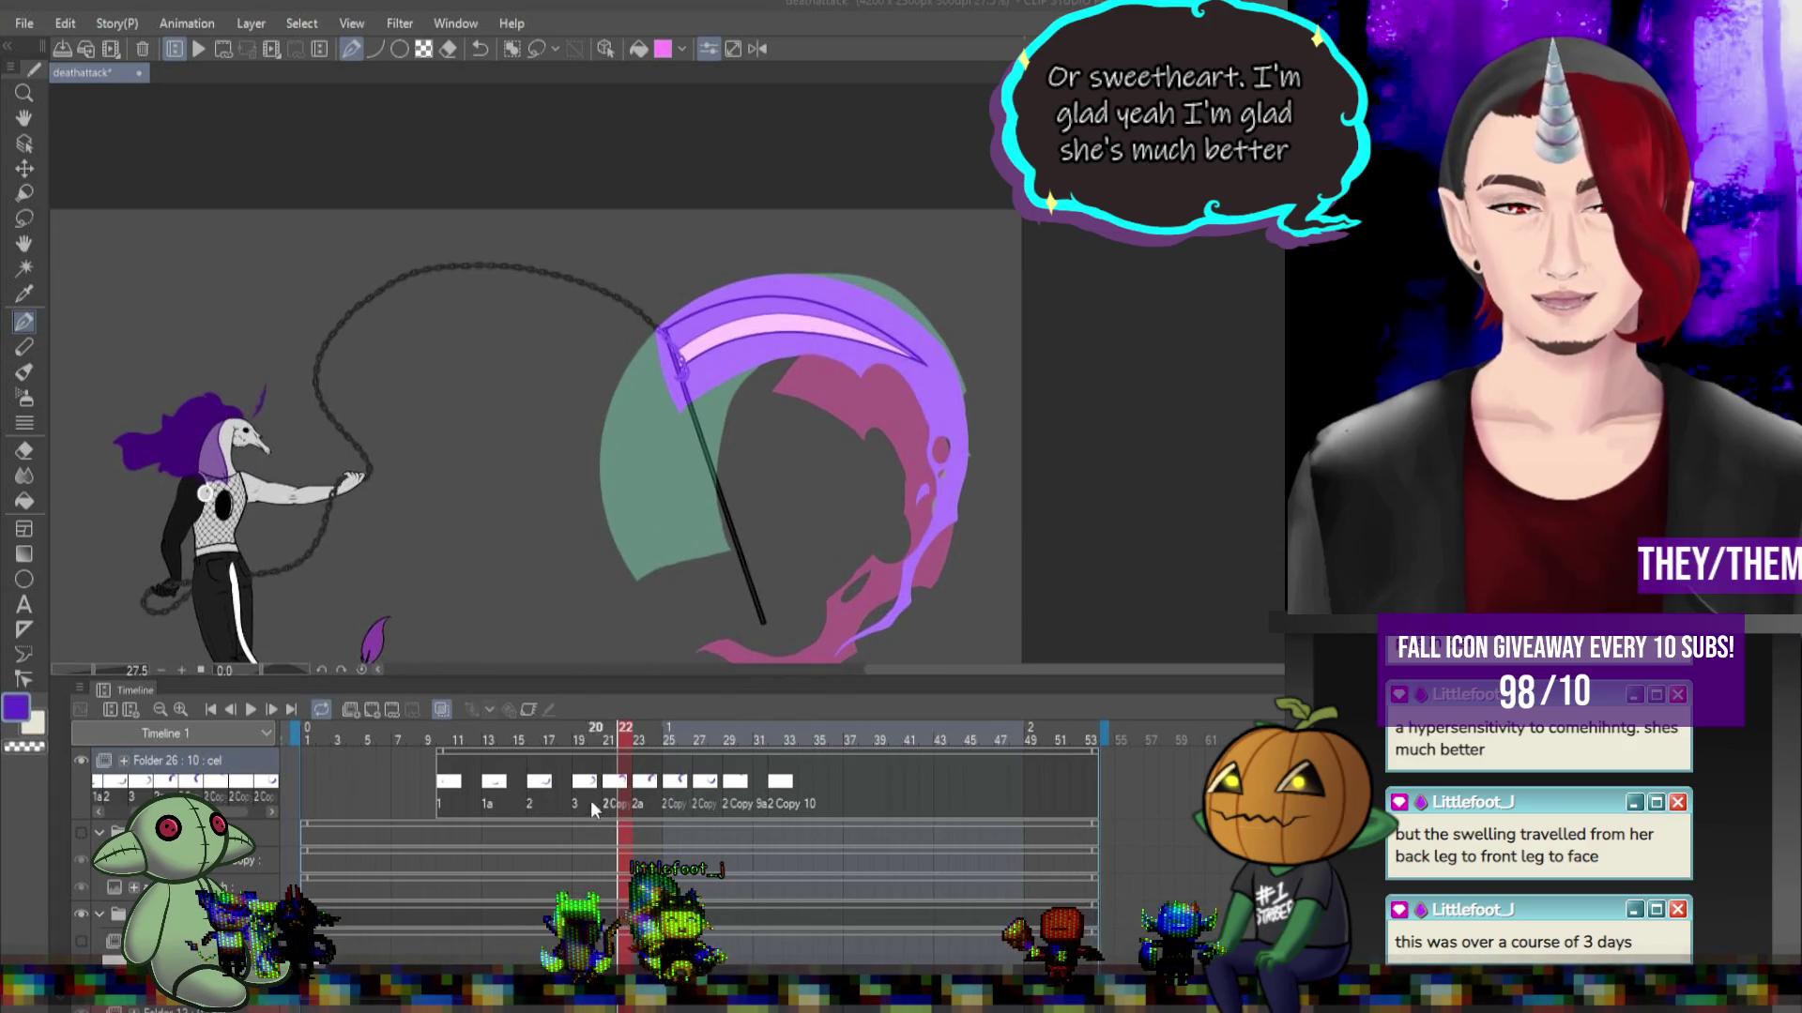
pyautogui.click(250, 709)
pyautogui.scroll(-2, 709, 417)
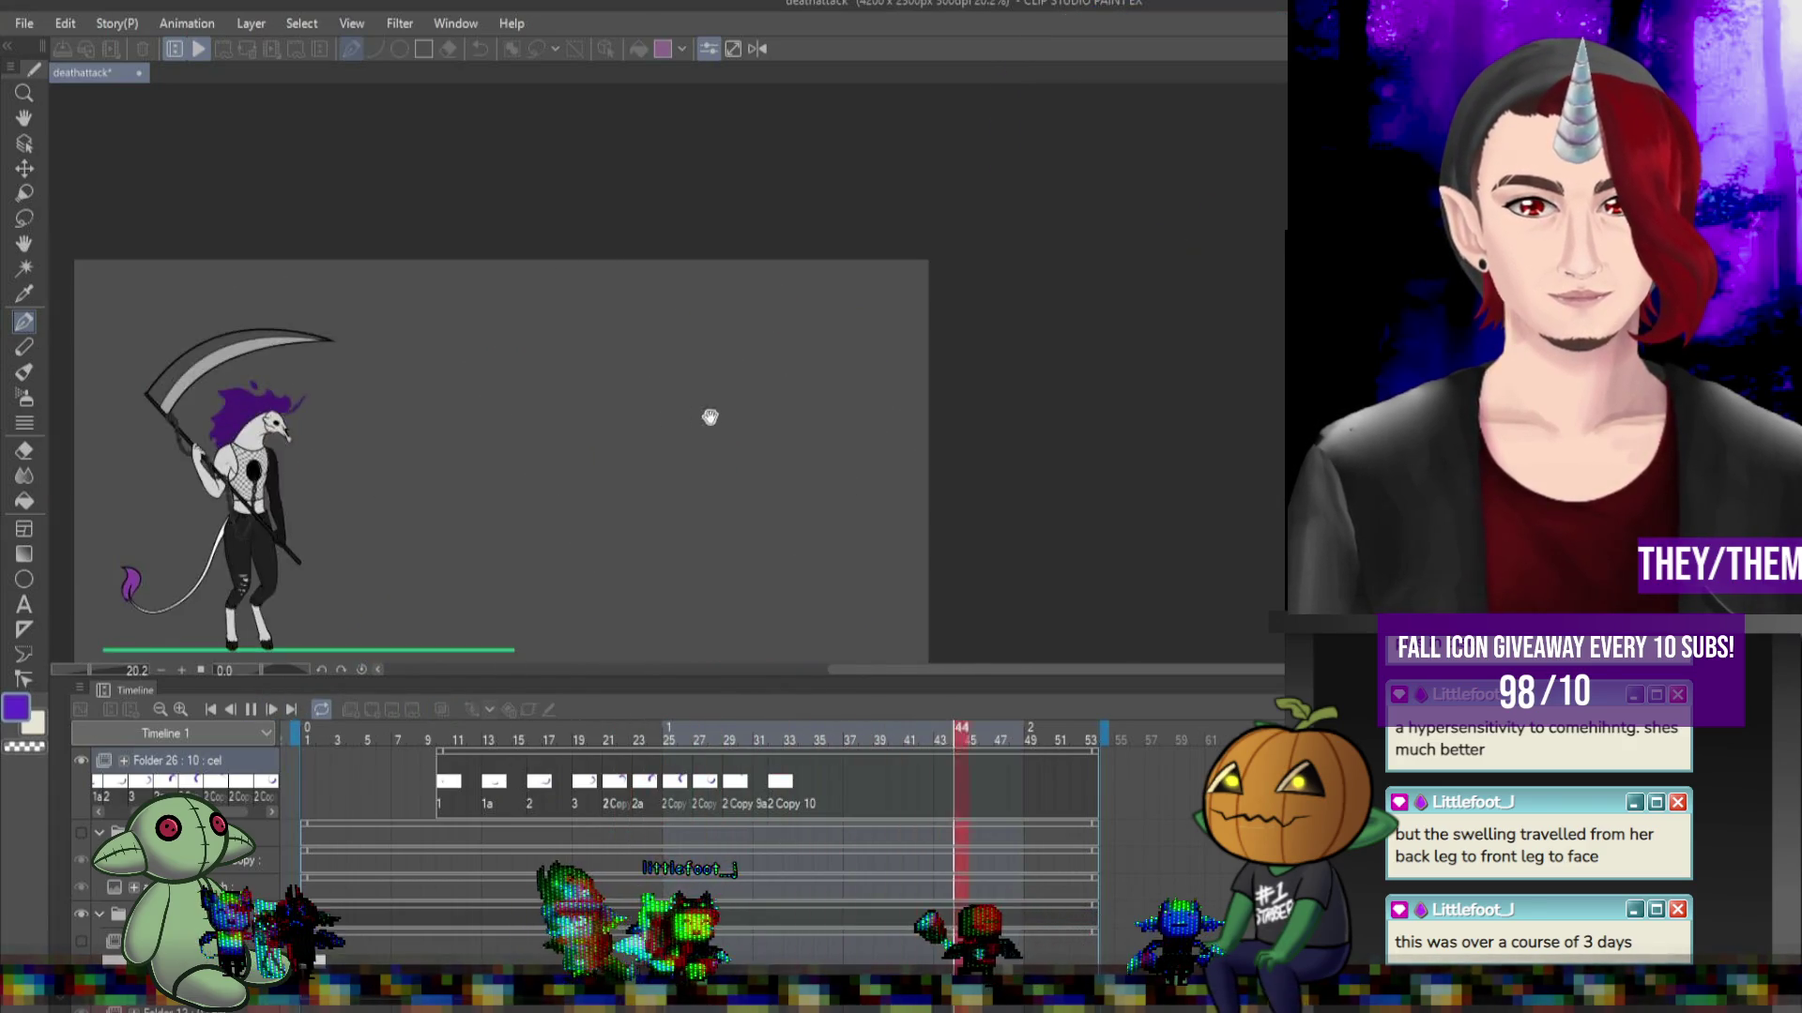
pyautogui.scroll(-1, 600, 450)
pyautogui.scroll(2, 526, 464)
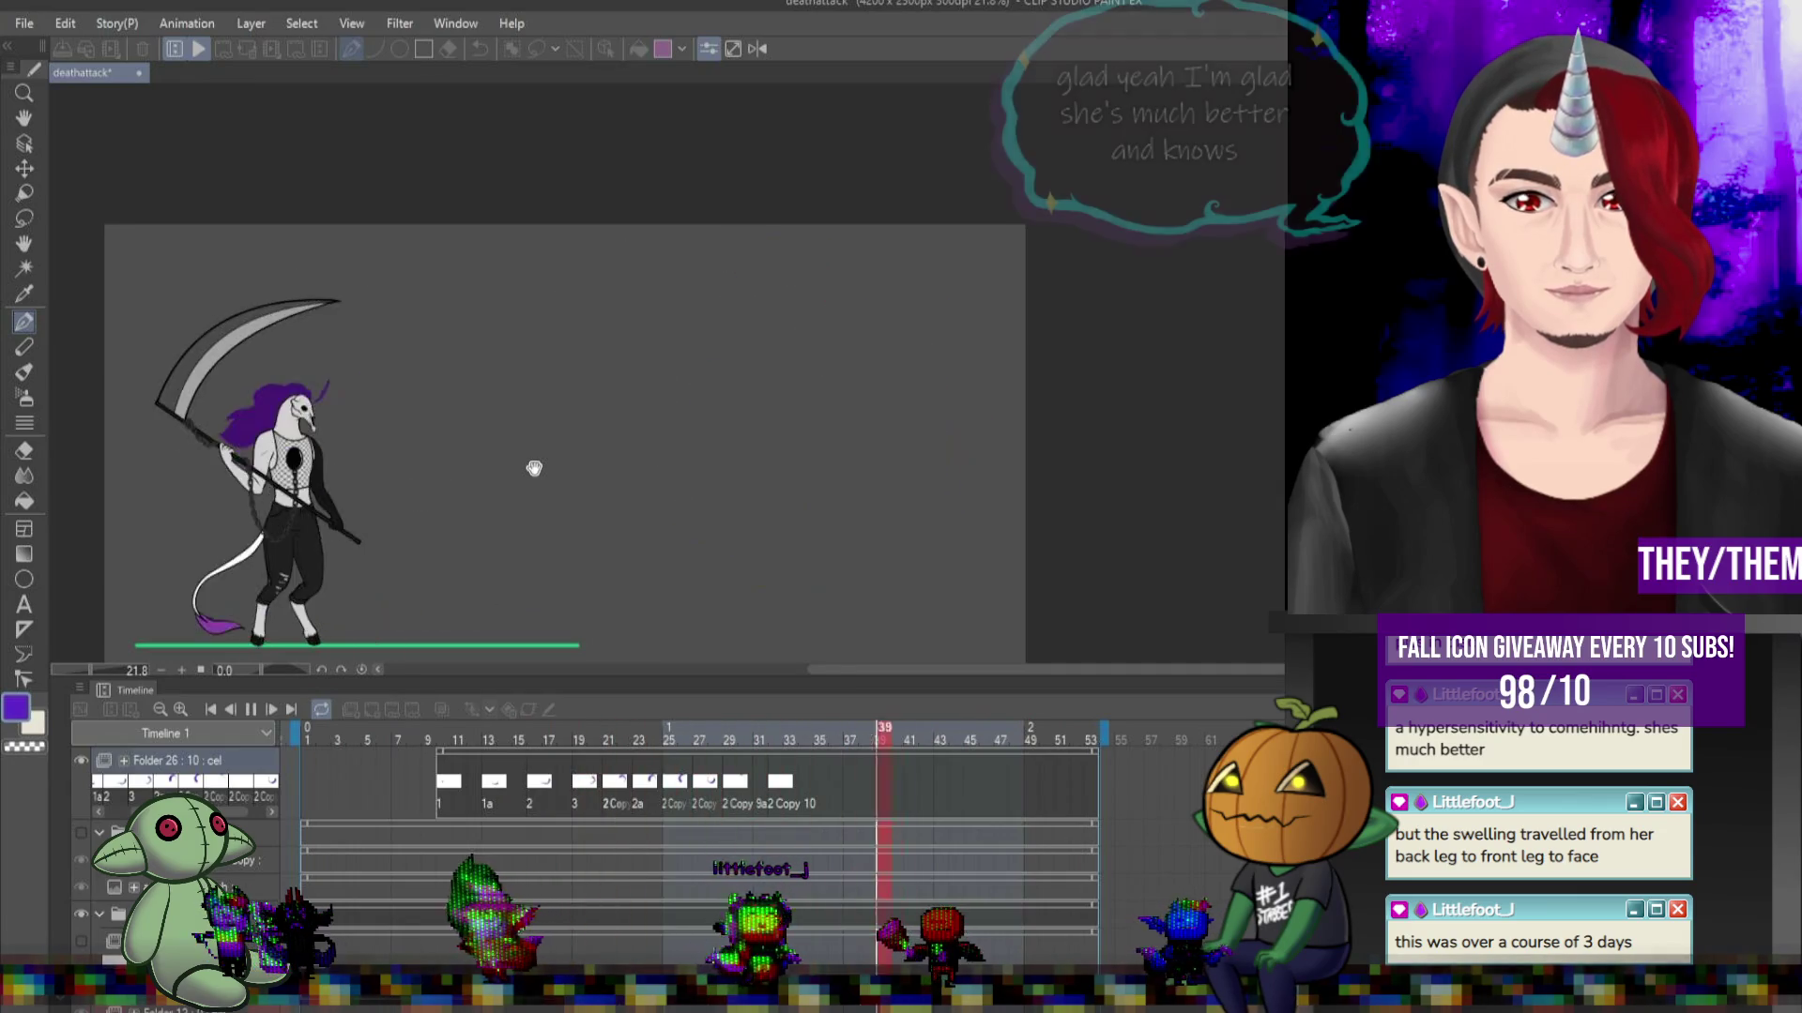
pyautogui.click(259, 709)
# Move the 2 Copy 10 cel so it starts at frame 32, comparing it with frame 31.
pyautogui.click(739, 791)
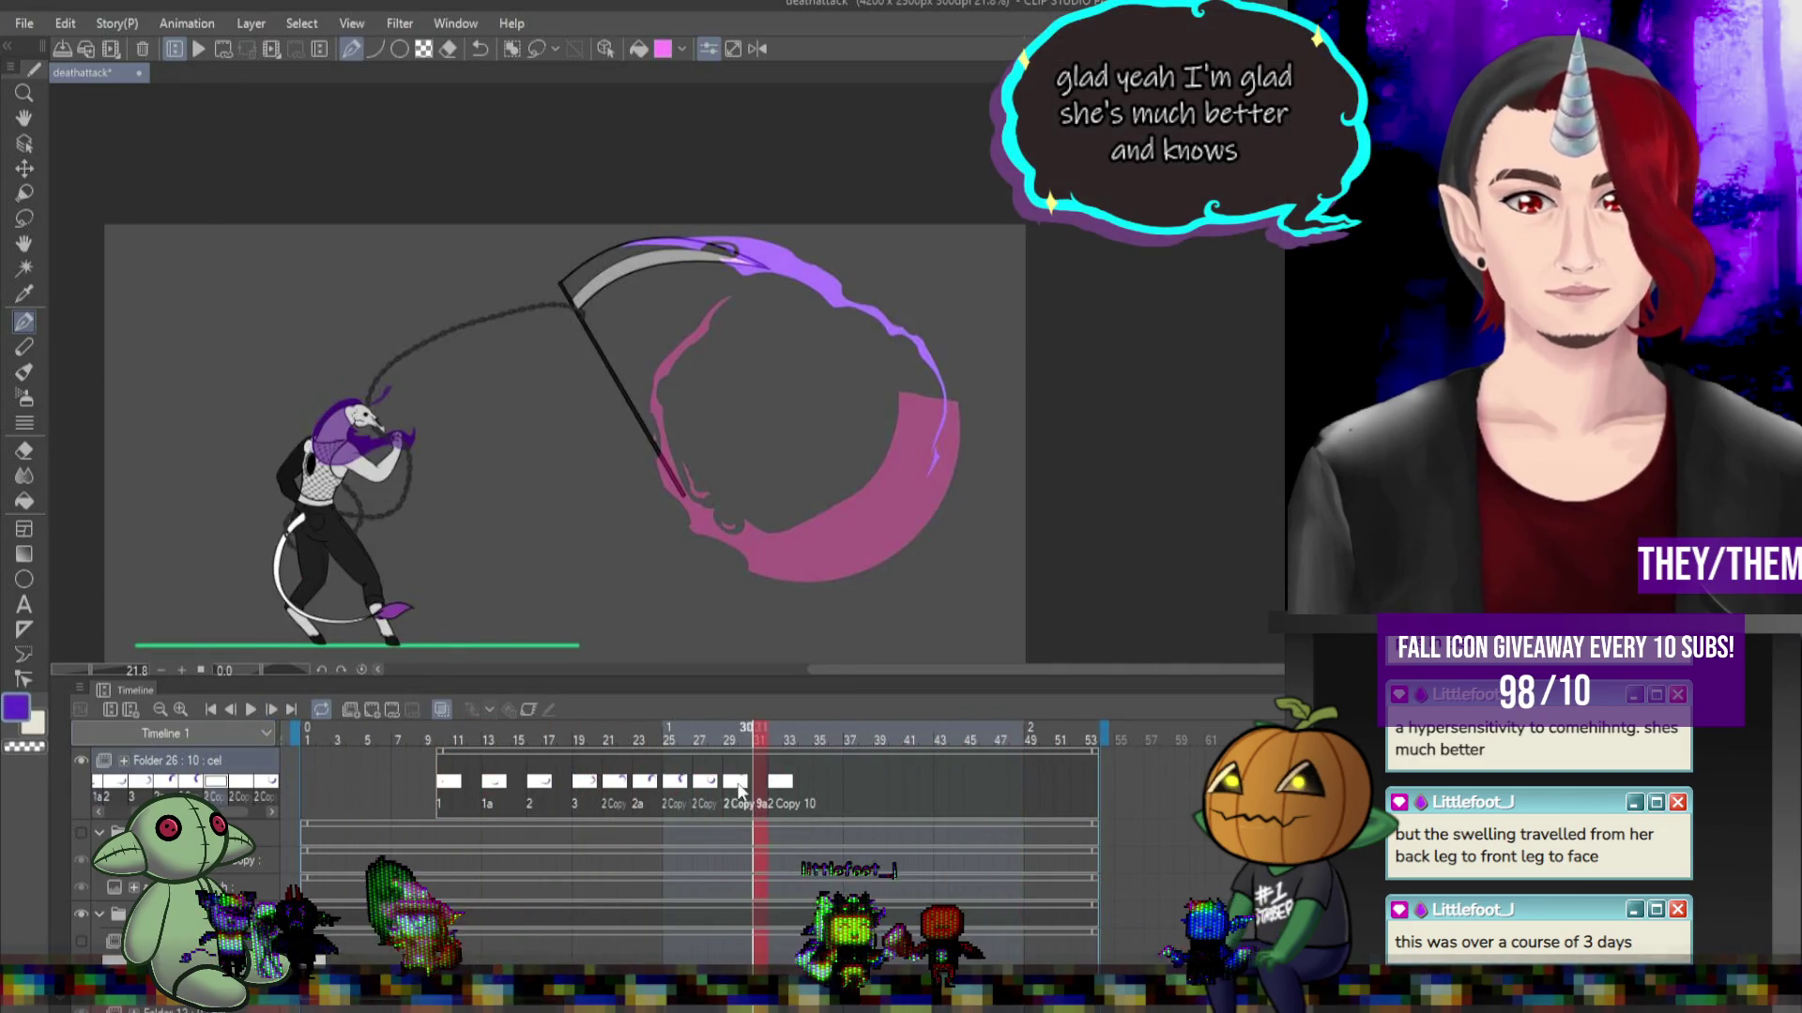
pyautogui.moveTo(769, 791); pyautogui.dragTo(775, 791)
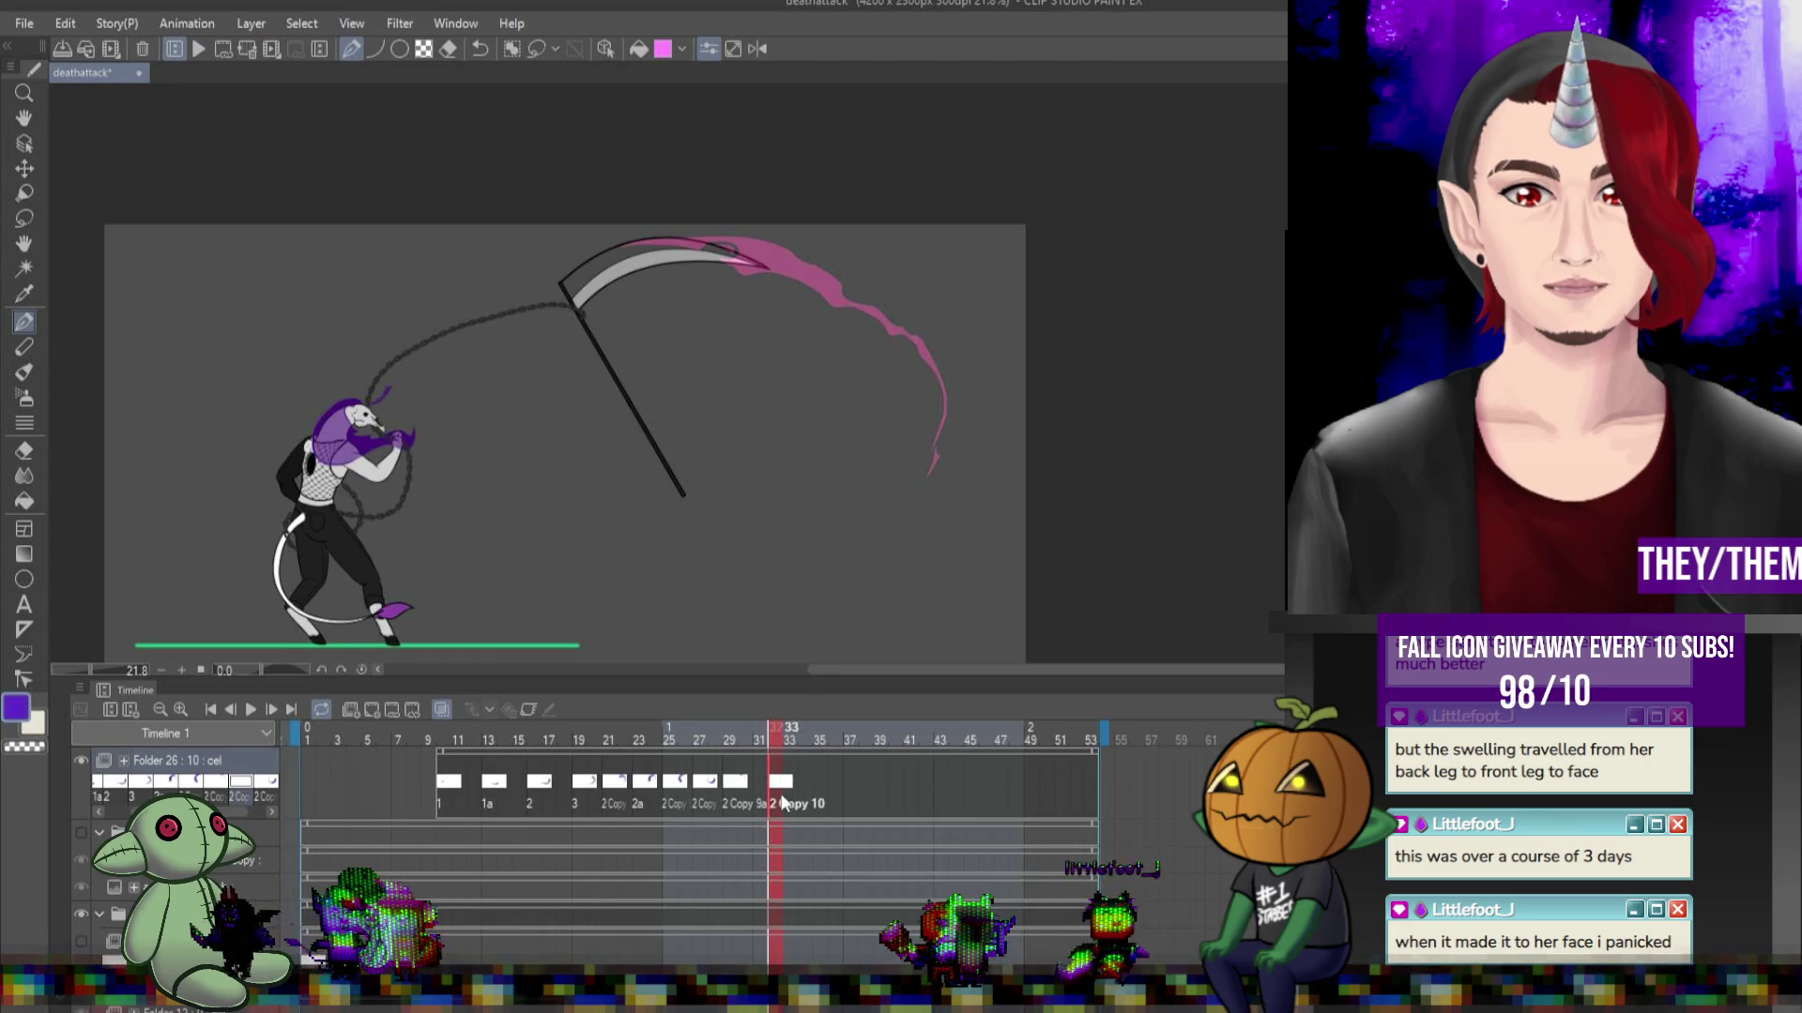
pyautogui.moveTo(787, 791); pyautogui.dragTo(800, 791)
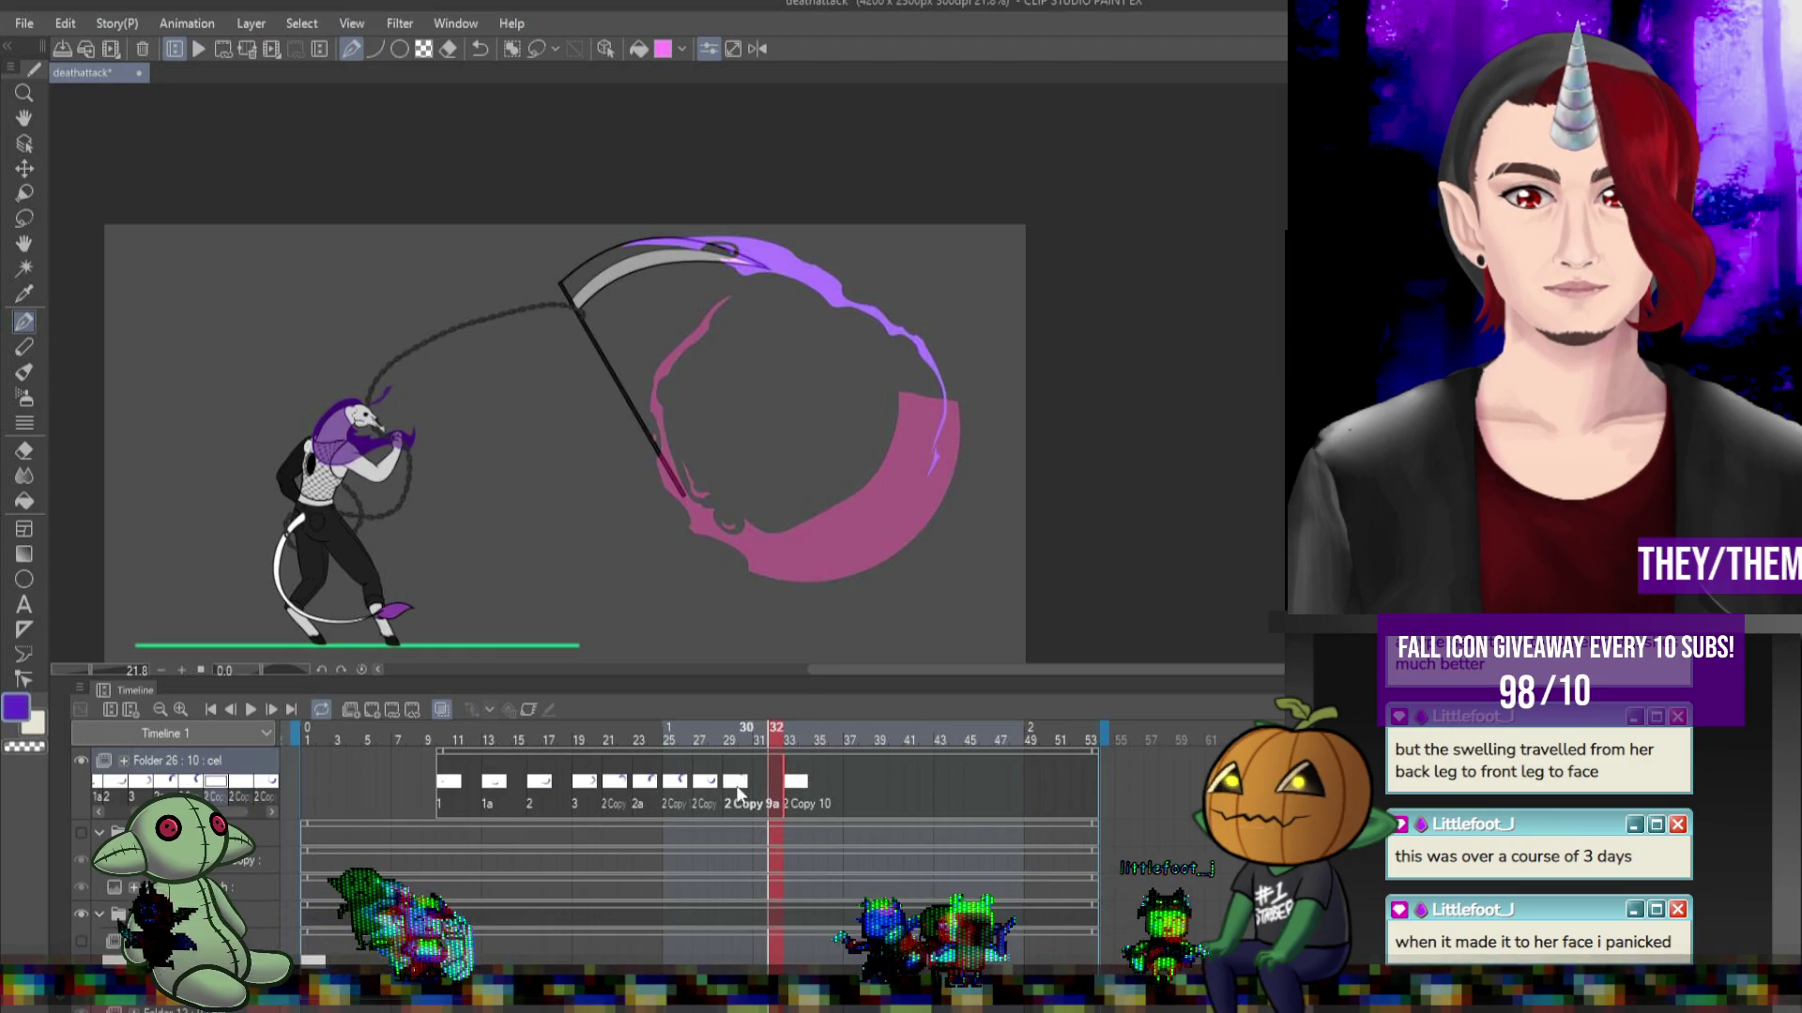
pyautogui.click(758, 783)
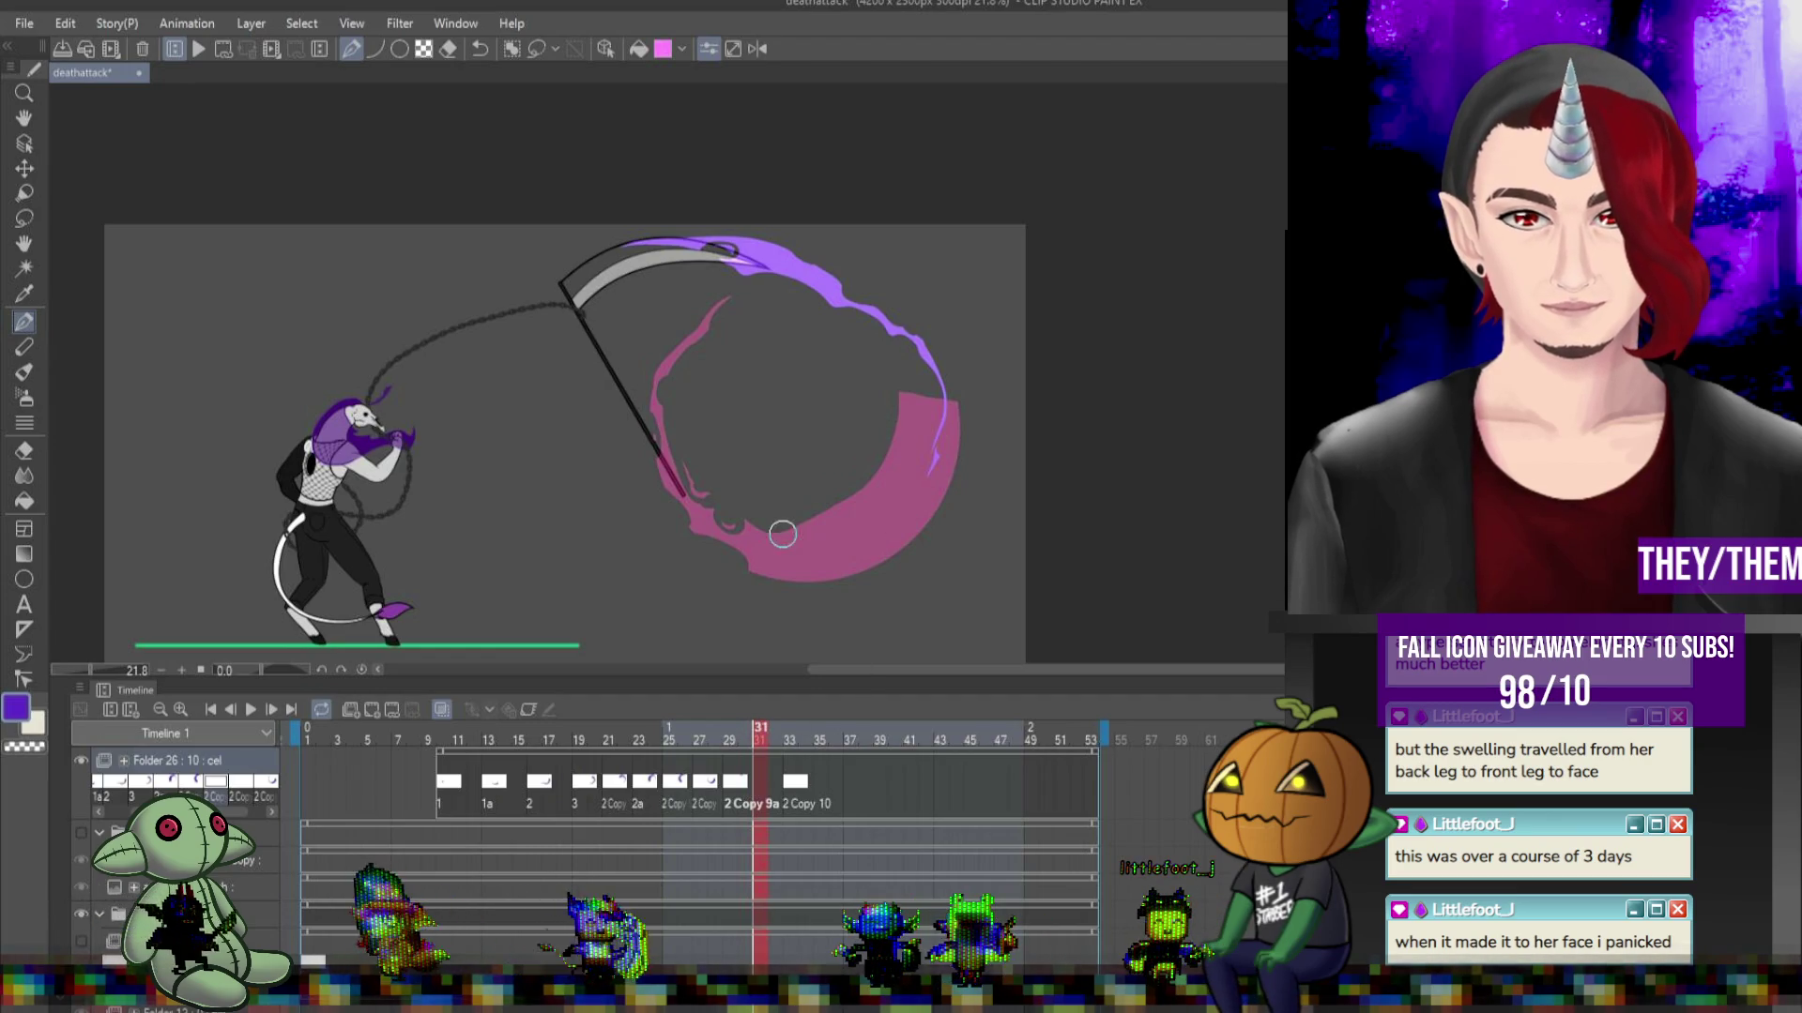
pyautogui.click(786, 791)
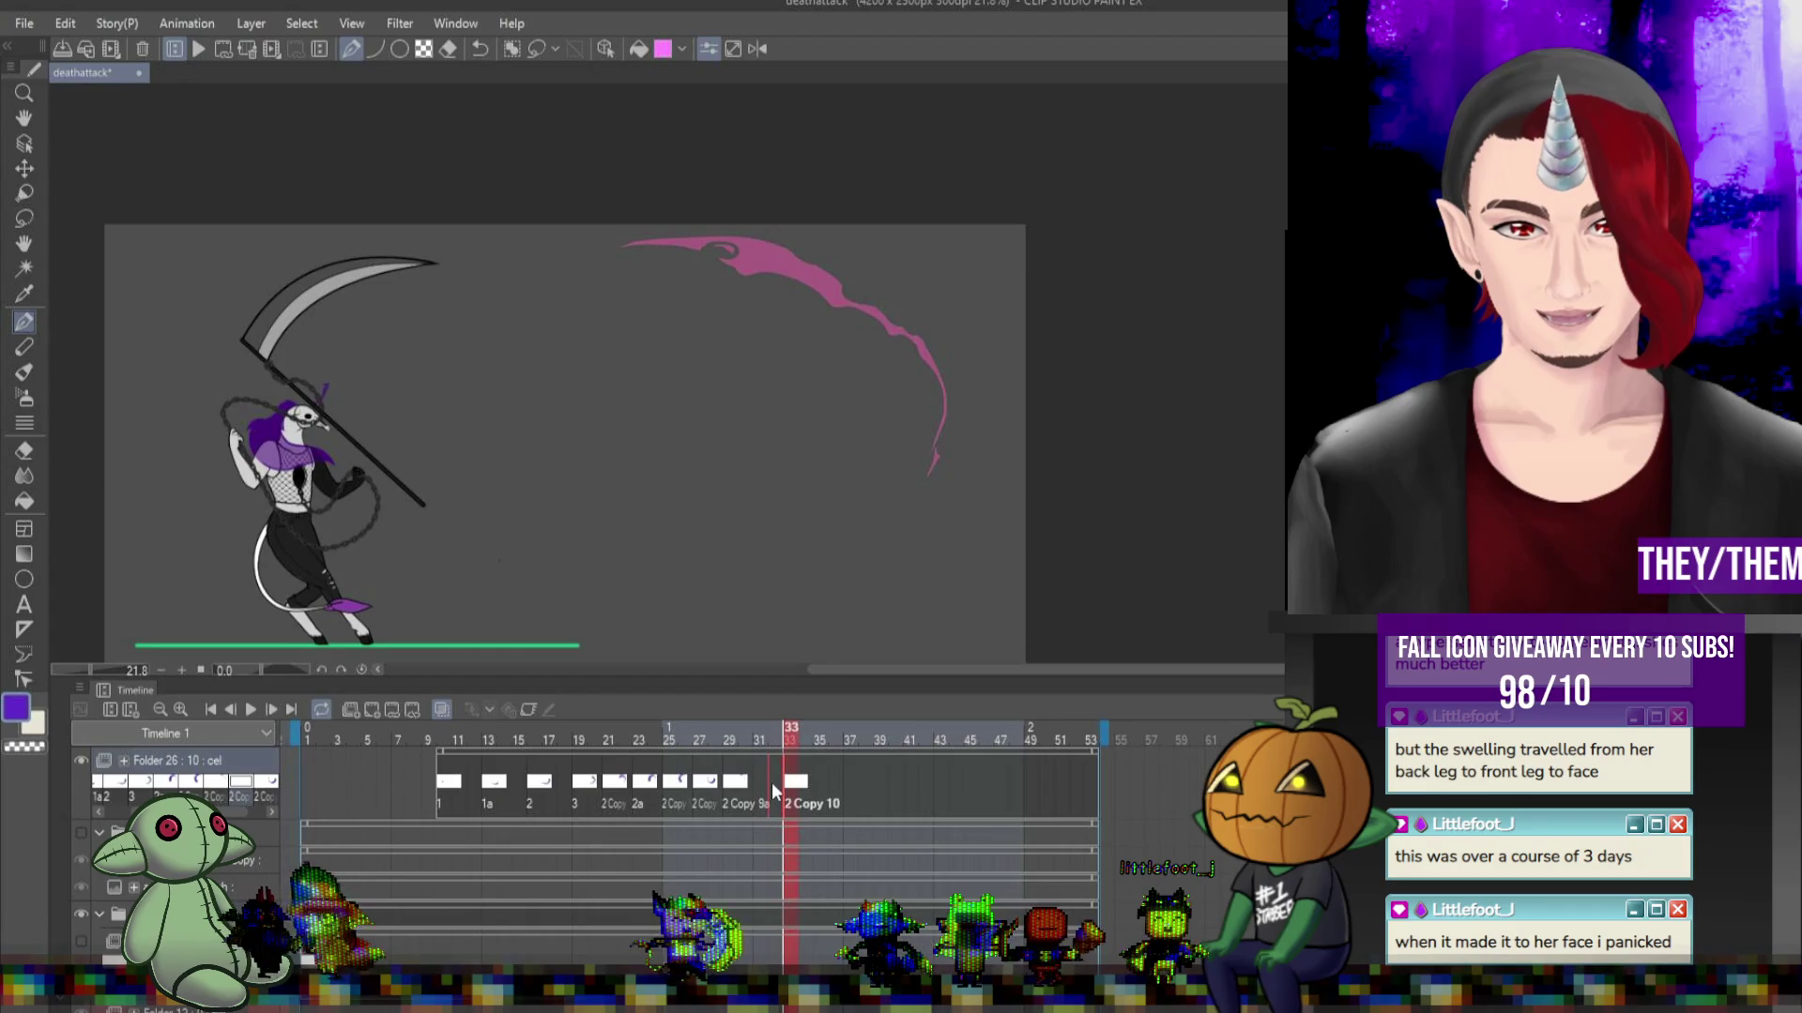
pyautogui.moveTo(773, 791); pyautogui.dragTo(771, 795)
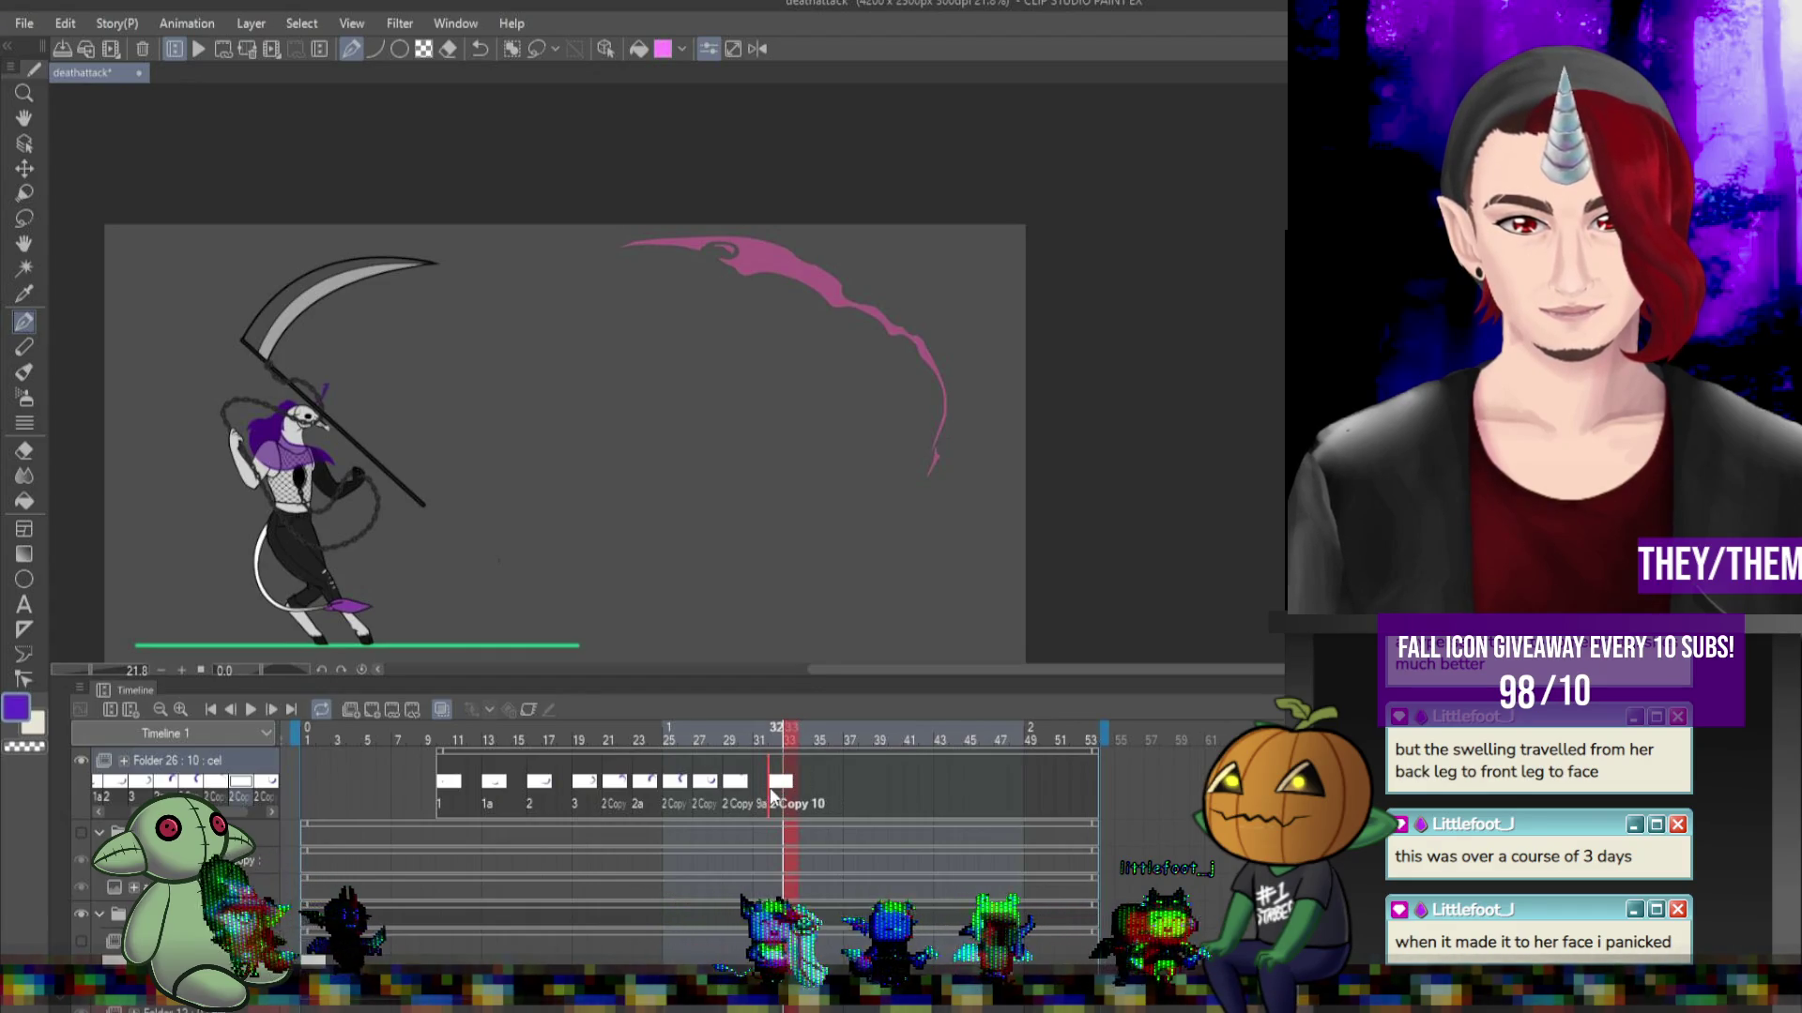
pyautogui.click(758, 791)
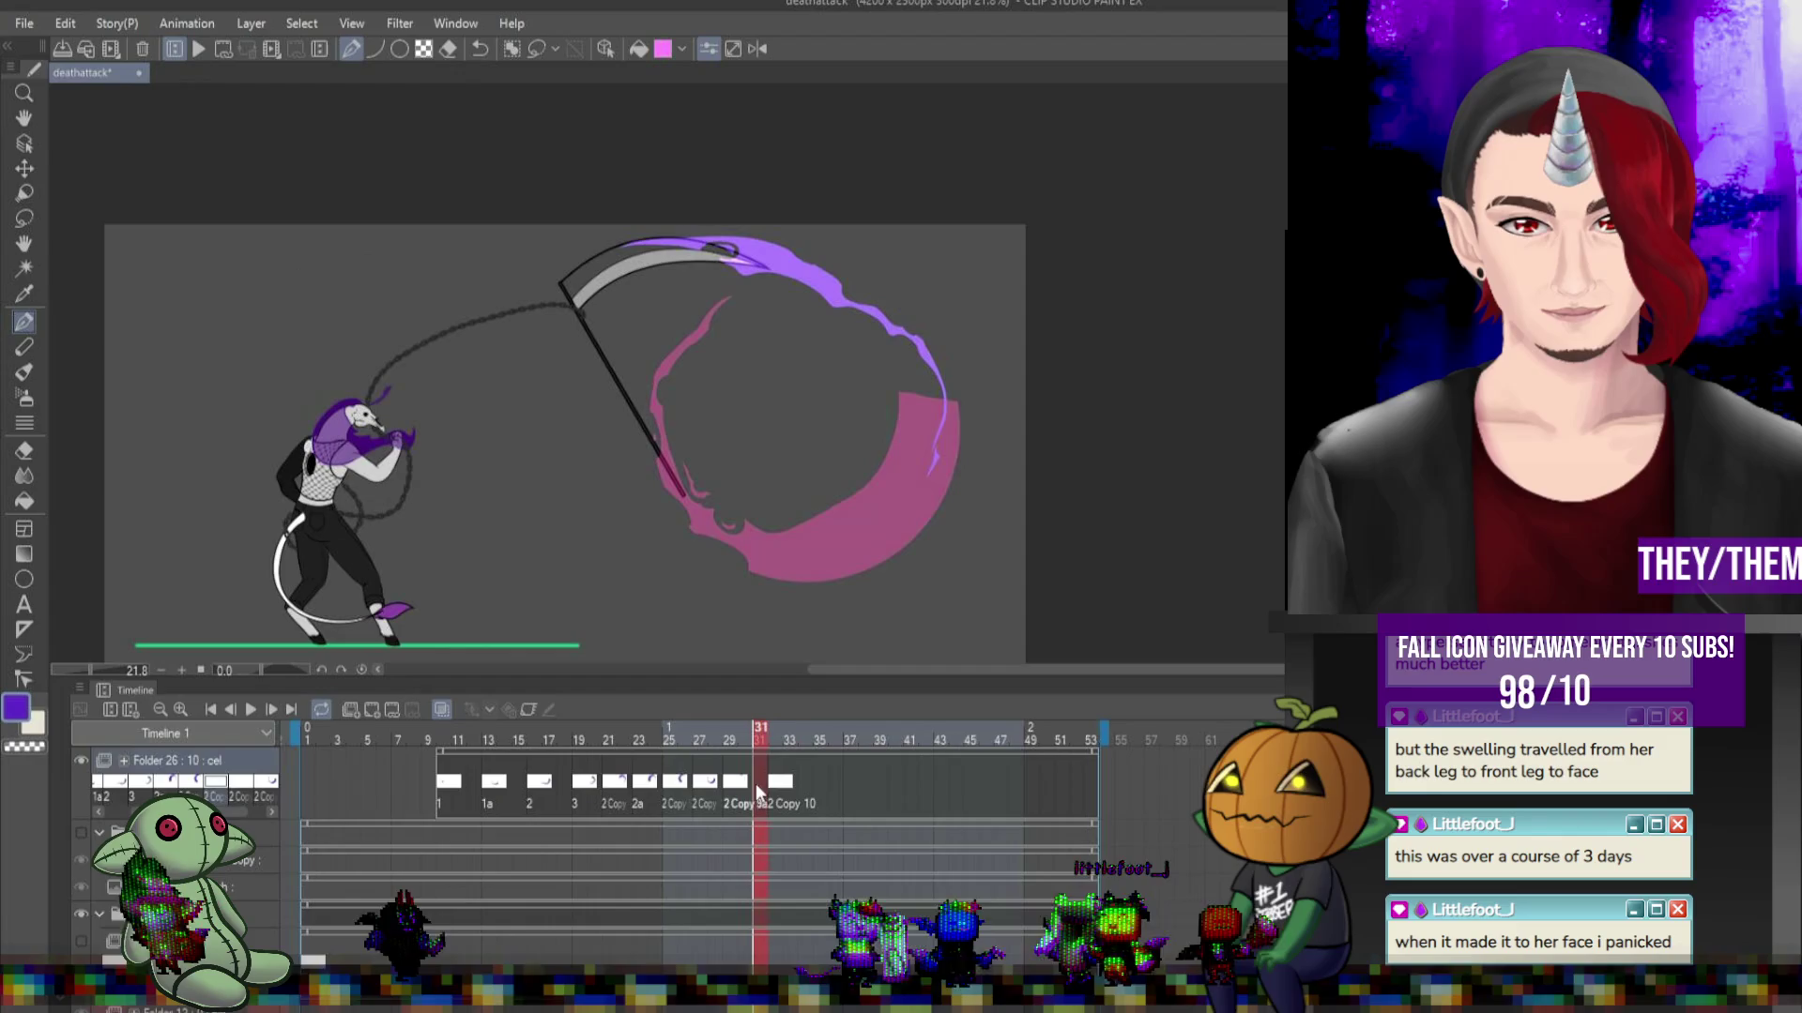
pyautogui.click(789, 788)
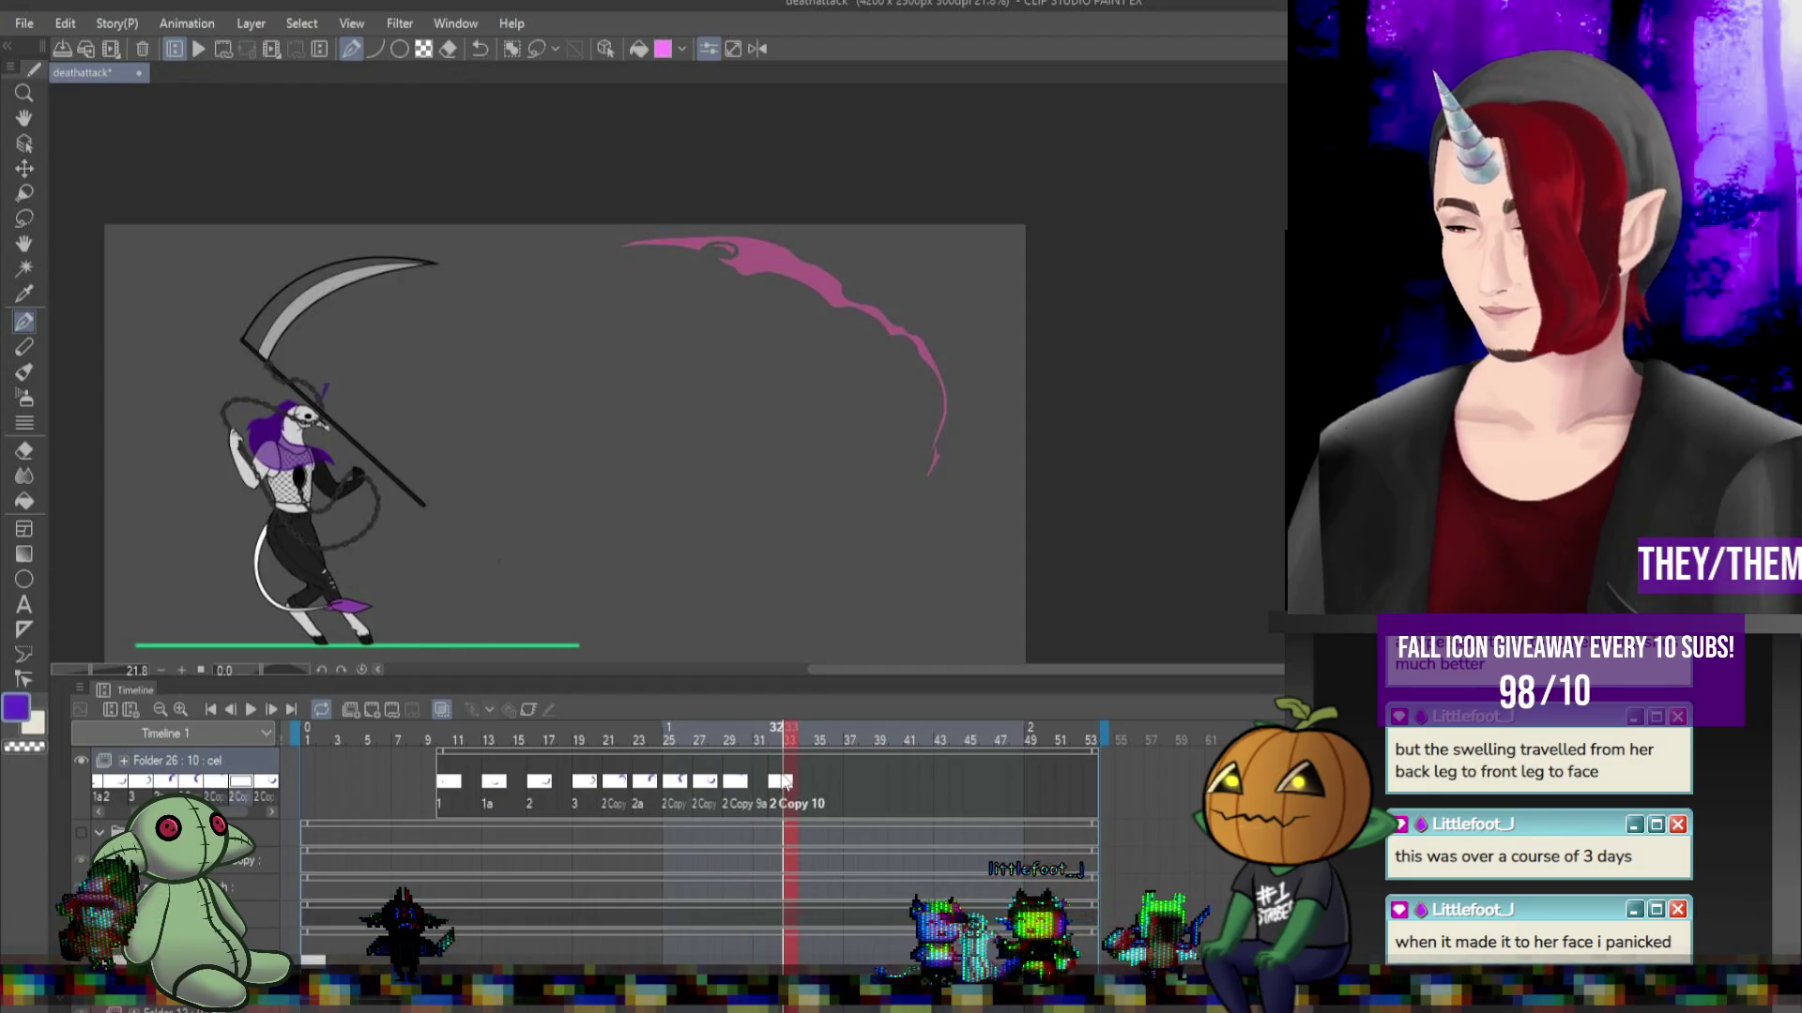
# Paint a purple trail from the scythe blade into the pink arc, erasing its excess near the top.
pyautogui.moveTo(316, 272); pyautogui.dragTo(392, 259)
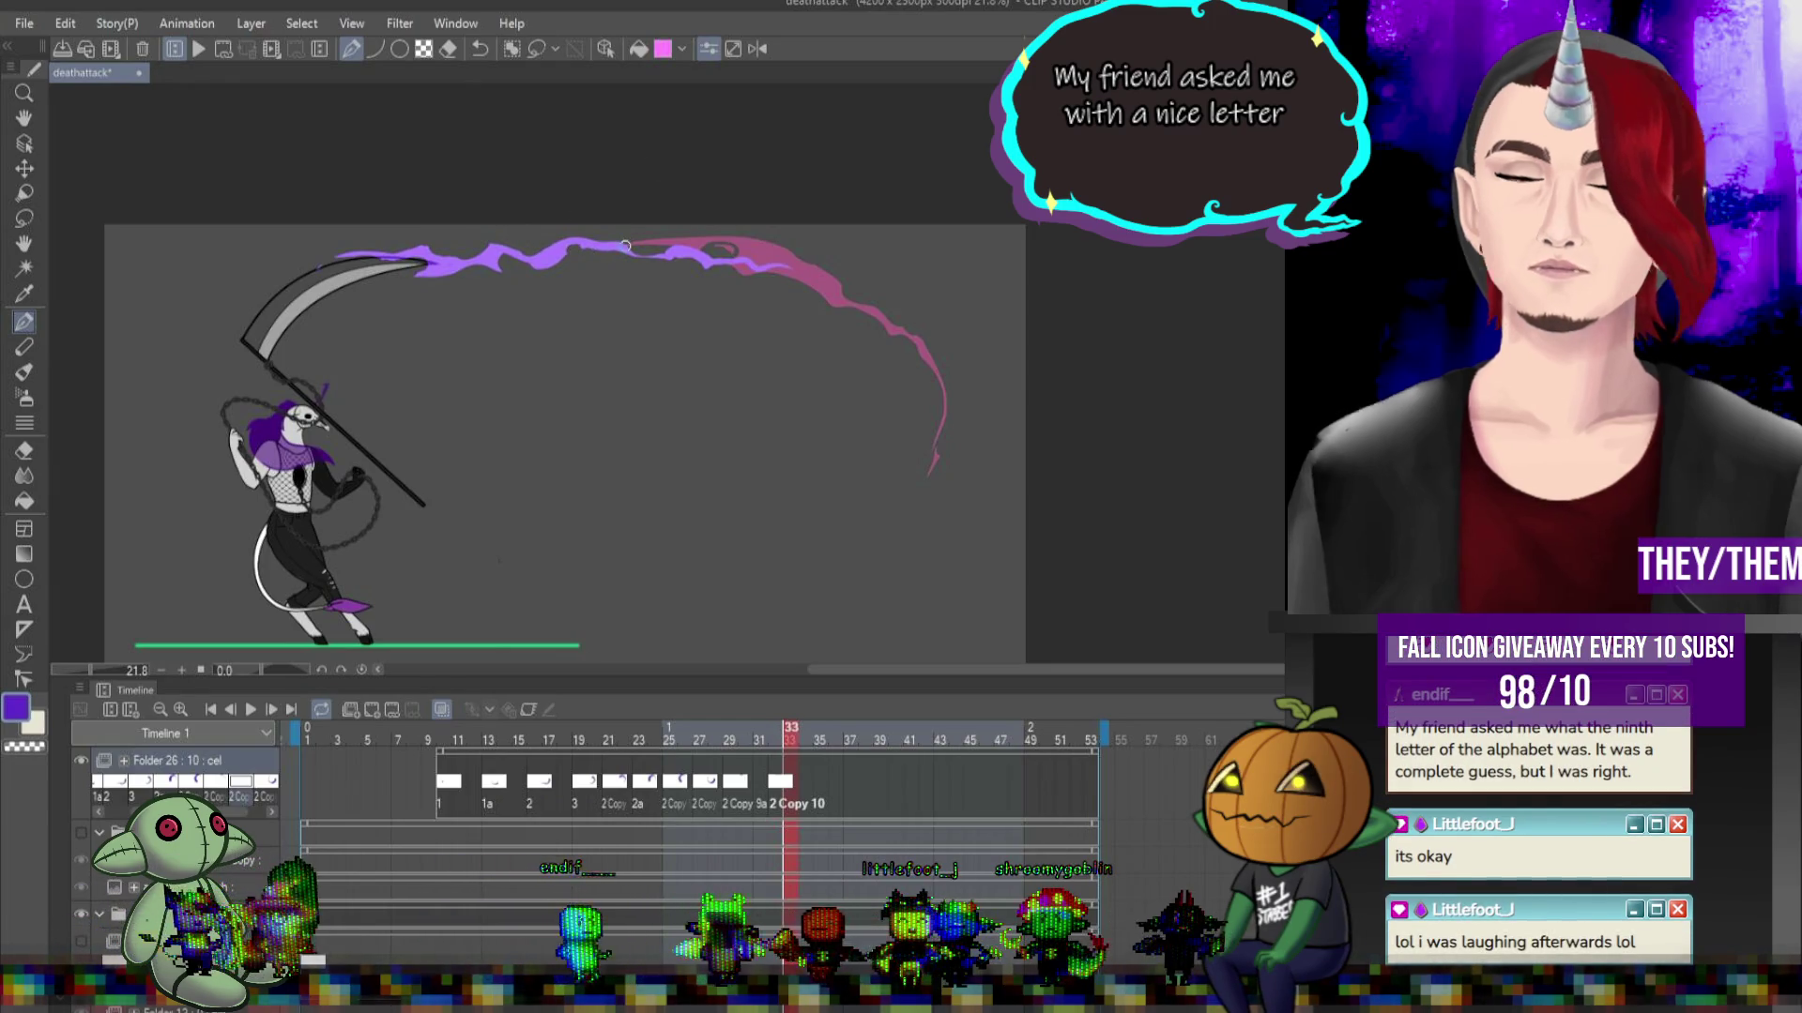
pyautogui.moveTo(626, 246); pyautogui.dragTo(787, 268)
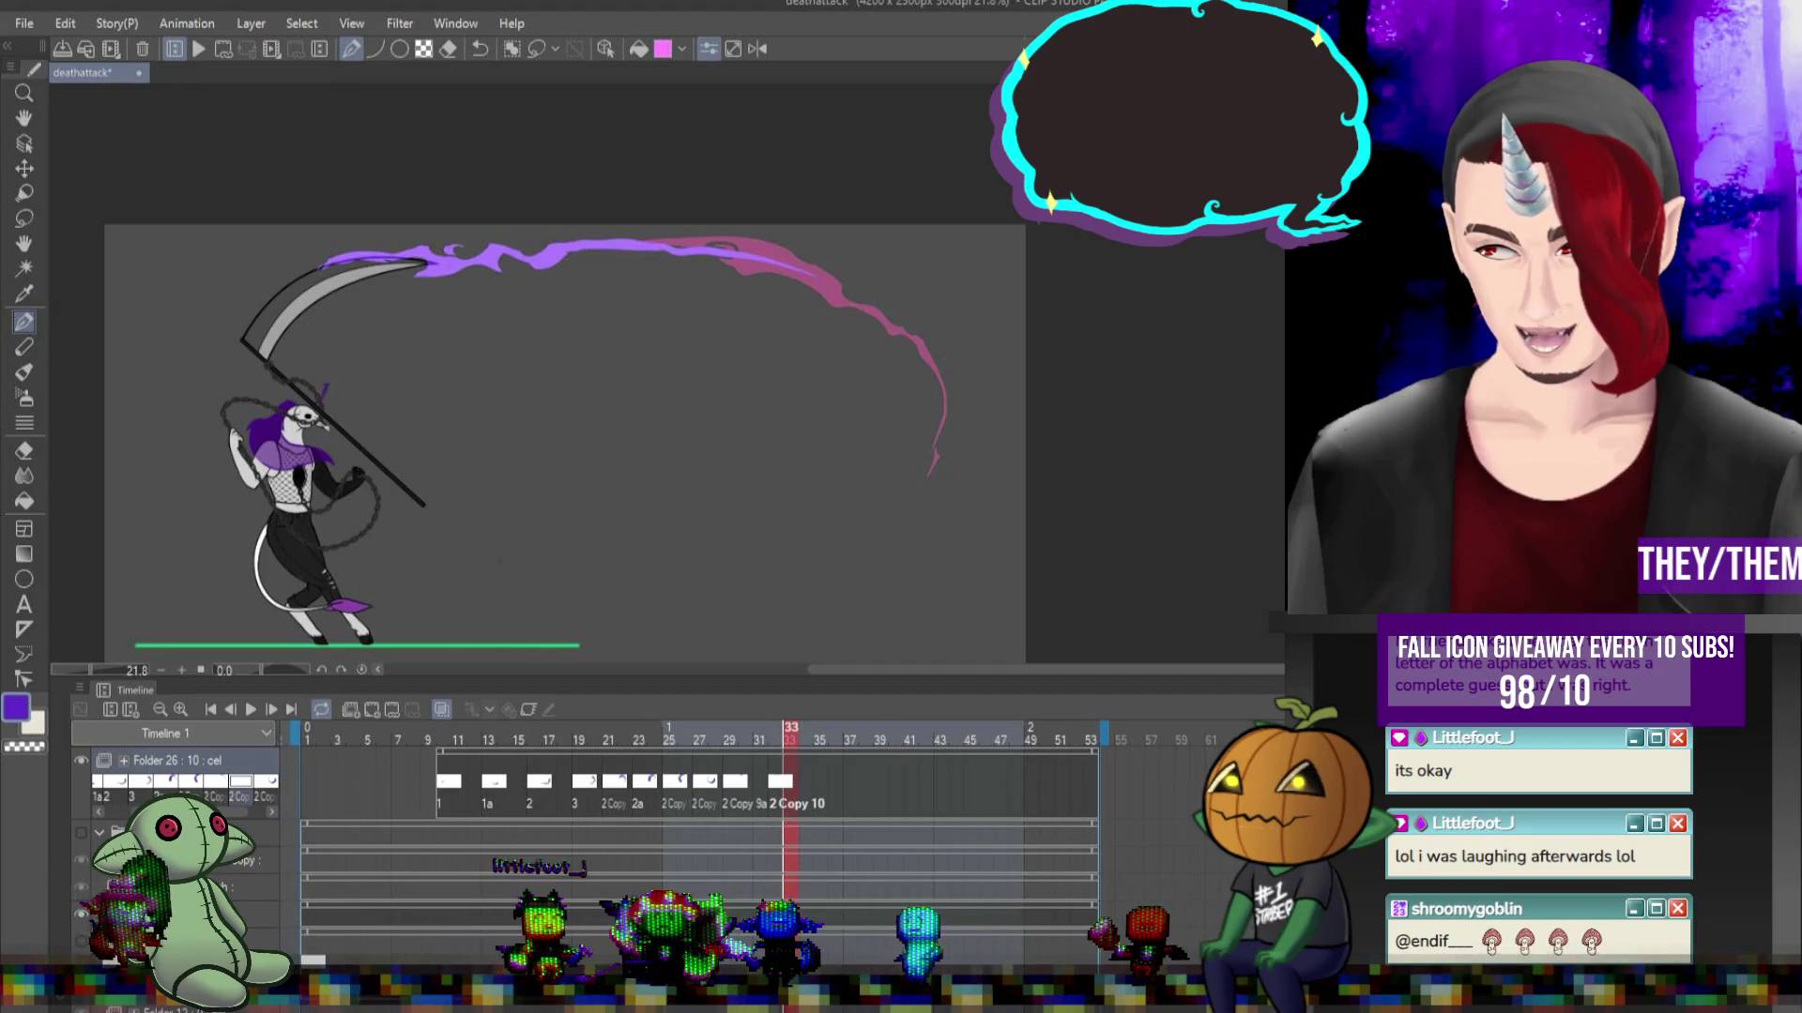
# Preview the swing, then shift 2 Copy 10 one frame later so it displays at frame 35.
pyautogui.scroll(-1, 756, 446)
pyautogui.scroll(-1, 760, 451)
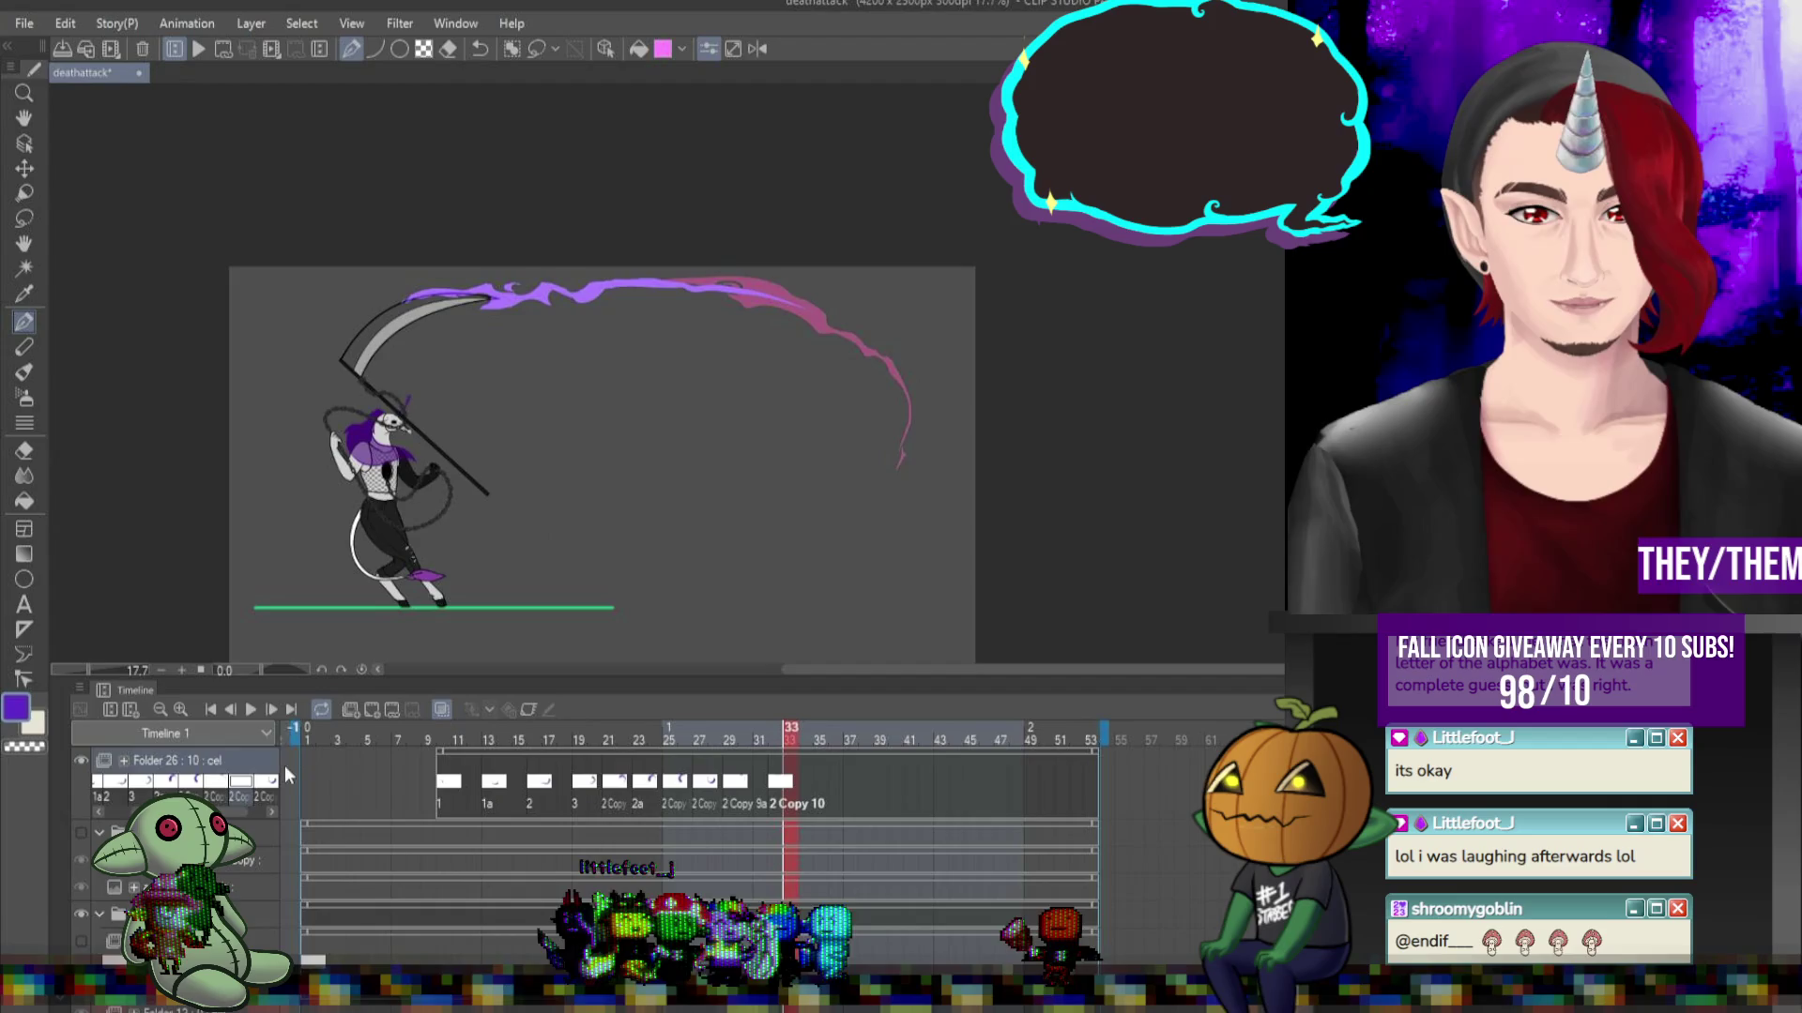
pyautogui.click(272, 709)
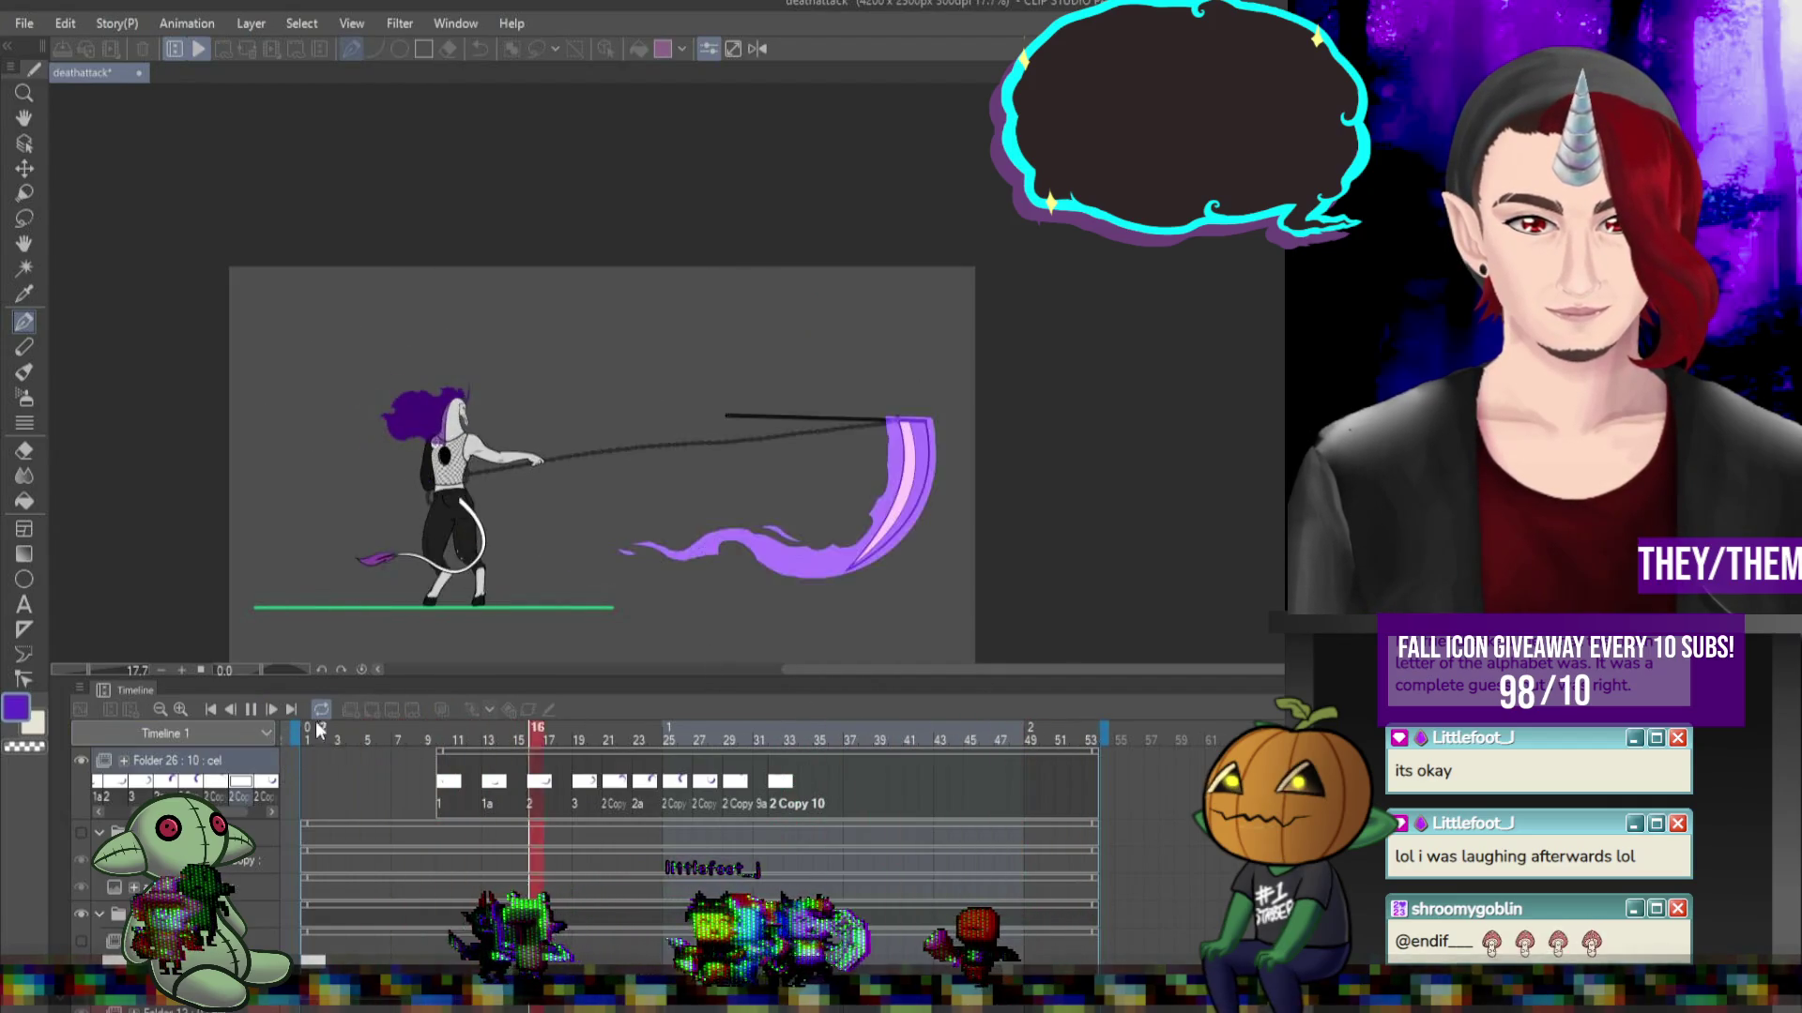
pyautogui.click(255, 712)
pyautogui.click(767, 786)
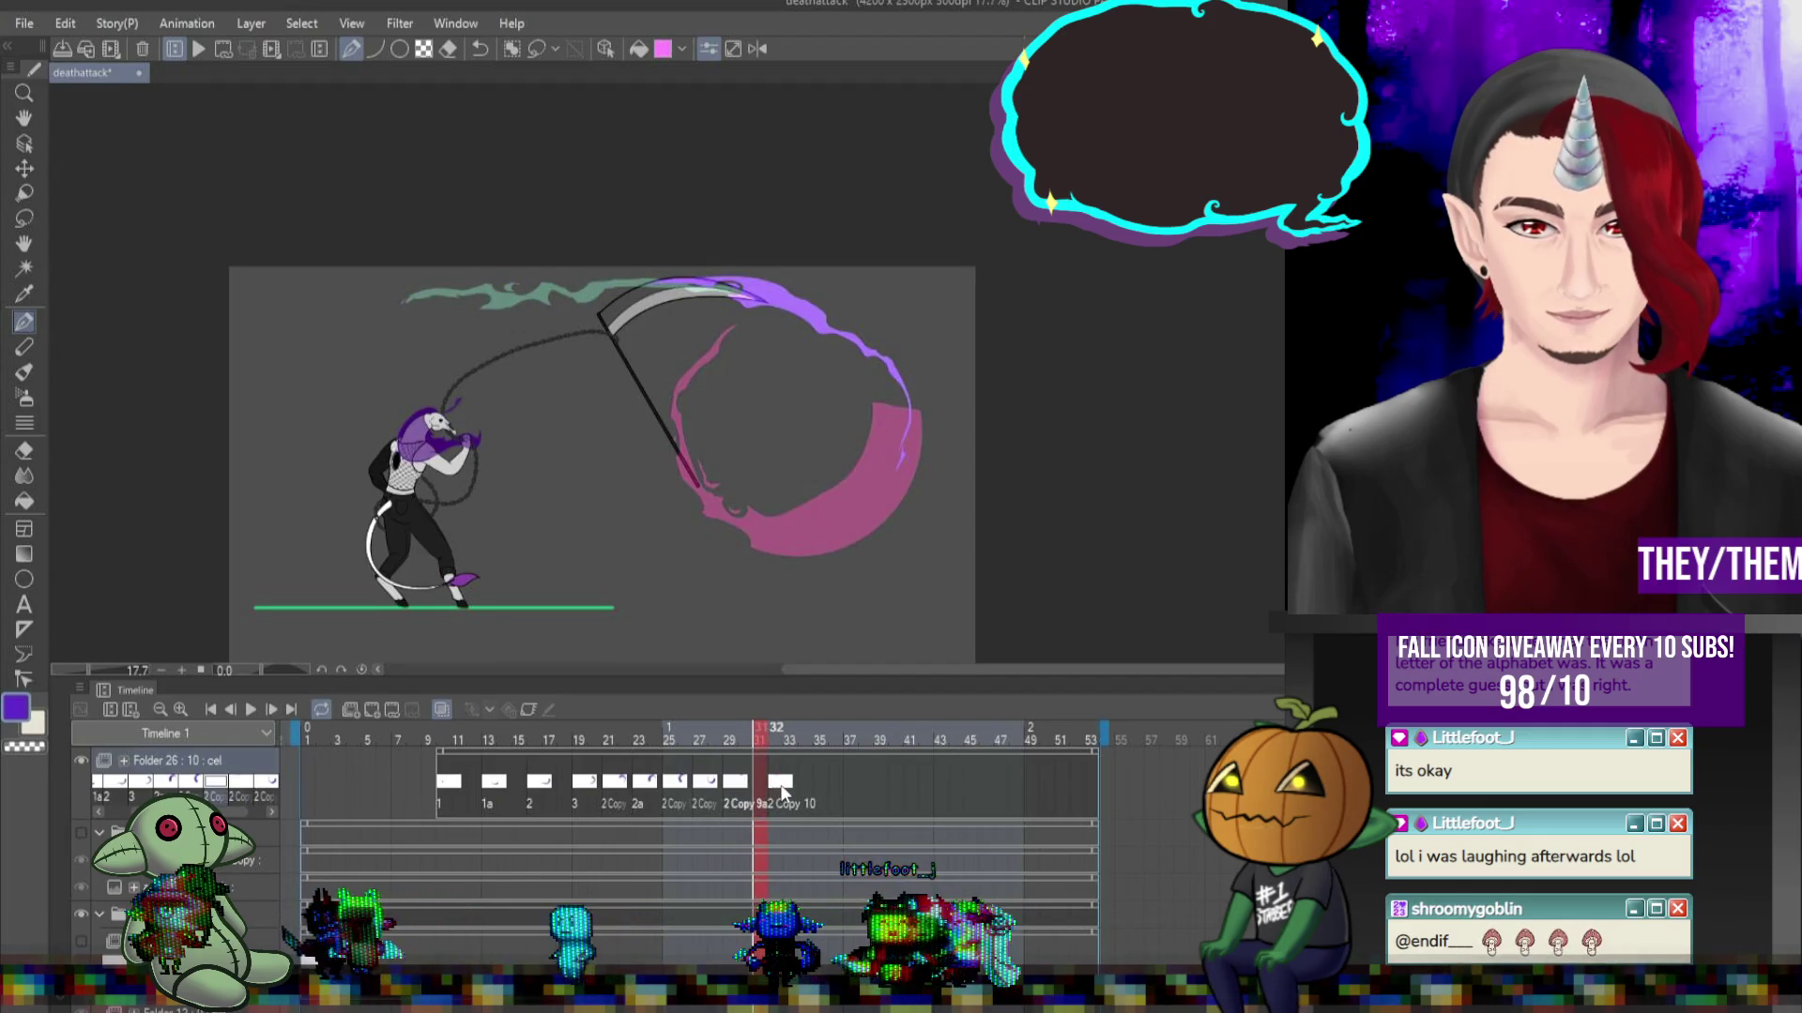
pyautogui.moveTo(788, 793); pyautogui.dragTo(818, 793)
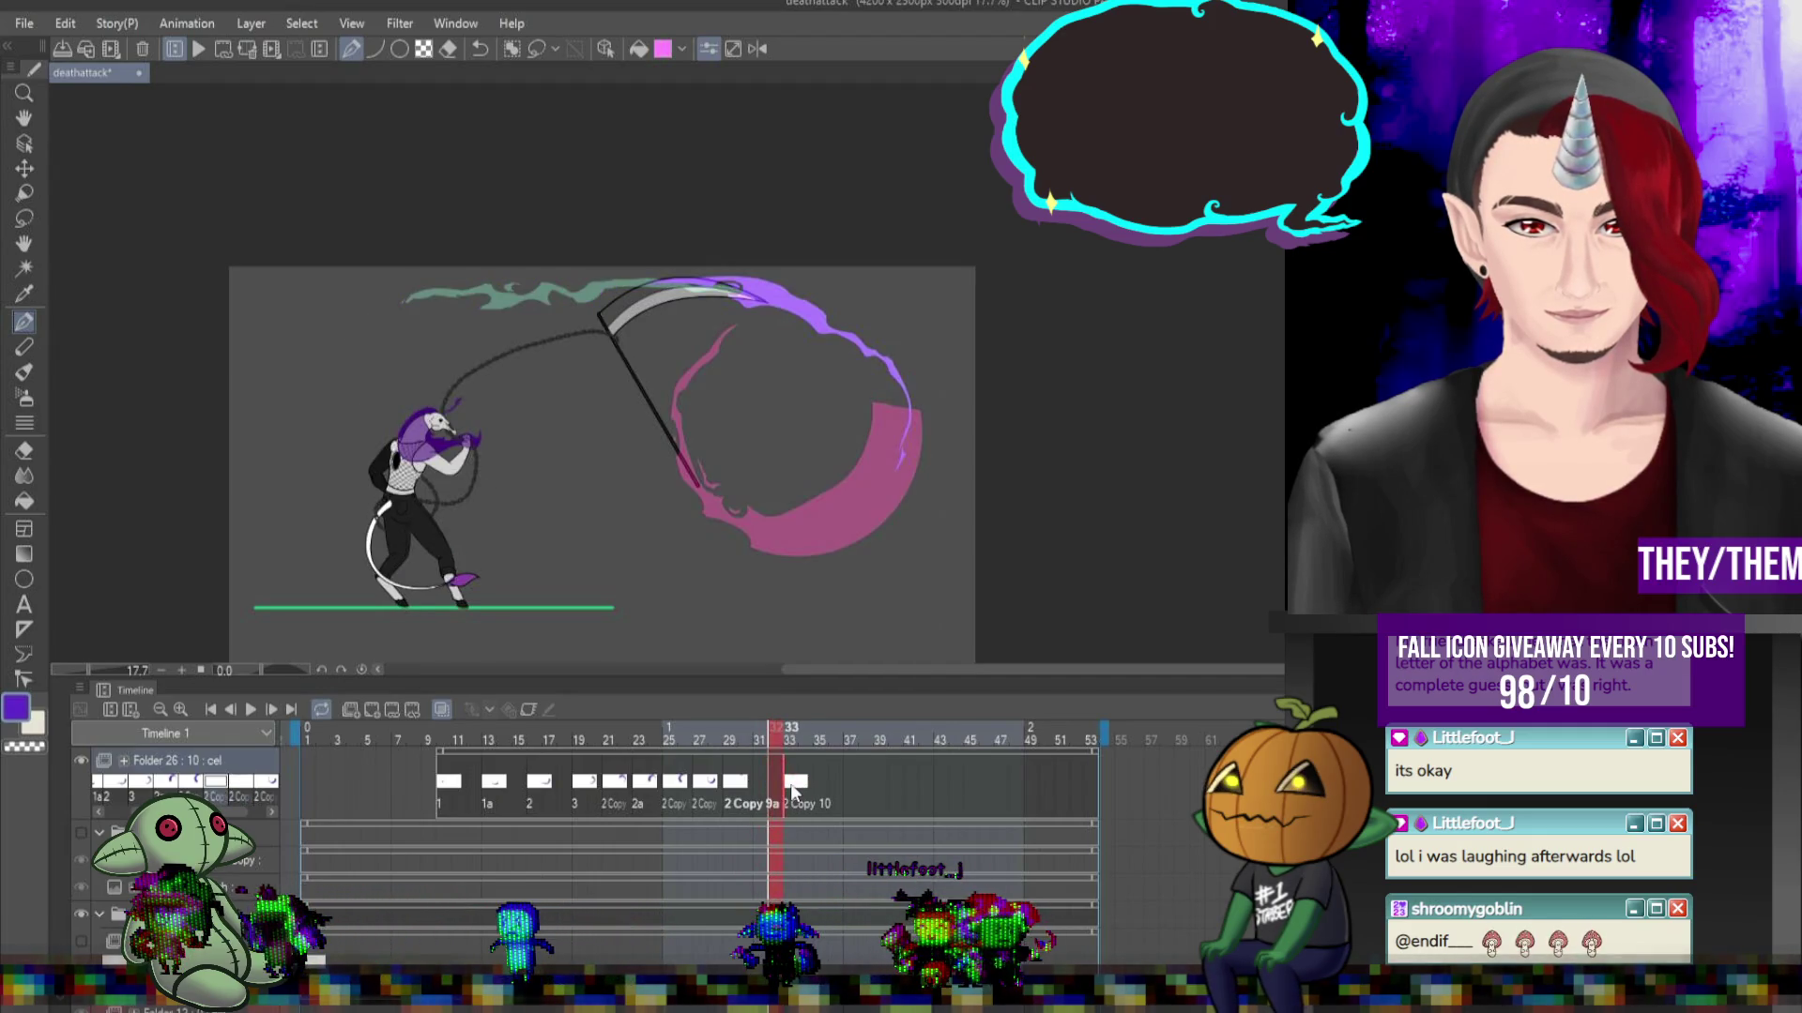
pyautogui.click(818, 784)
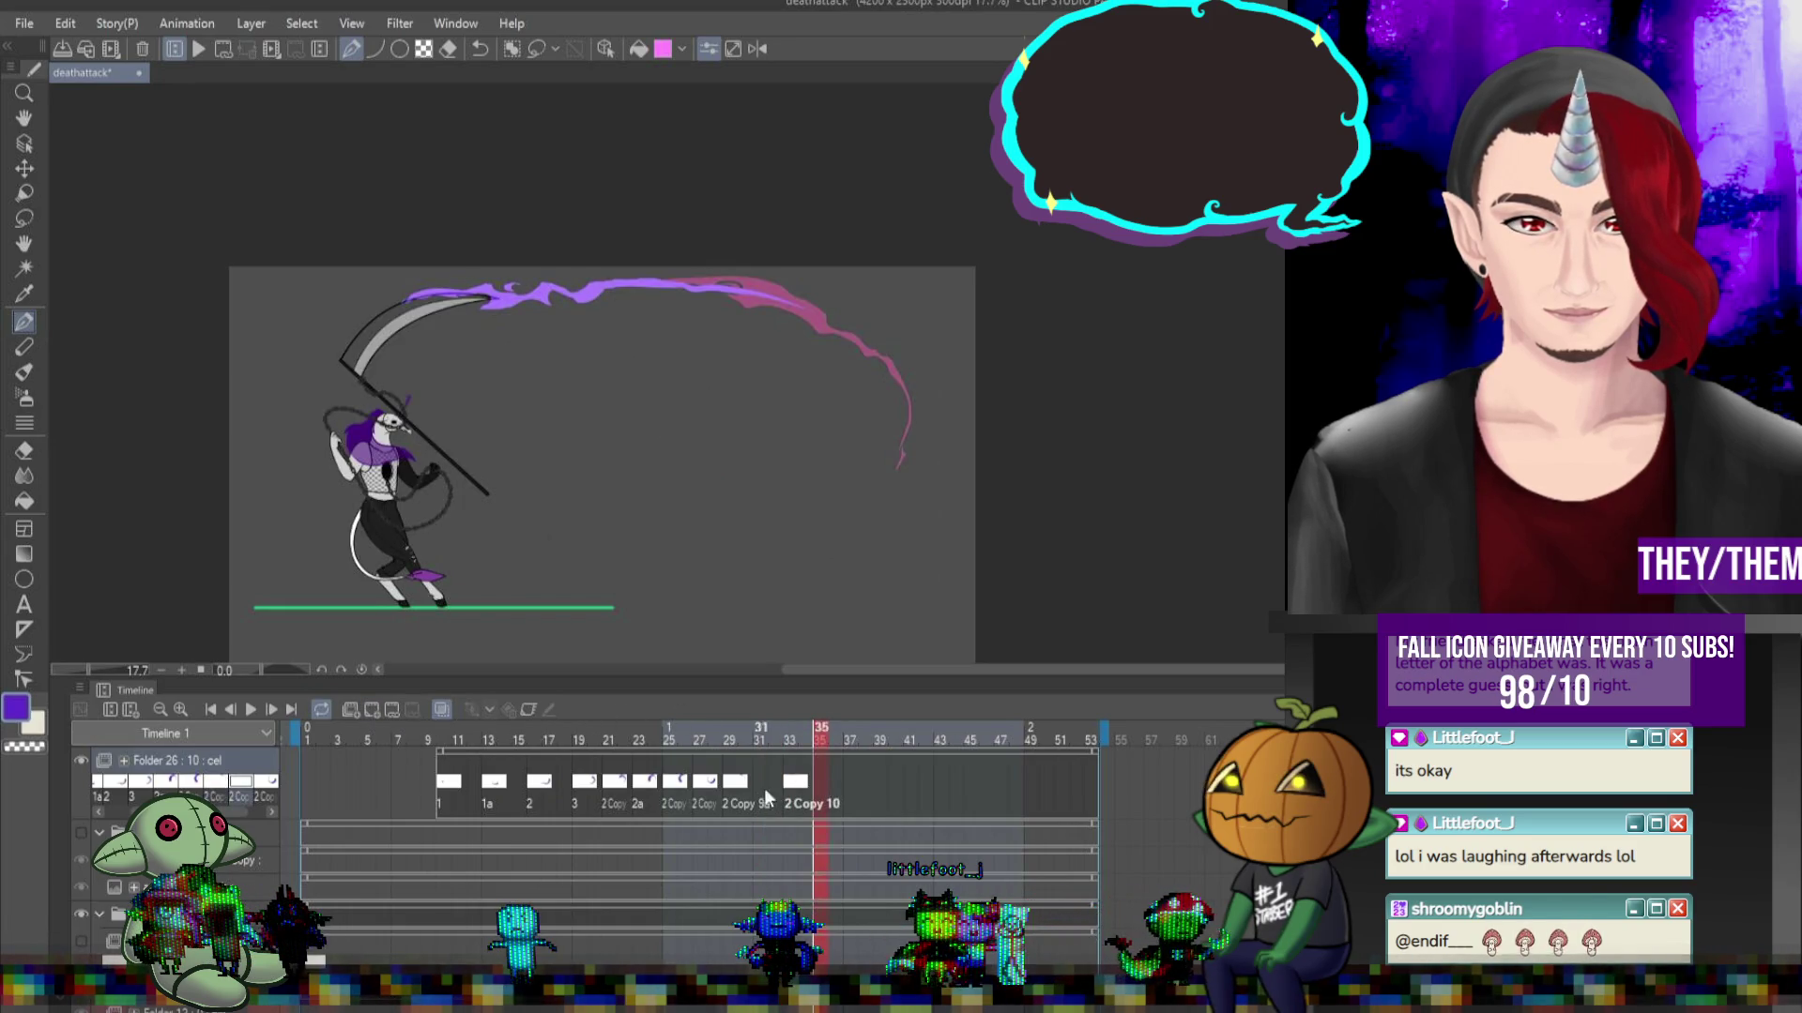
# Create a new 2 Copy 10a cel at frame 36, trying and undoing a purple stroke from the scythe tip.
pyautogui.click(829, 783)
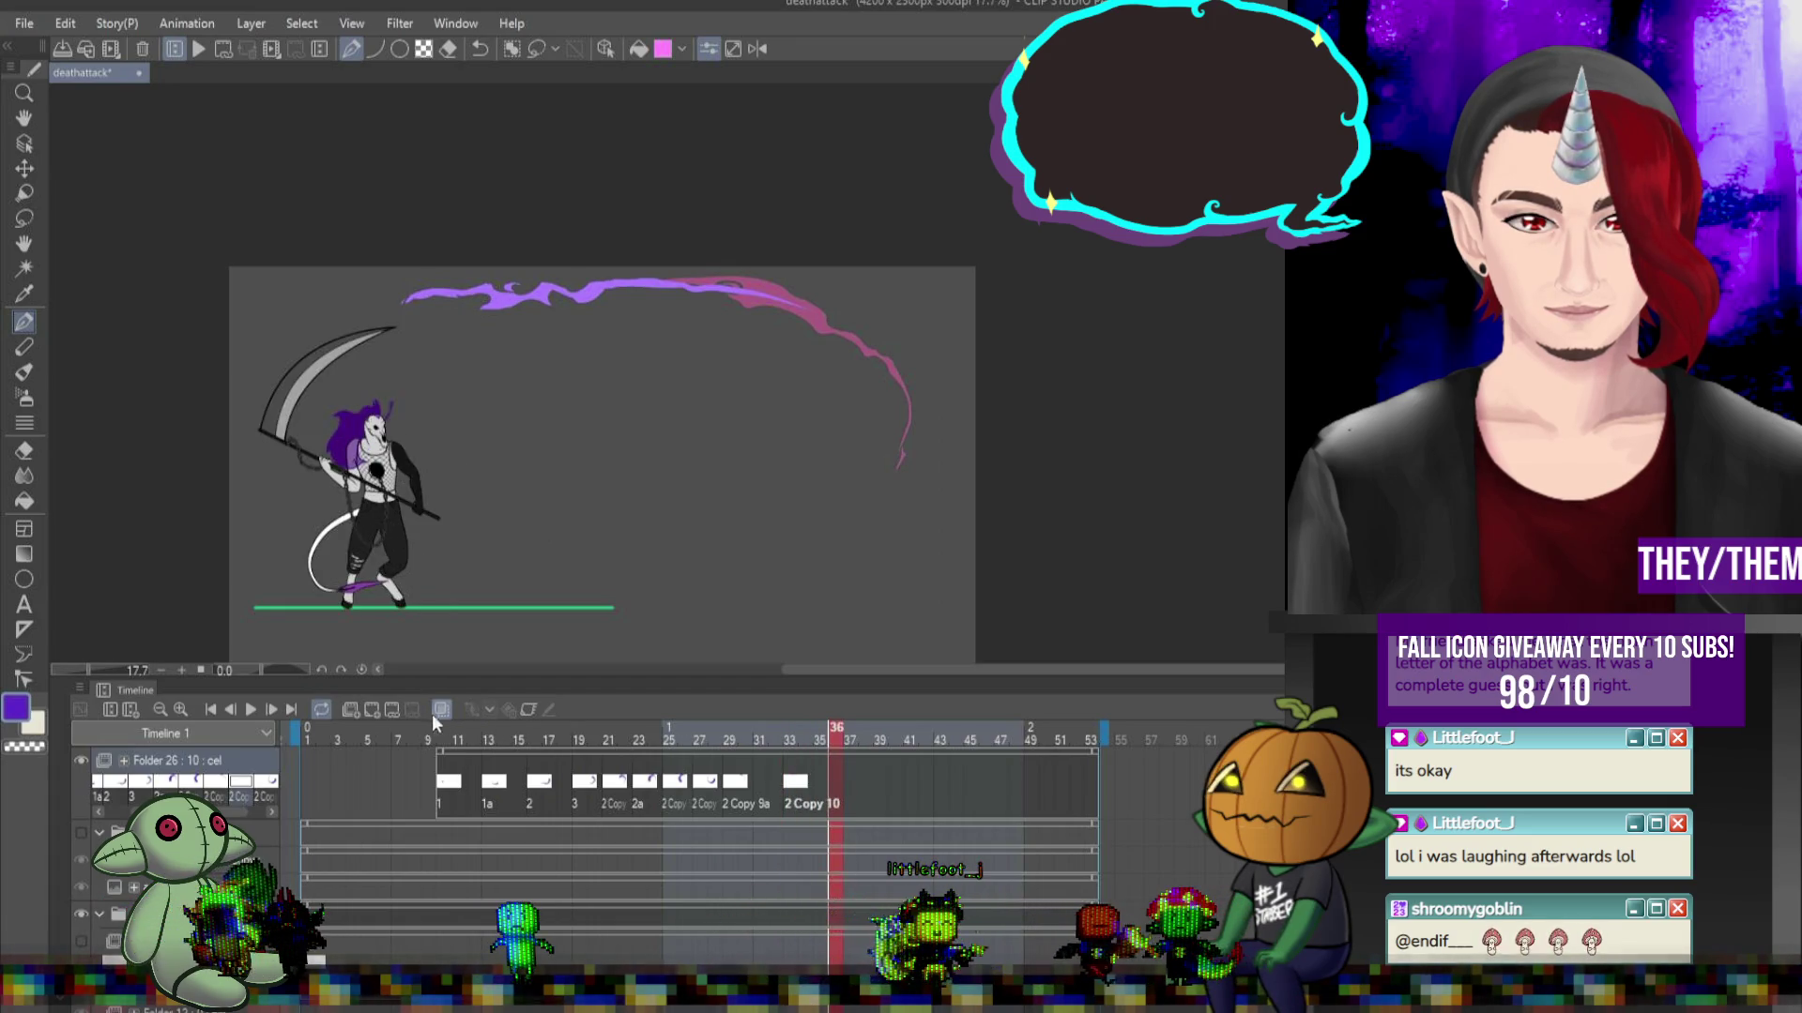
pyautogui.click(373, 710)
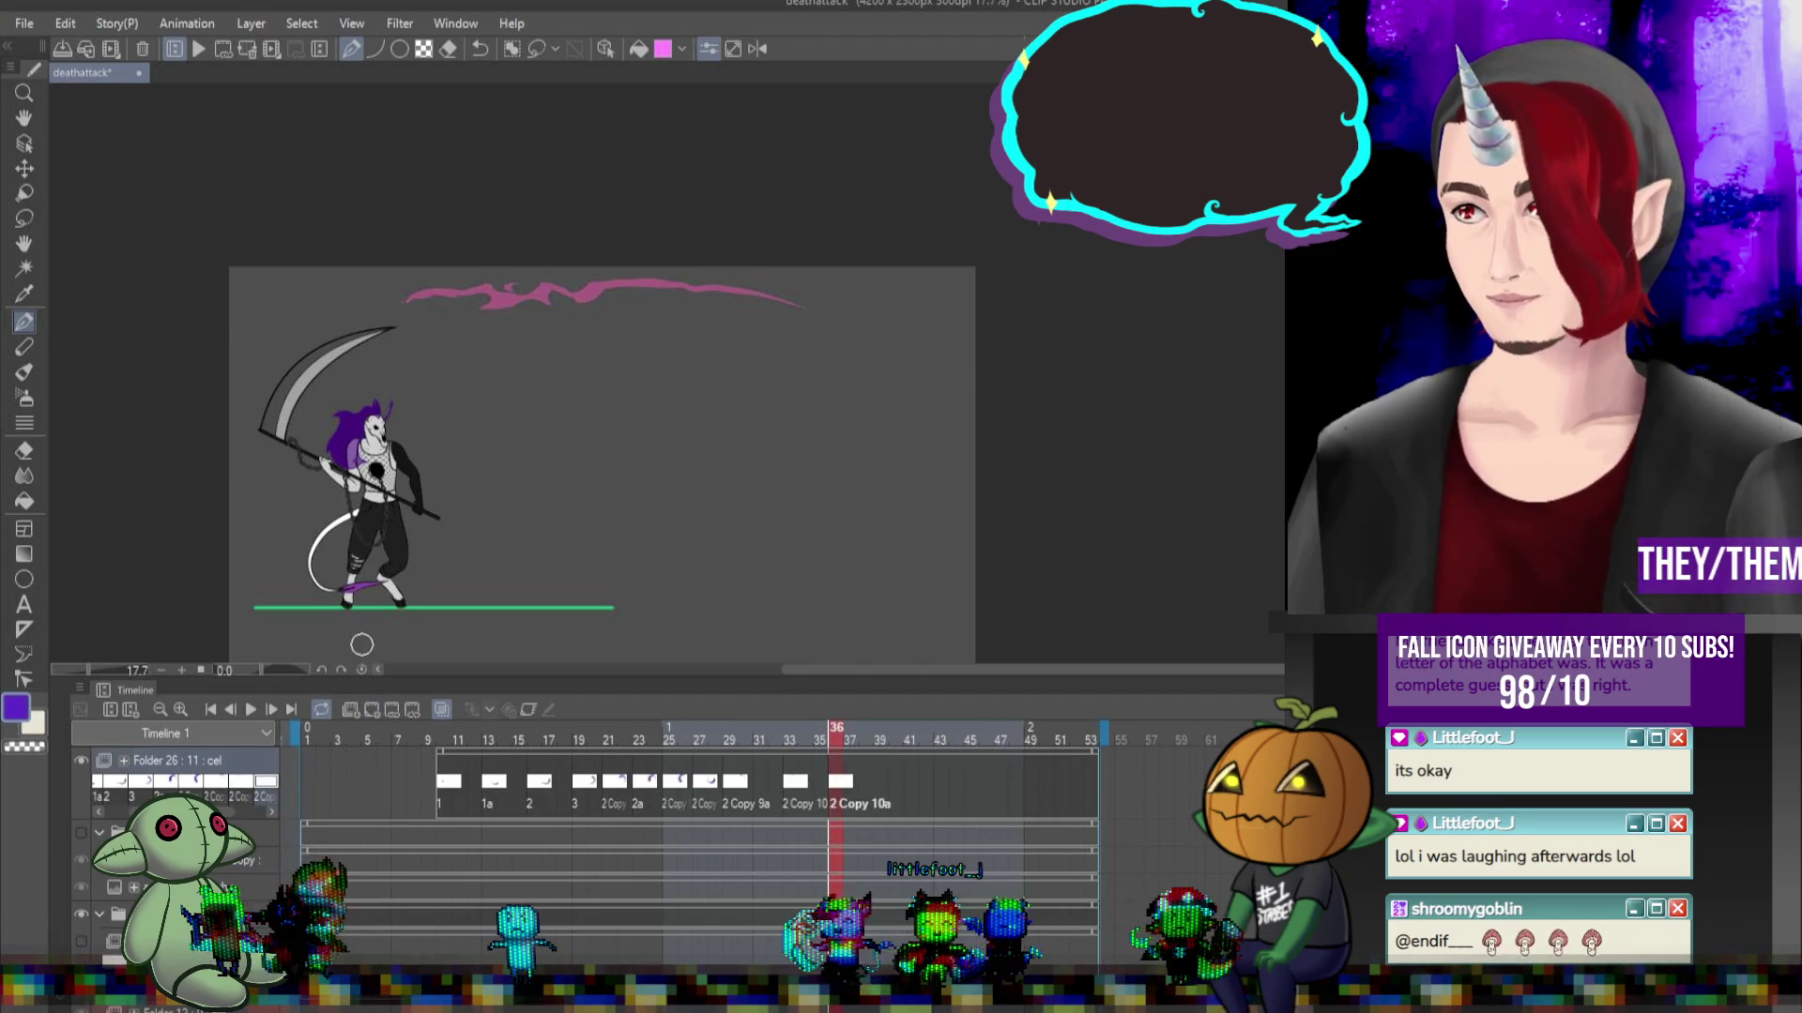
pyautogui.moveTo(362, 338); pyautogui.dragTo(432, 313)
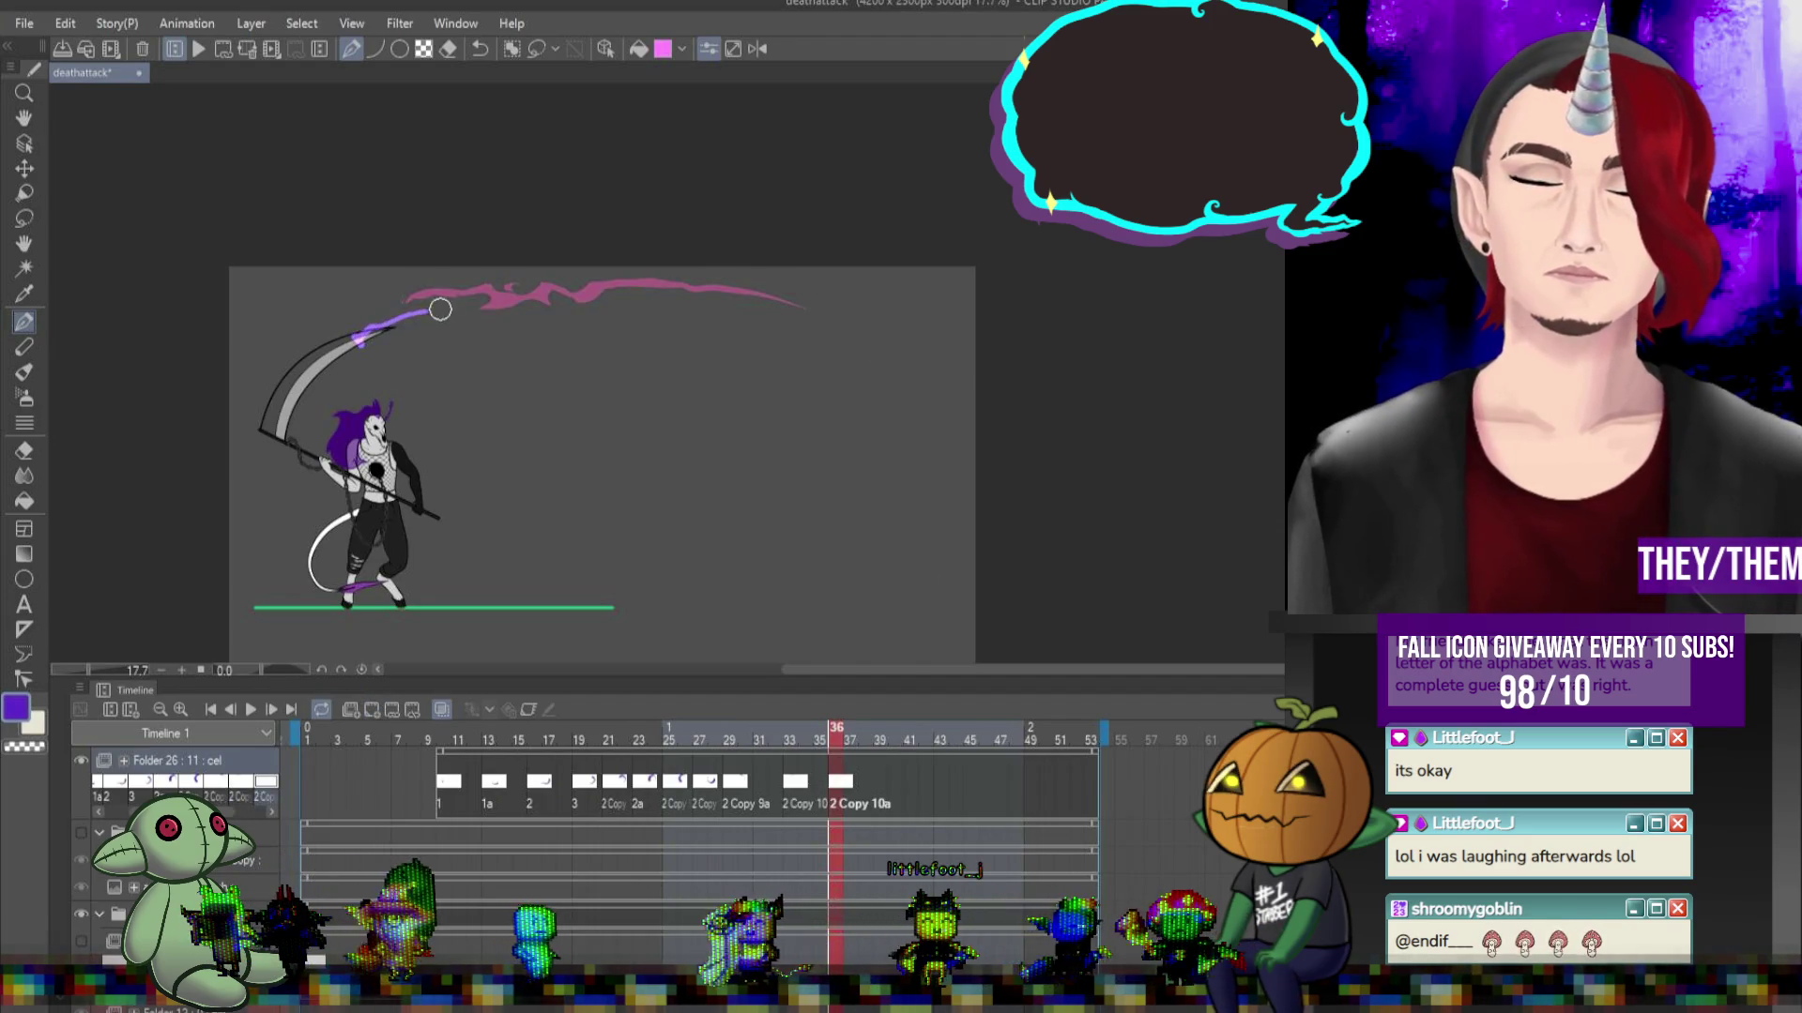
pyautogui.hotkey('ctrl', 'z')
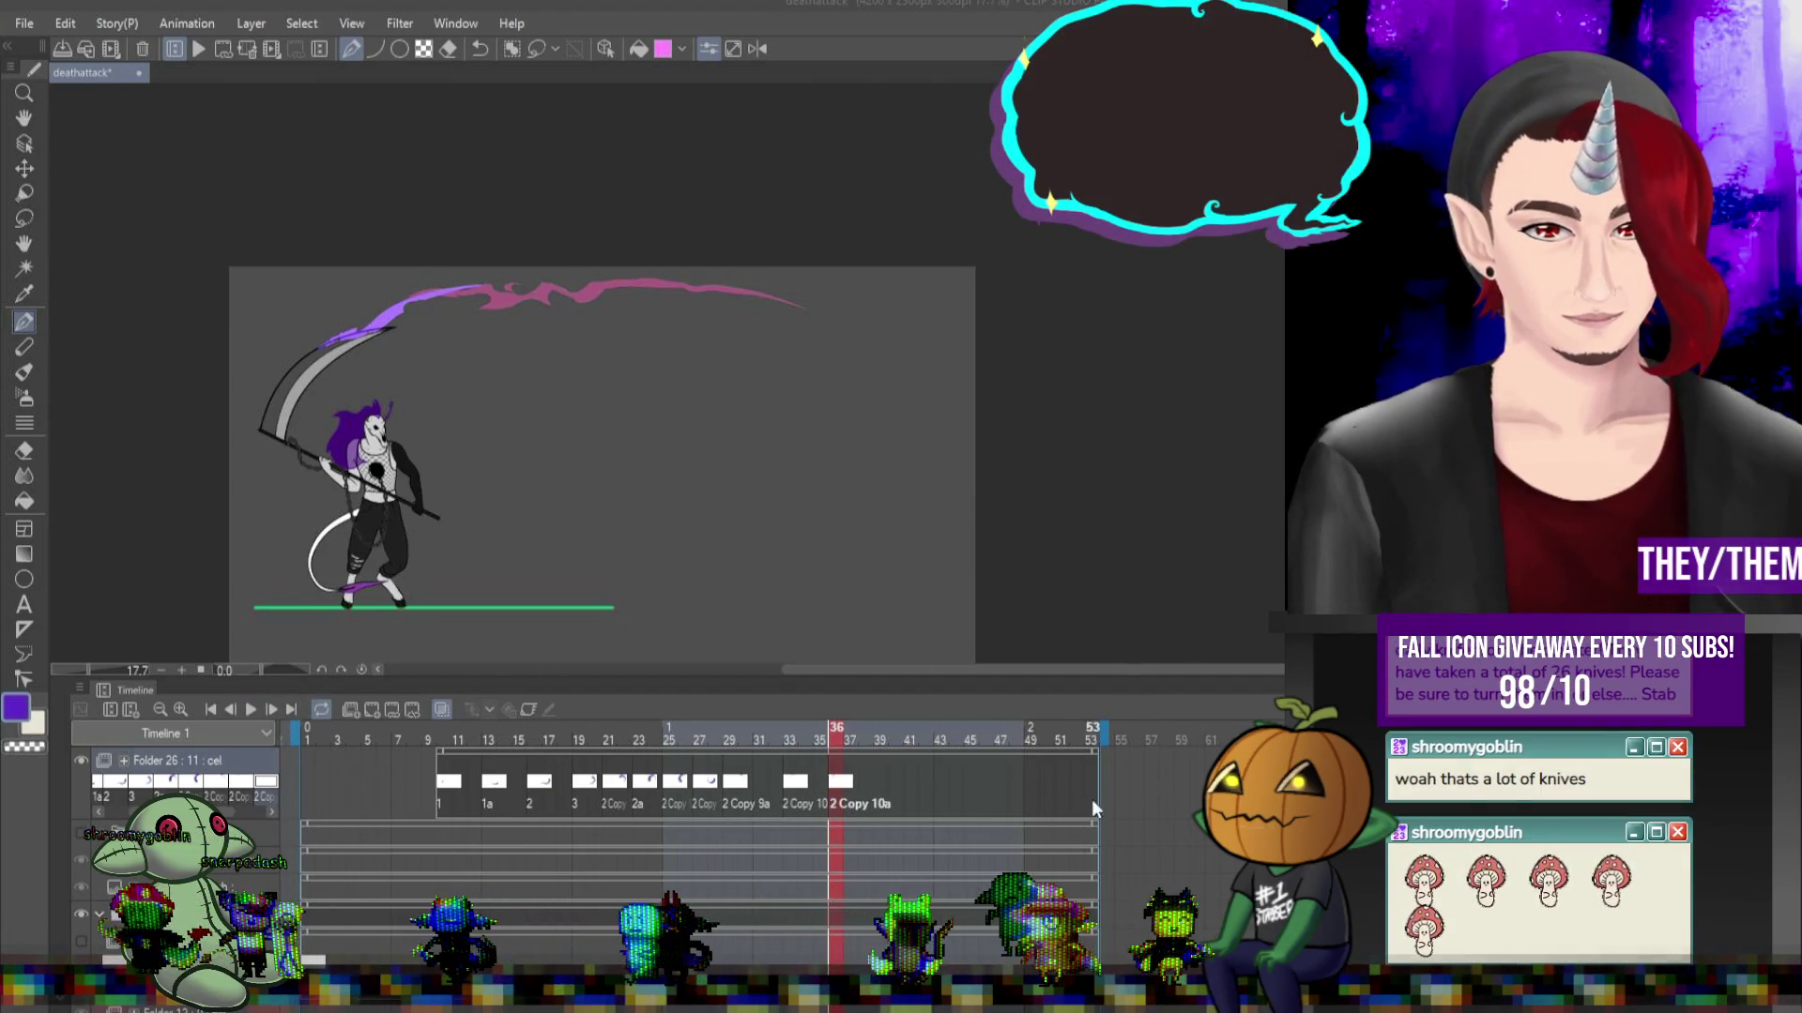
# Create a new 2 Copy 10b cel at frame 39 and play back the animation.
pyautogui.click(865, 782)
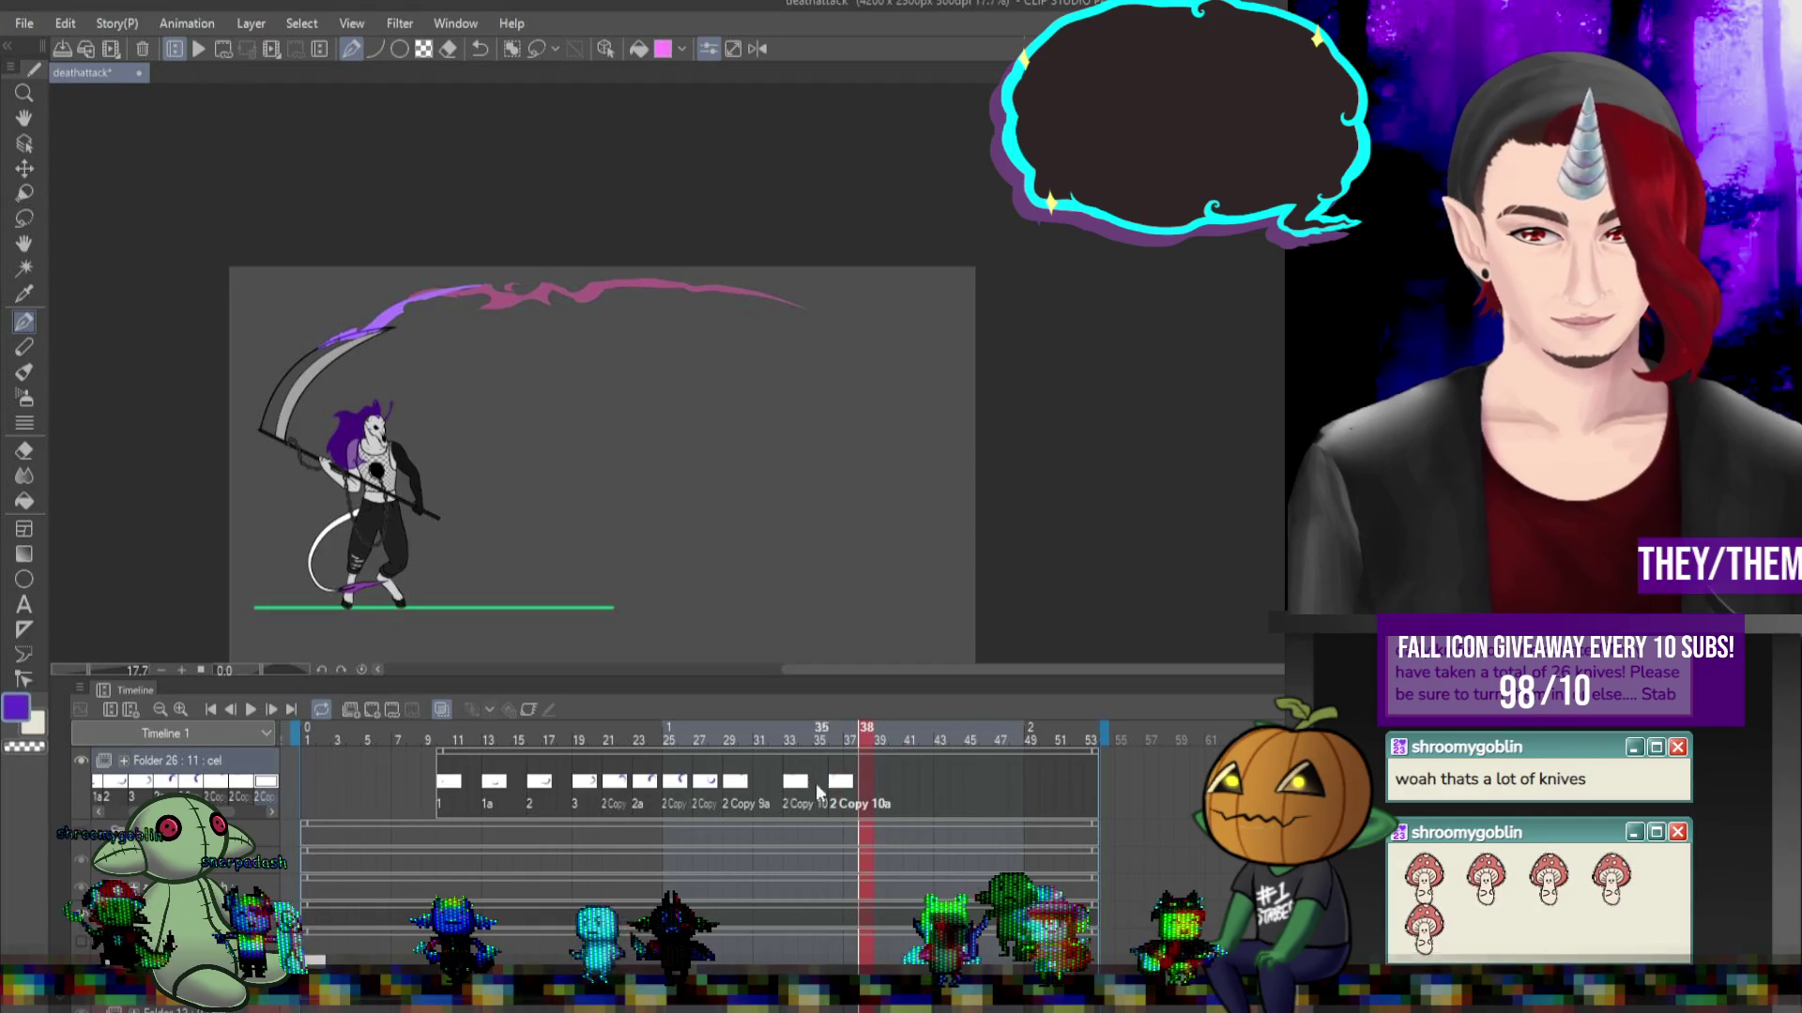
pyautogui.click(876, 779)
pyautogui.click(383, 711)
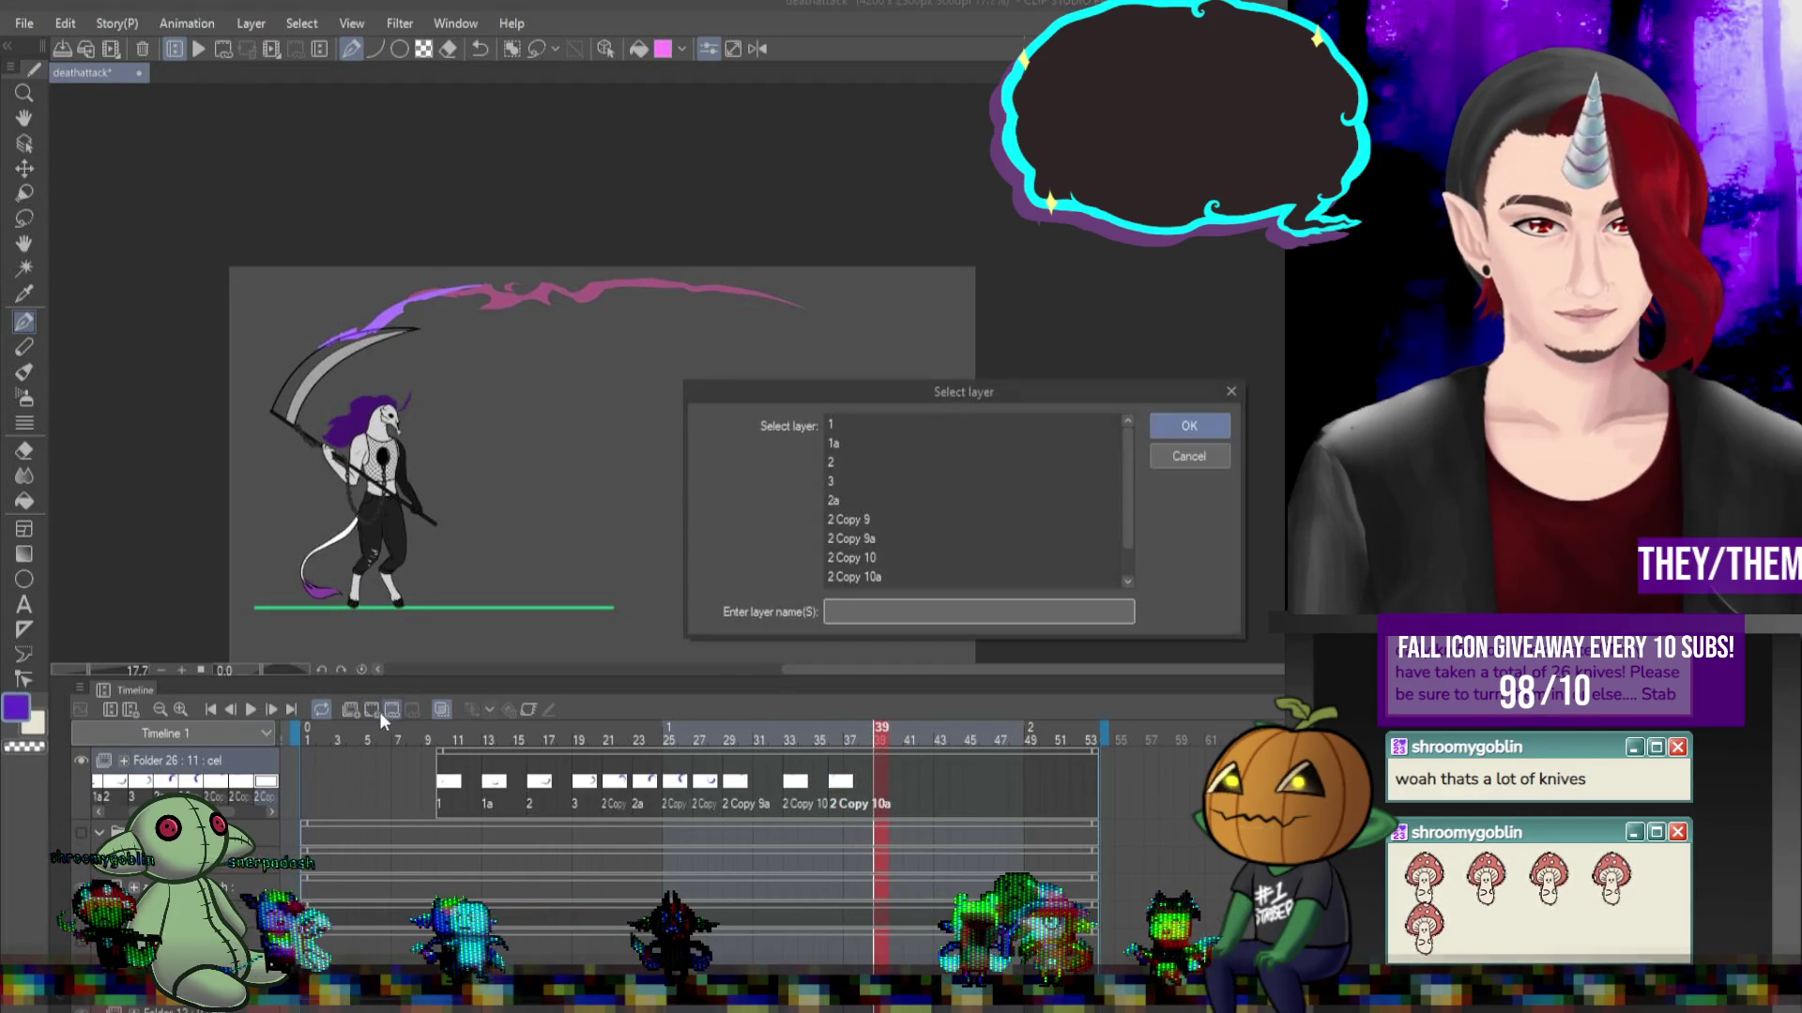
pyautogui.click(1190, 450)
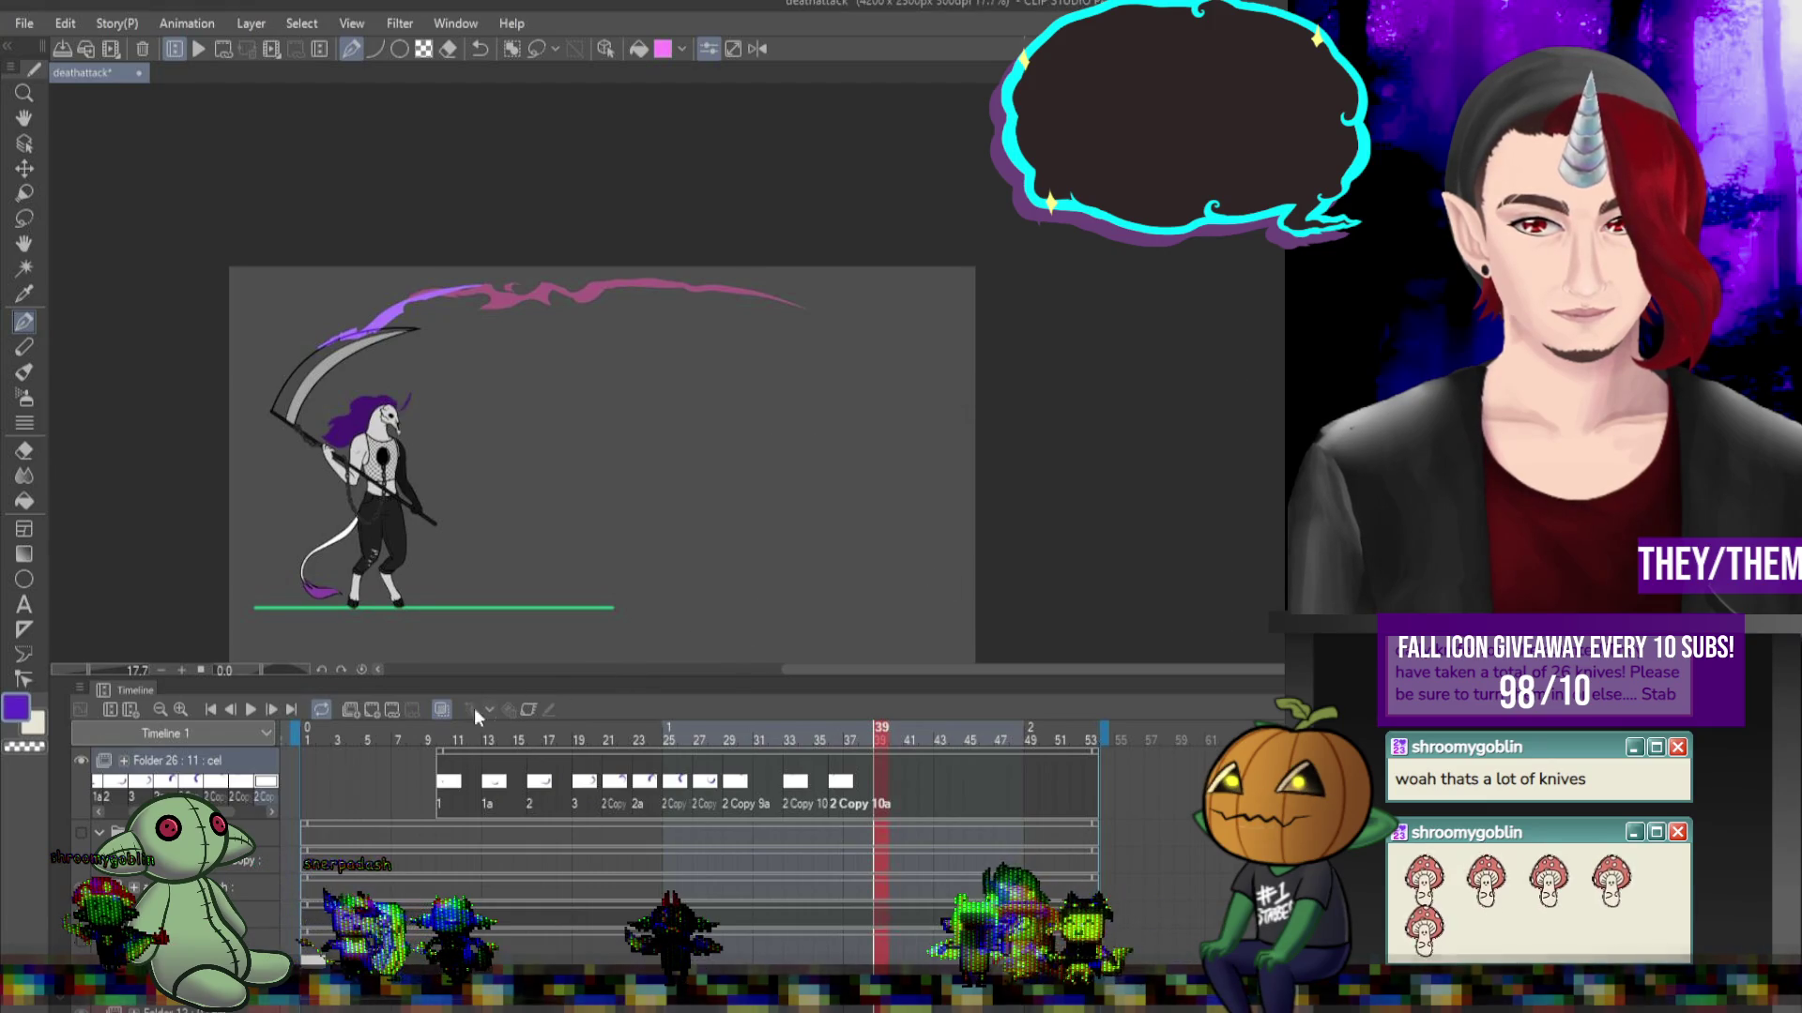
pyautogui.click(372, 710)
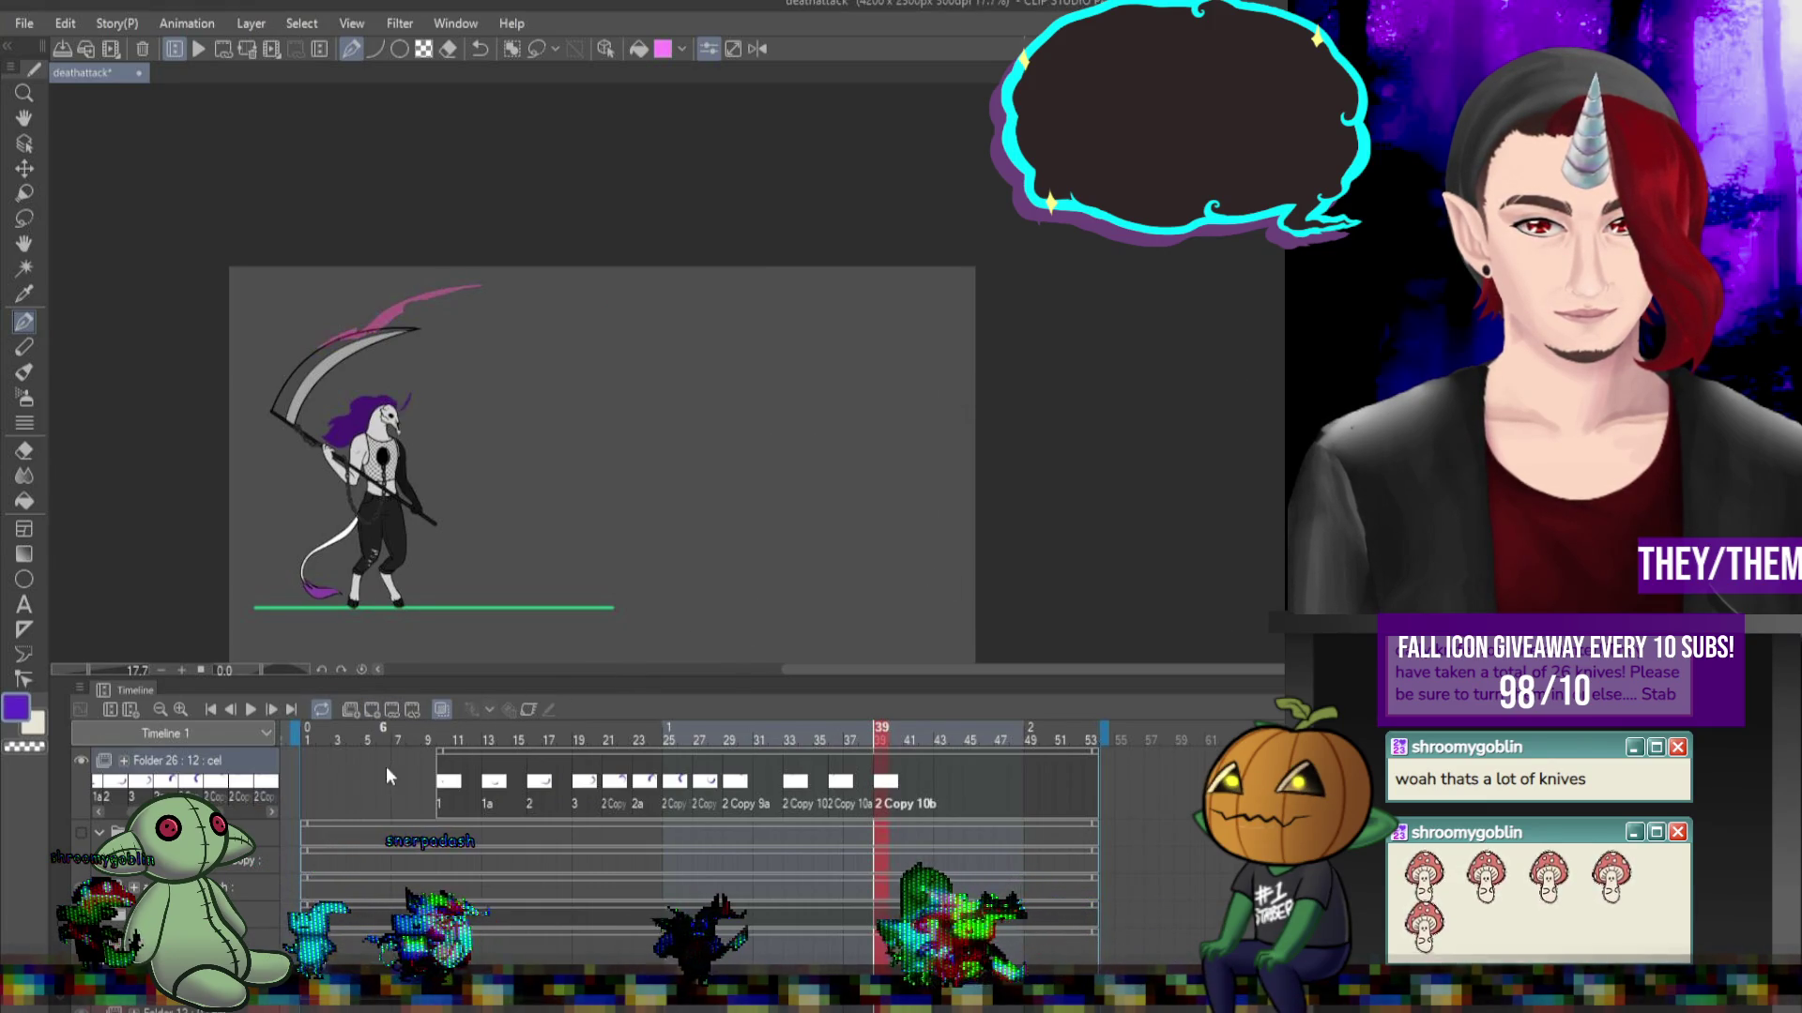
pyautogui.click(251, 710)
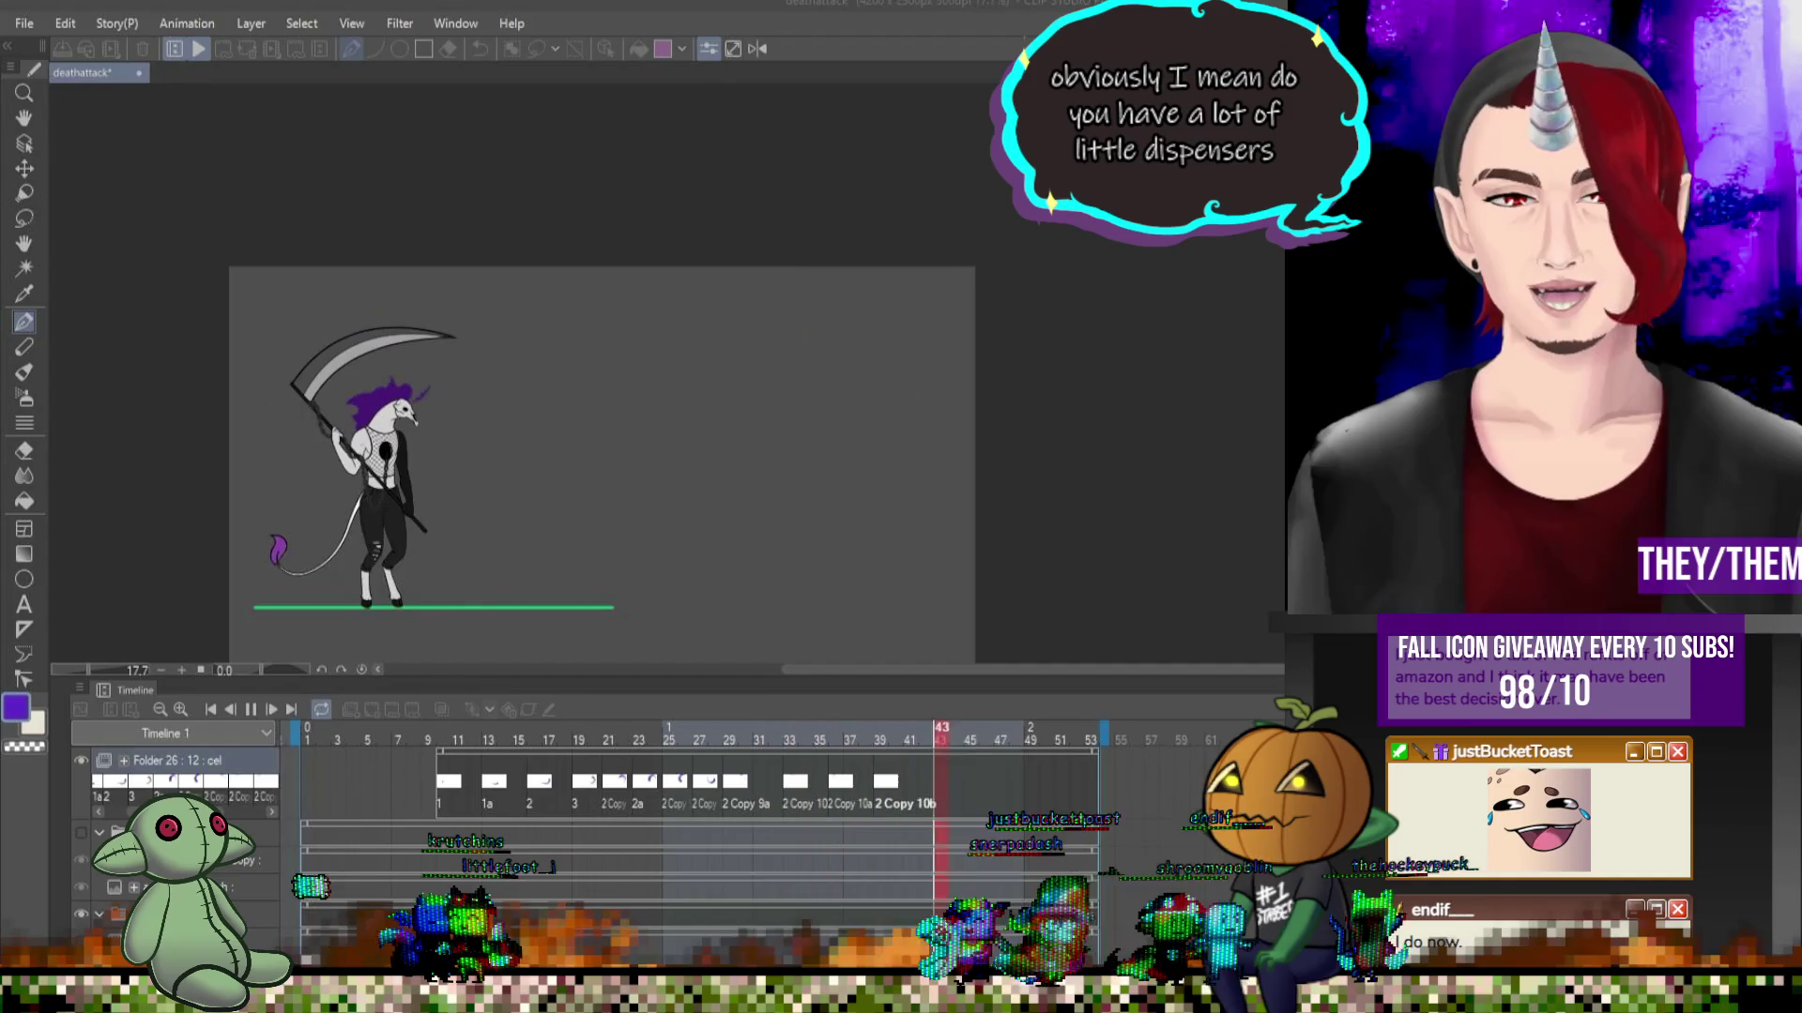
# Replay the swing from frame 10 to frame 43, then add a new empty animation folder.
pyautogui.click(250, 711)
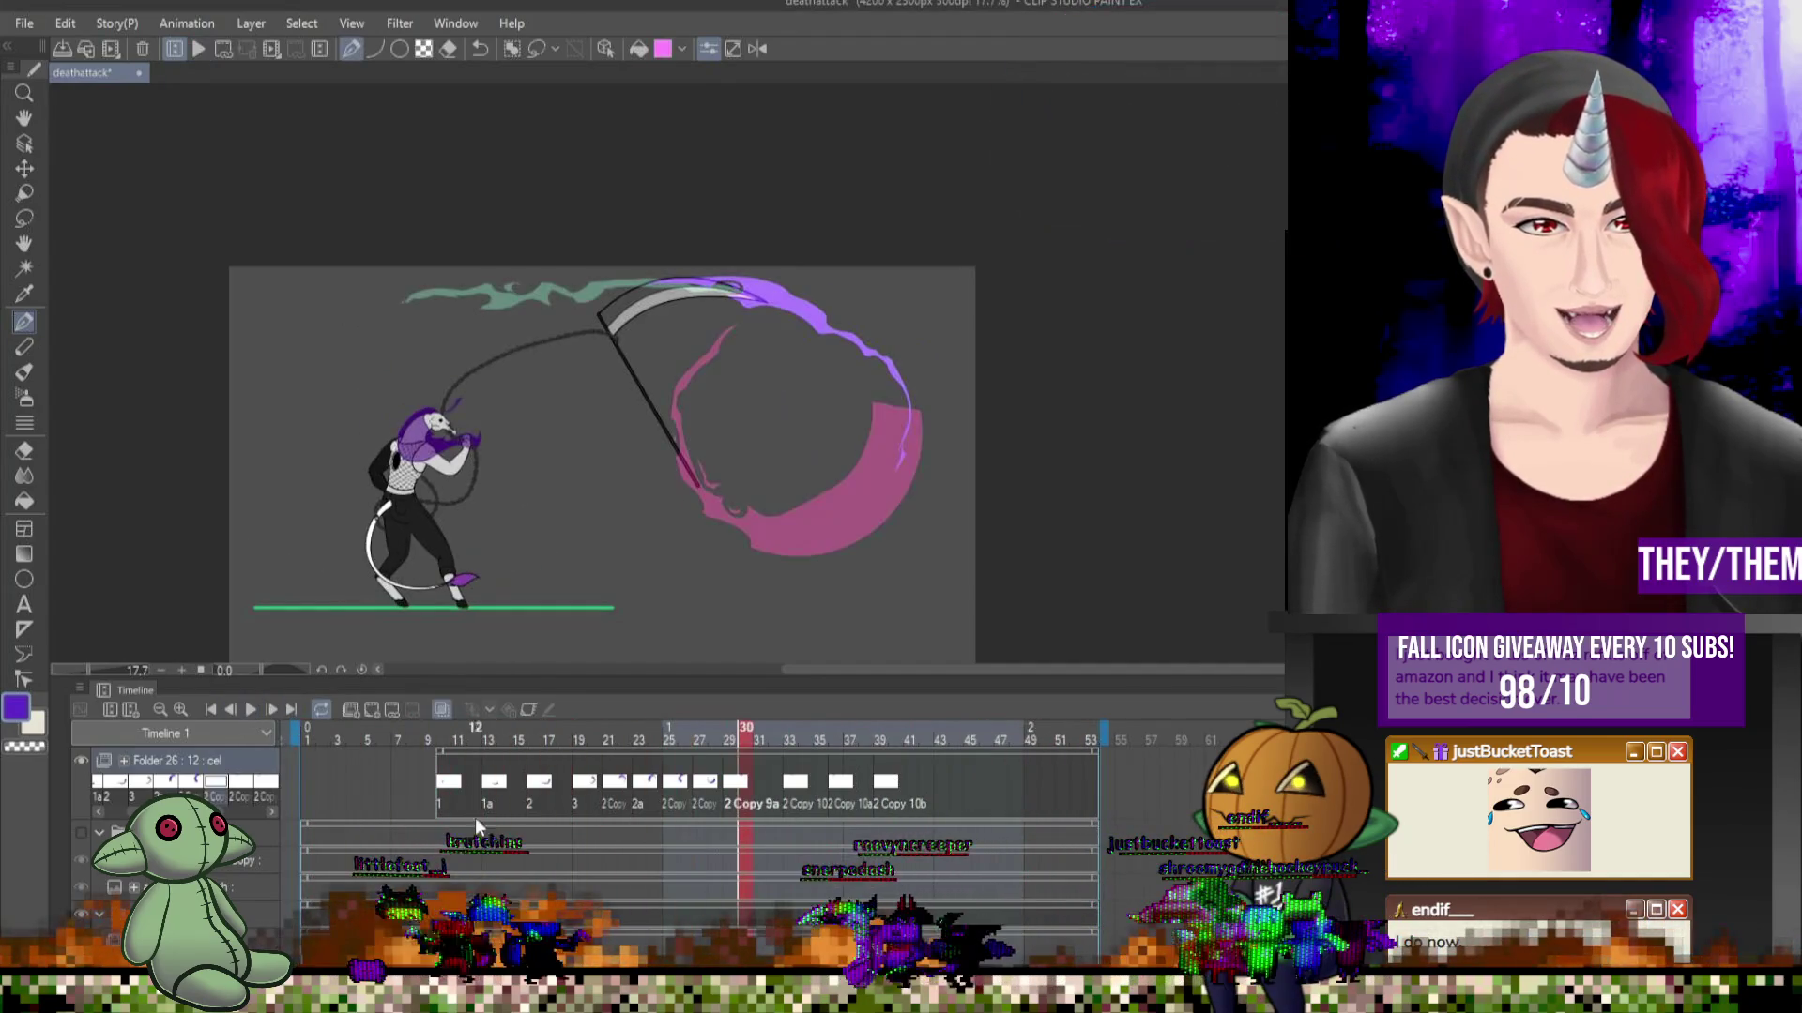
pyautogui.click(449, 787)
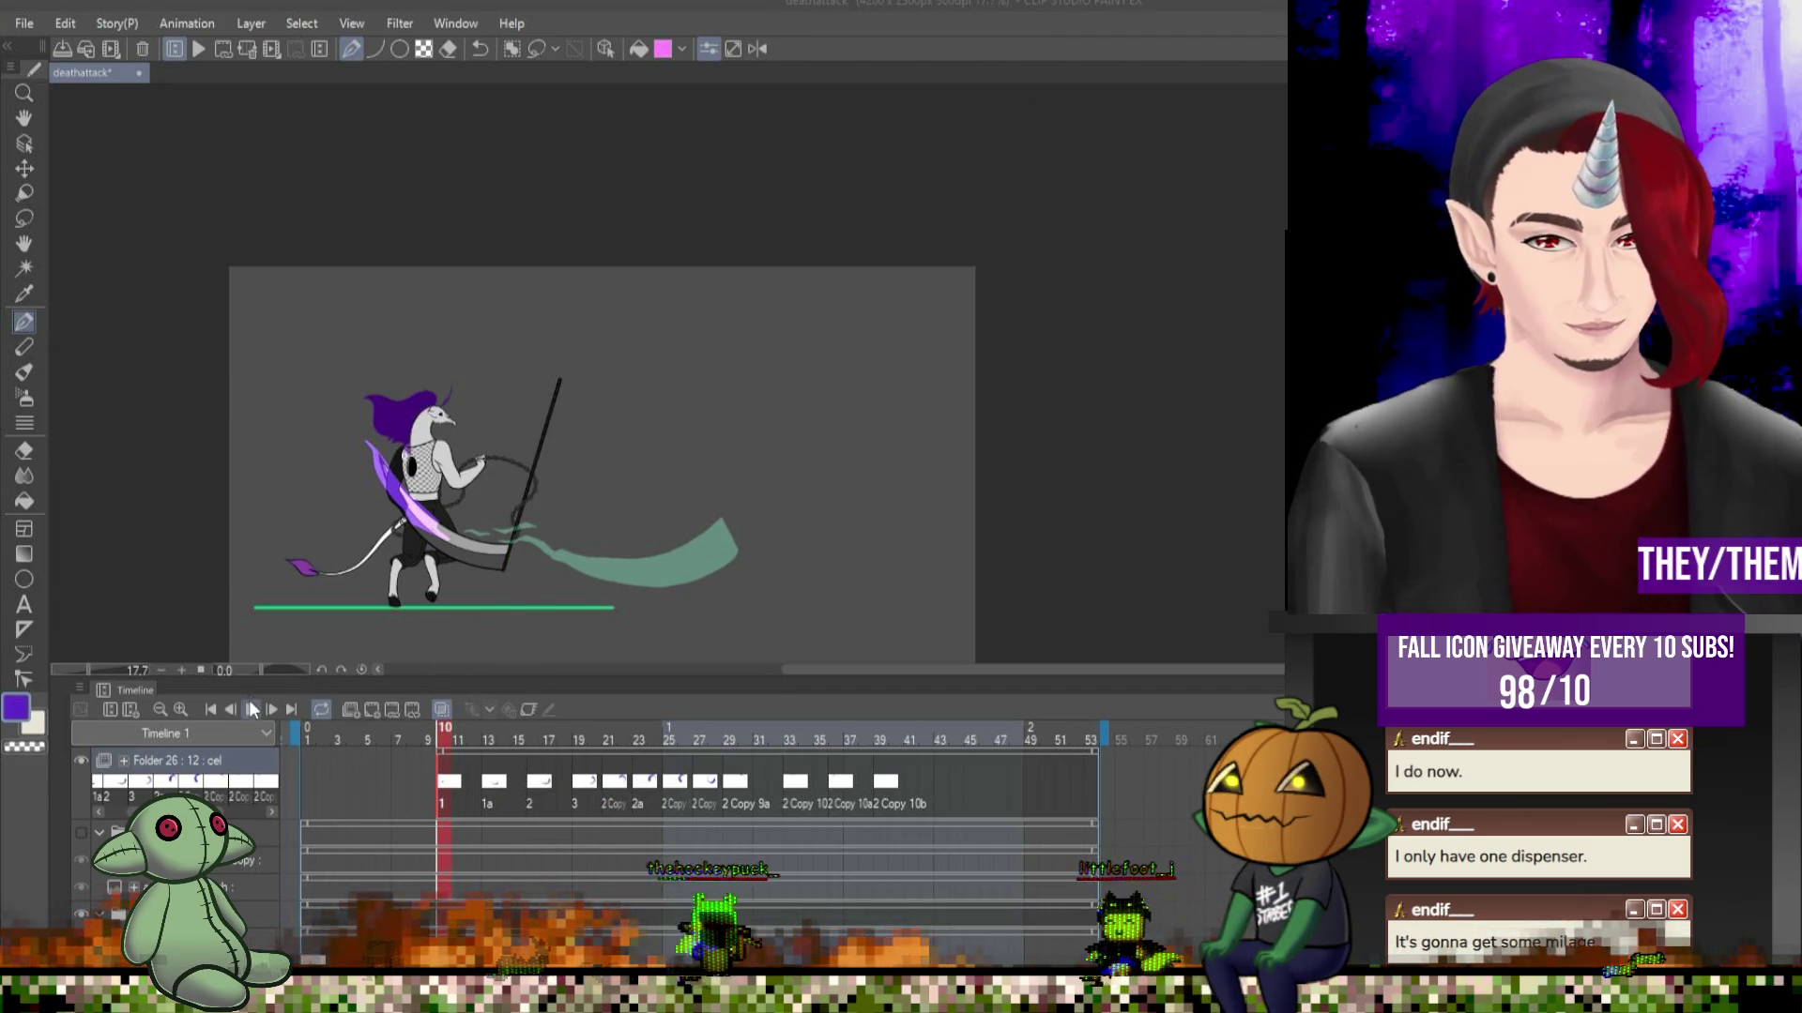
pyautogui.click(251, 709)
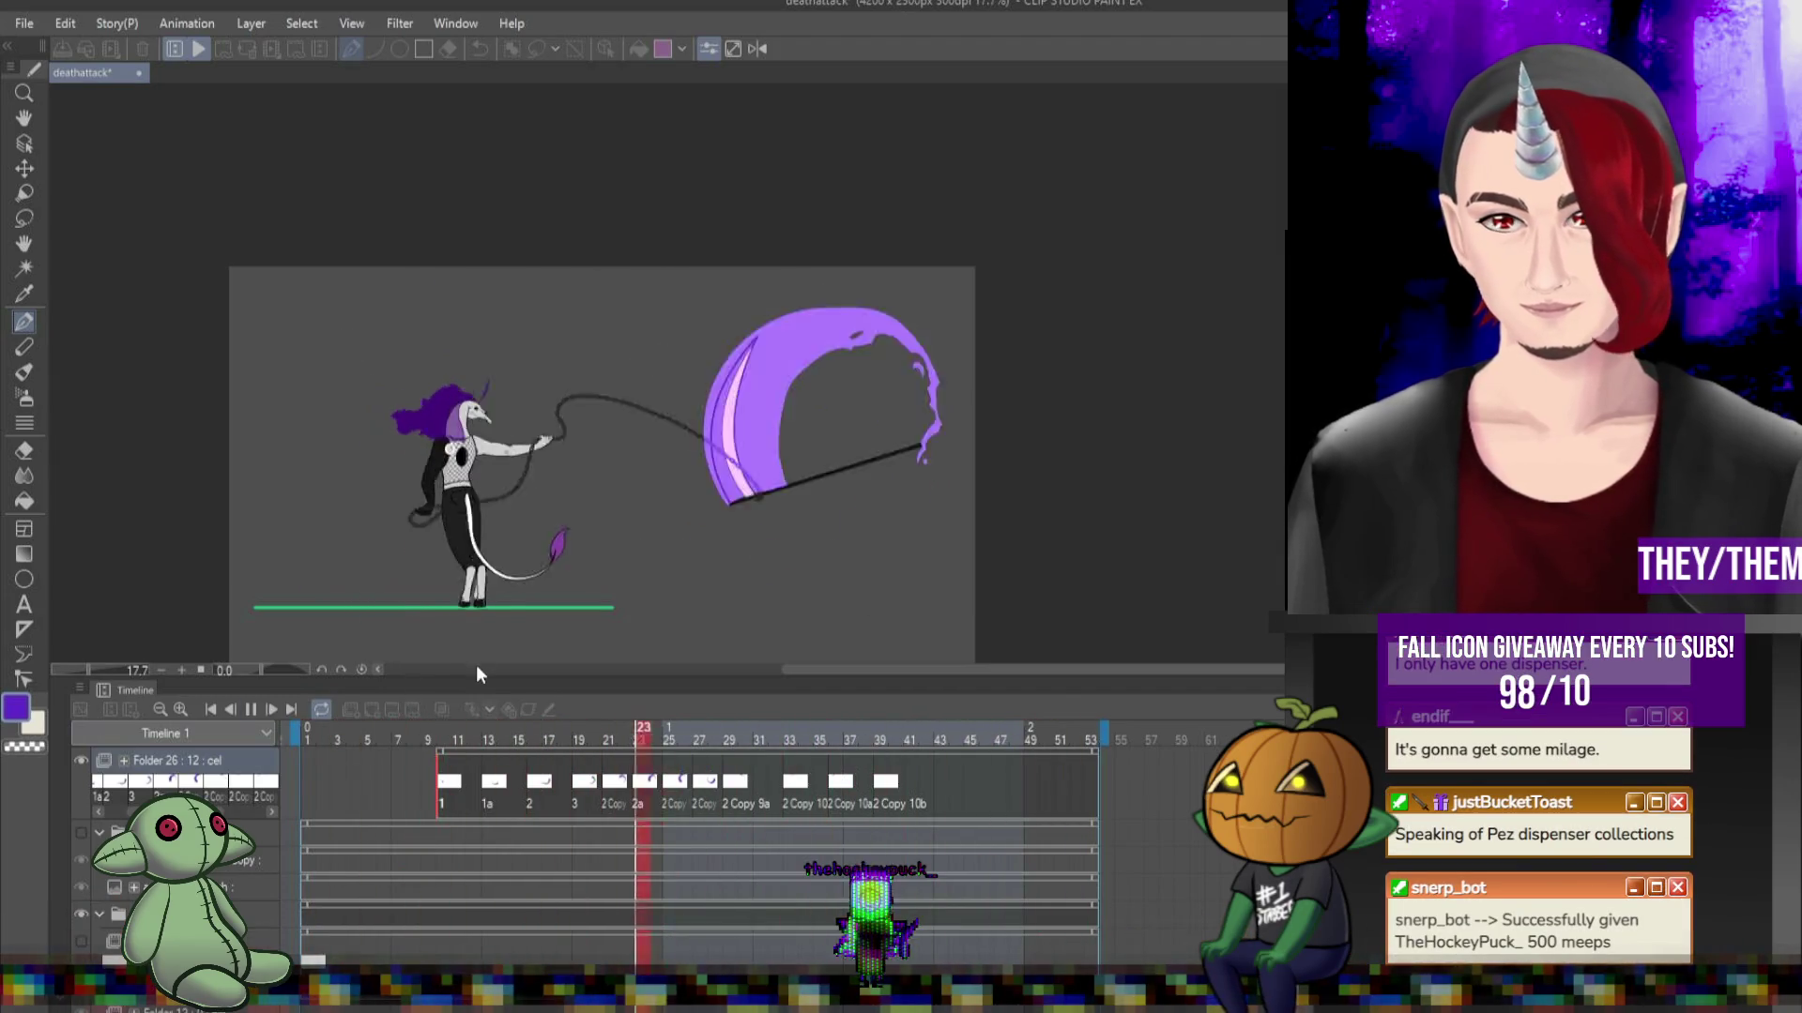
pyautogui.click(250, 710)
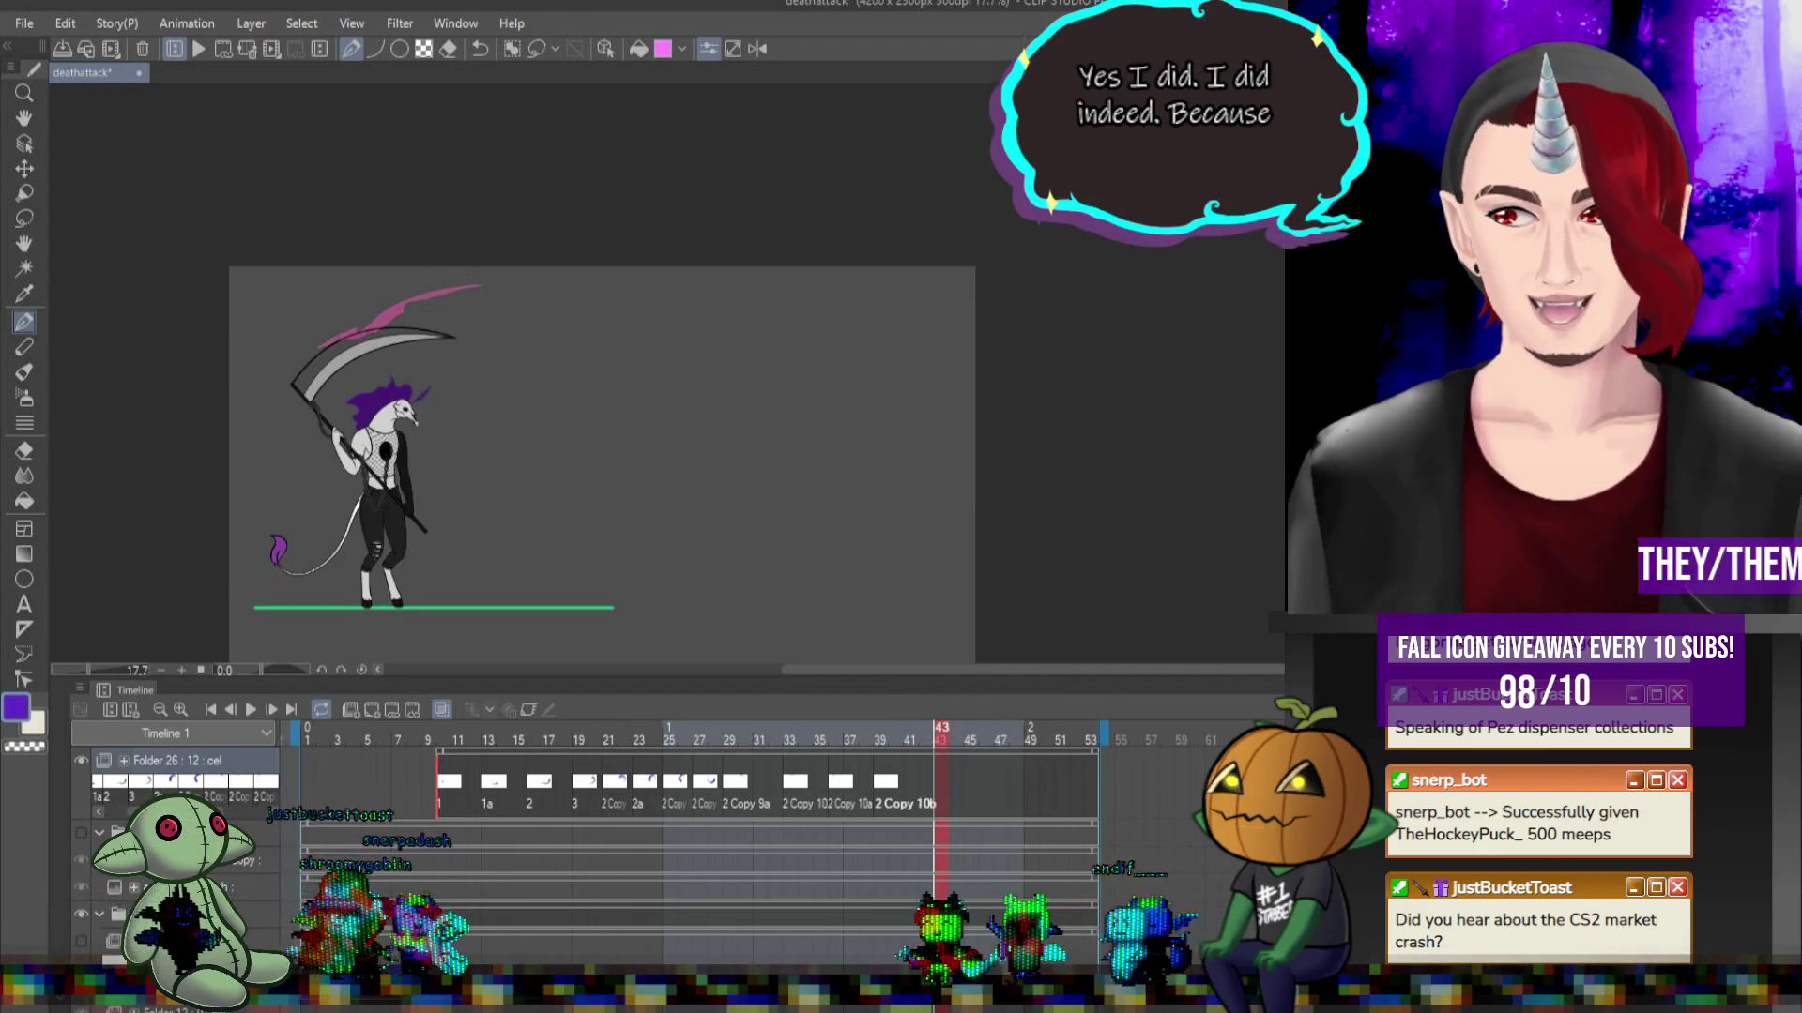
pyautogui.click(349, 712)
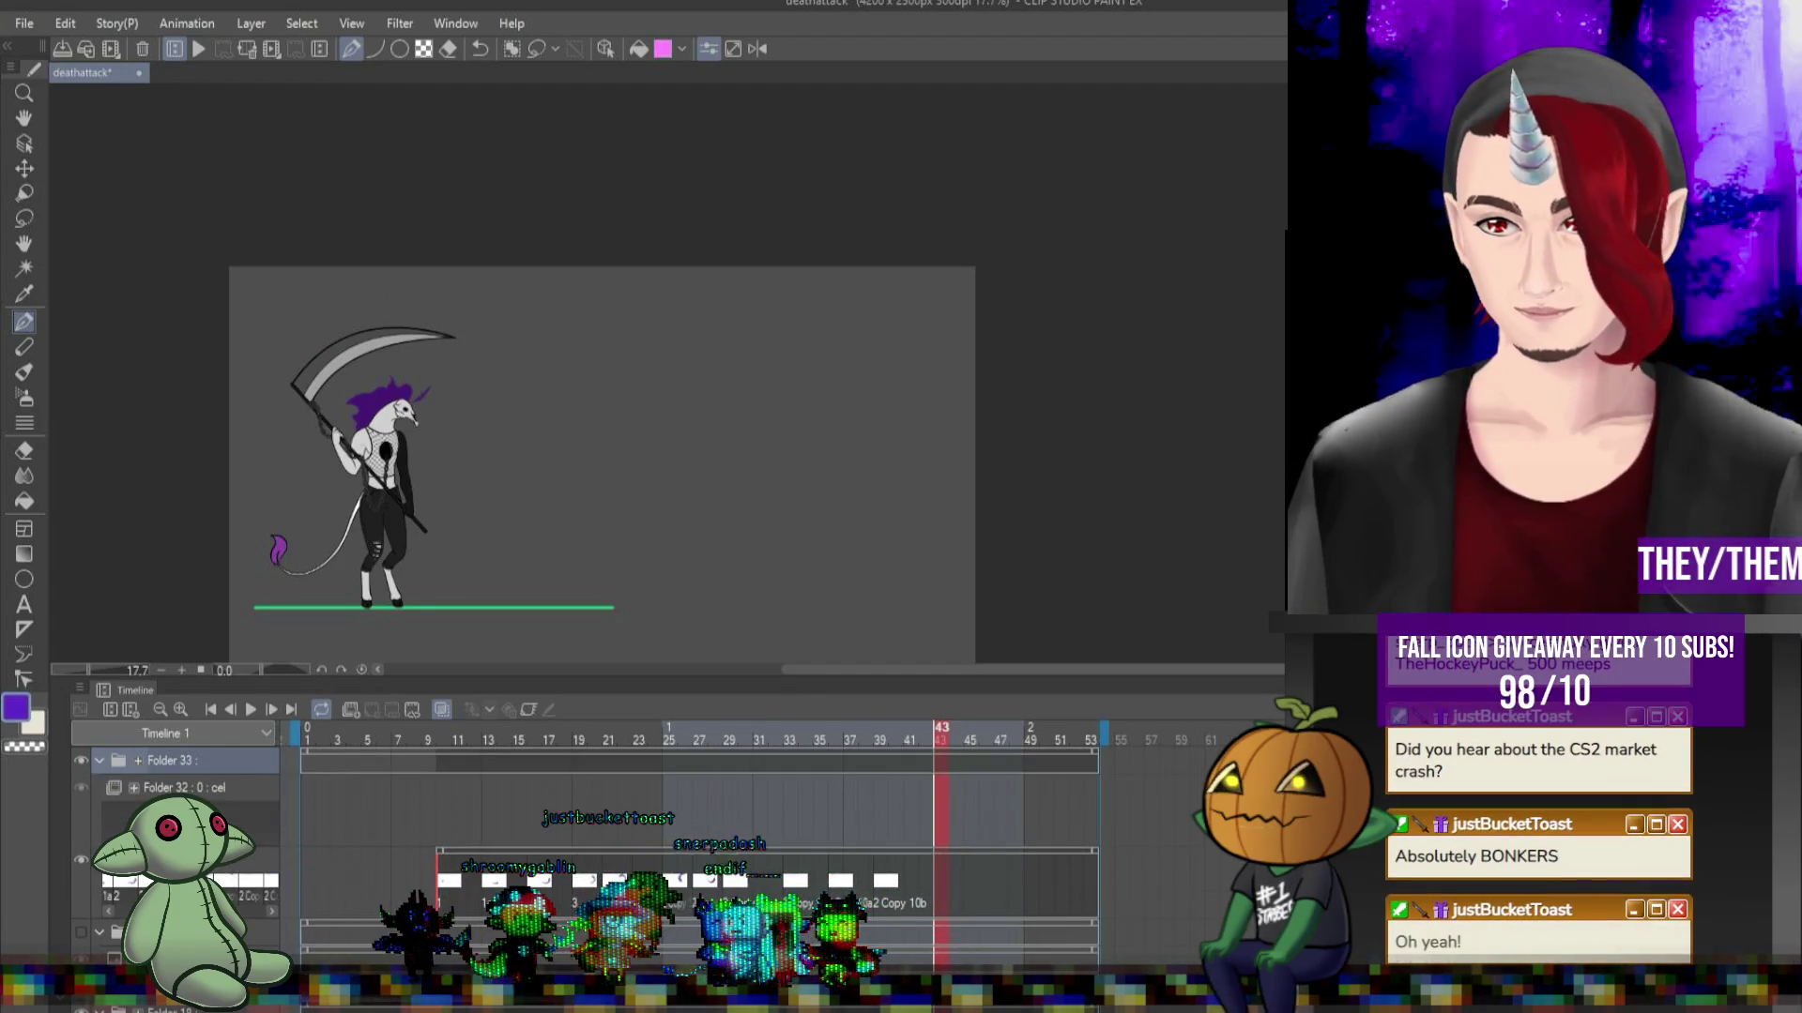
# Group the new animation folder into Folder 33 and add blank cel 1 at frame 10 of Folder 32.
pyautogui.hotkey('ctrl', 'g')
pyautogui.click(183, 787)
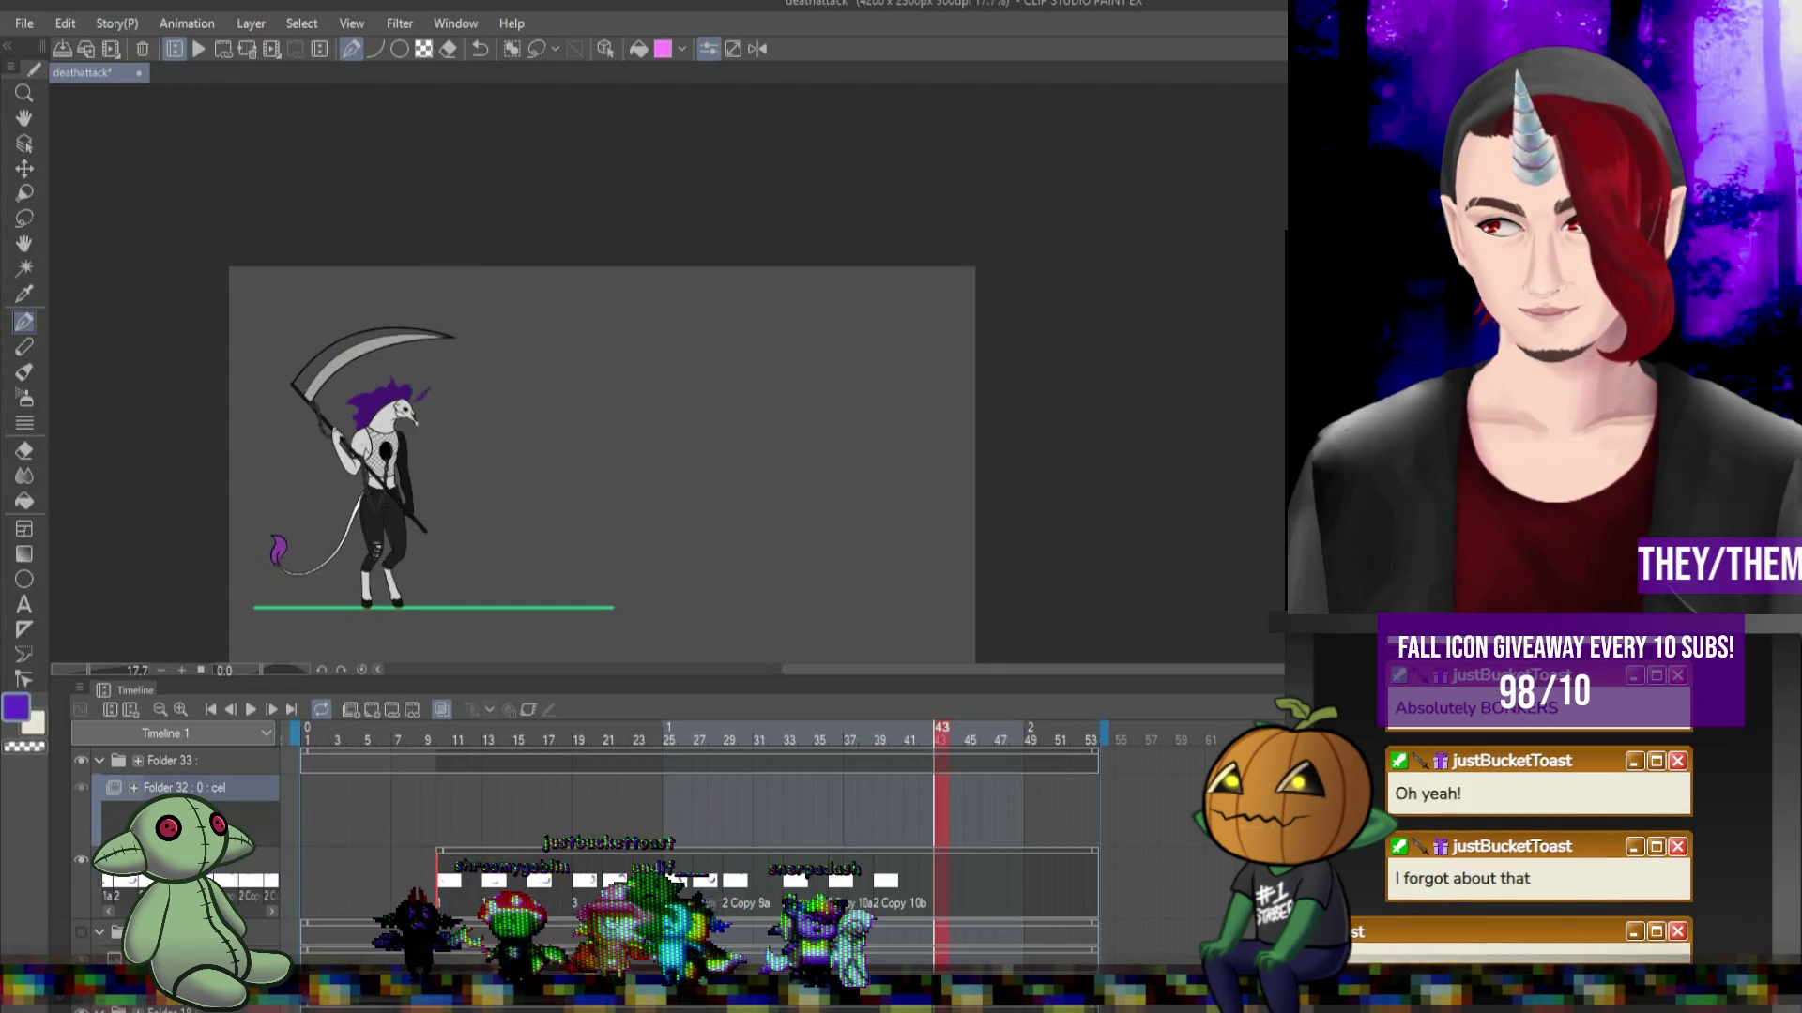
pyautogui.click(446, 796)
pyautogui.click(374, 718)
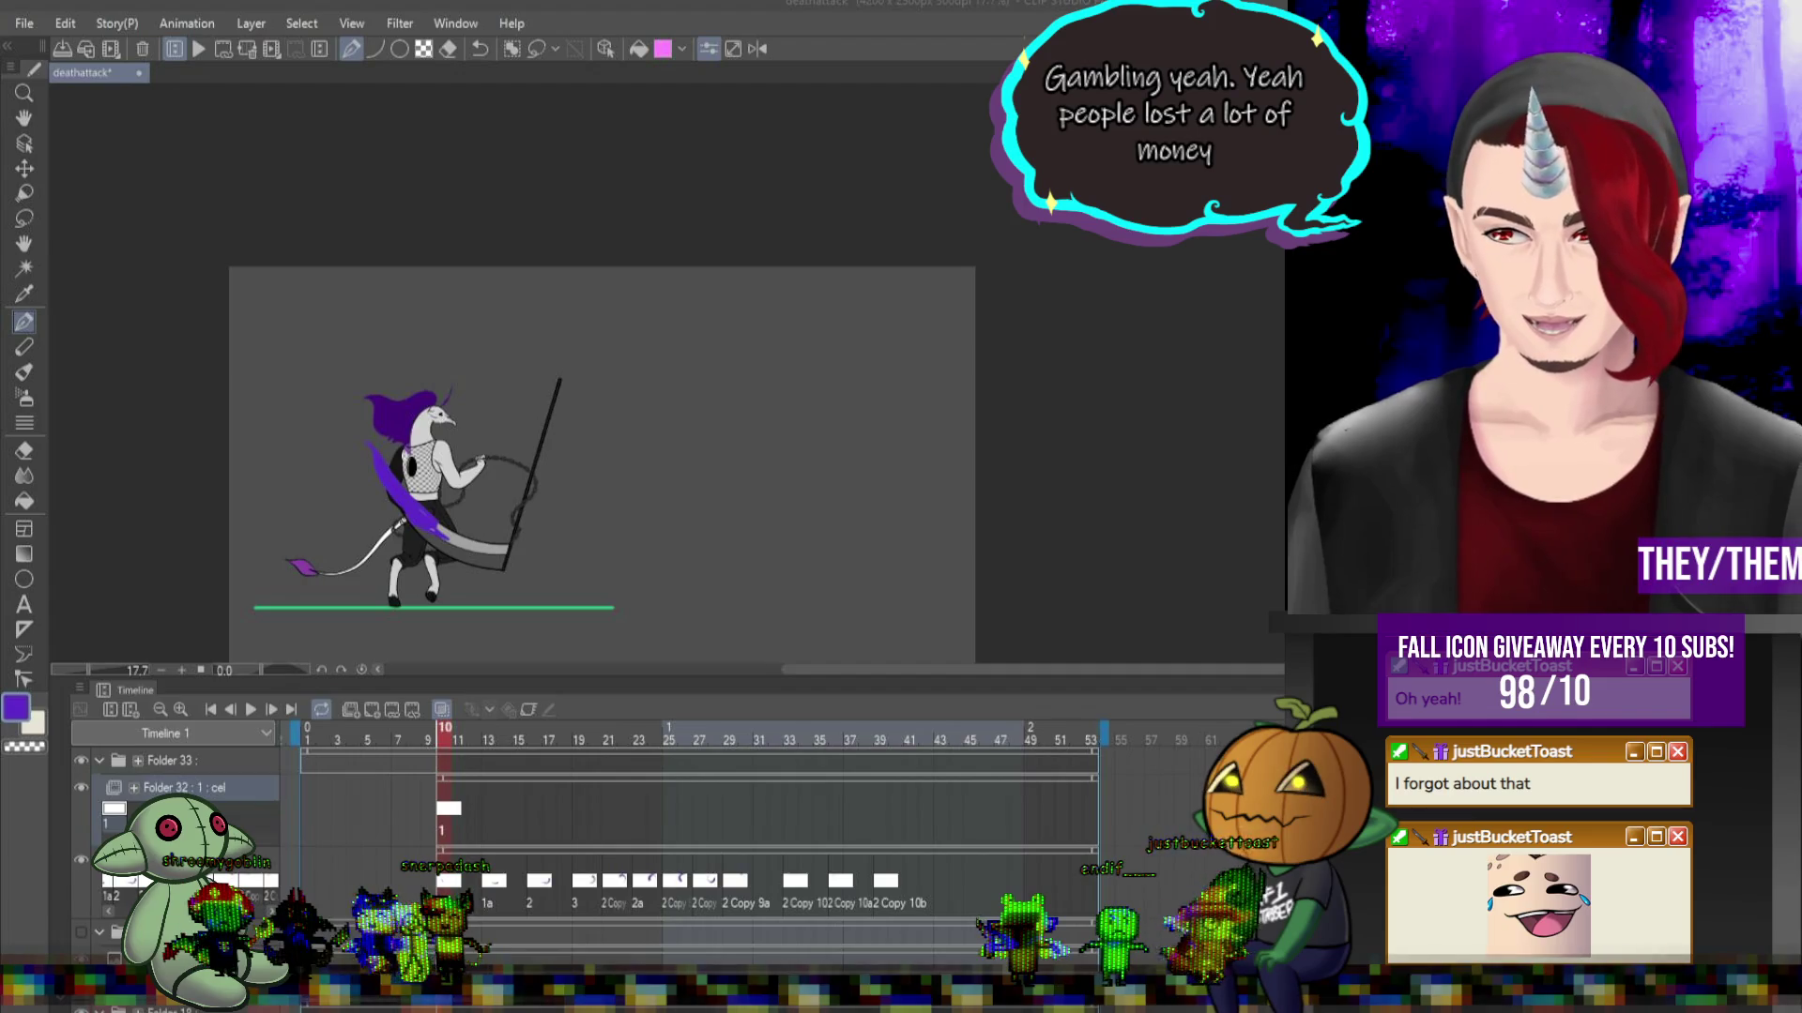
# Check the swoosh on the layer below with a brief playback, then return to Folder 32 at frame 10.
pyautogui.click(188, 873)
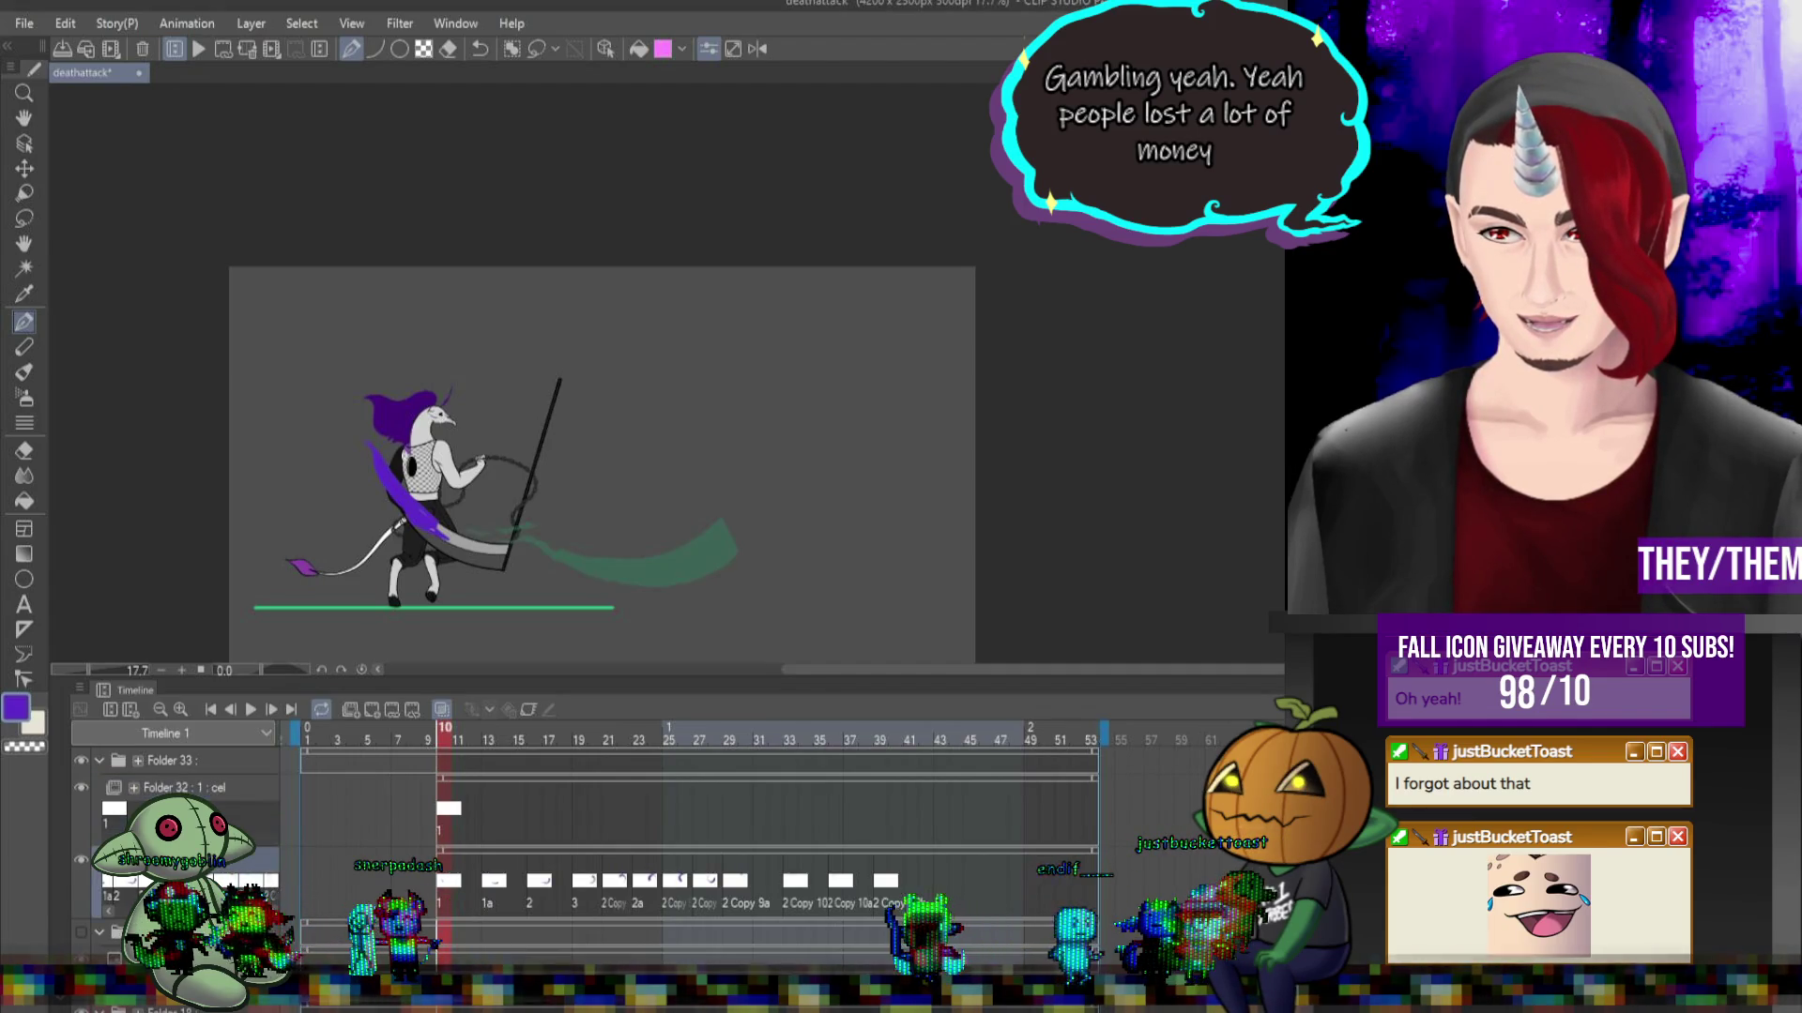
pyautogui.press('space')
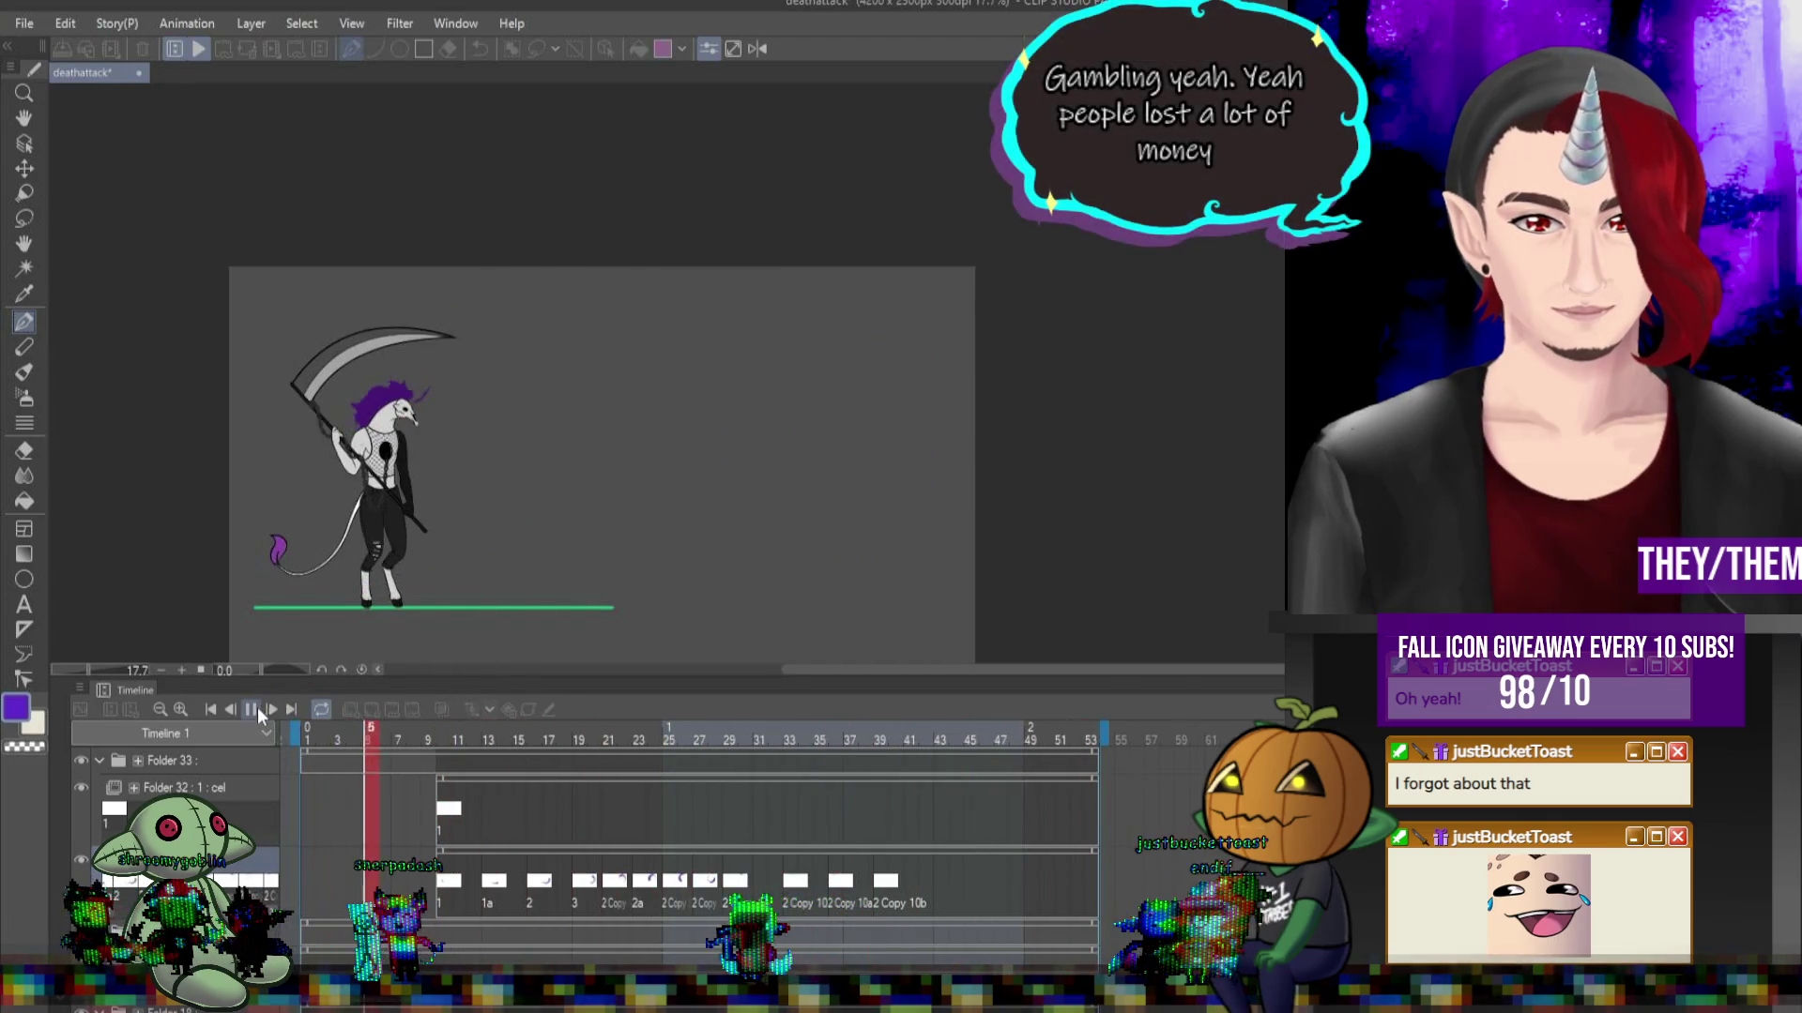
pyautogui.click(457, 799)
pyautogui.click(456, 815)
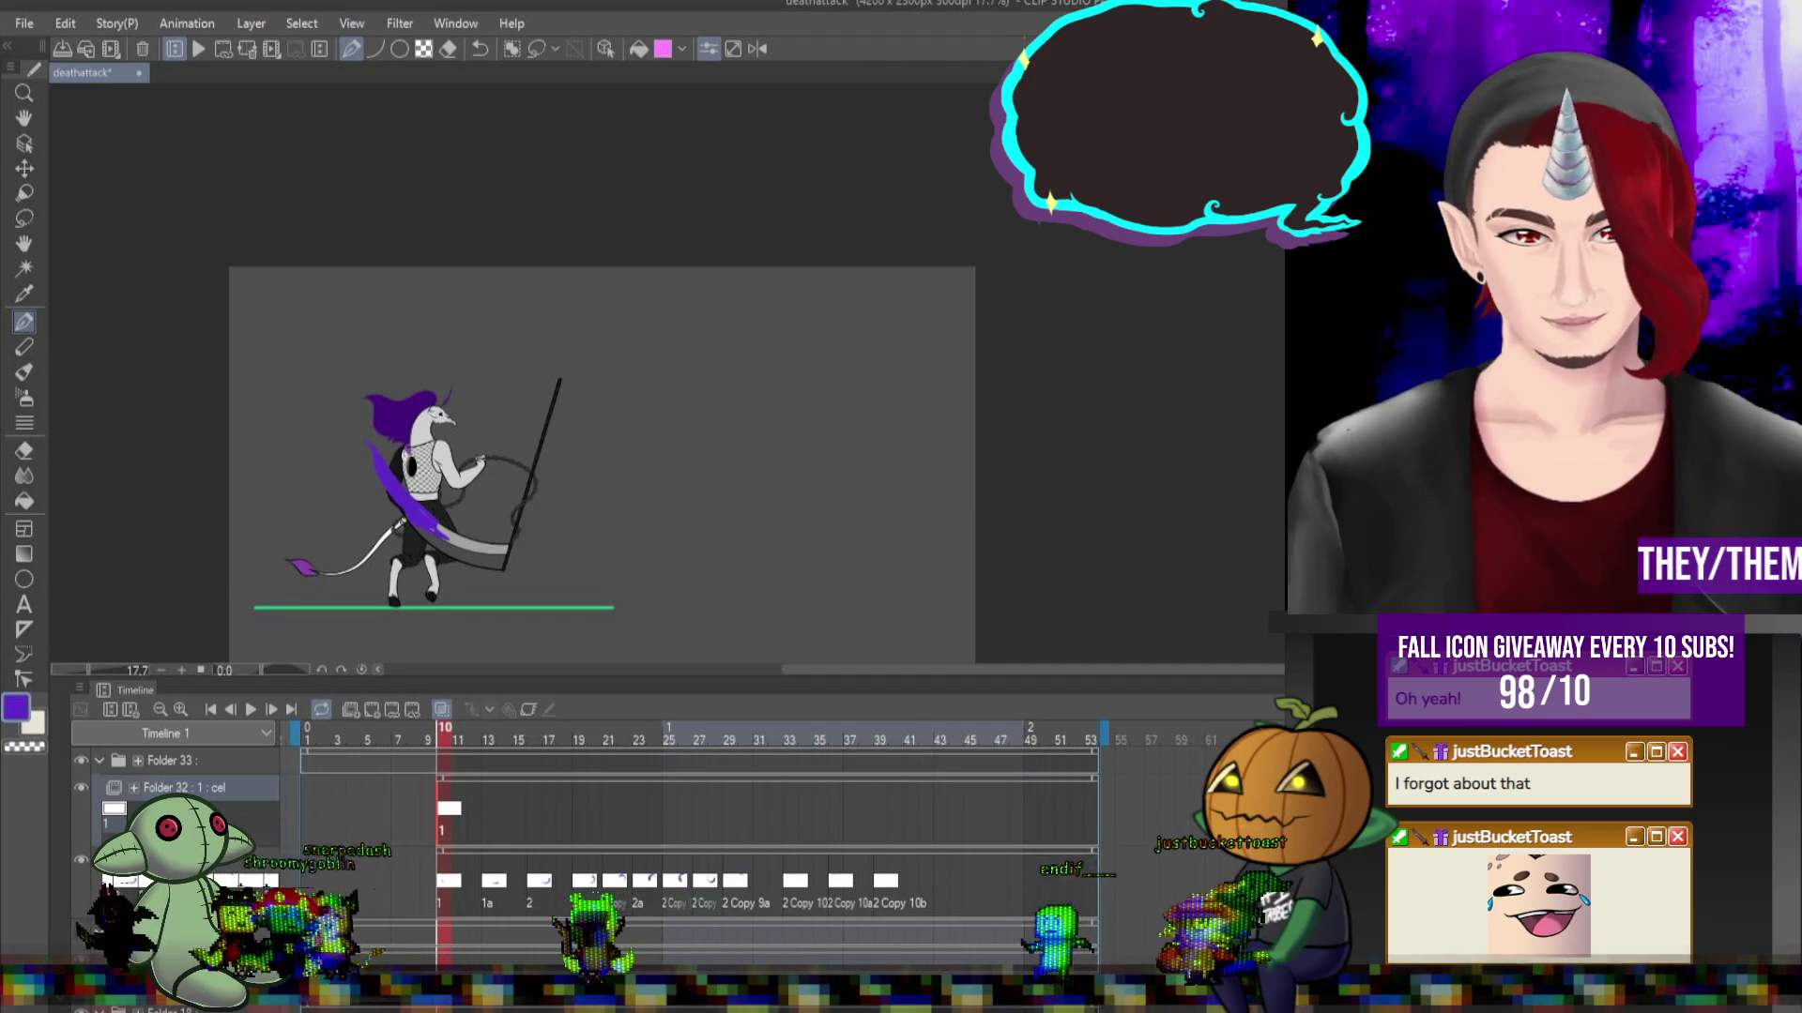
pyautogui.scroll(-2, 152, 486)
# Drag a cyan gradient over frame 10's purple slash trail and play the animation to check it.
pyautogui.scroll(2, 152, 486)
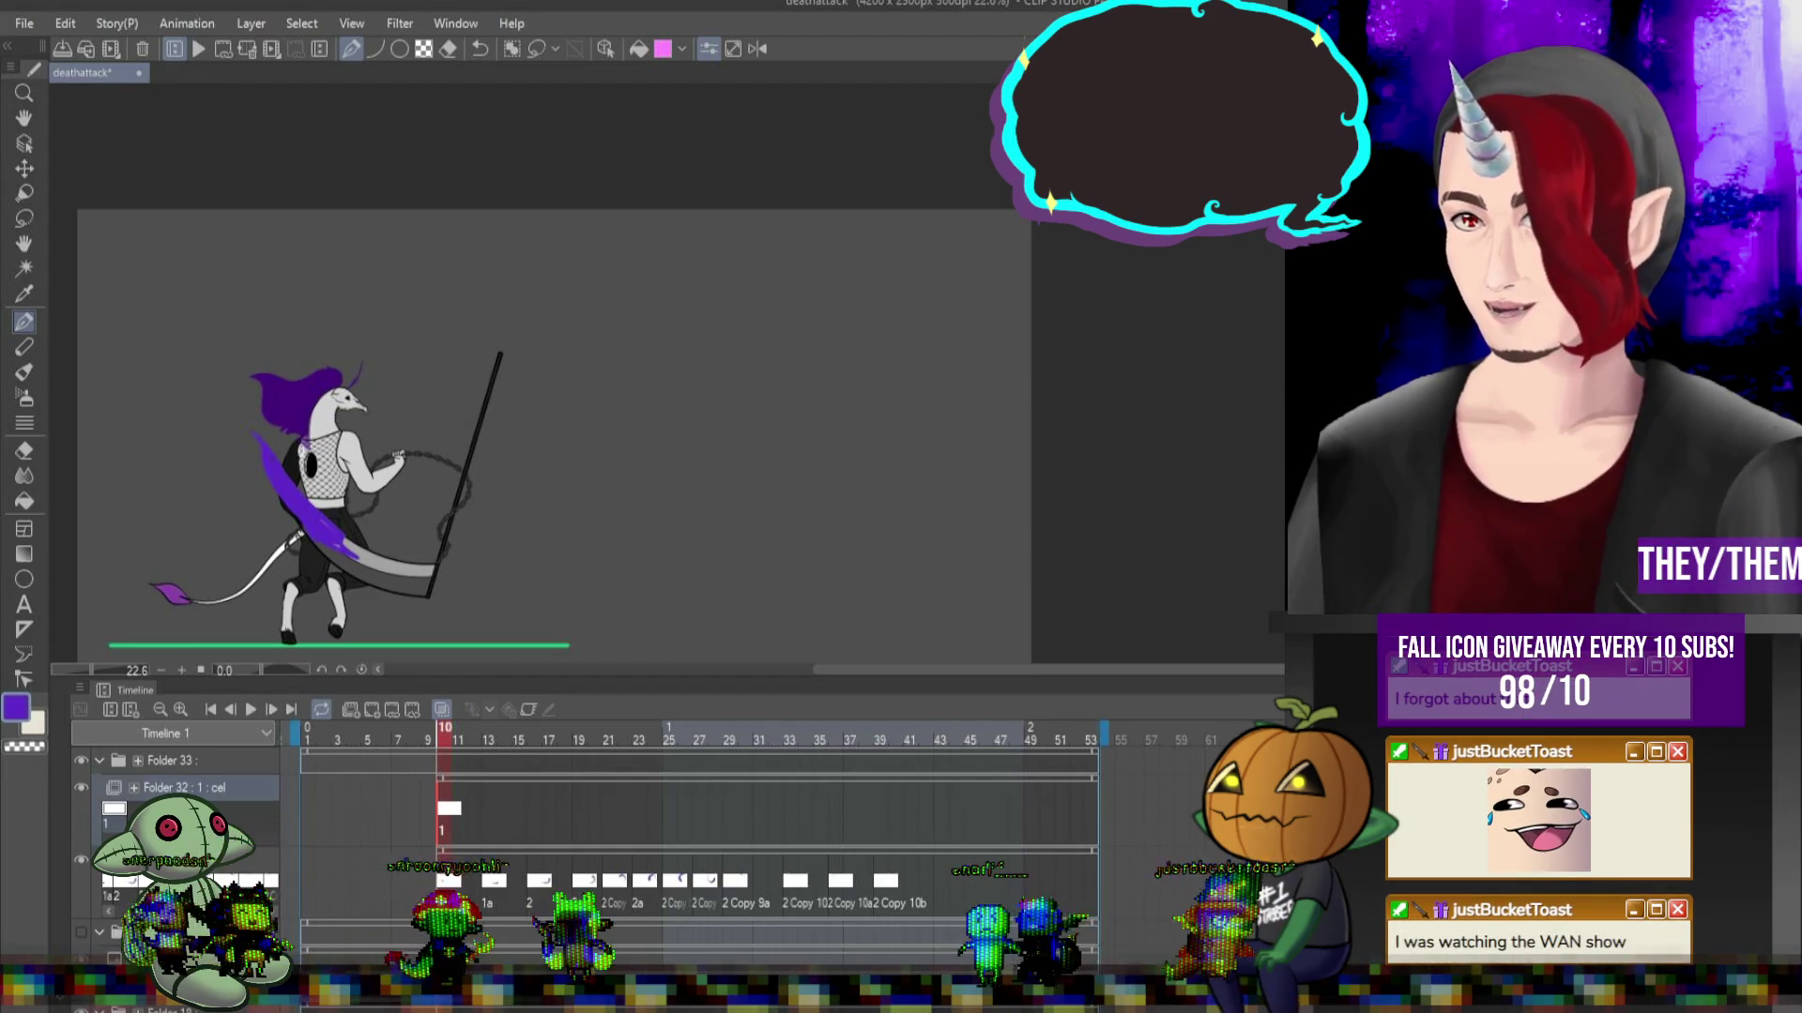
pyautogui.scroll(1, 66, 552)
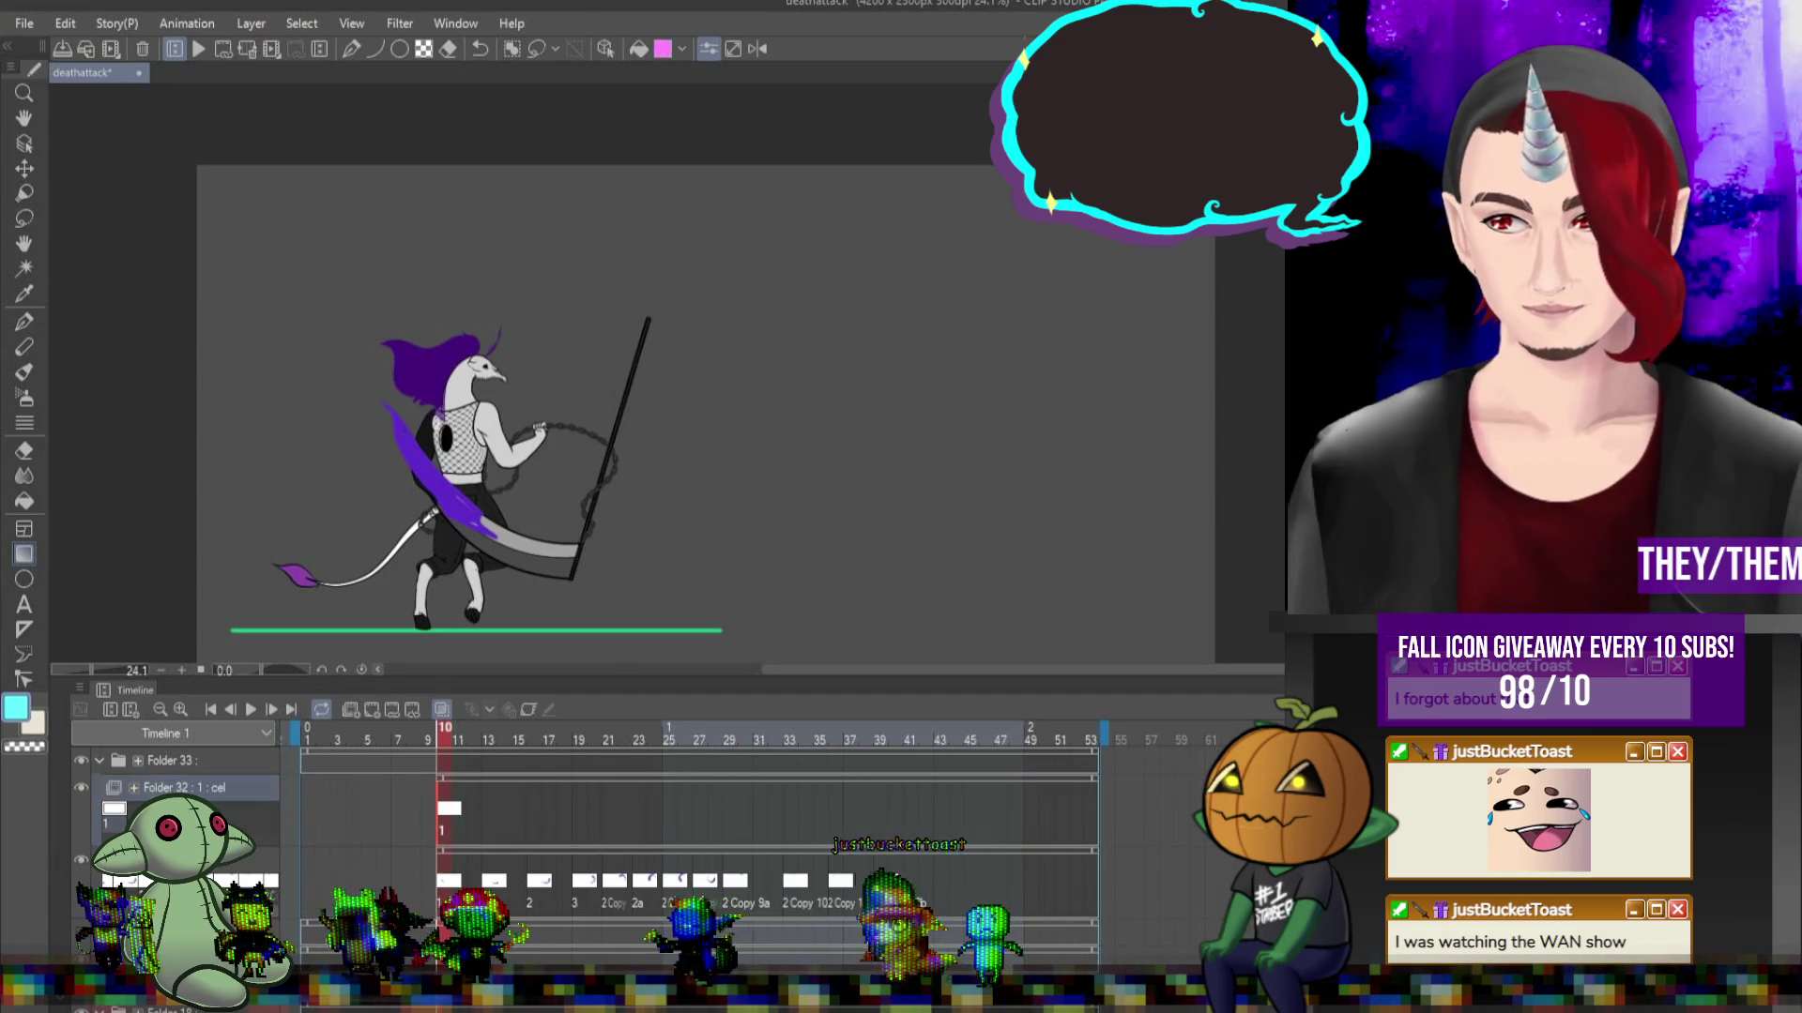
pyautogui.moveTo(908, 535); pyautogui.dragTo(908, 442)
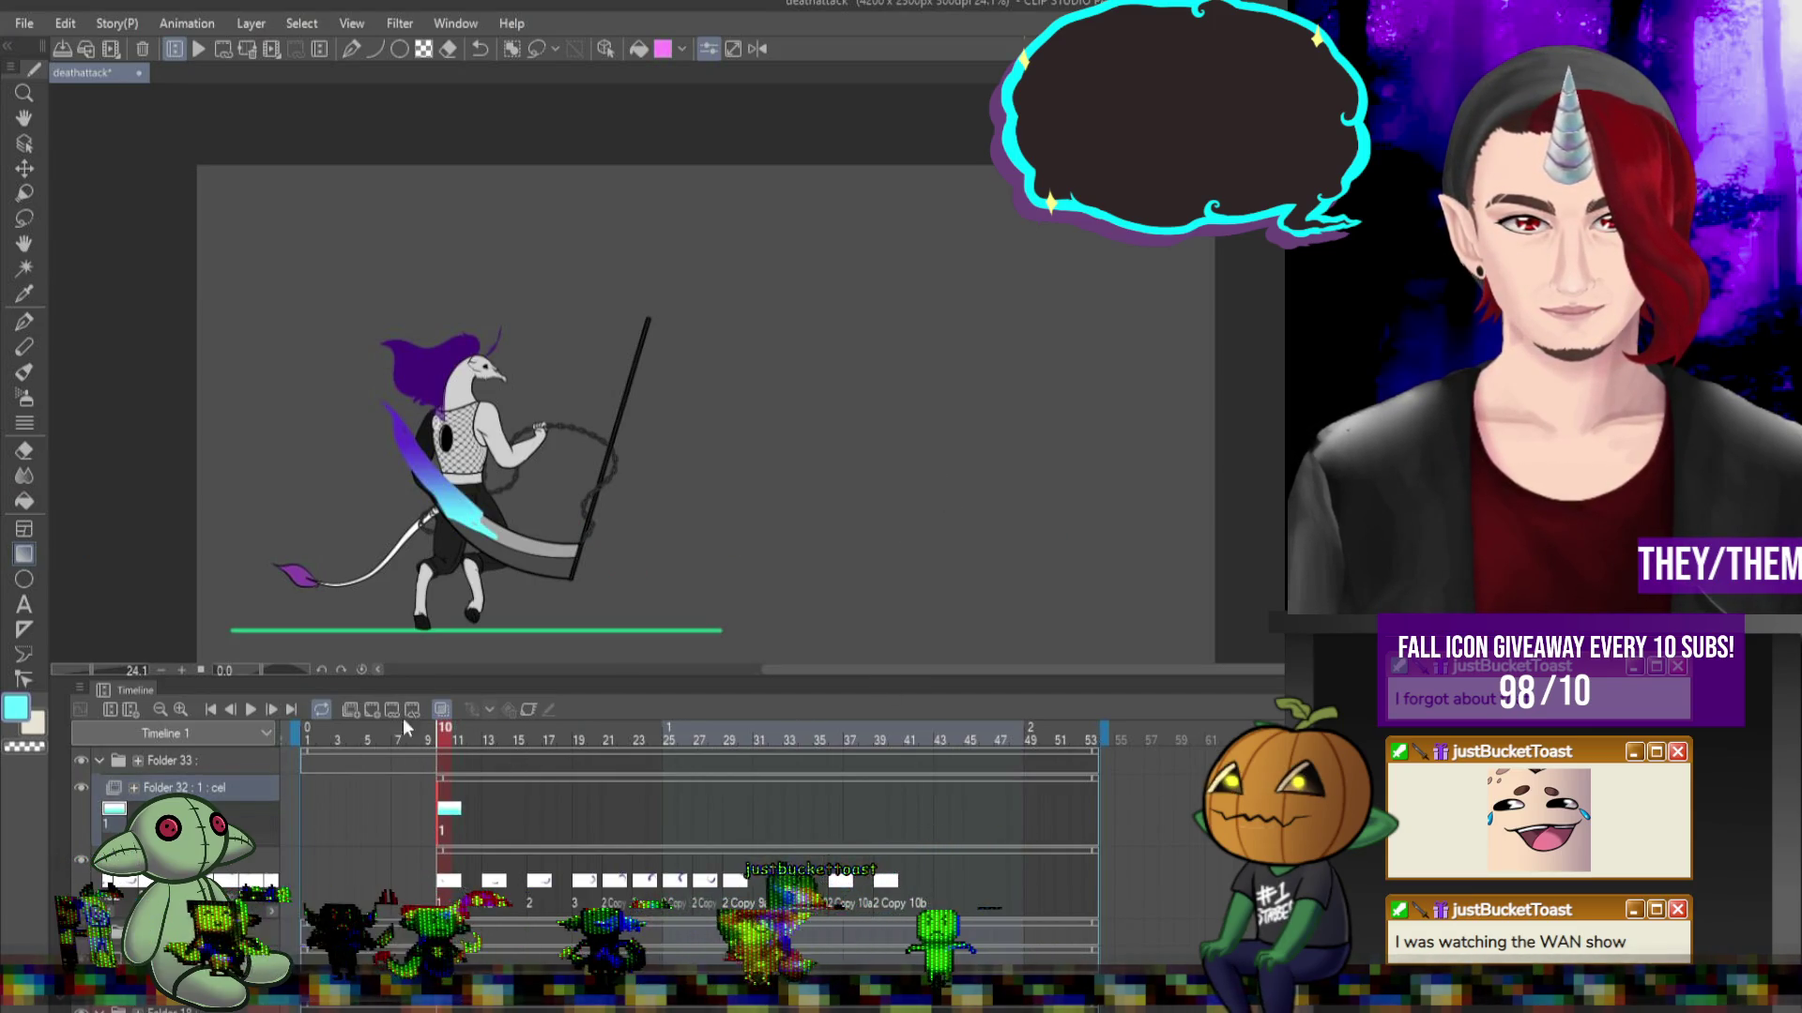
pyautogui.click(251, 710)
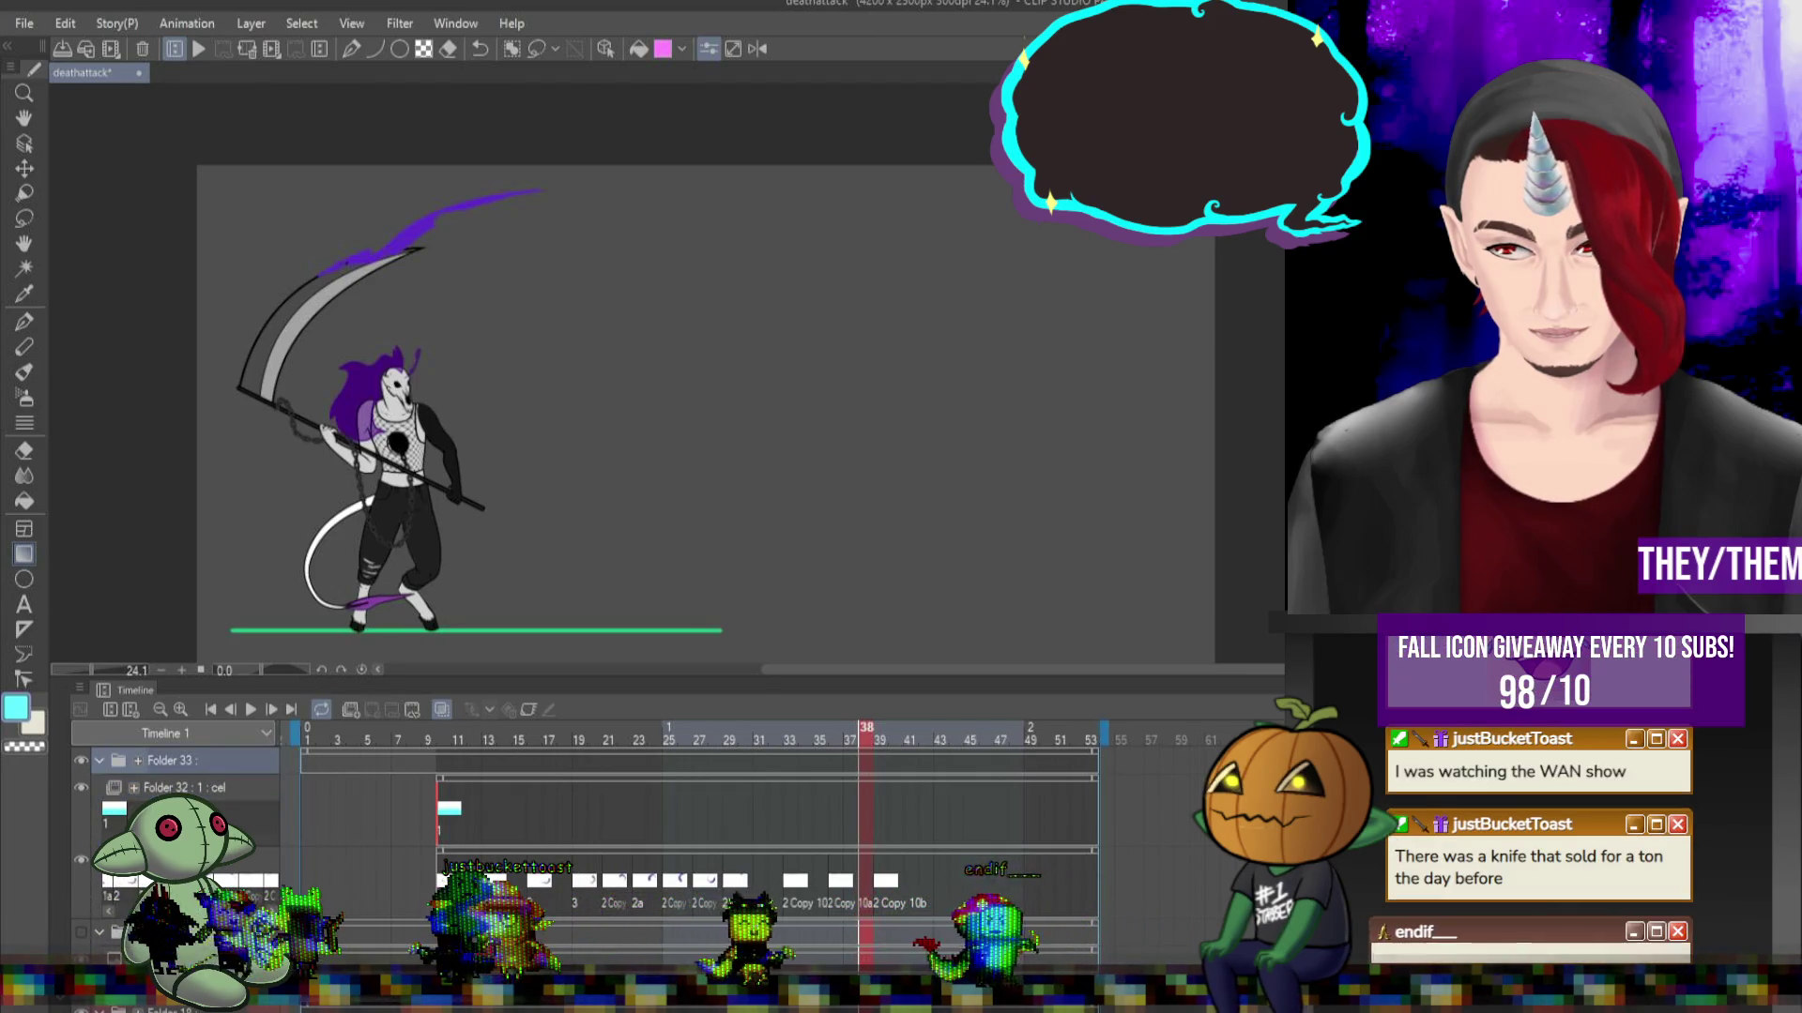
# Play and stop the swing, then check the poses at frames 10, 13 and 17.
pyautogui.click(257, 711)
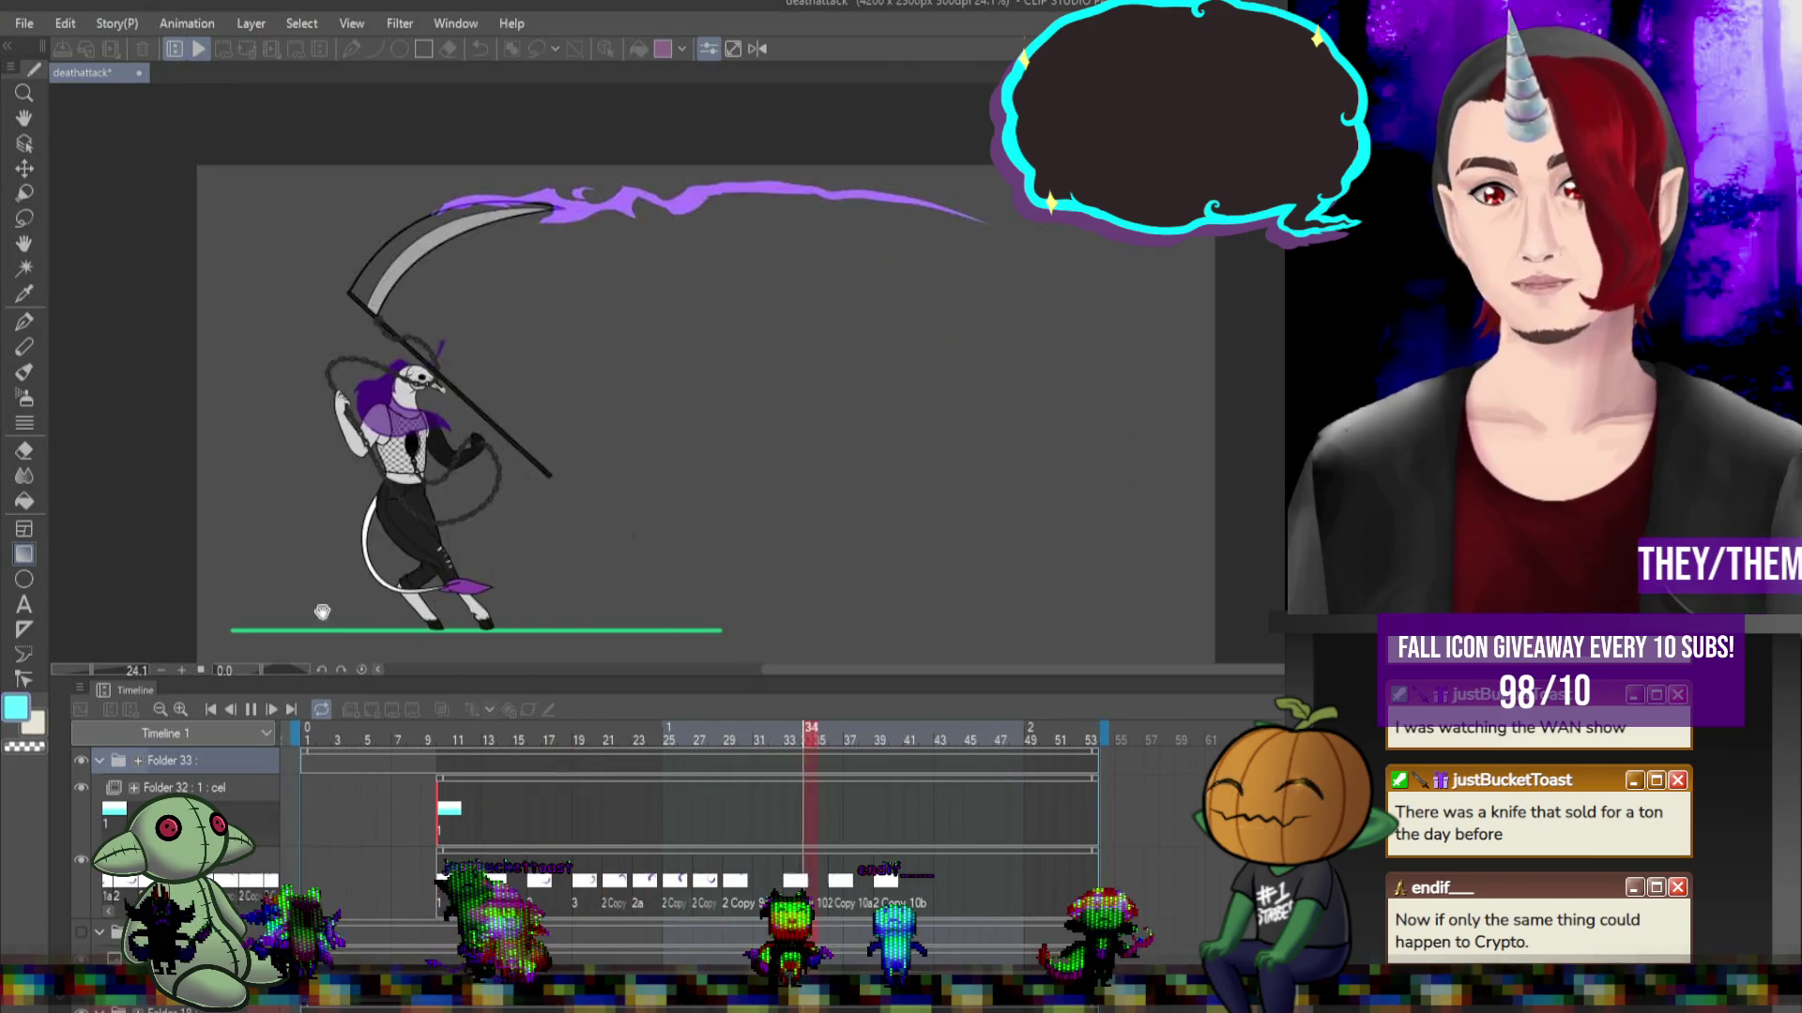
pyautogui.click(250, 711)
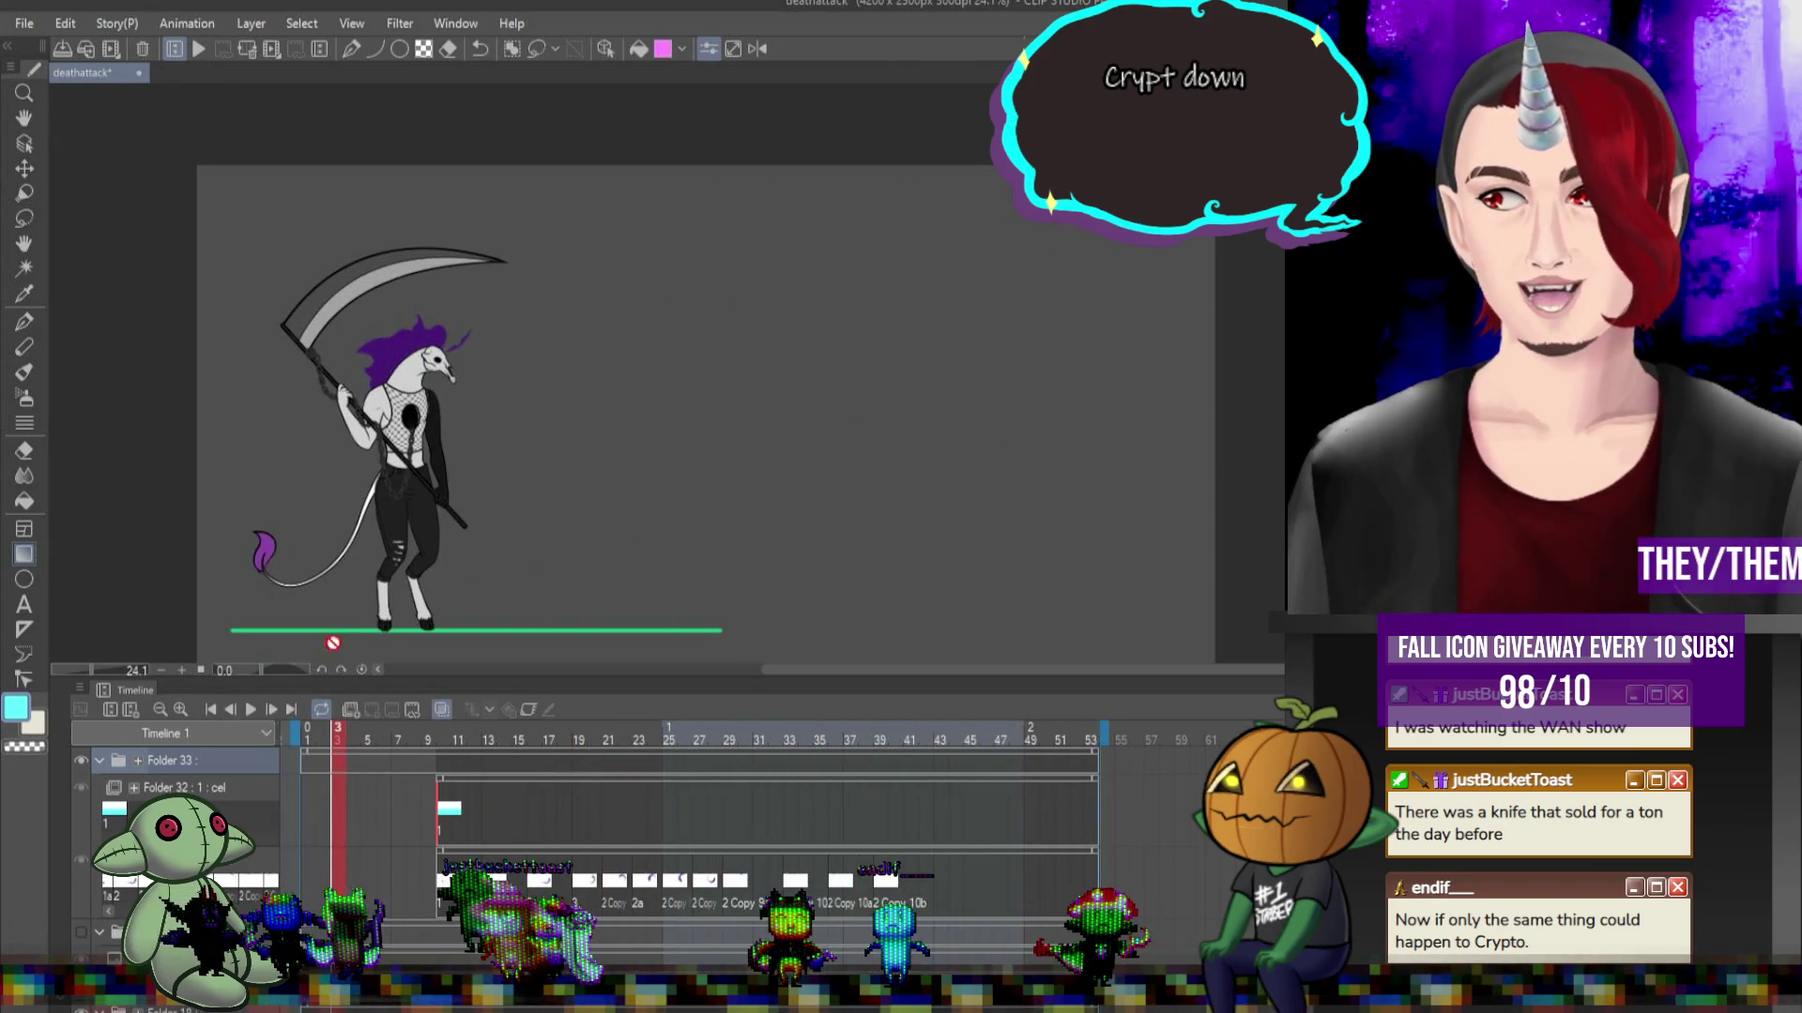
pyautogui.click(443, 809)
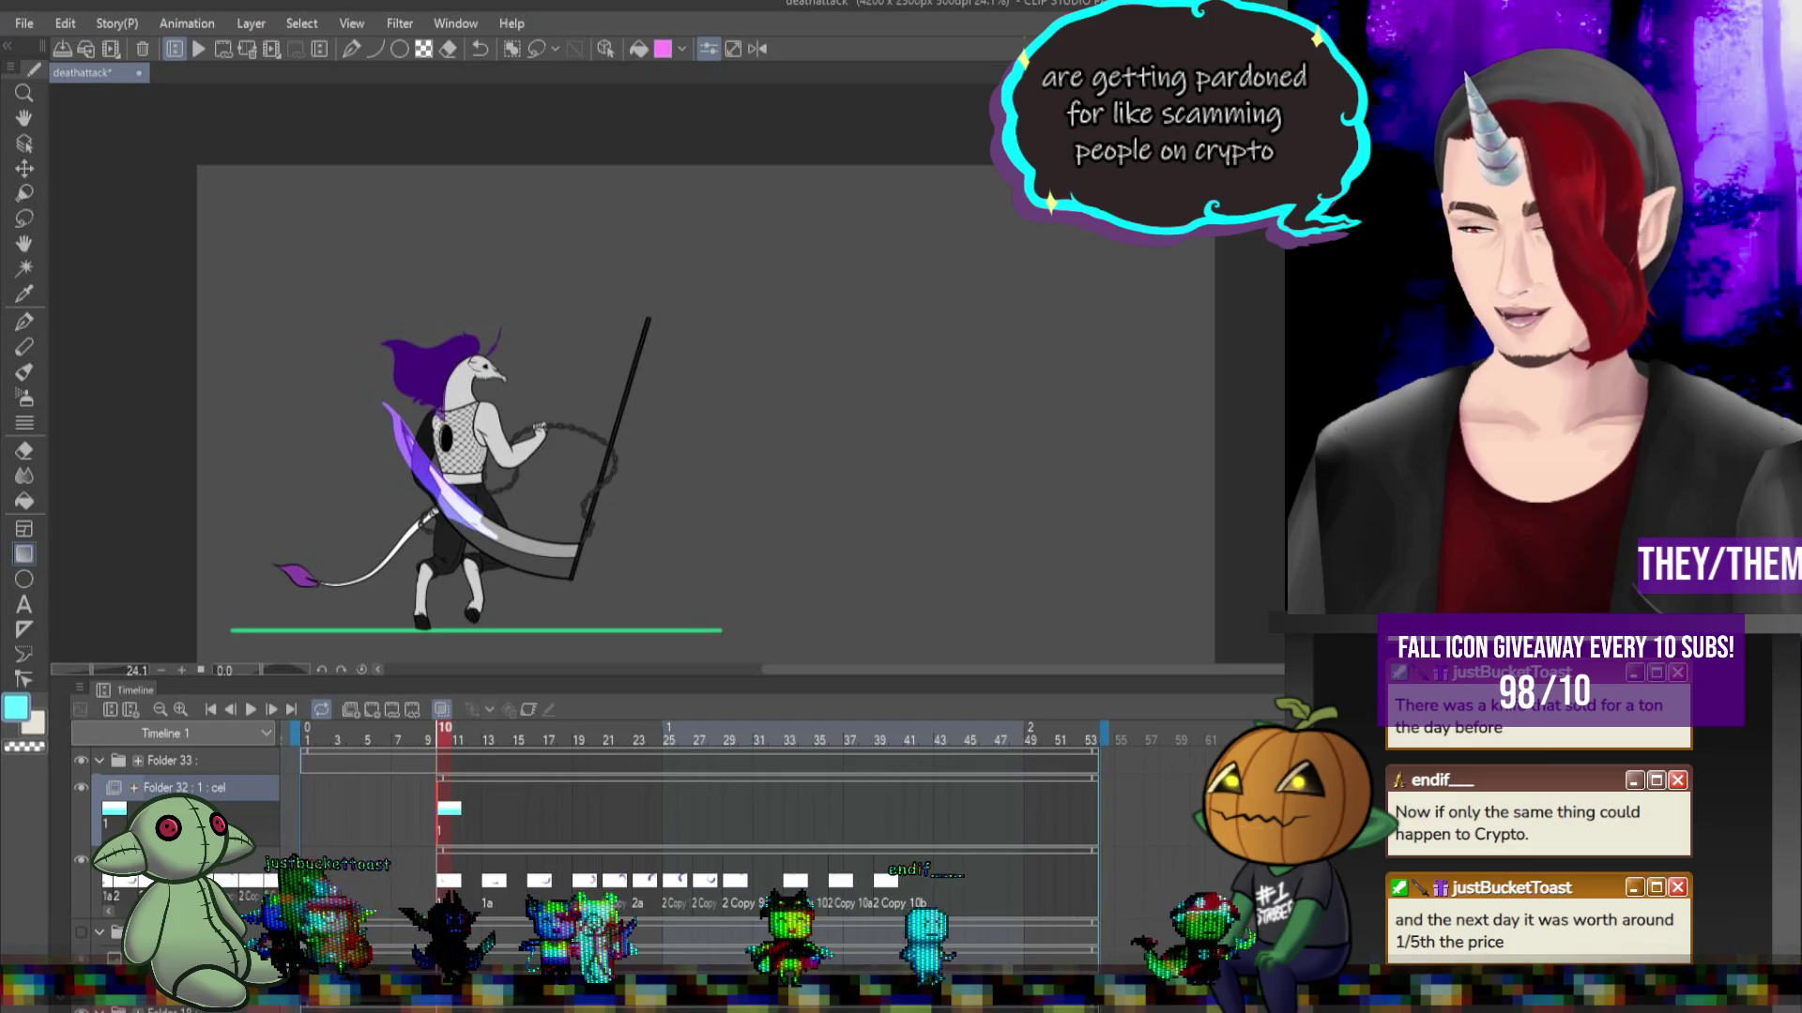
pyautogui.click(489, 809)
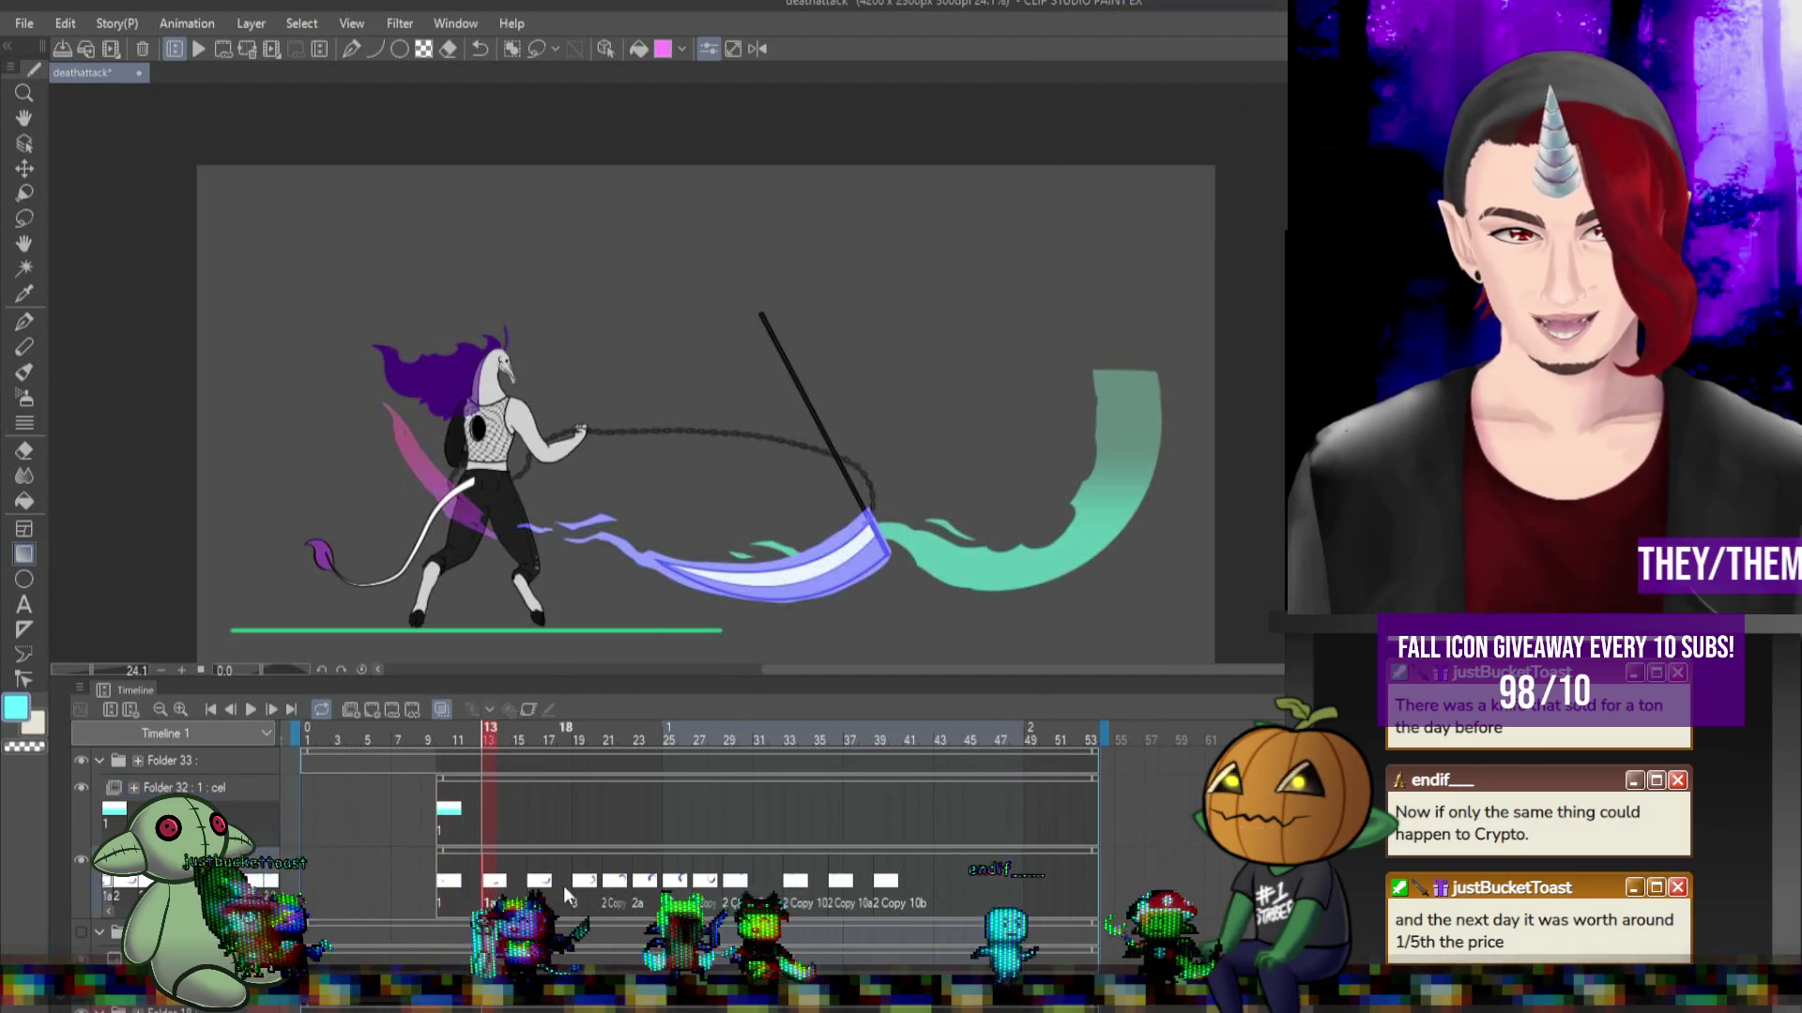
pyautogui.click(544, 885)
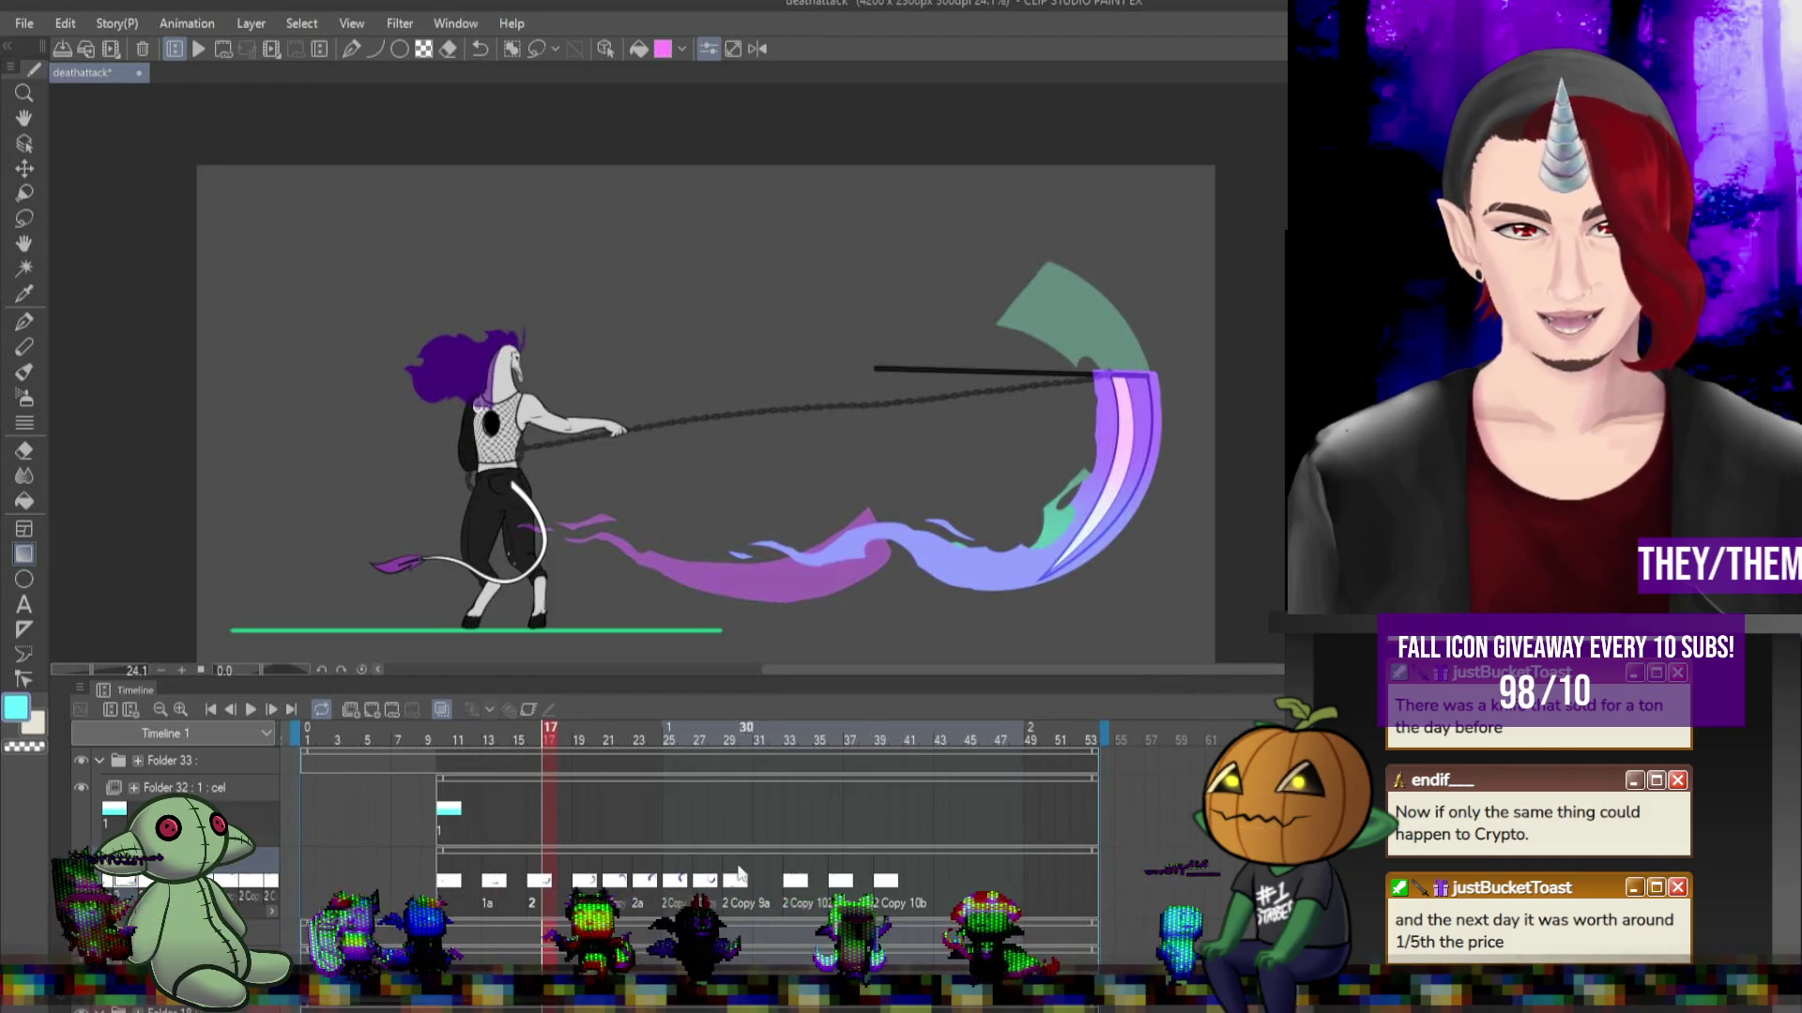
# Clear the green arc and extra flame trails from frame 20, then step to frame 21.
pyautogui.click(591, 884)
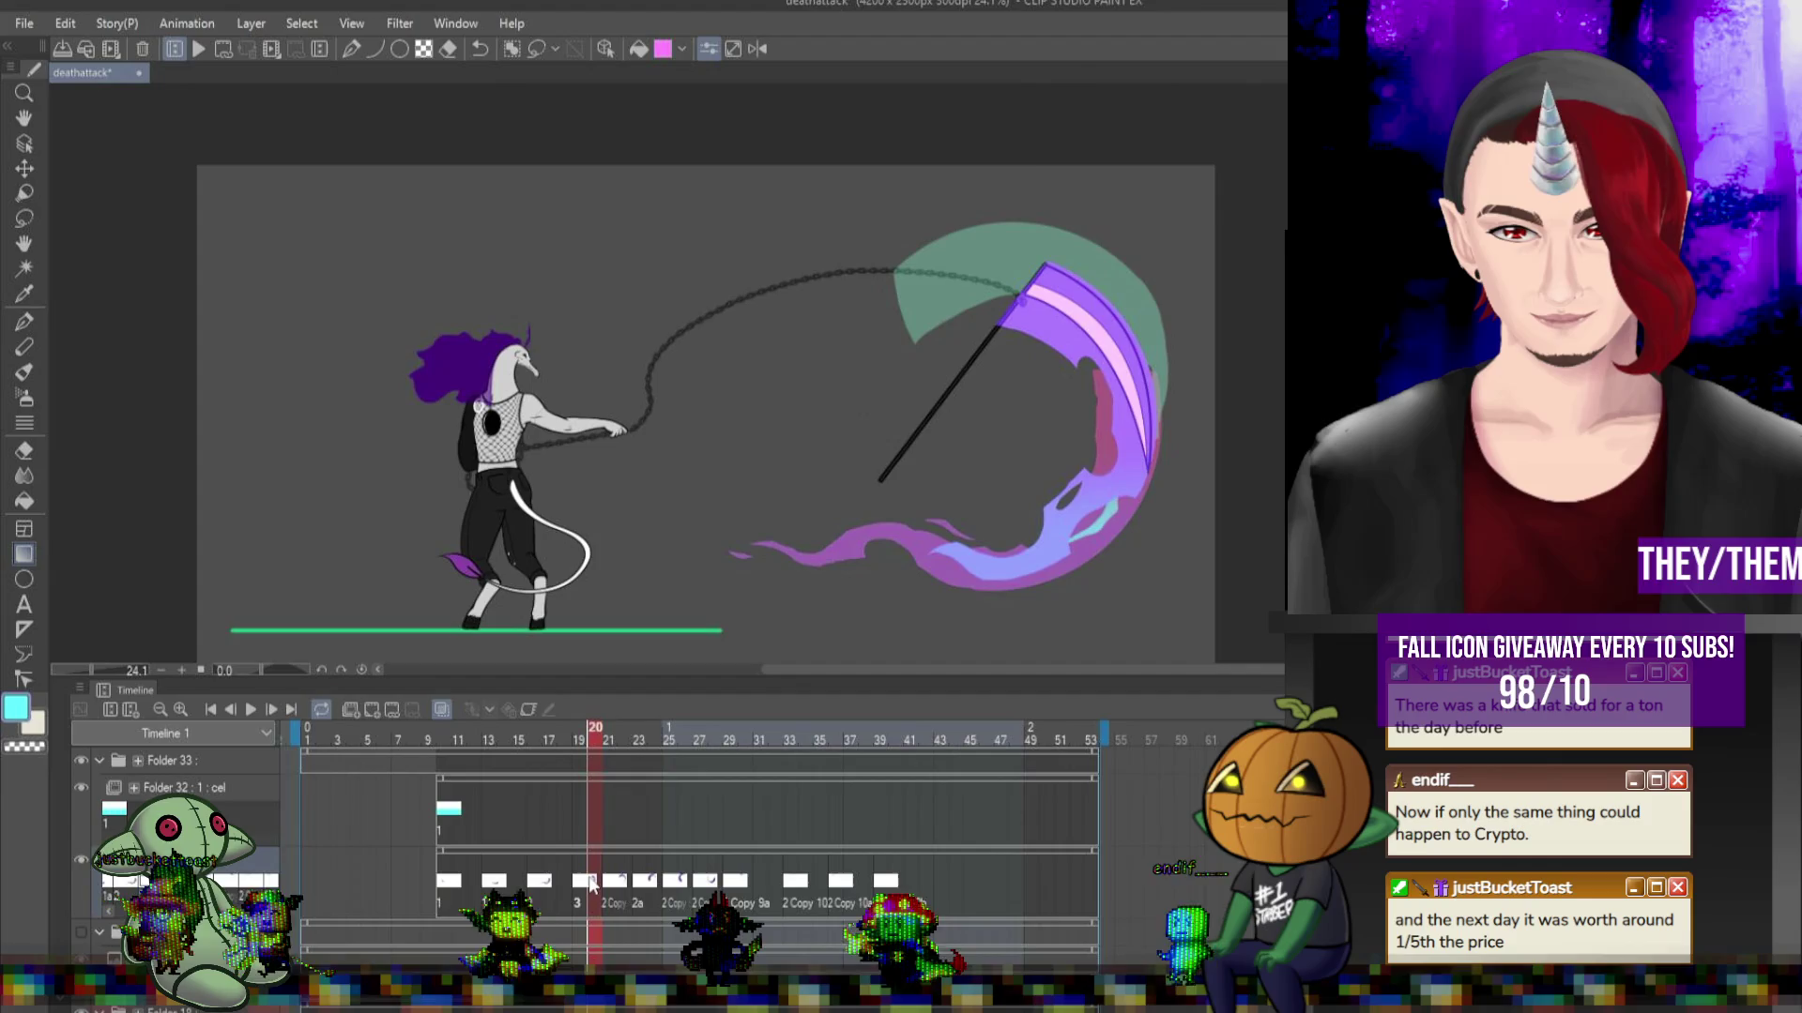
pyautogui.click(188, 787)
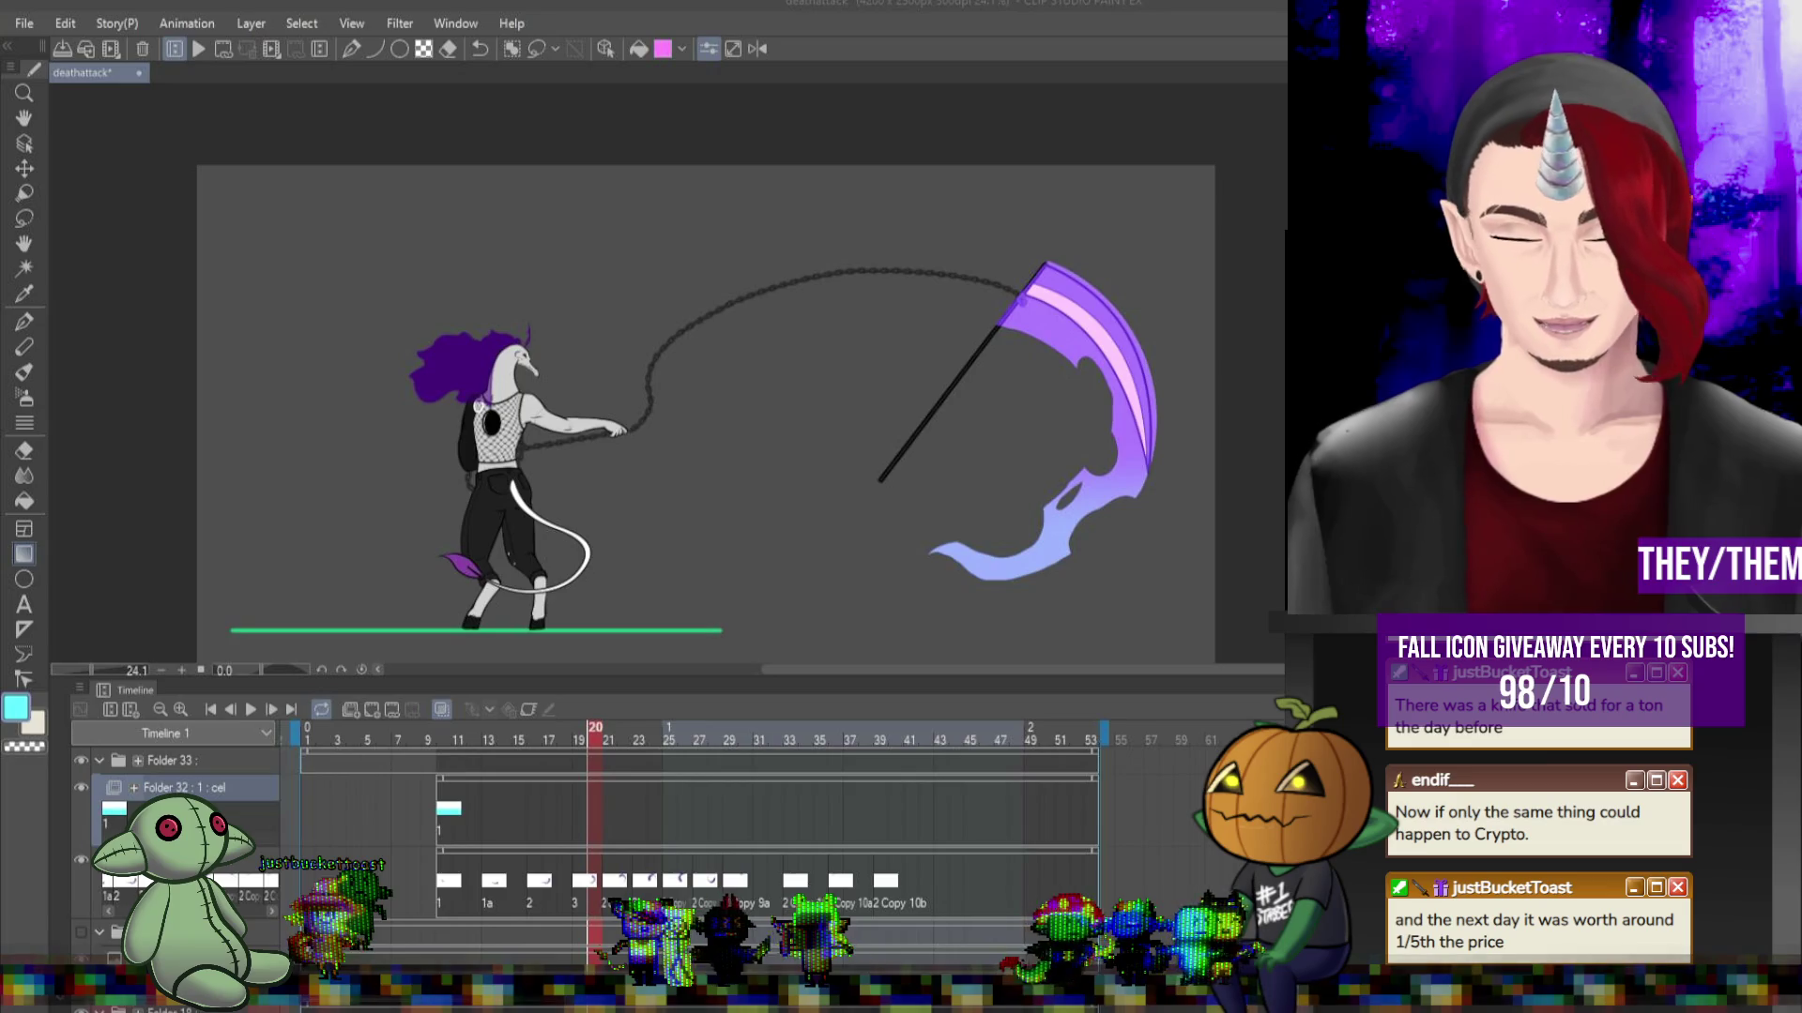
pyautogui.press('Right')
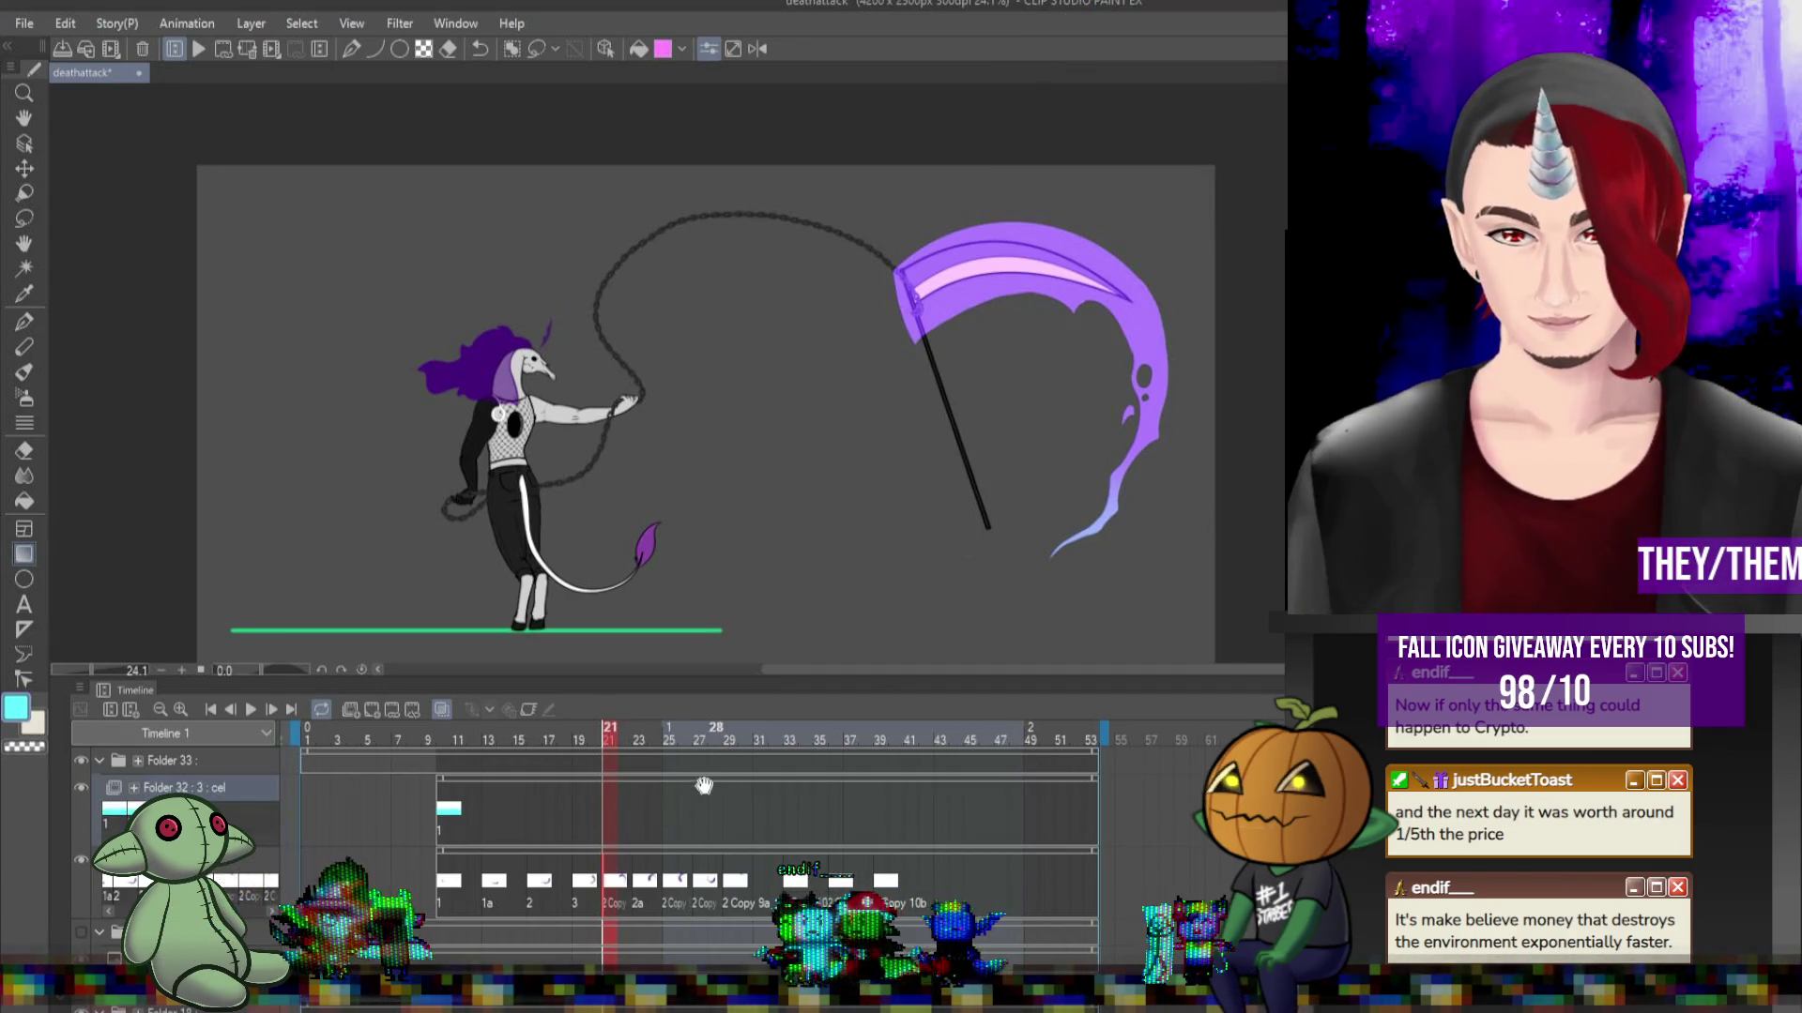
# Assign cel 2 to frame 21 and apply a transform to its slash.
pyautogui.rightClick(608, 813)
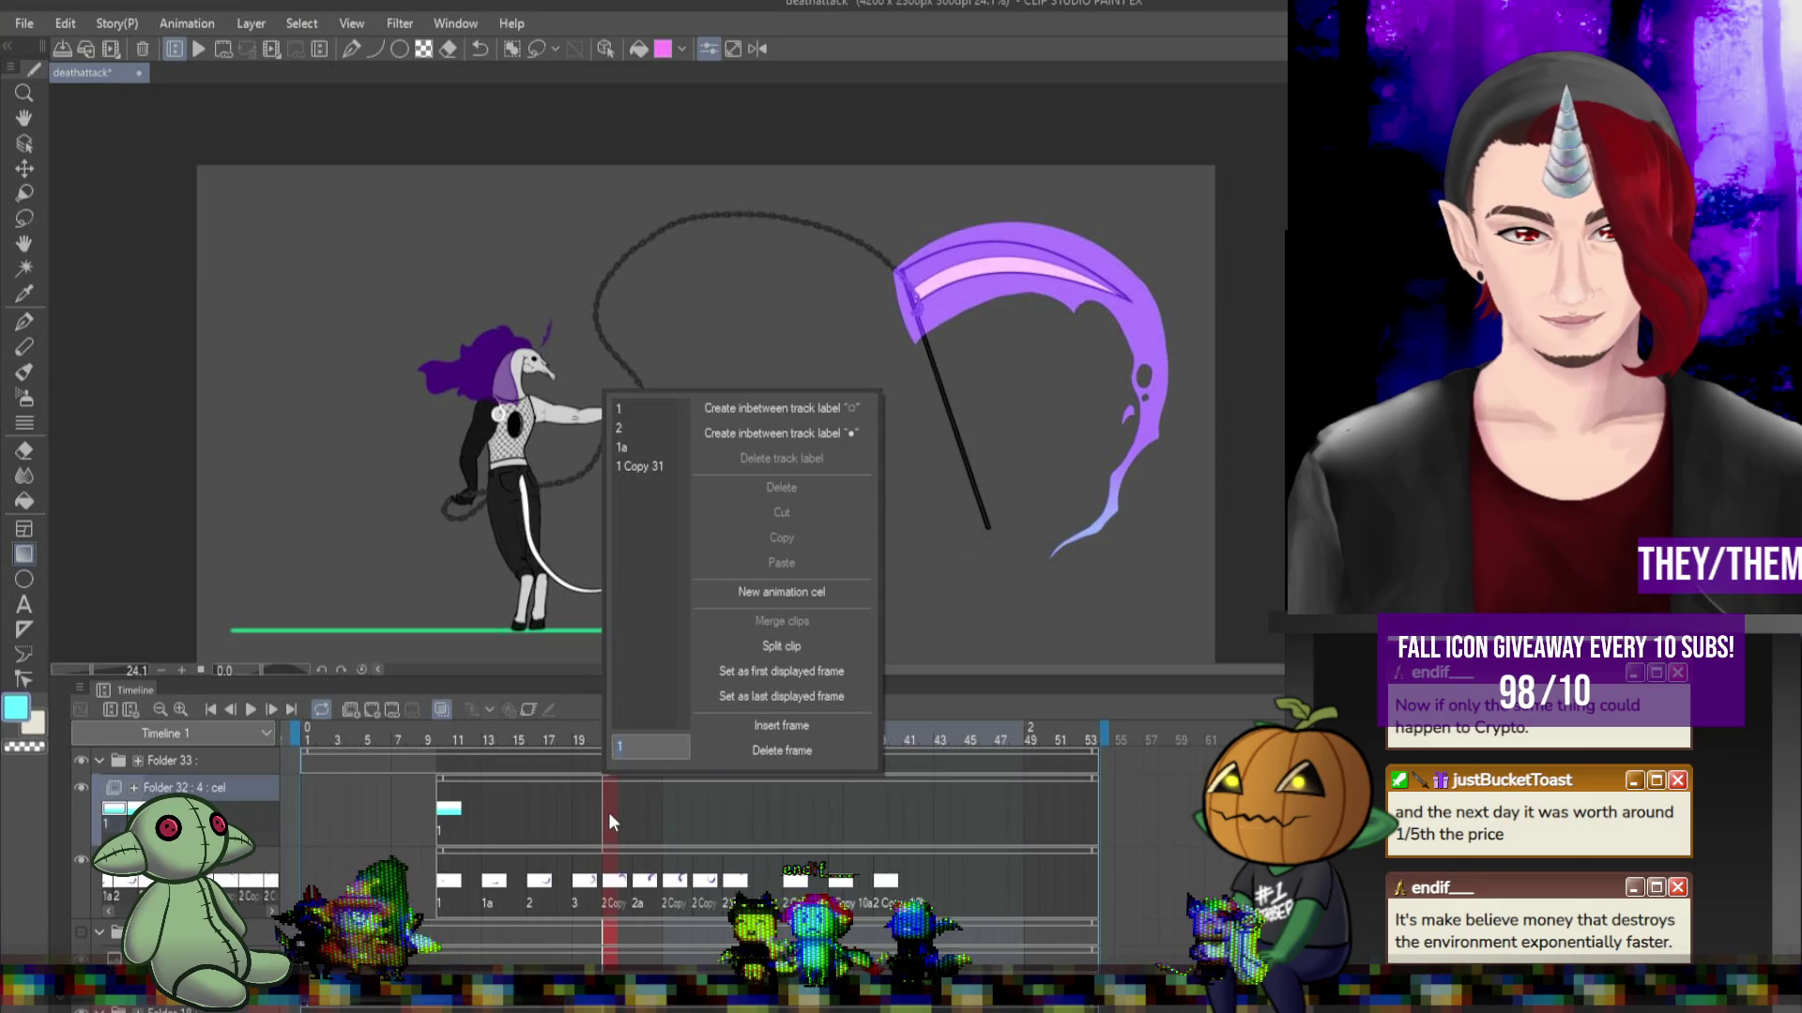
pyautogui.click(658, 428)
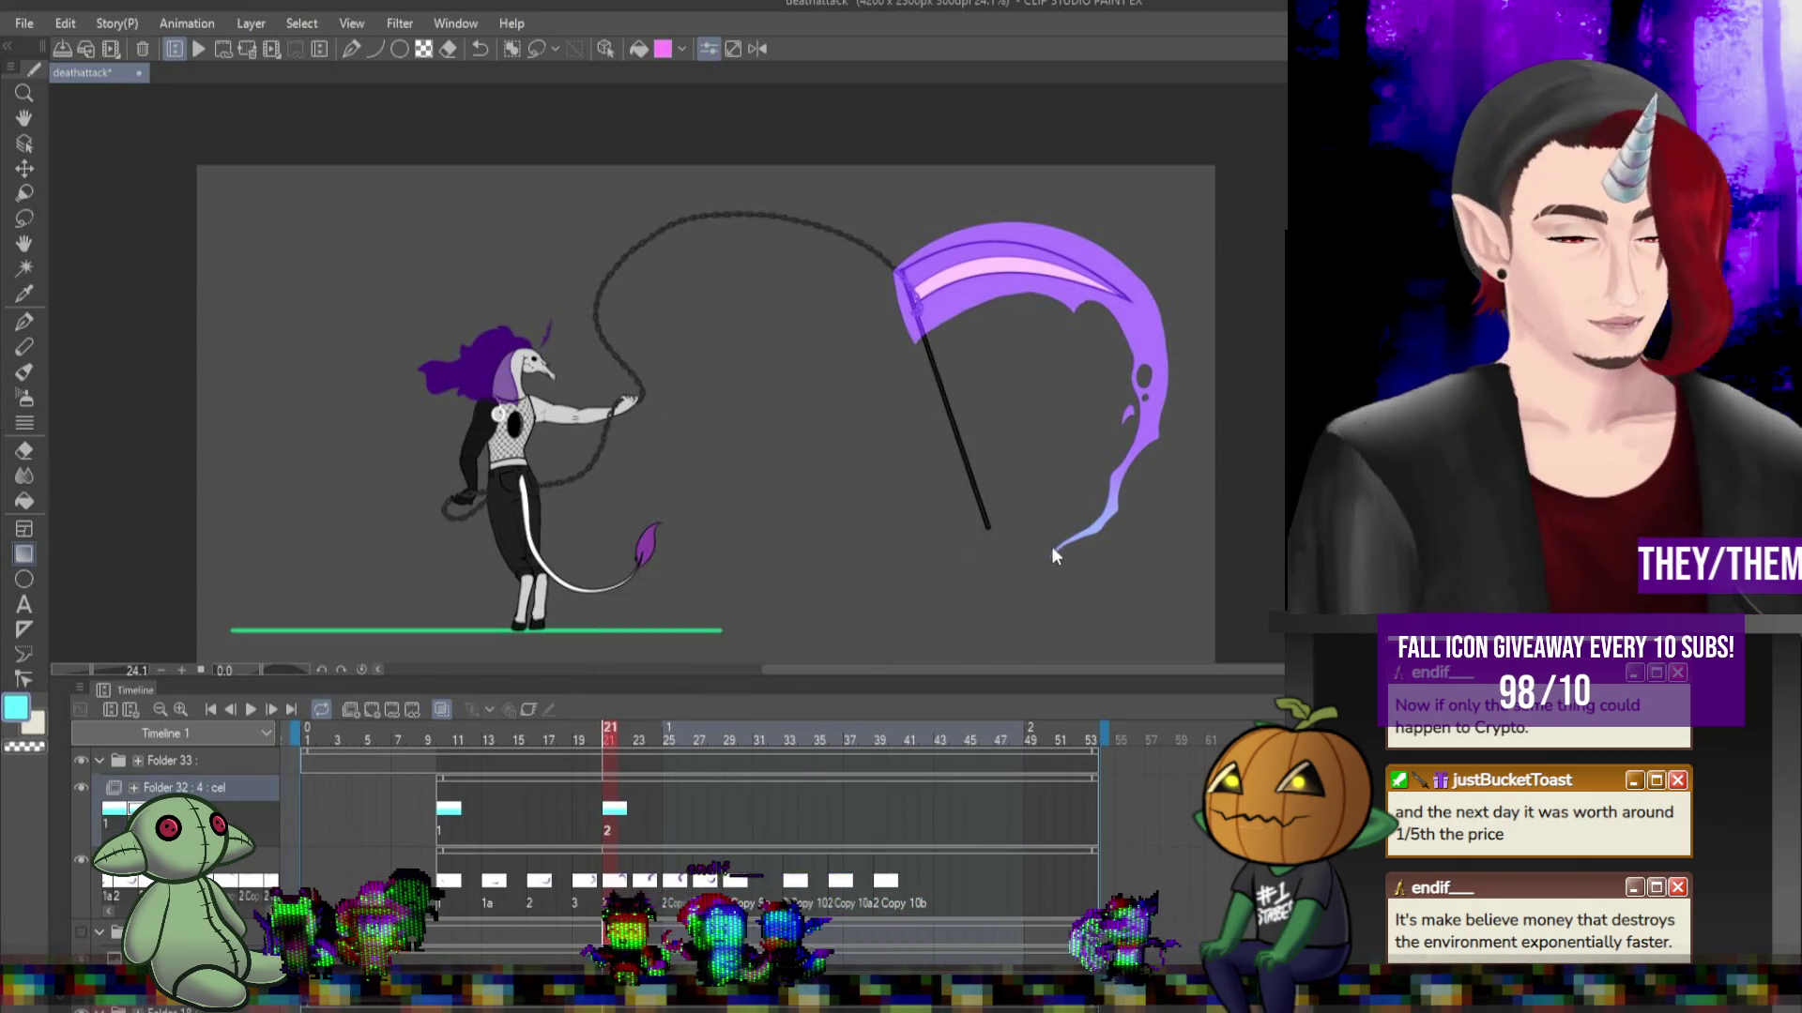
pyautogui.hotkey('ctrl', 't')
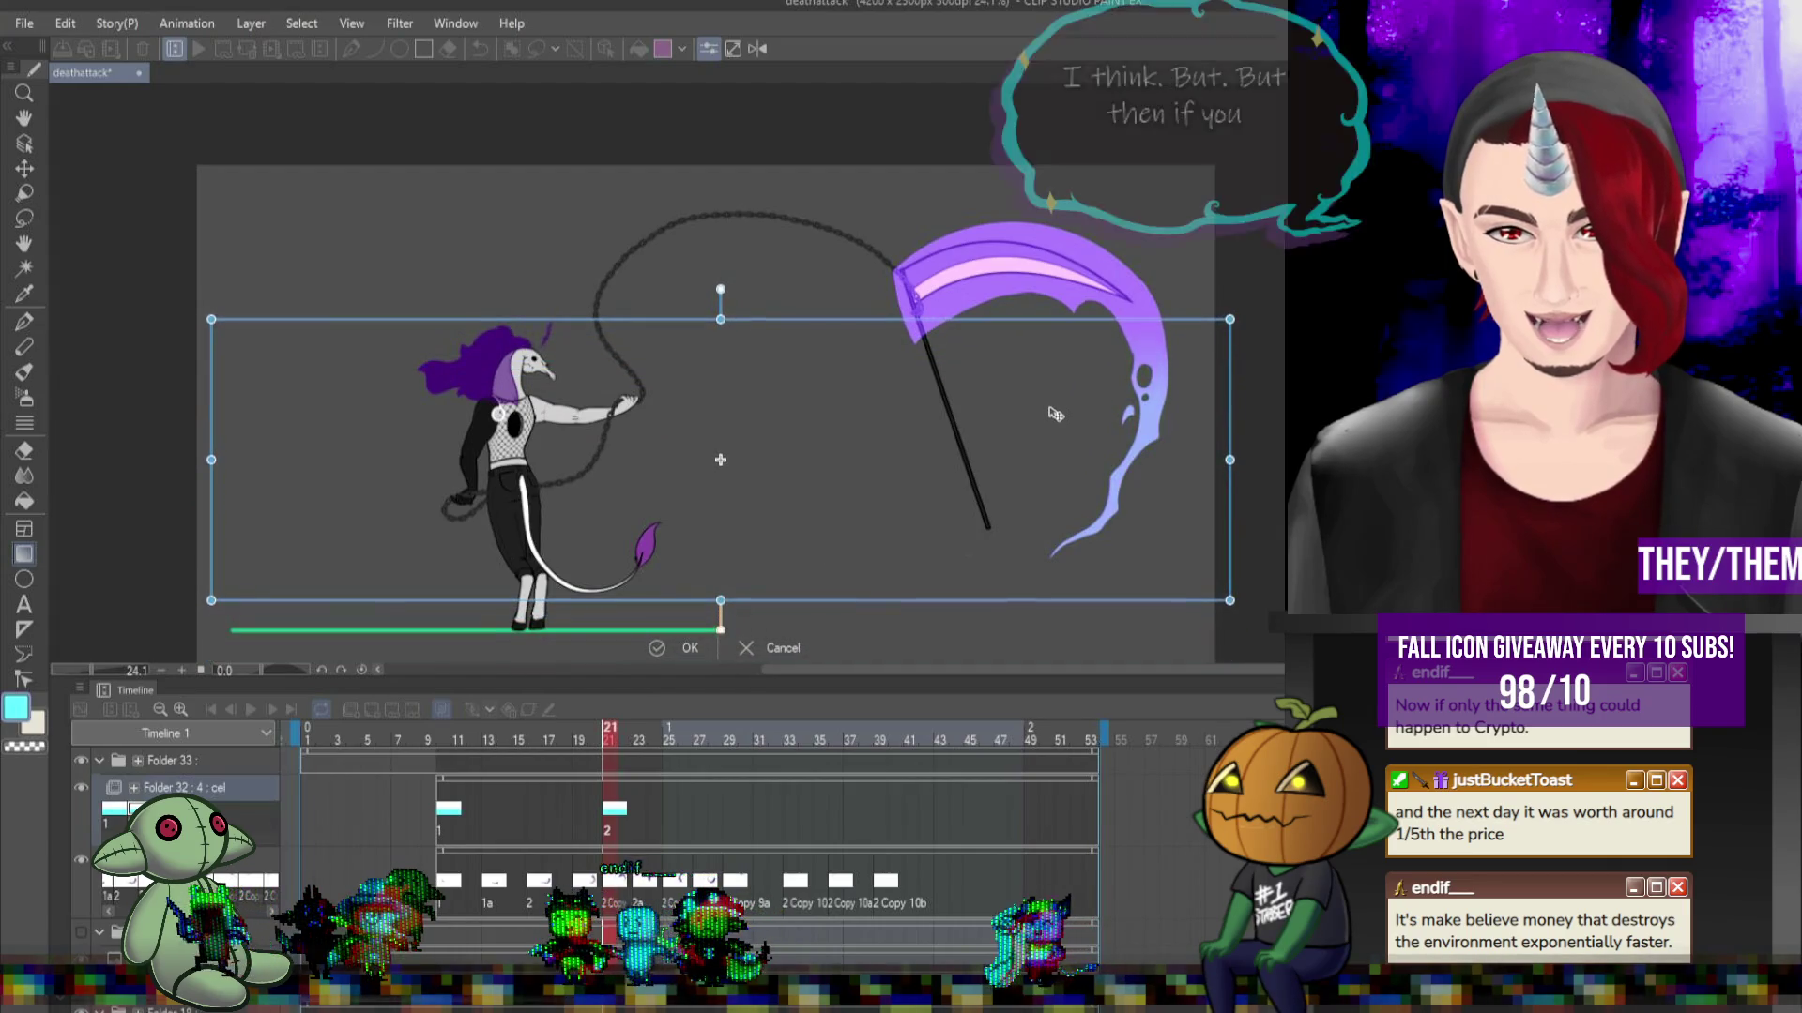
pyautogui.press('Return')
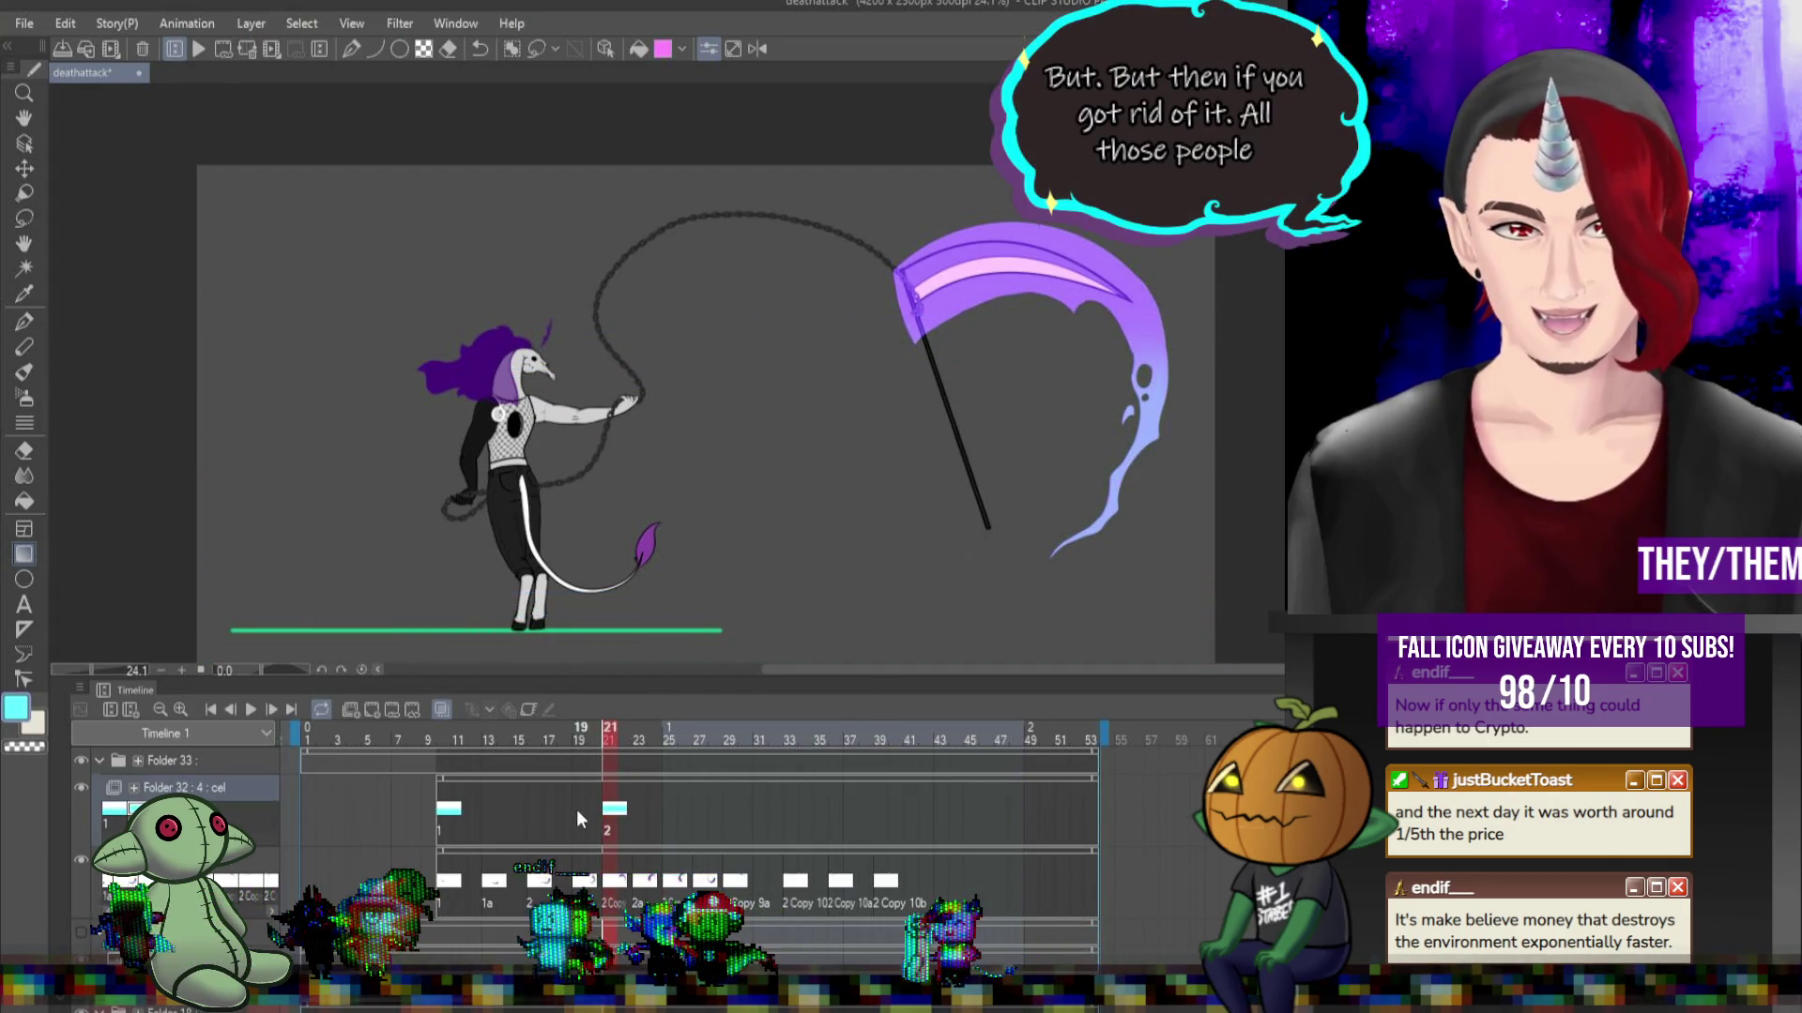
# Assign cel 1a to frame 24, stretching its slash upward and rotating it slightly counter-clockwise.
pyautogui.click(576, 809)
pyautogui.click(647, 810)
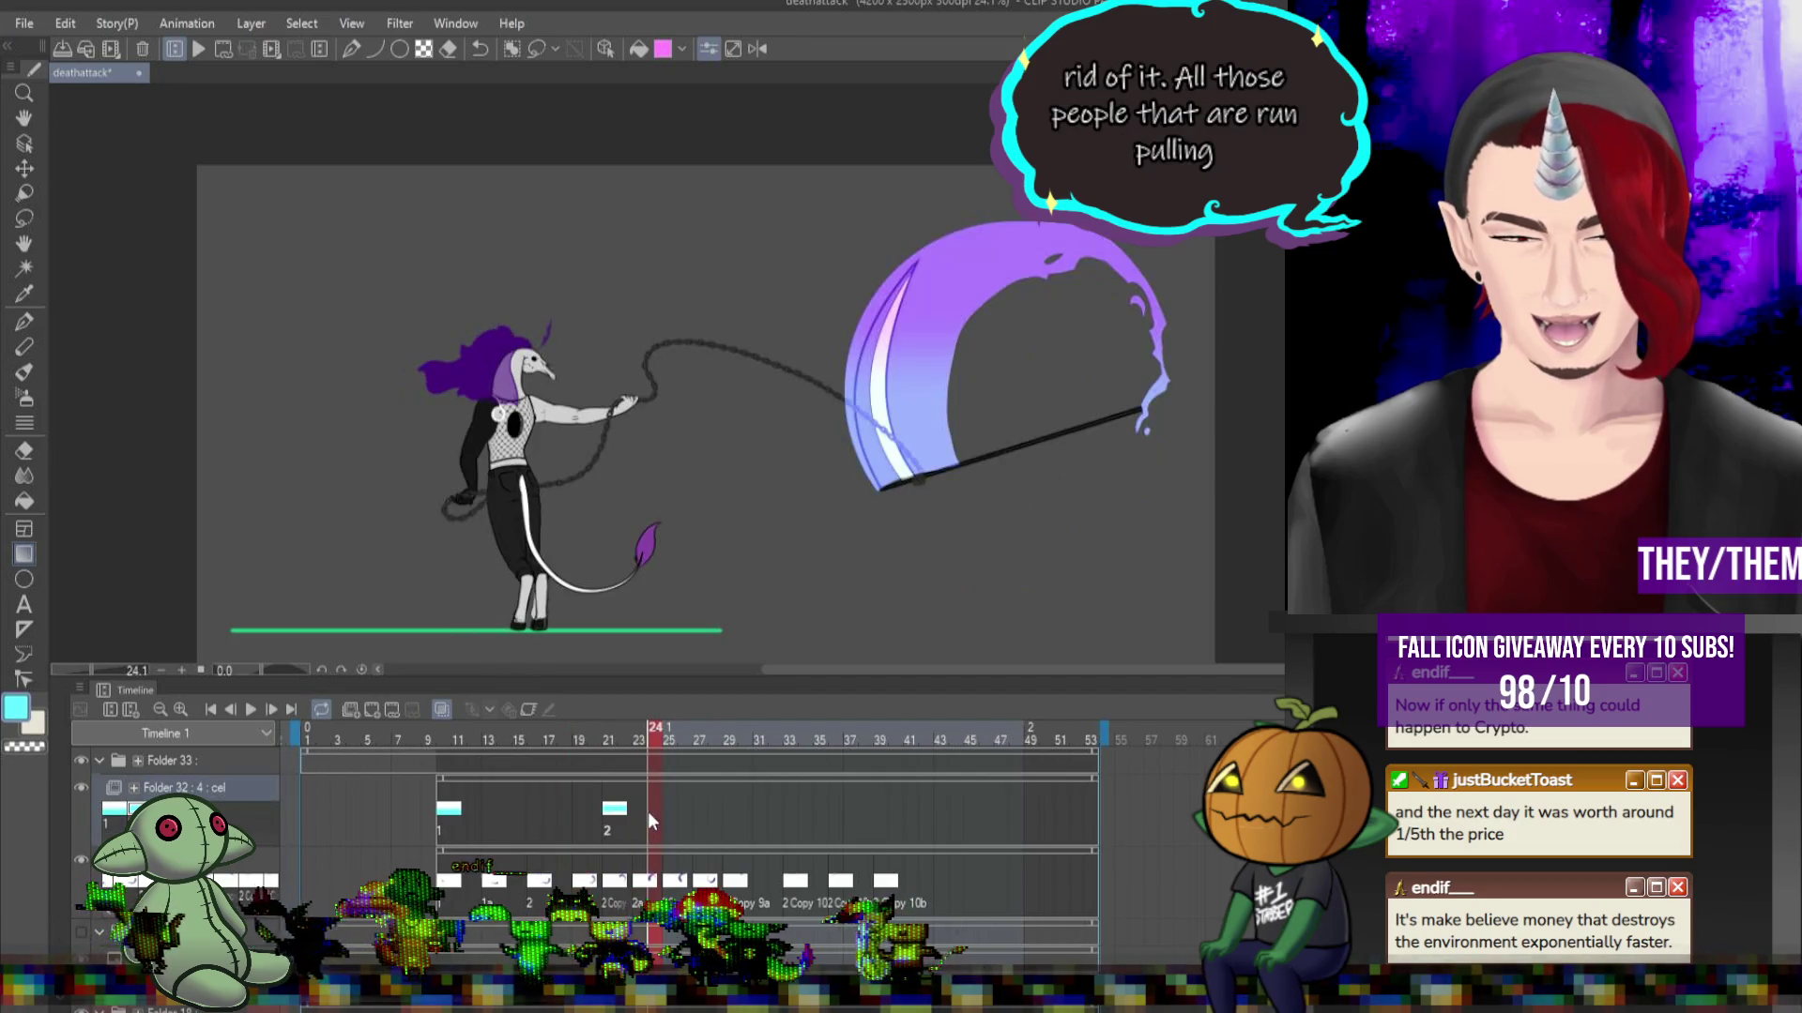
pyautogui.click(683, 807)
pyautogui.click(634, 811)
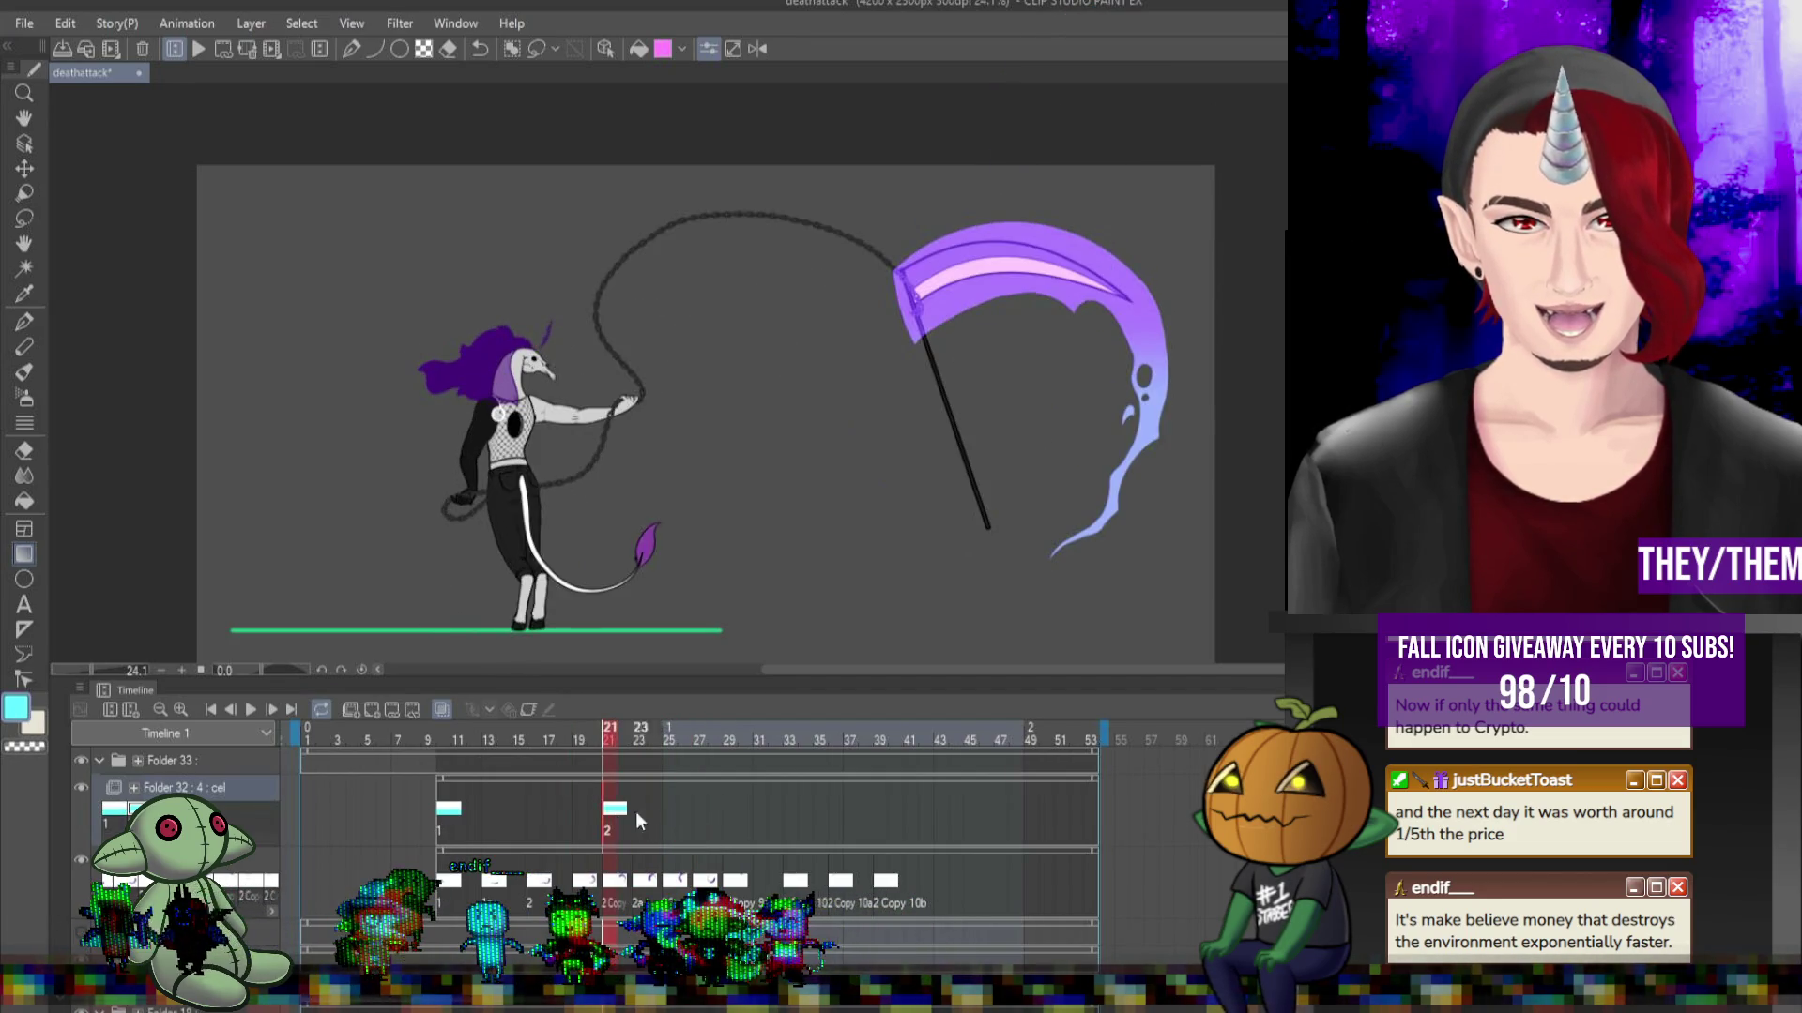
pyautogui.click(648, 811)
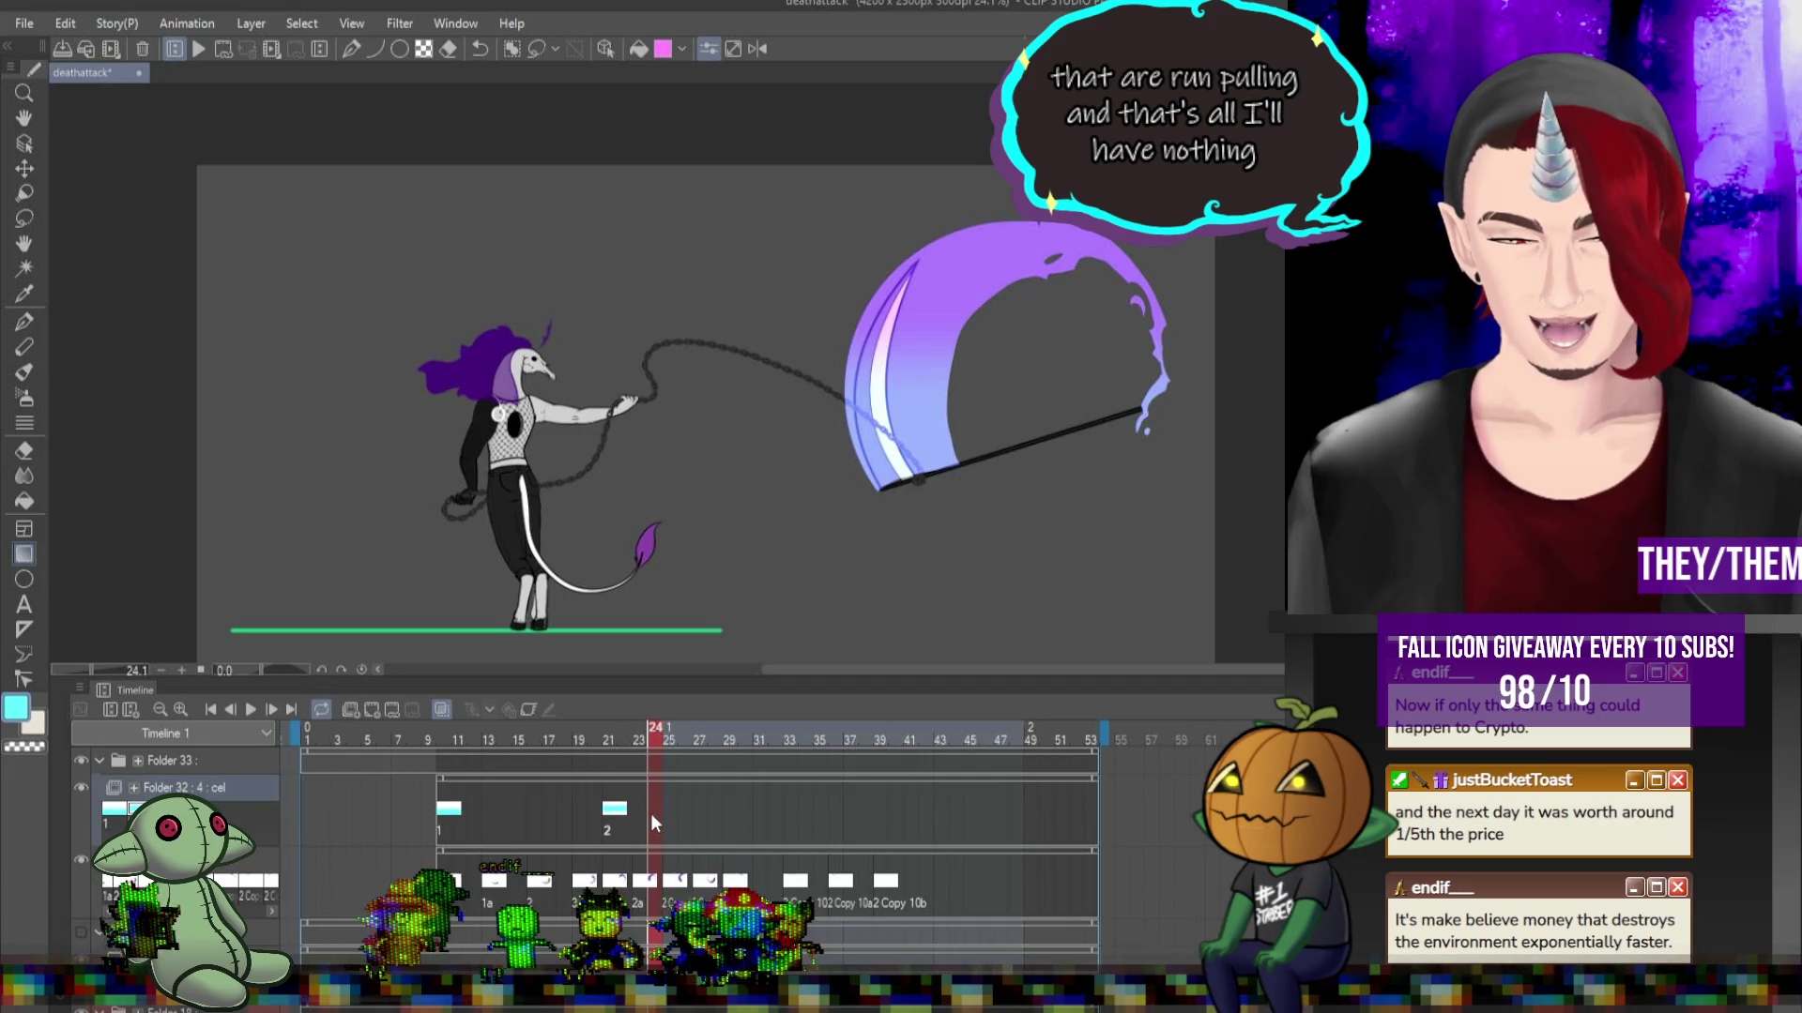
pyautogui.rightClick(650, 813)
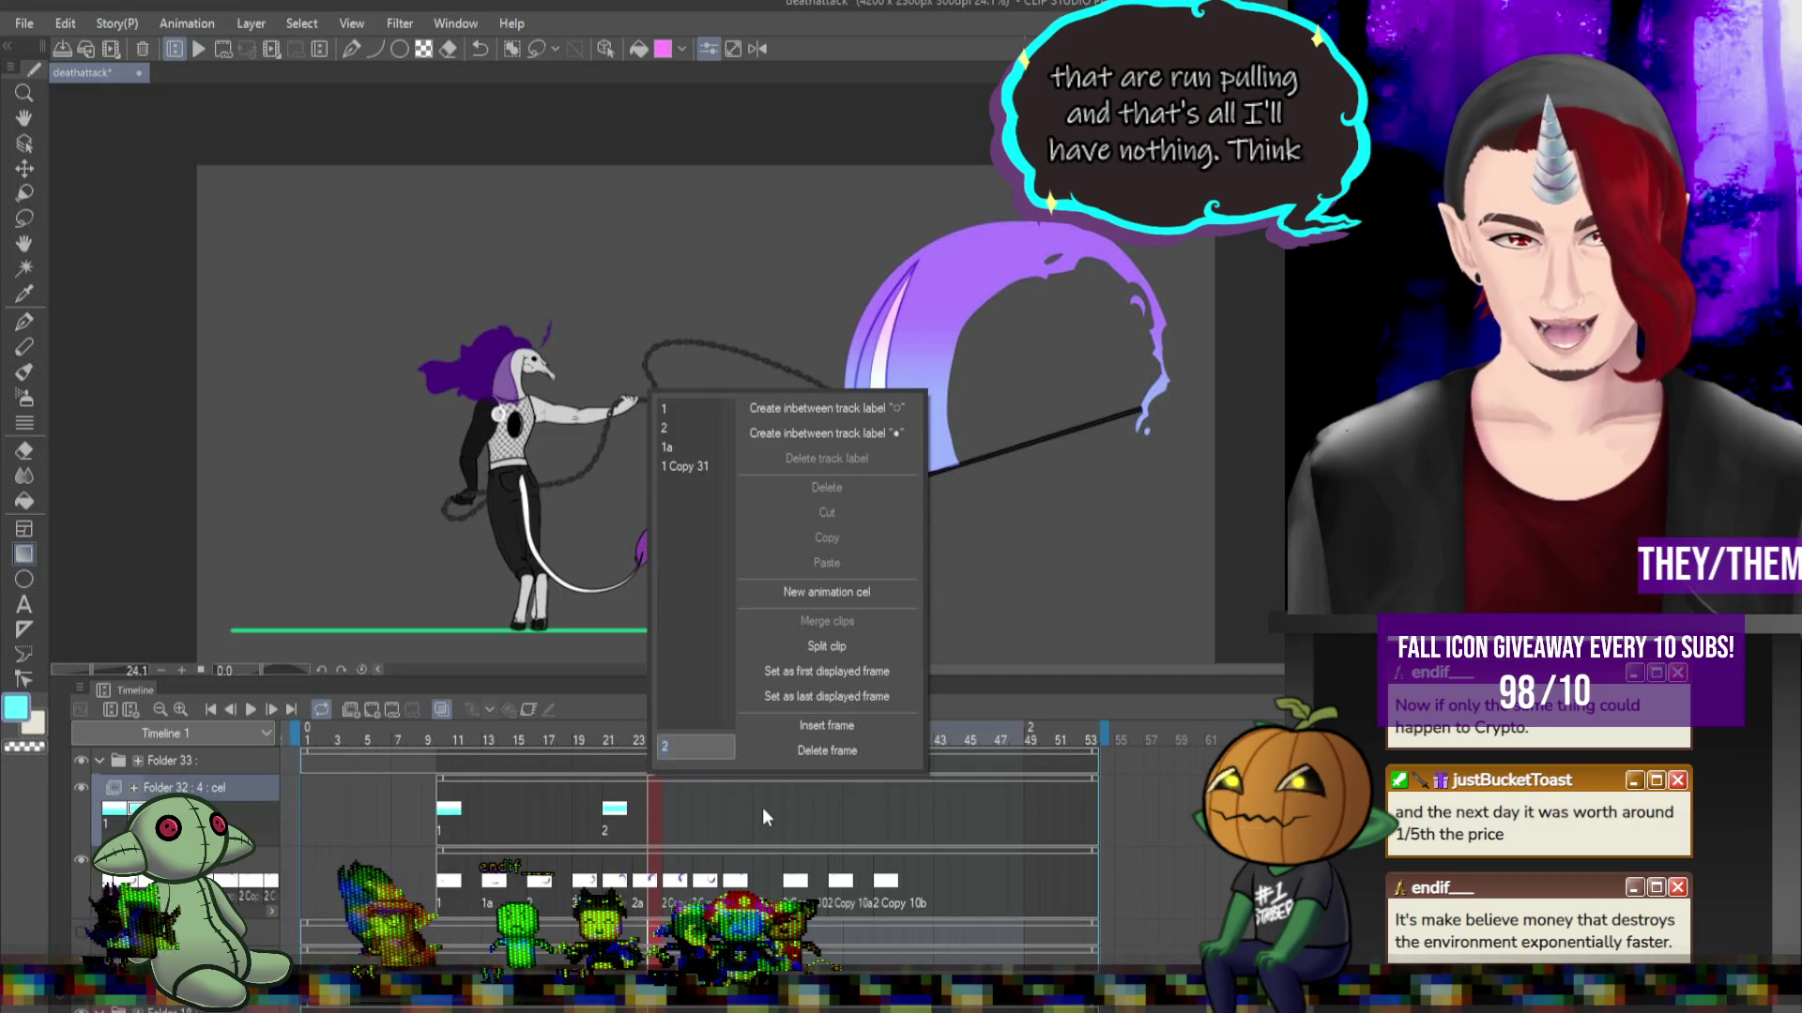
pyautogui.click(706, 447)
pyautogui.hotkey('ctrl', 't')
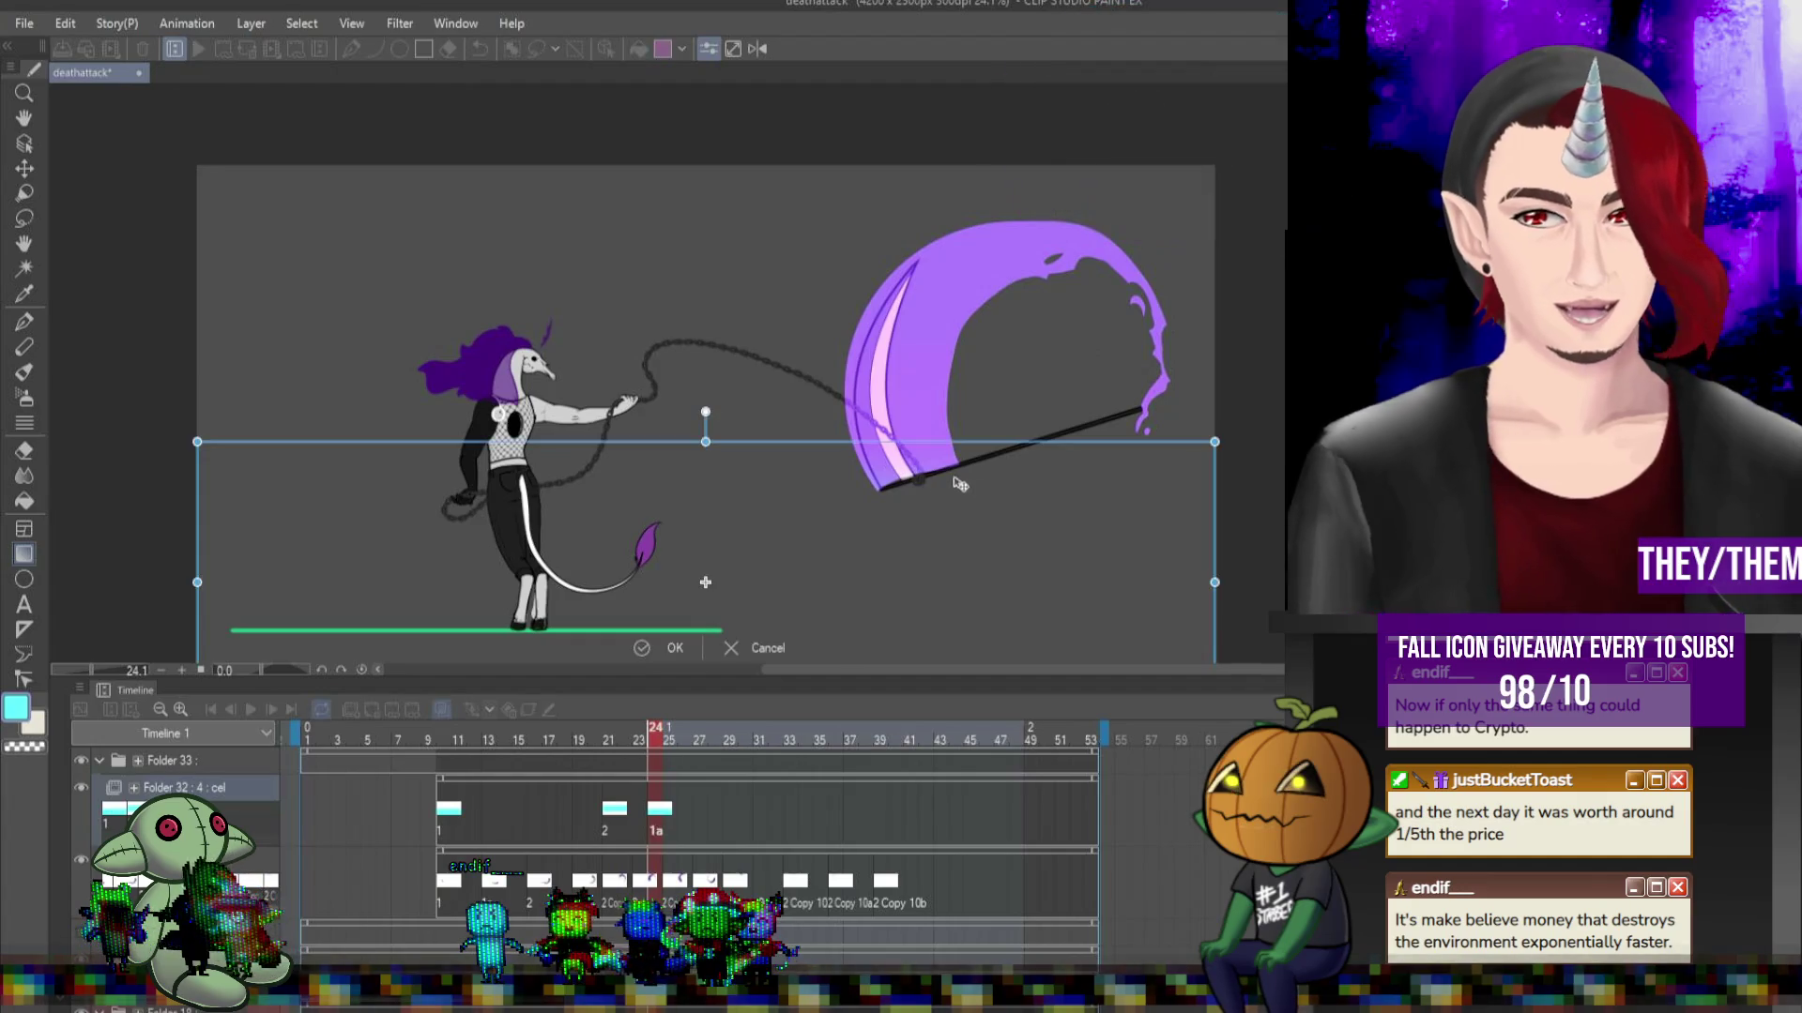
pyautogui.moveTo(893, 515); pyautogui.dragTo(1042, 157)
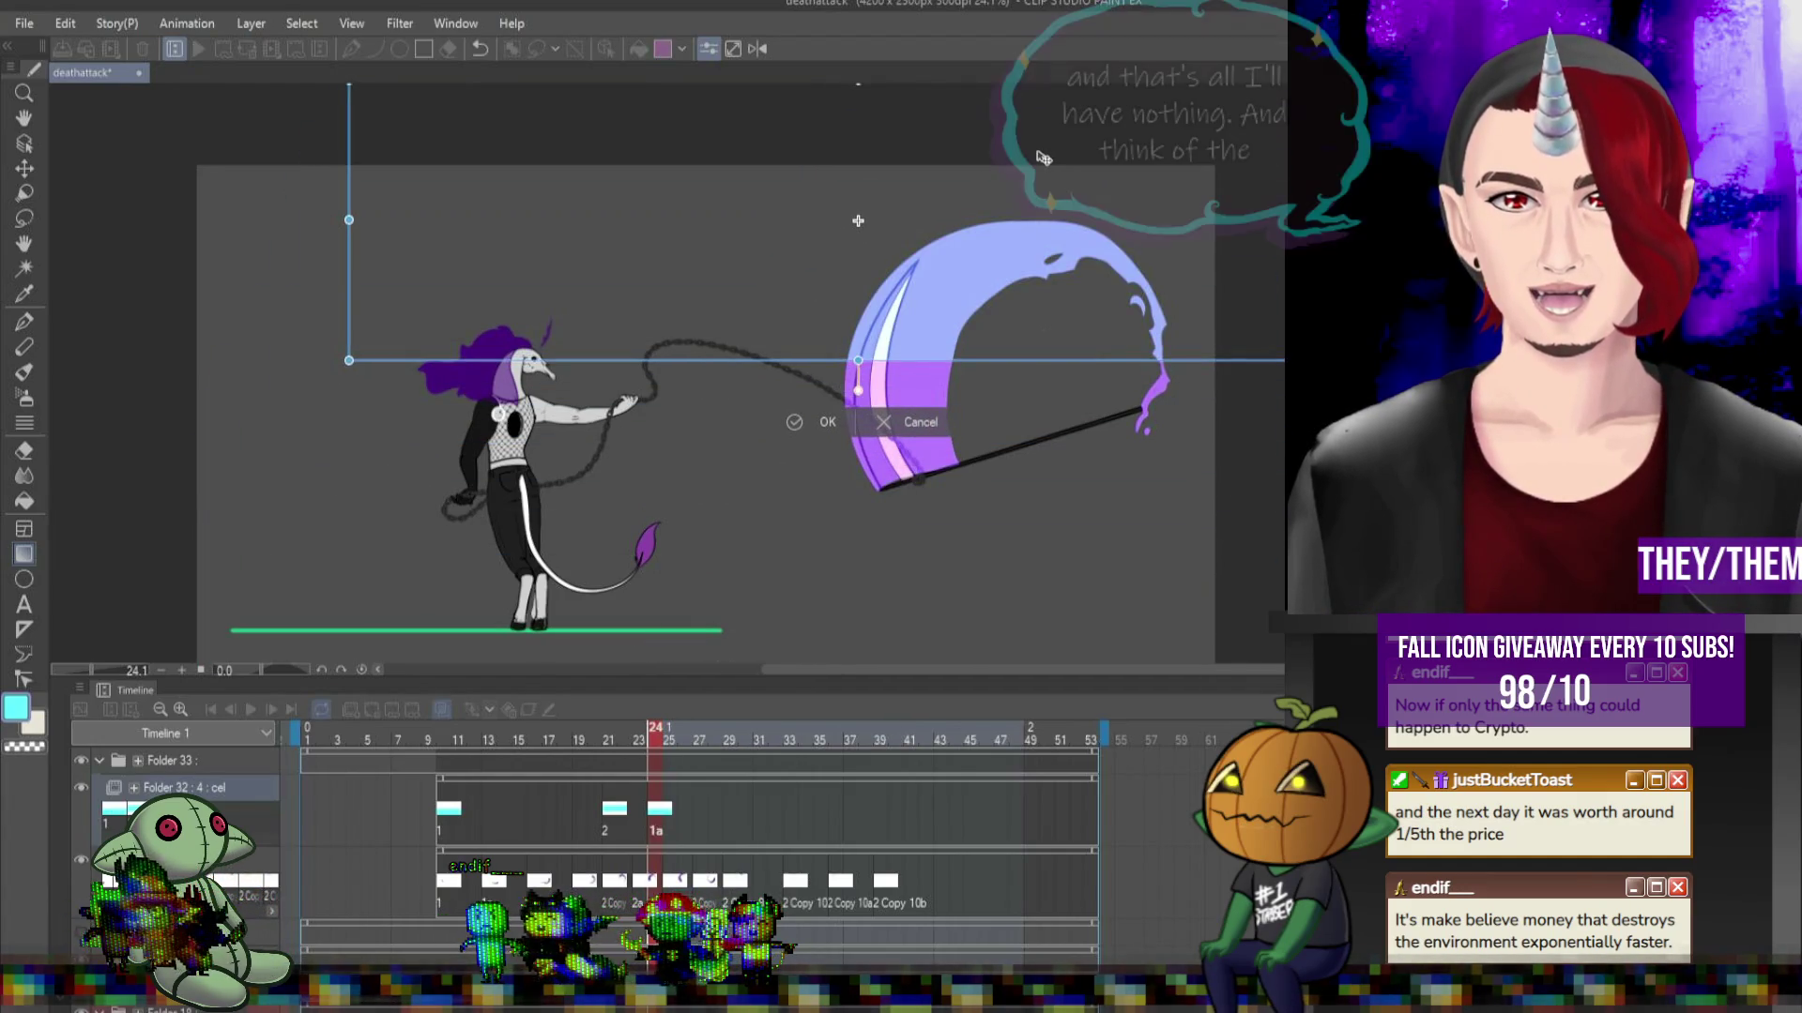
pyautogui.moveTo(310, 93)
pyautogui.mouseDown()
pyautogui.moveTo(306, 146)
pyautogui.moveTo(1190, 356)
pyautogui.moveTo(1167, 384)
pyautogui.moveTo(1094, 371)
pyautogui.mouseUp()
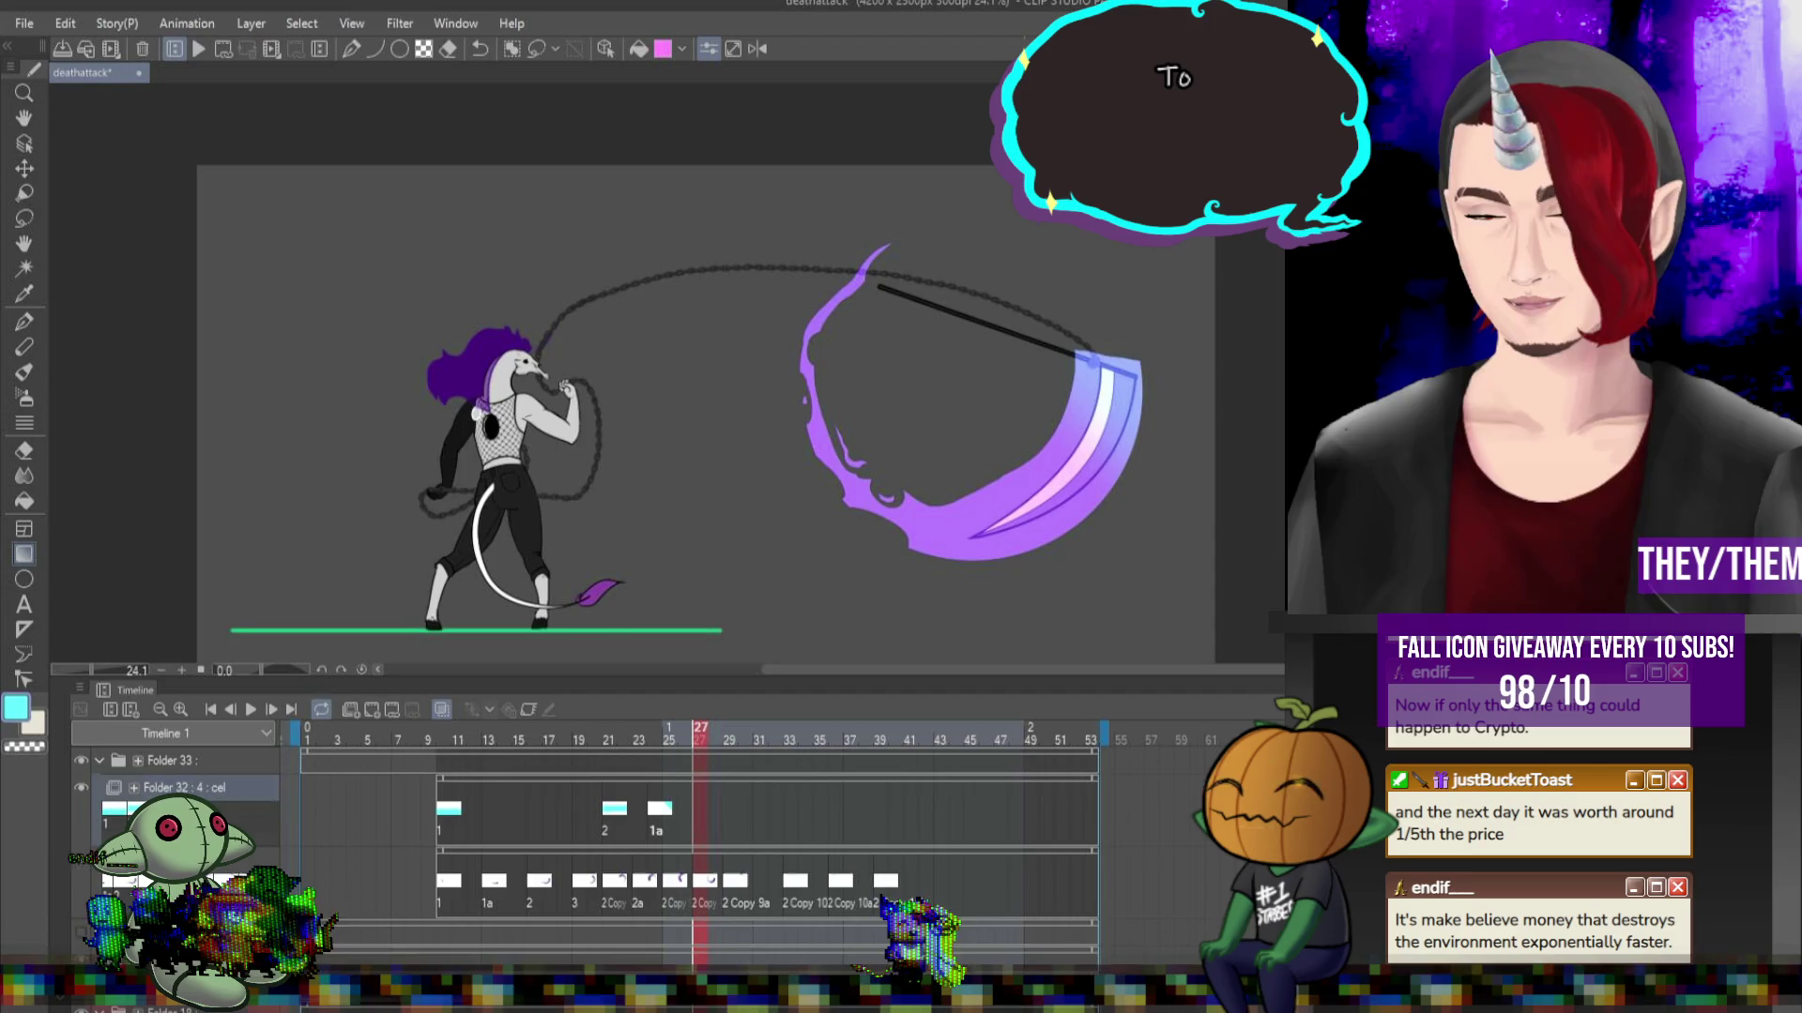
# Assign cel 1 Copy 31 to frame 27, rotated about 45° counter-clockwise along the swing.
pyautogui.rightClick(700, 809)
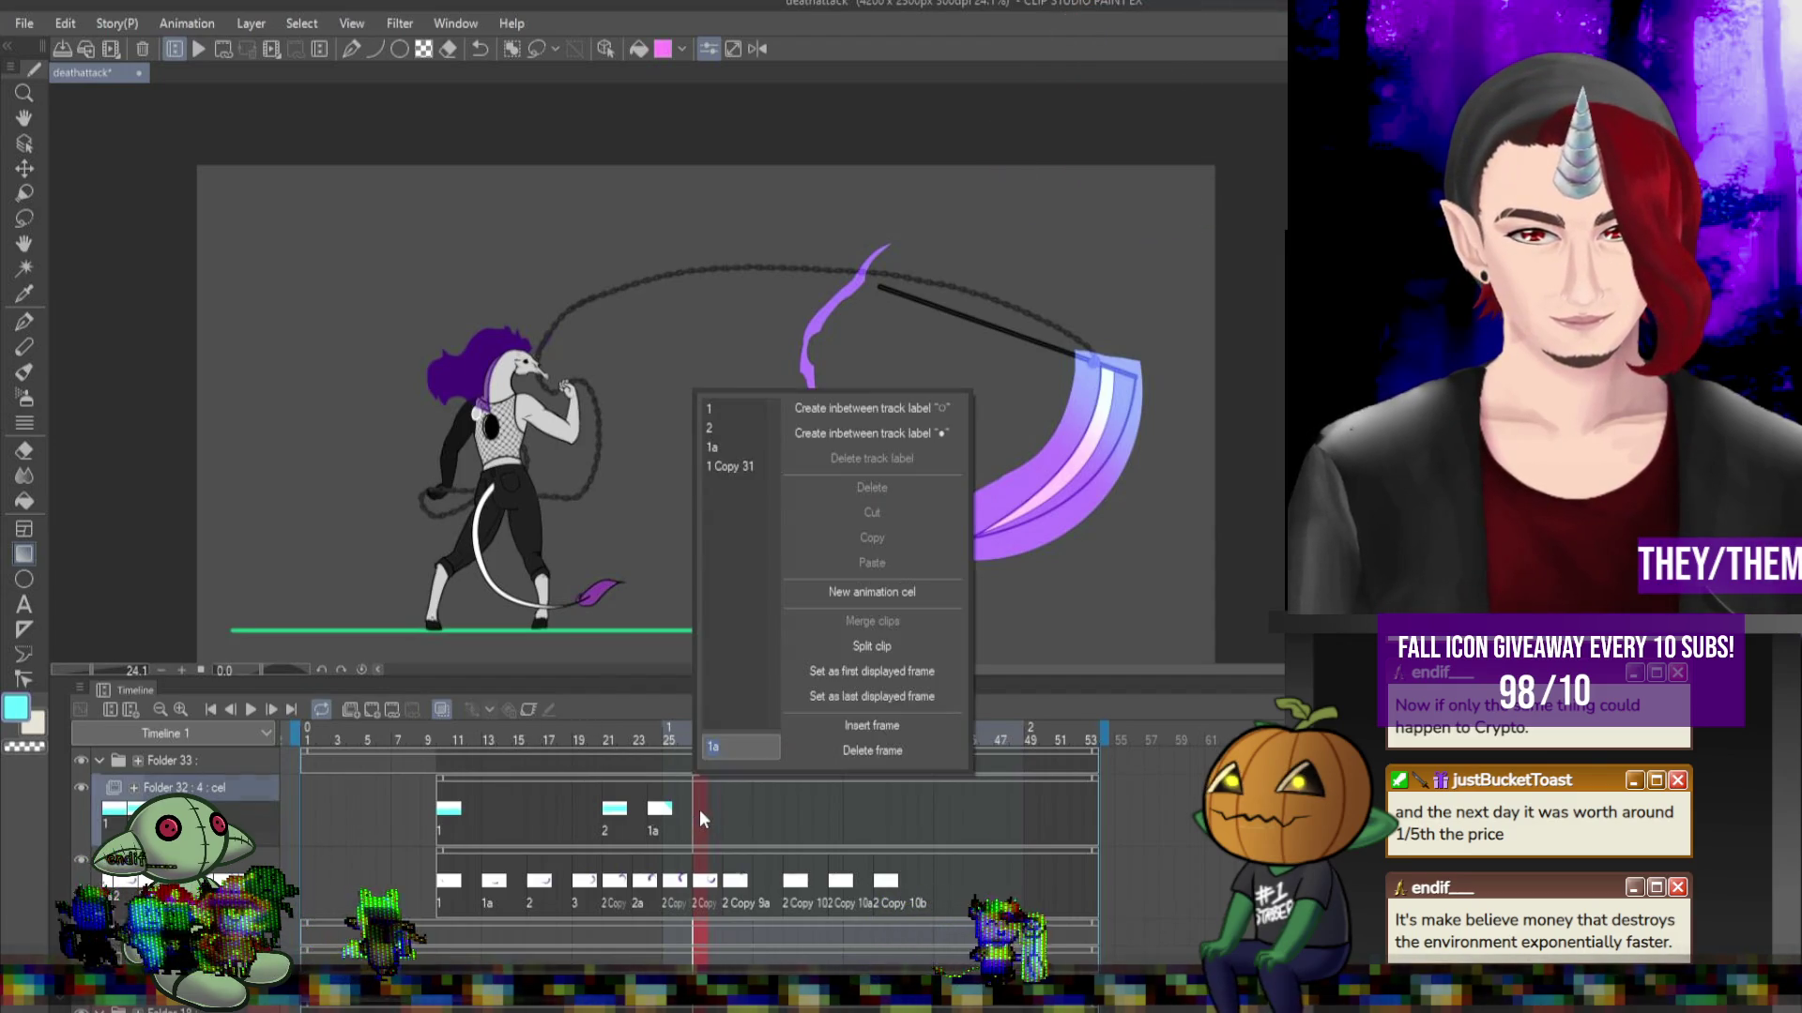
pyautogui.click(737, 479)
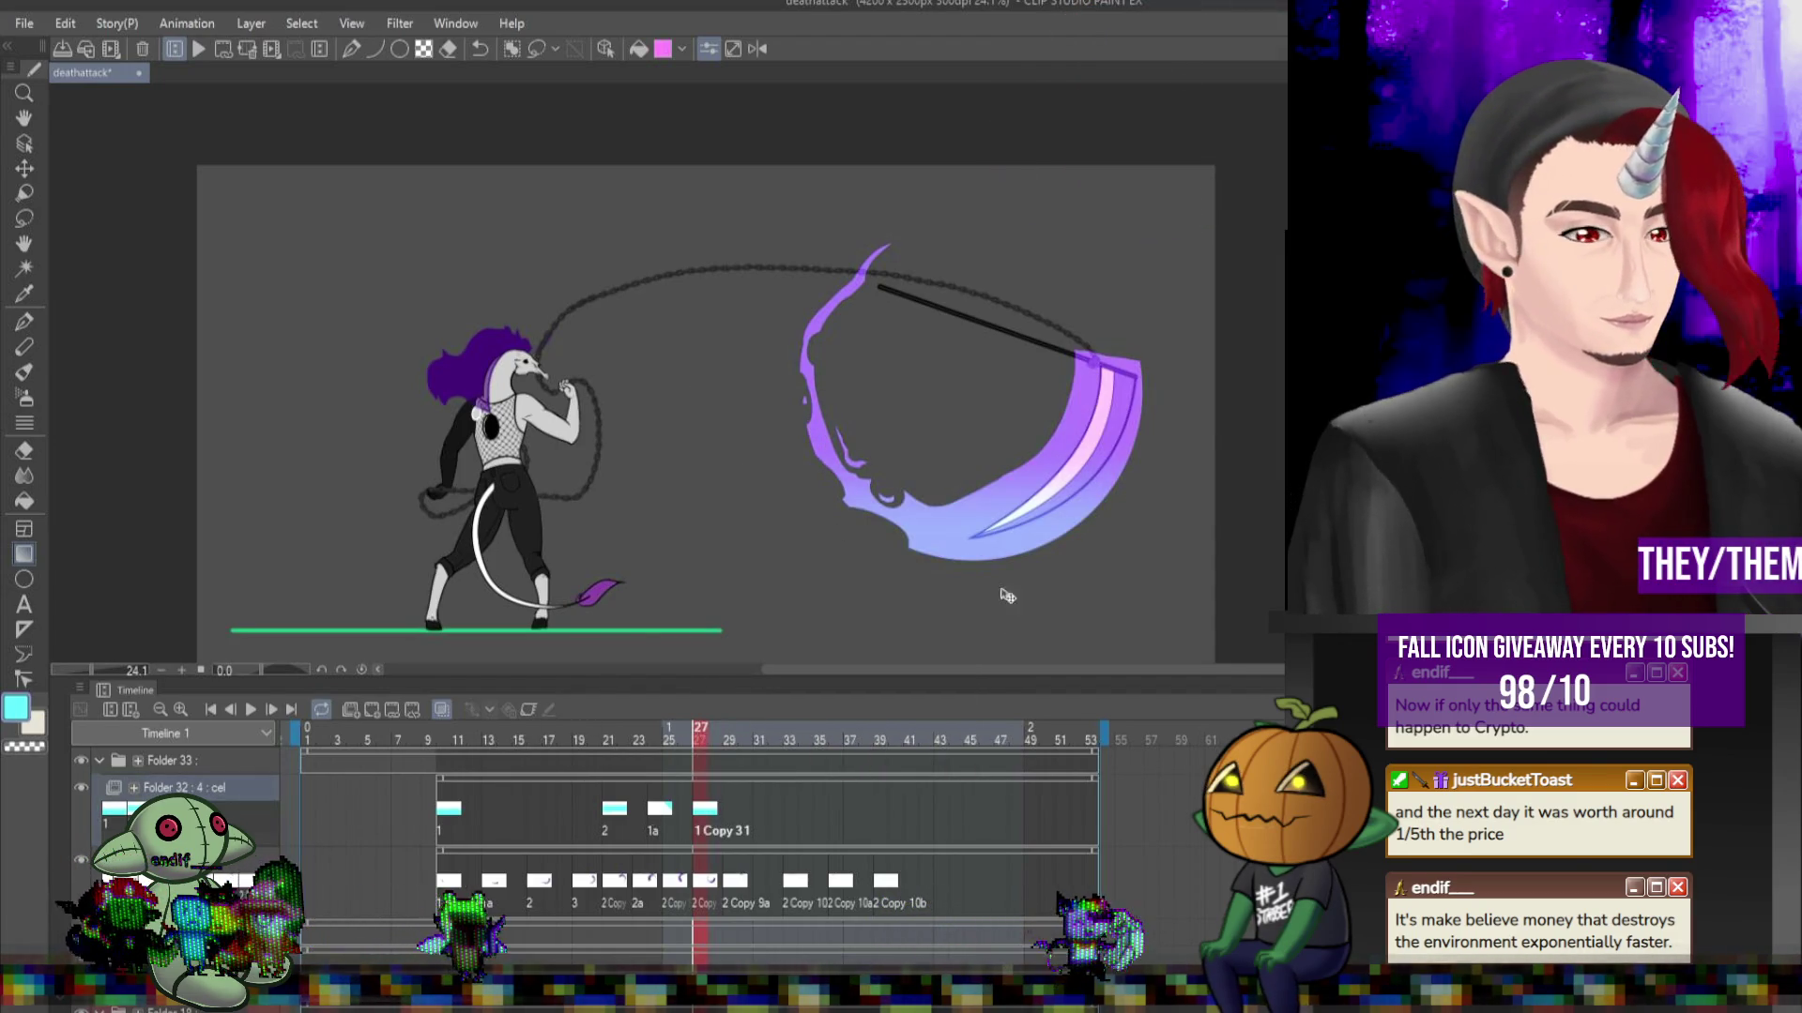
pyautogui.hotkey('ctrl', 't')
pyautogui.moveTo(1013, 615)
pyautogui.mouseDown()
pyautogui.moveTo(744, 525)
pyautogui.moveTo(925, 363)
pyautogui.moveTo(887, 607)
pyautogui.moveTo(904, 465)
pyautogui.mouseUp()
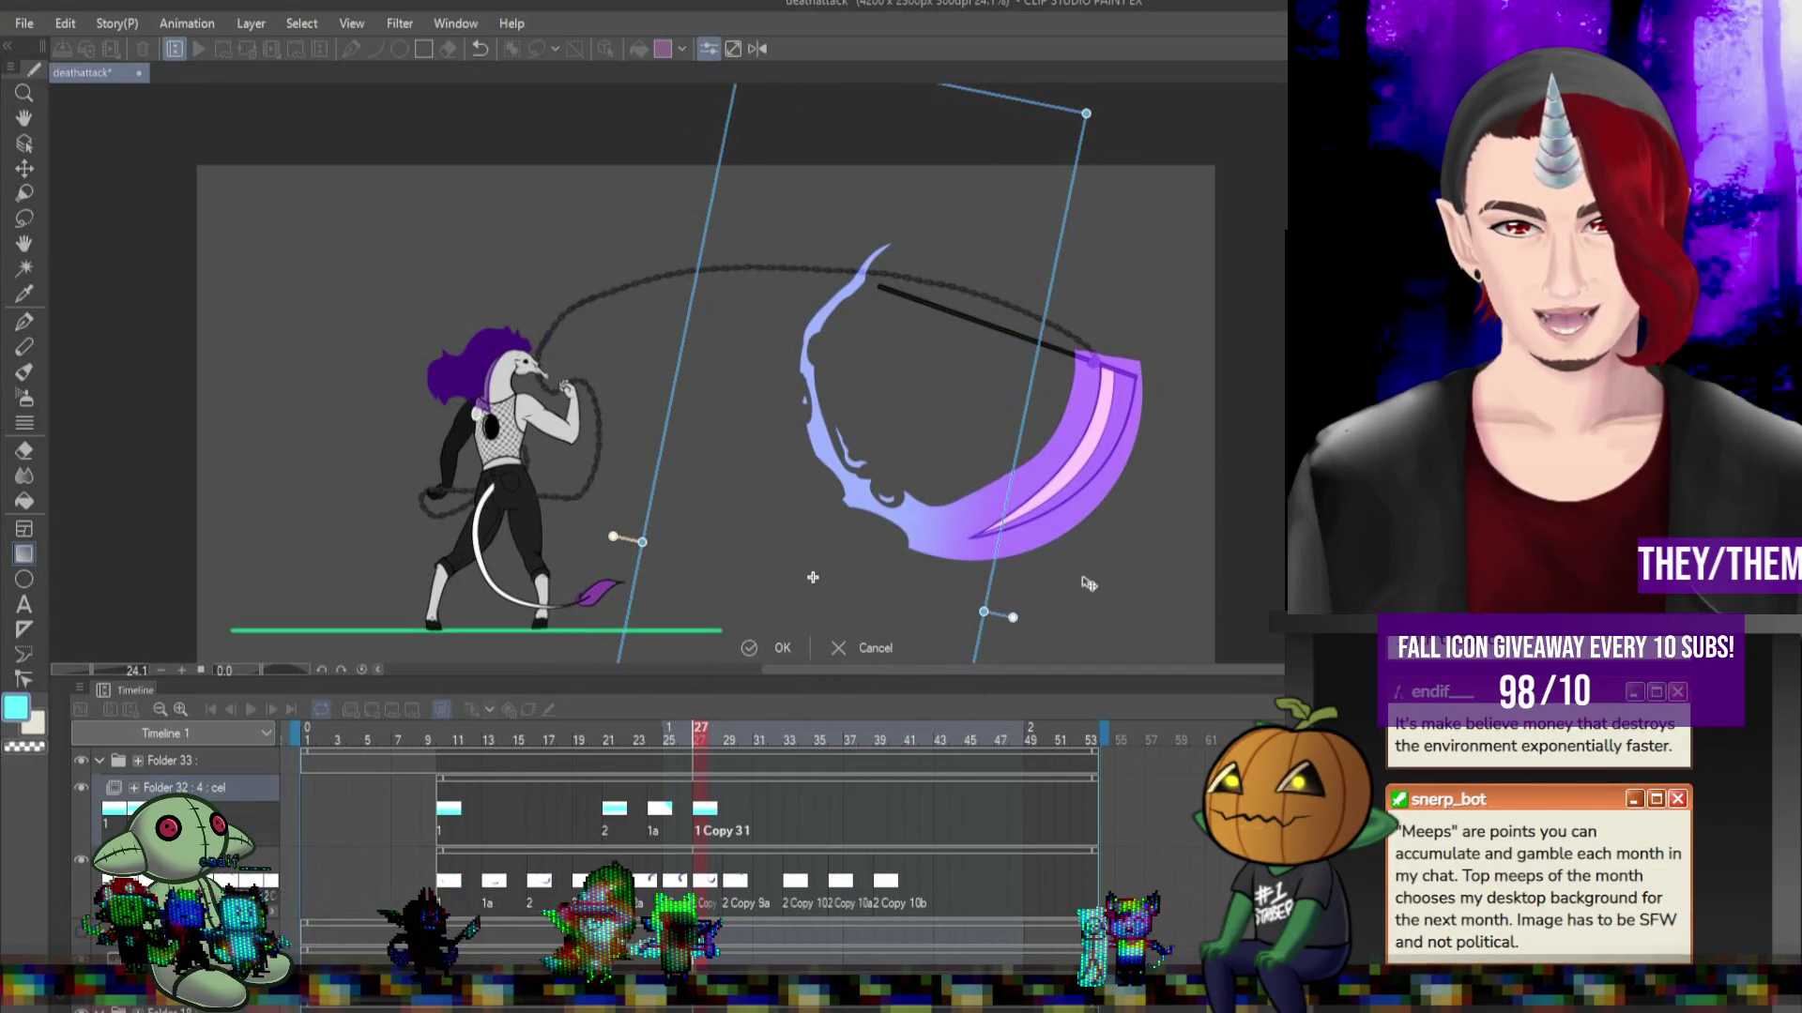
pyautogui.click(740, 814)
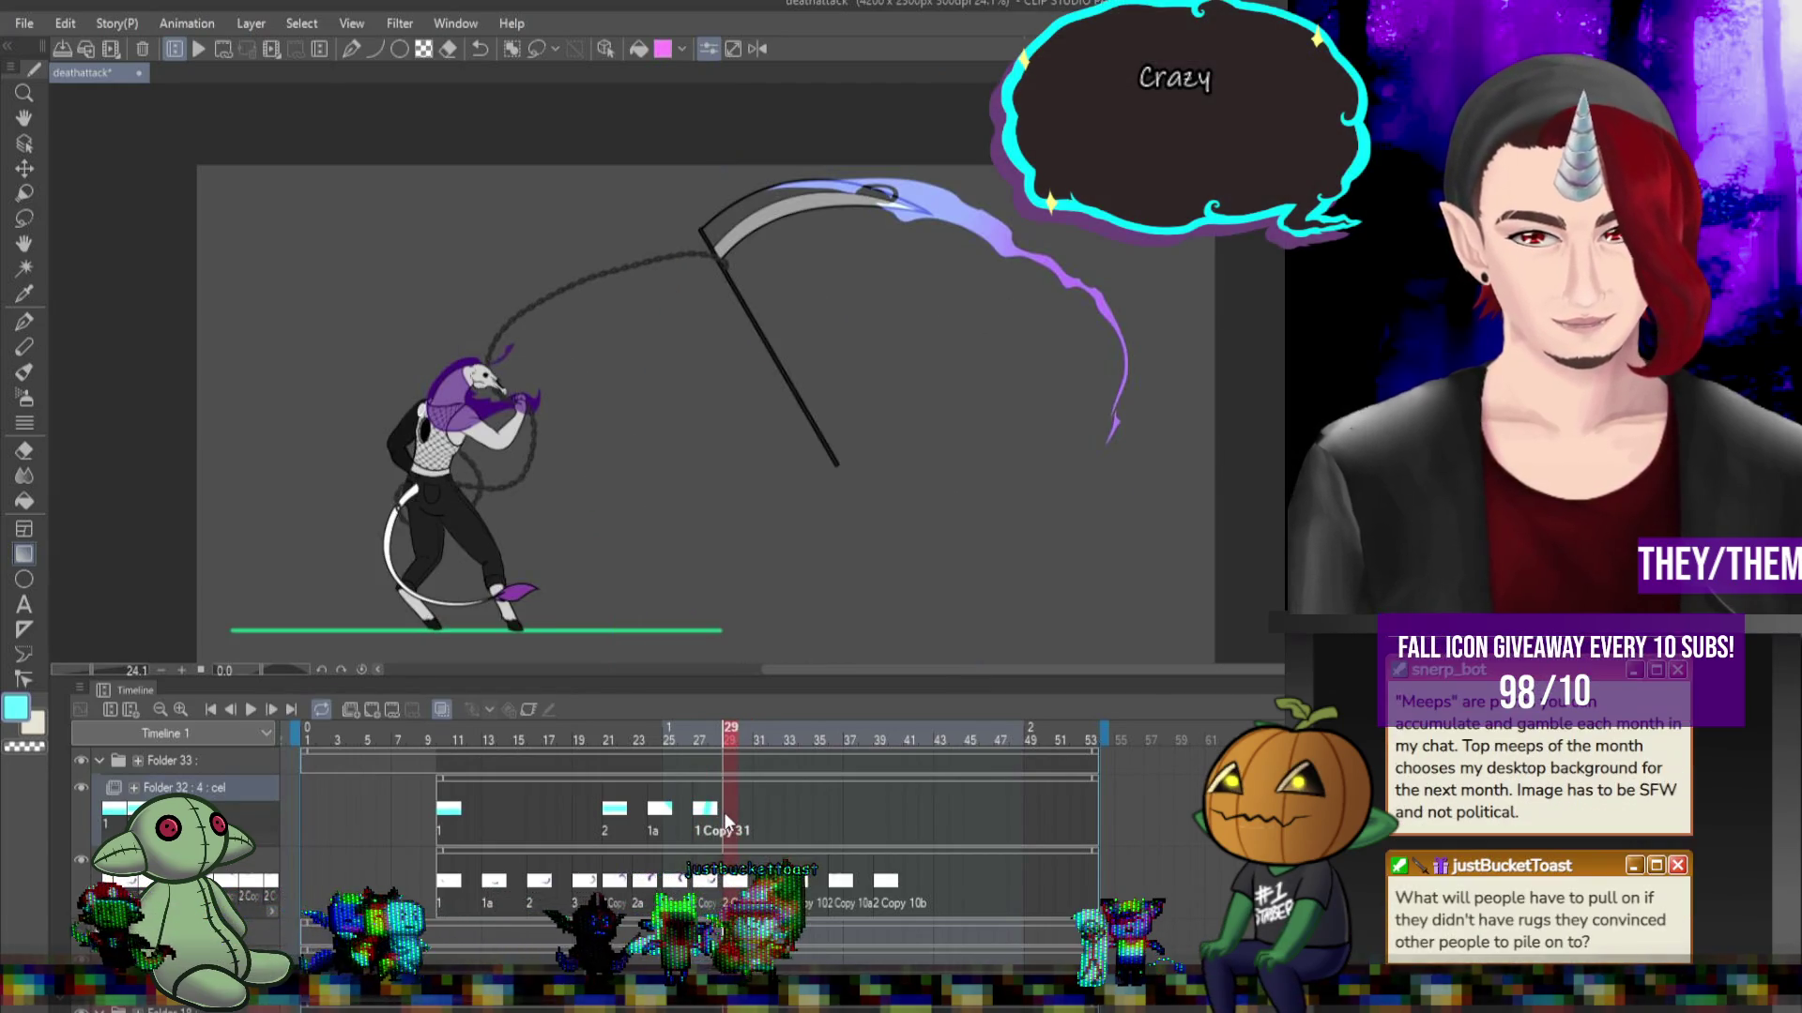
# Reuse cel 1 at frame 29 and play the animation to review the slashes.
pyautogui.rightClick(724, 821)
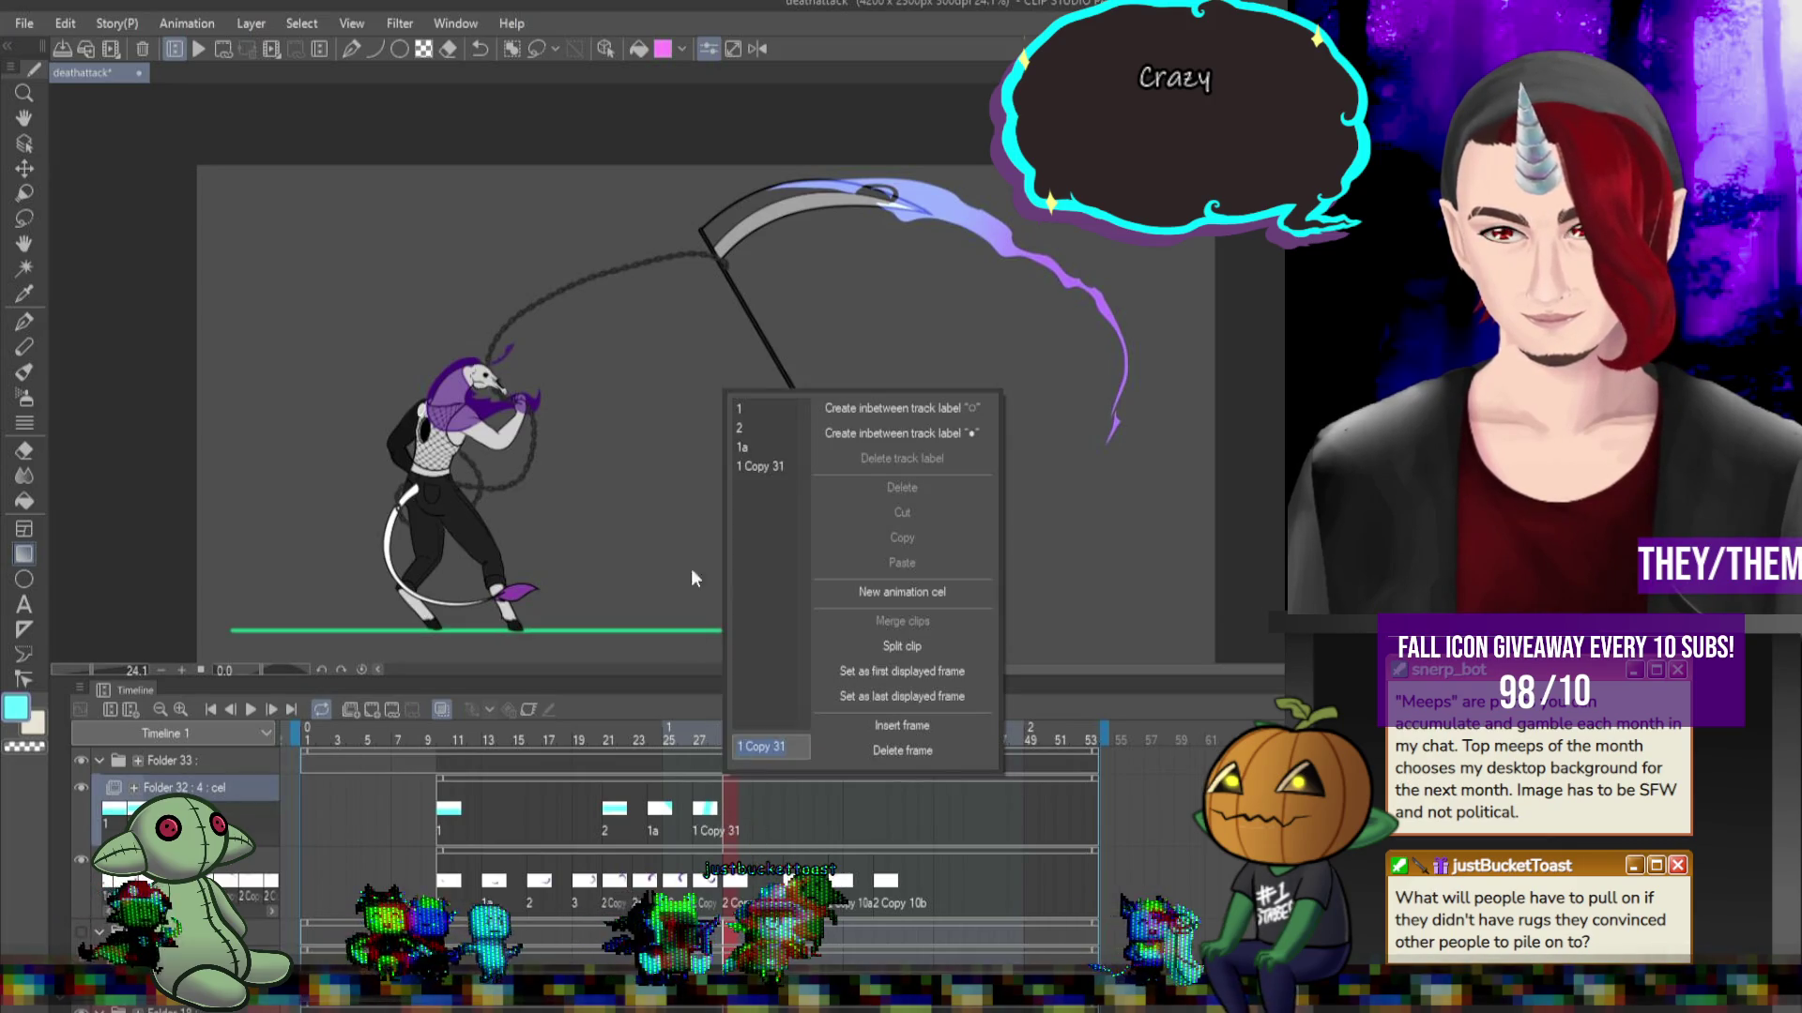
pyautogui.click(763, 407)
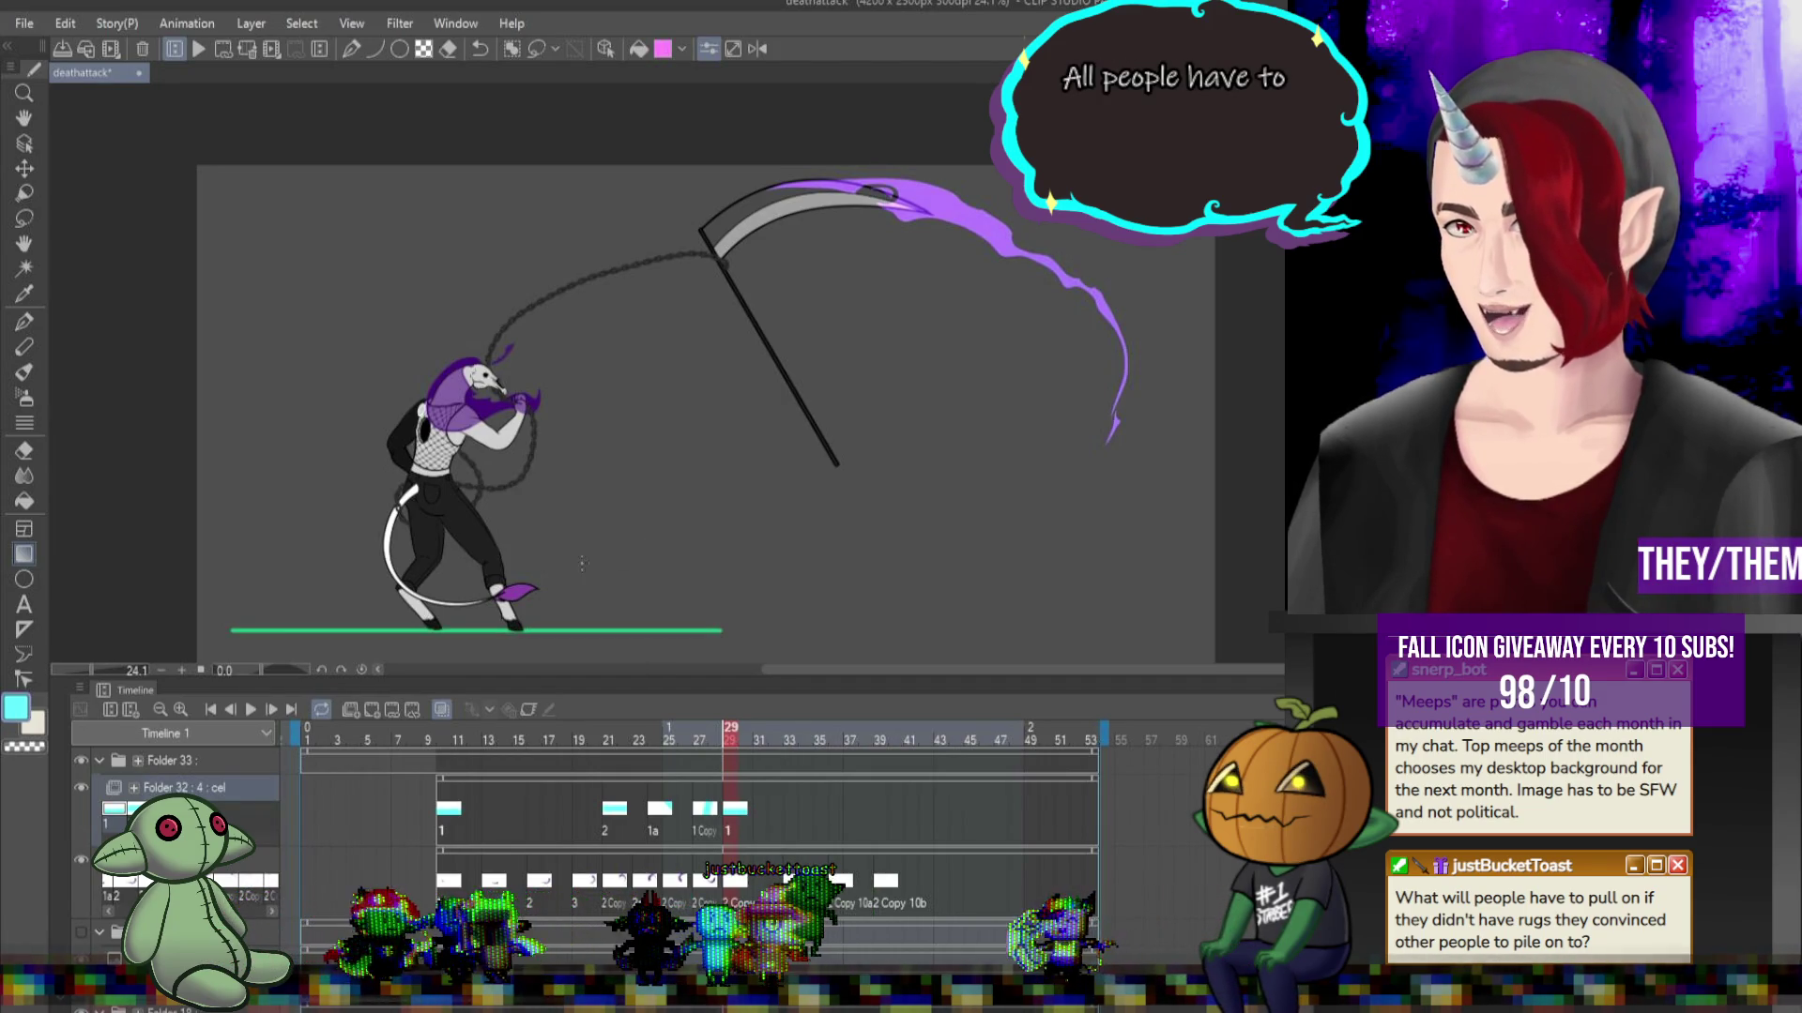
pyautogui.click(250, 711)
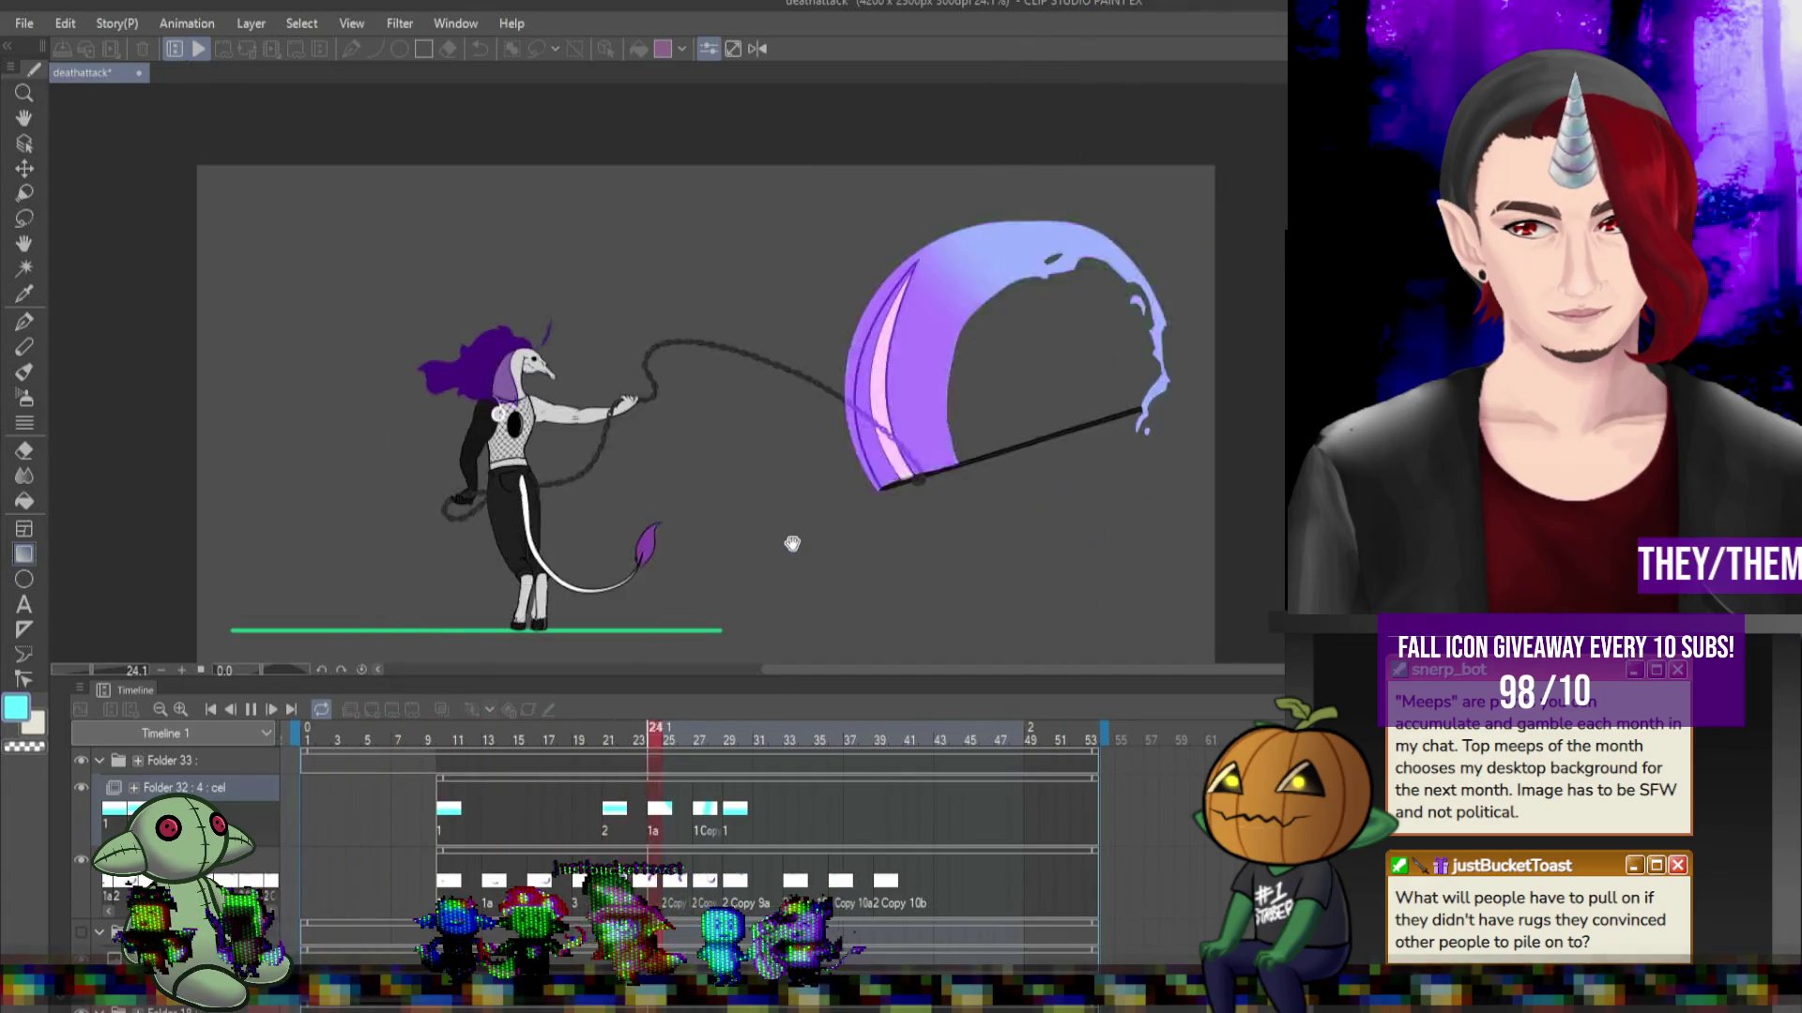
# Stop playback and view the poses at frames 10, 19, 21, 24, 26, 27 and 29.
pyautogui.click(251, 710)
pyautogui.click(447, 811)
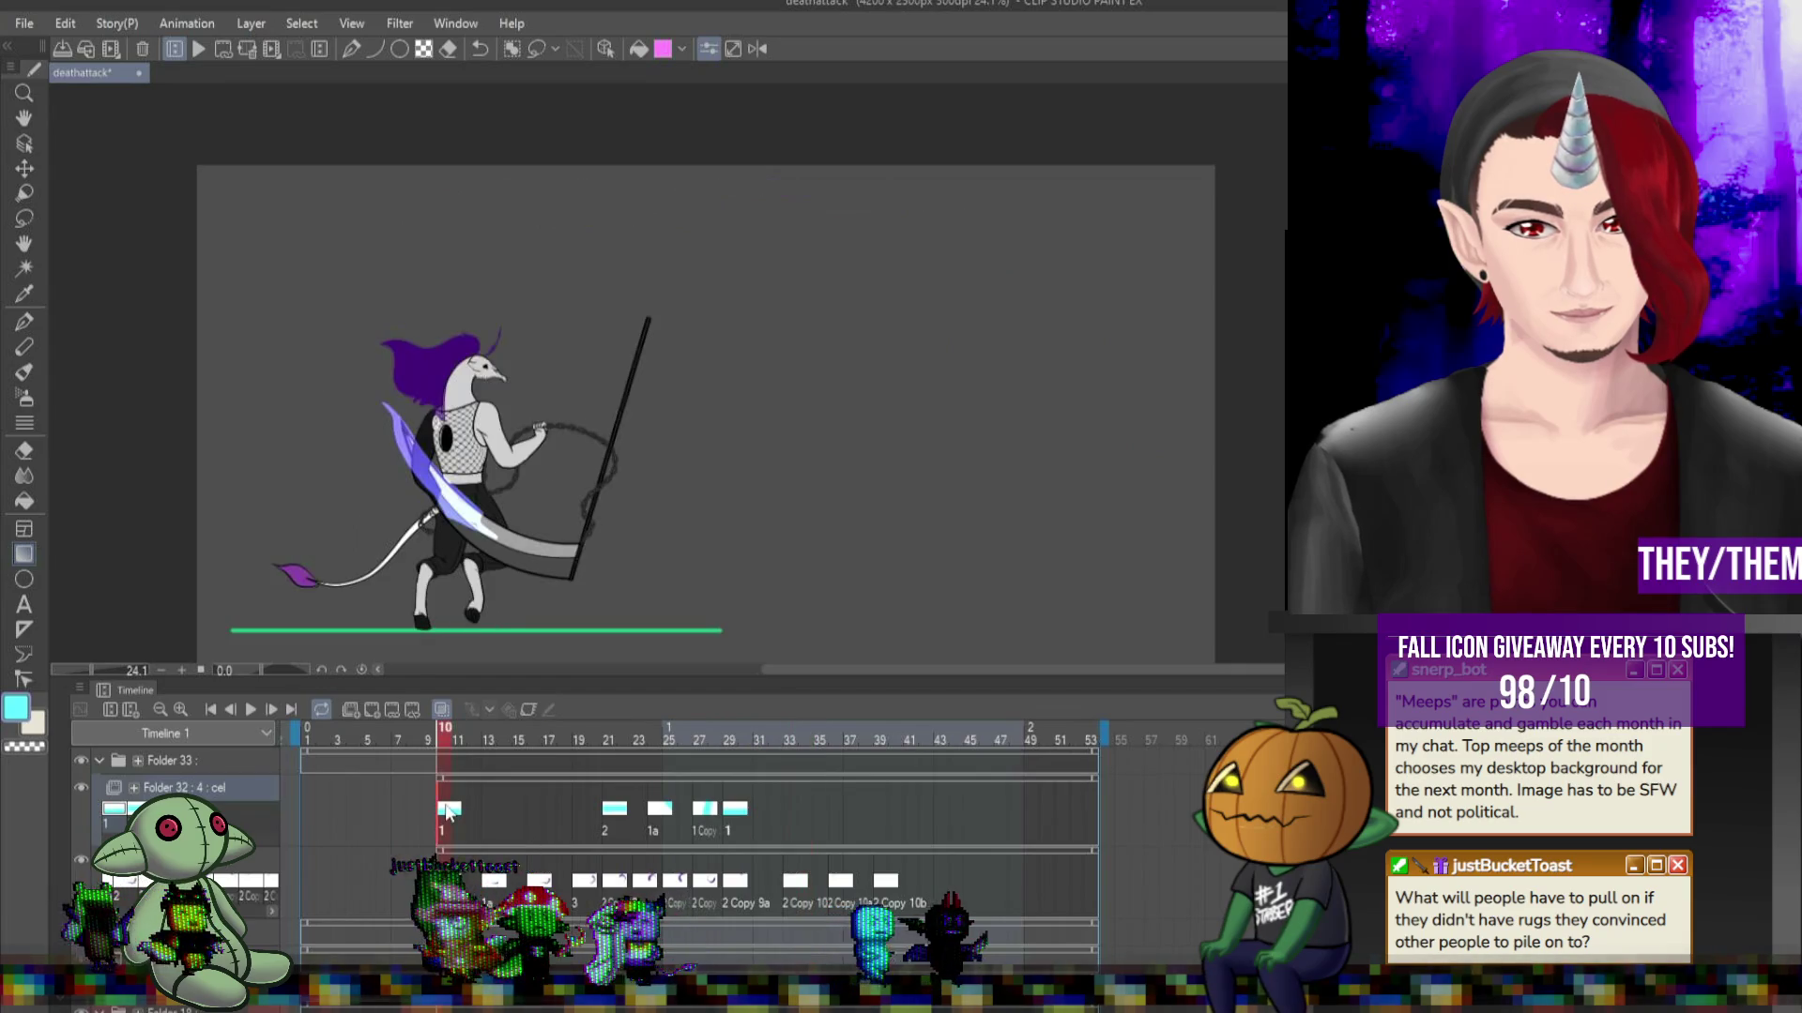
pyautogui.click(550, 811)
pyautogui.click(571, 807)
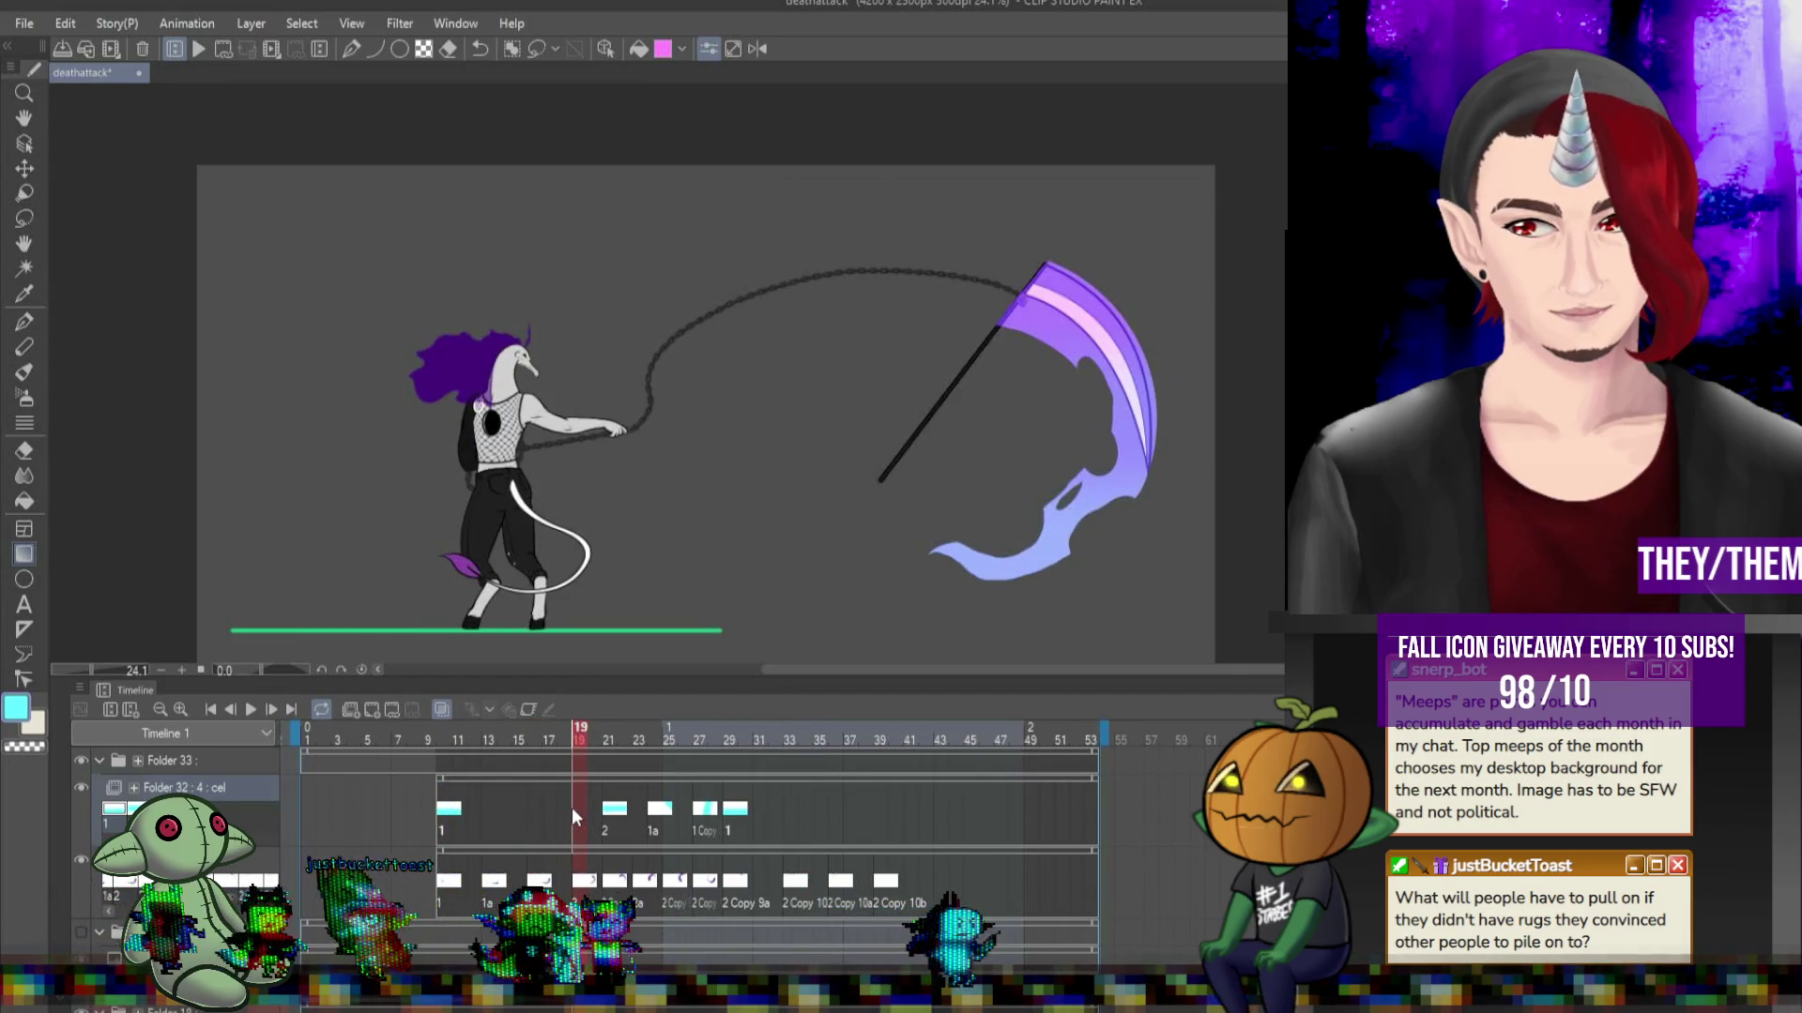
pyautogui.click(612, 809)
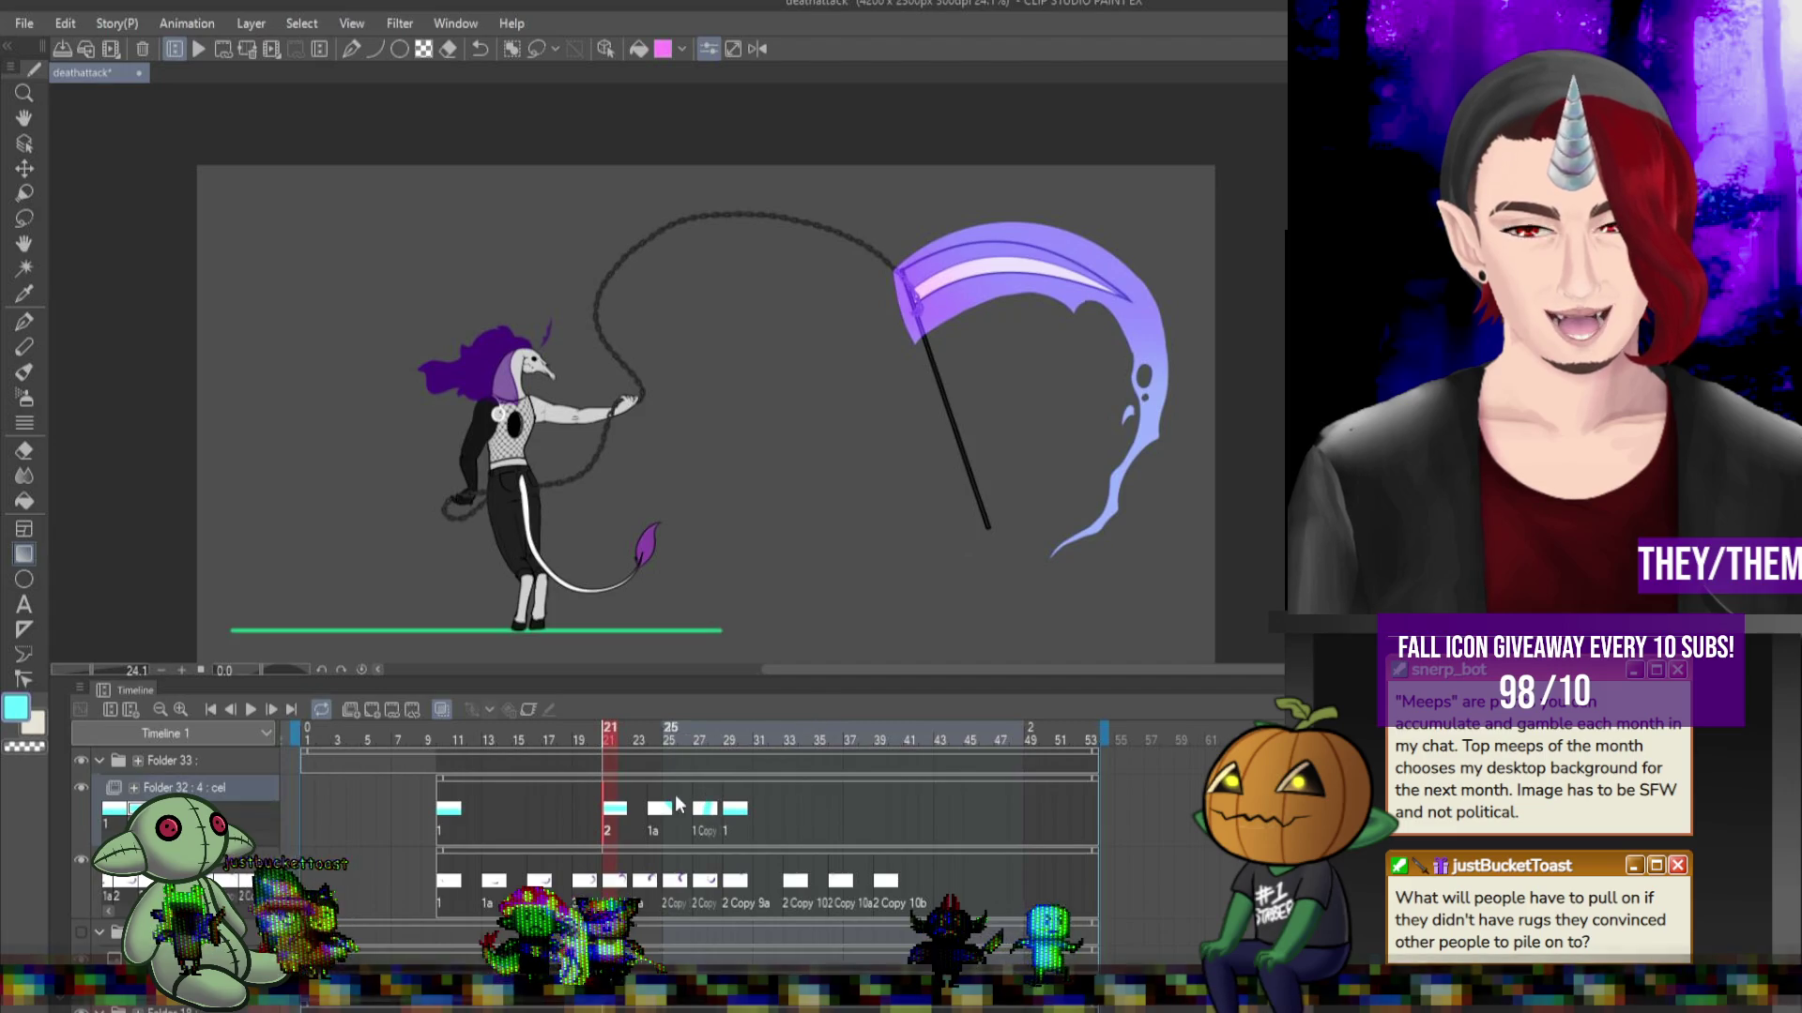
pyautogui.click(657, 813)
pyautogui.click(683, 812)
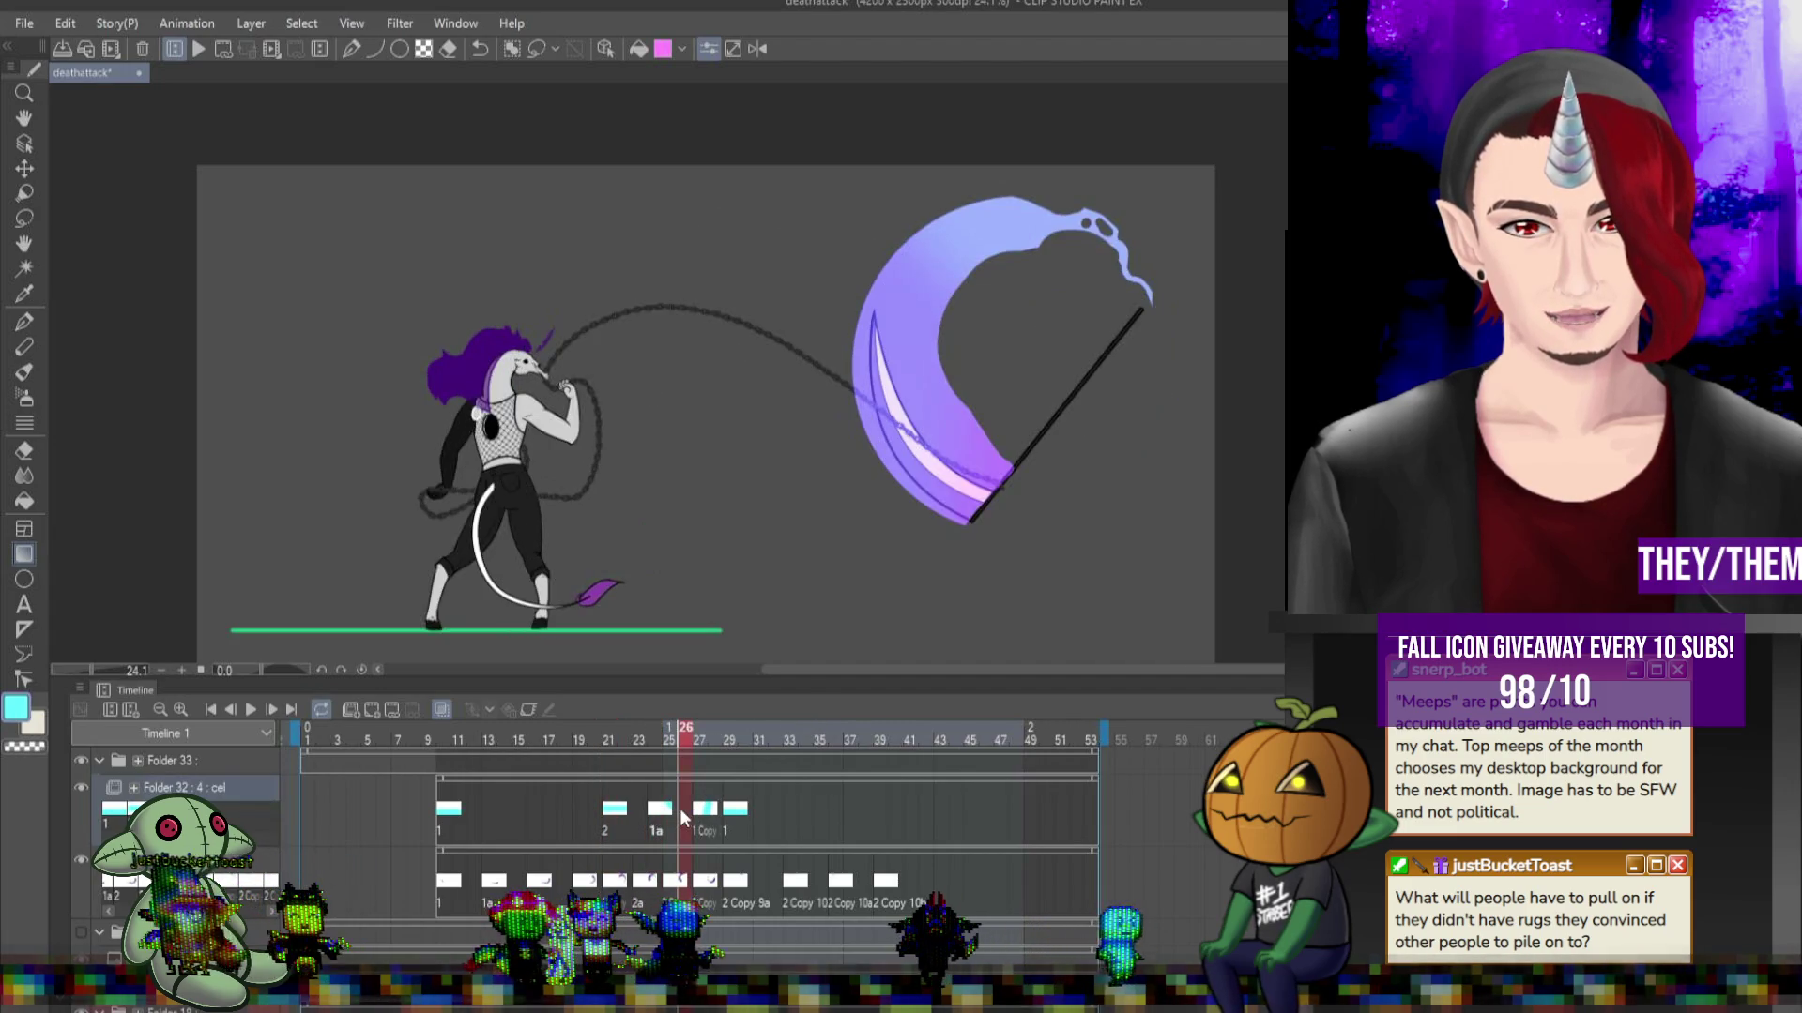
pyautogui.click(706, 812)
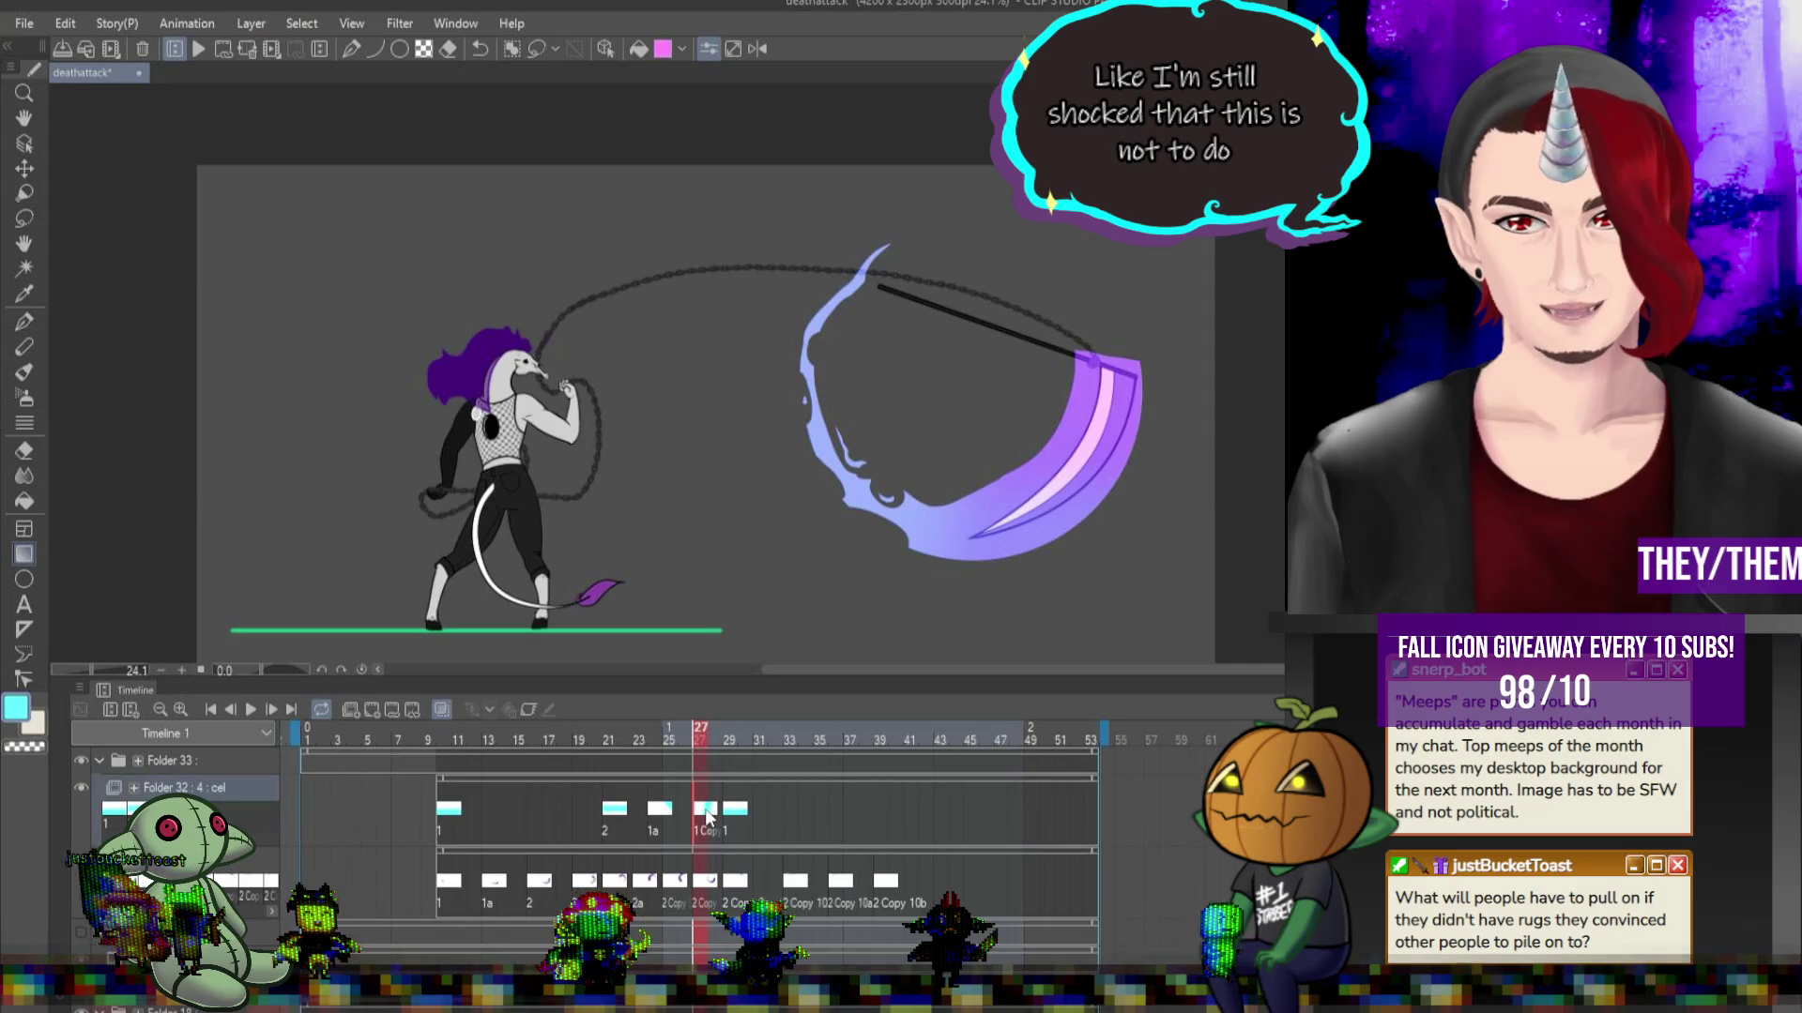
pyautogui.click(735, 815)
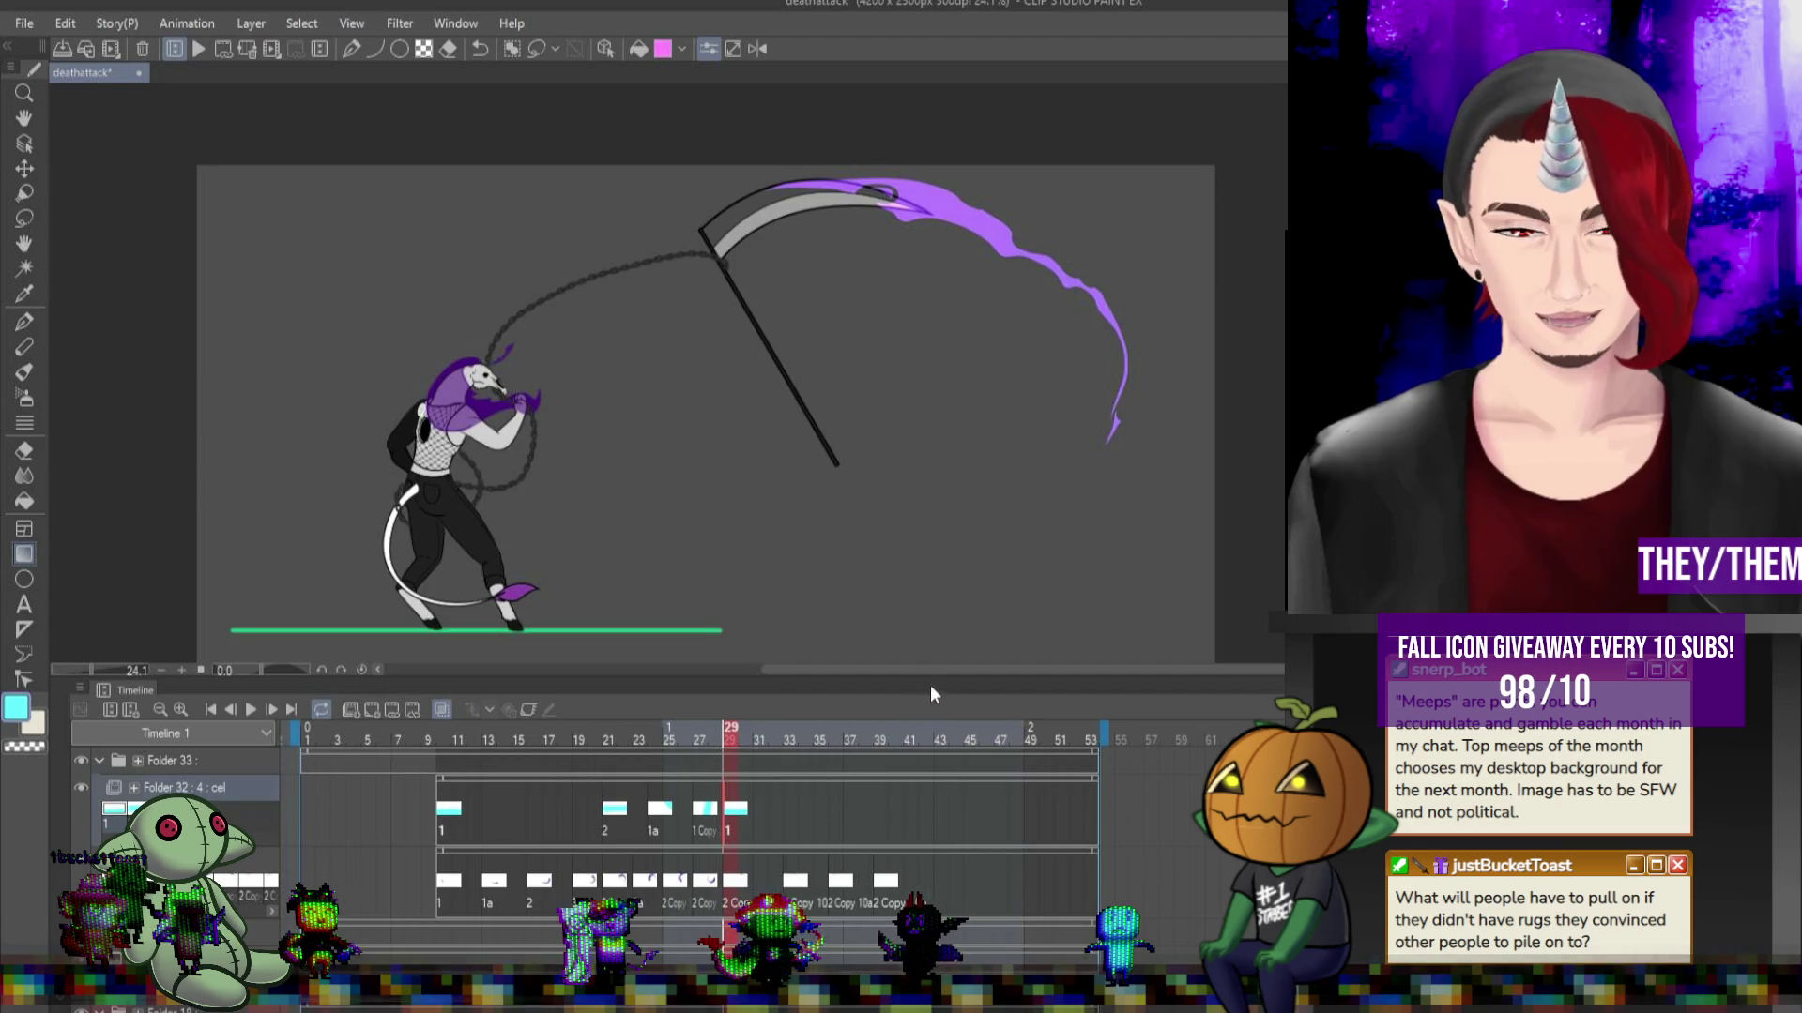
# Rotate the frame-29 drawing counter-clockwise and compare it with frames 10, 18 and 19.
pyautogui.hotkey('ctrl', 't')
pyautogui.moveTo(1014, 451); pyautogui.dragTo(1005, 352)
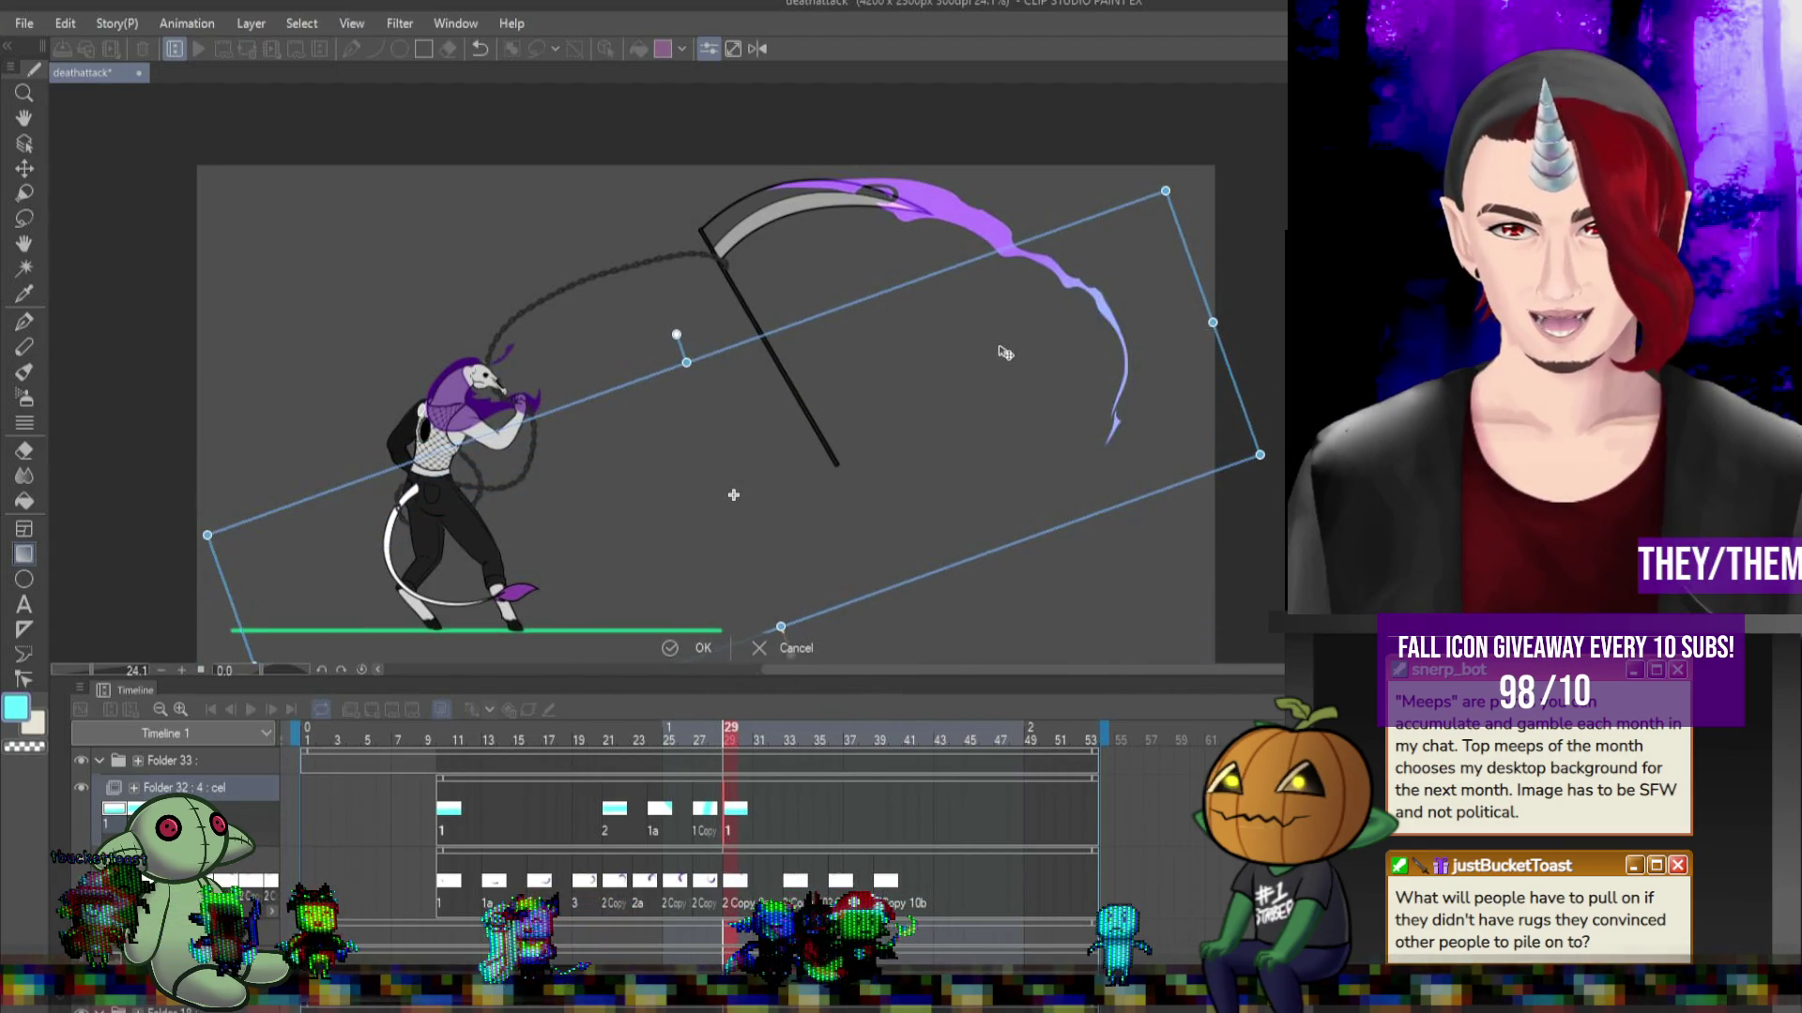
pyautogui.click(452, 813)
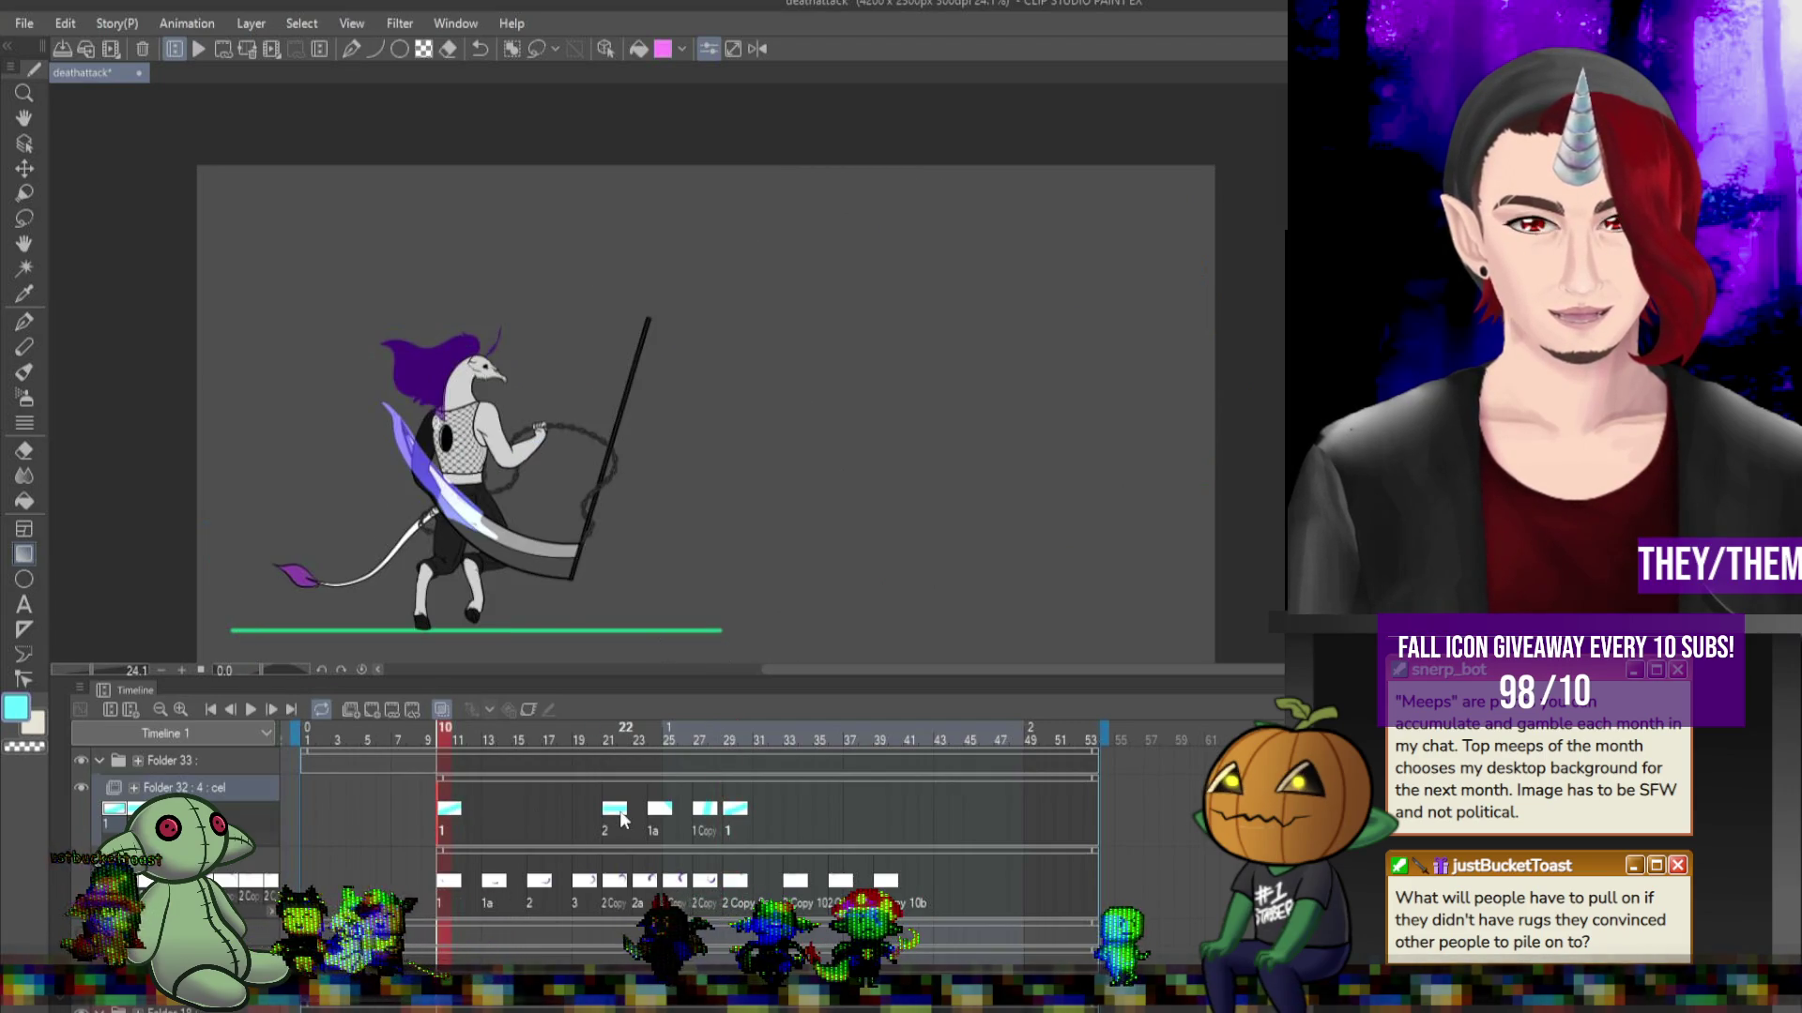
pyautogui.click(555, 814)
pyautogui.click(563, 815)
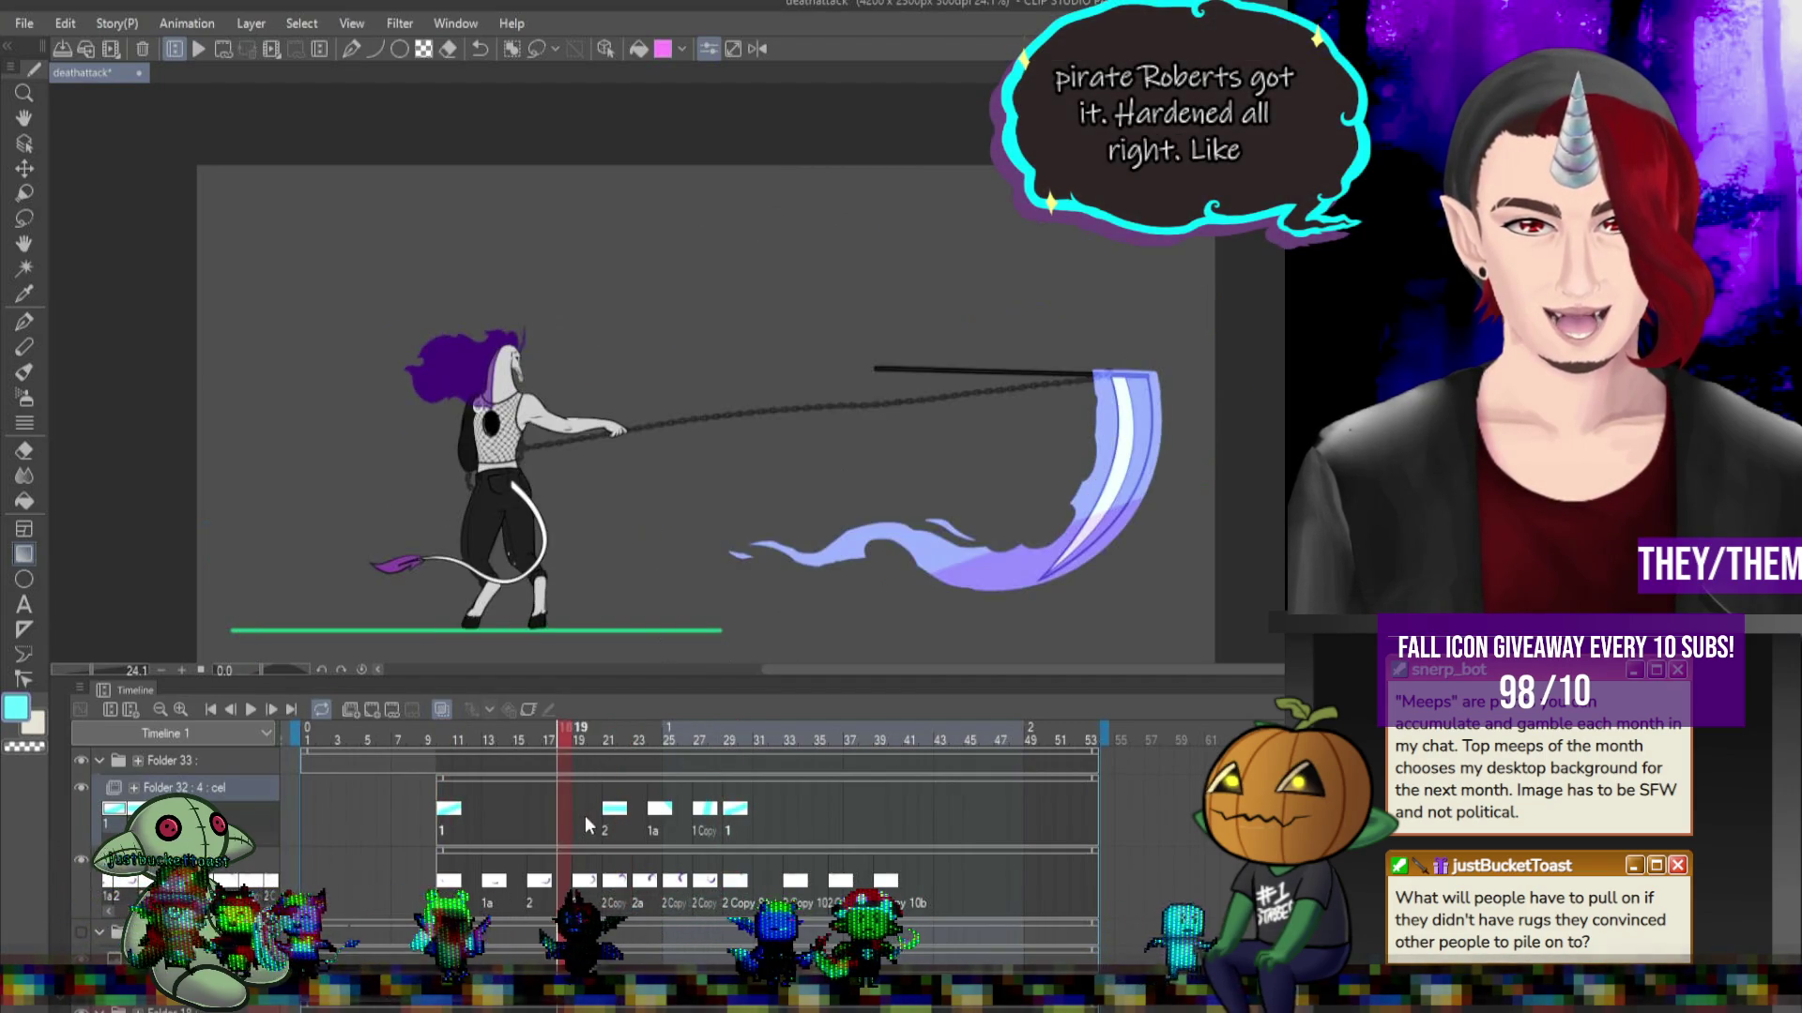
pyautogui.click(584, 815)
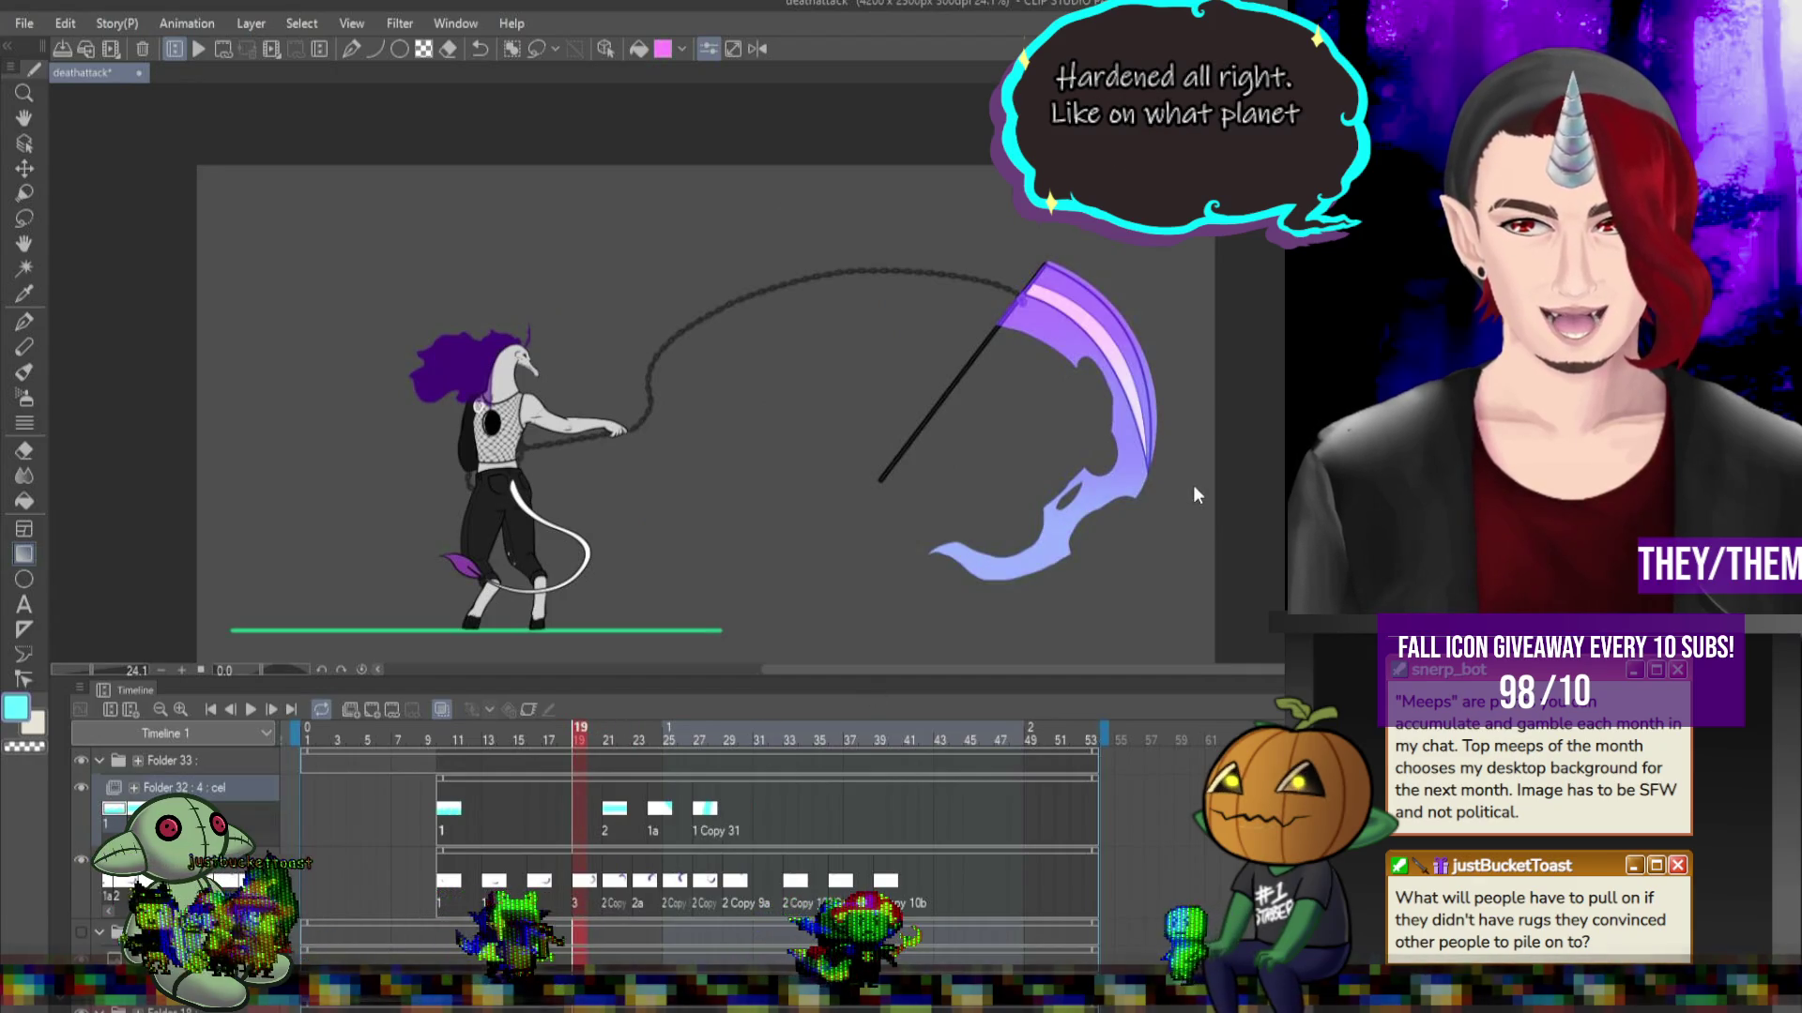
pyautogui.click(736, 812)
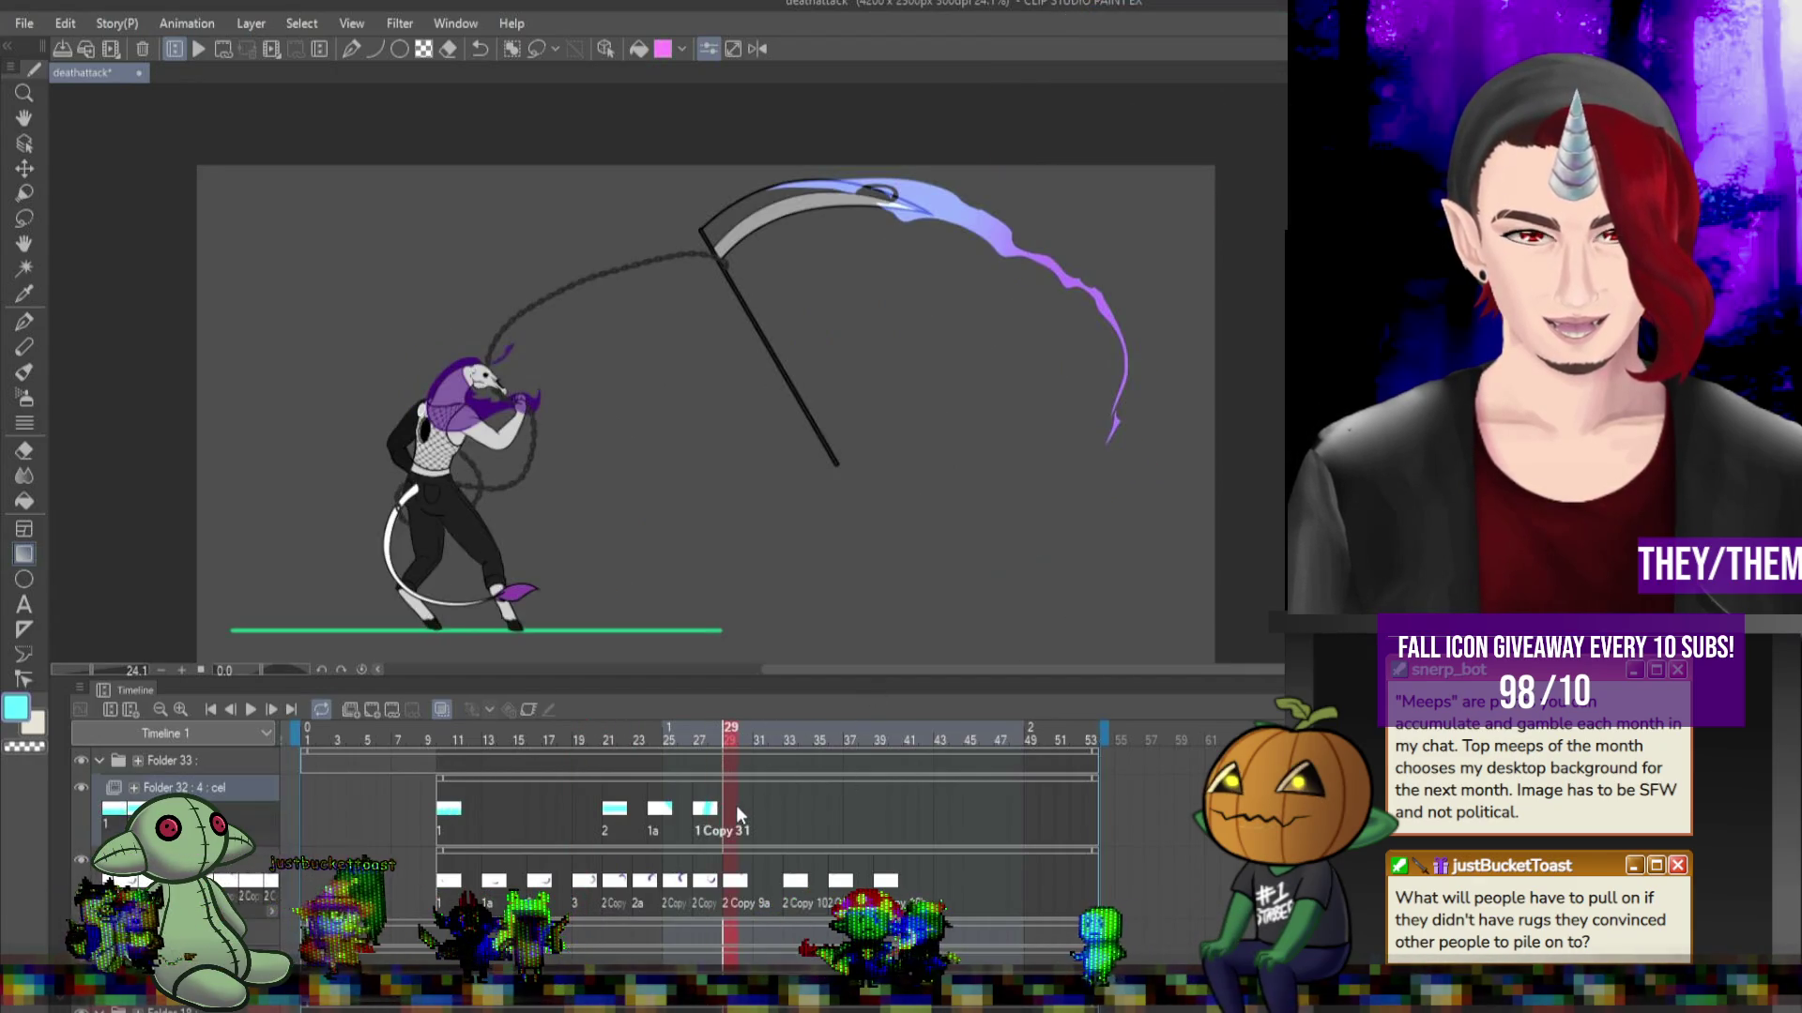
# Assign cel 1 Copy 32 to frame 29 and rotate it to fit the swing.
pyautogui.rightClick(736, 805)
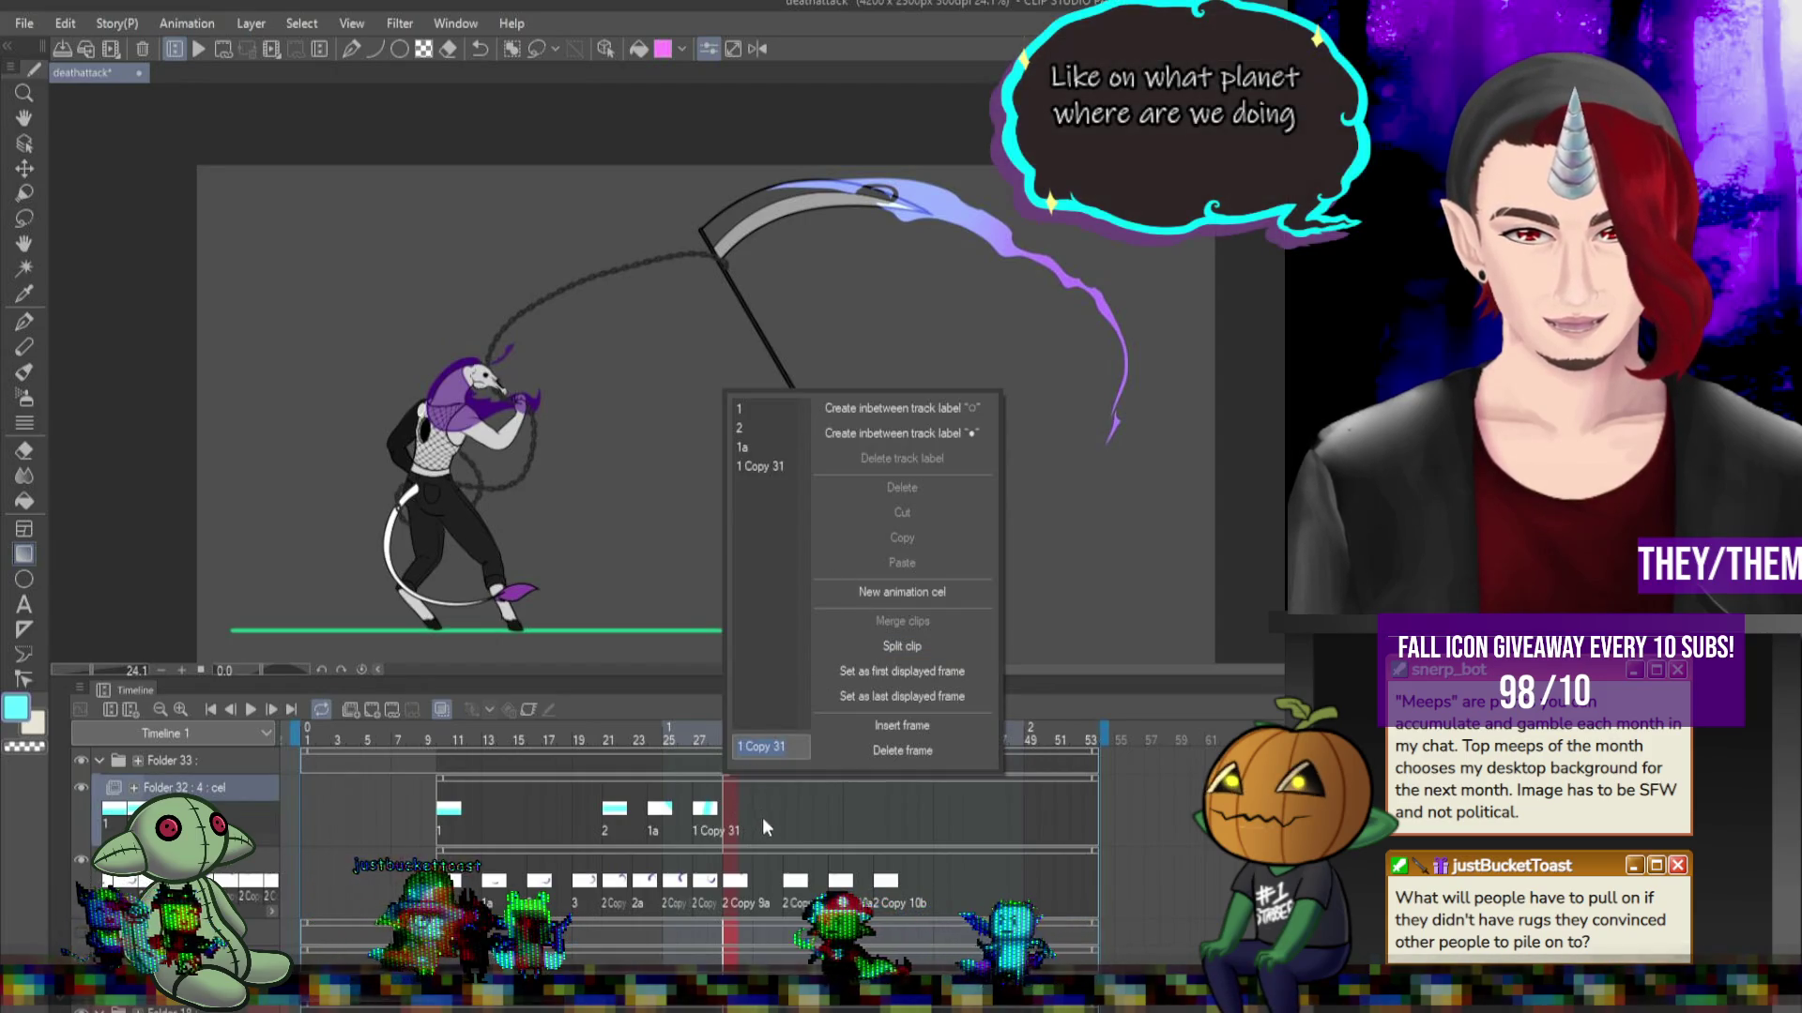
pyautogui.press('Escape')
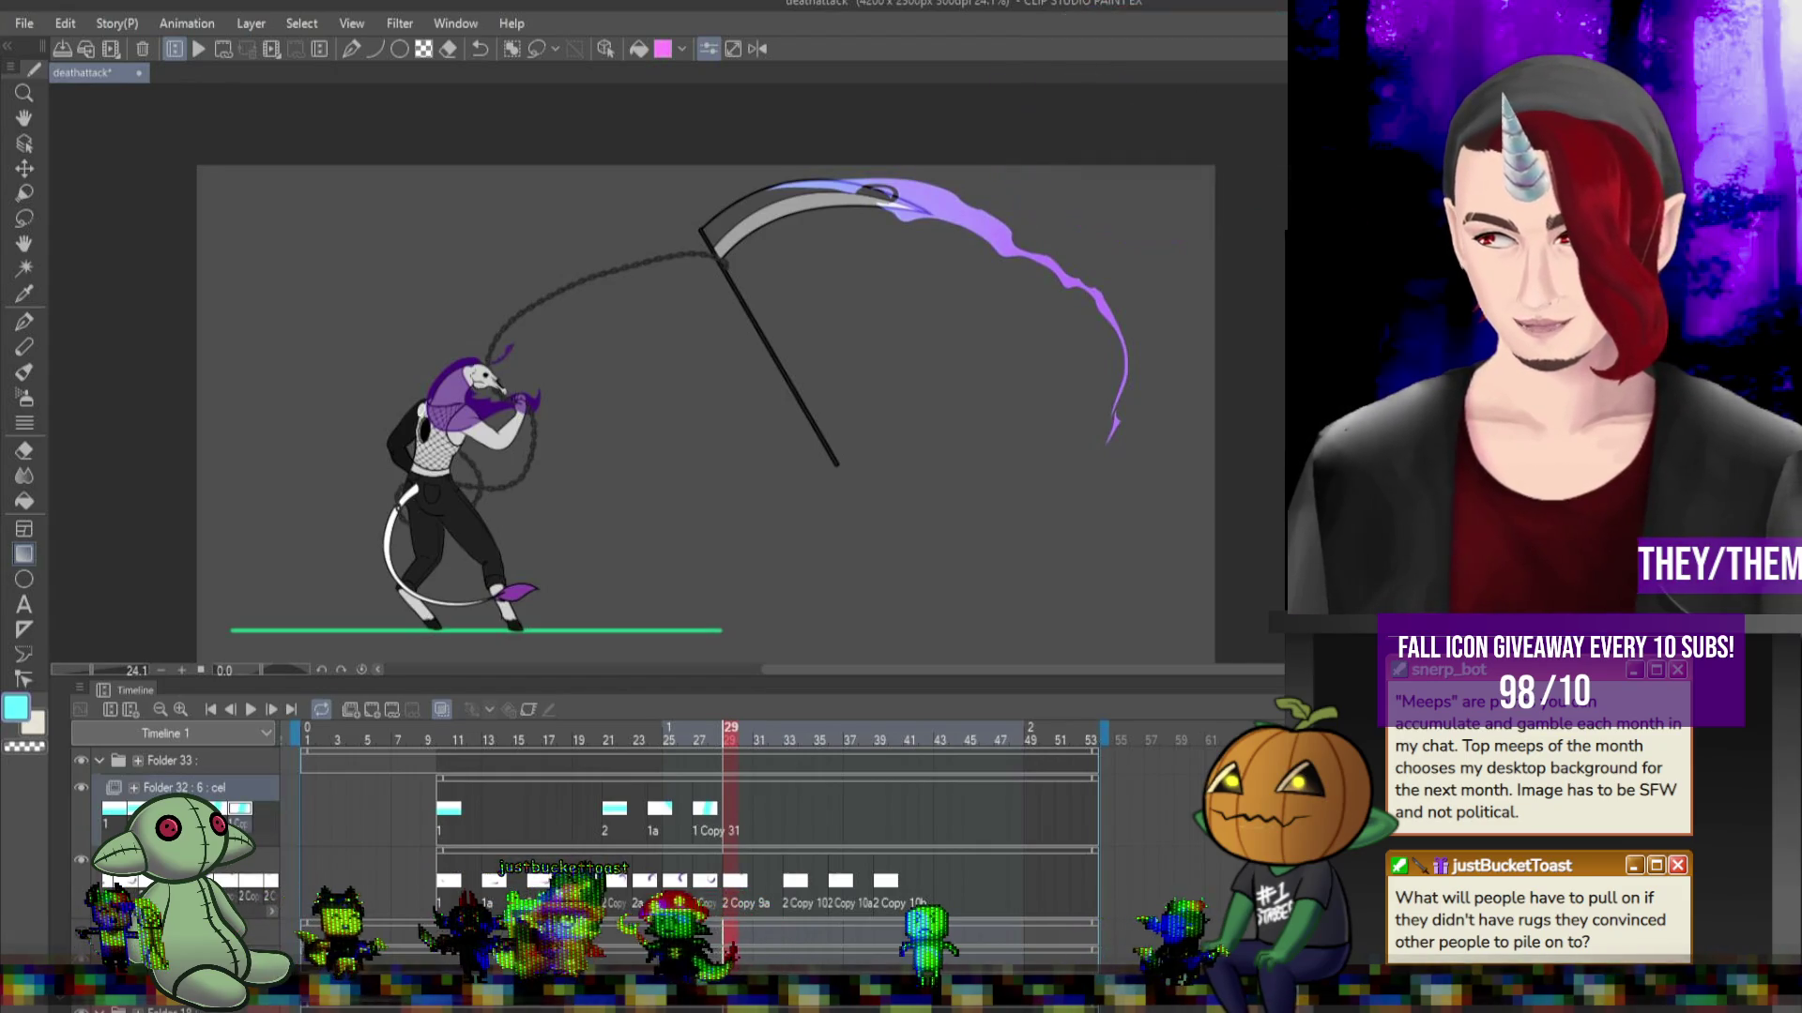
pyautogui.rightClick(735, 812)
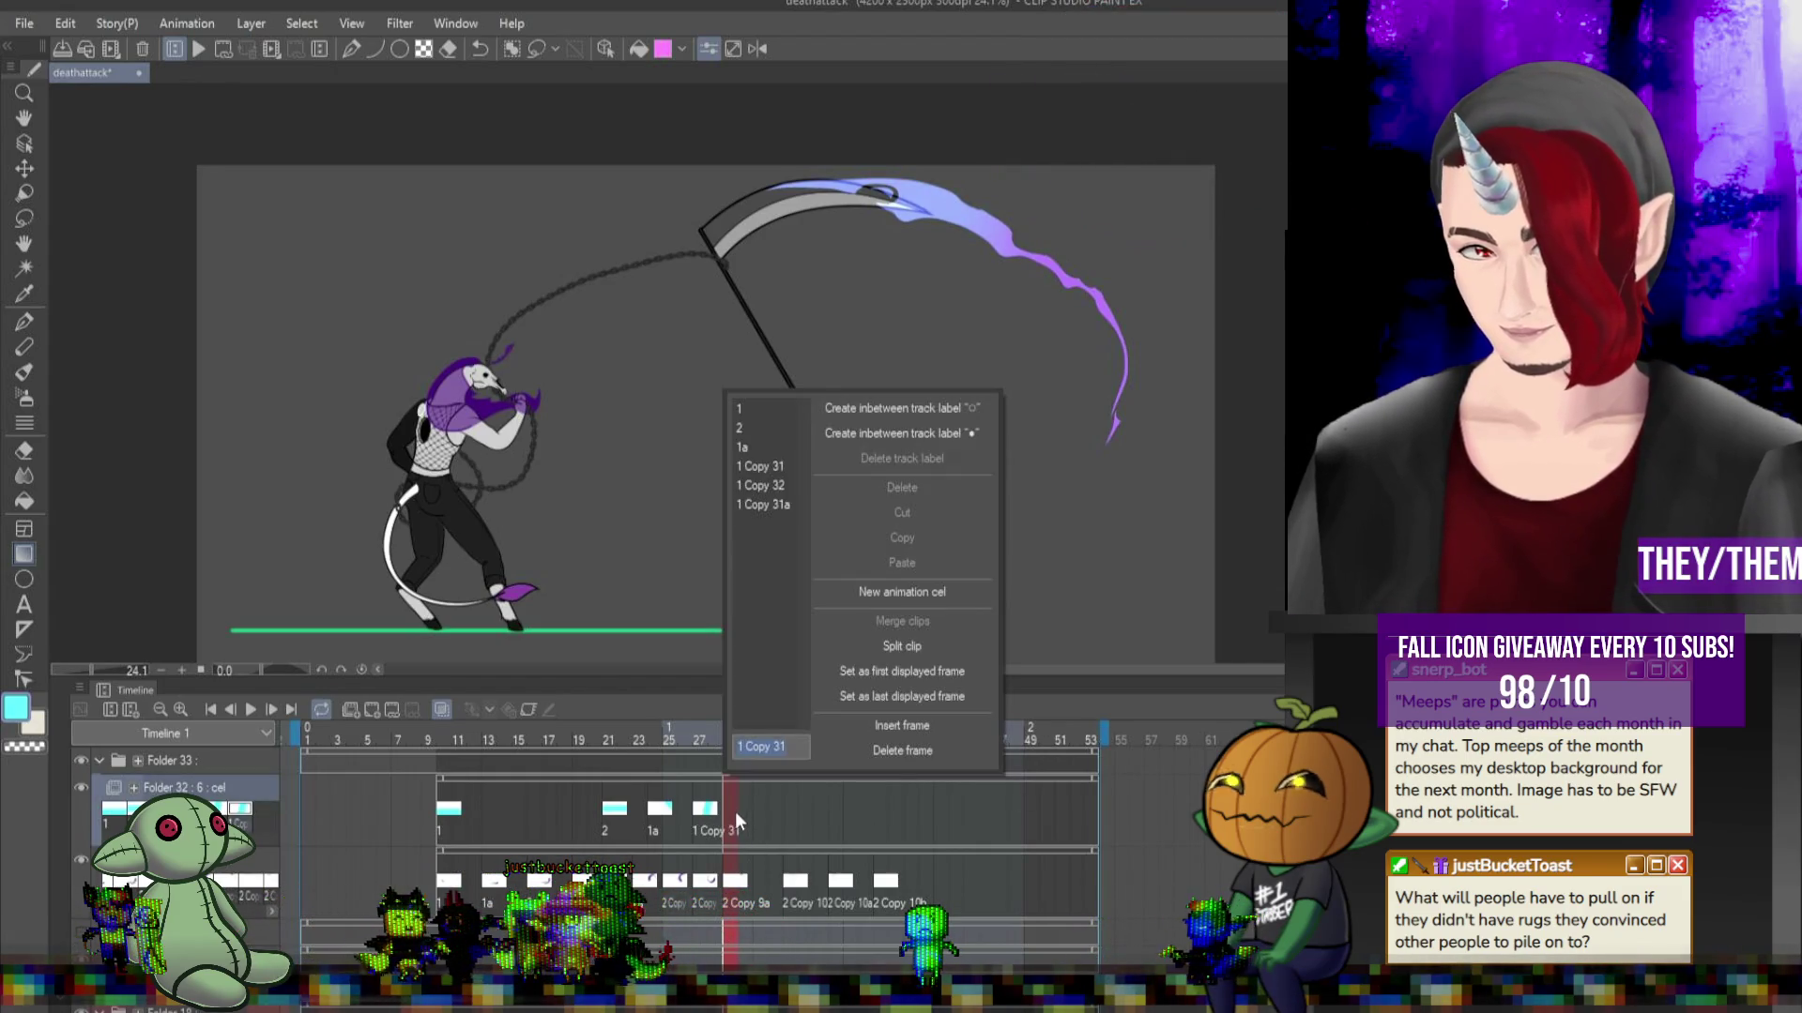
pyautogui.click(772, 486)
pyautogui.hotkey('ctrl', 't')
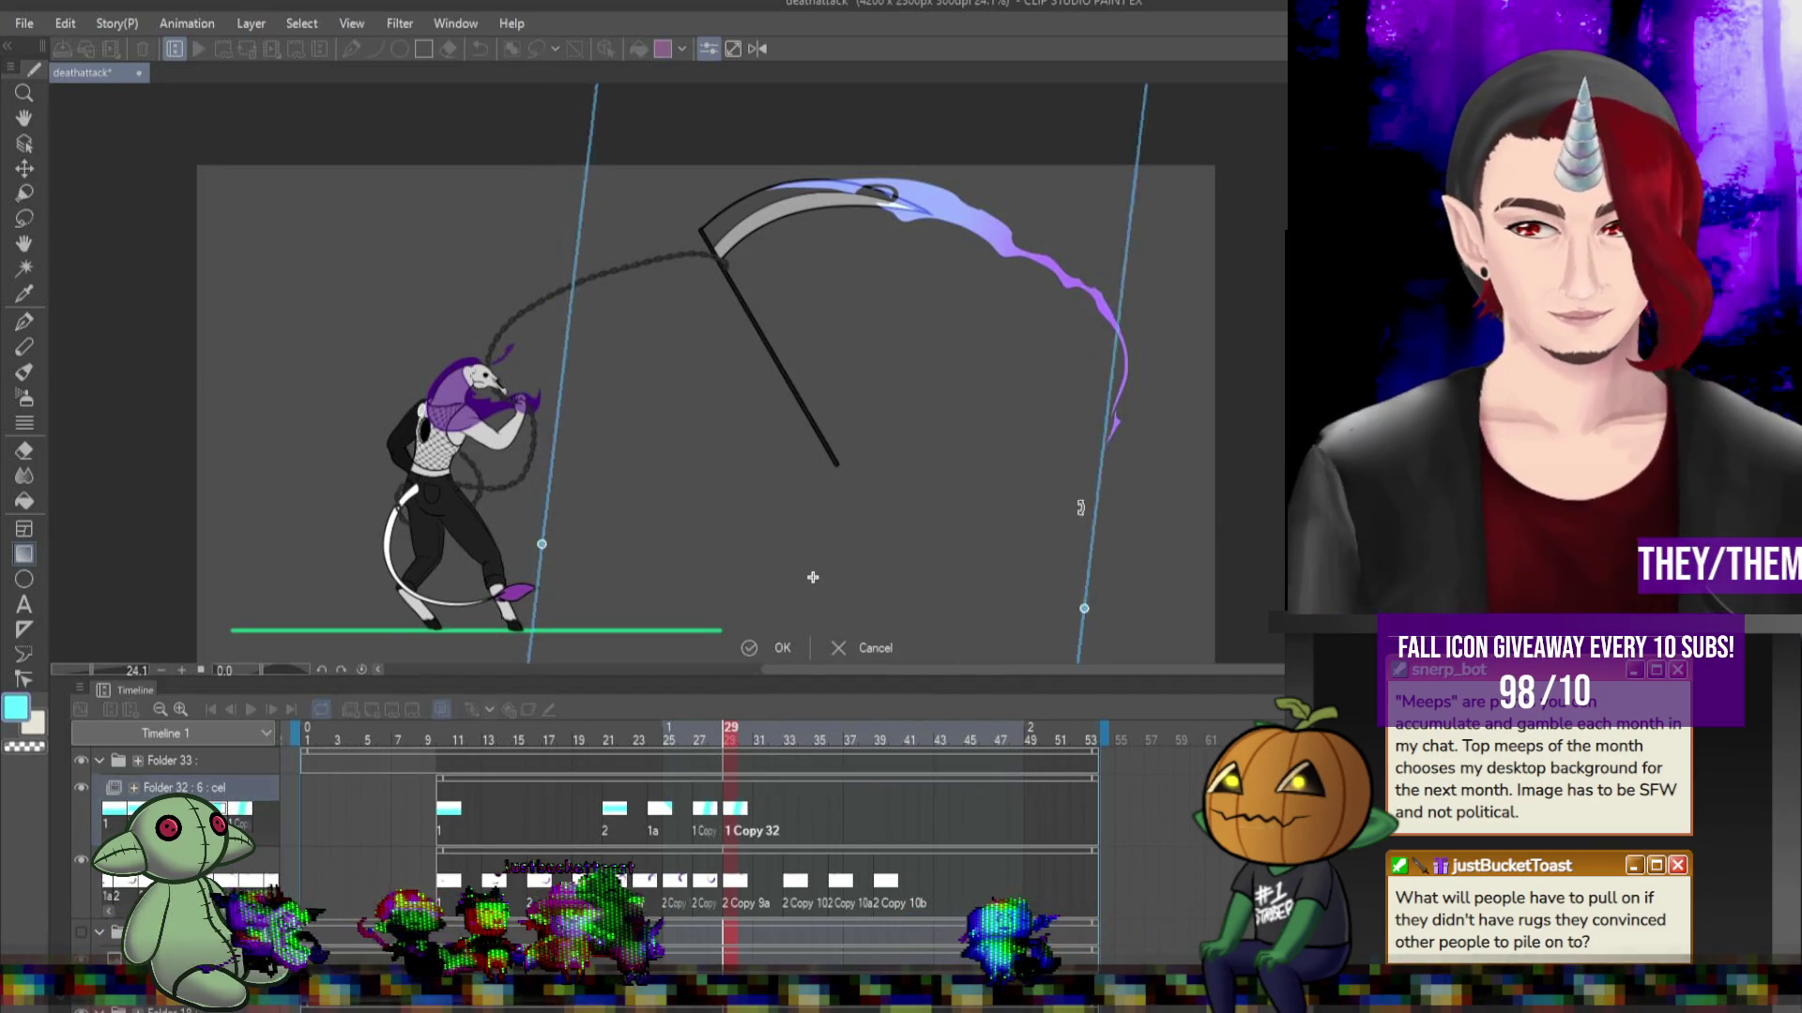
pyautogui.moveTo(805, 575)
pyautogui.mouseDown()
pyautogui.moveTo(666, 436)
pyautogui.moveTo(826, 385)
pyautogui.mouseUp()
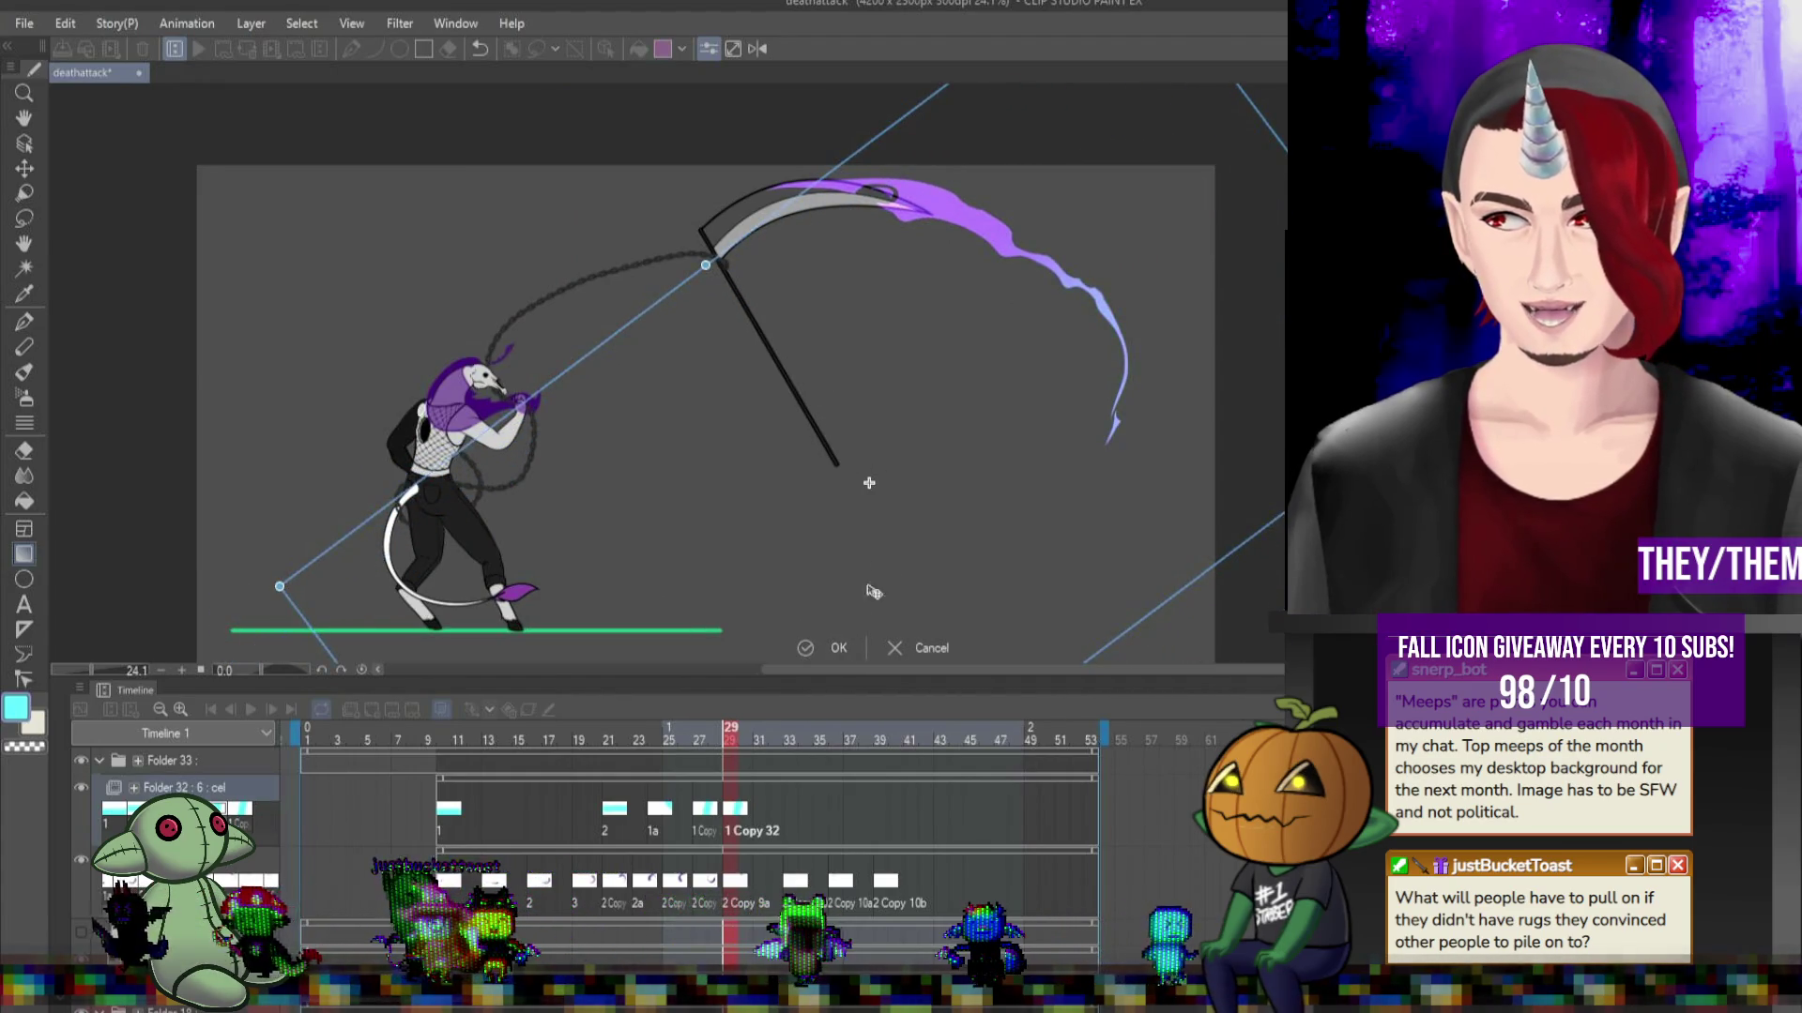
pyautogui.press('Return')
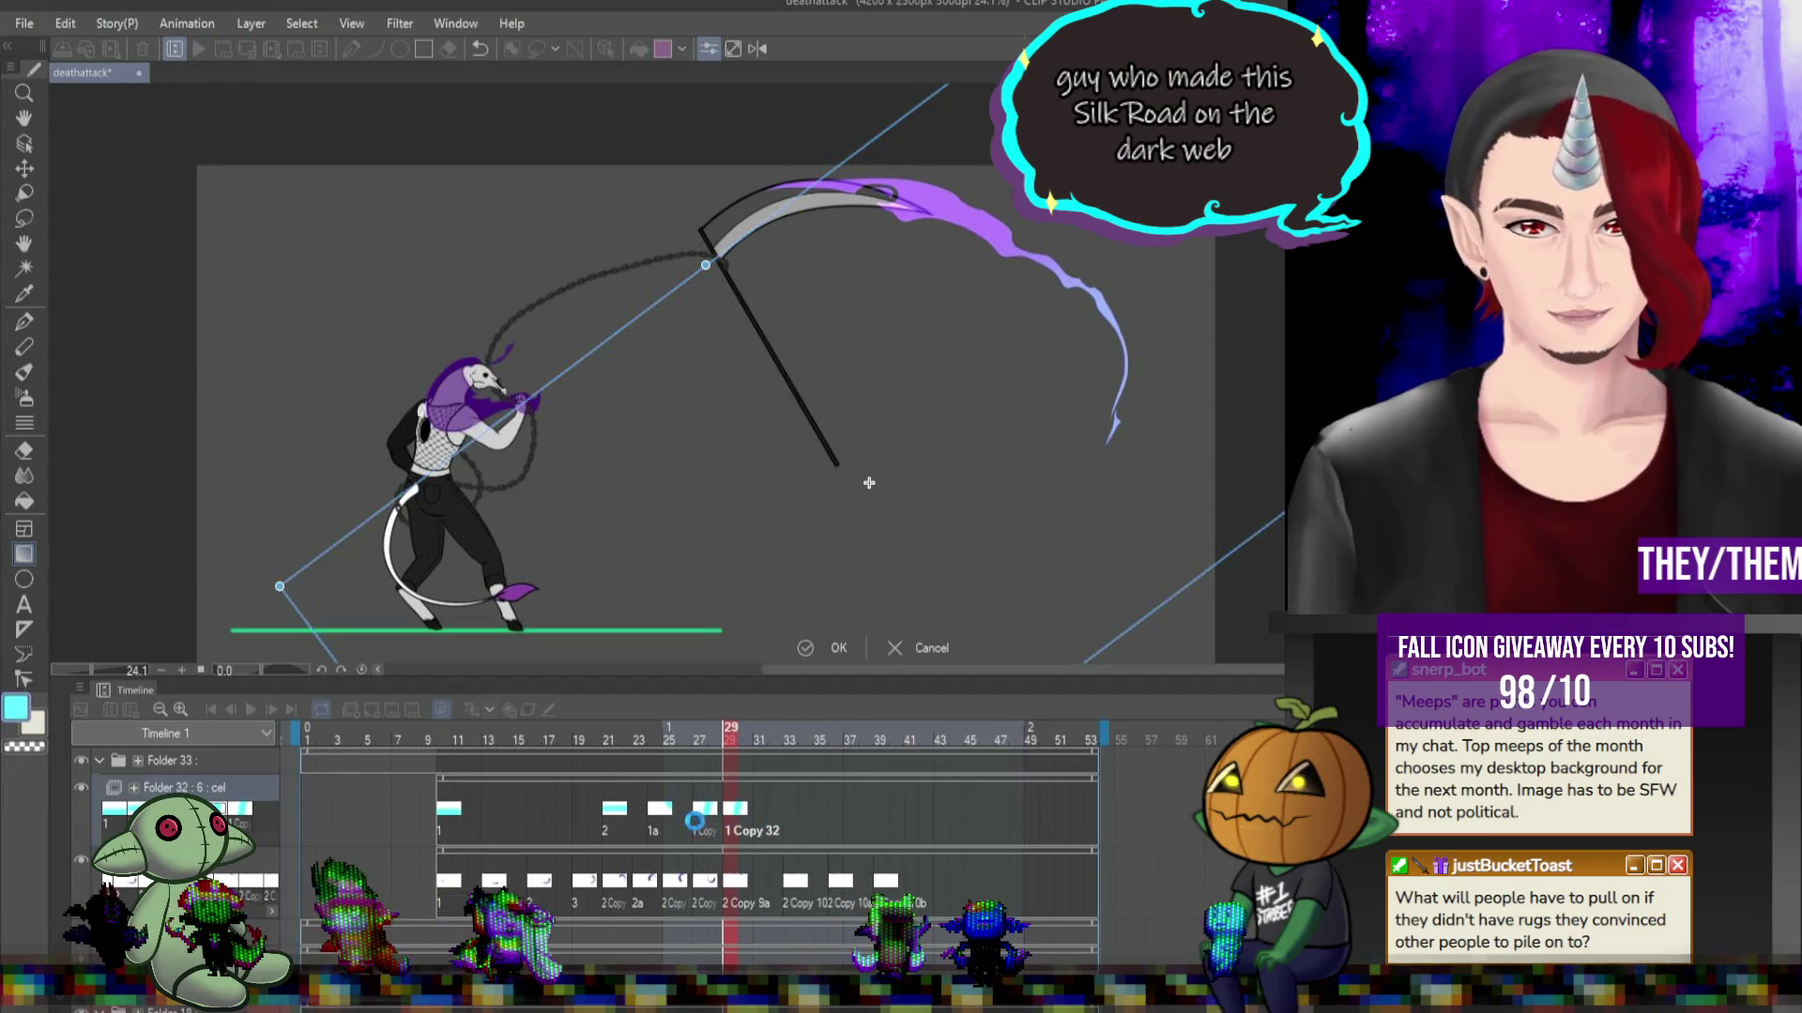
# Check the poses at frames 26, 20 and 18 before moving on to frame 33.
pyautogui.click(683, 815)
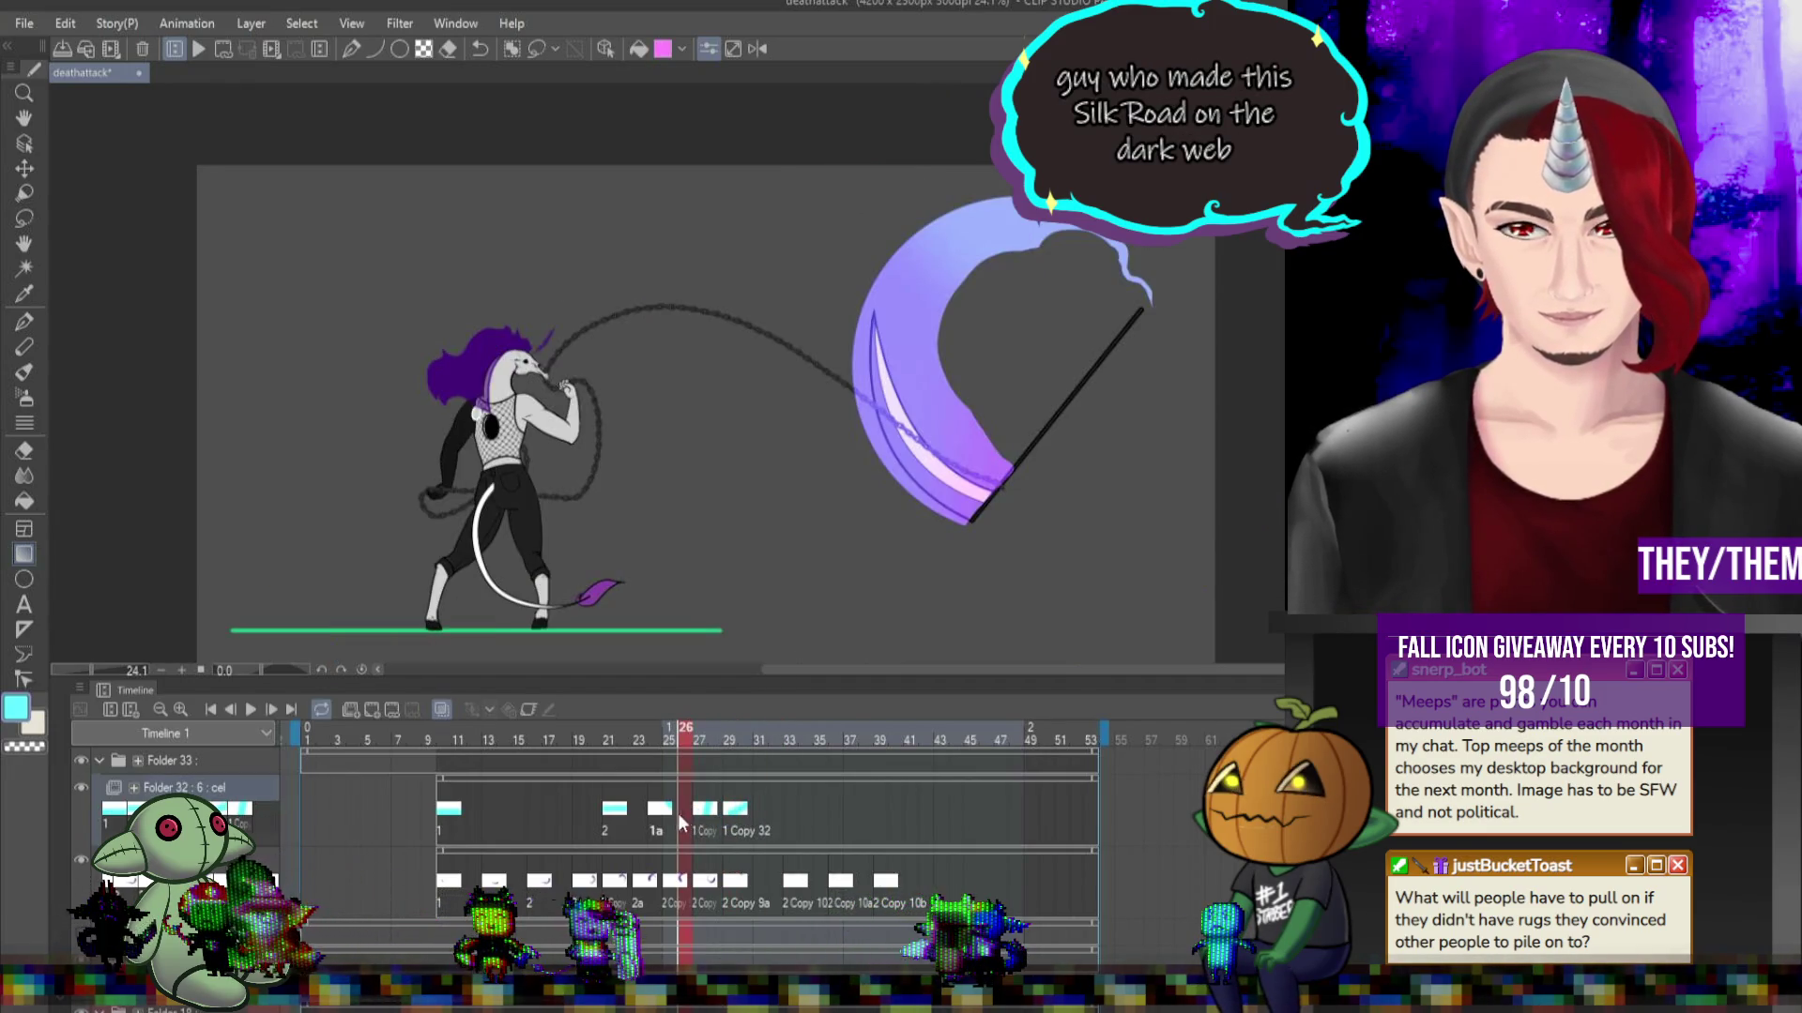
pyautogui.click(589, 809)
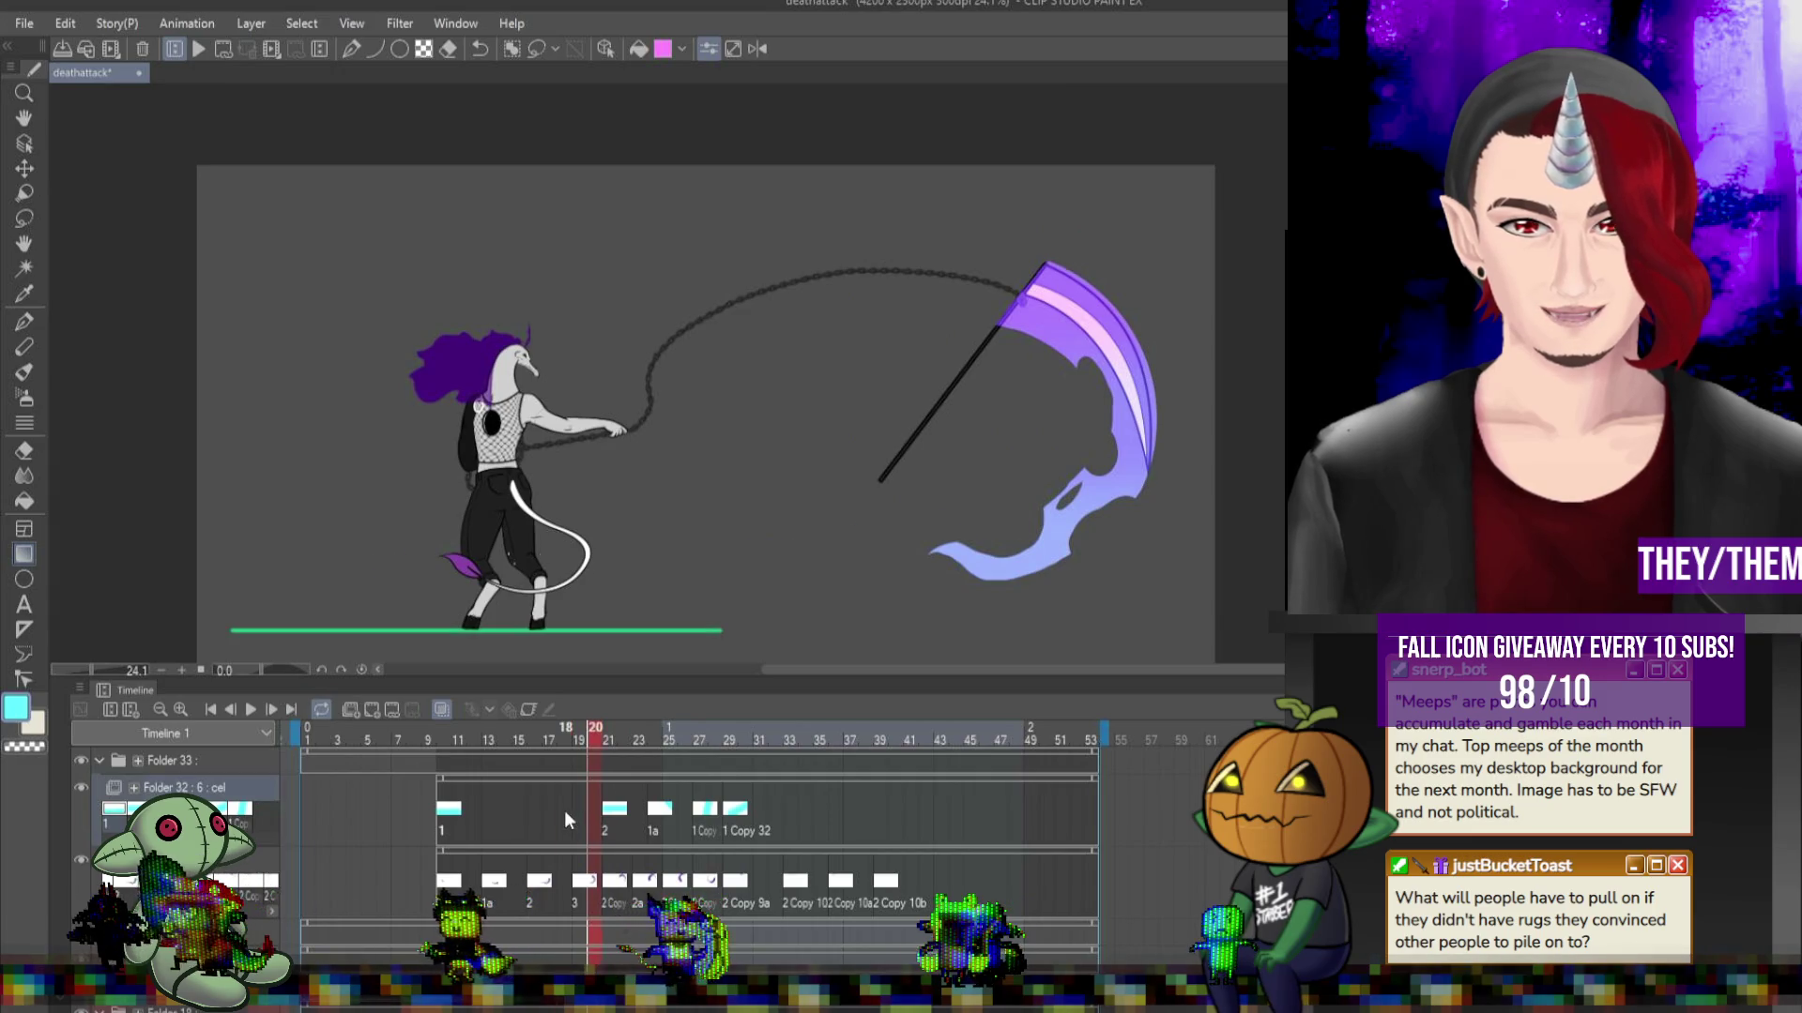
pyautogui.click(565, 814)
pyautogui.click(764, 813)
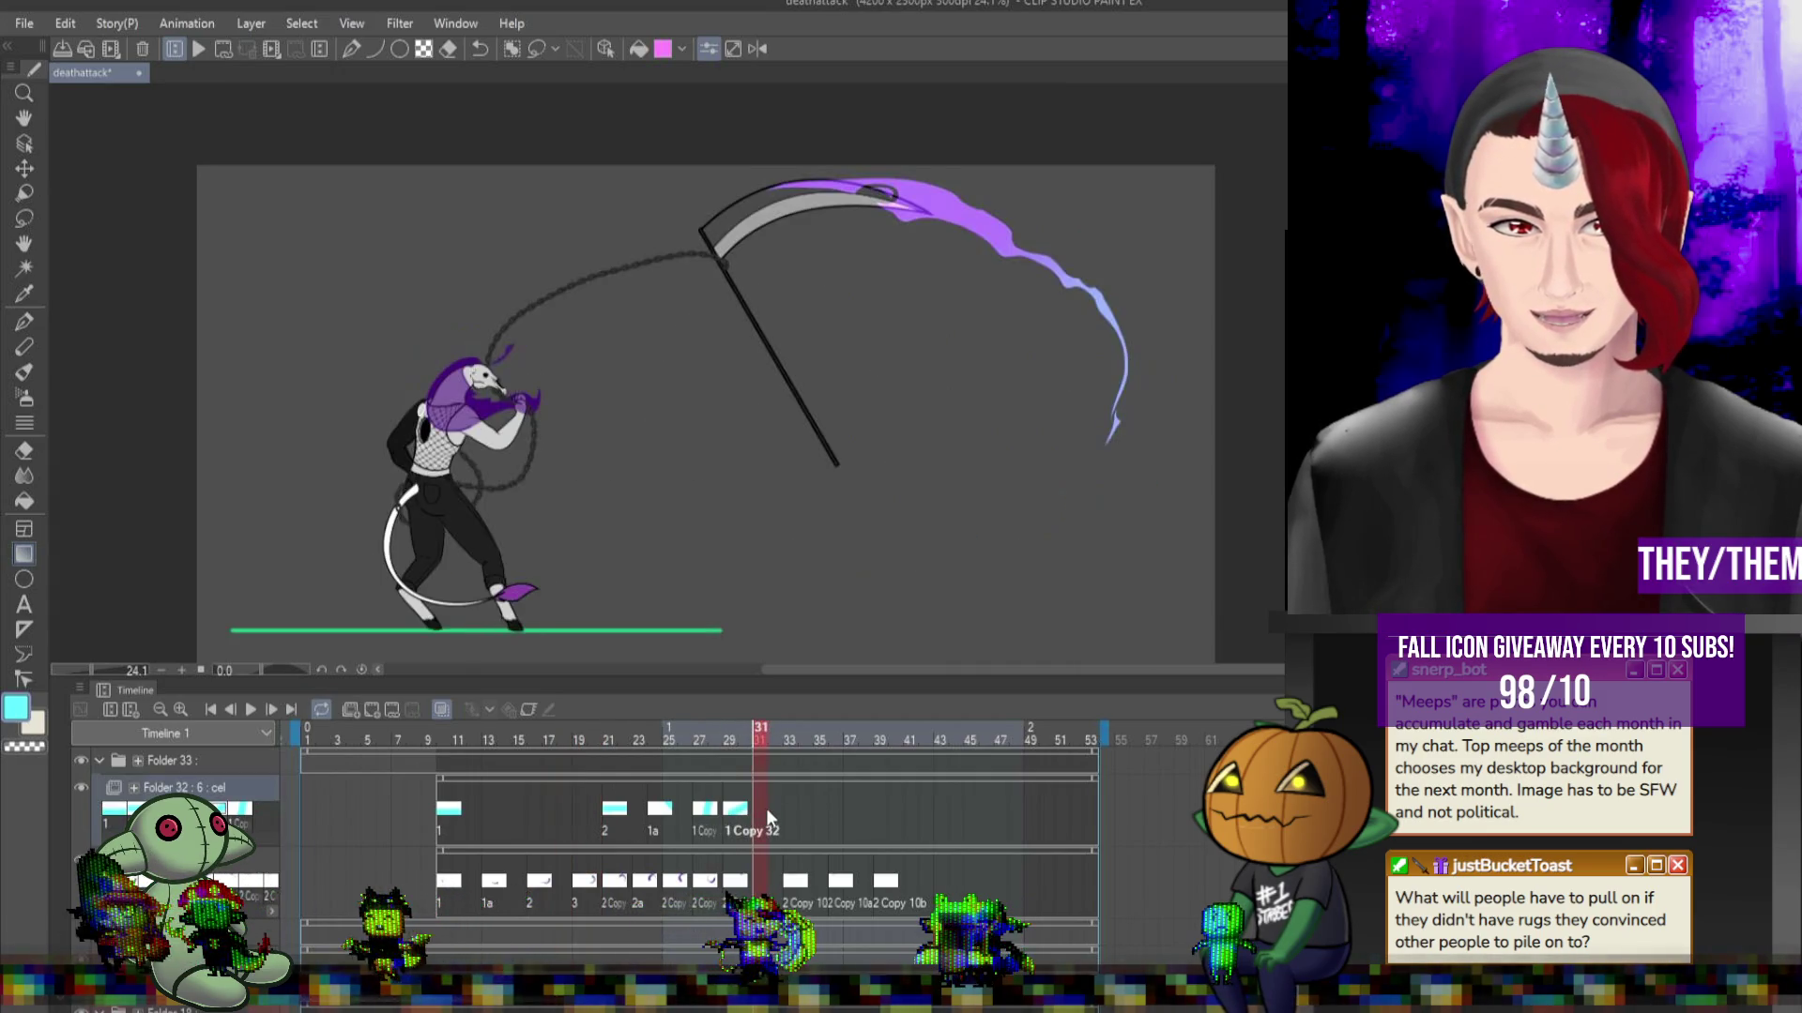
pyautogui.click(794, 818)
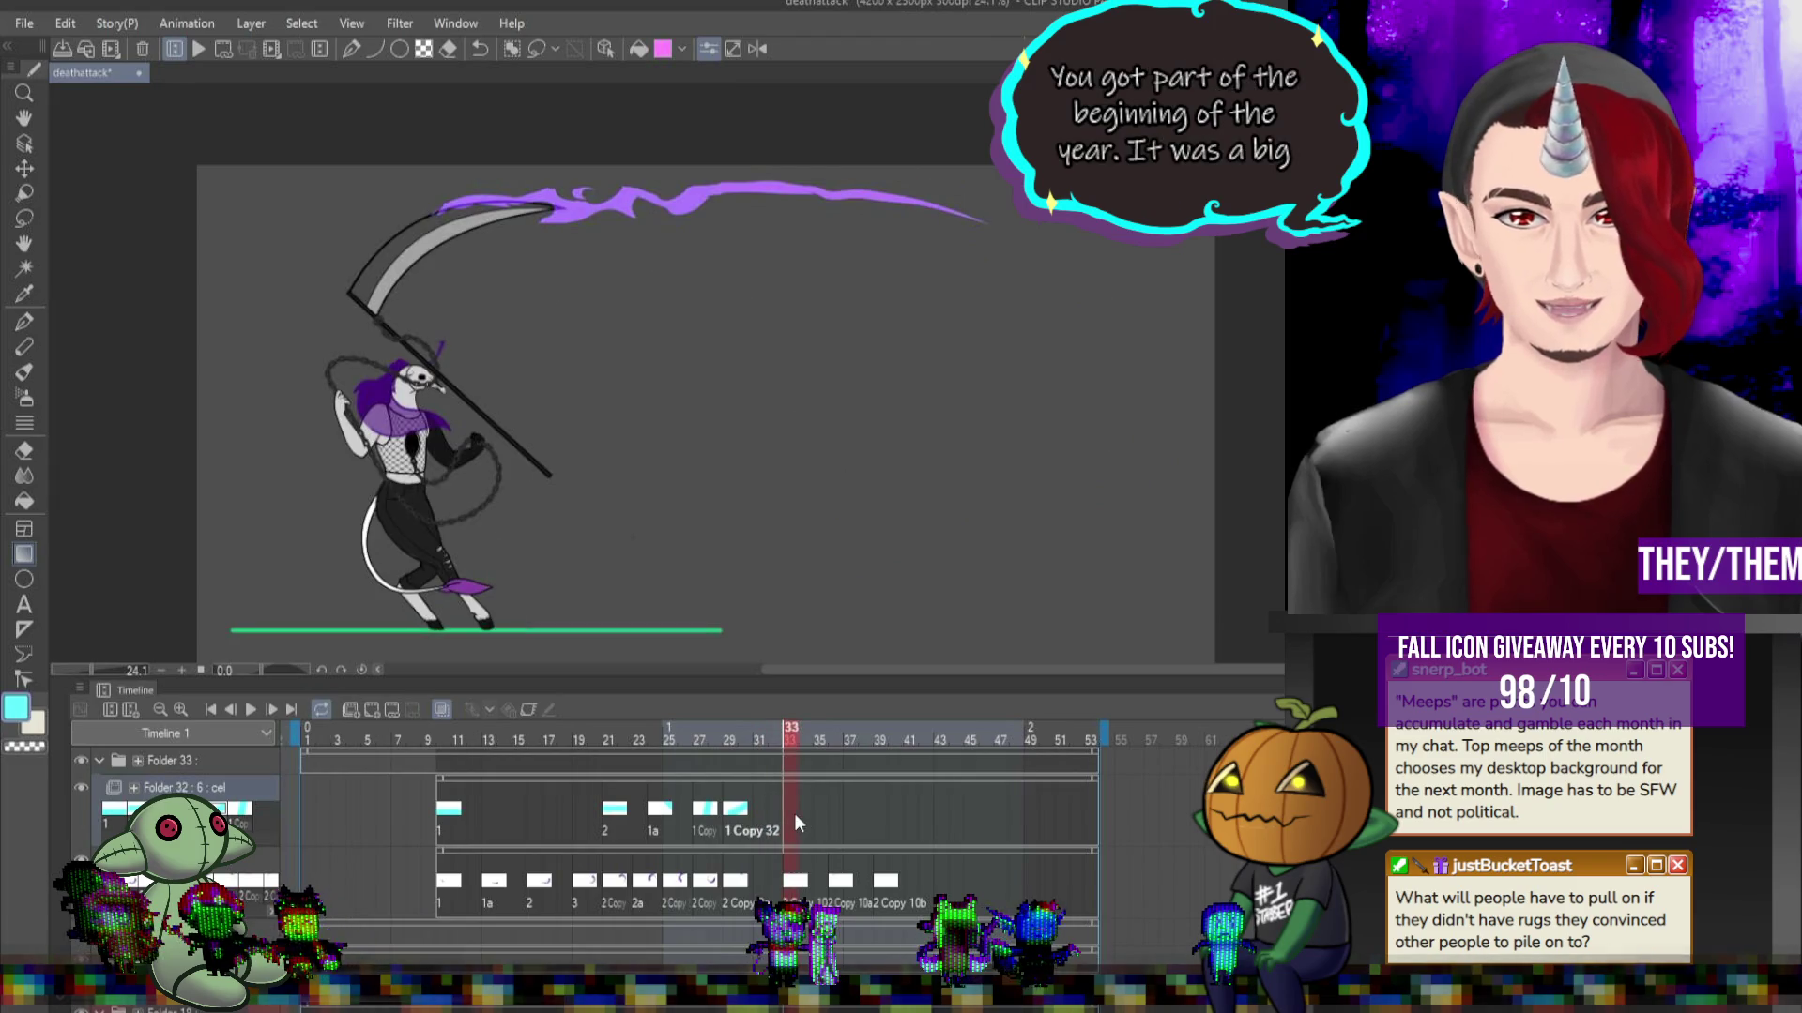
# Assign cel 1 Copy 31a to frame 33 and shift it up and to the left.
pyautogui.rightClick(788, 815)
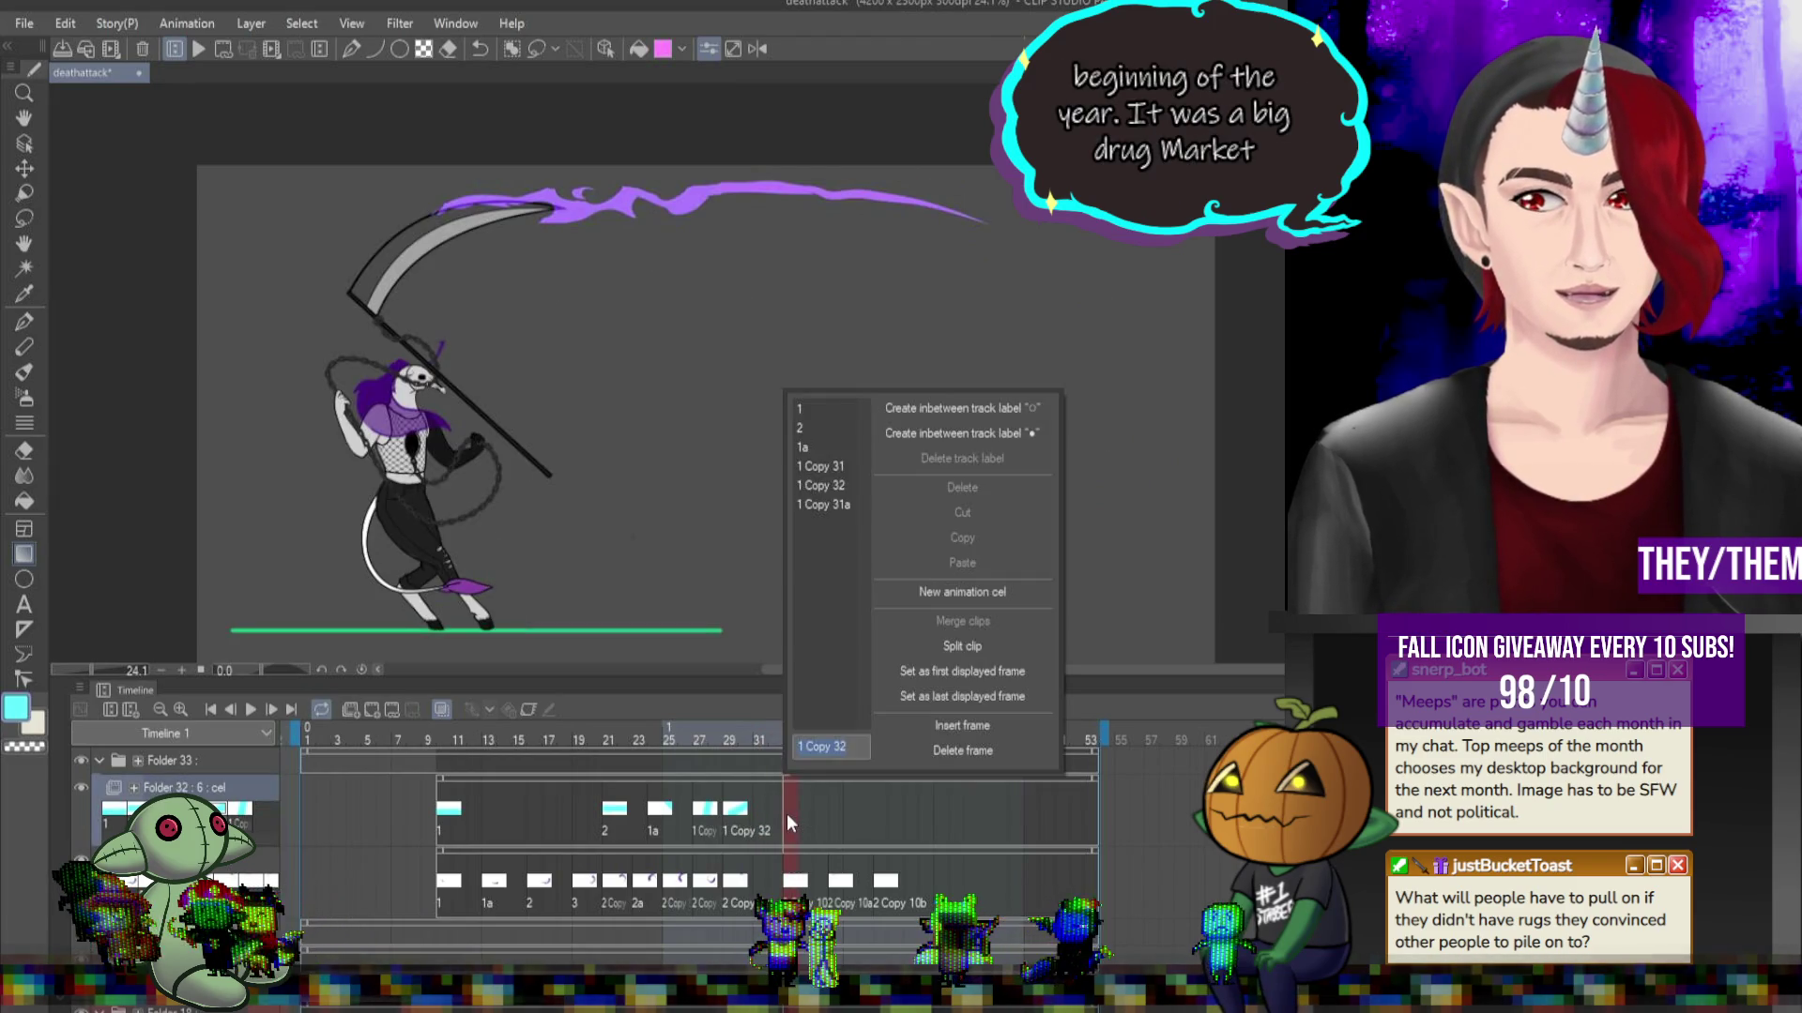
pyautogui.click(837, 507)
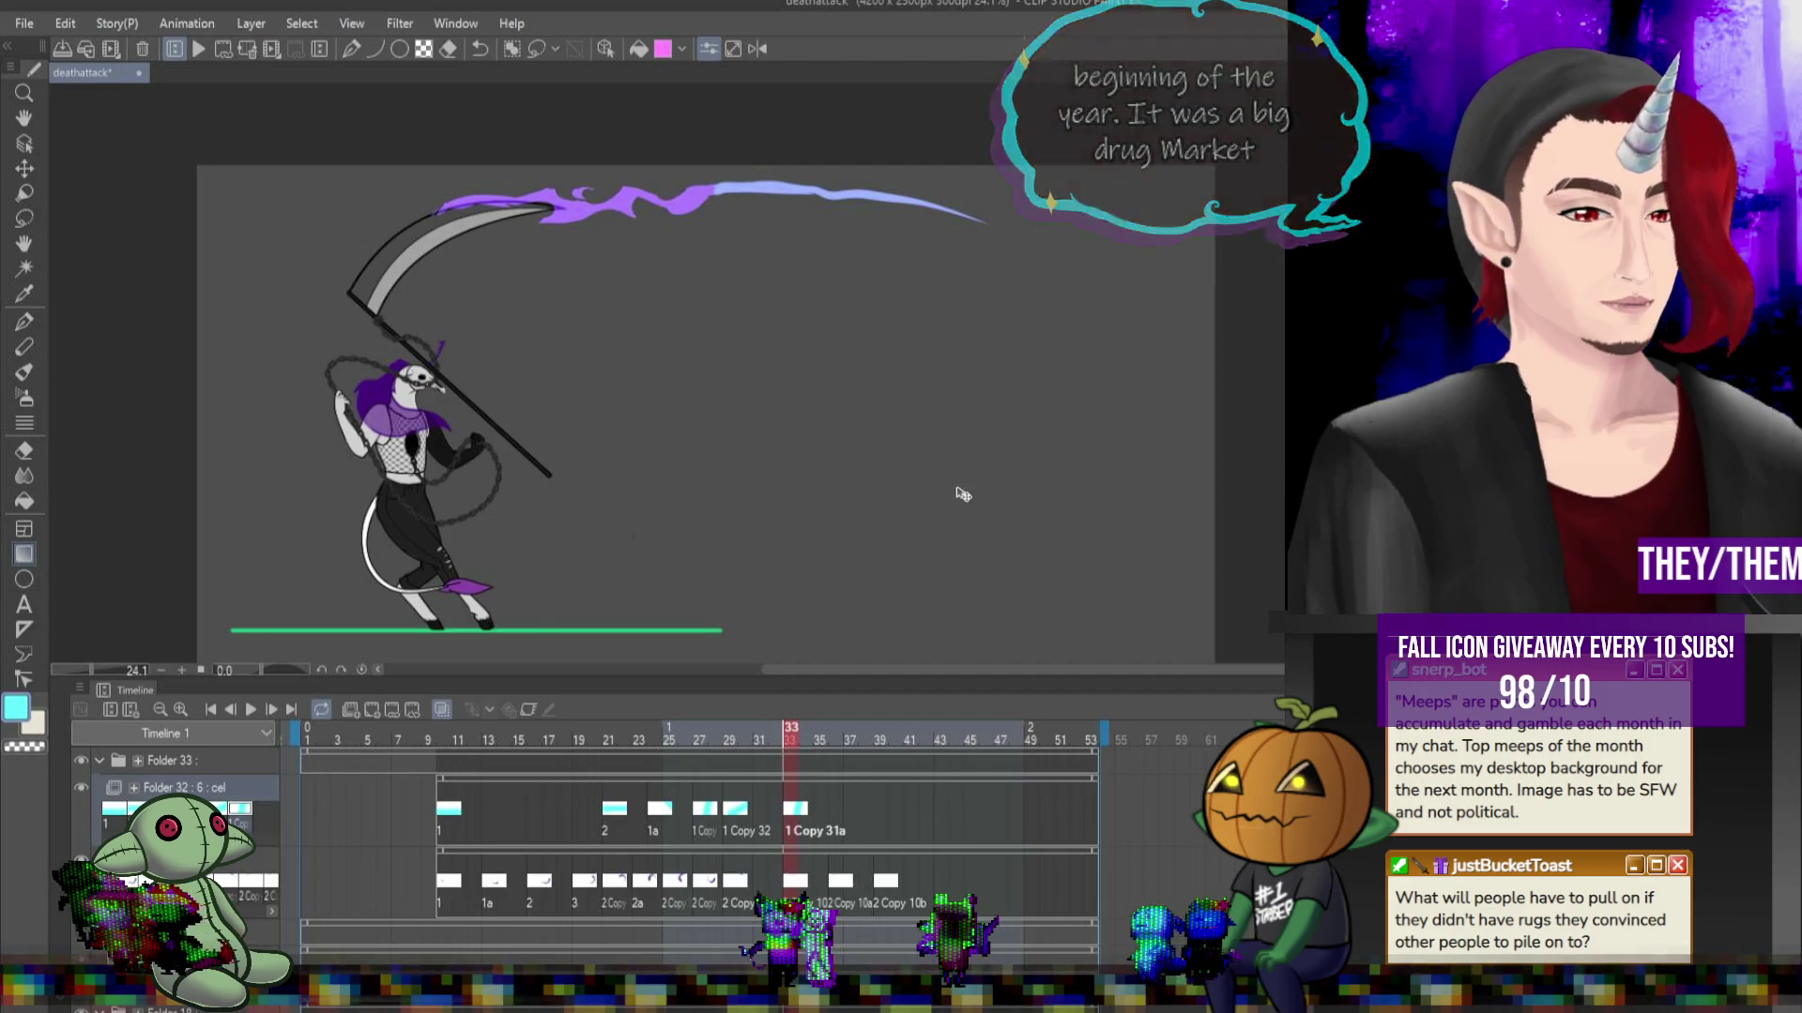
pyautogui.hotkey('ctrl', 't')
pyautogui.moveTo(798, 392); pyautogui.dragTo(633, 276)
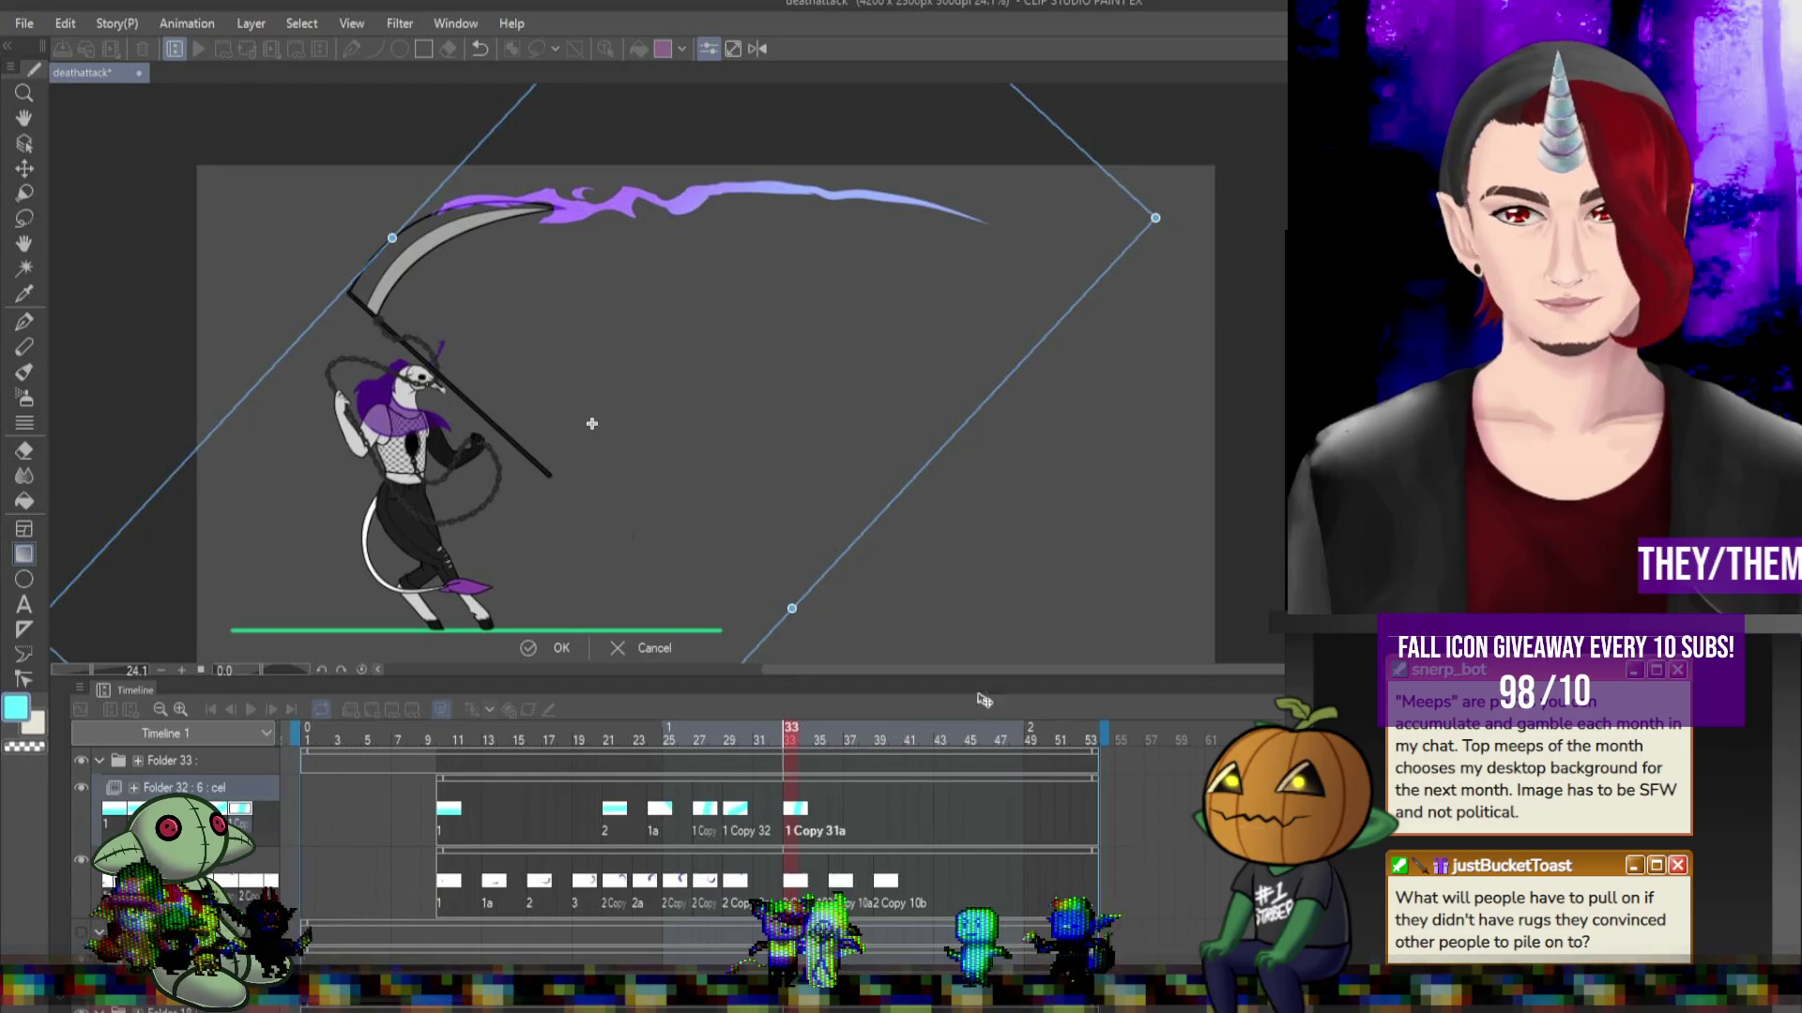
pyautogui.click(842, 814)
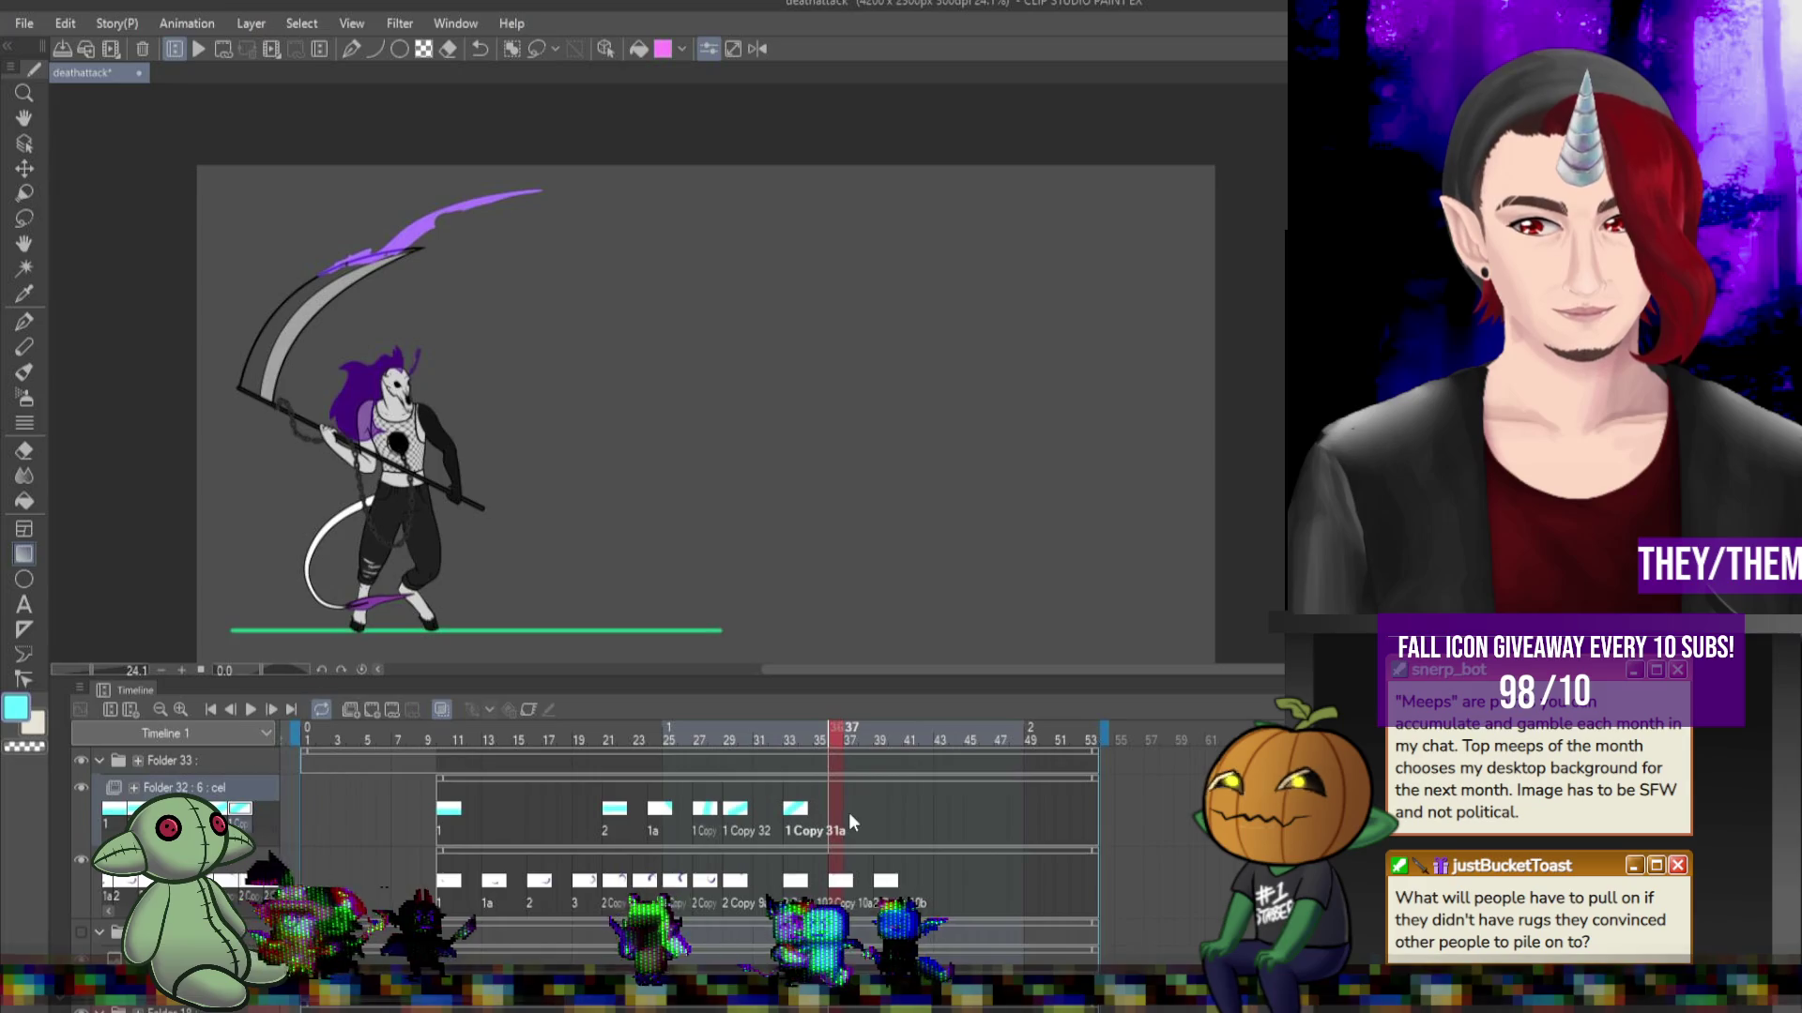
# Replay the swing, then step through frames 21, 27, 29, 33, 26, 21 and 11.
pyautogui.click(277, 711)
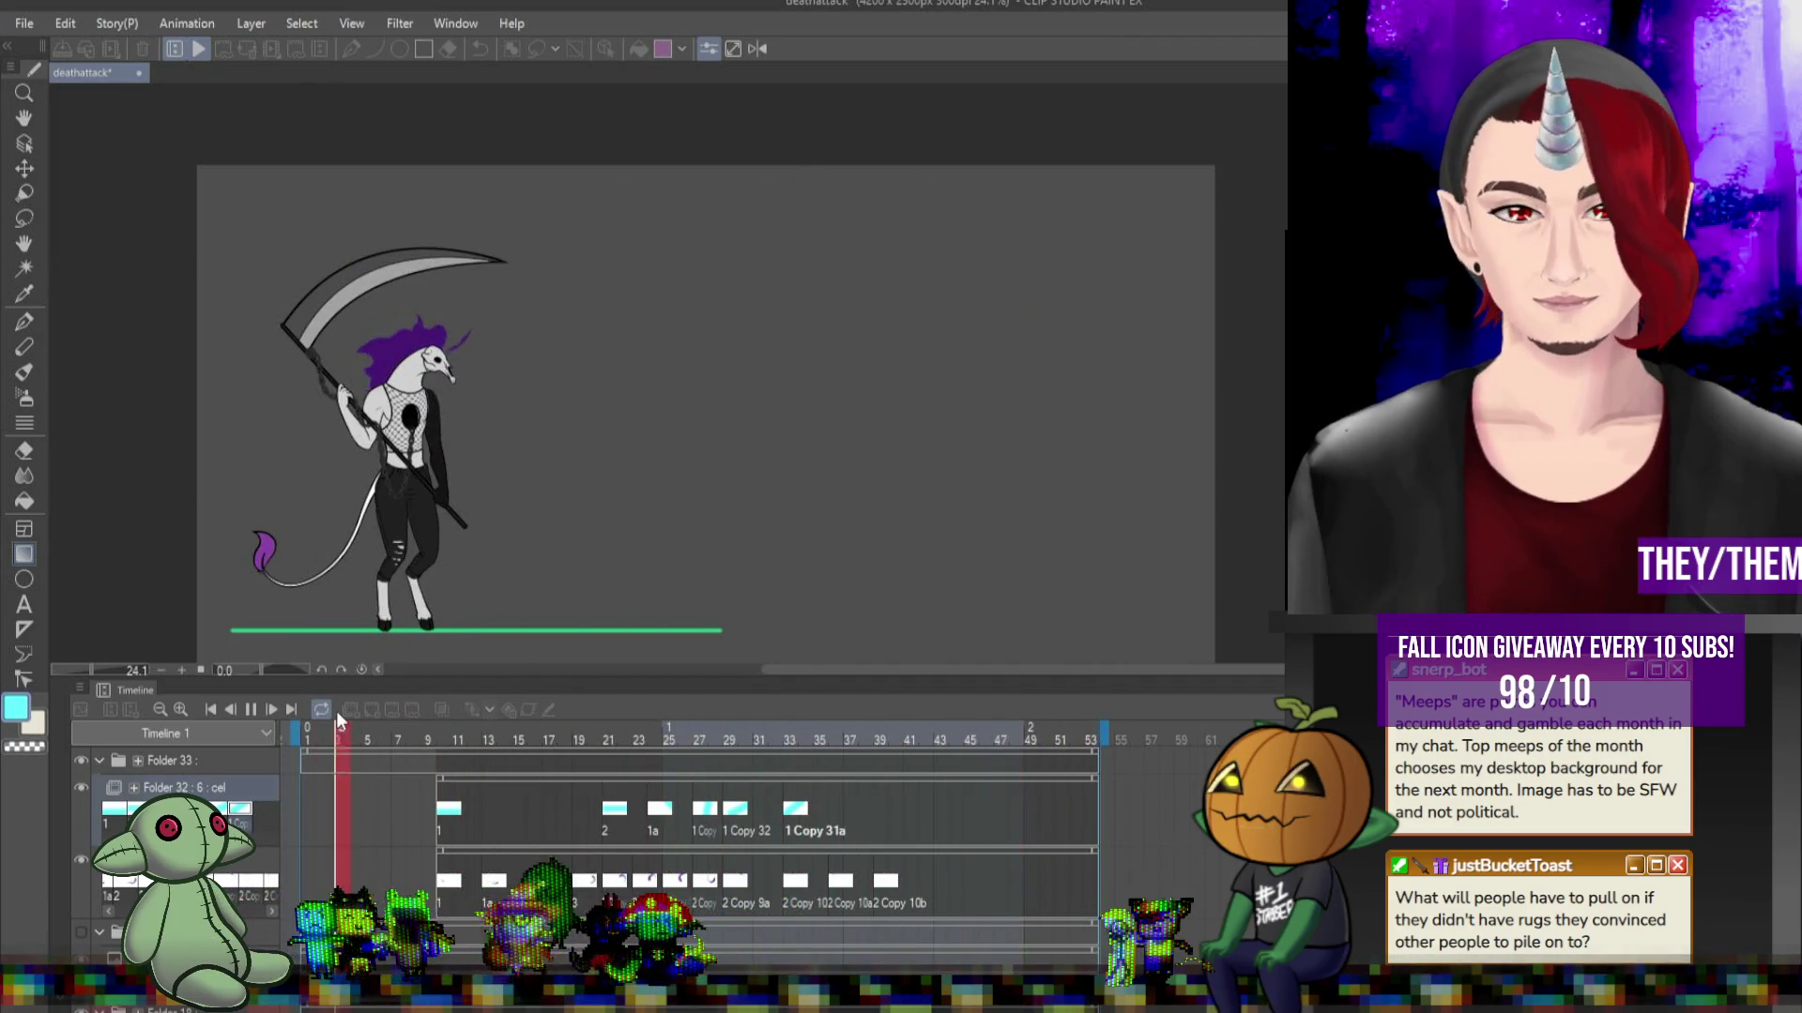
pyautogui.click(251, 709)
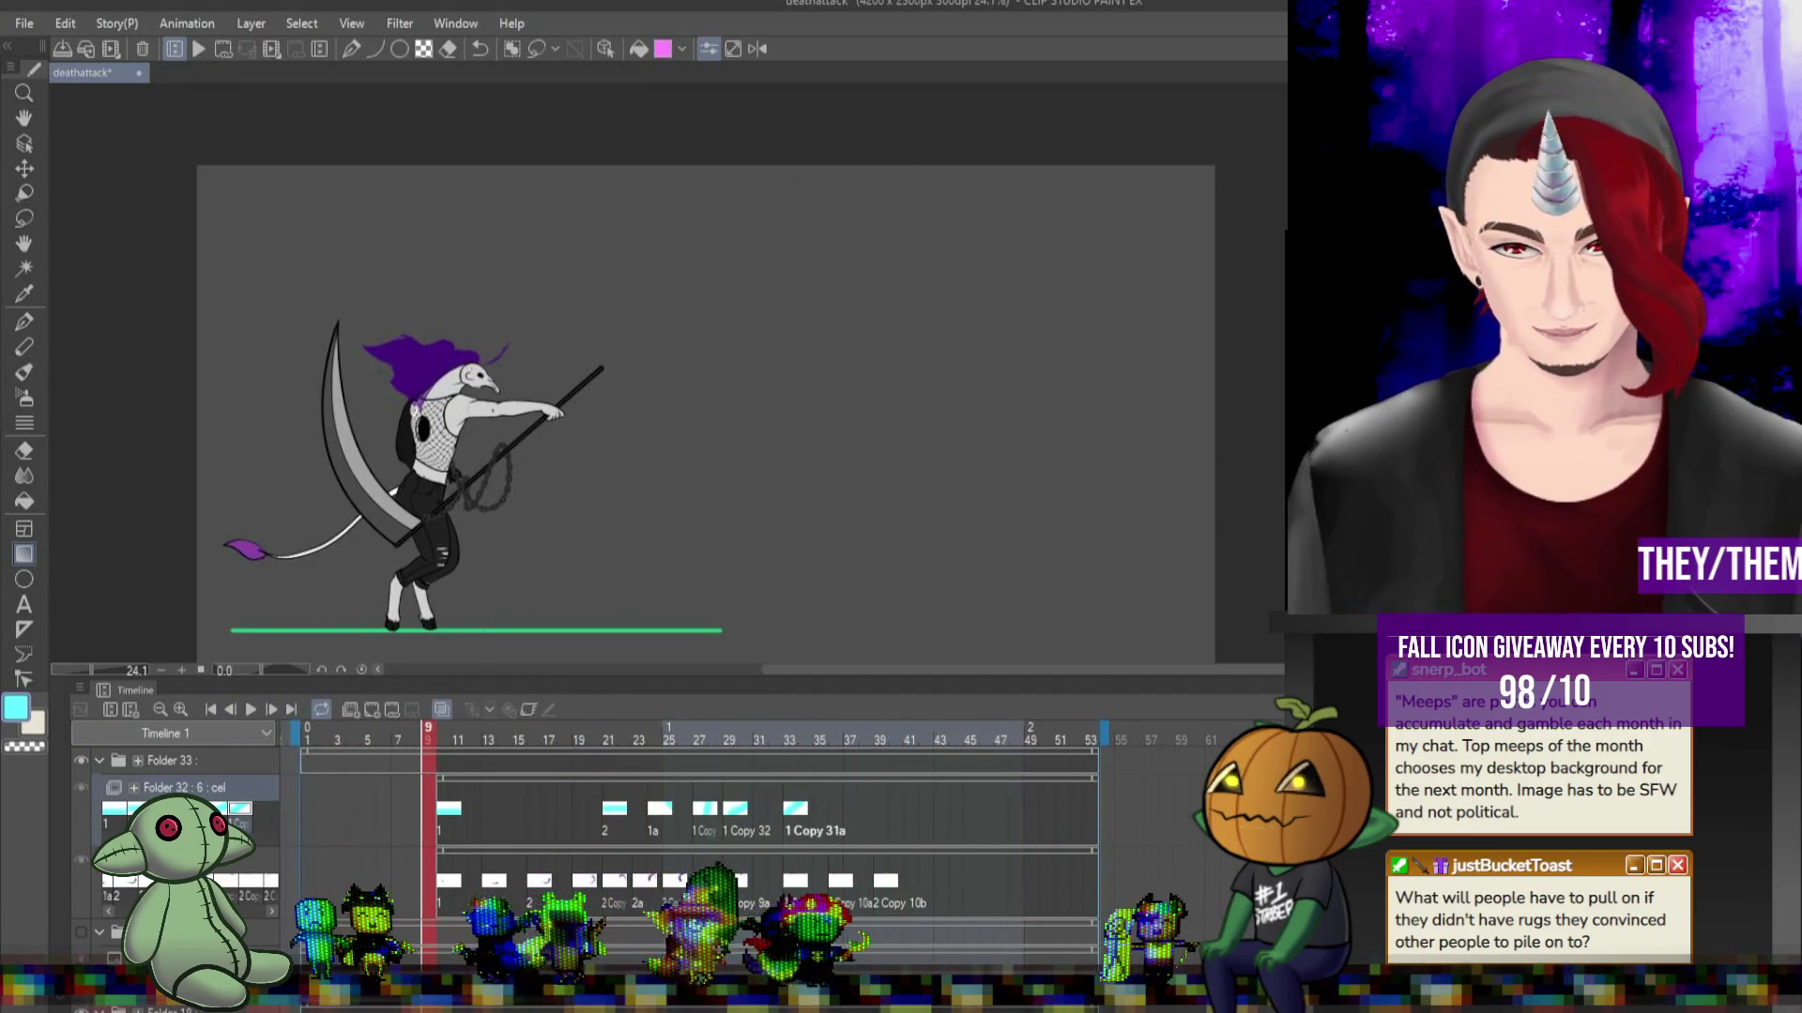
pyautogui.press('Right')
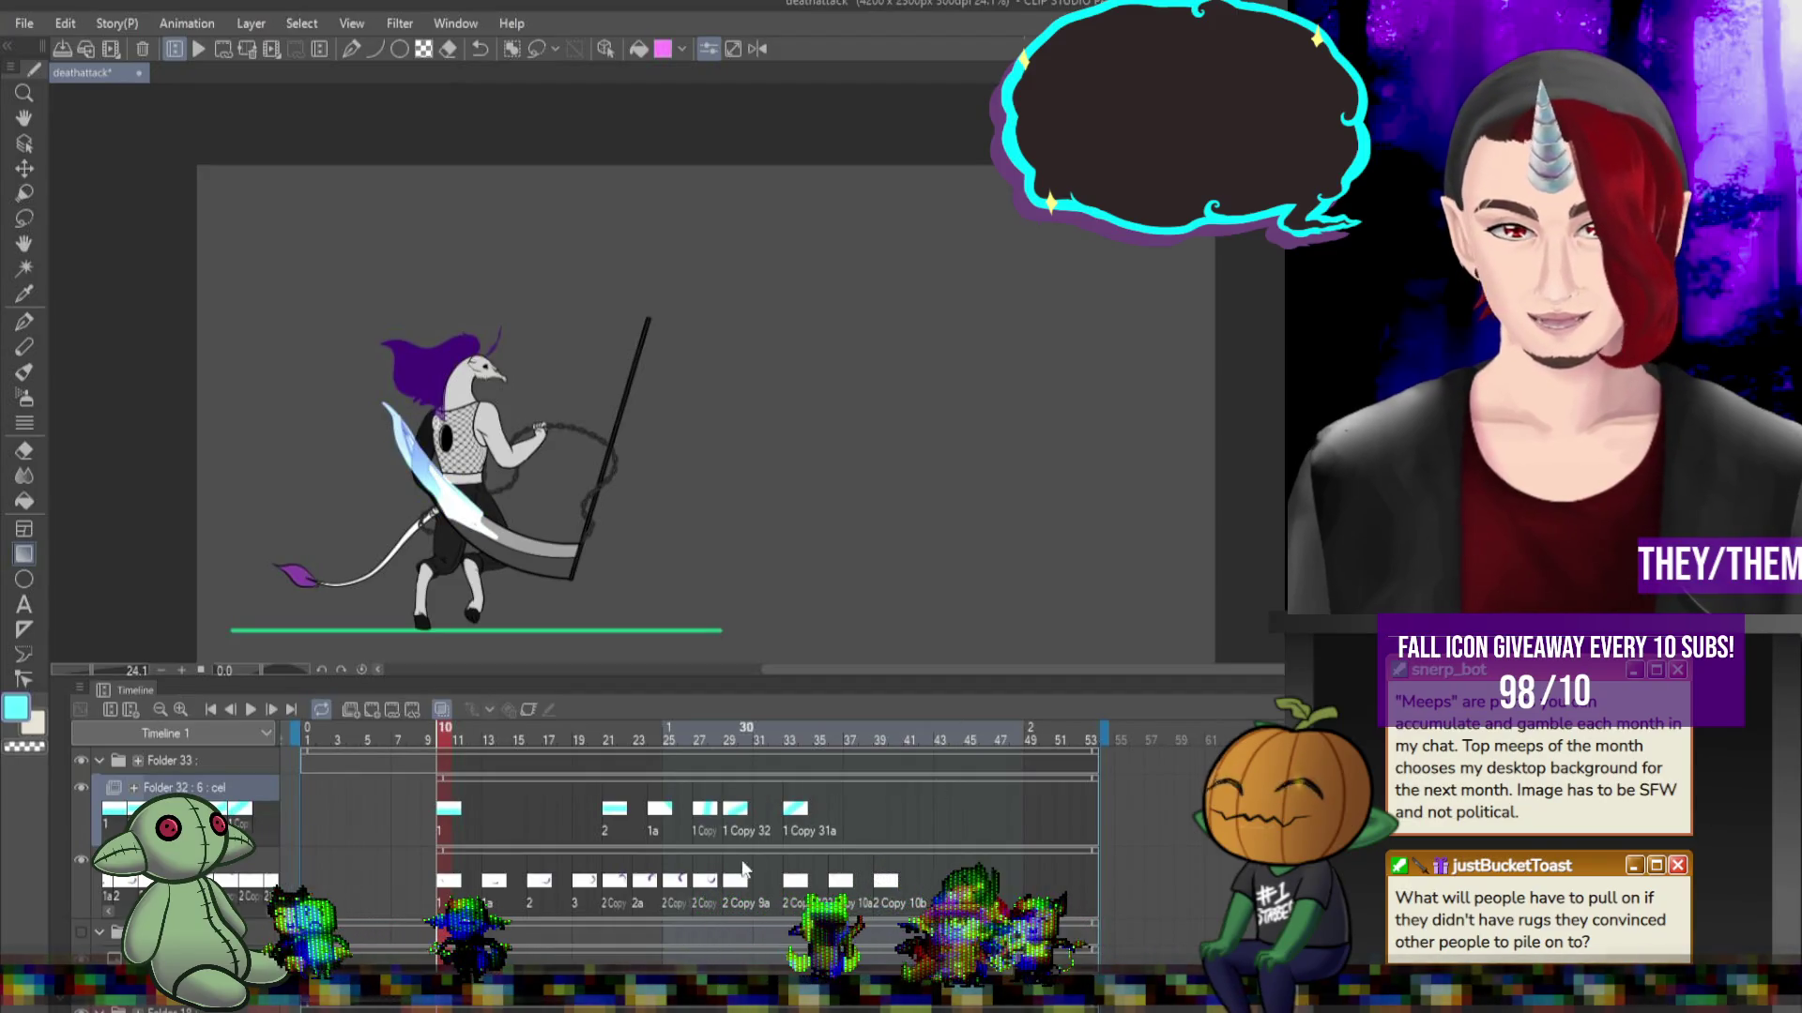
pyautogui.click(613, 822)
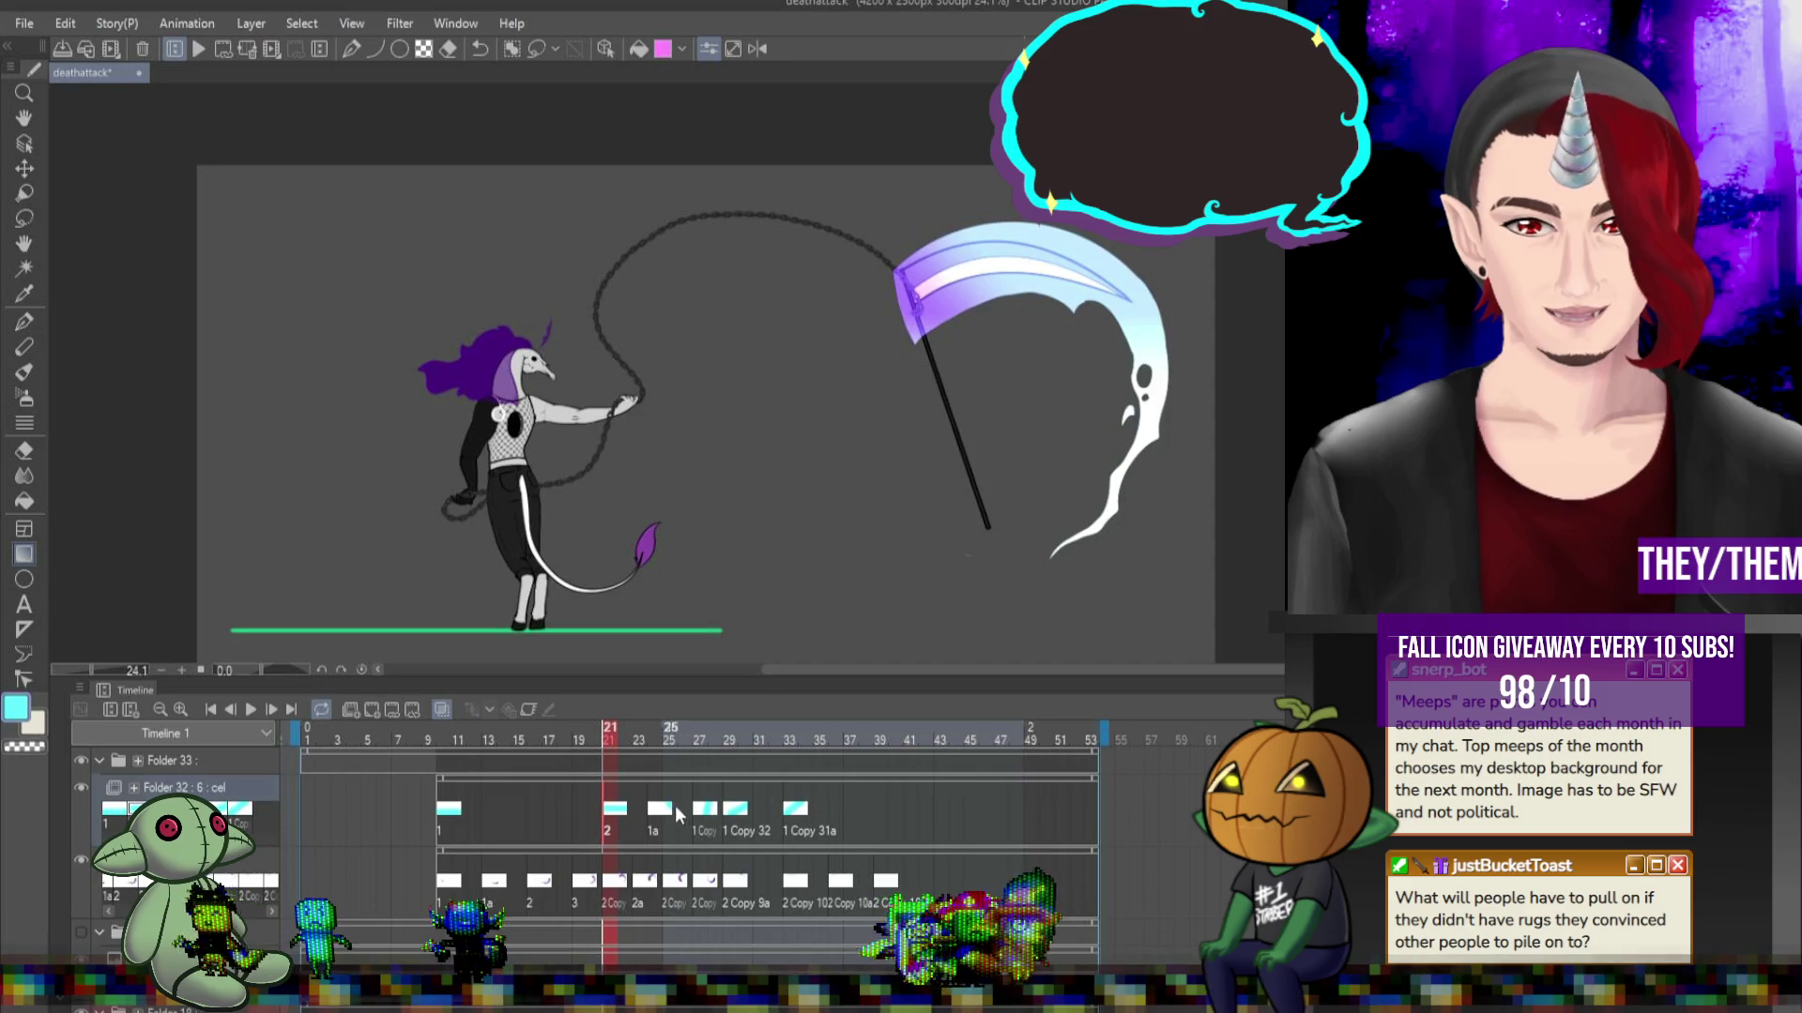
pyautogui.click(705, 815)
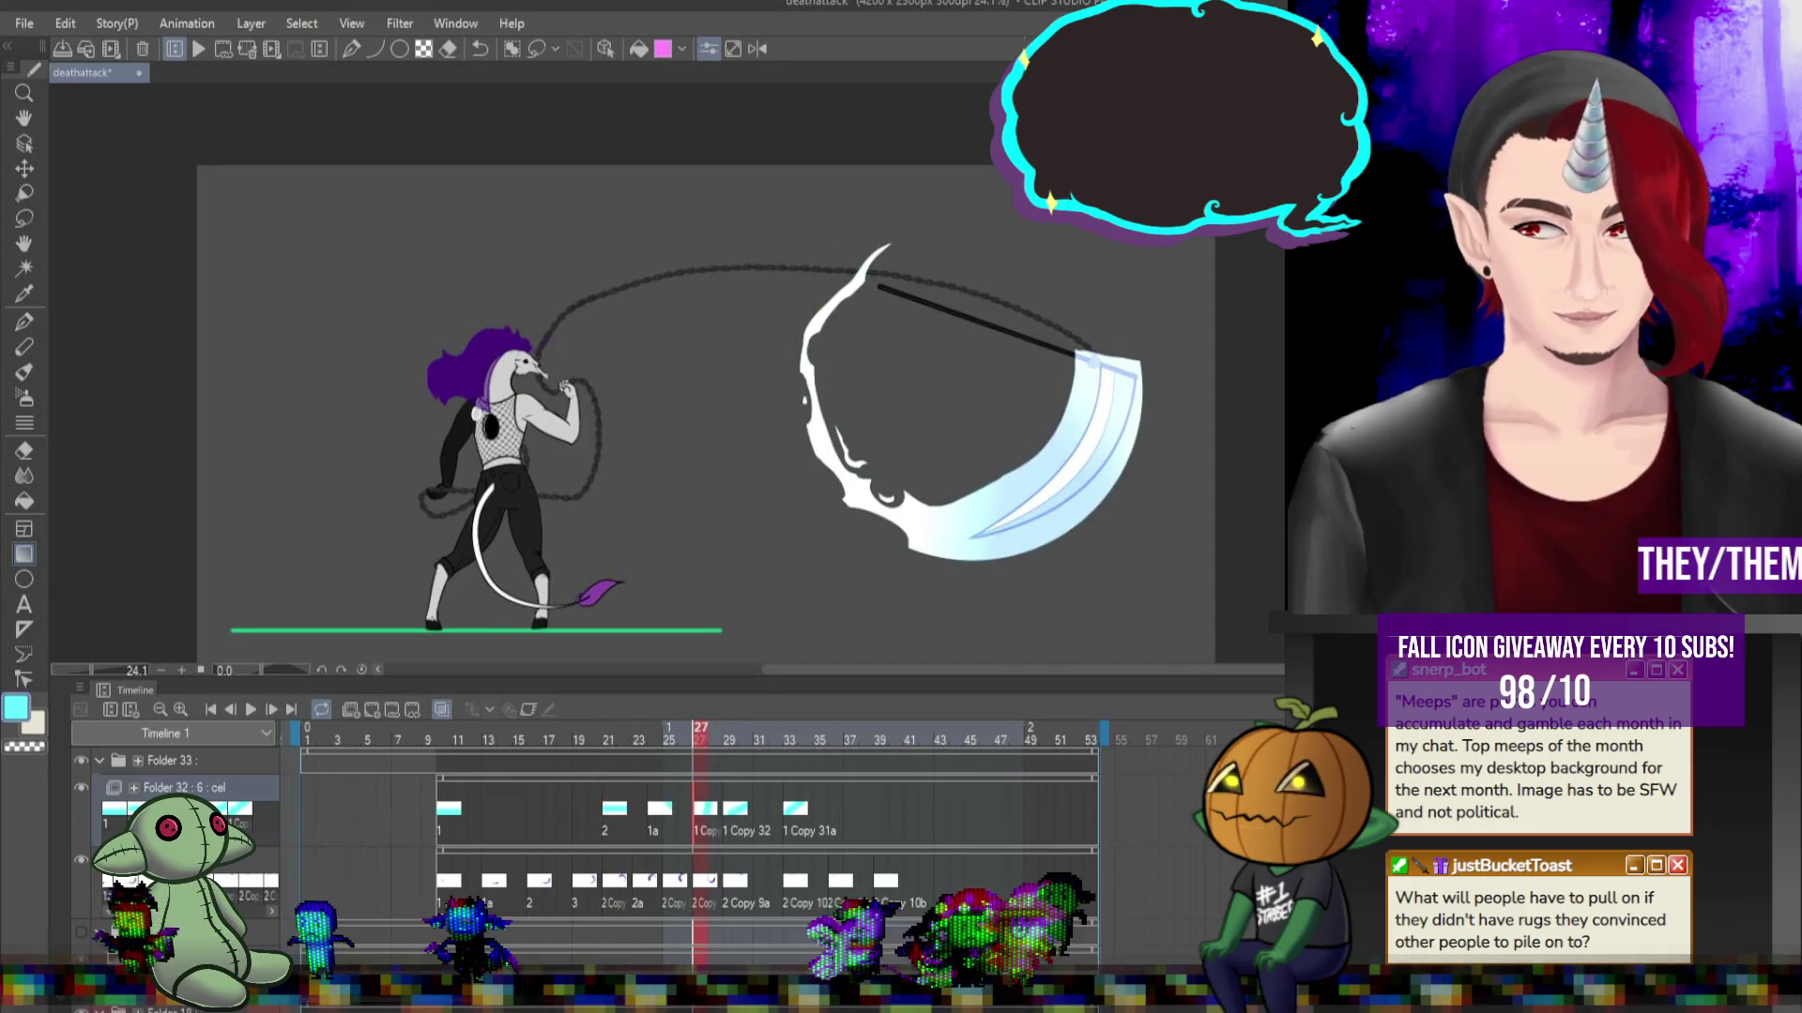
pyautogui.click(735, 814)
pyautogui.click(794, 813)
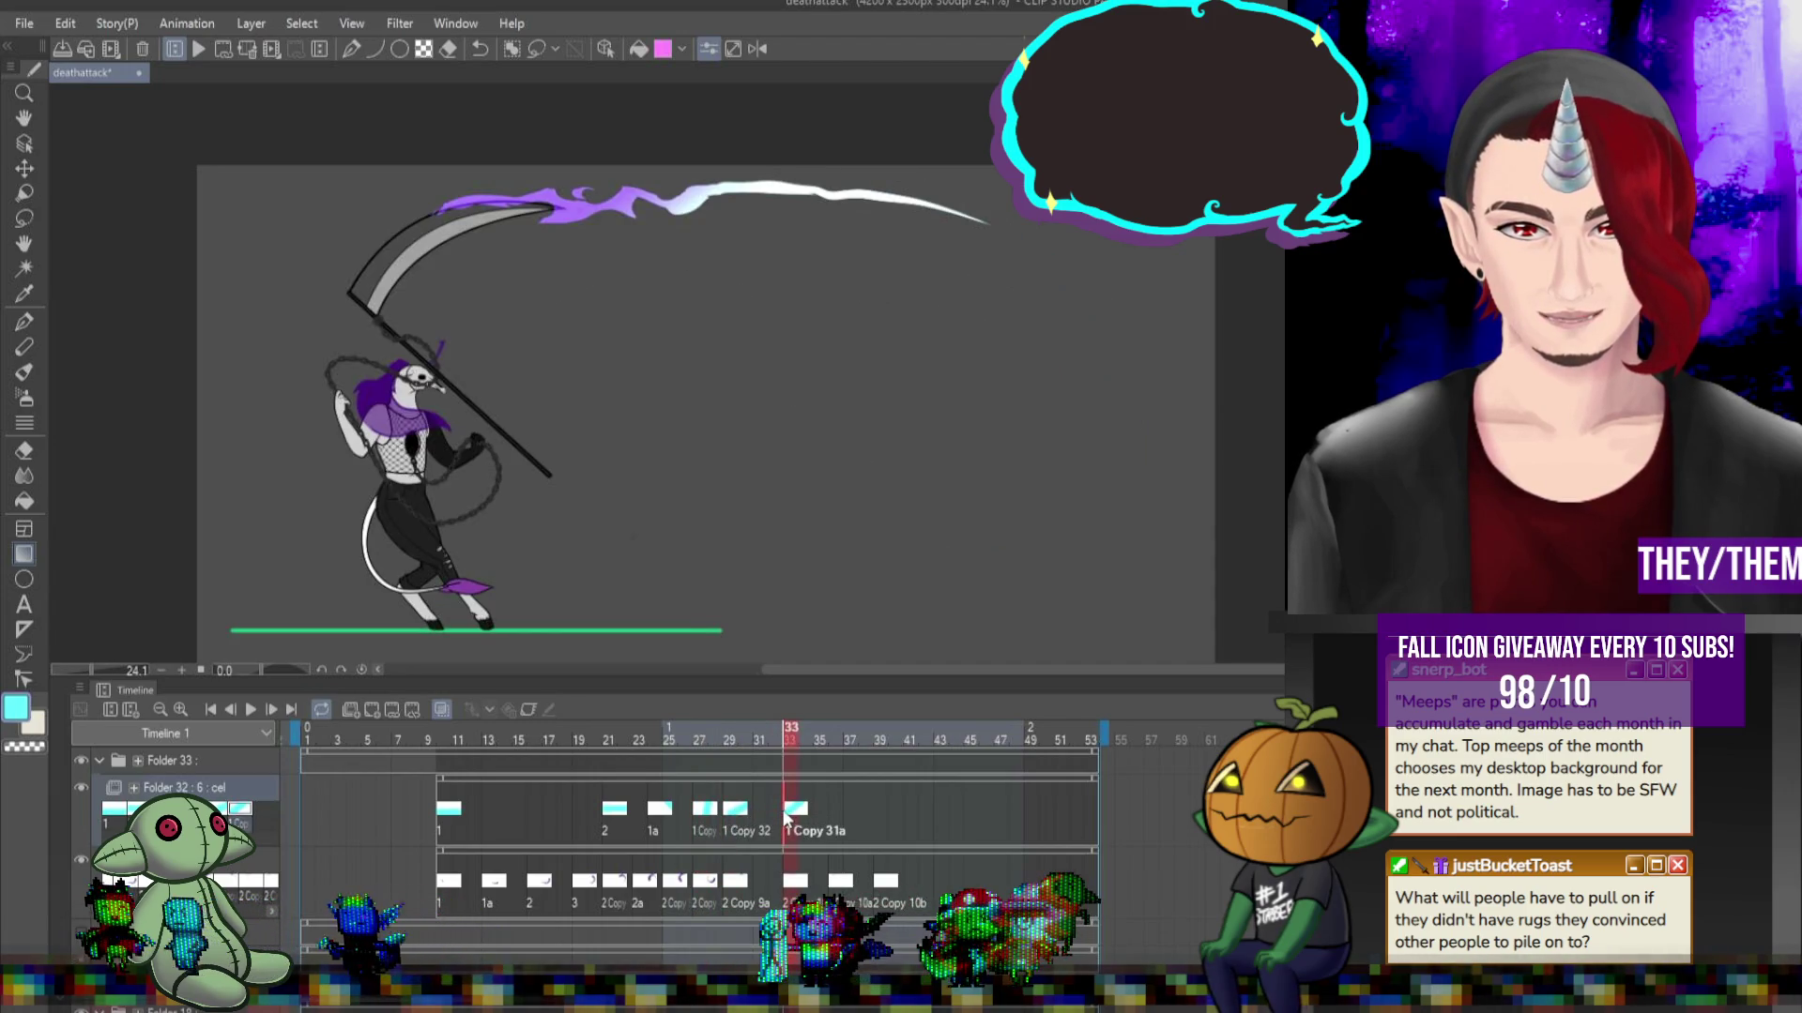
pyautogui.click(686, 811)
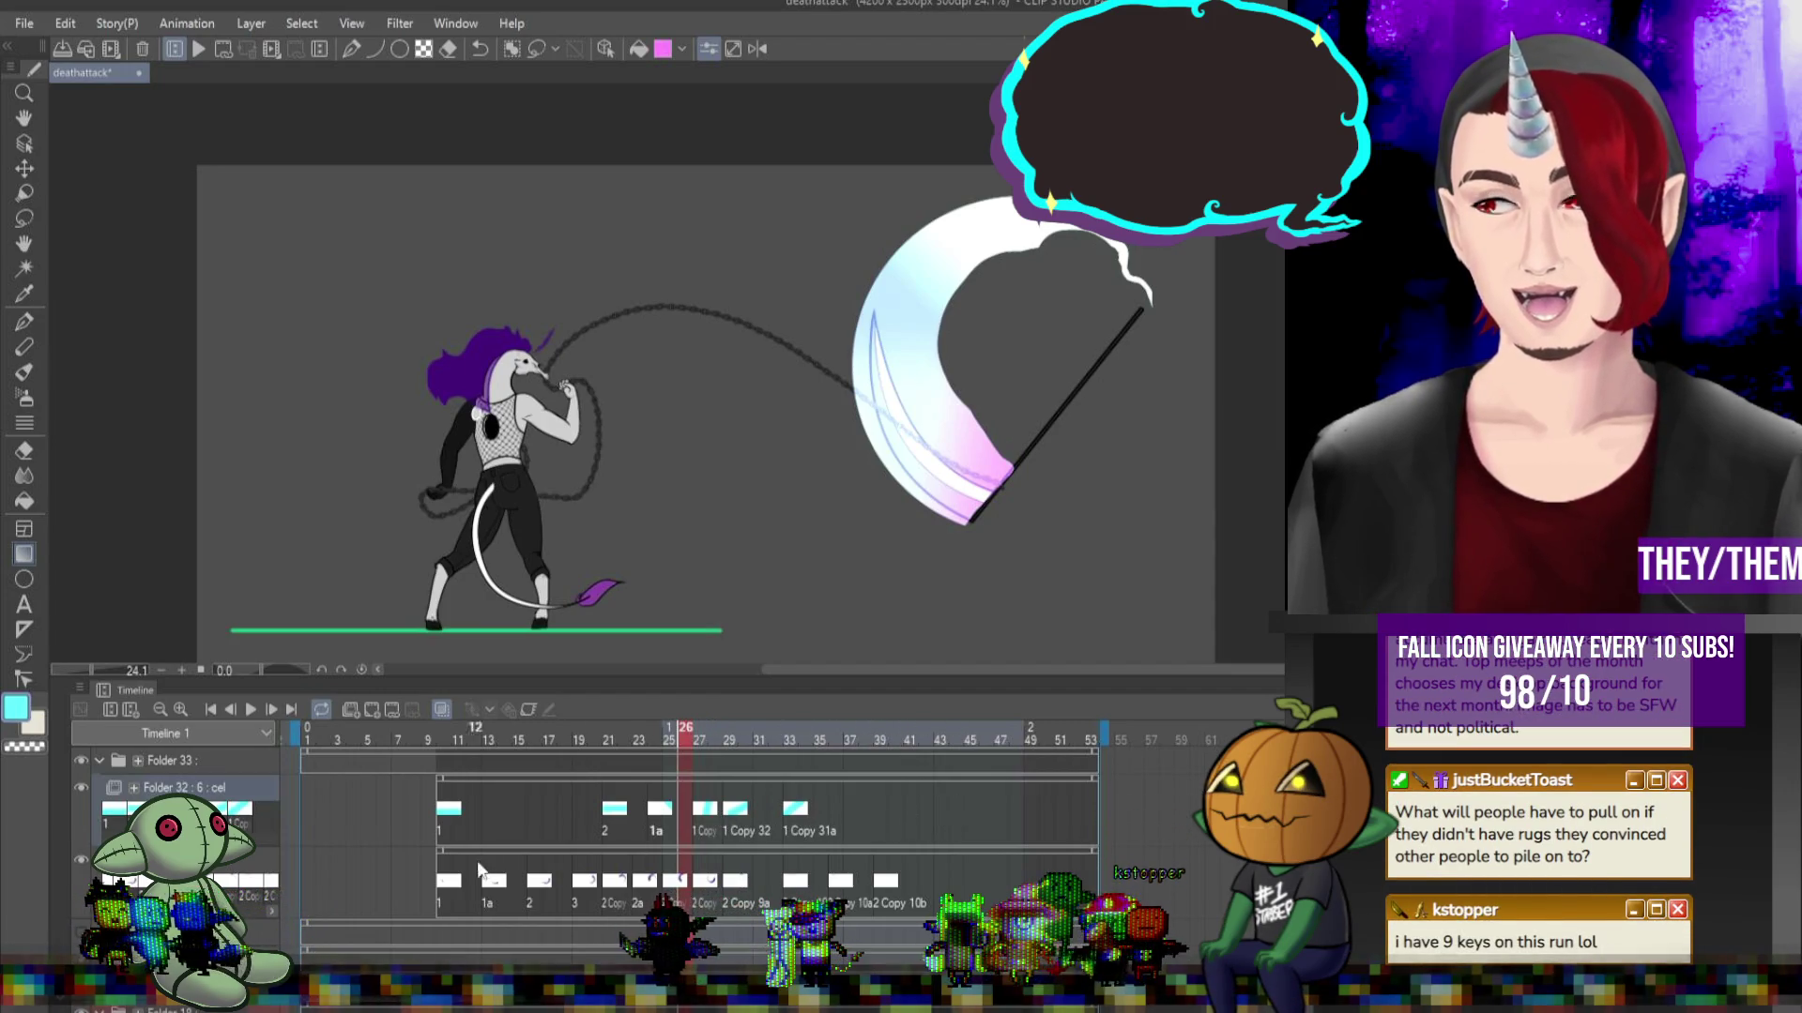
pyautogui.click(608, 813)
pyautogui.click(460, 807)
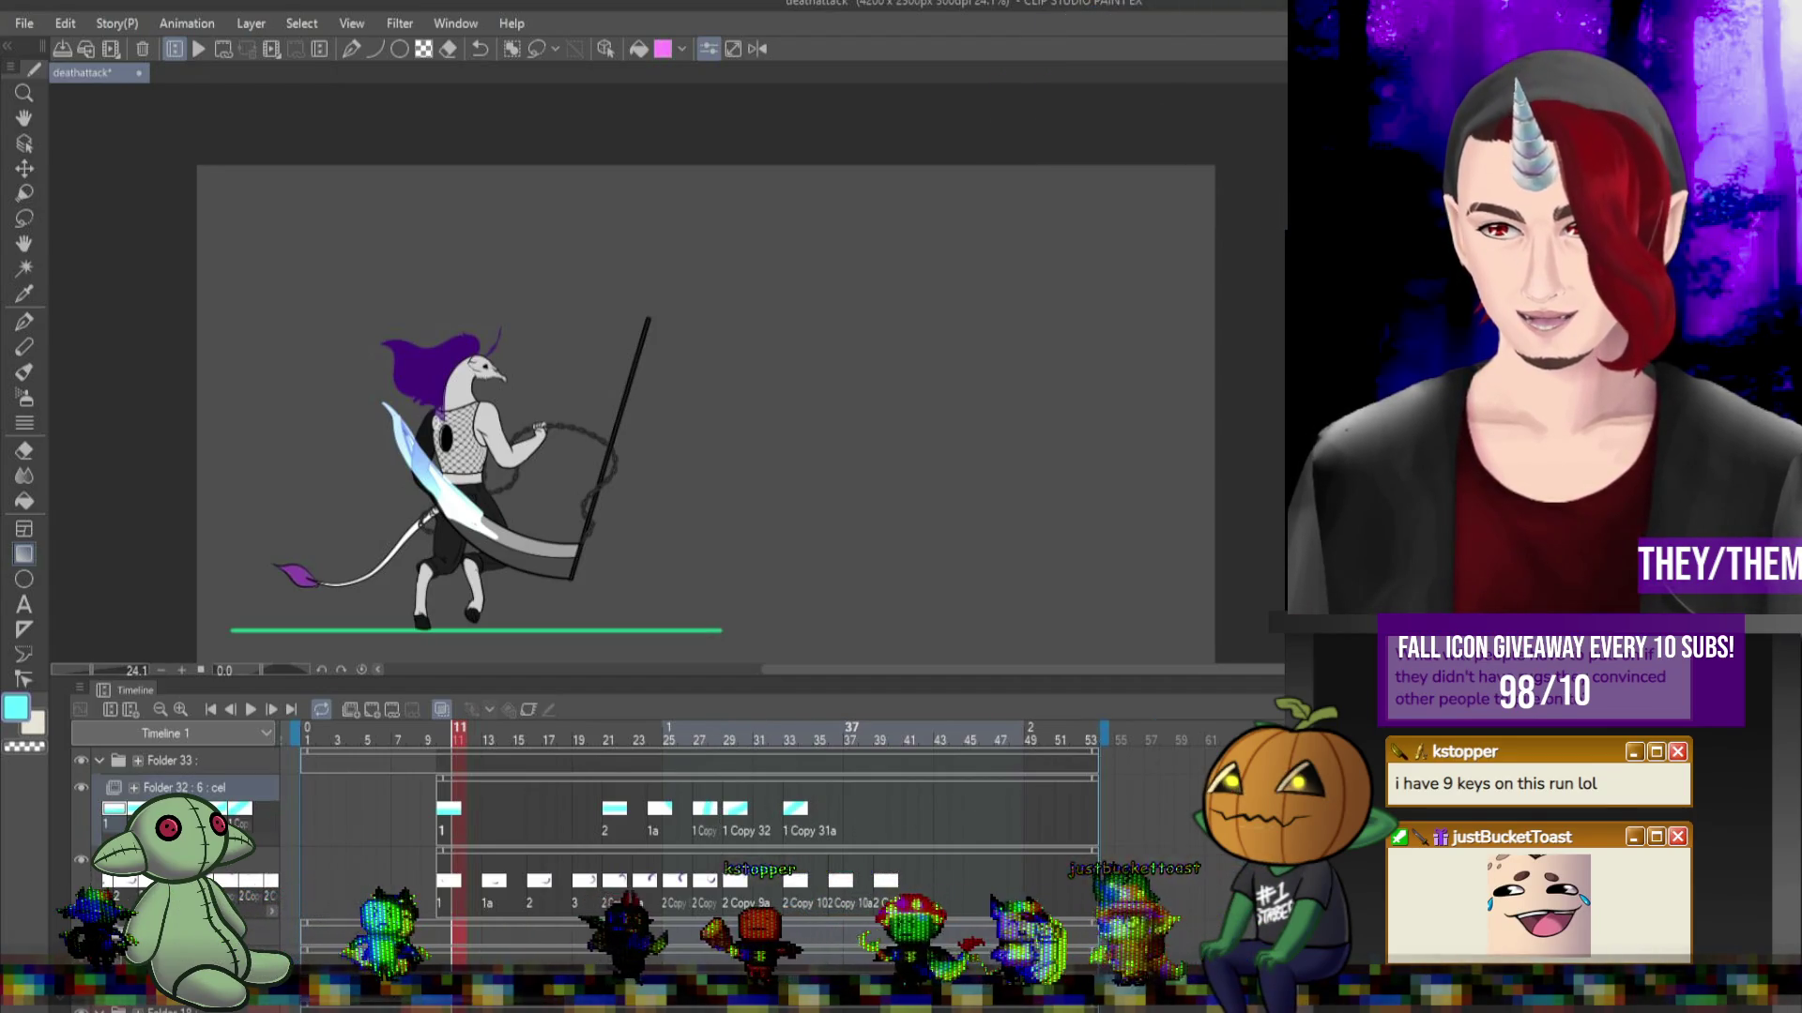
# Compare the slash colours on frames 27, 28 and 29, then replay the swing.
pyautogui.press('space')
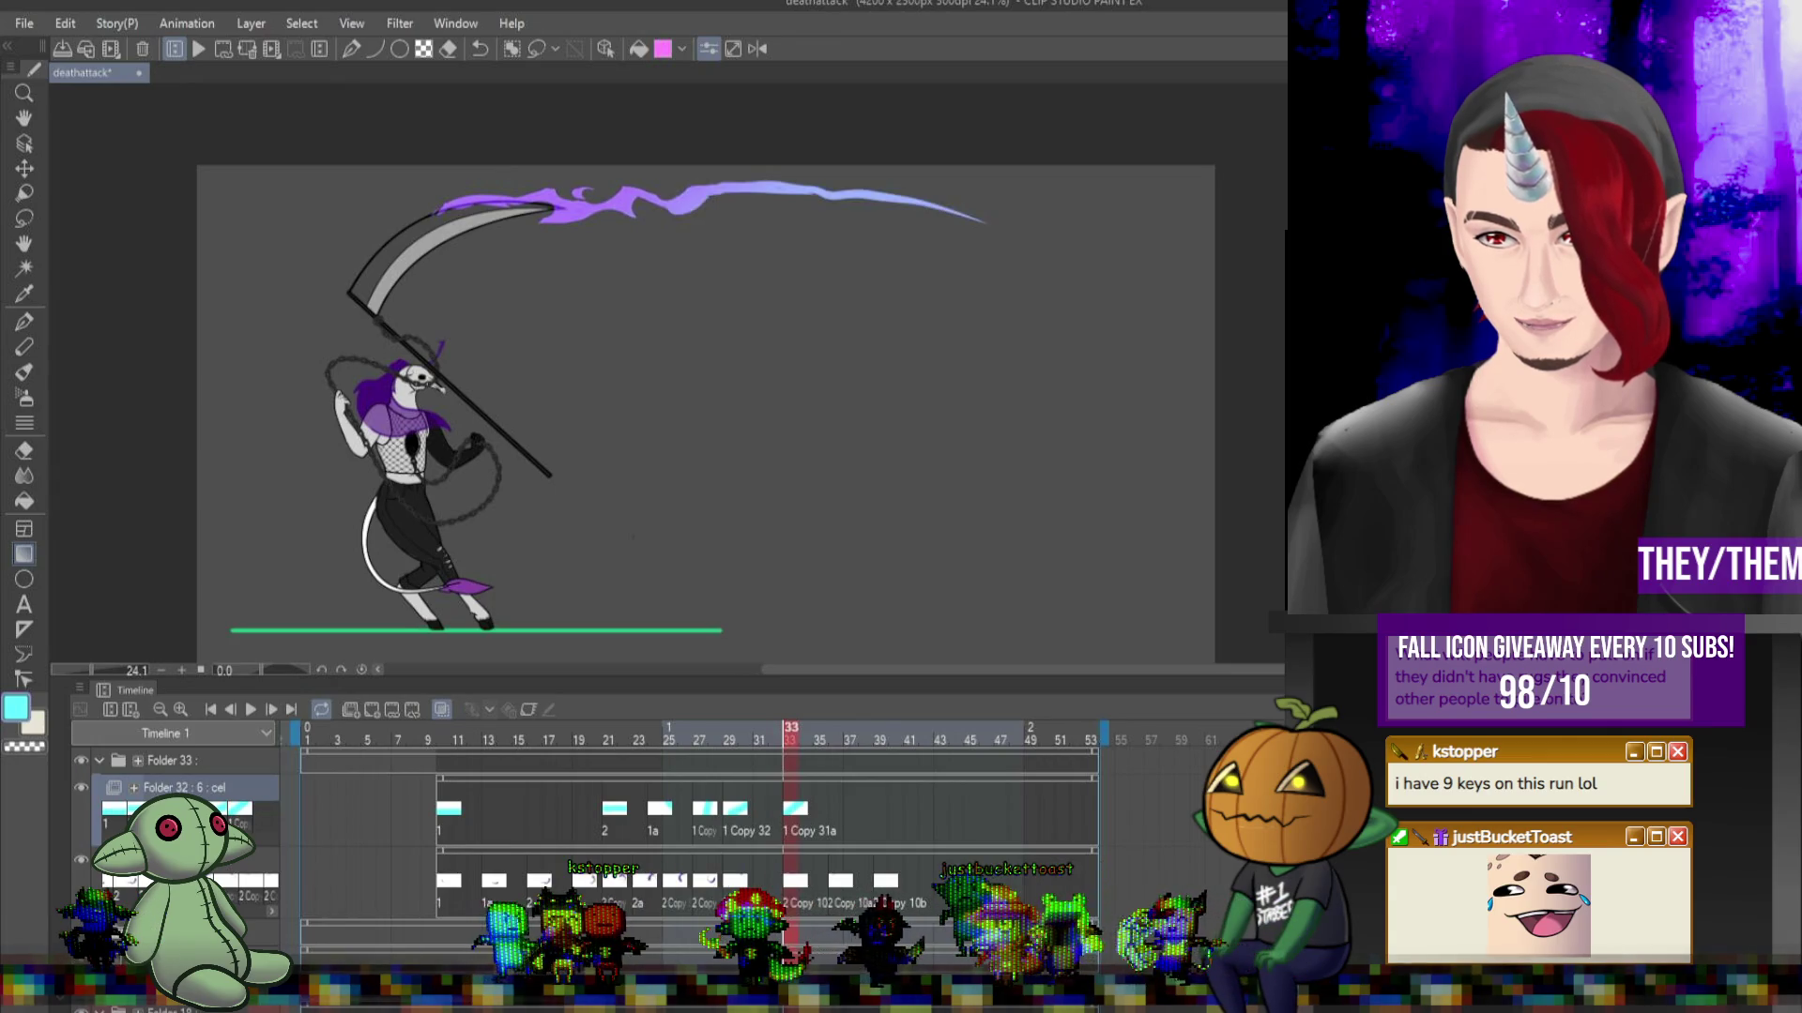
pyautogui.click(736, 816)
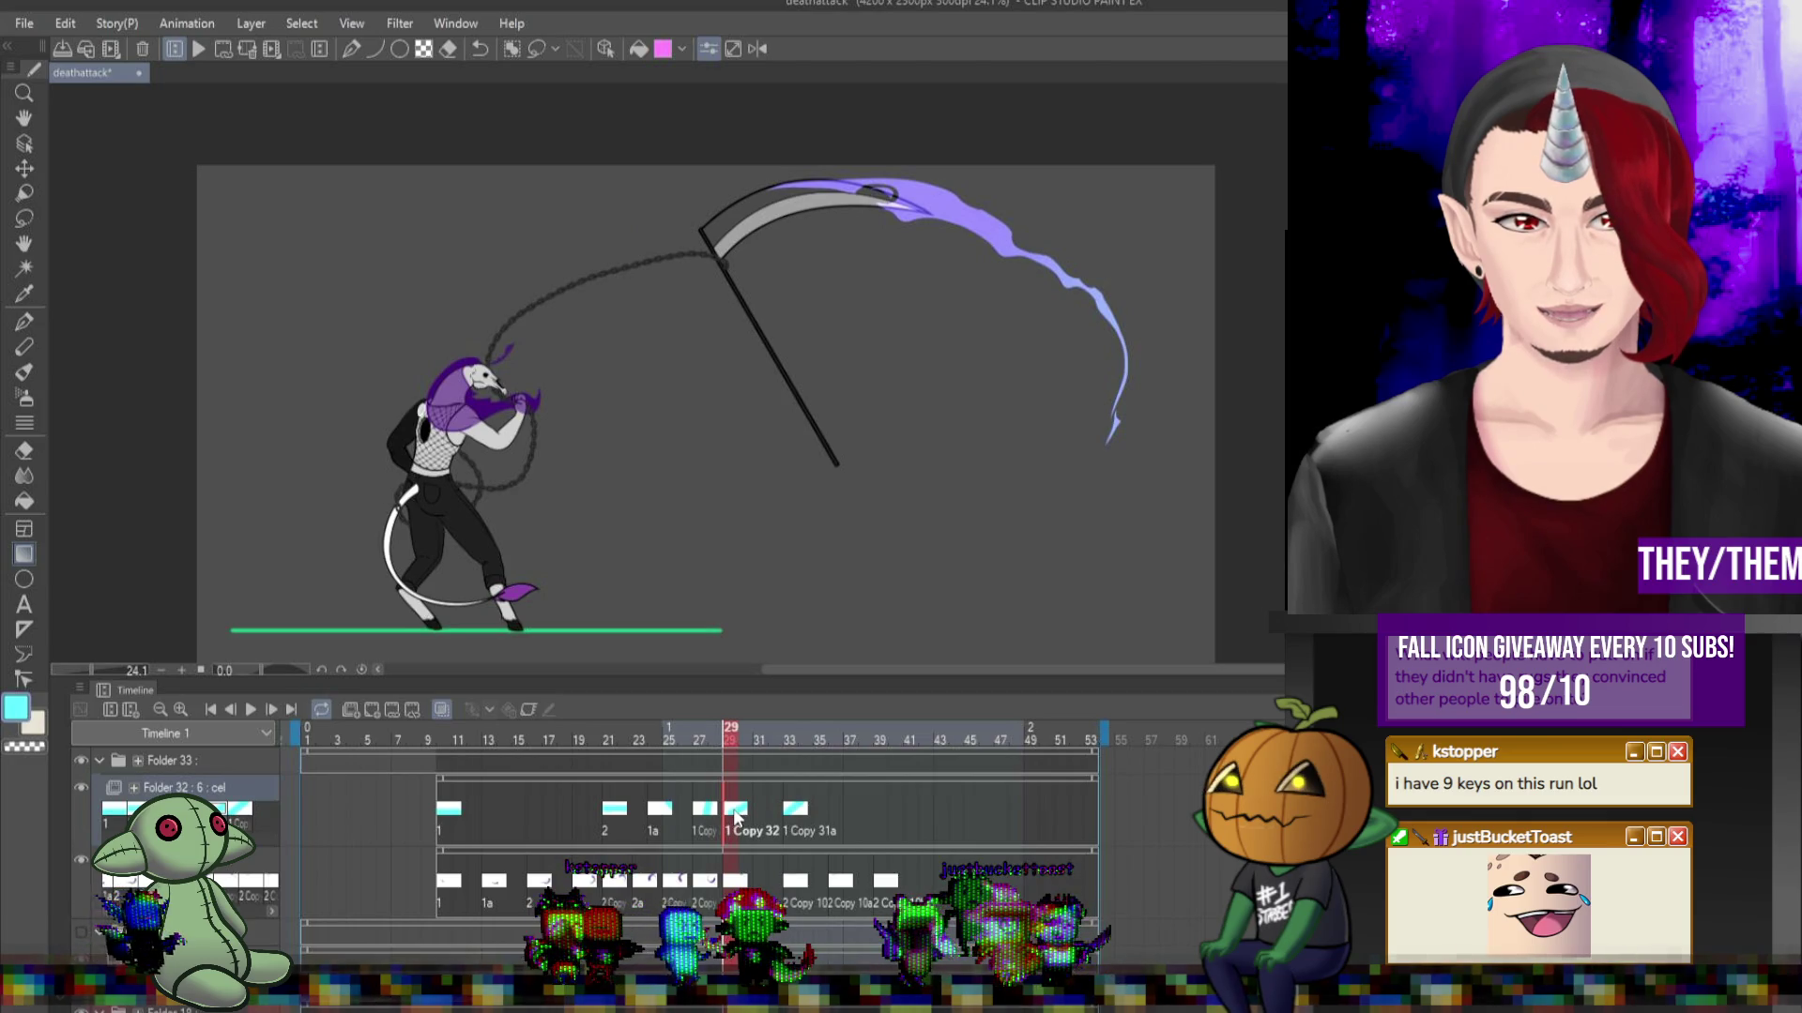
pyautogui.click(710, 814)
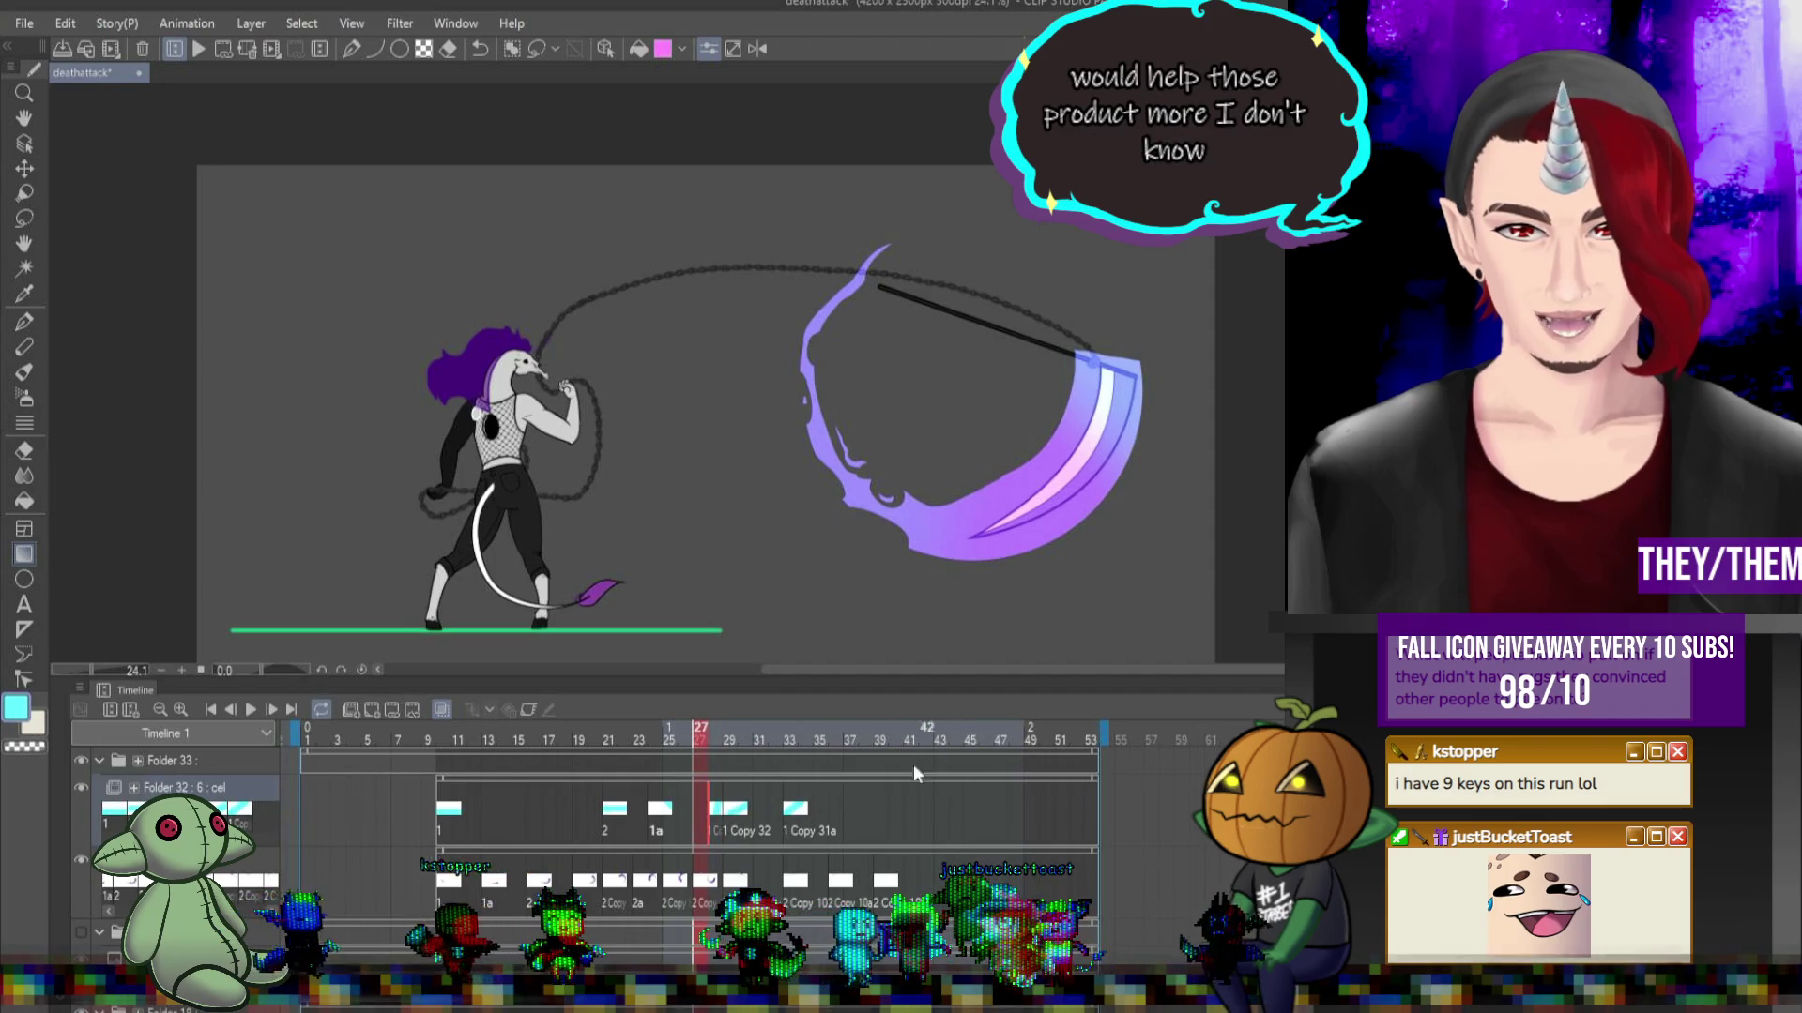
pyautogui.click(718, 821)
pyautogui.click(698, 818)
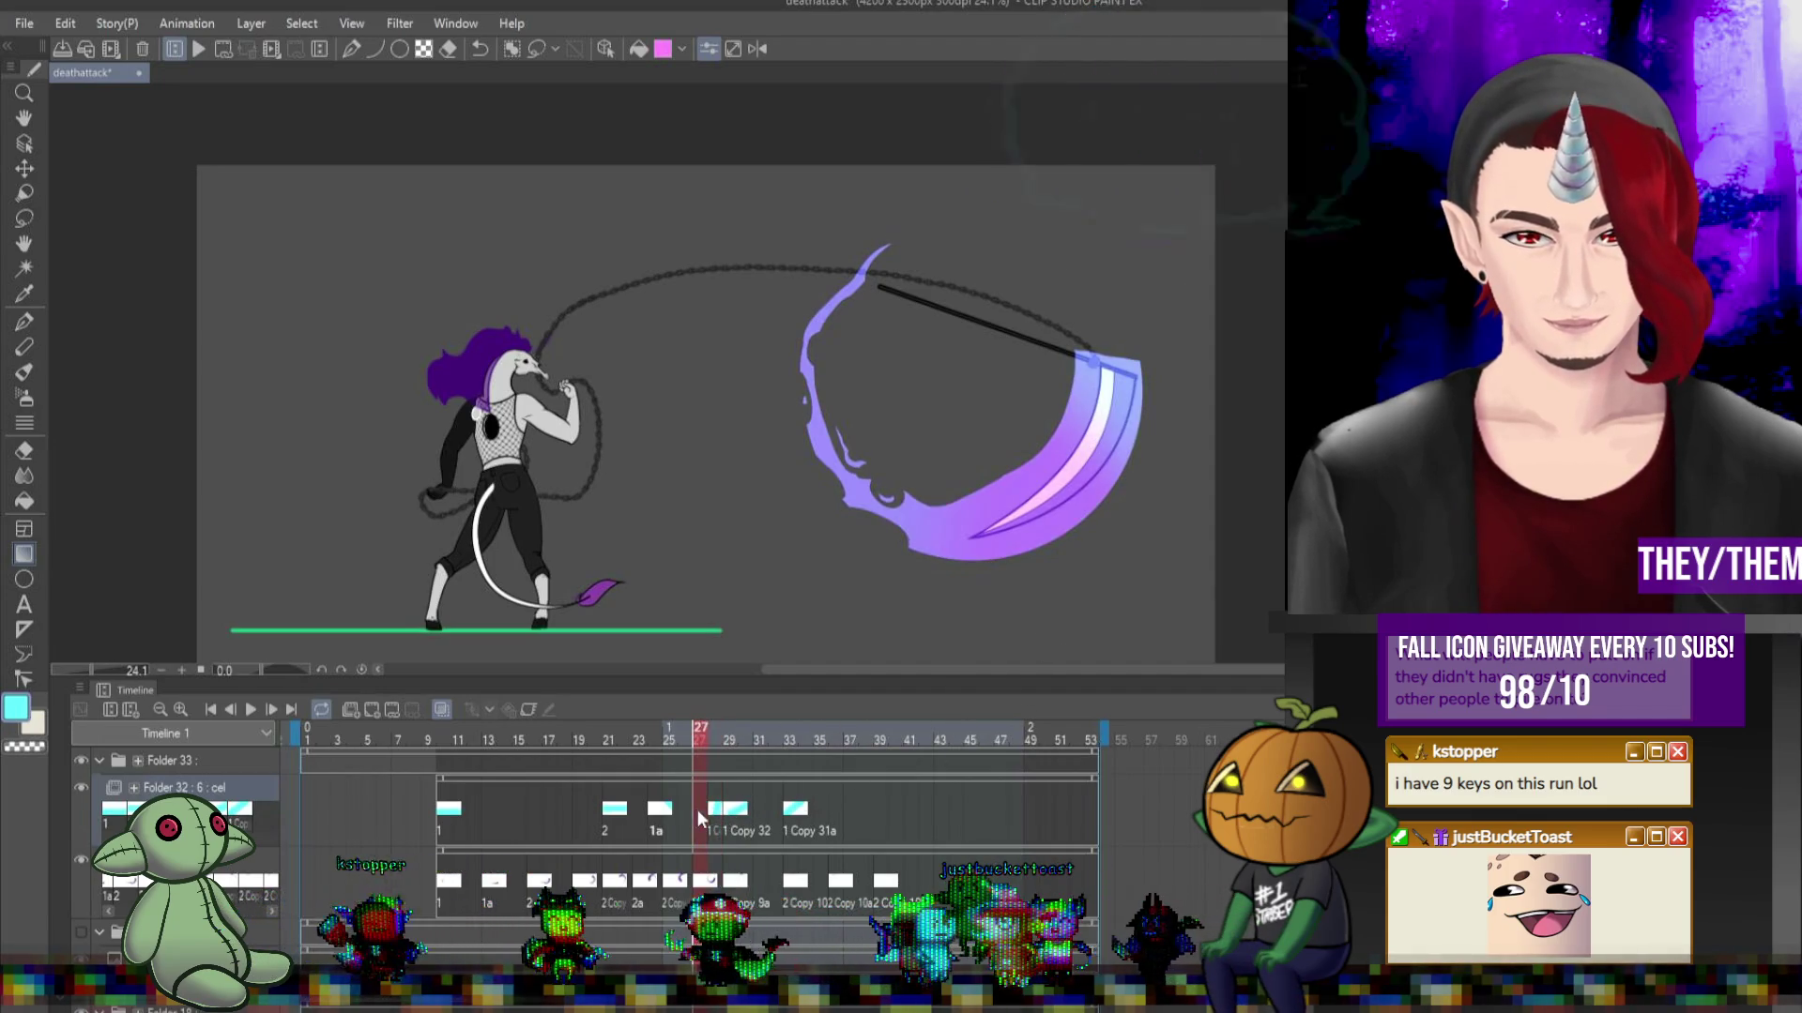
pyautogui.click(717, 816)
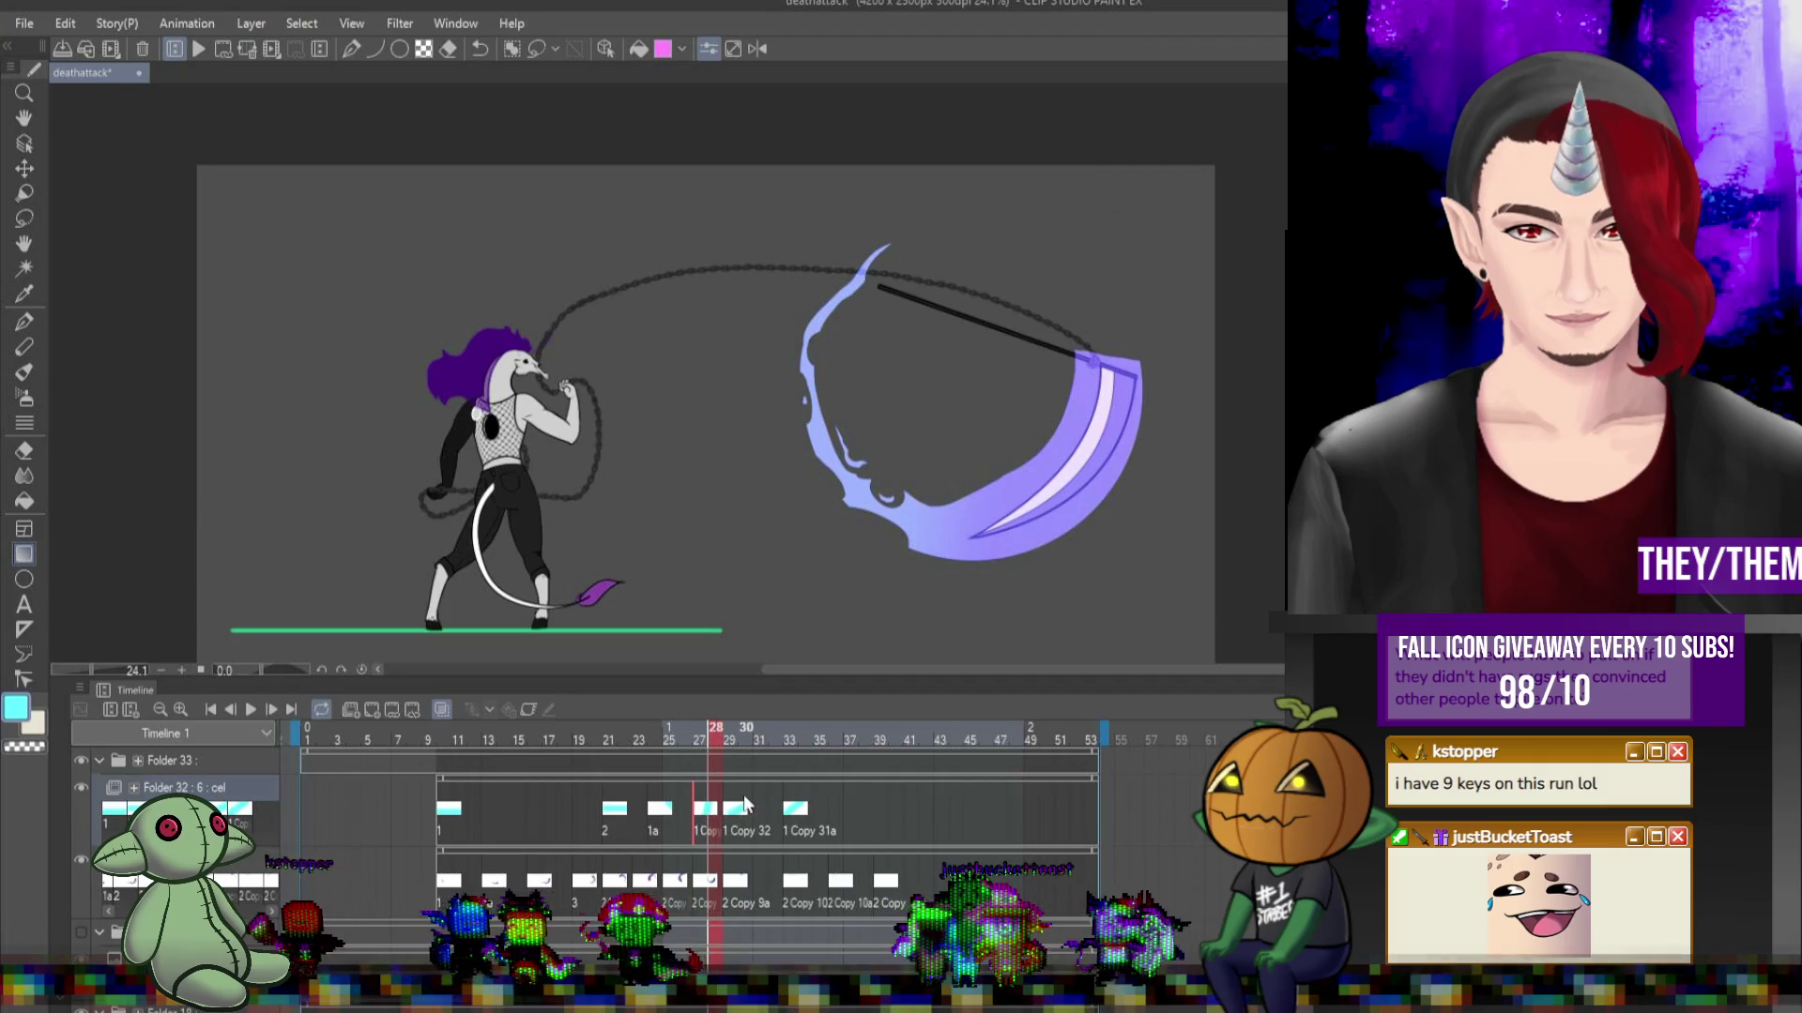
pyautogui.click(731, 818)
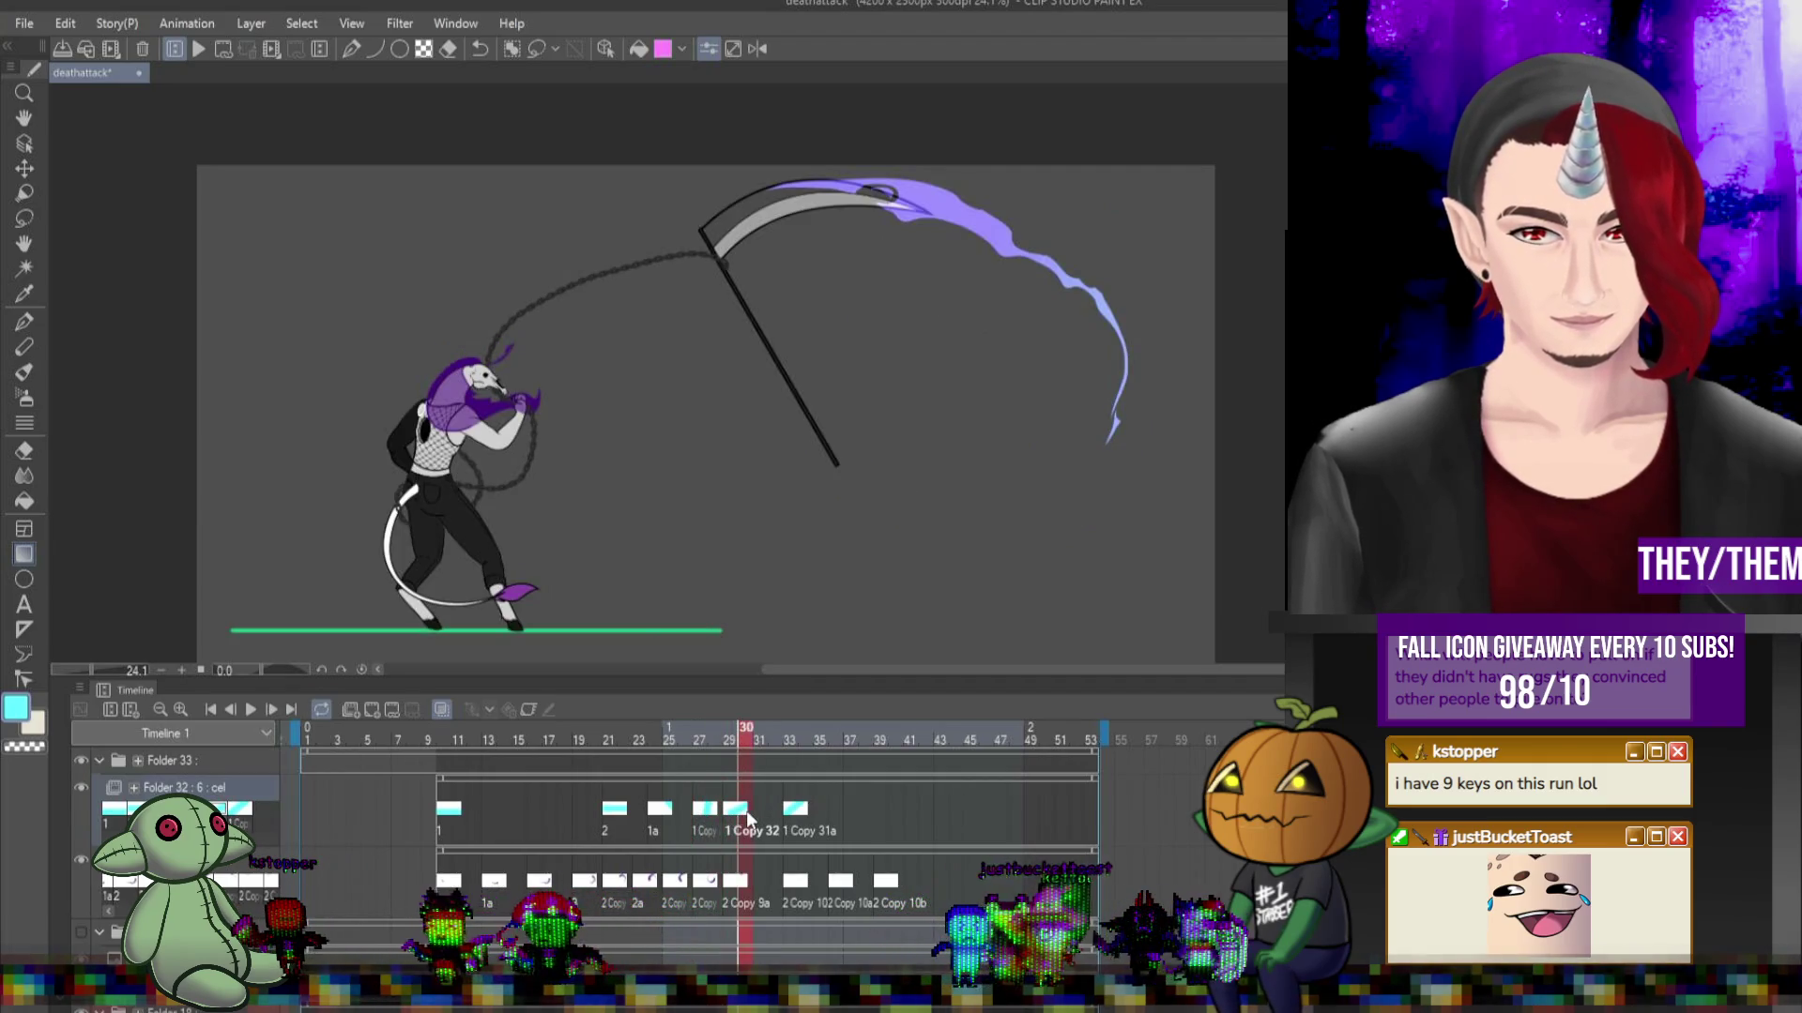
pyautogui.click(254, 710)
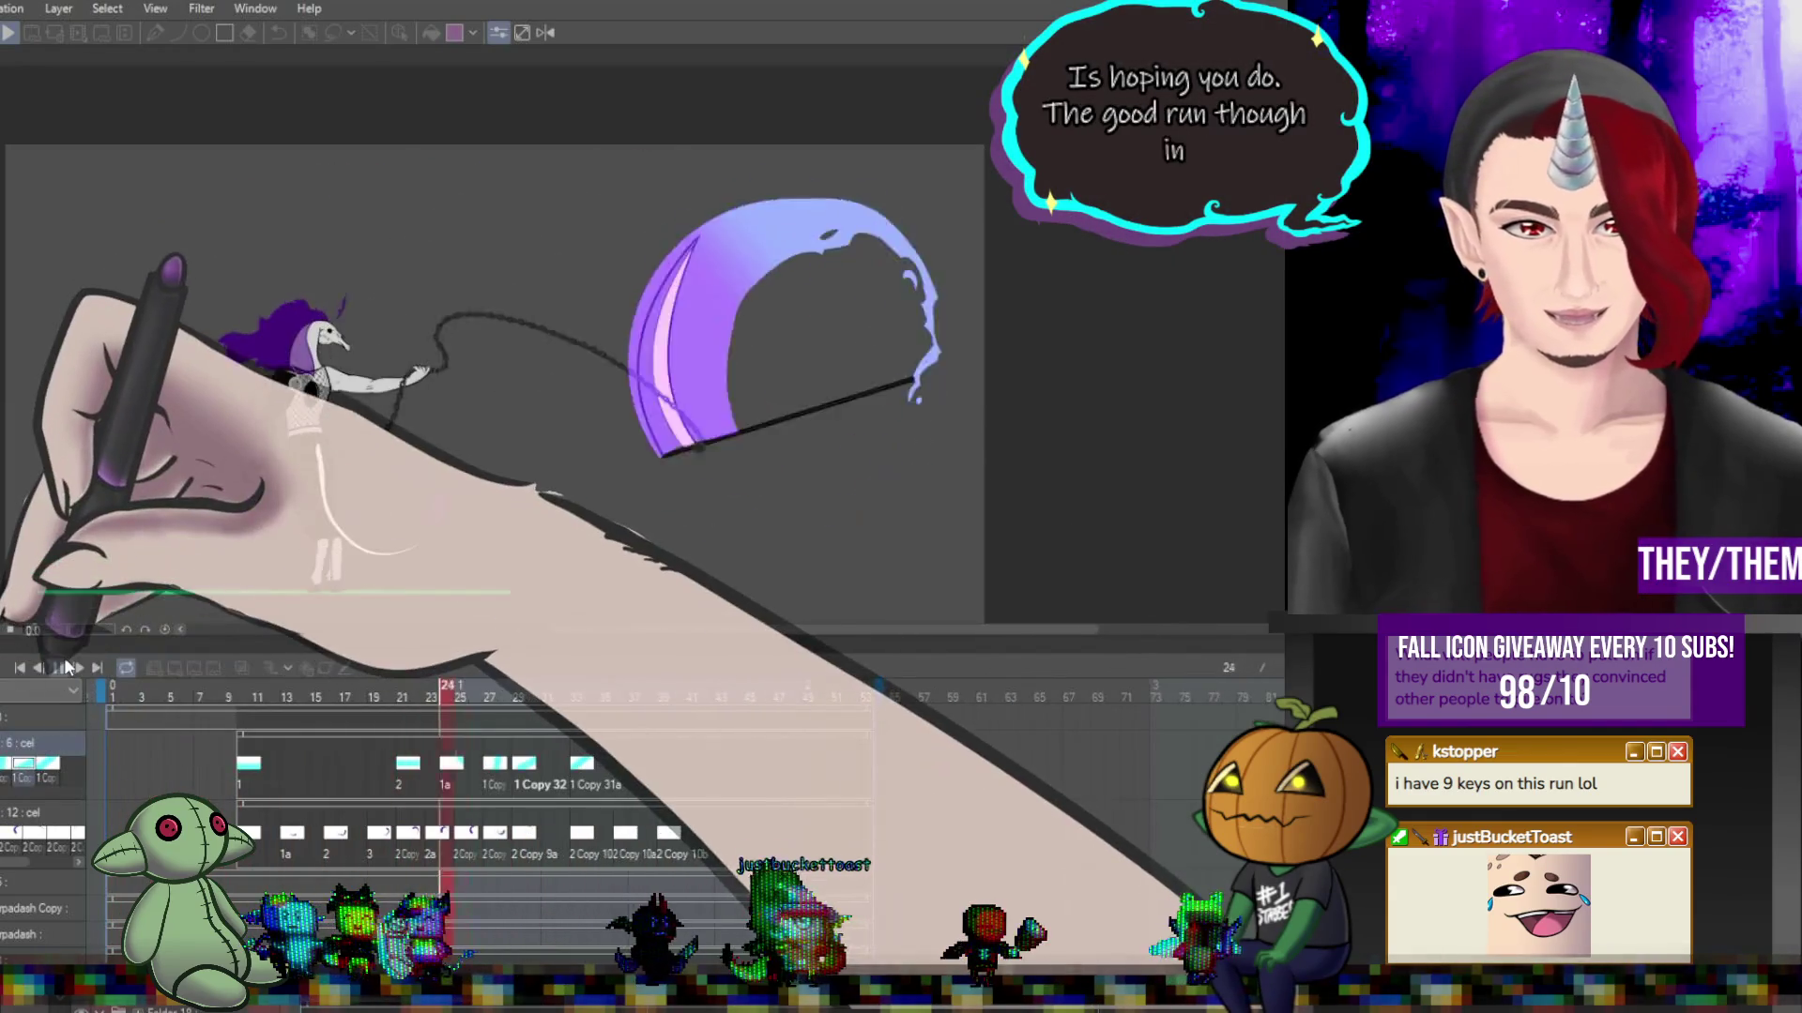
# Stop playback and view the 12 : cel layer at frames 21, 11 and 13, then frame 36.
pyautogui.press('space')
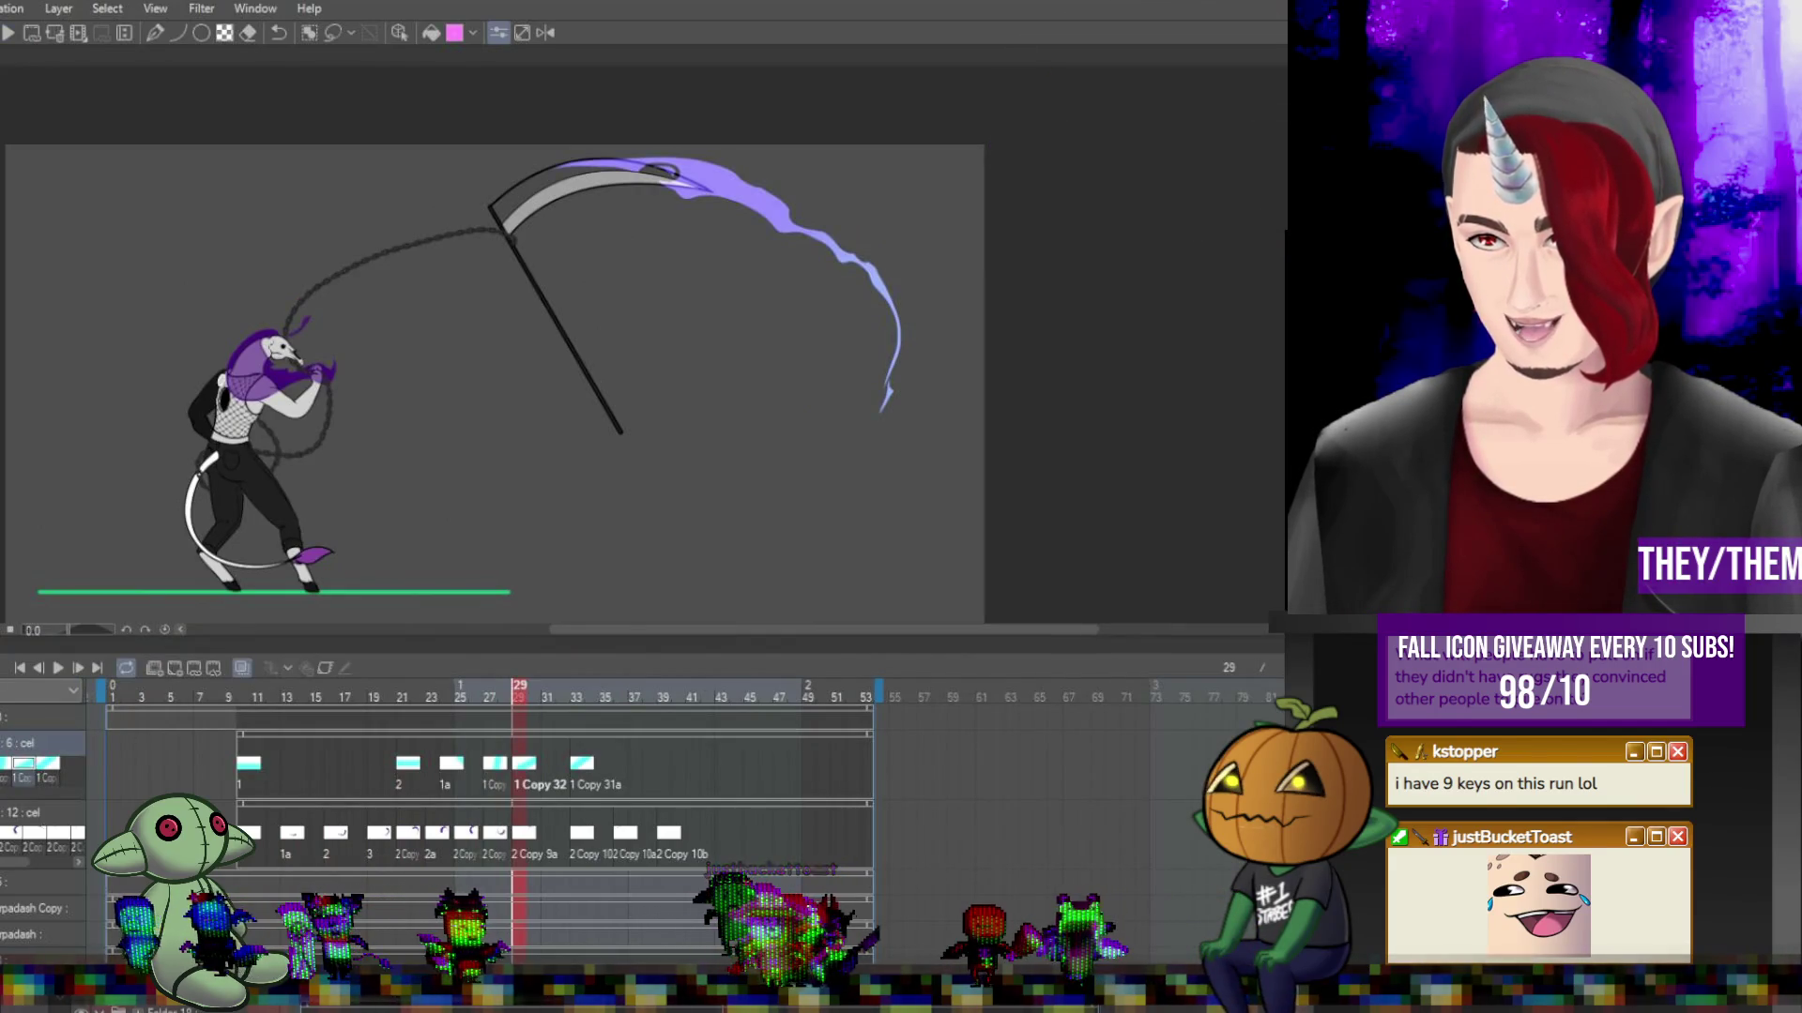
pyautogui.click(403, 834)
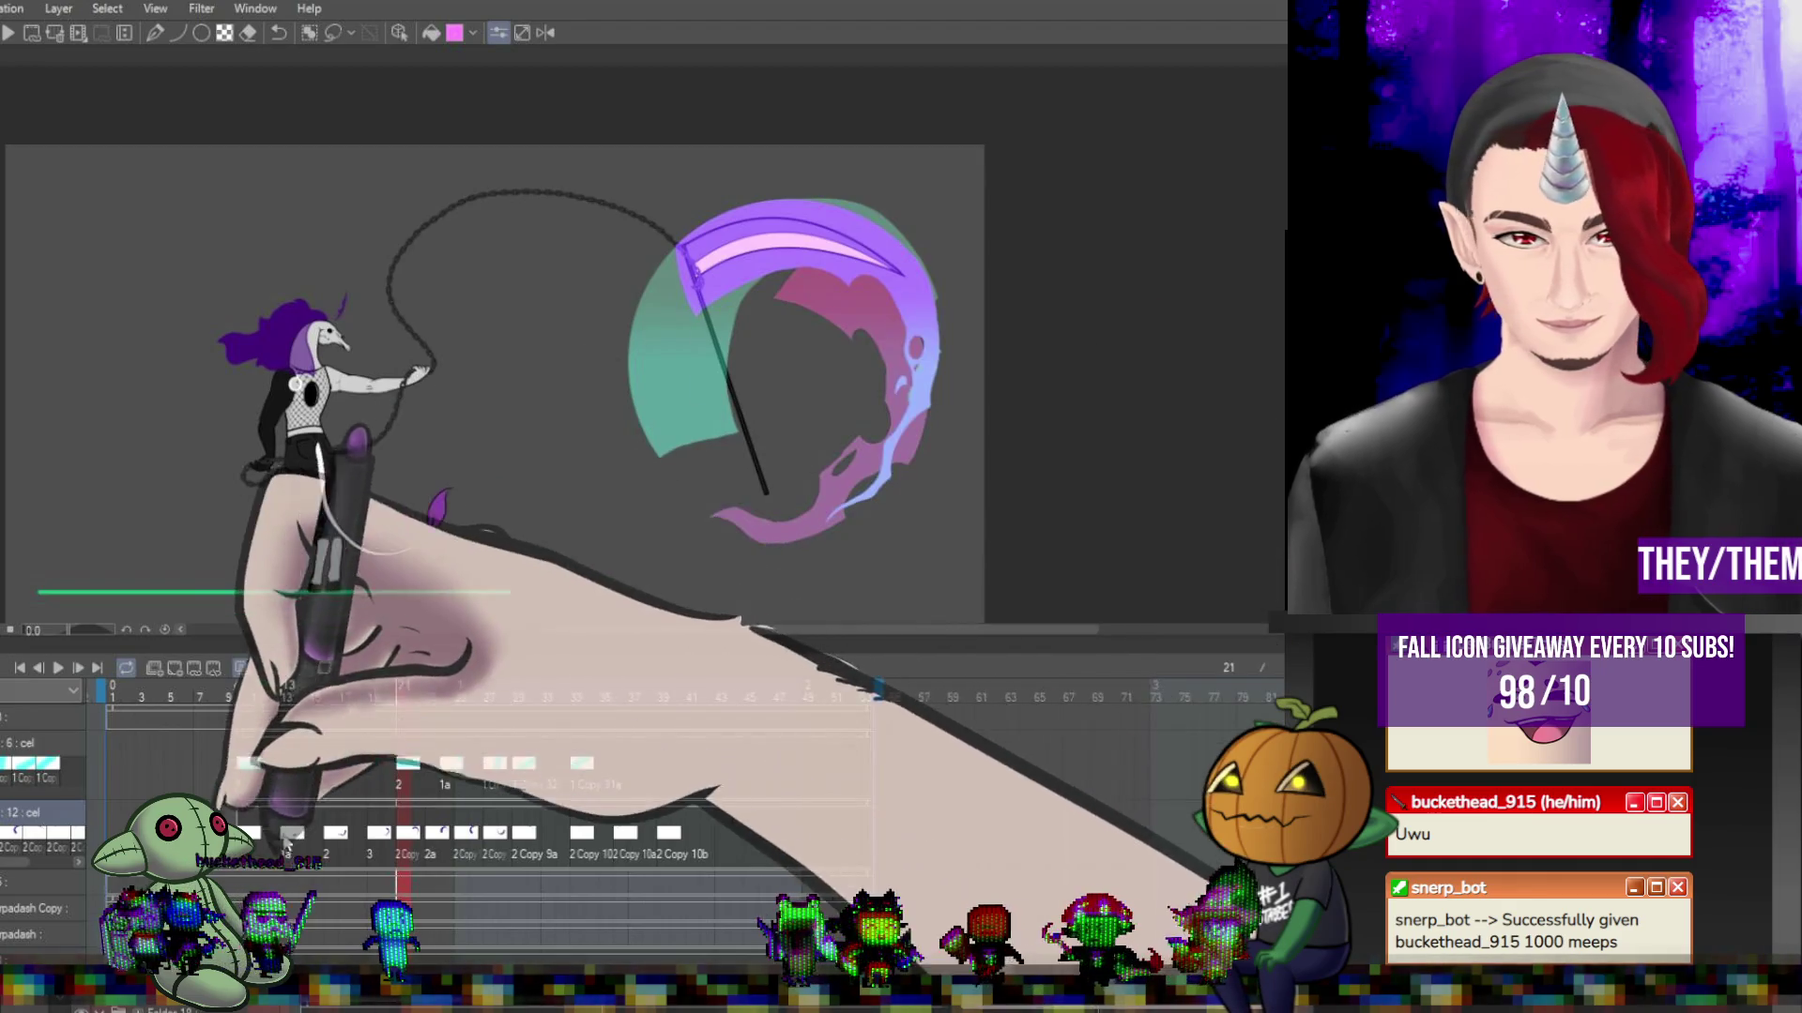
pyautogui.click(257, 833)
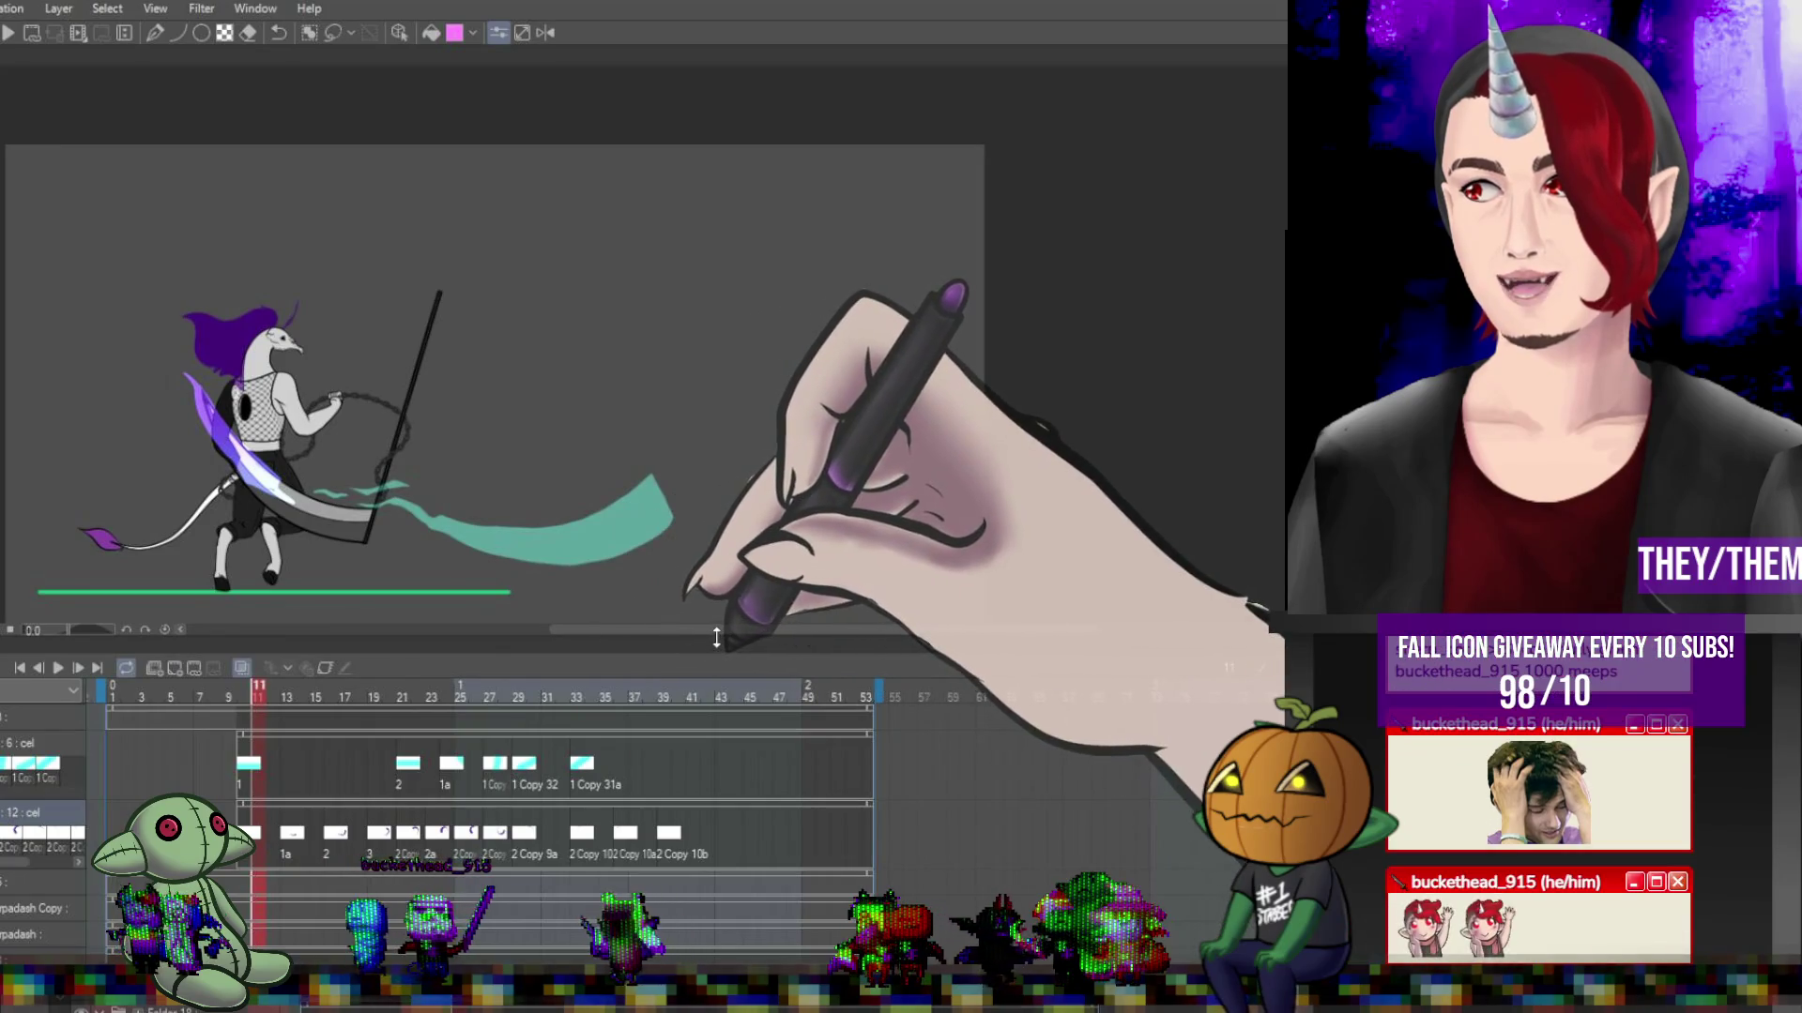
pyautogui.click(288, 861)
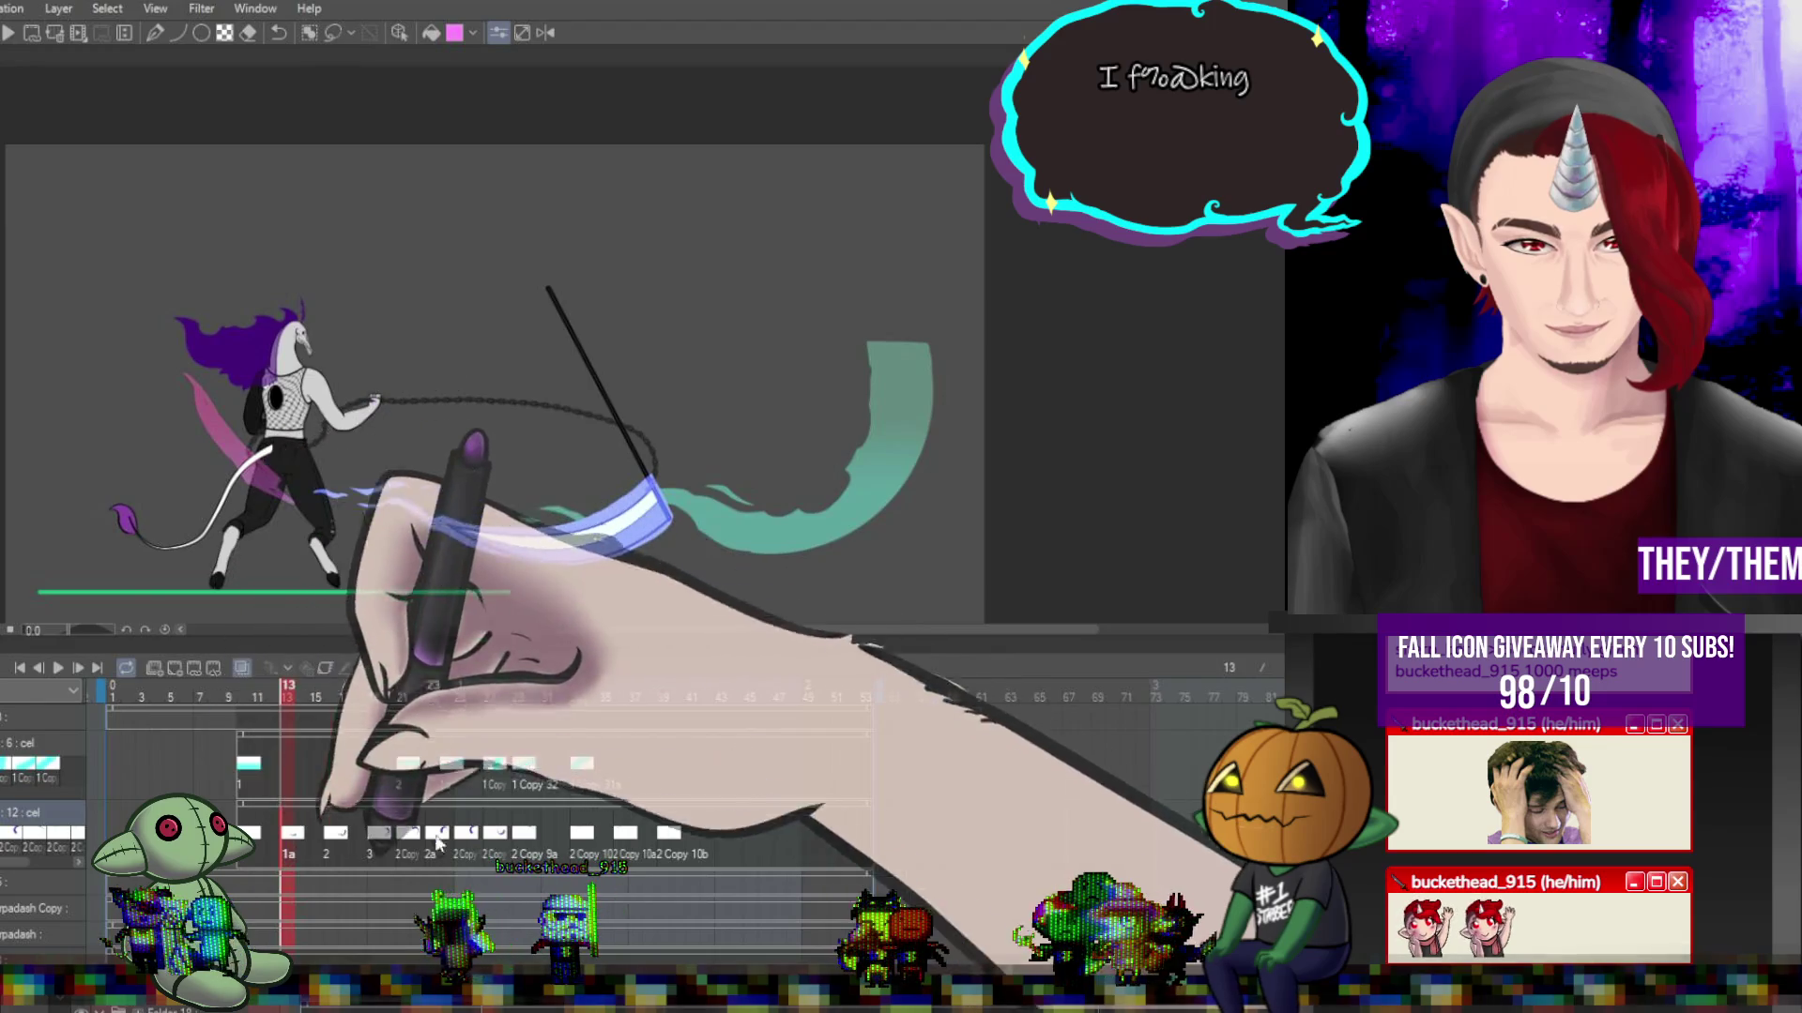
pyautogui.click(621, 791)
# Zoom in on the character and scythe and move the playhead to frame 33.
pyautogui.hotkey('ctrl', '+')
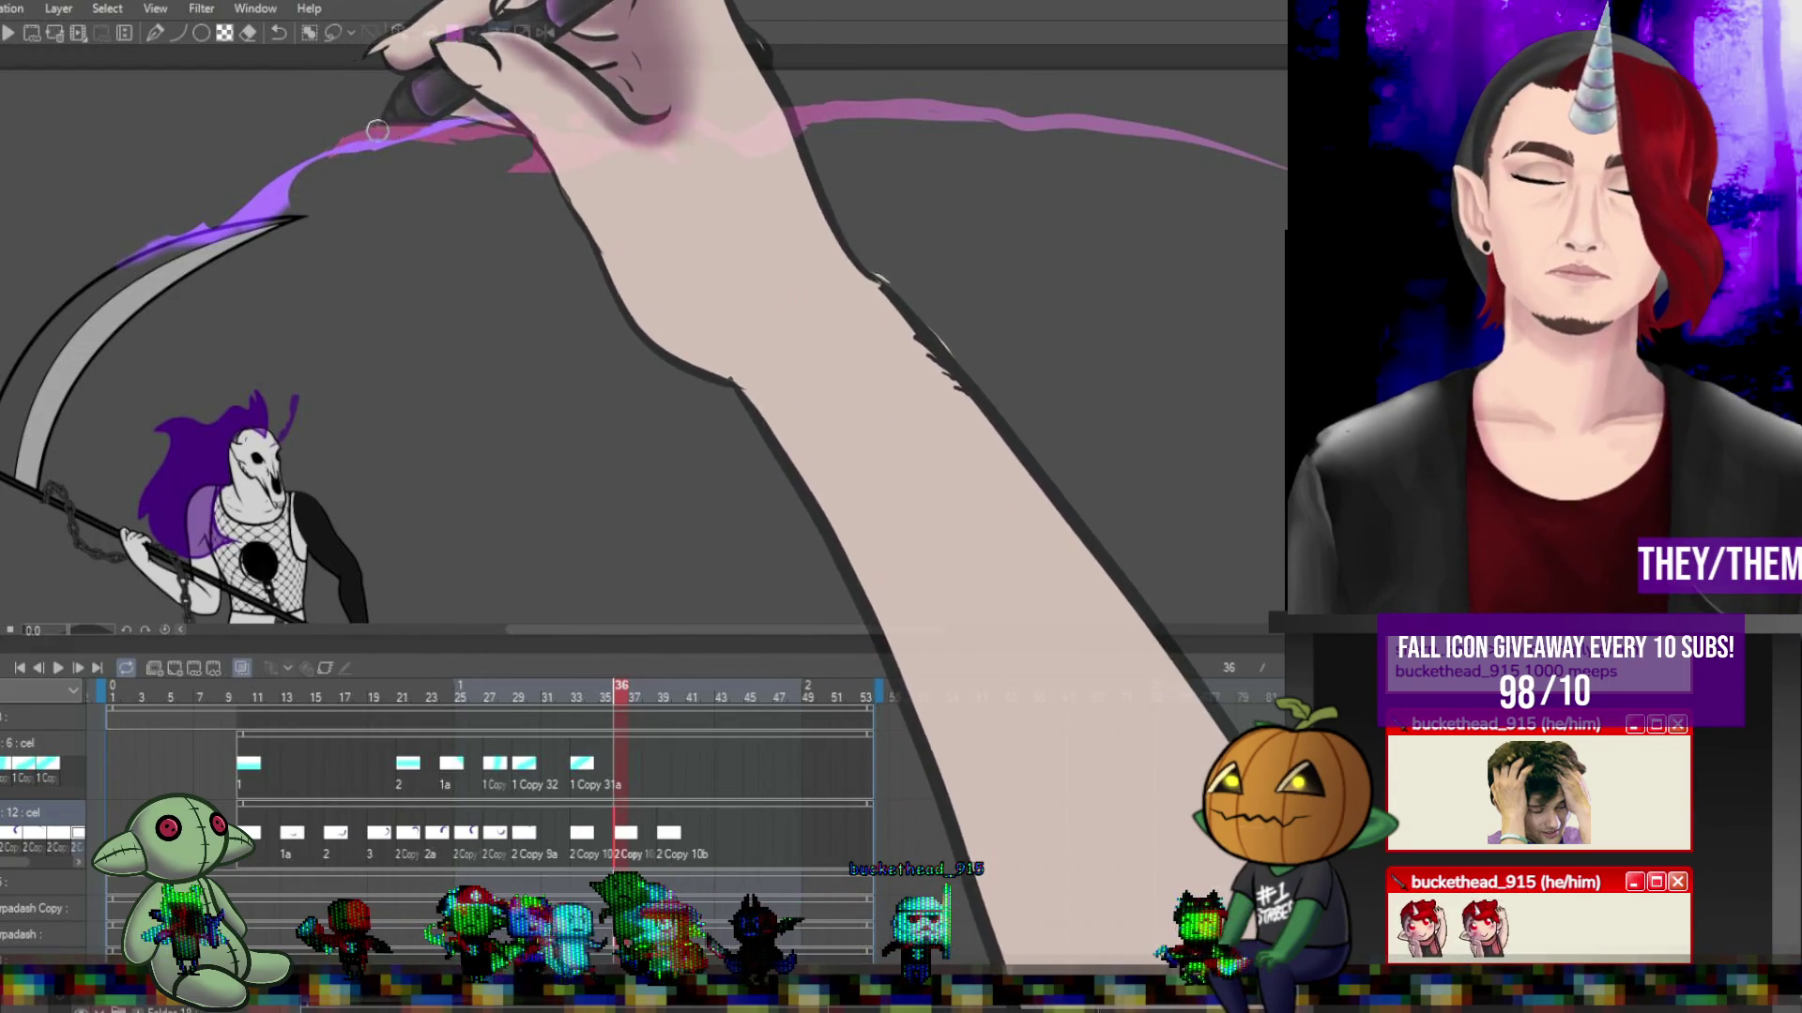
pyautogui.moveTo(649, 803); pyautogui.dragTo(582, 833)
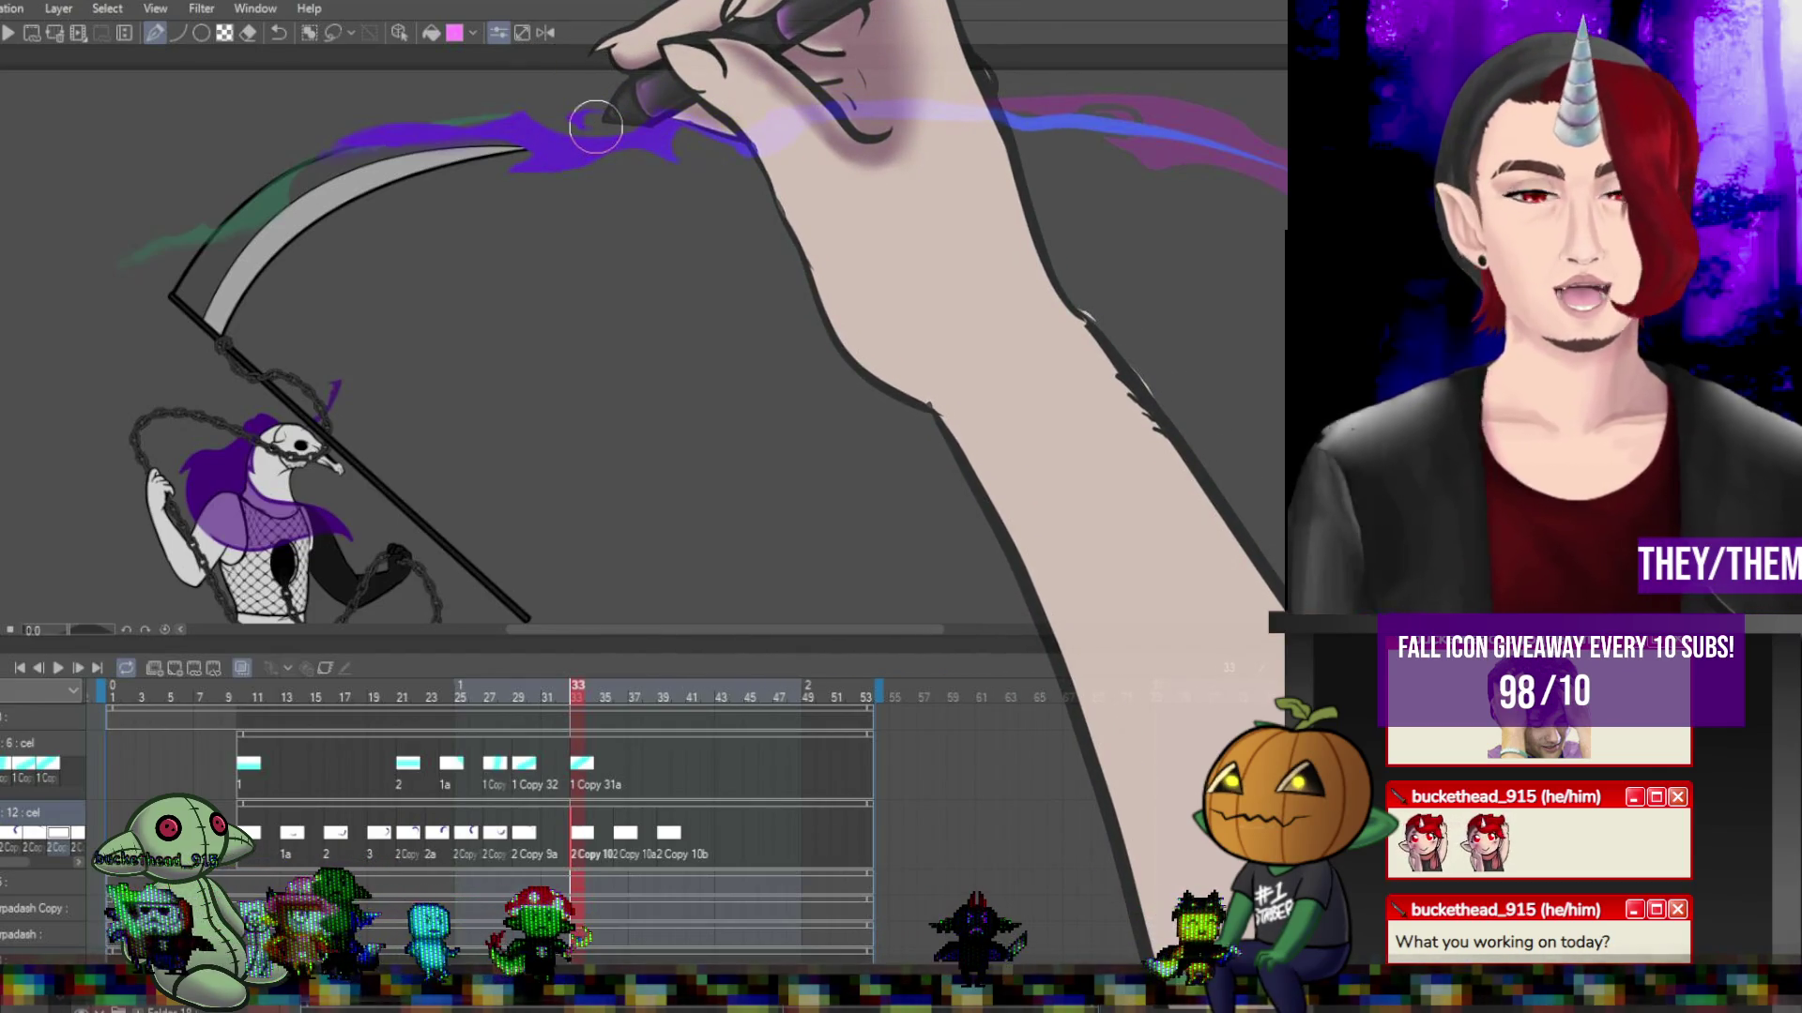
# Step back from frame 30 through frames 29, 27, 25, 23 and 21 to frame 19.
pyautogui.scroll(-5, 743, 370)
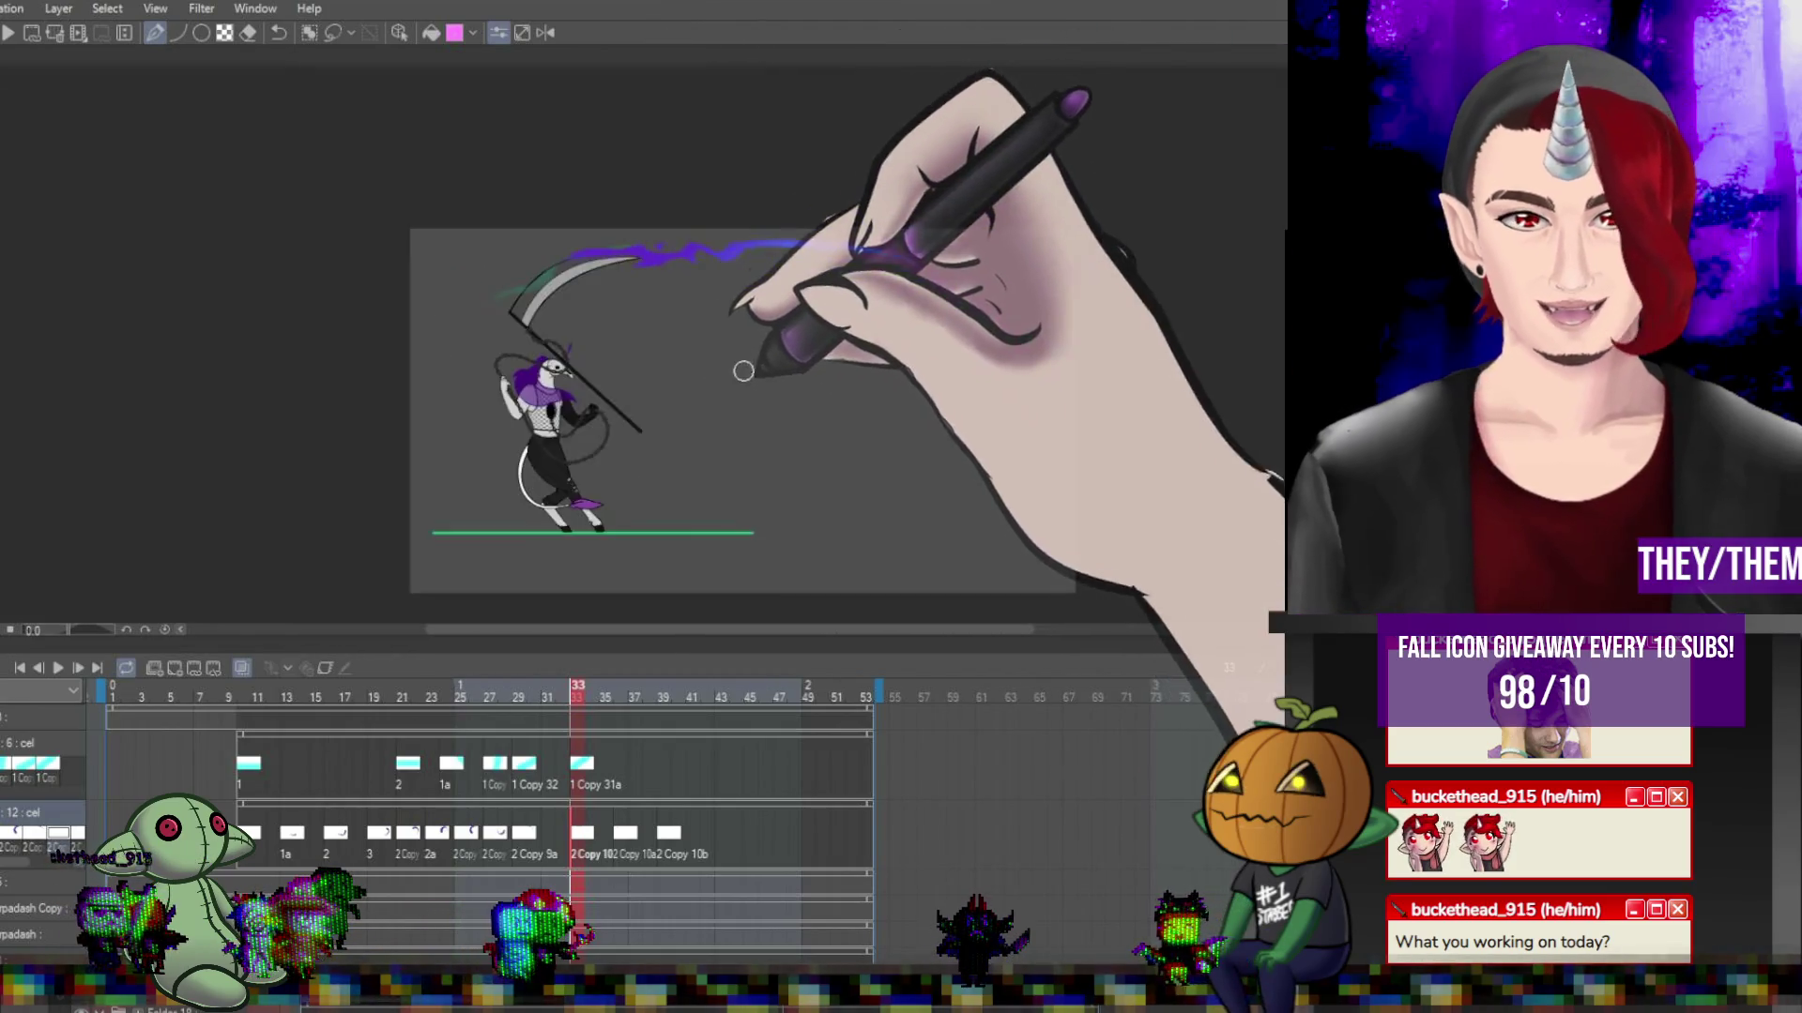
pyautogui.scroll(3, 743, 371)
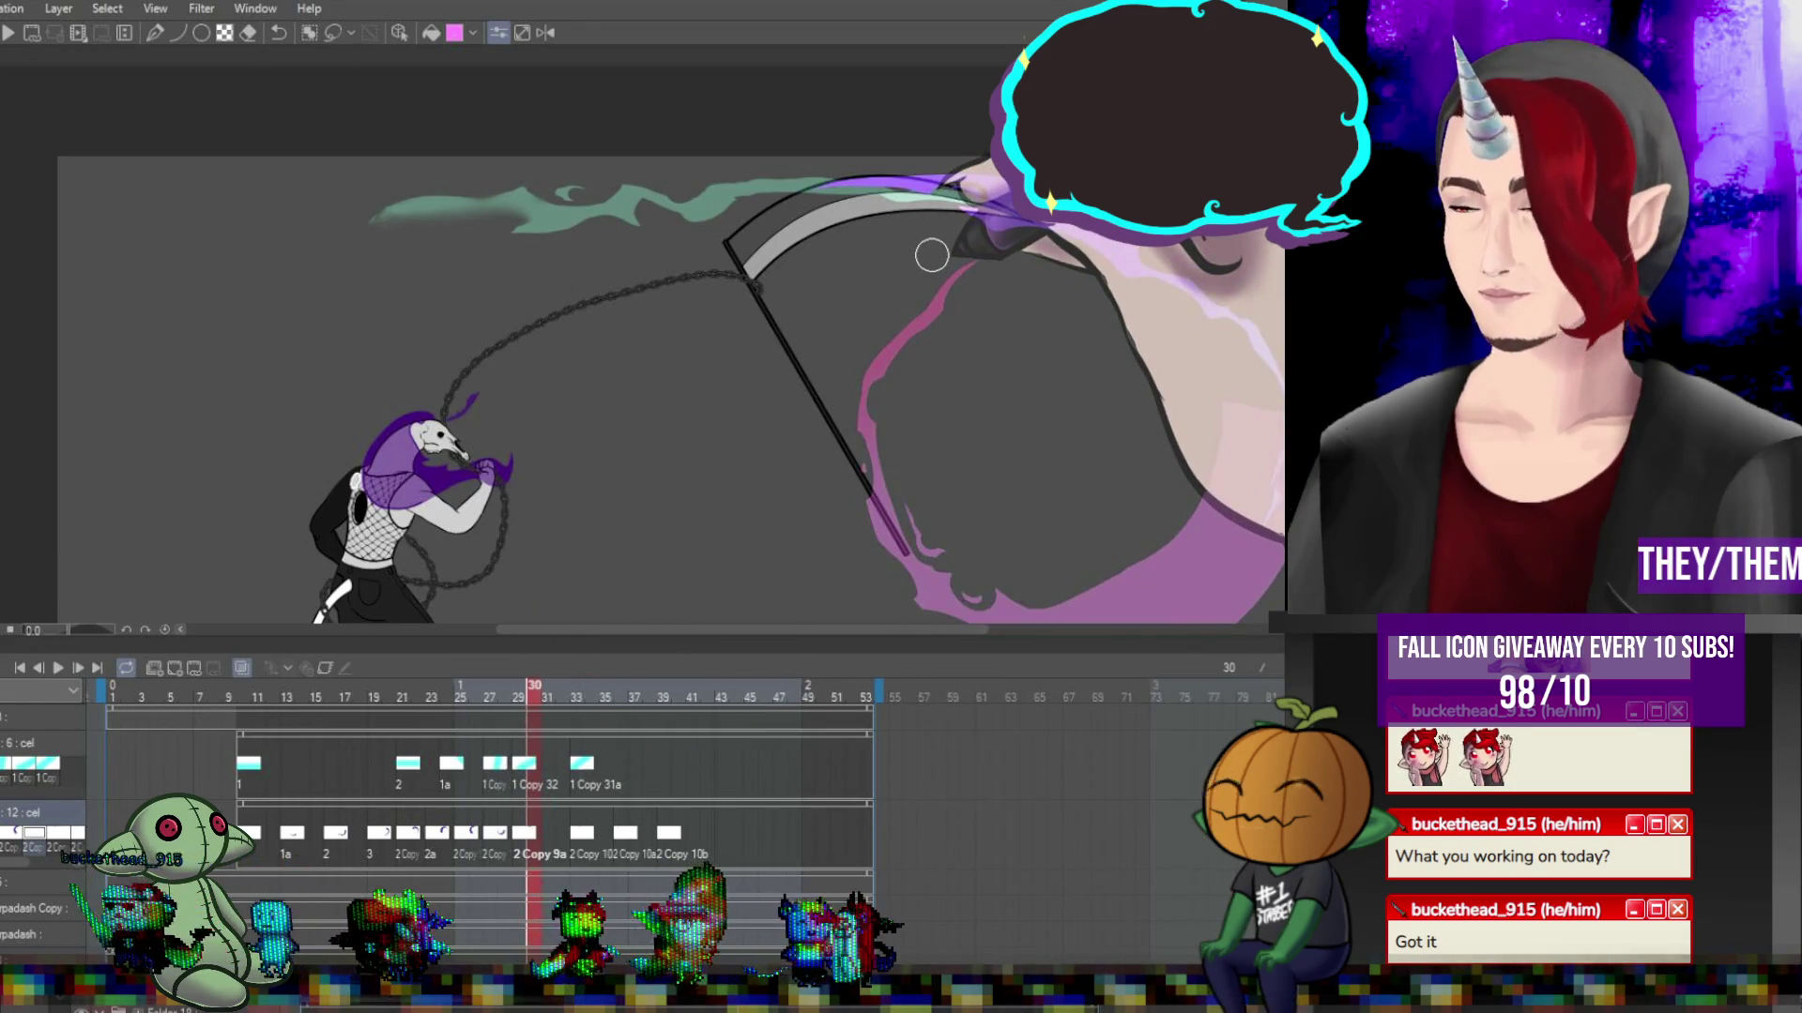
pyautogui.press('Left')
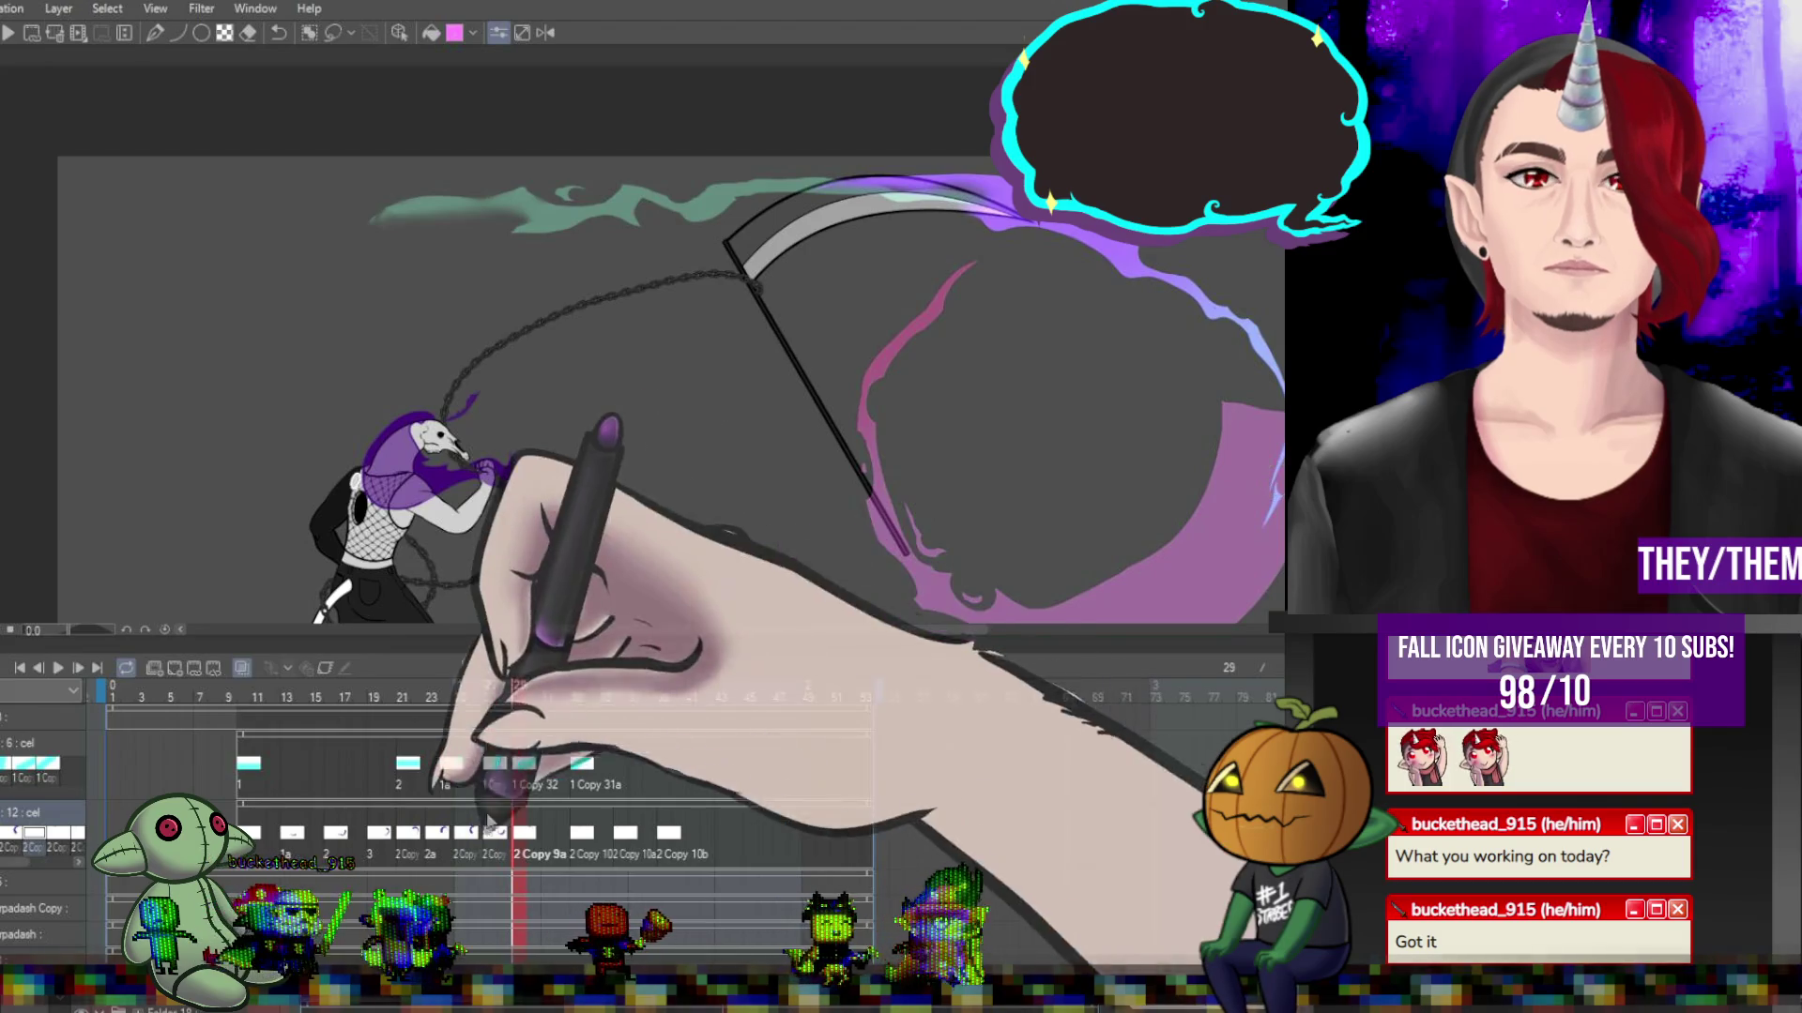
pyautogui.press('Left')
pyautogui.press('Left')
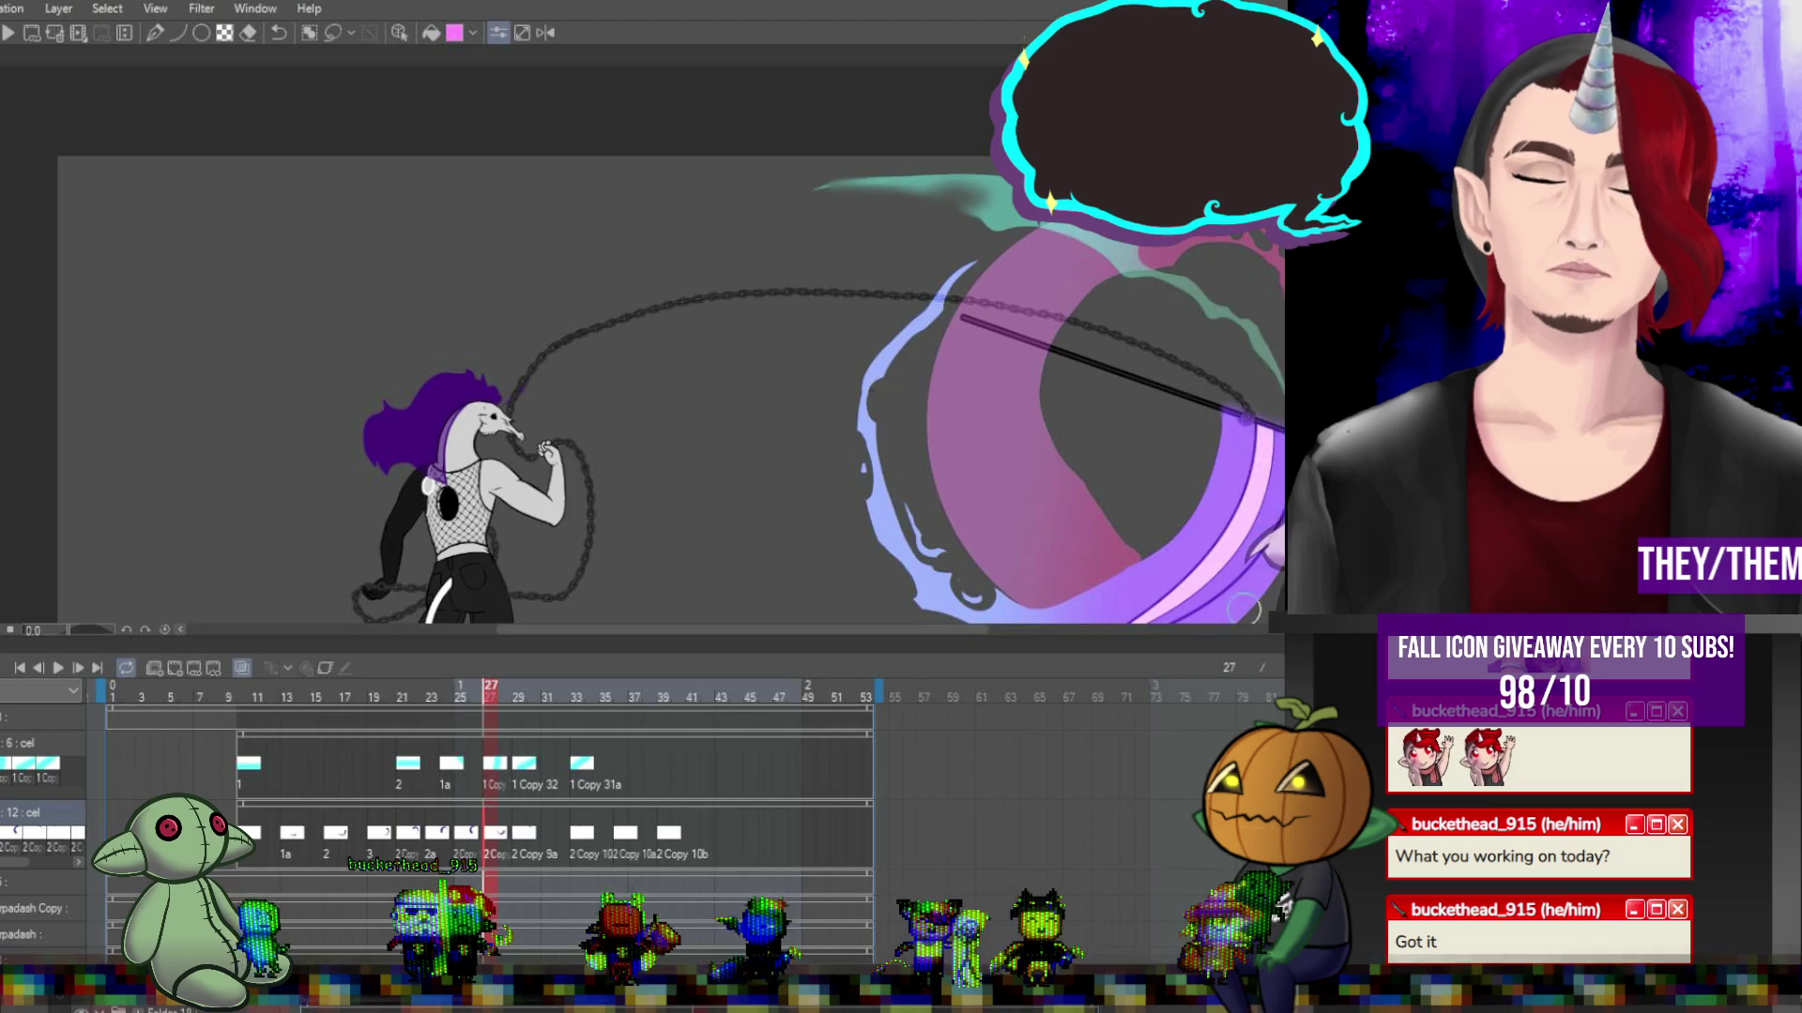
pyautogui.press('Left')
pyautogui.press('Left')
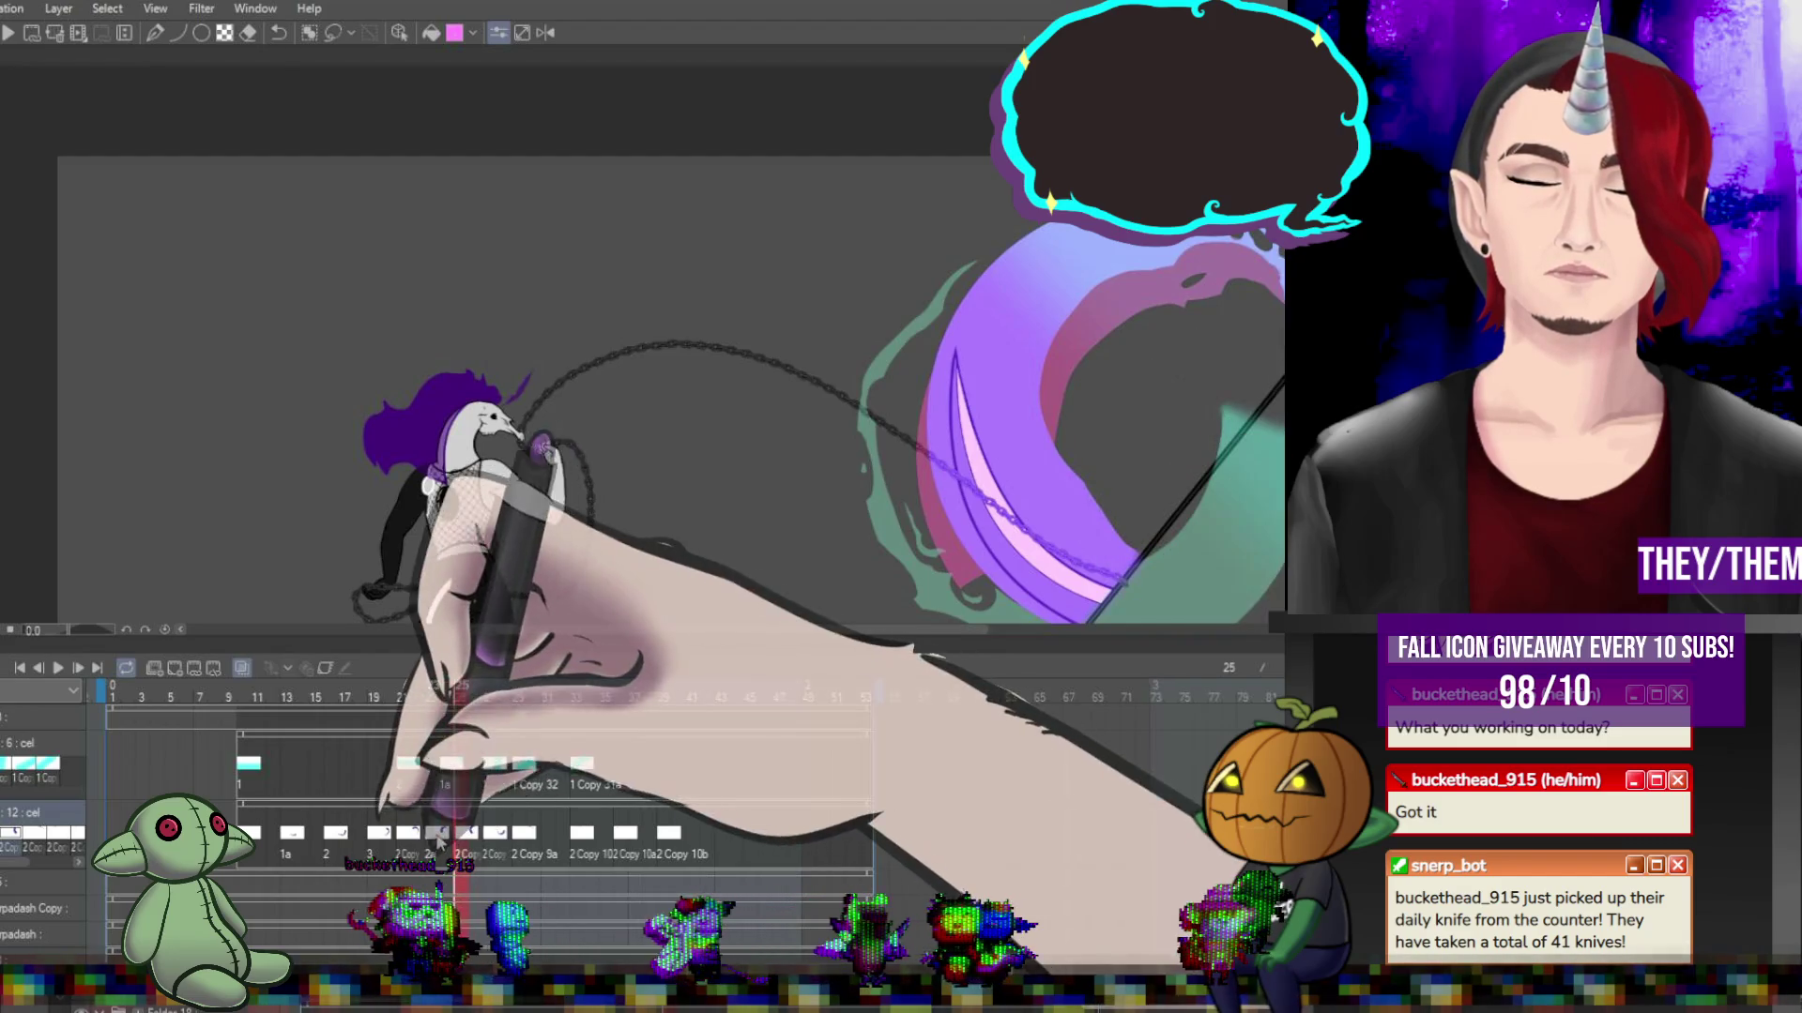
pyautogui.press('Left')
pyautogui.press('Left')
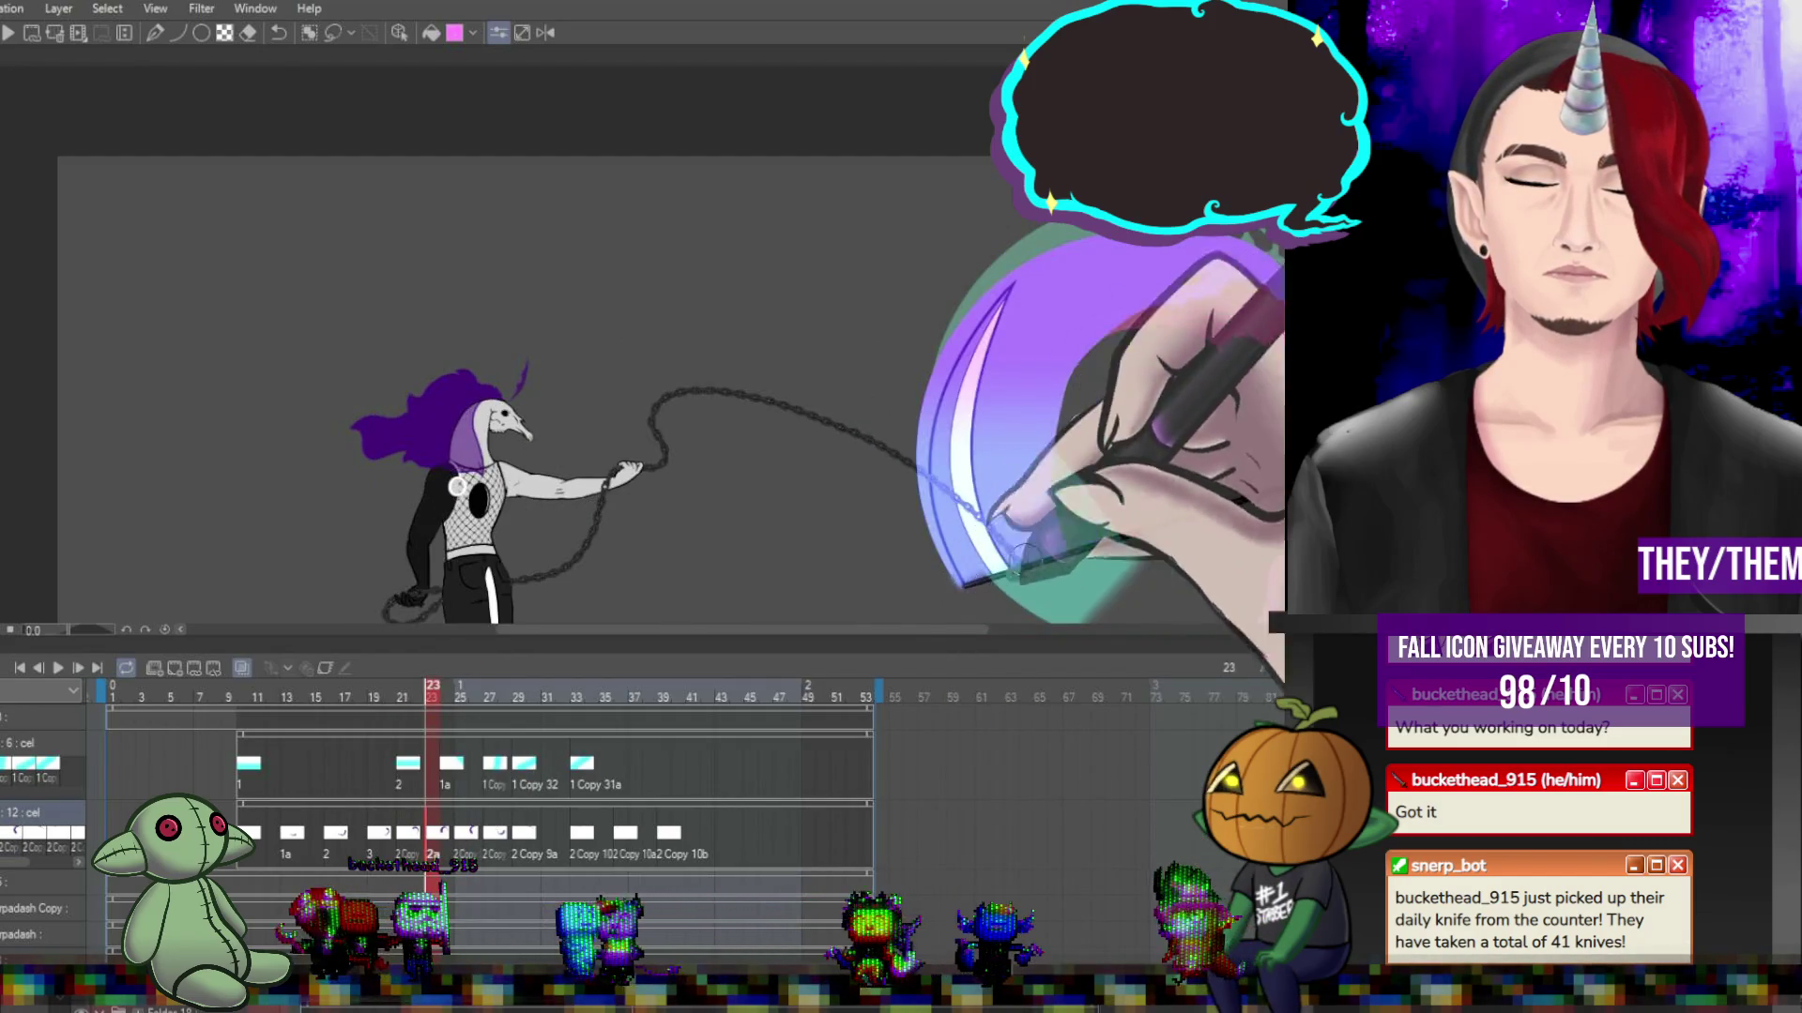
pyautogui.press('Left')
pyautogui.press('Left')
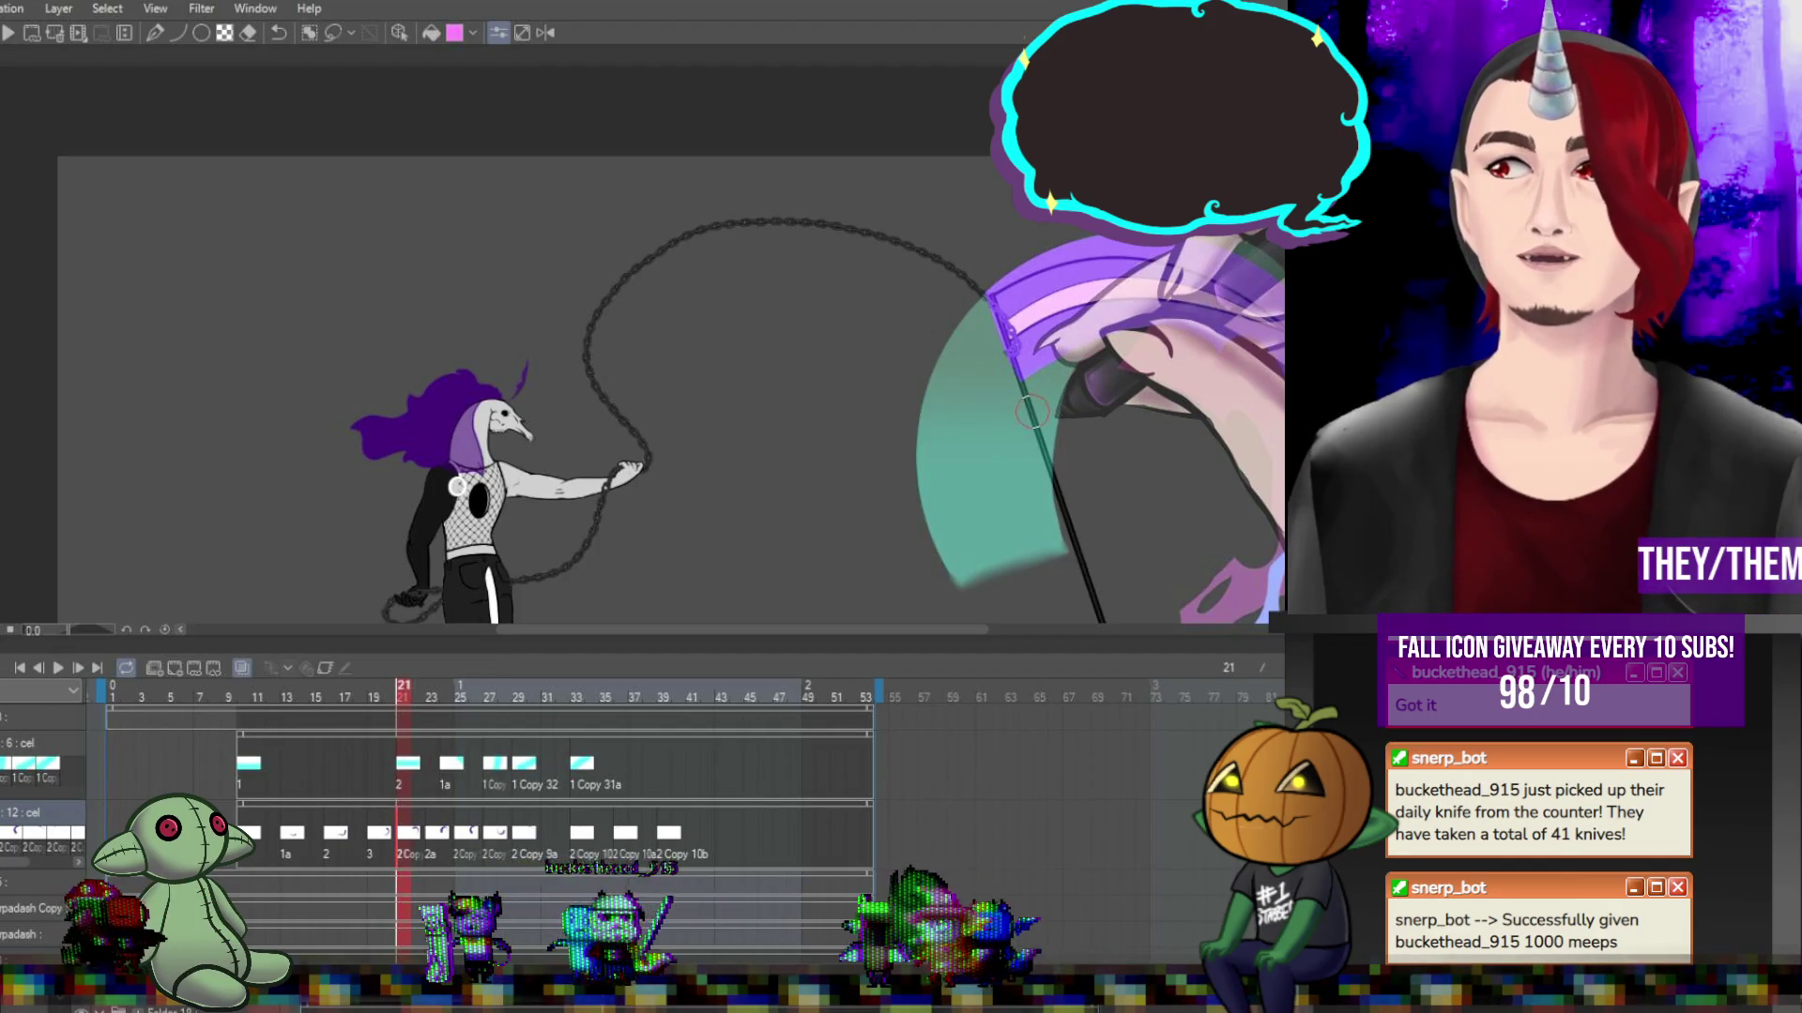
pyautogui.press('Left')
pyautogui.press('Left')
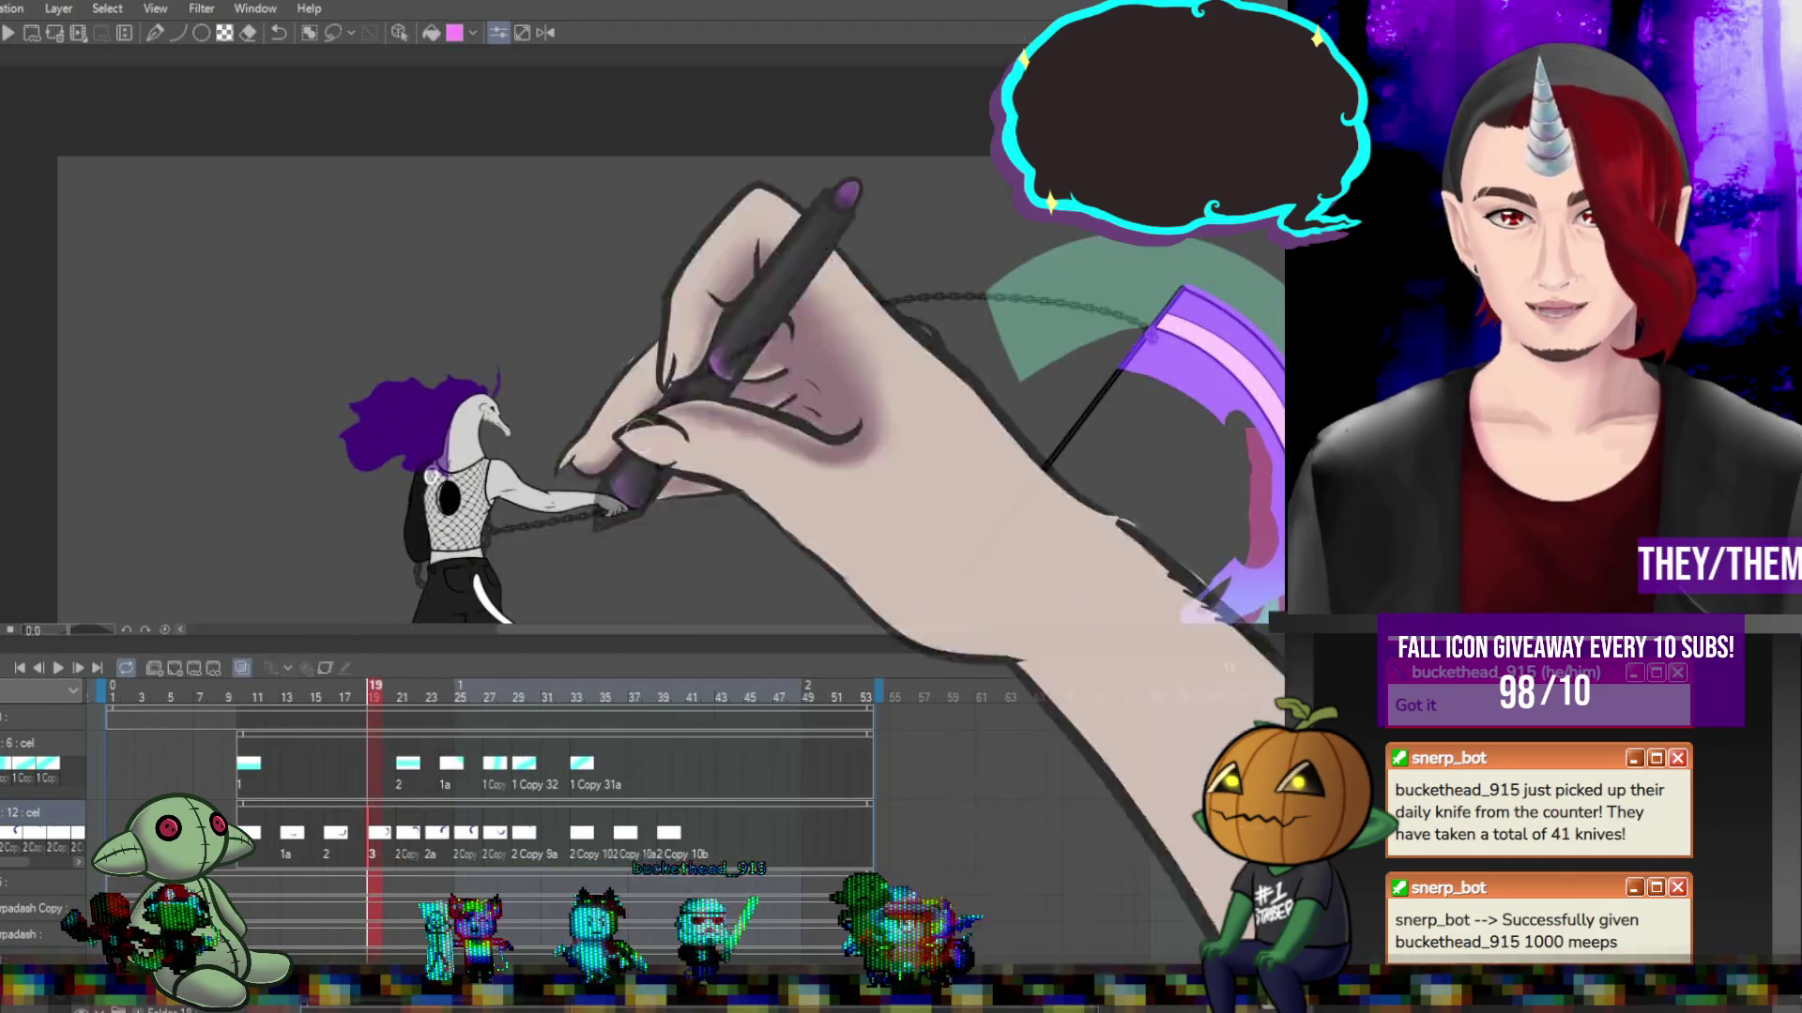
# Zoom in on the character and play the animation back for review.
pyautogui.hotkey('ctrl', '+')
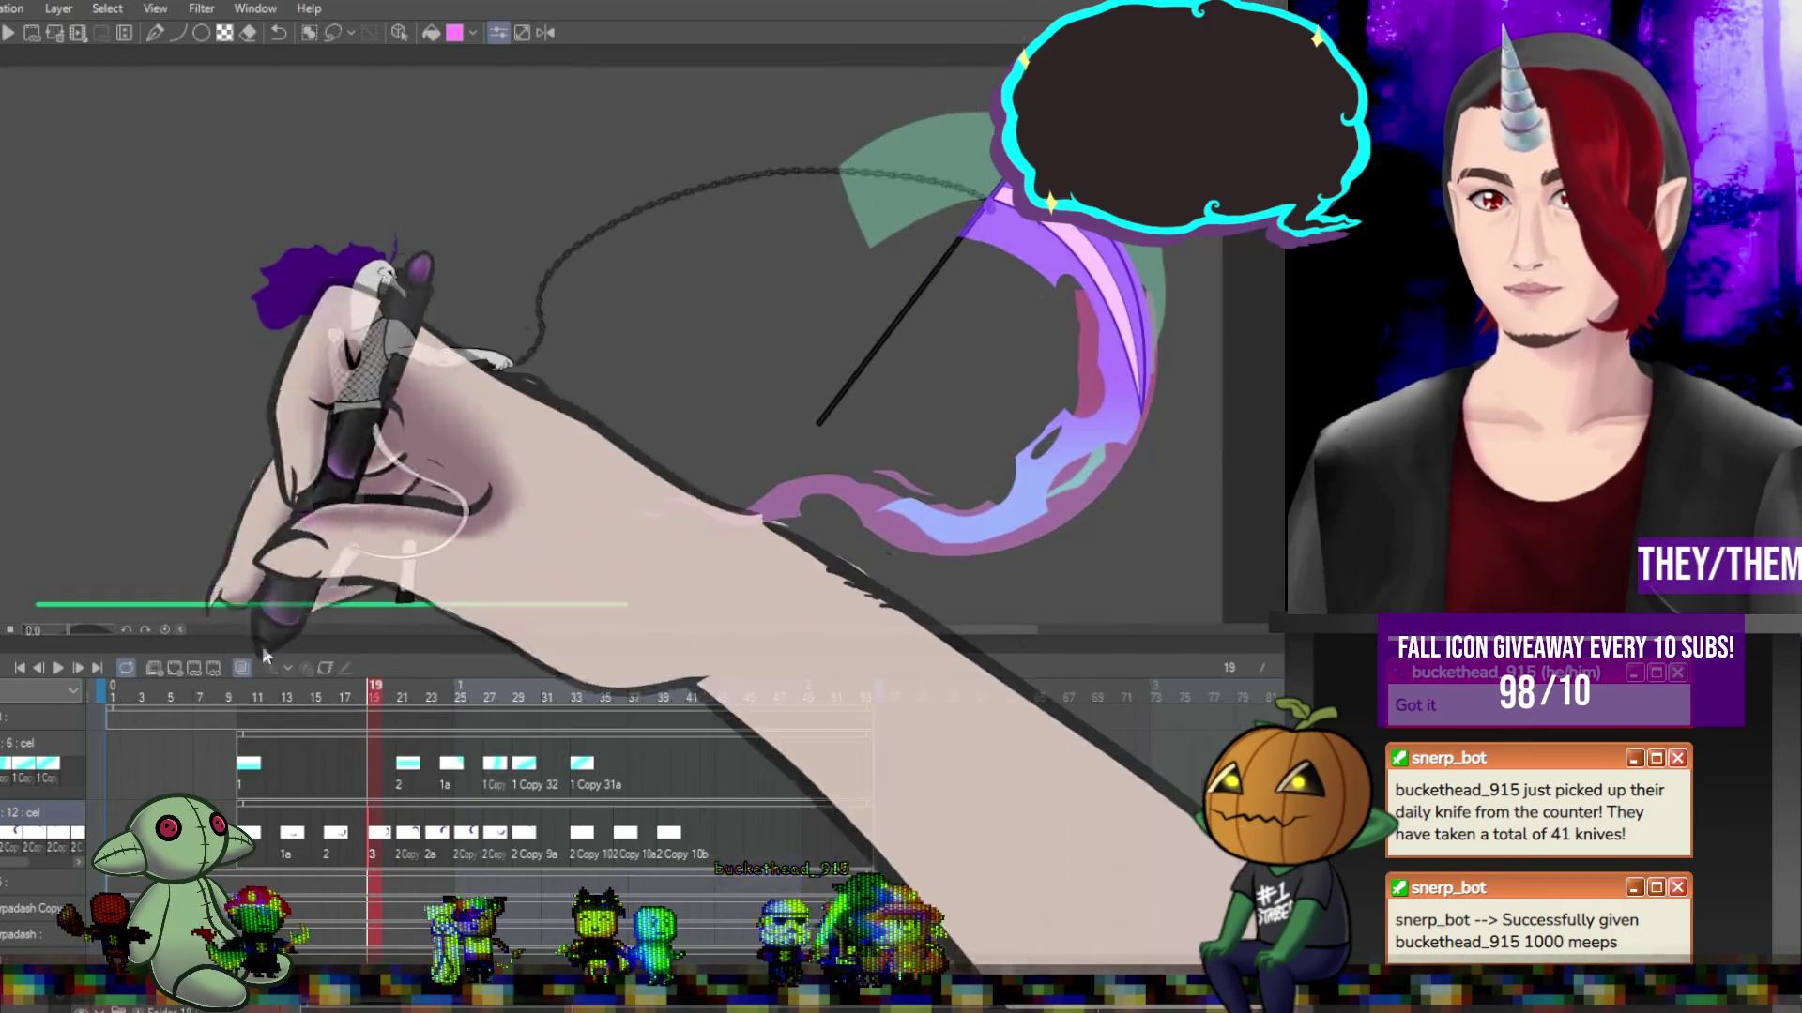
pyautogui.click(59, 668)
pyautogui.hotkey('ctrl', '0')
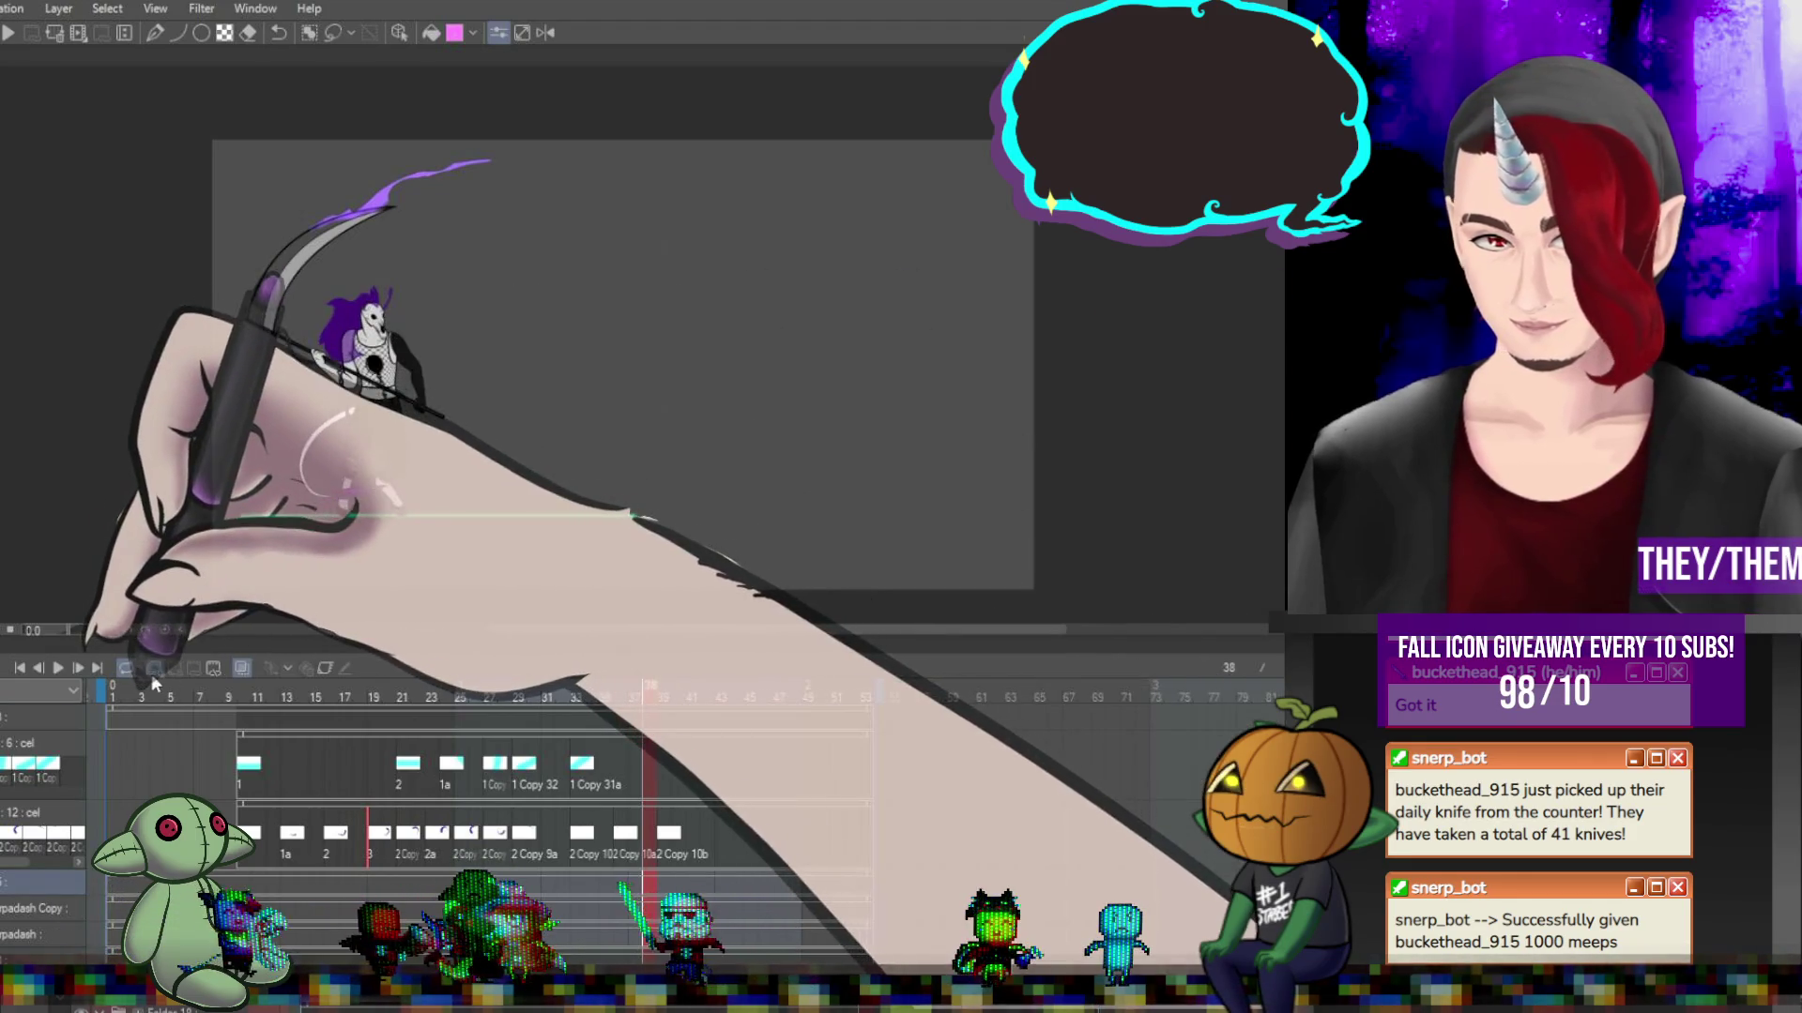
# Replay the animation, stop it on frame 10, and step through frames 9 to 14.
pyautogui.click(57, 667)
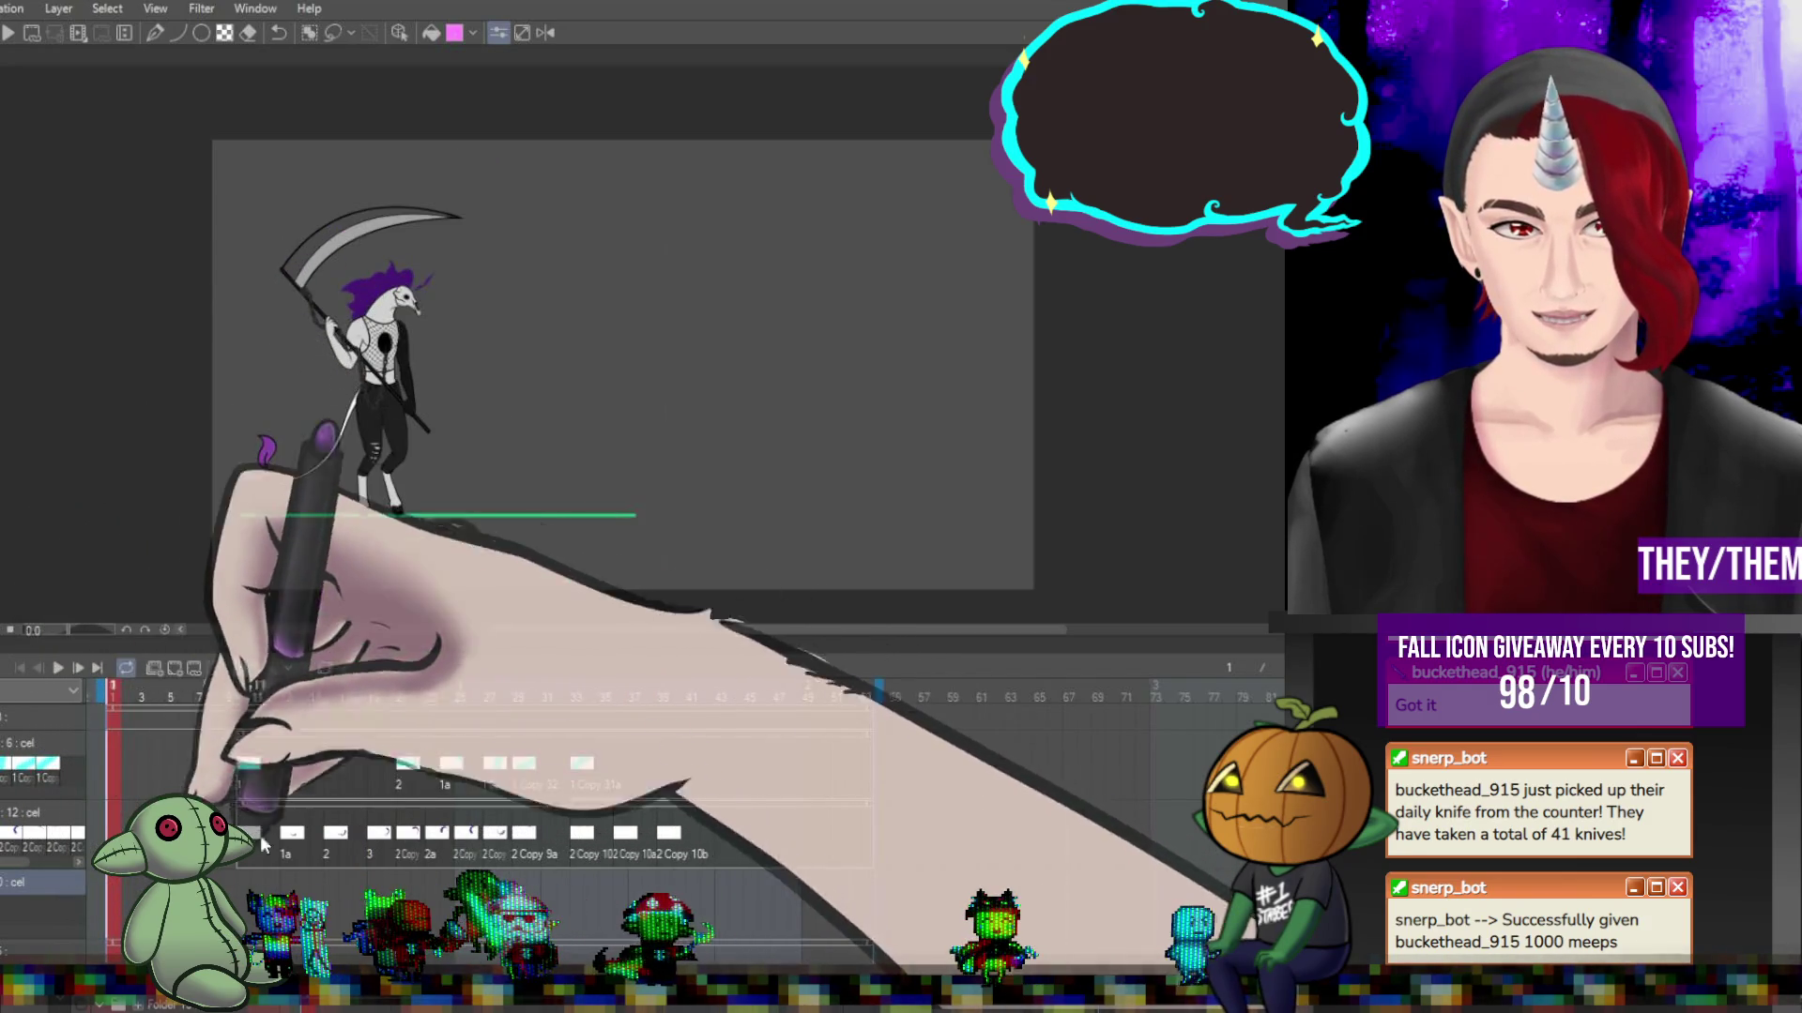
pyautogui.click(251, 774)
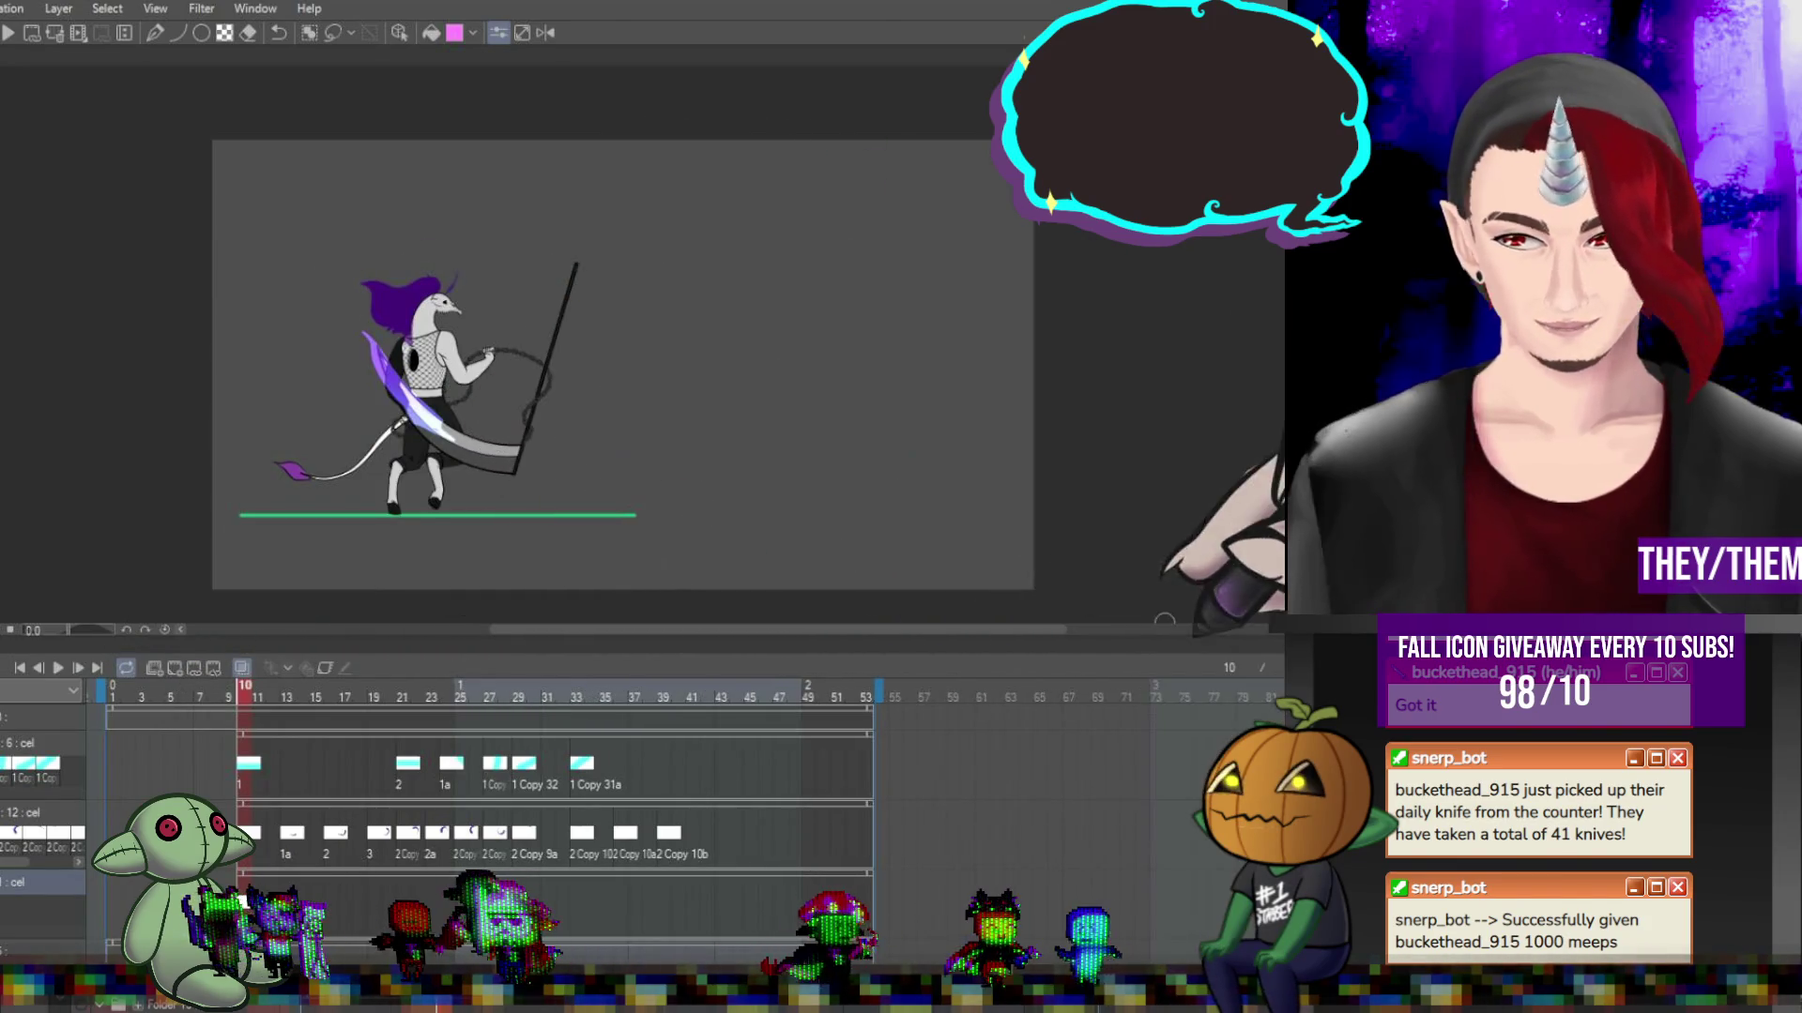
pyautogui.click(223, 721)
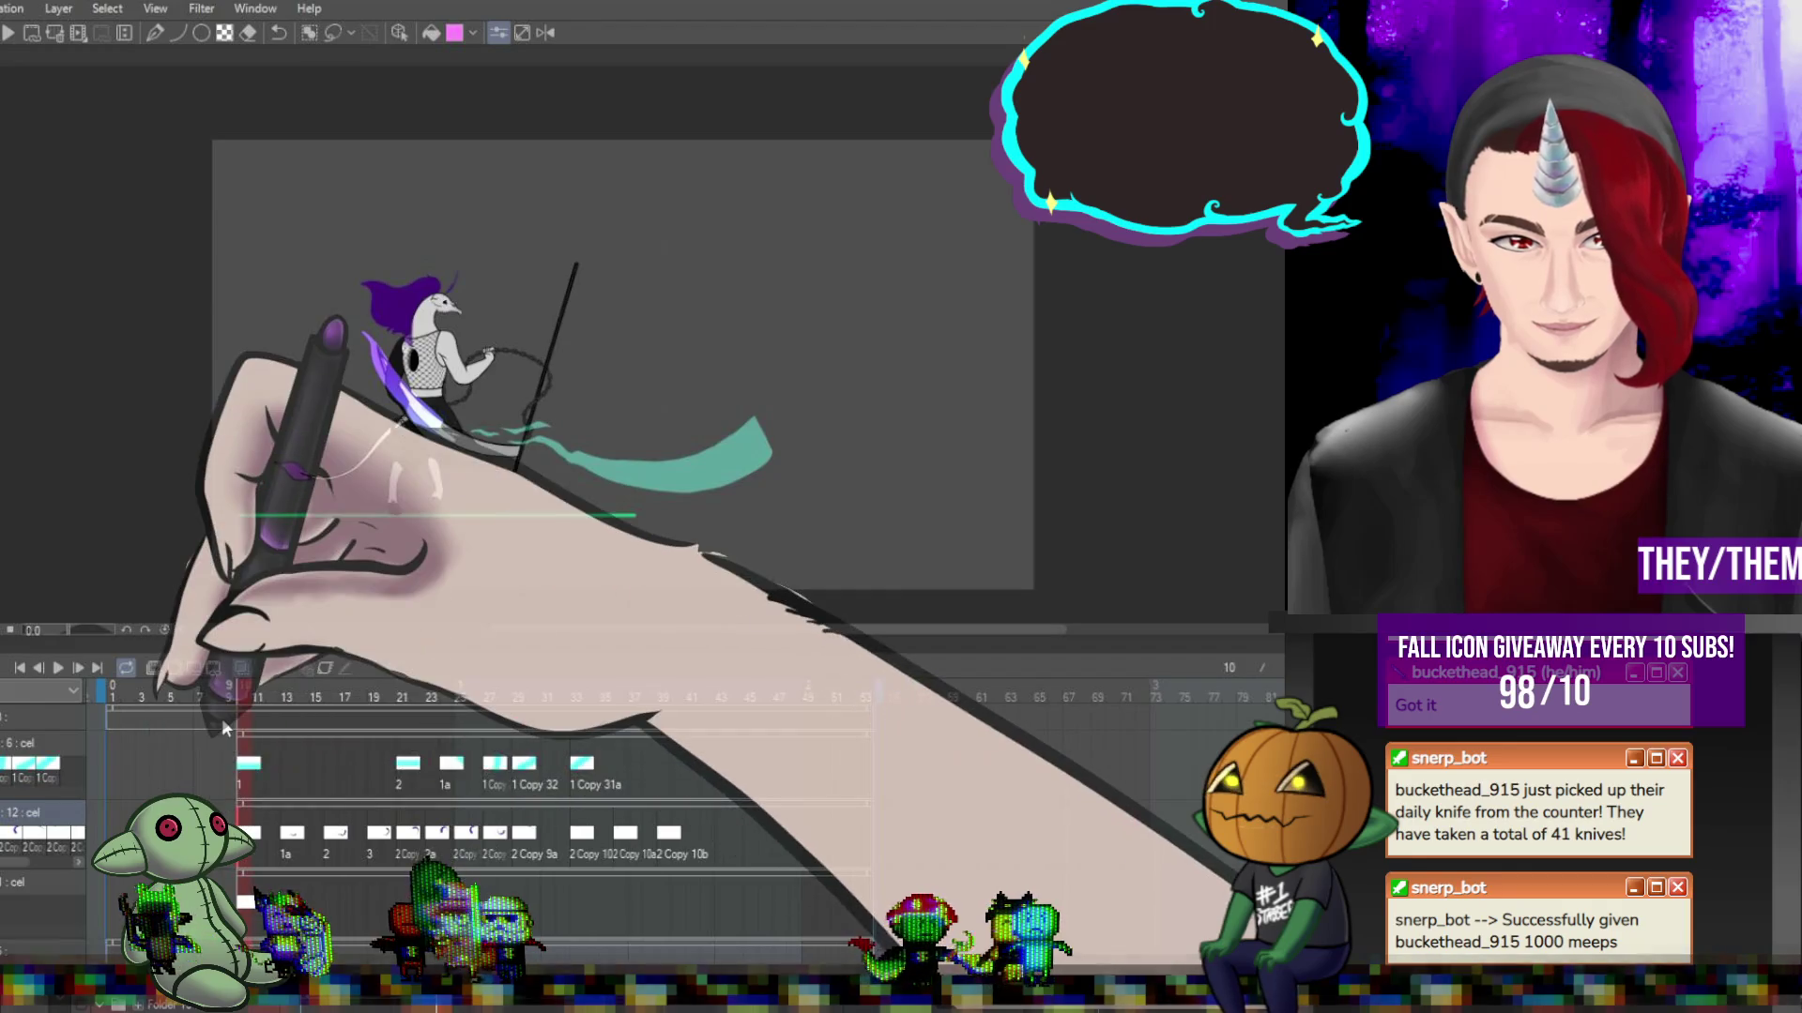
pyautogui.click(242, 698)
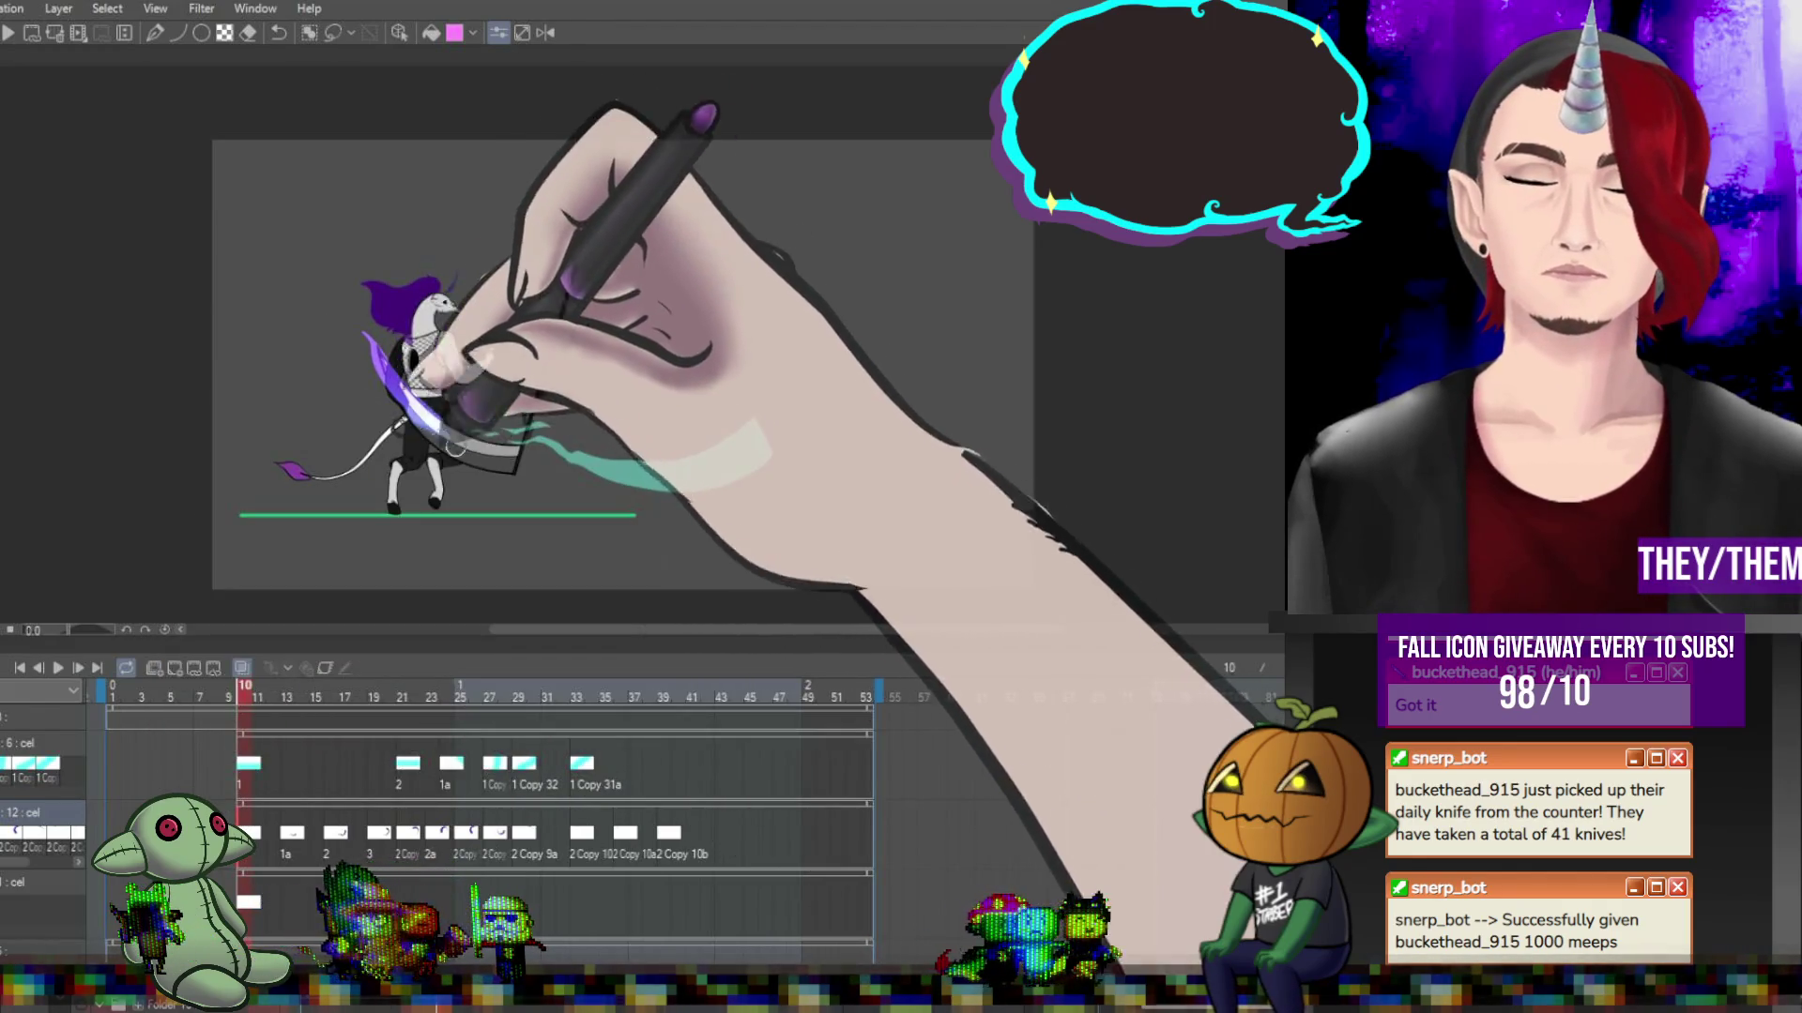
pyautogui.moveTo(253, 697); pyautogui.dragTo(302, 698)
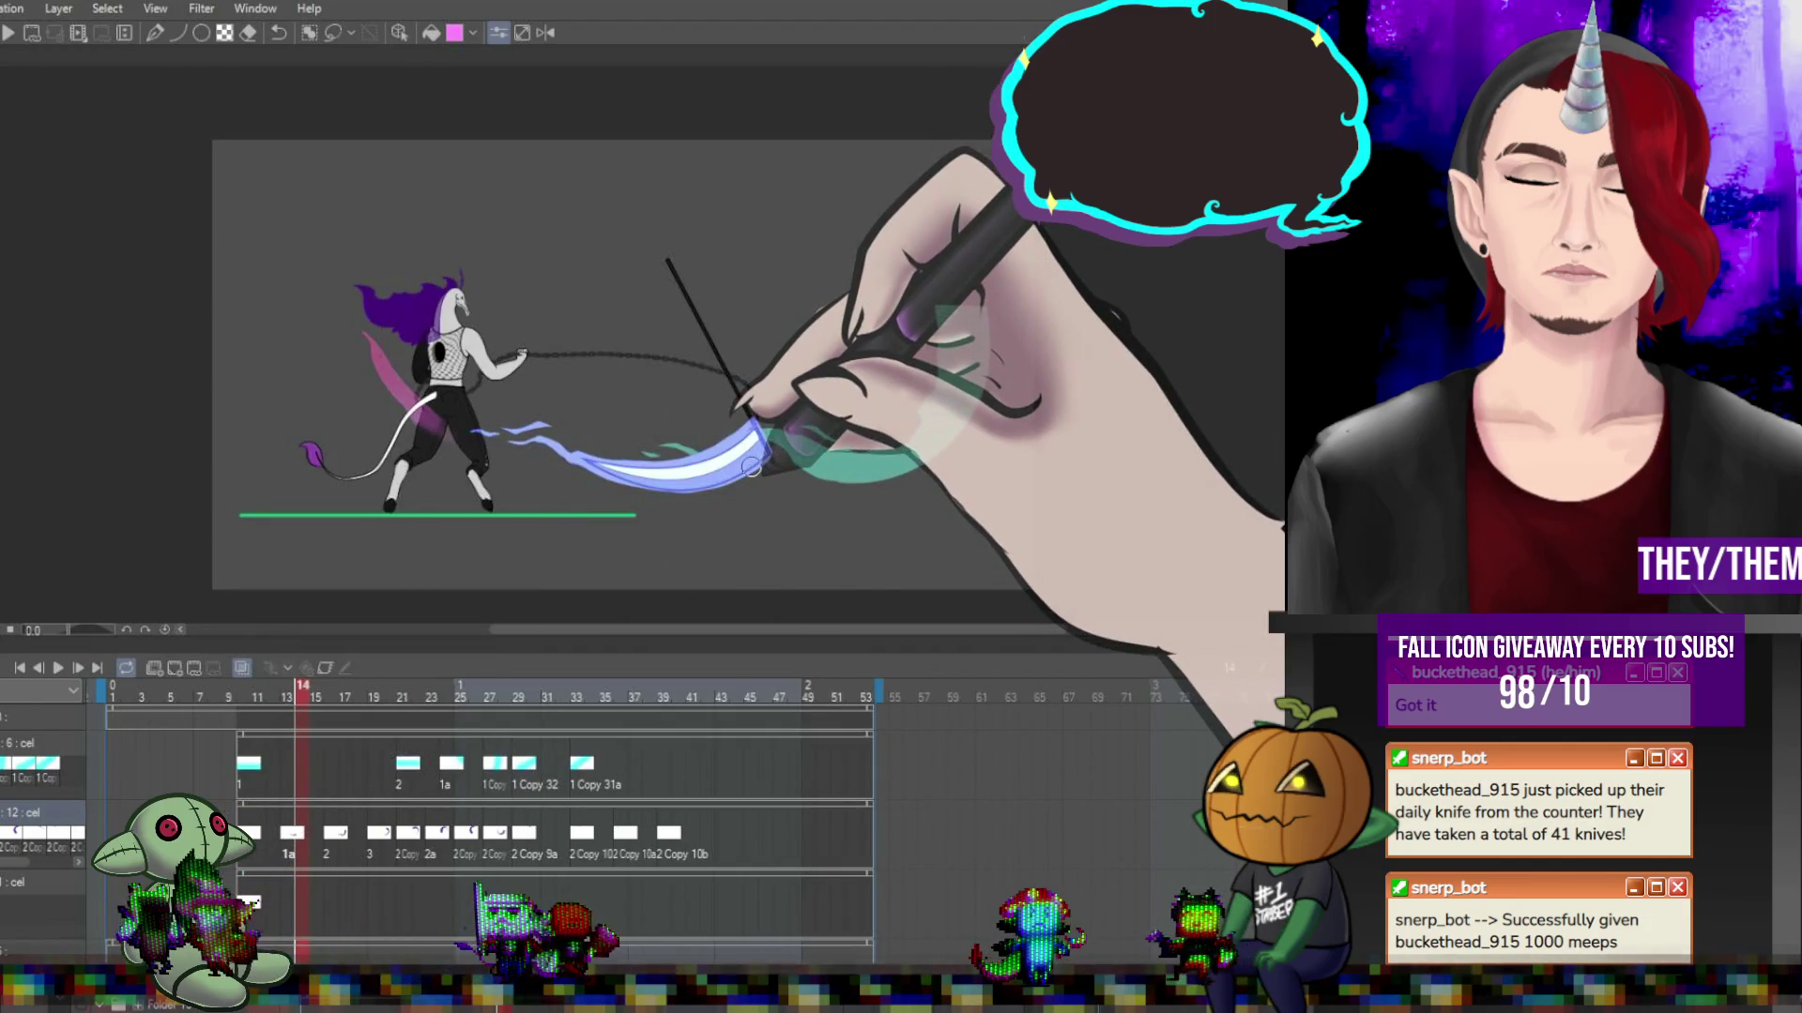
# Check the poses on frames 17, 14, 20, 21 and 24.
pyautogui.click(344, 839)
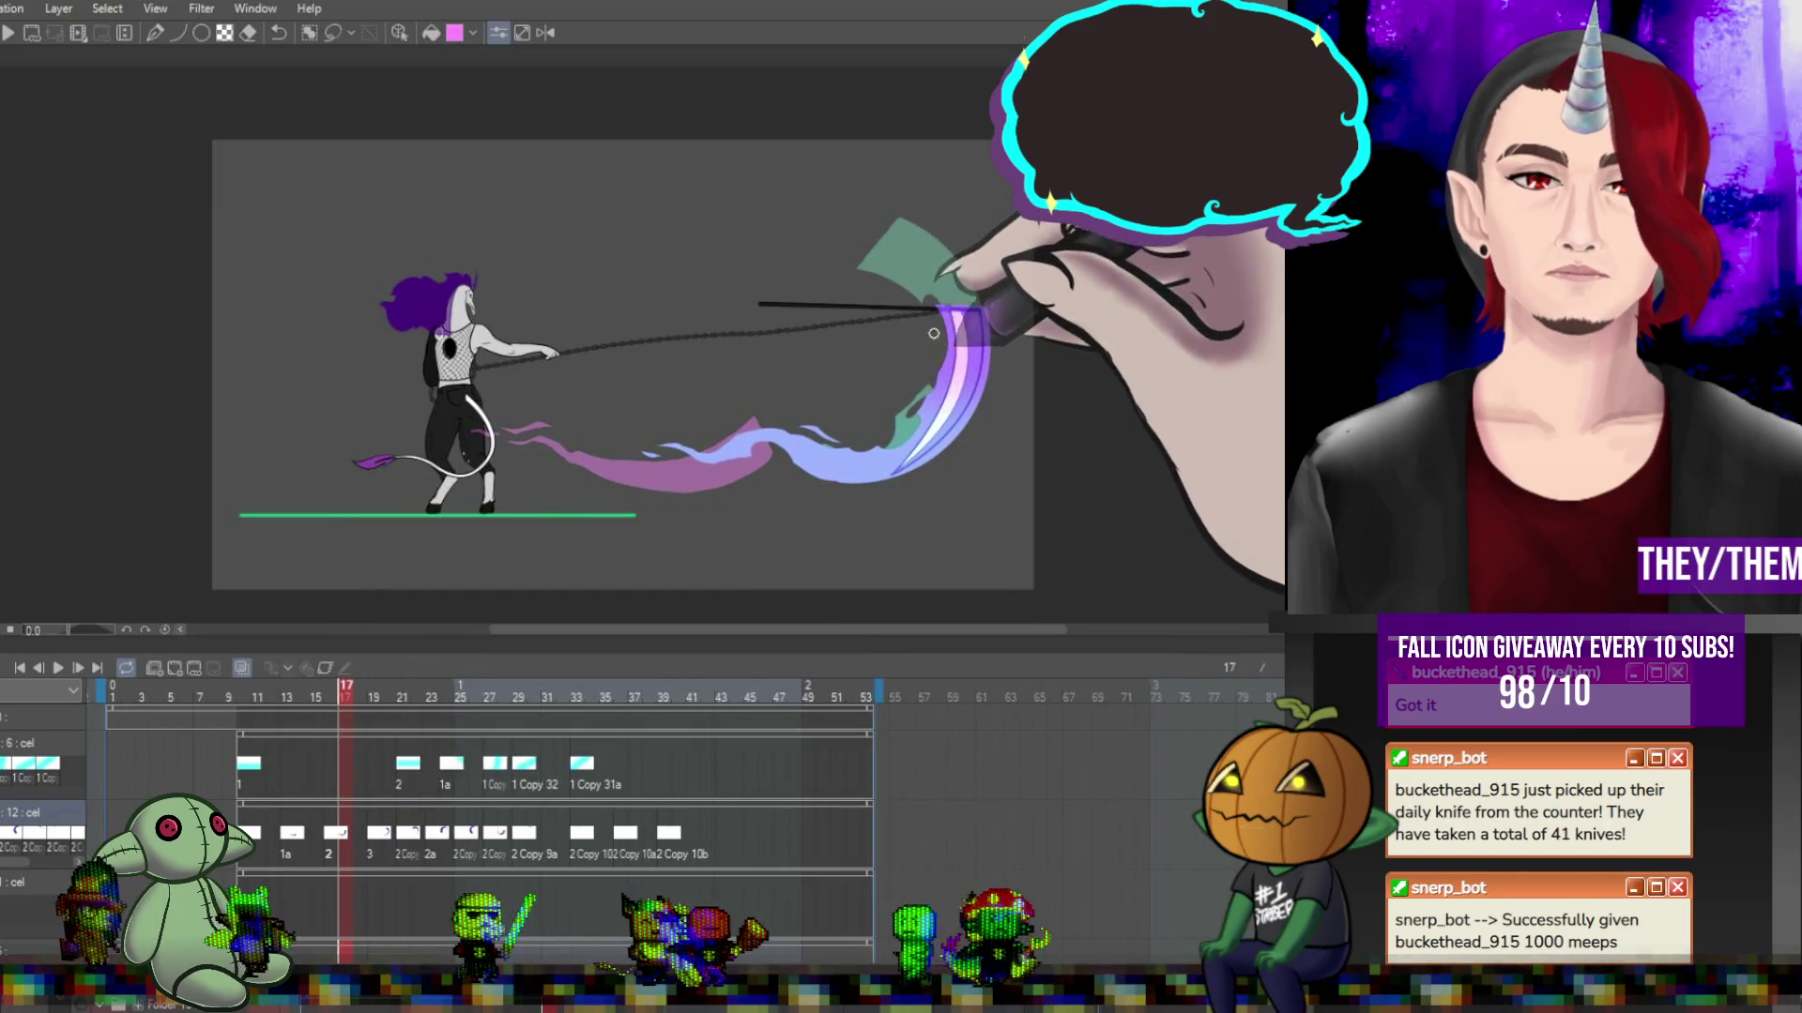
pyautogui.click(300, 840)
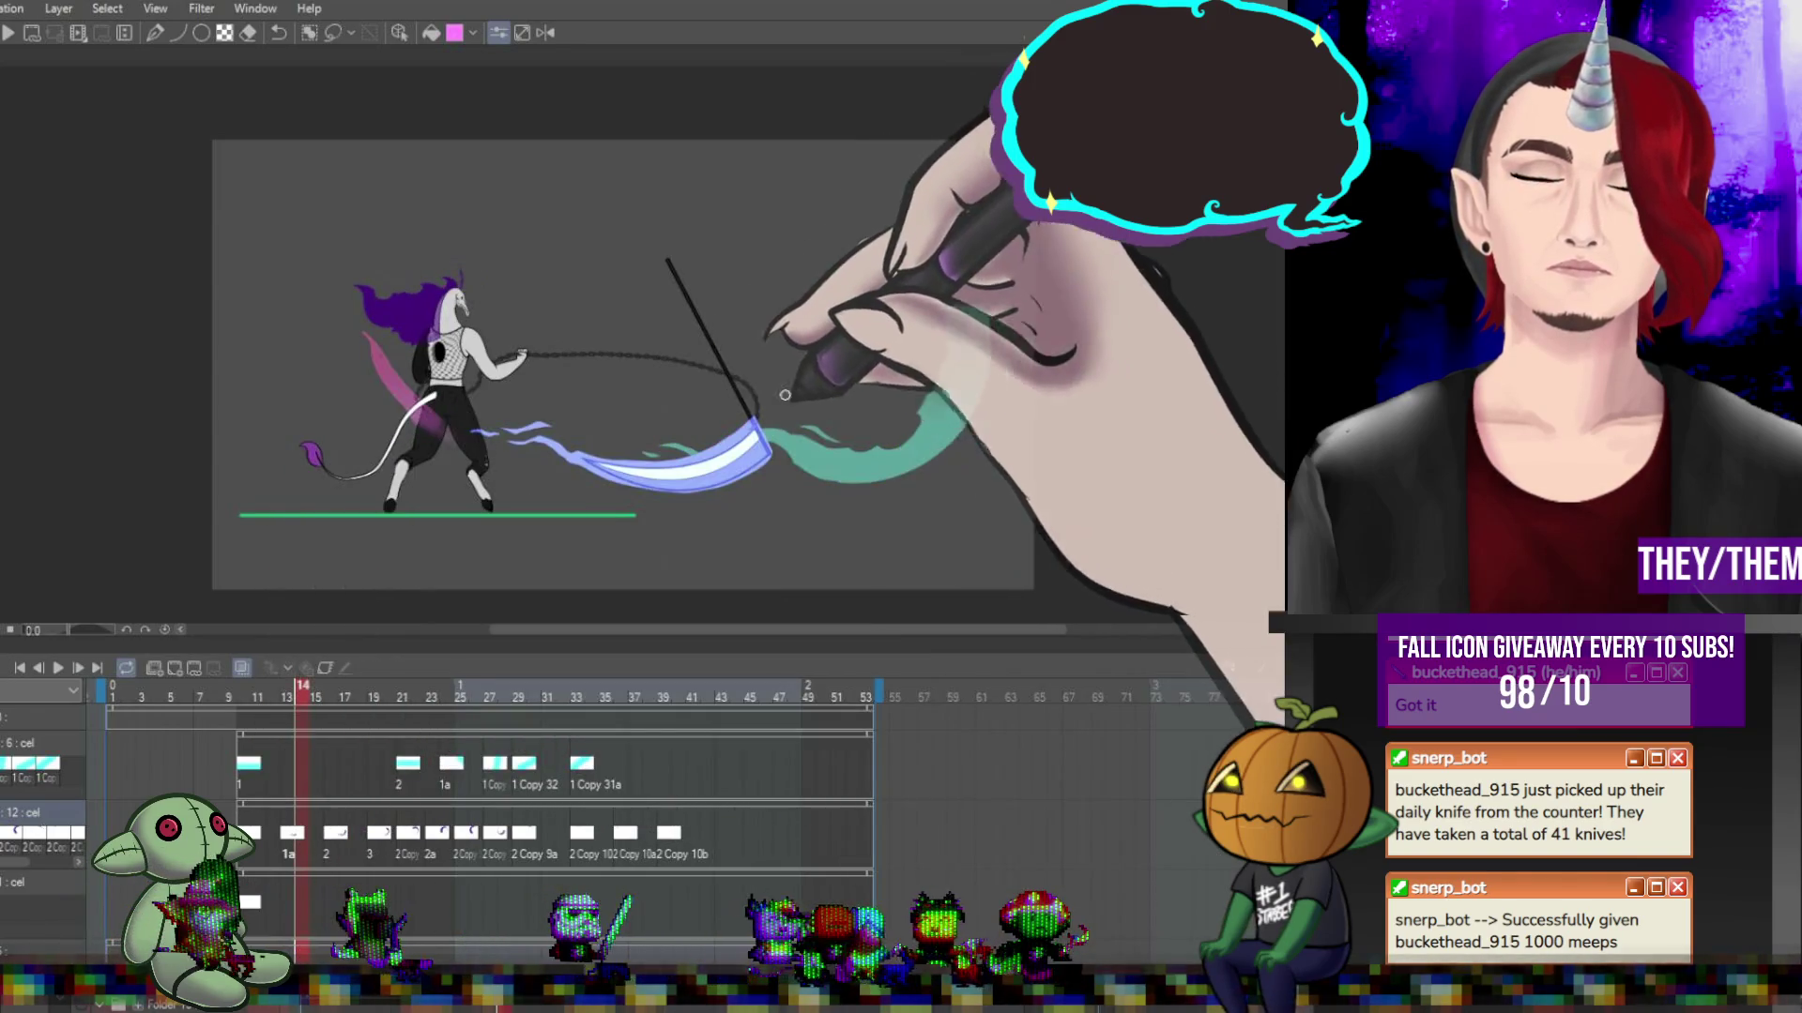
pyautogui.click(387, 841)
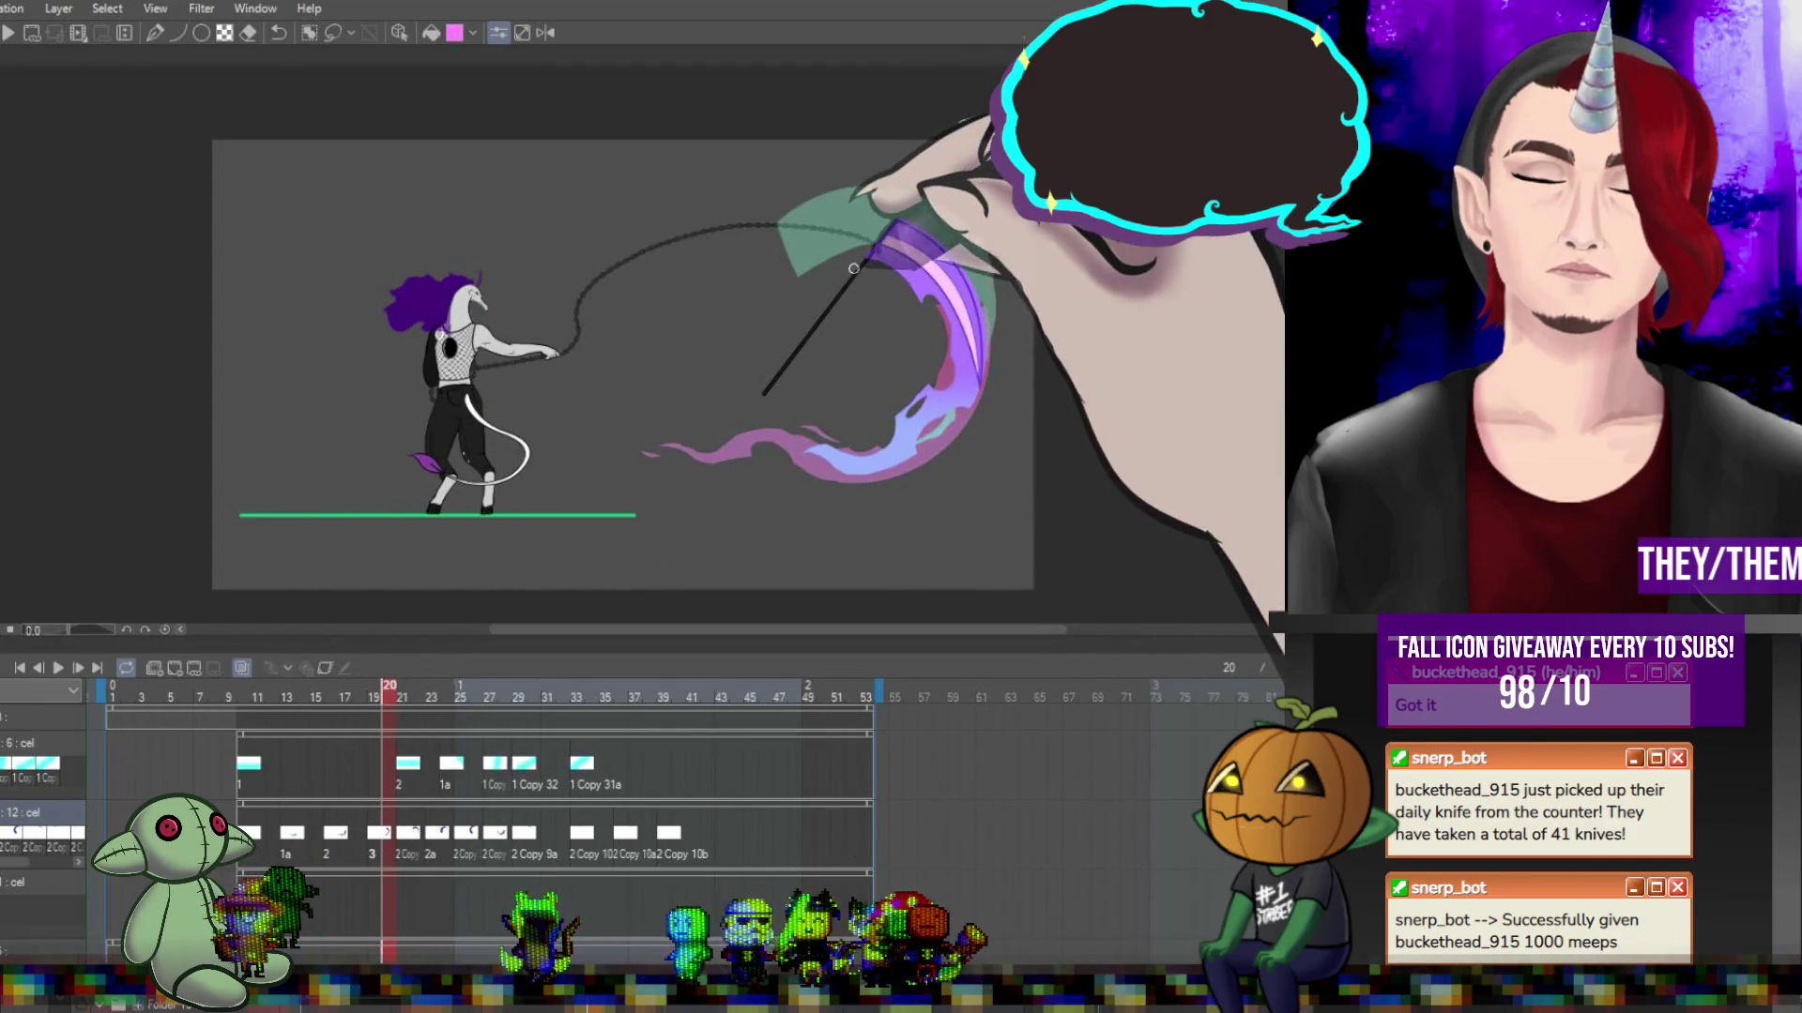
pyautogui.click(402, 697)
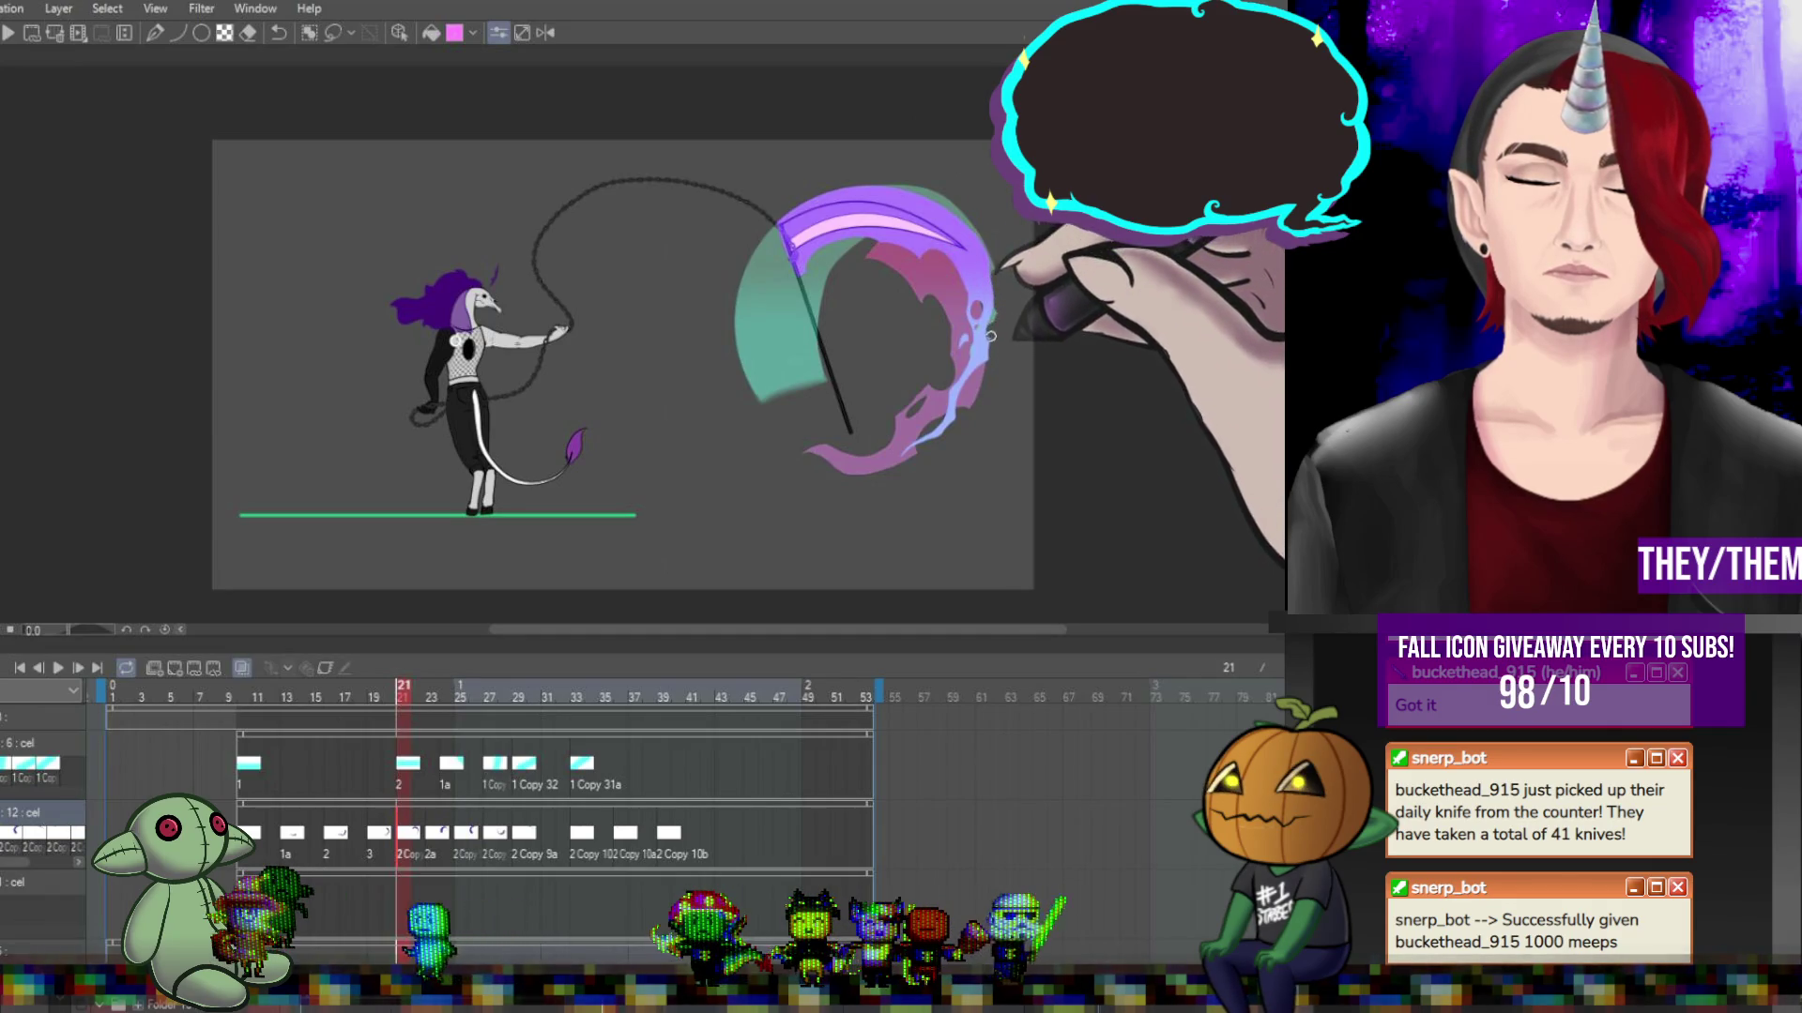
pyautogui.click(447, 697)
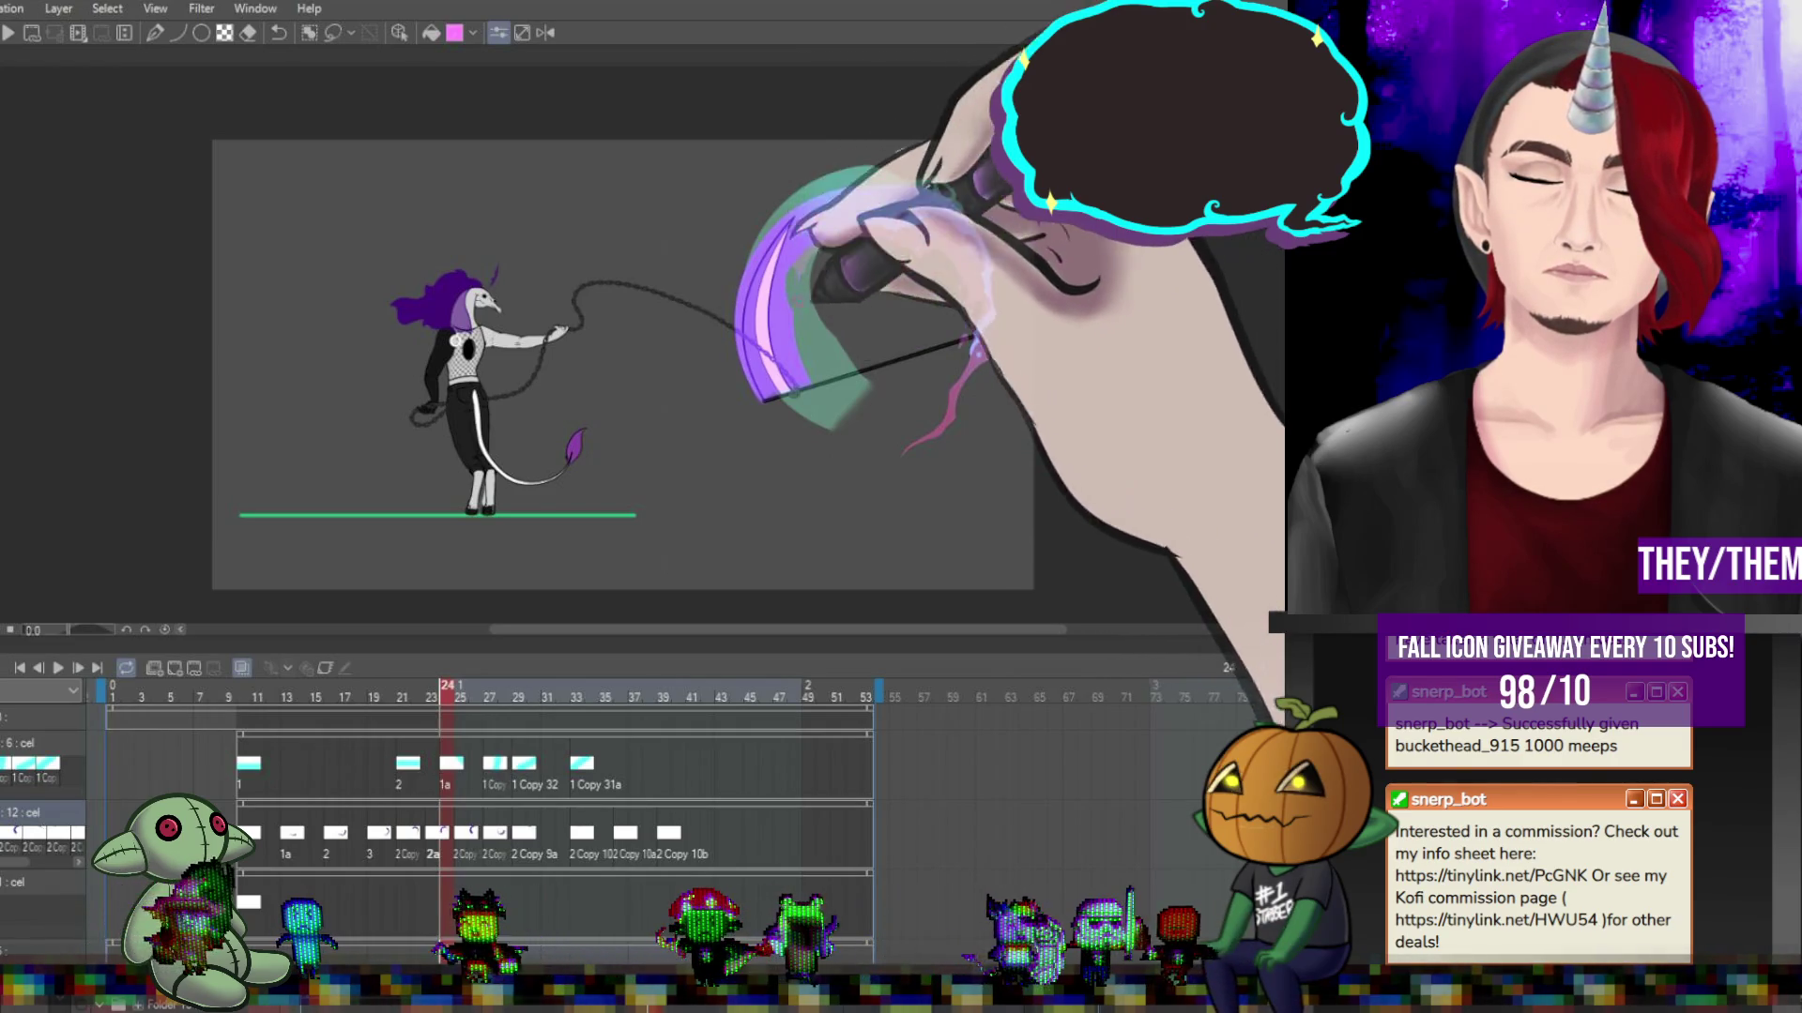
# Step through frames 26 to 30, then play the whole swing as a preview.
pyautogui.press('Right')
pyautogui.press('Right')
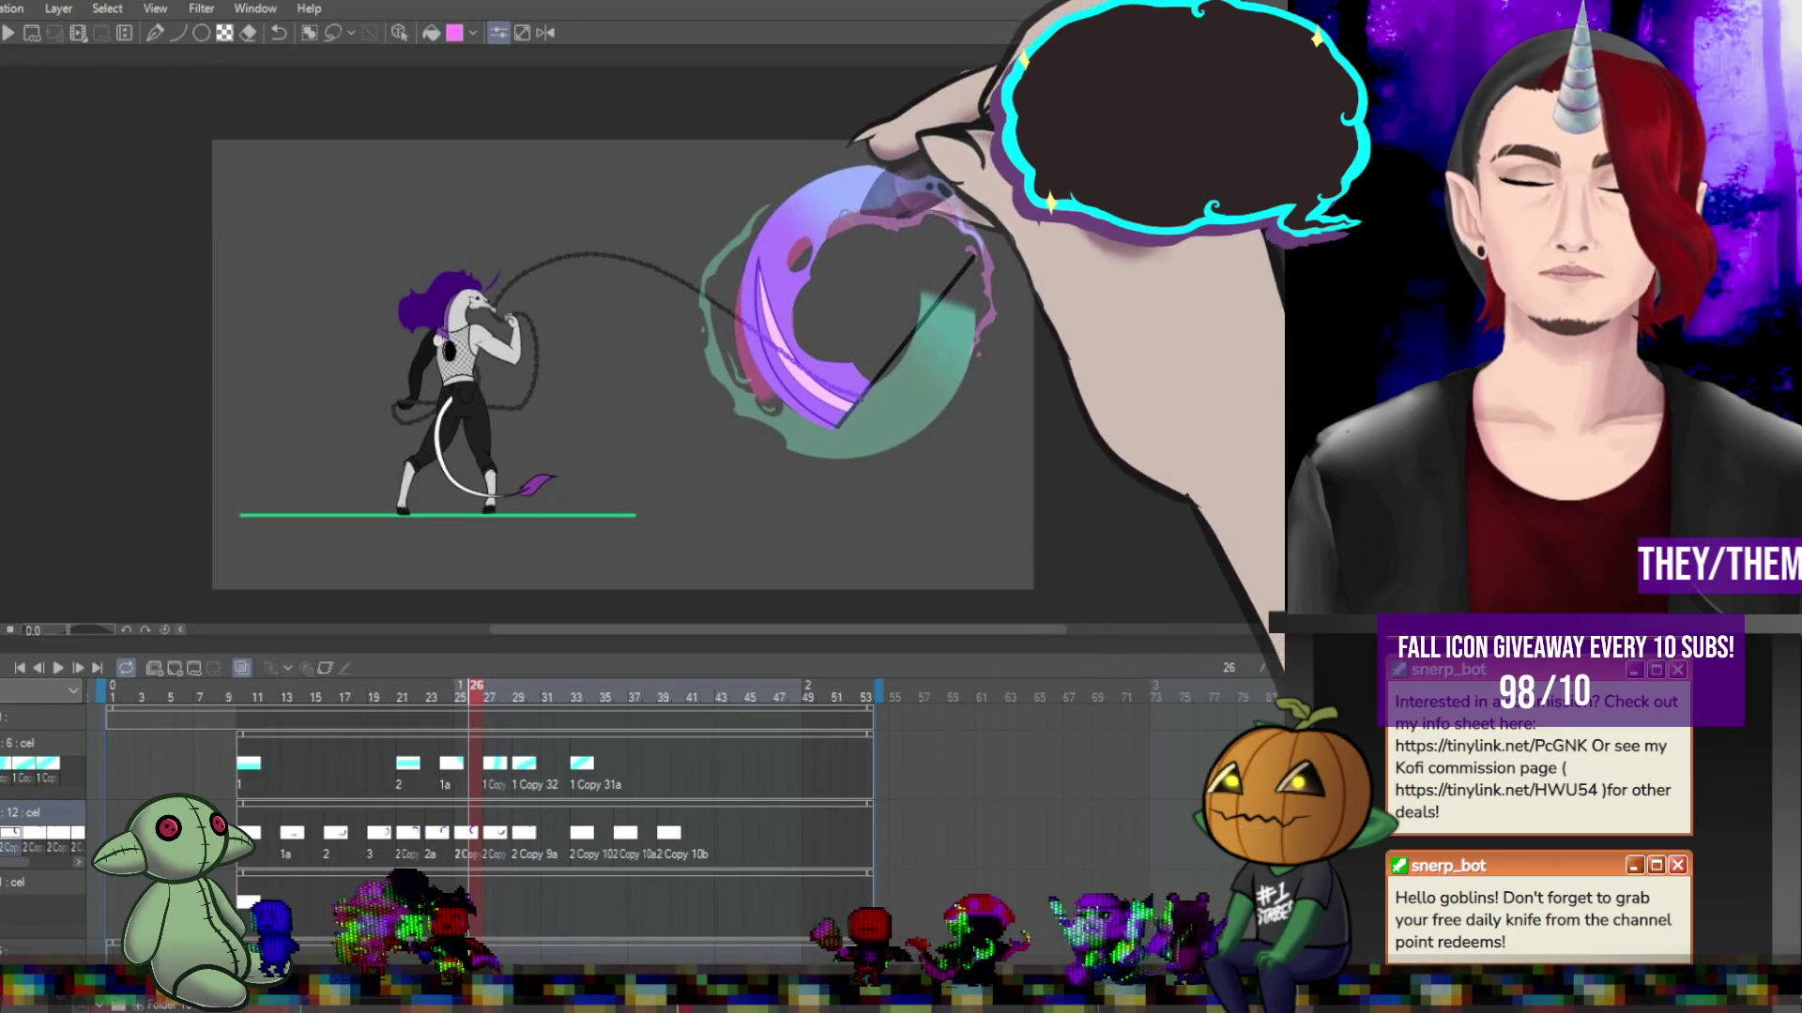
pyautogui.press('Right')
pyautogui.press('Right')
pyautogui.press('Right')
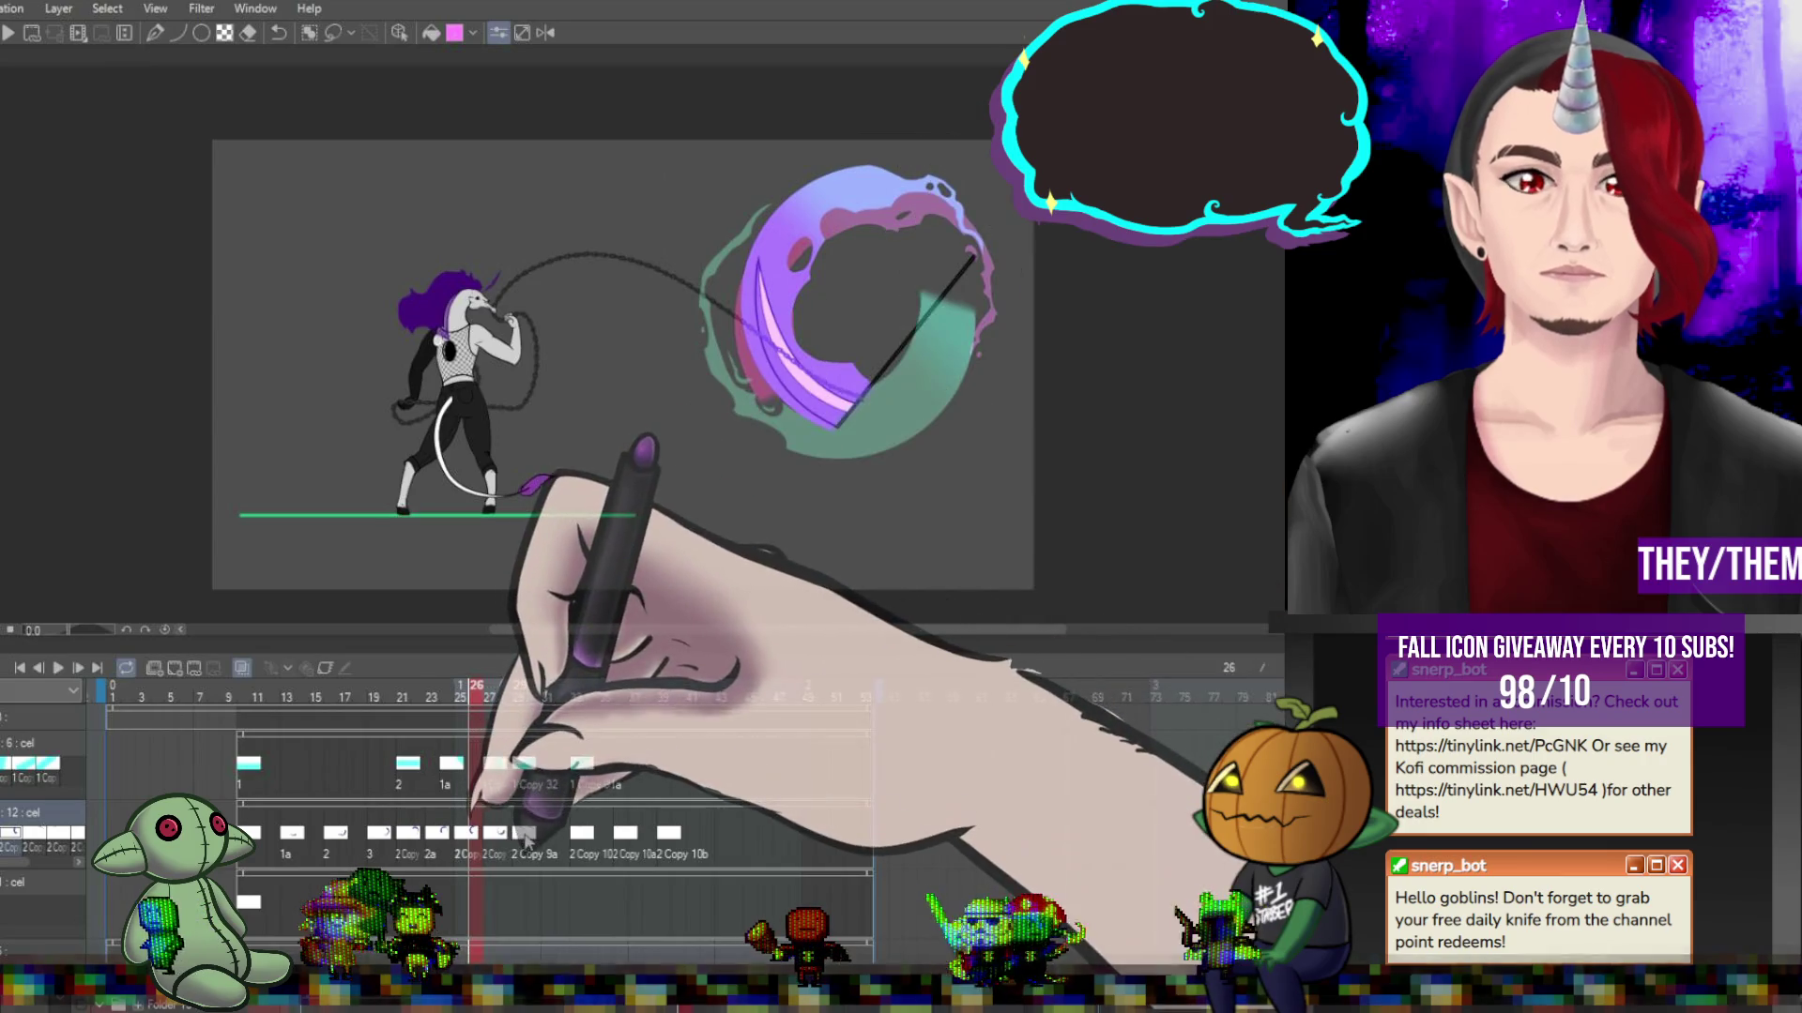
pyautogui.press('Left')
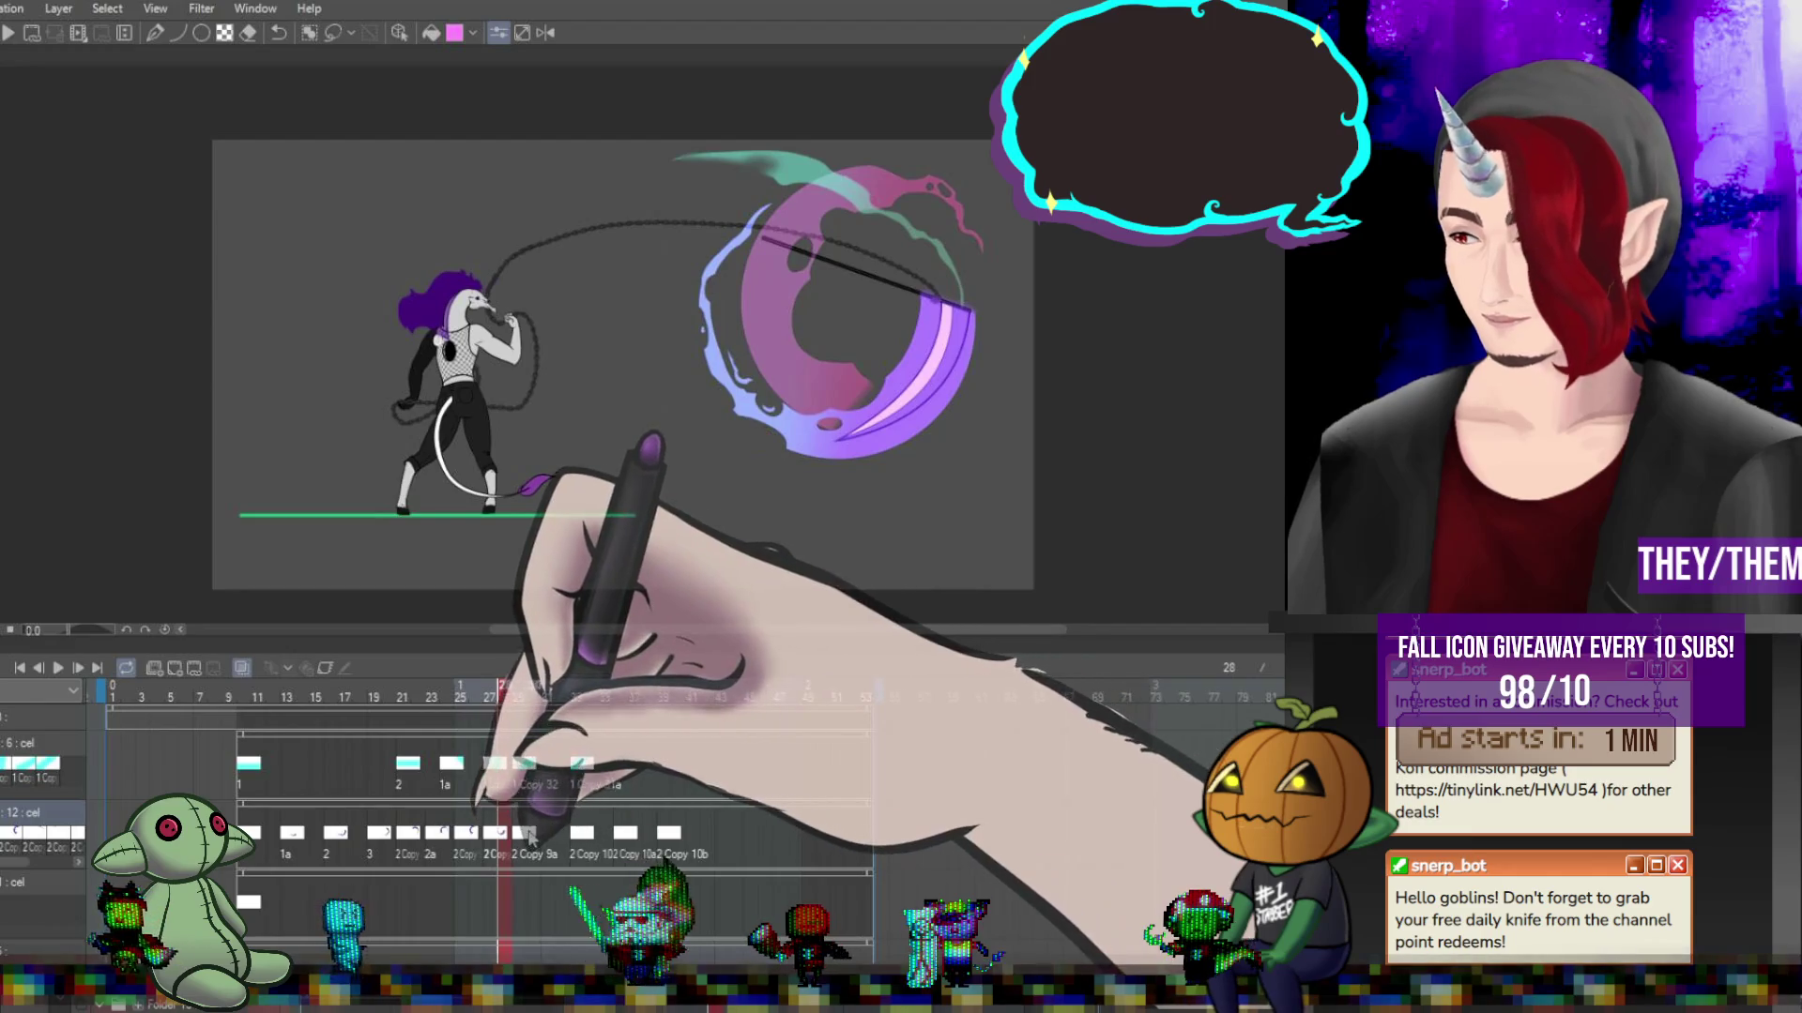
pyautogui.click(553, 830)
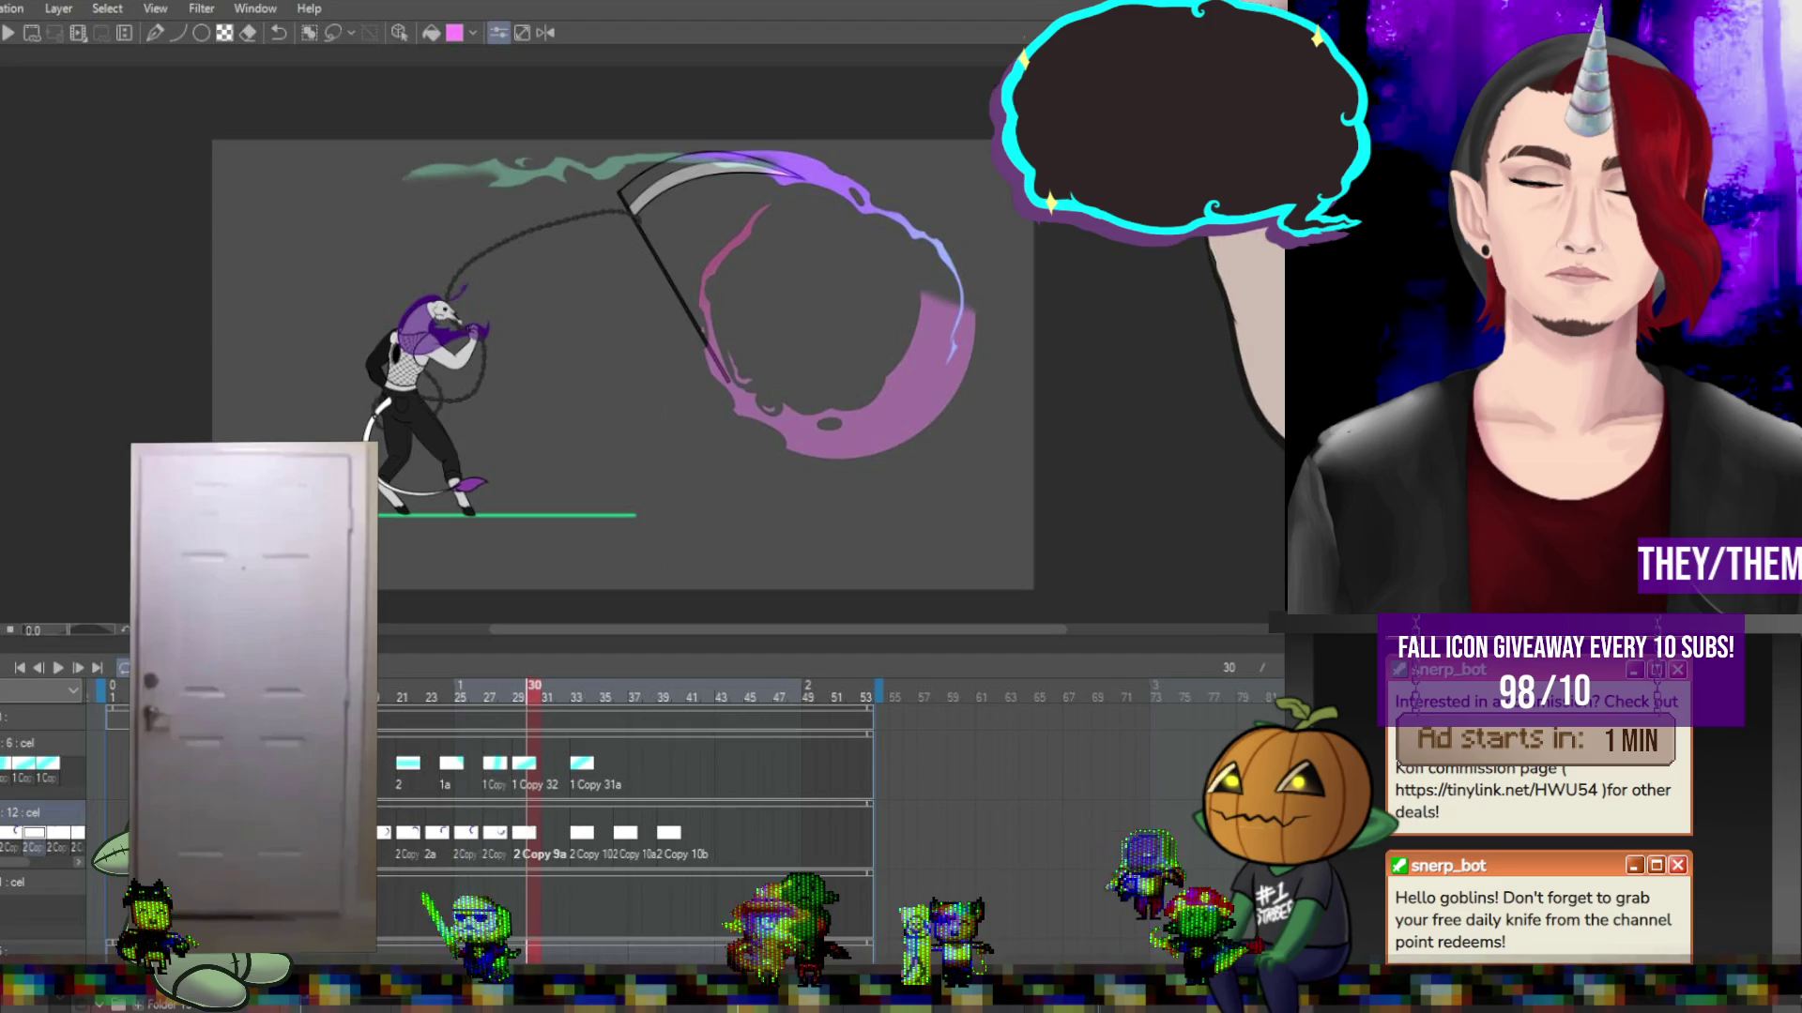
pyautogui.click(59, 668)
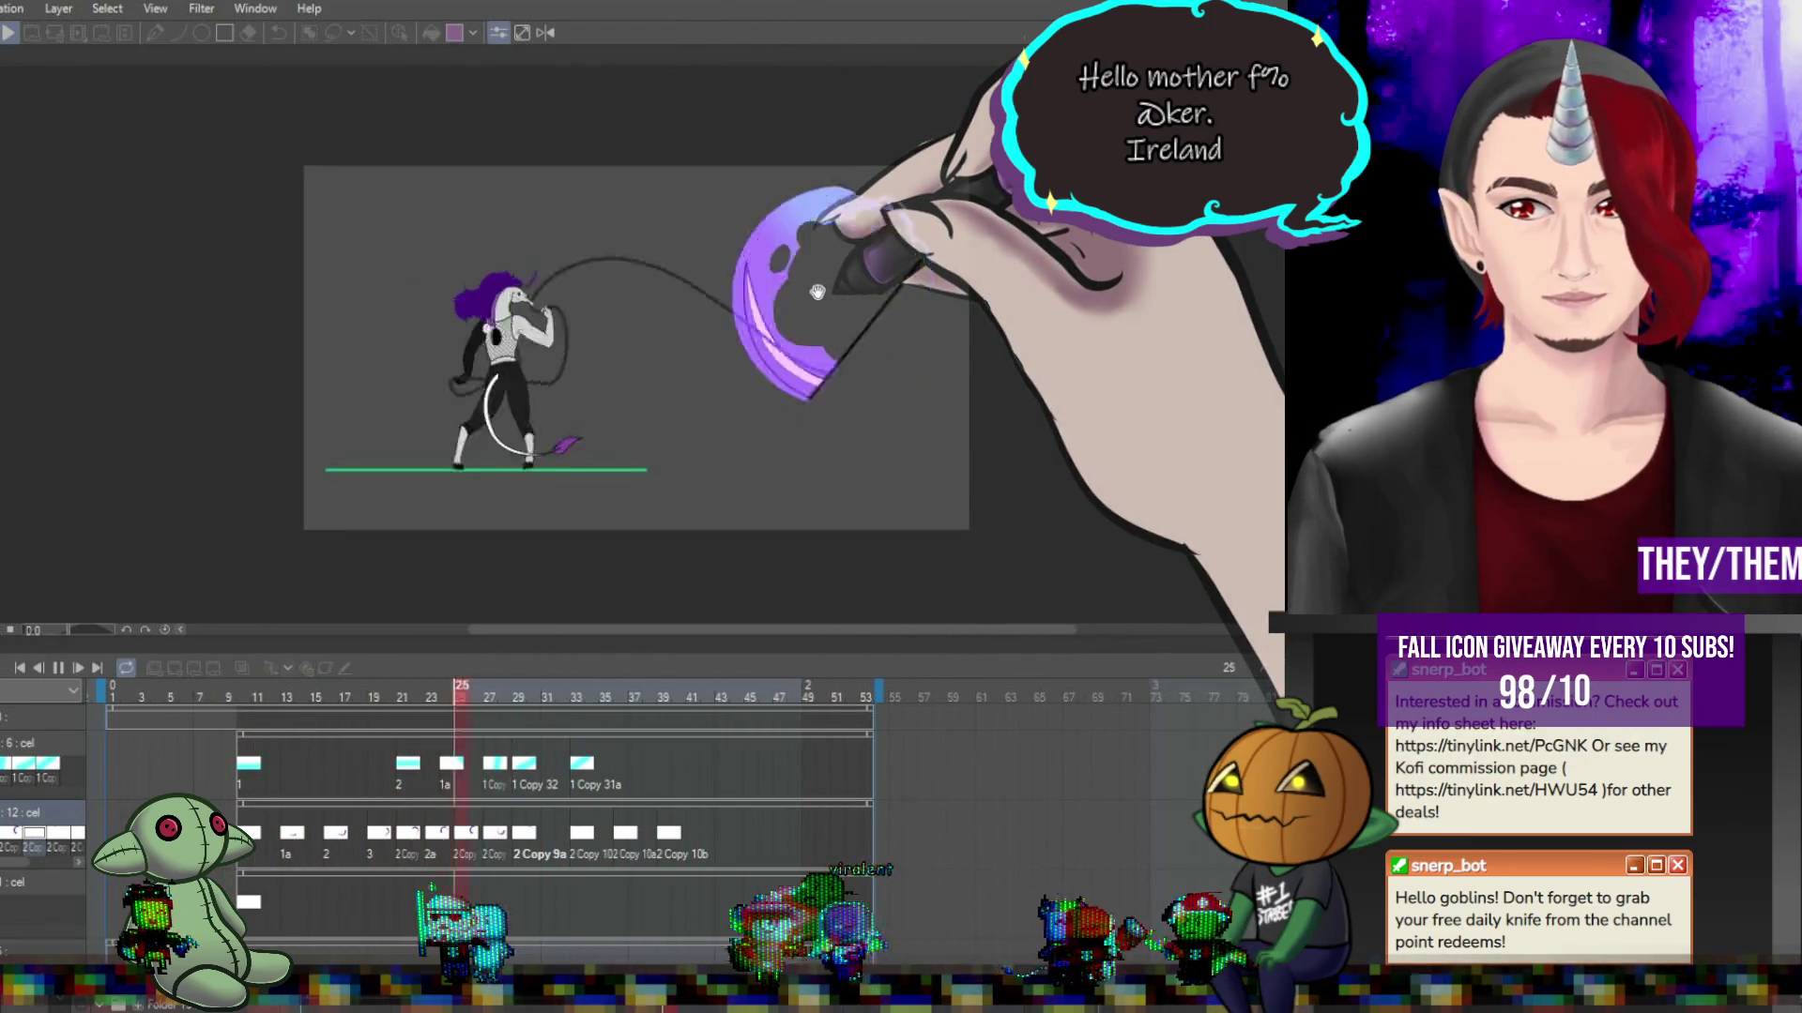
# Halt the running swing preview and scroll the canvas back into view.
pyautogui.scroll(-1, 817, 291)
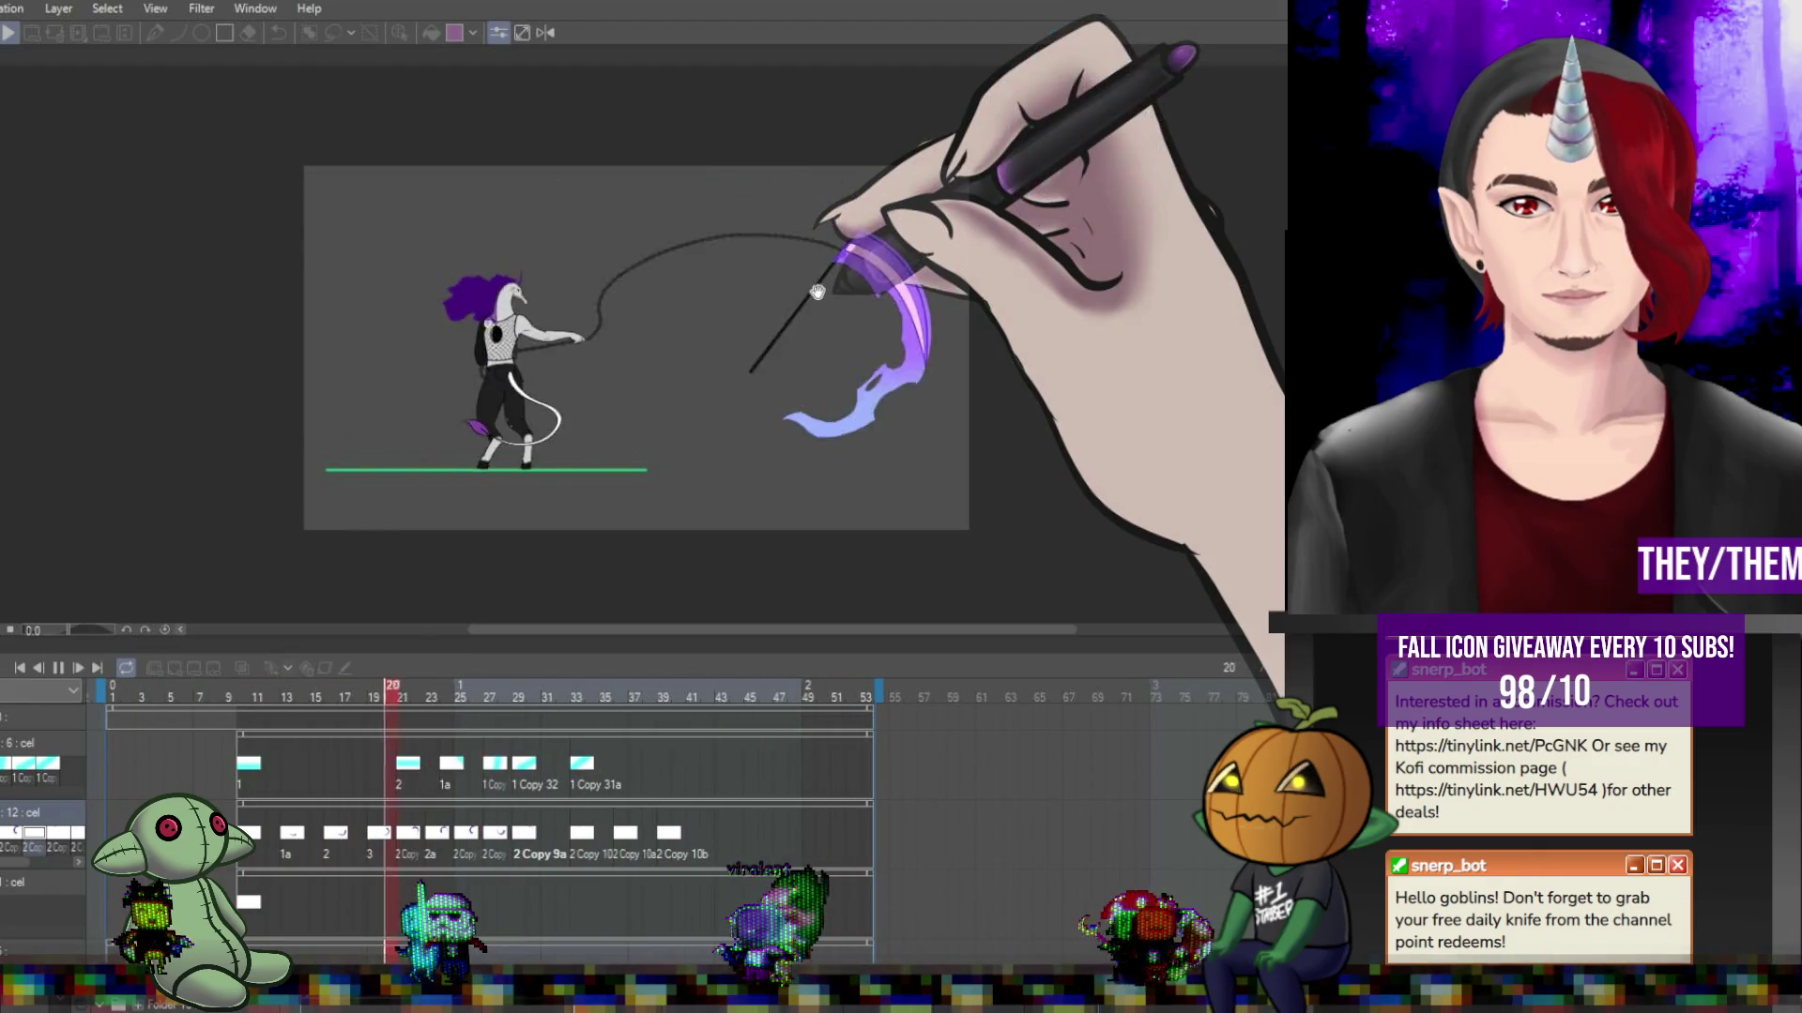
pyautogui.scroll(-1, 771, 296)
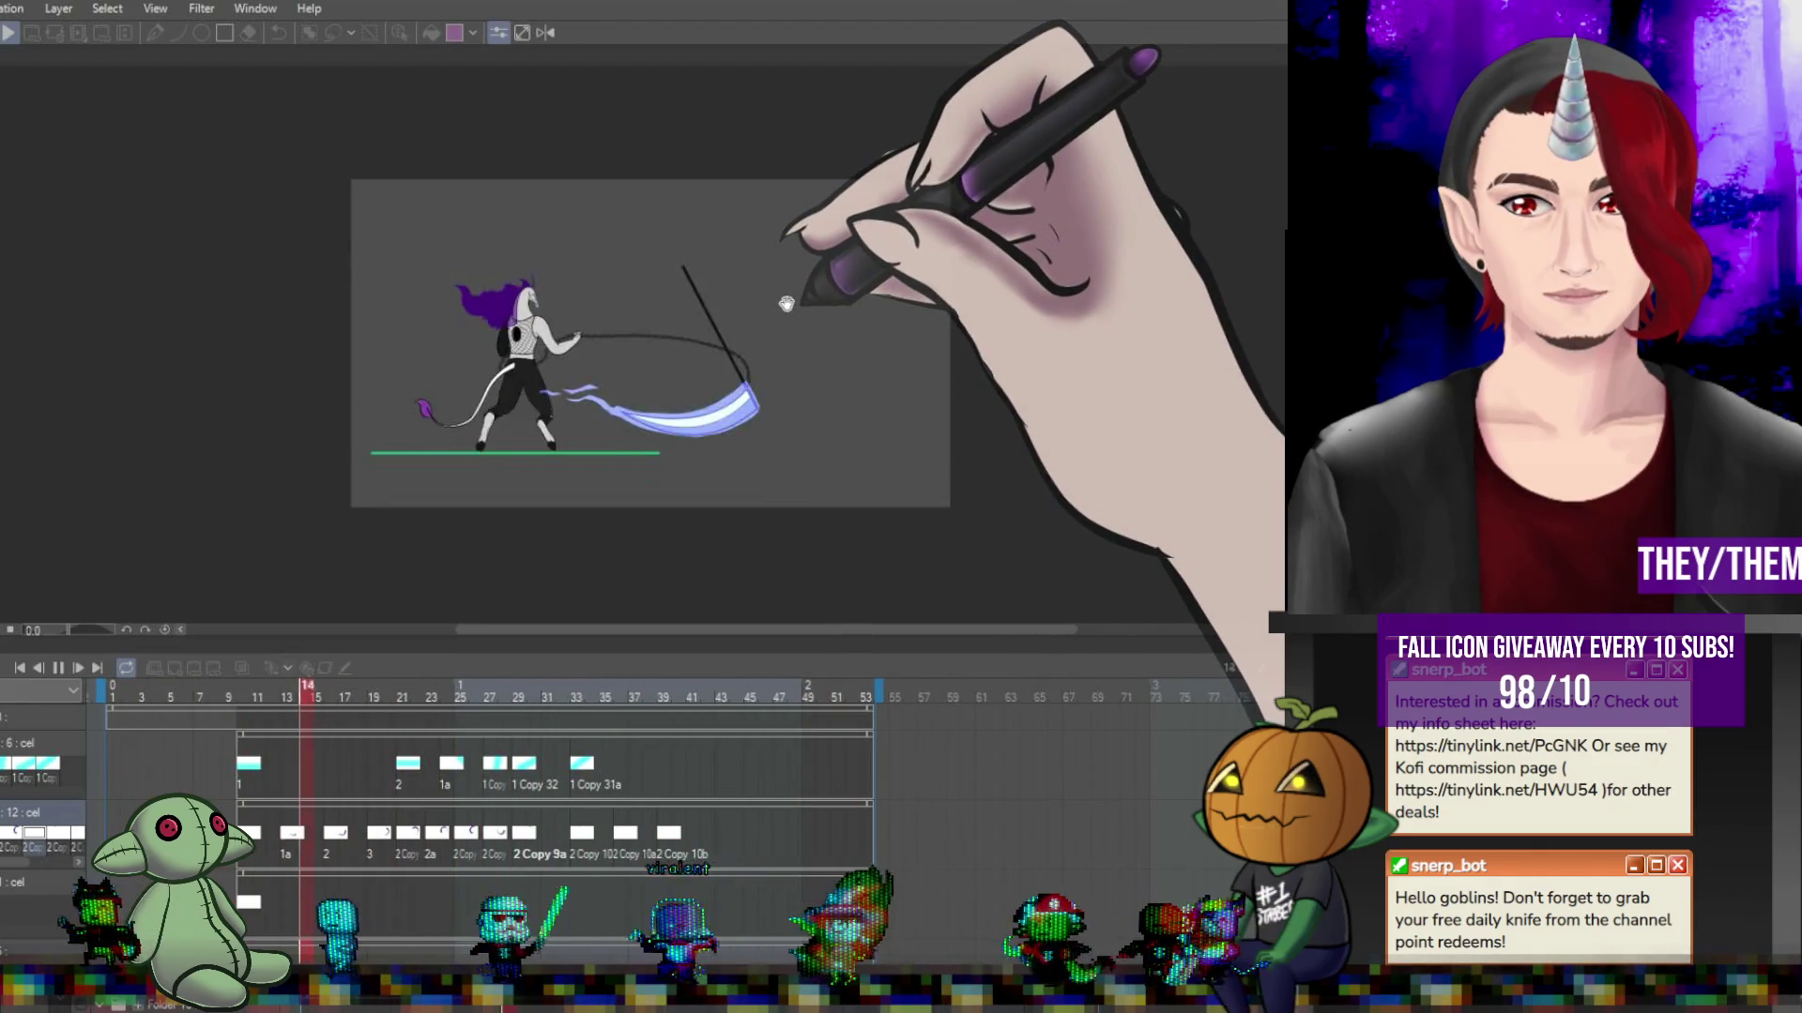
pyautogui.scroll(1, 980, 338)
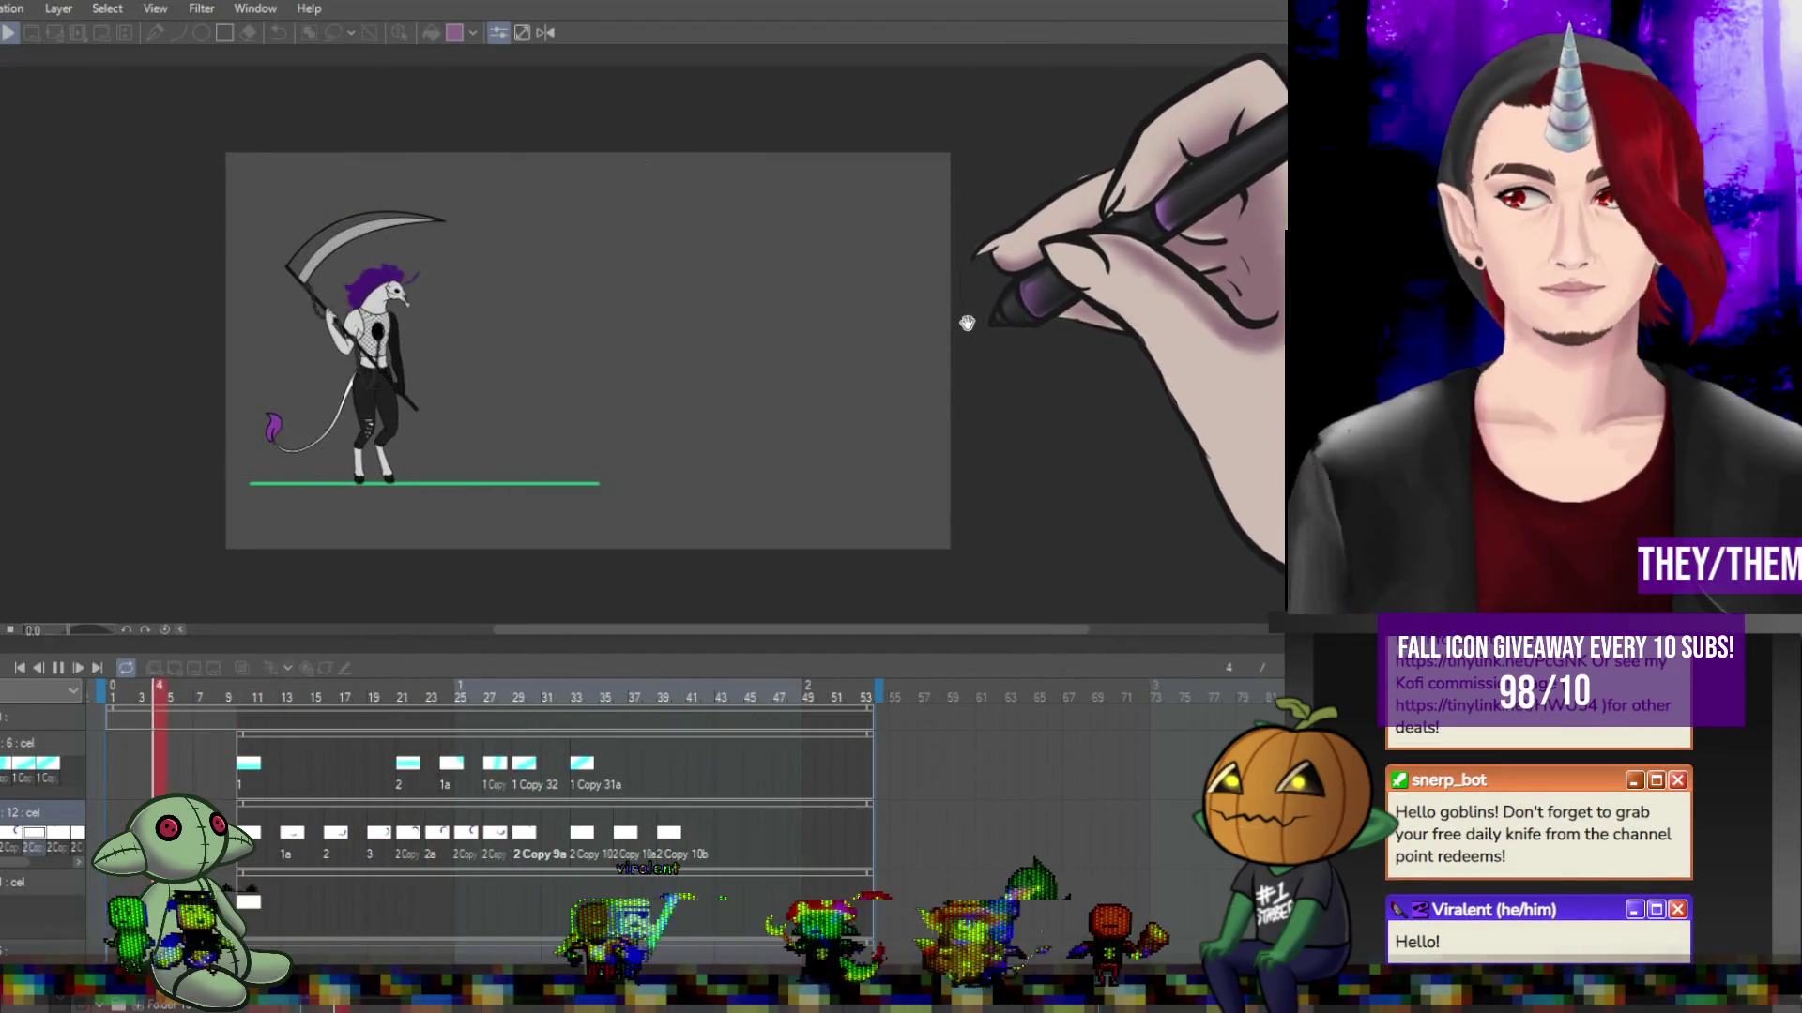
pyautogui.click(65, 667)
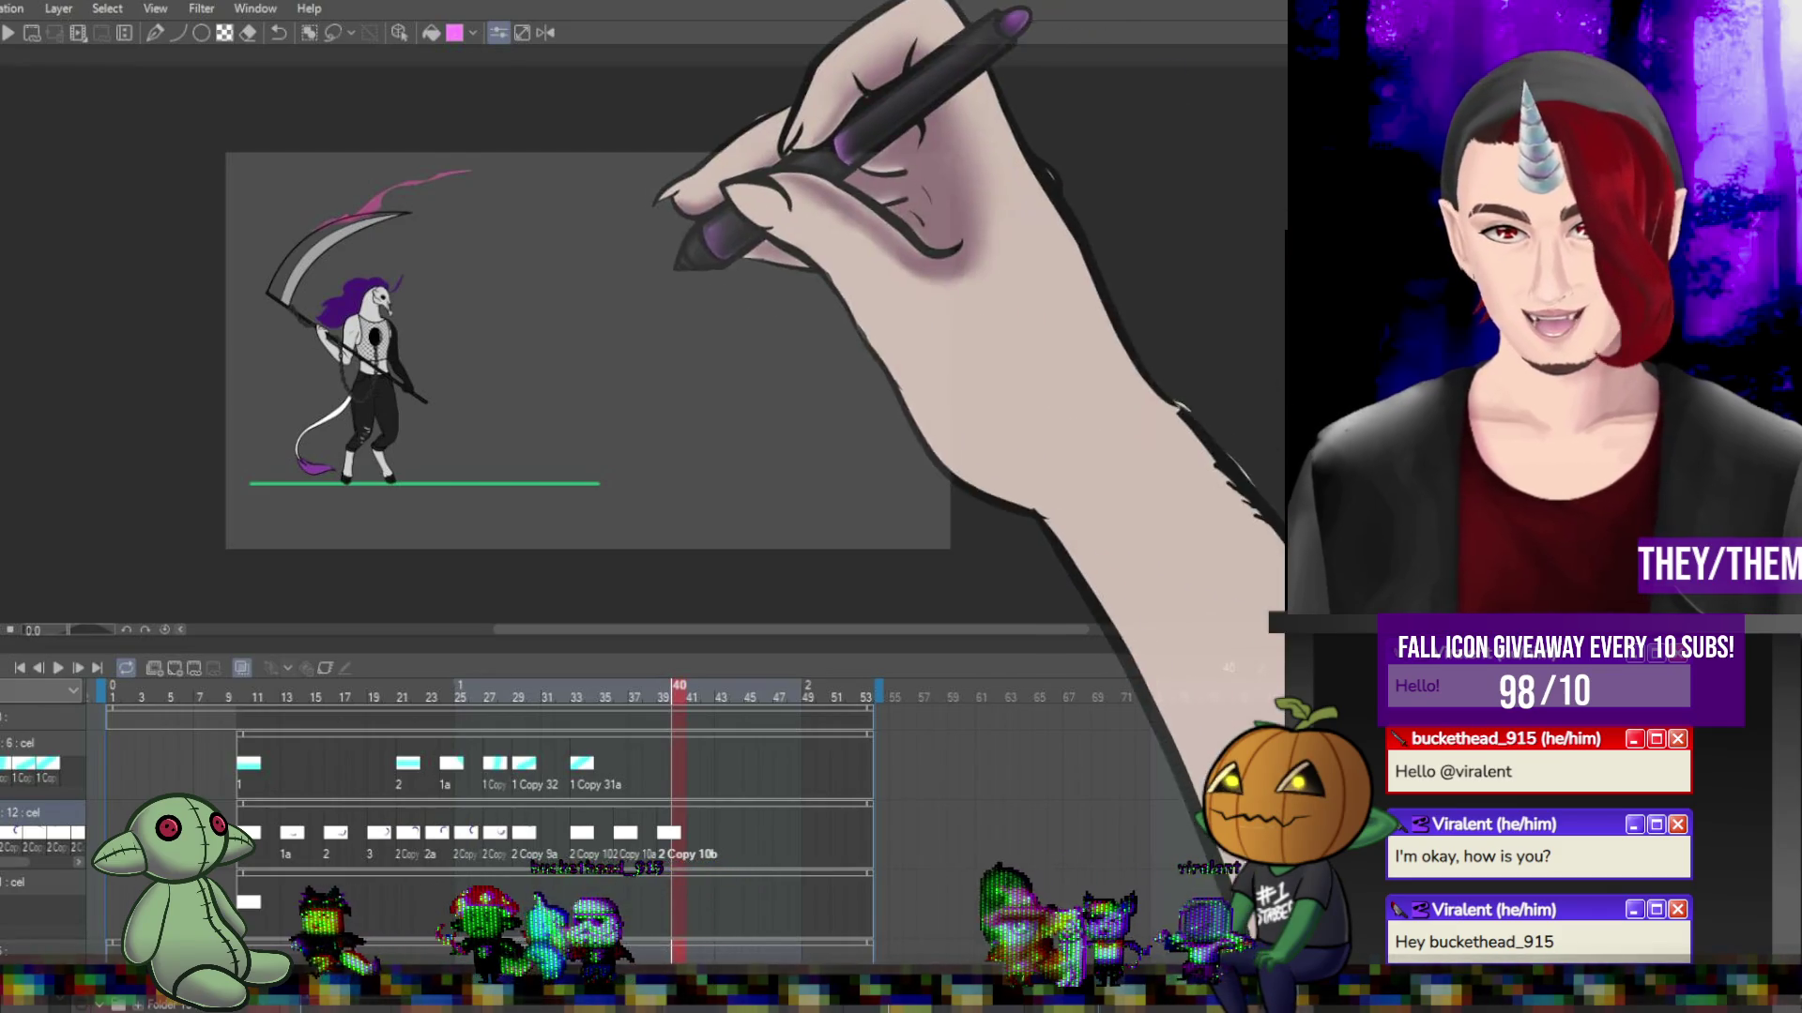
pyautogui.scroll(1, 587, 351)
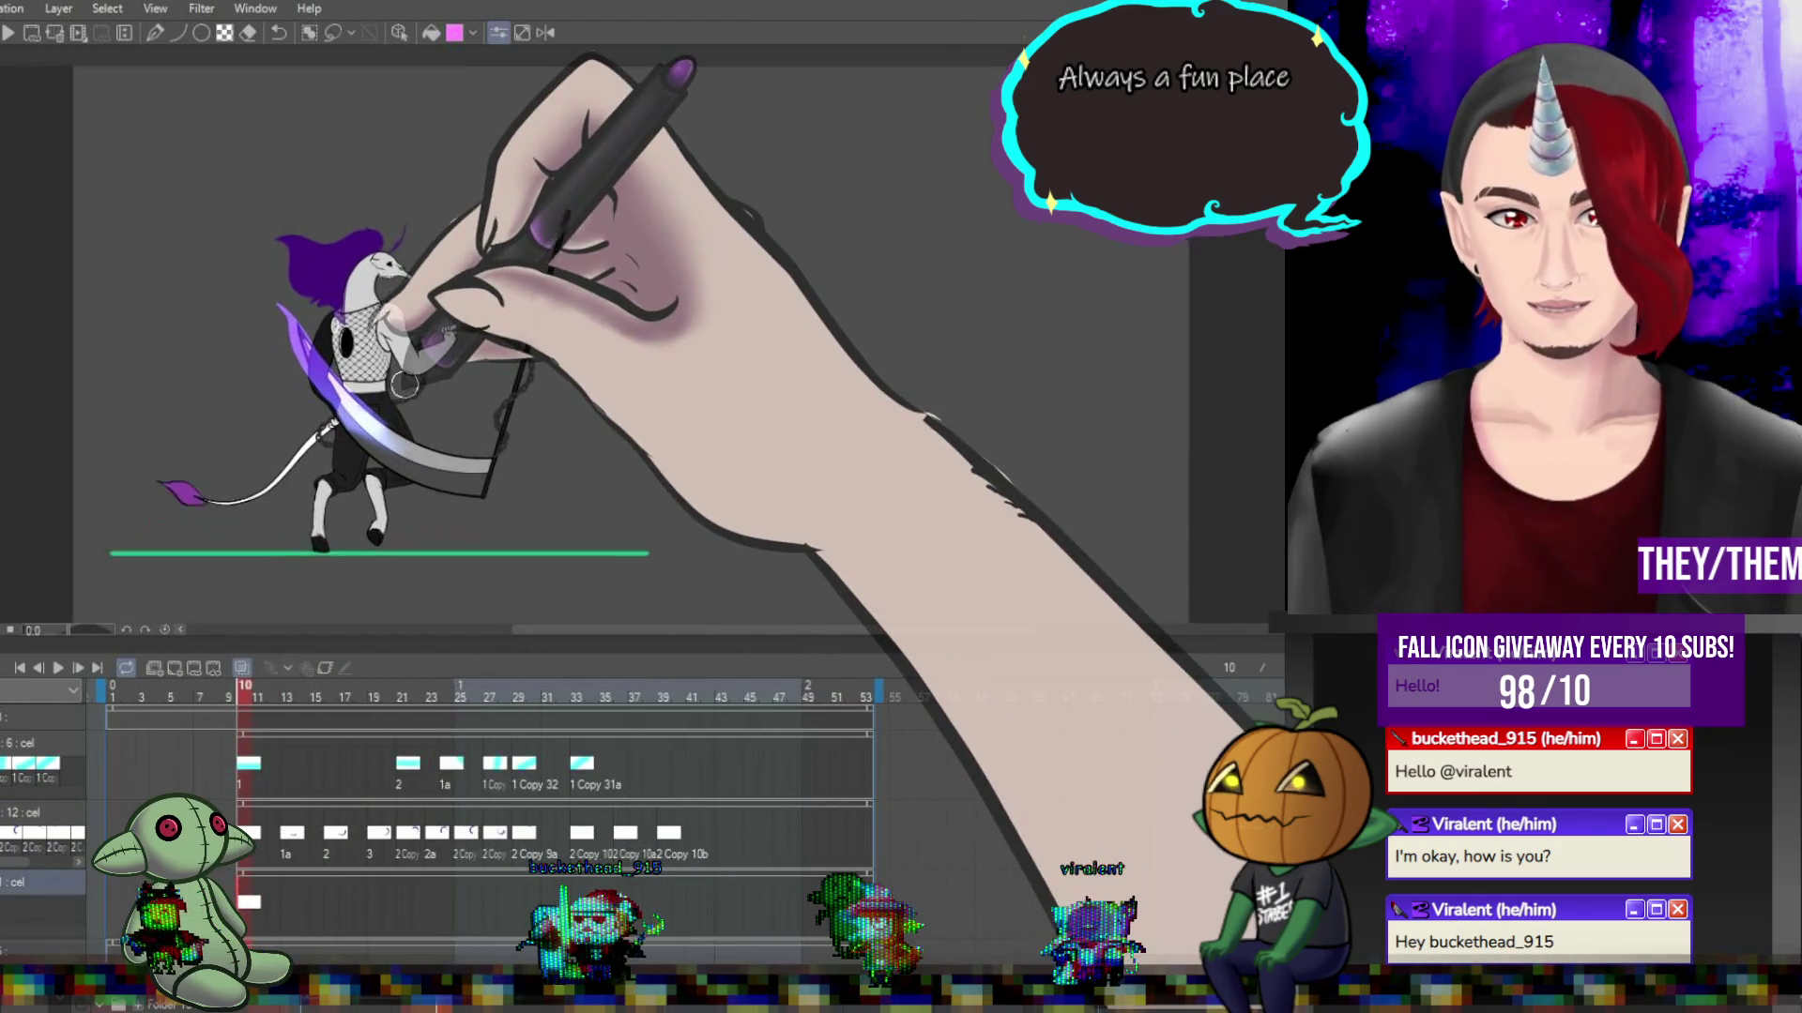
# Advance two frames to frame 13 and switch to the Pen tool for the blade highlight.
pyautogui.scroll(2, 432, 389)
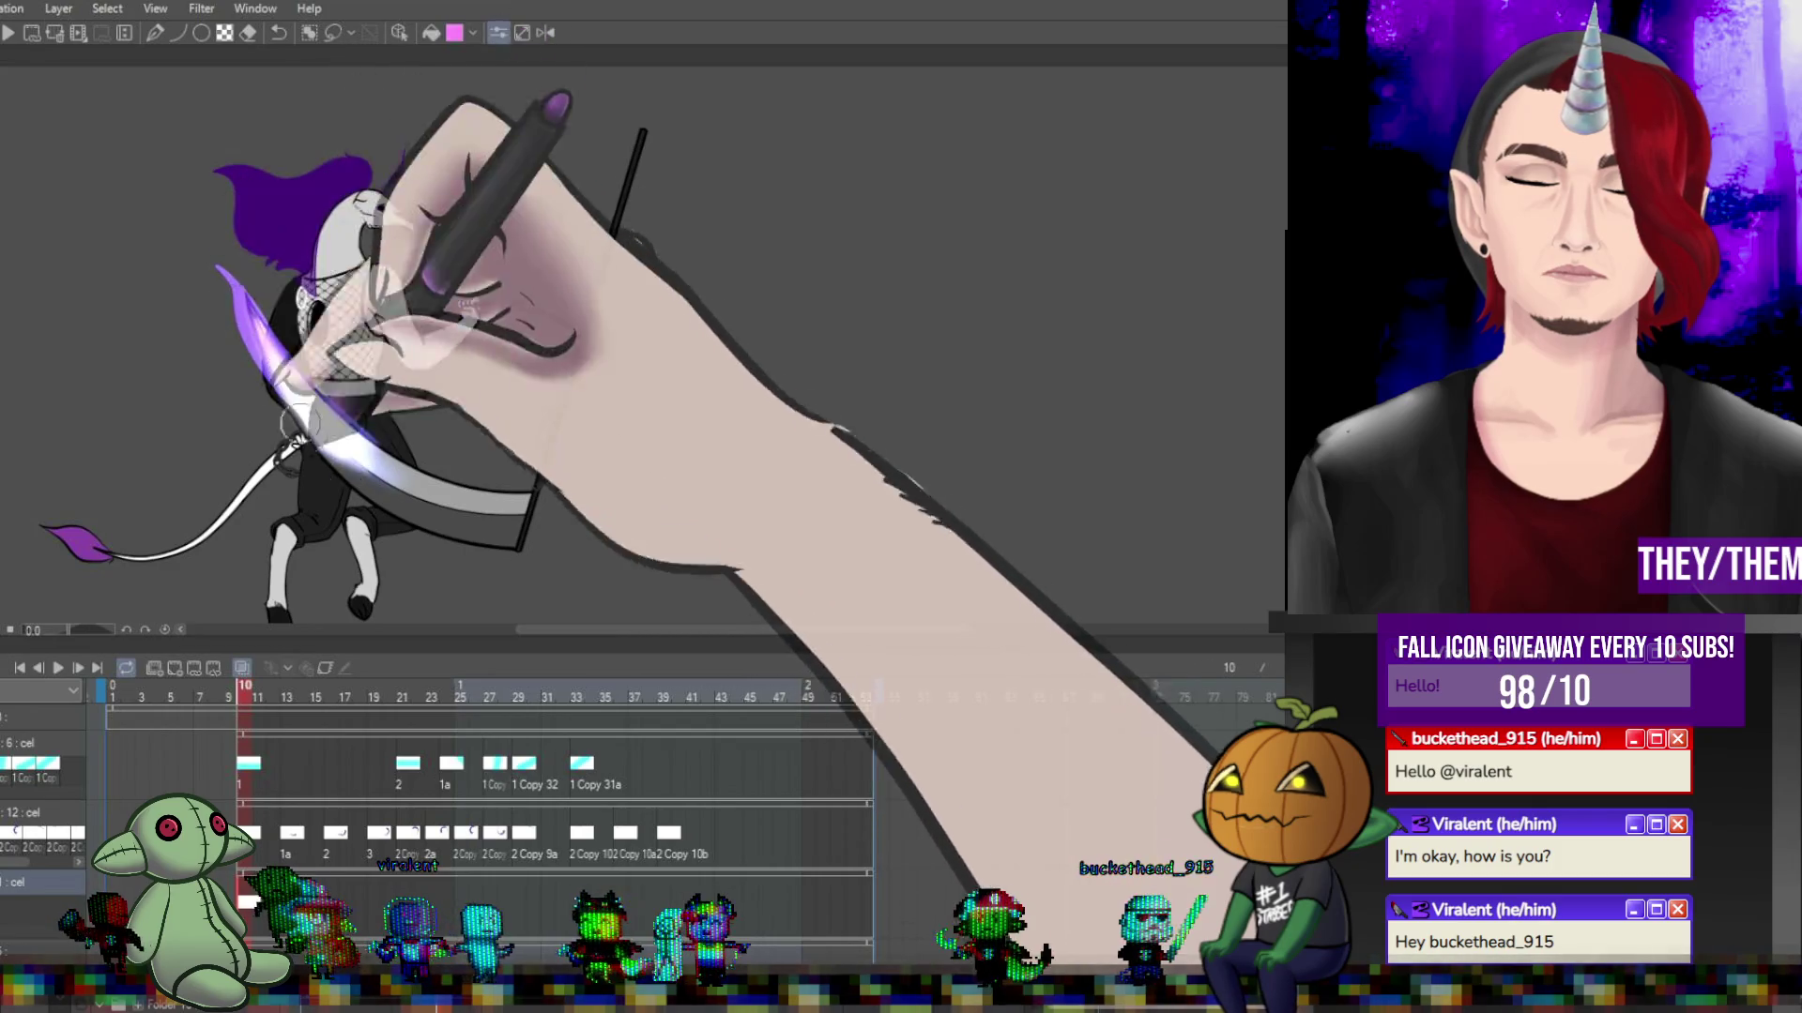
pyautogui.press('Right')
pyautogui.press('Right')
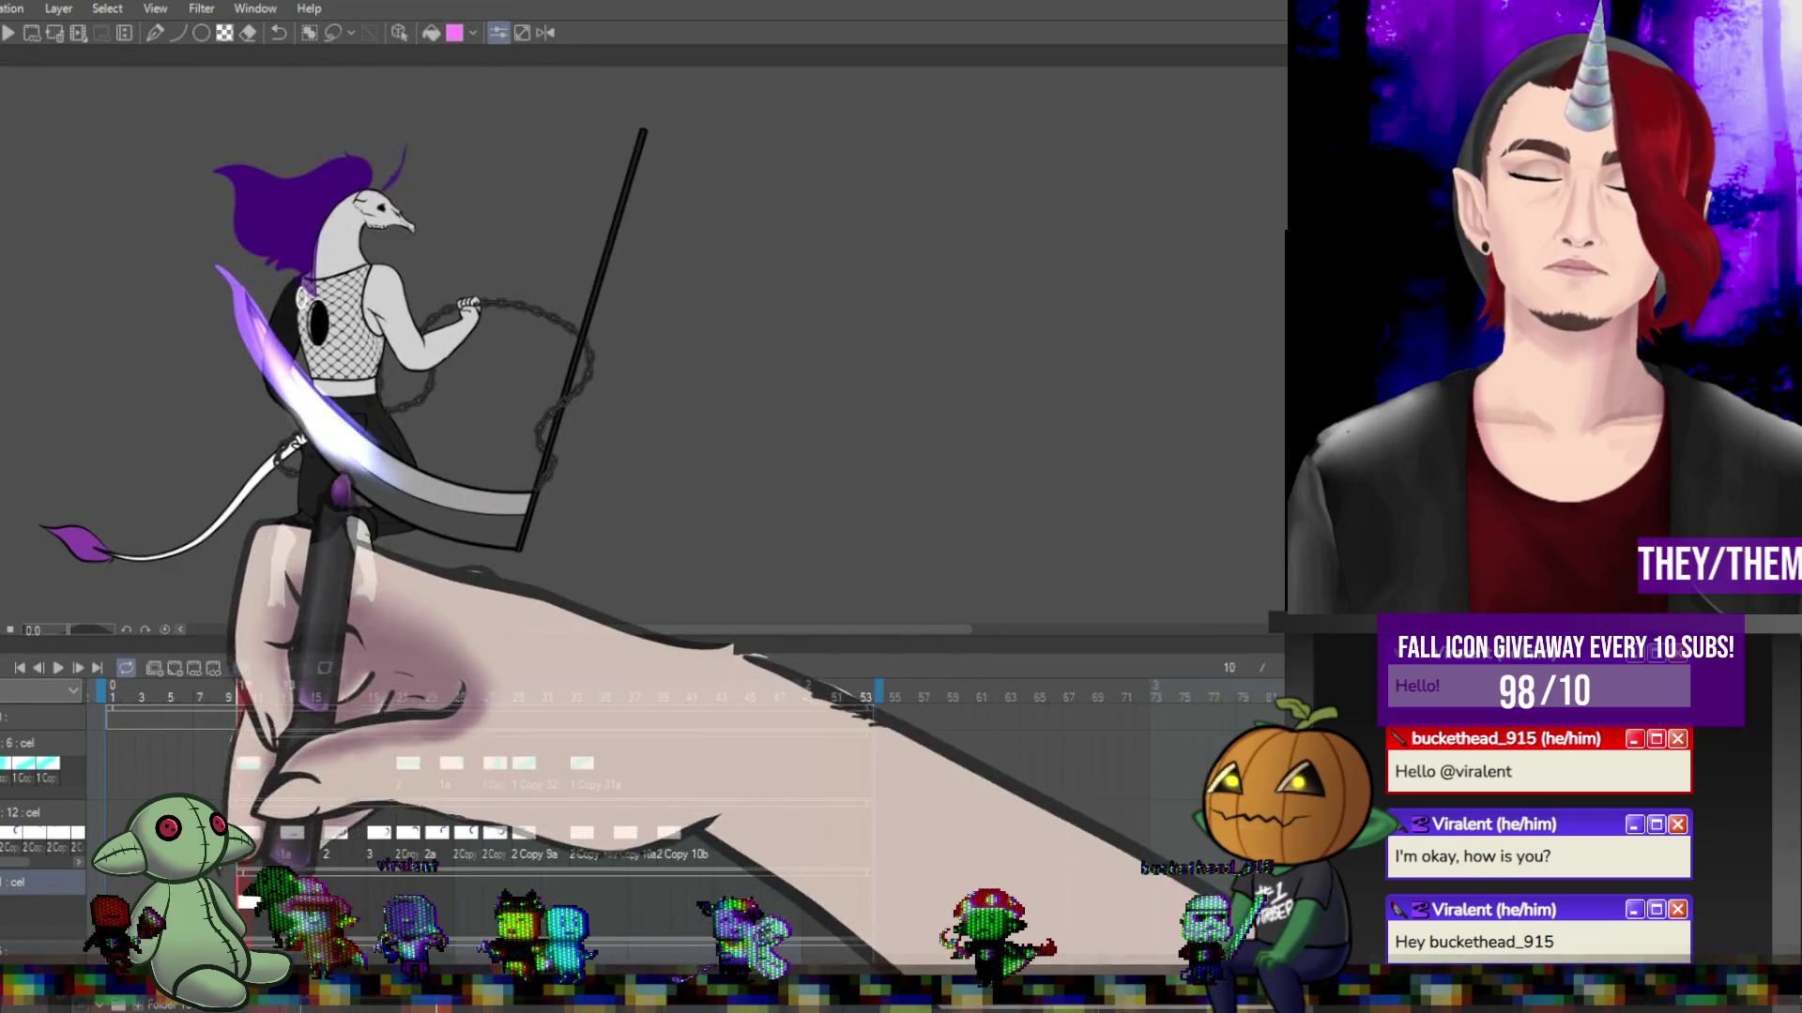
pyautogui.press('Right')
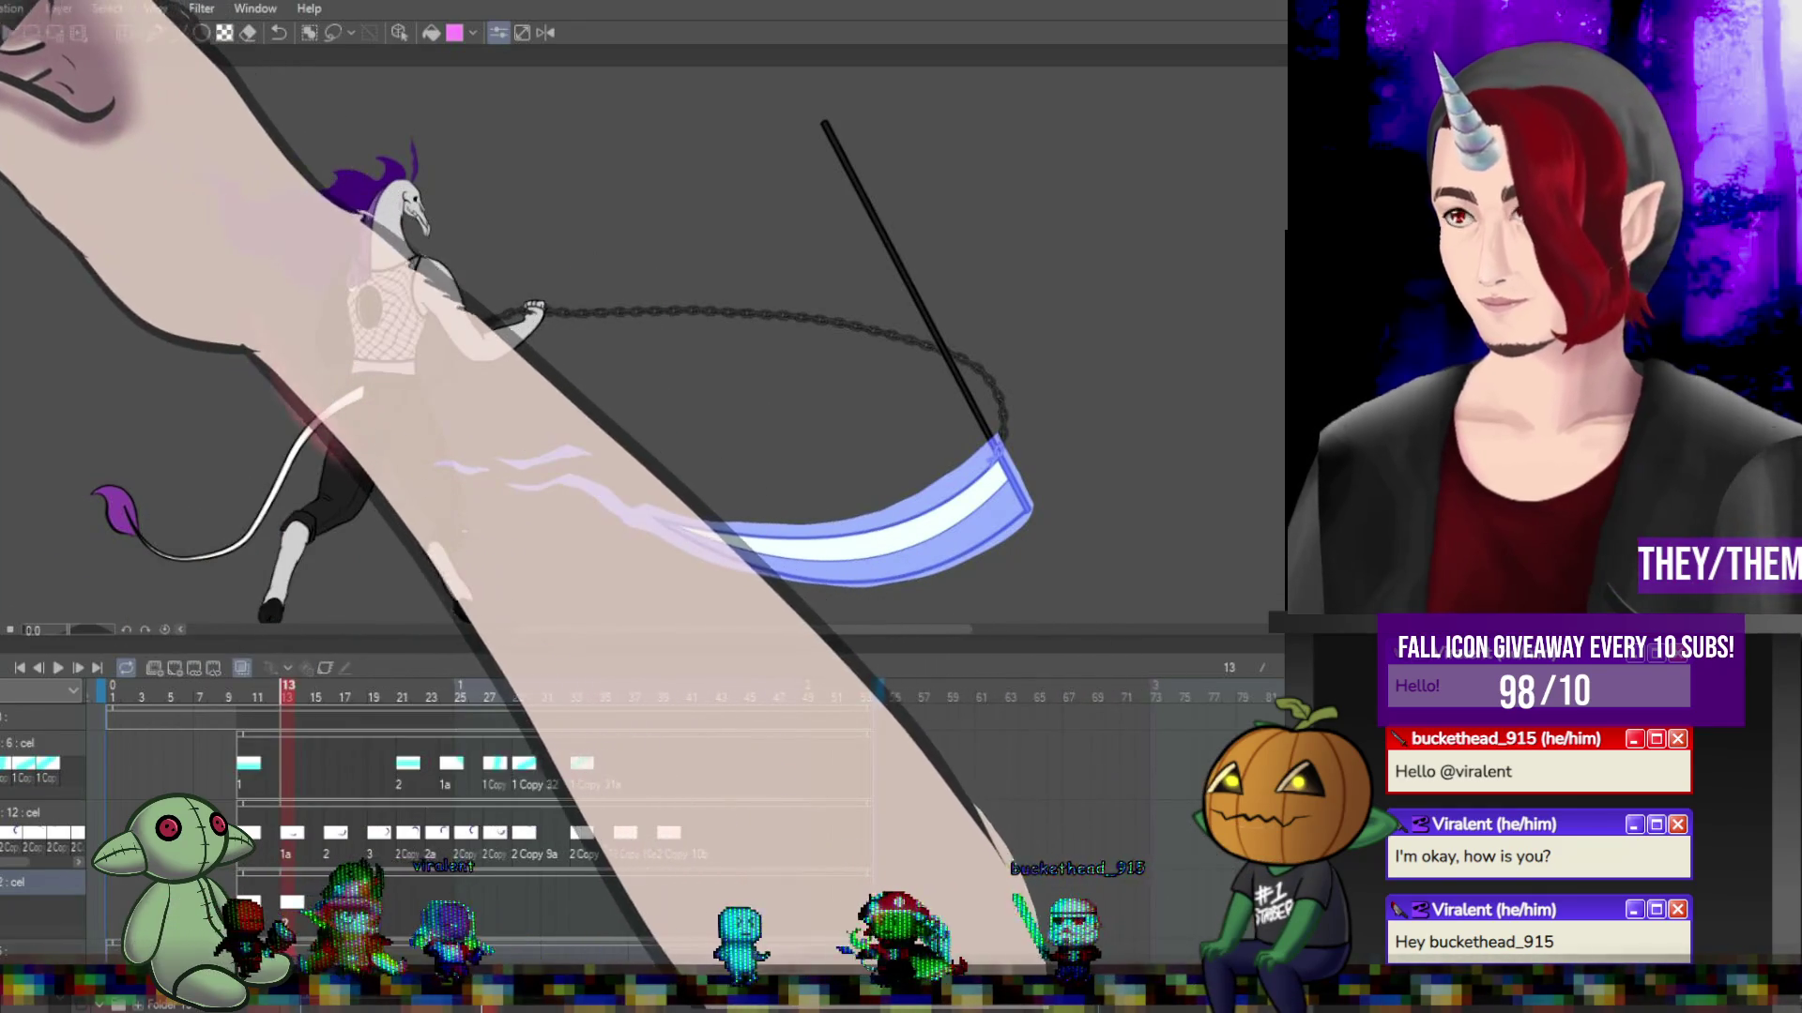
pyautogui.press('p')
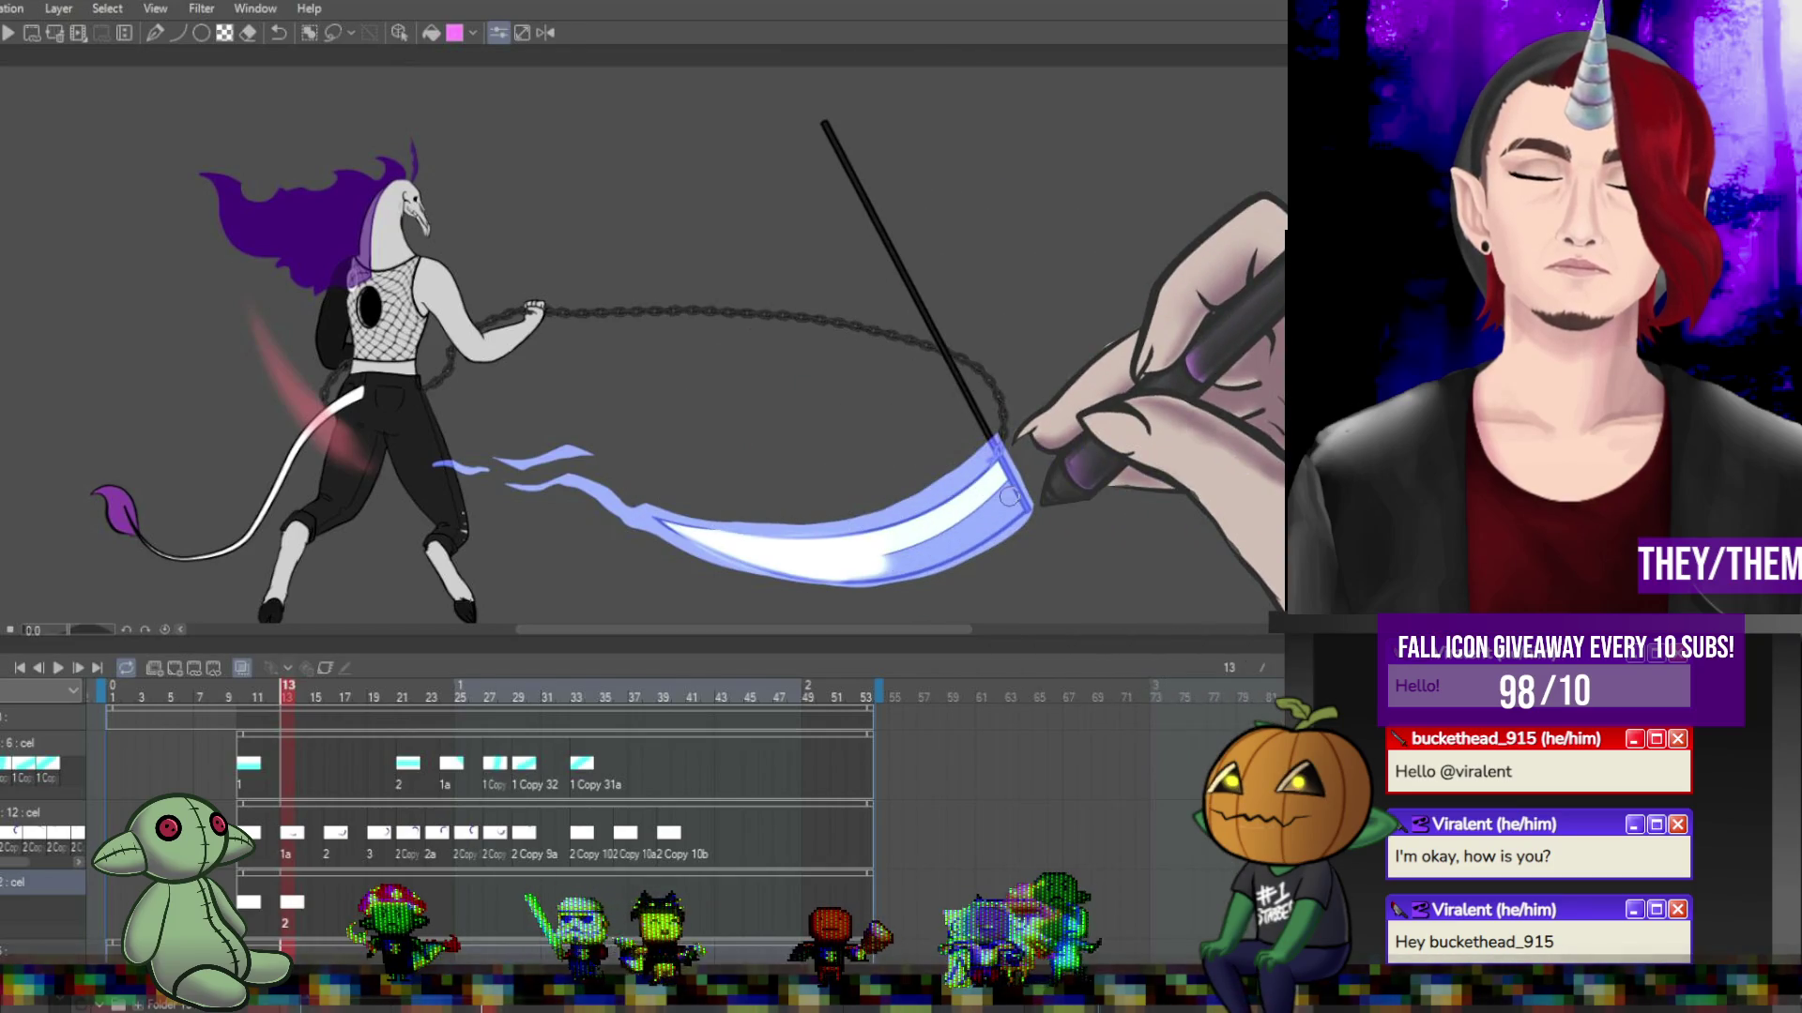
# Brighten the white scythe-blade highlight on frame 16, then jump to frames 19 and 21.
pyautogui.press('Right')
pyautogui.press('Right')
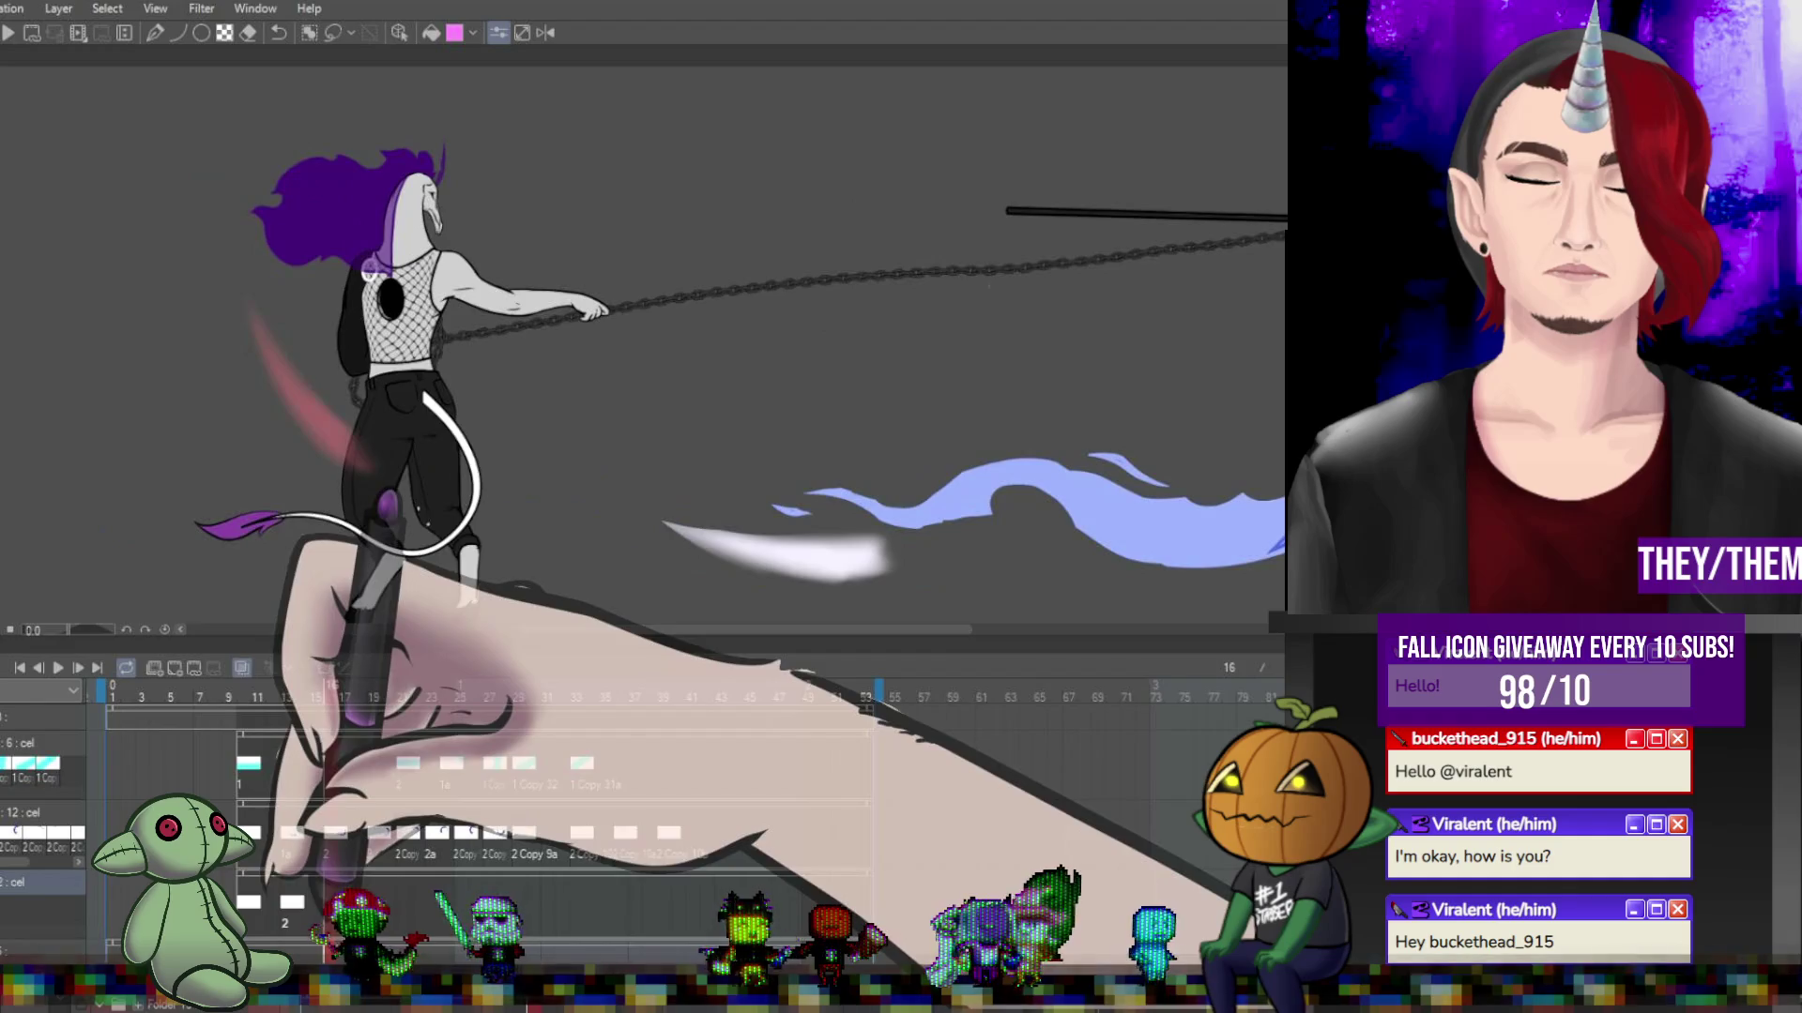
pyautogui.press('Right')
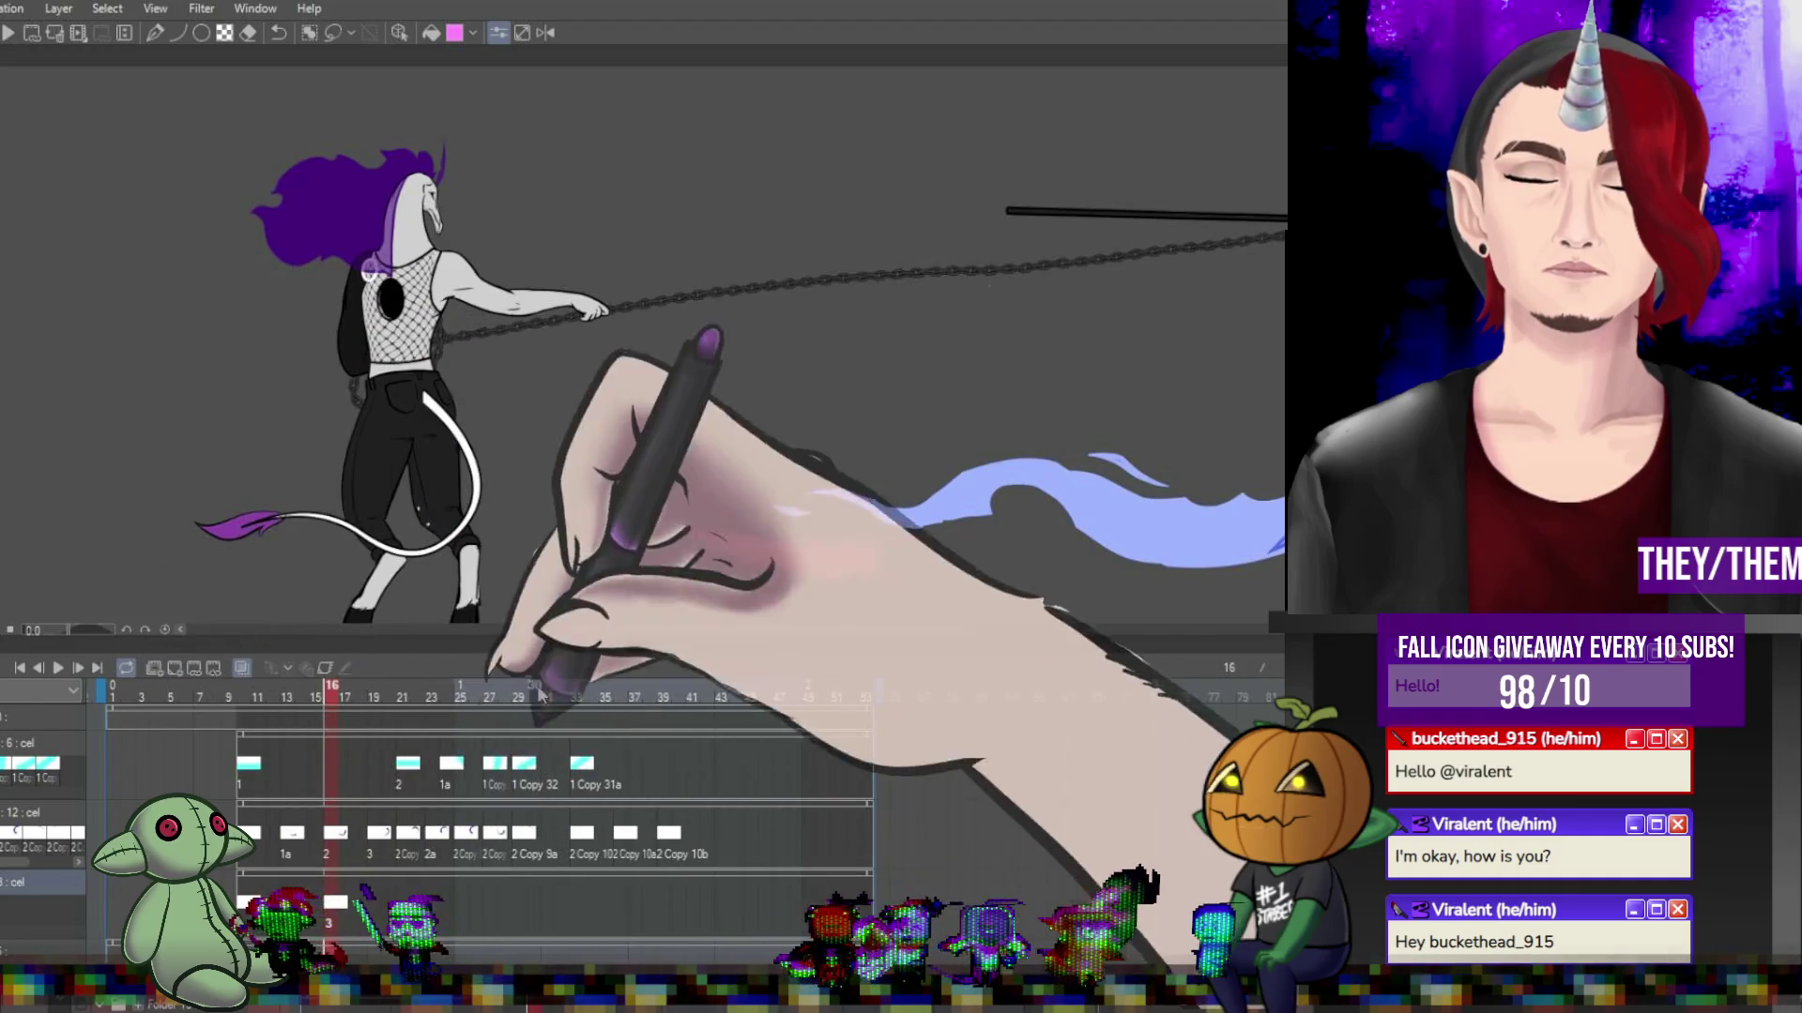
pyautogui.moveTo(578, 640); pyautogui.dragTo(690, 639)
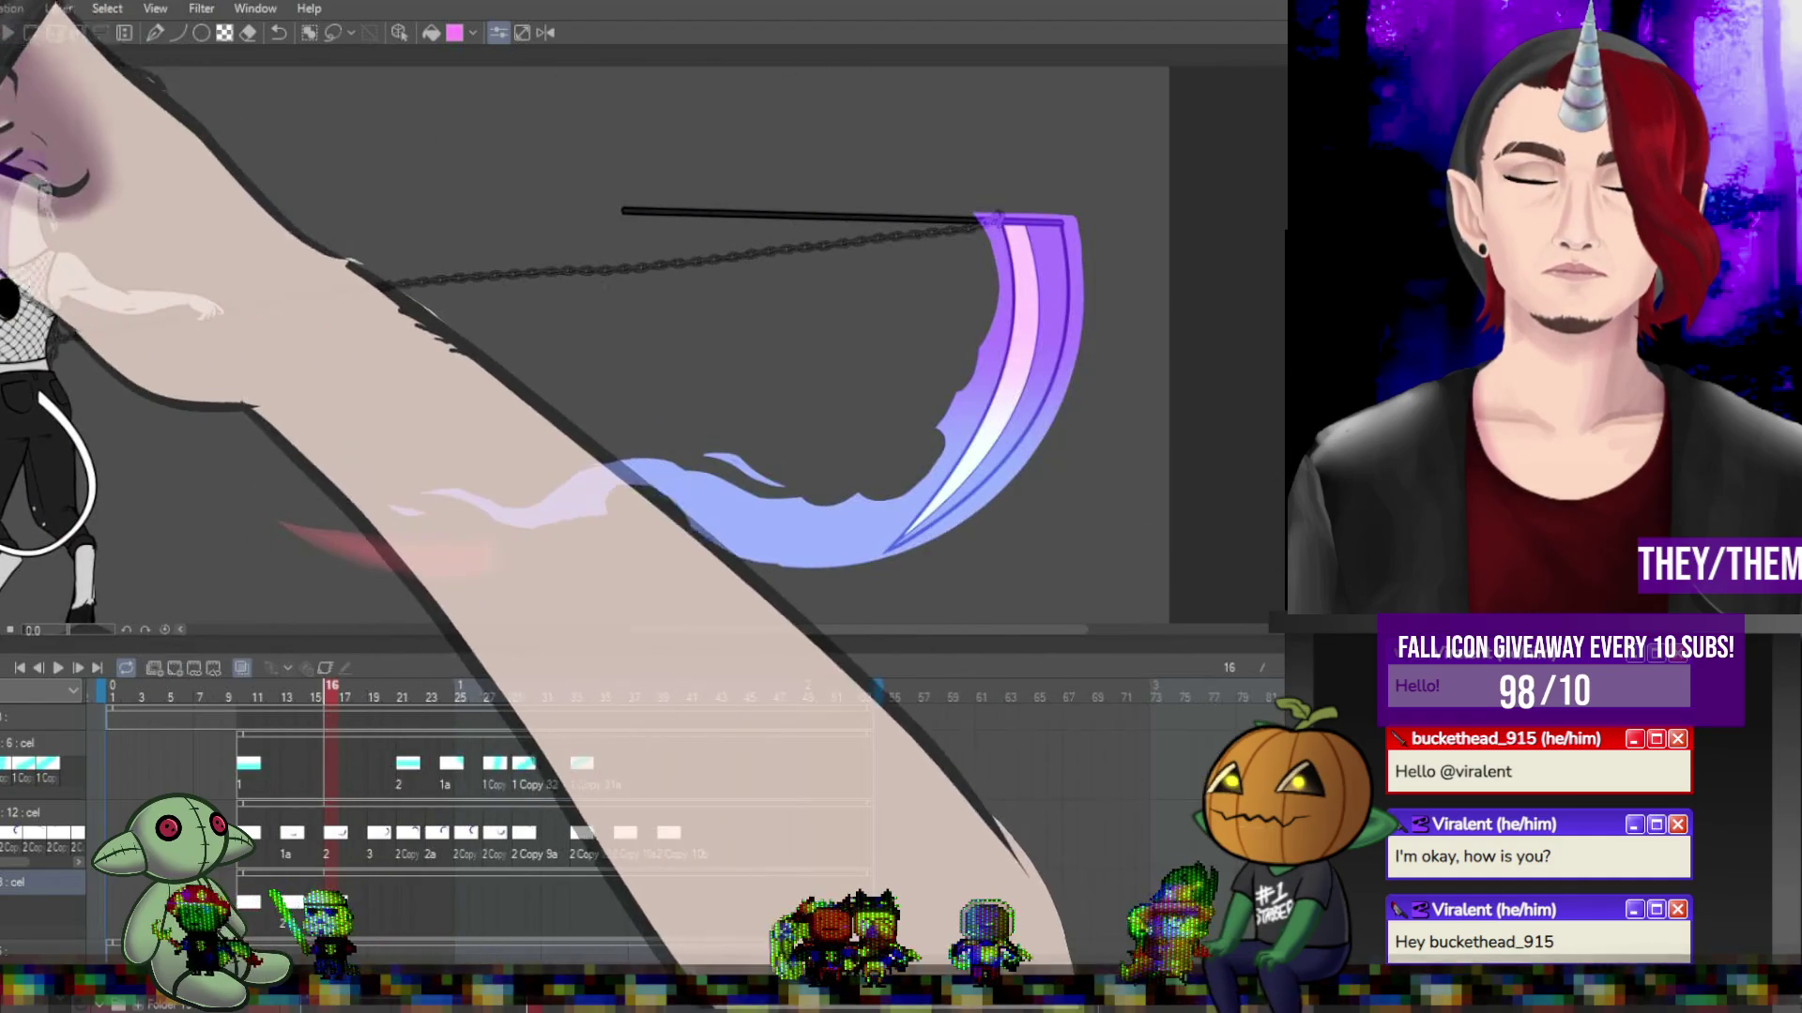
pyautogui.press('p')
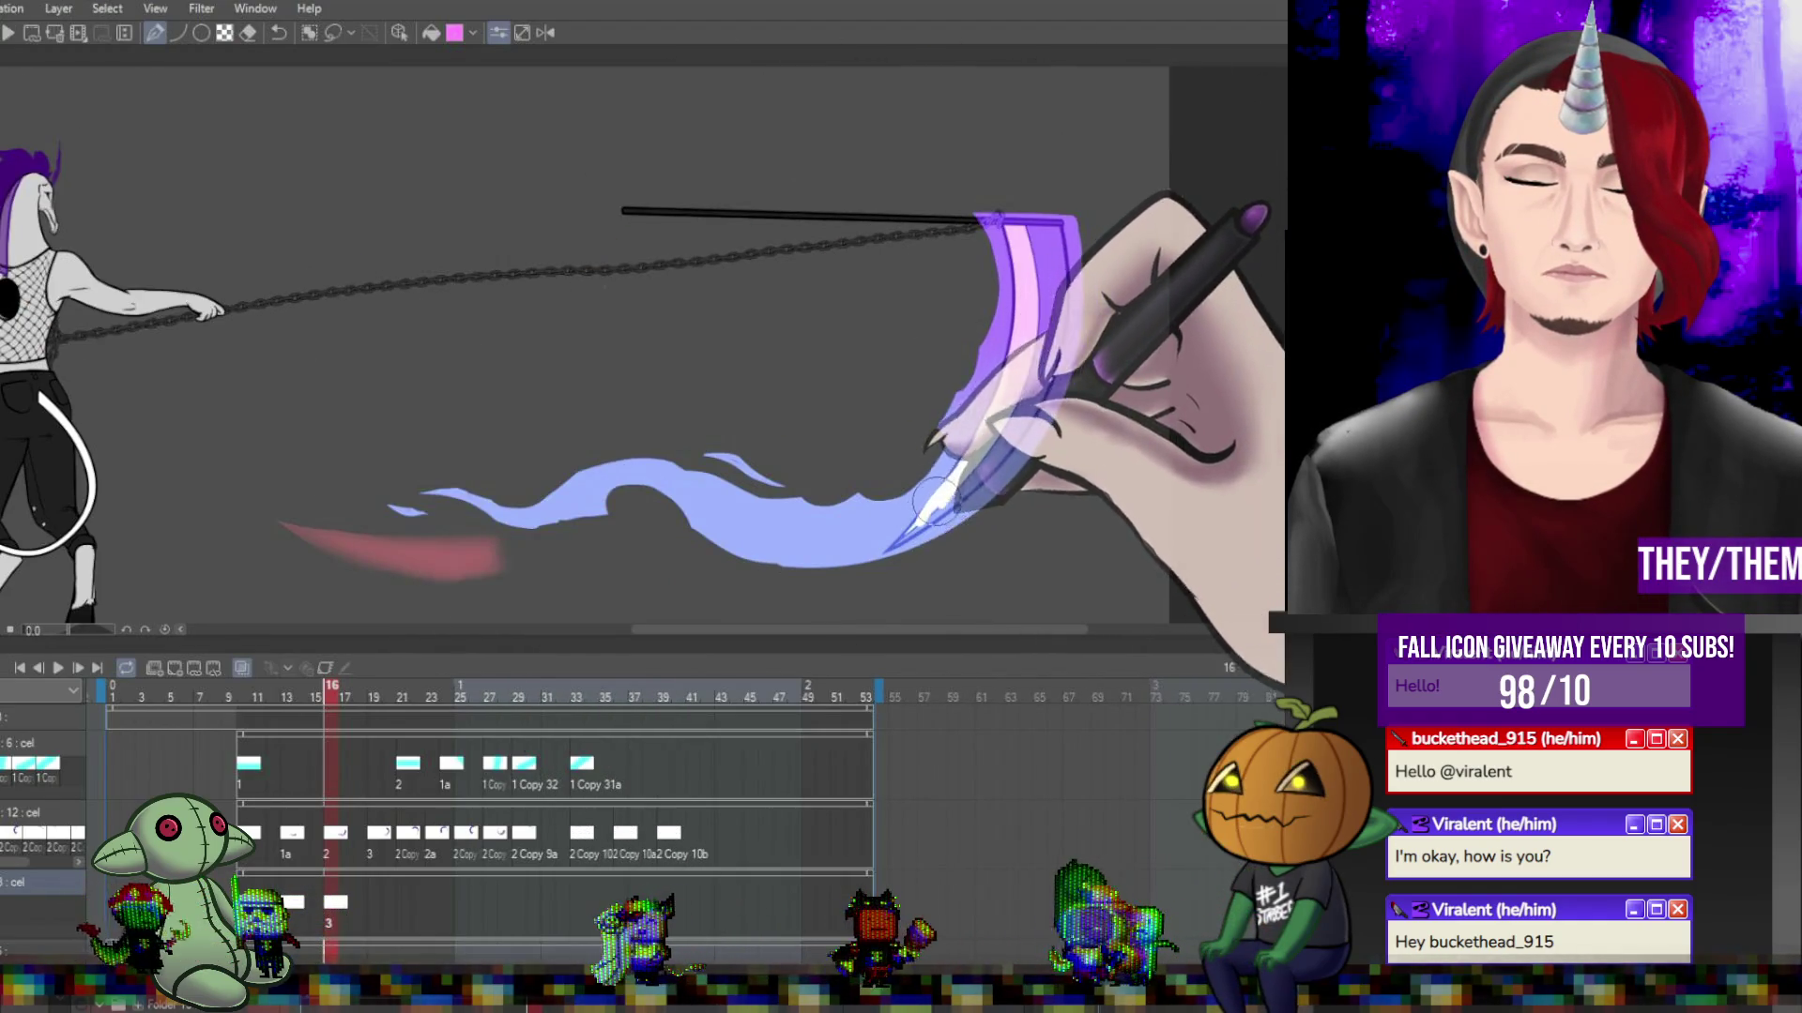
pyautogui.moveTo(951, 486)
pyautogui.mouseDown()
pyautogui.moveTo(1008, 437)
pyautogui.moveTo(1032, 380)
pyautogui.mouseUp()
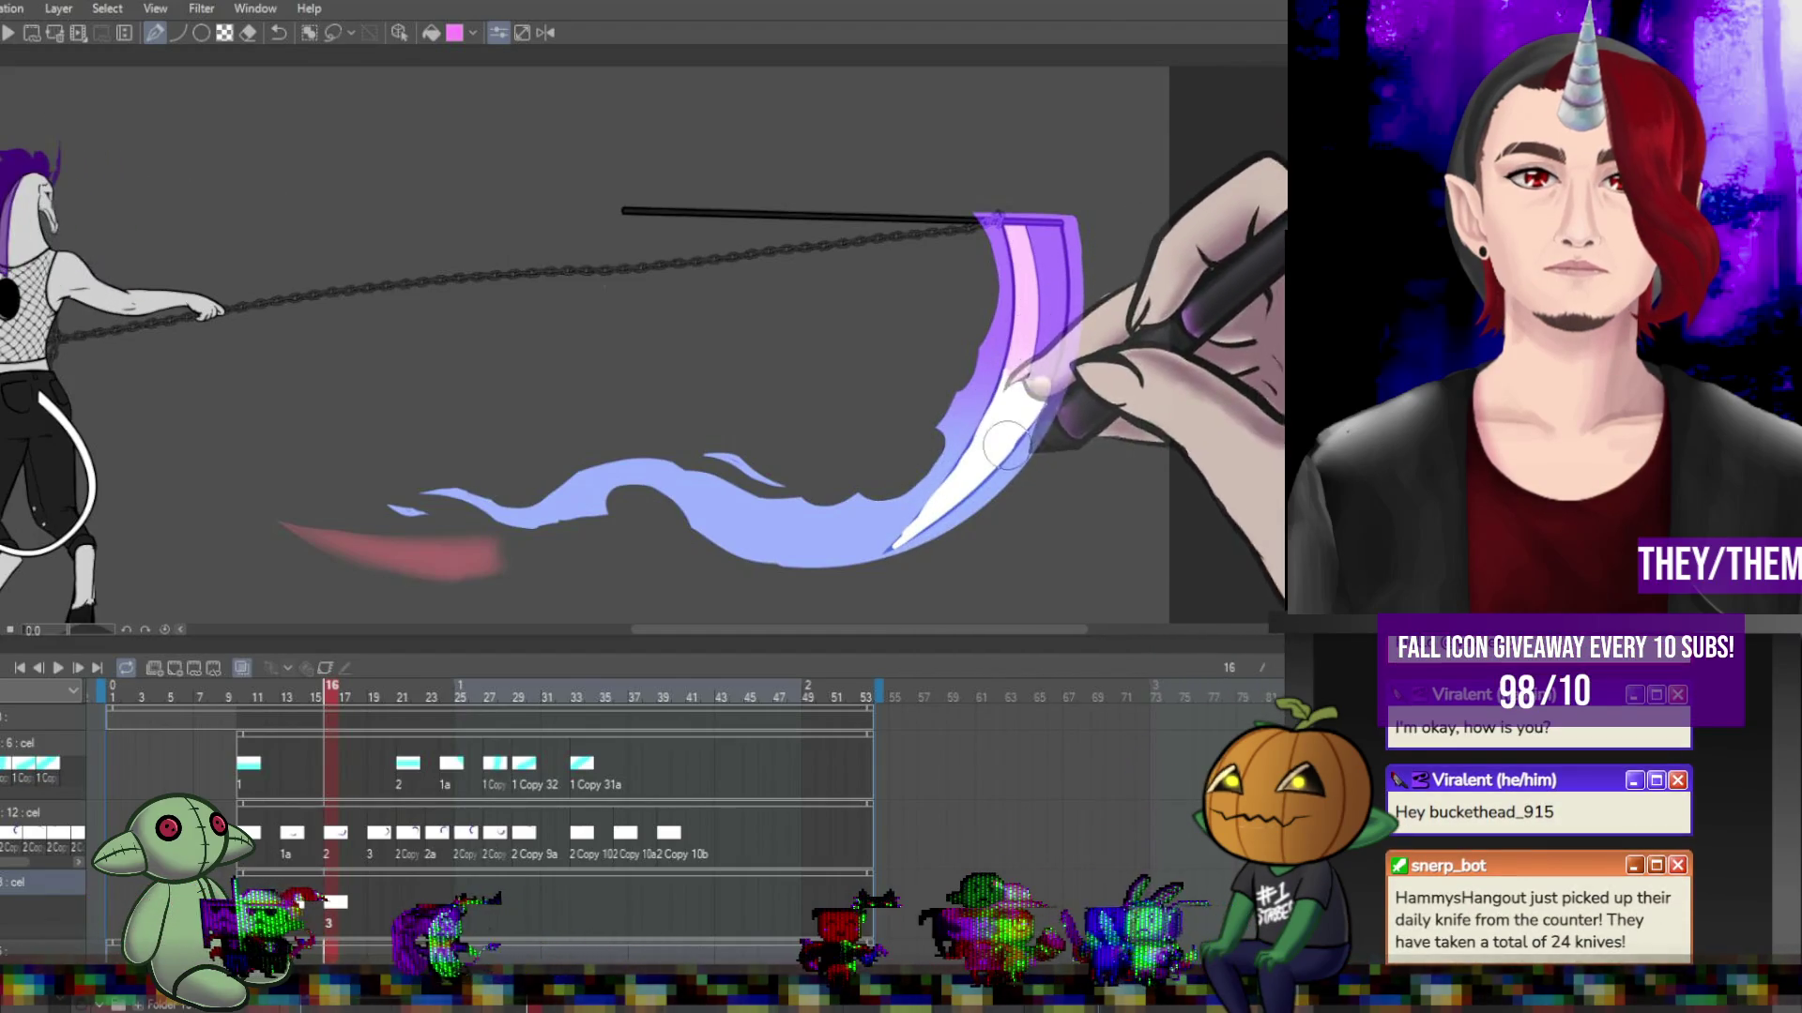
pyautogui.click(374, 698)
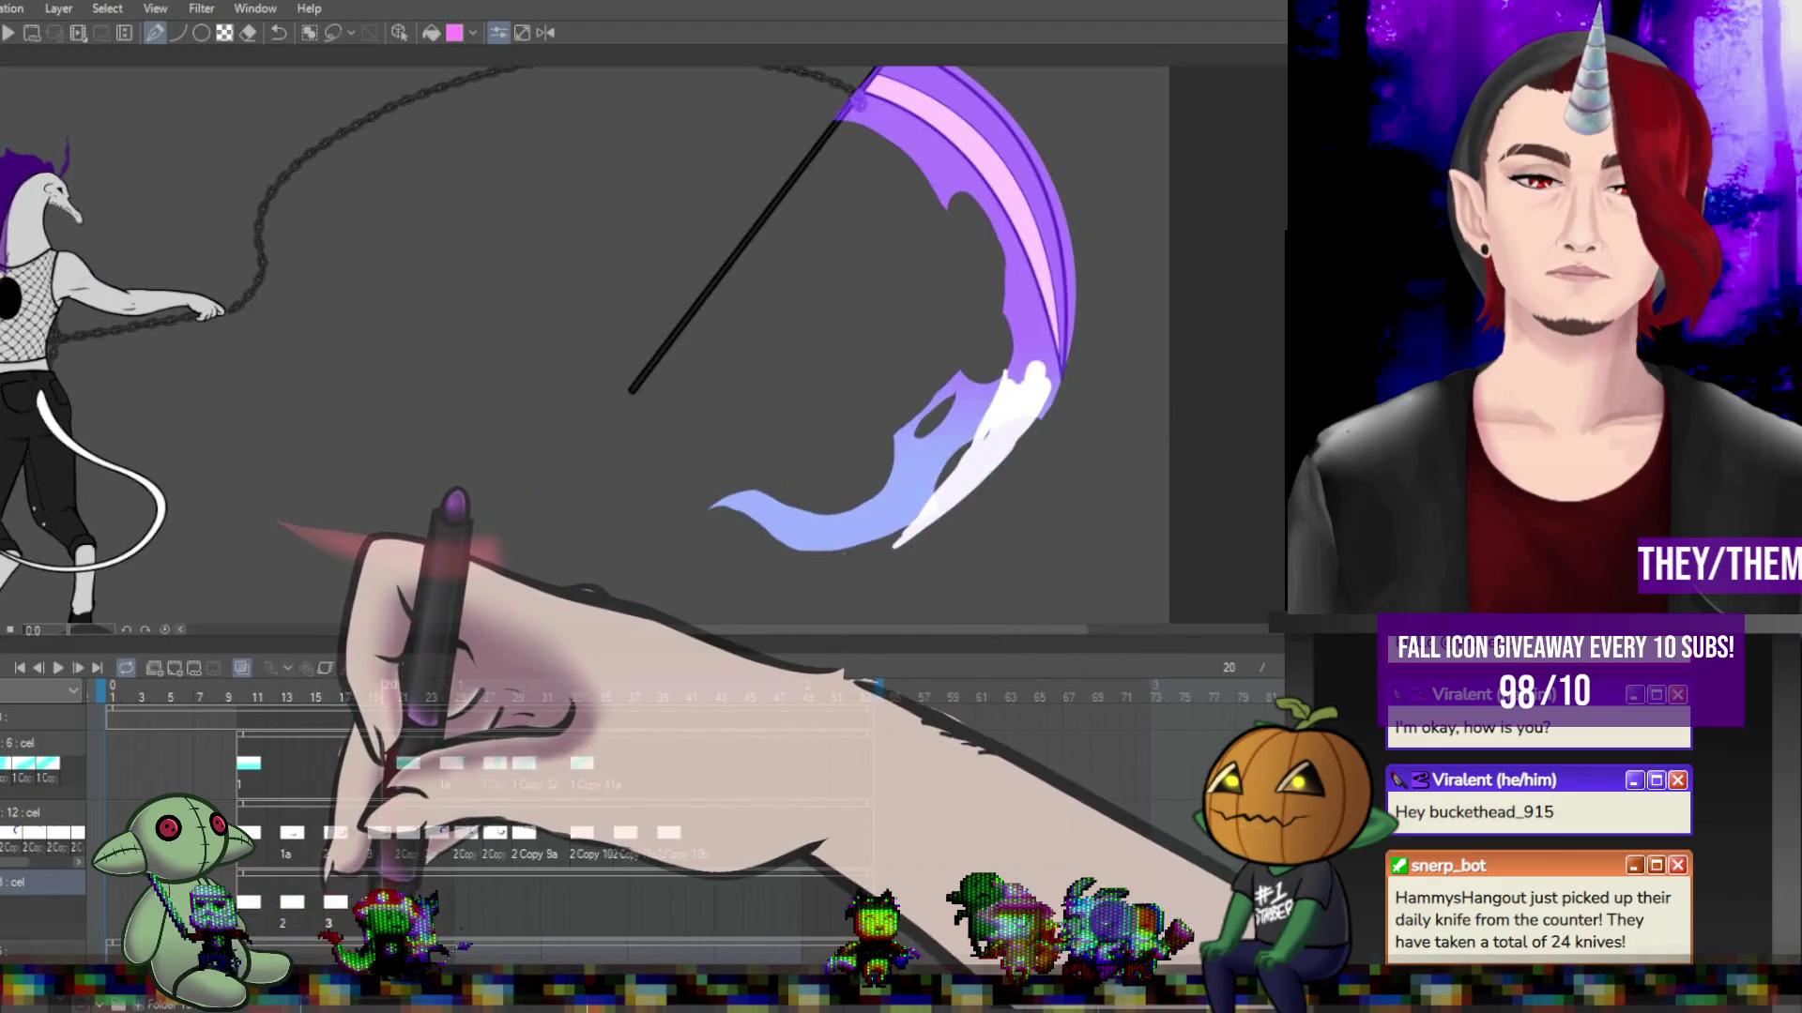
pyautogui.click(403, 698)
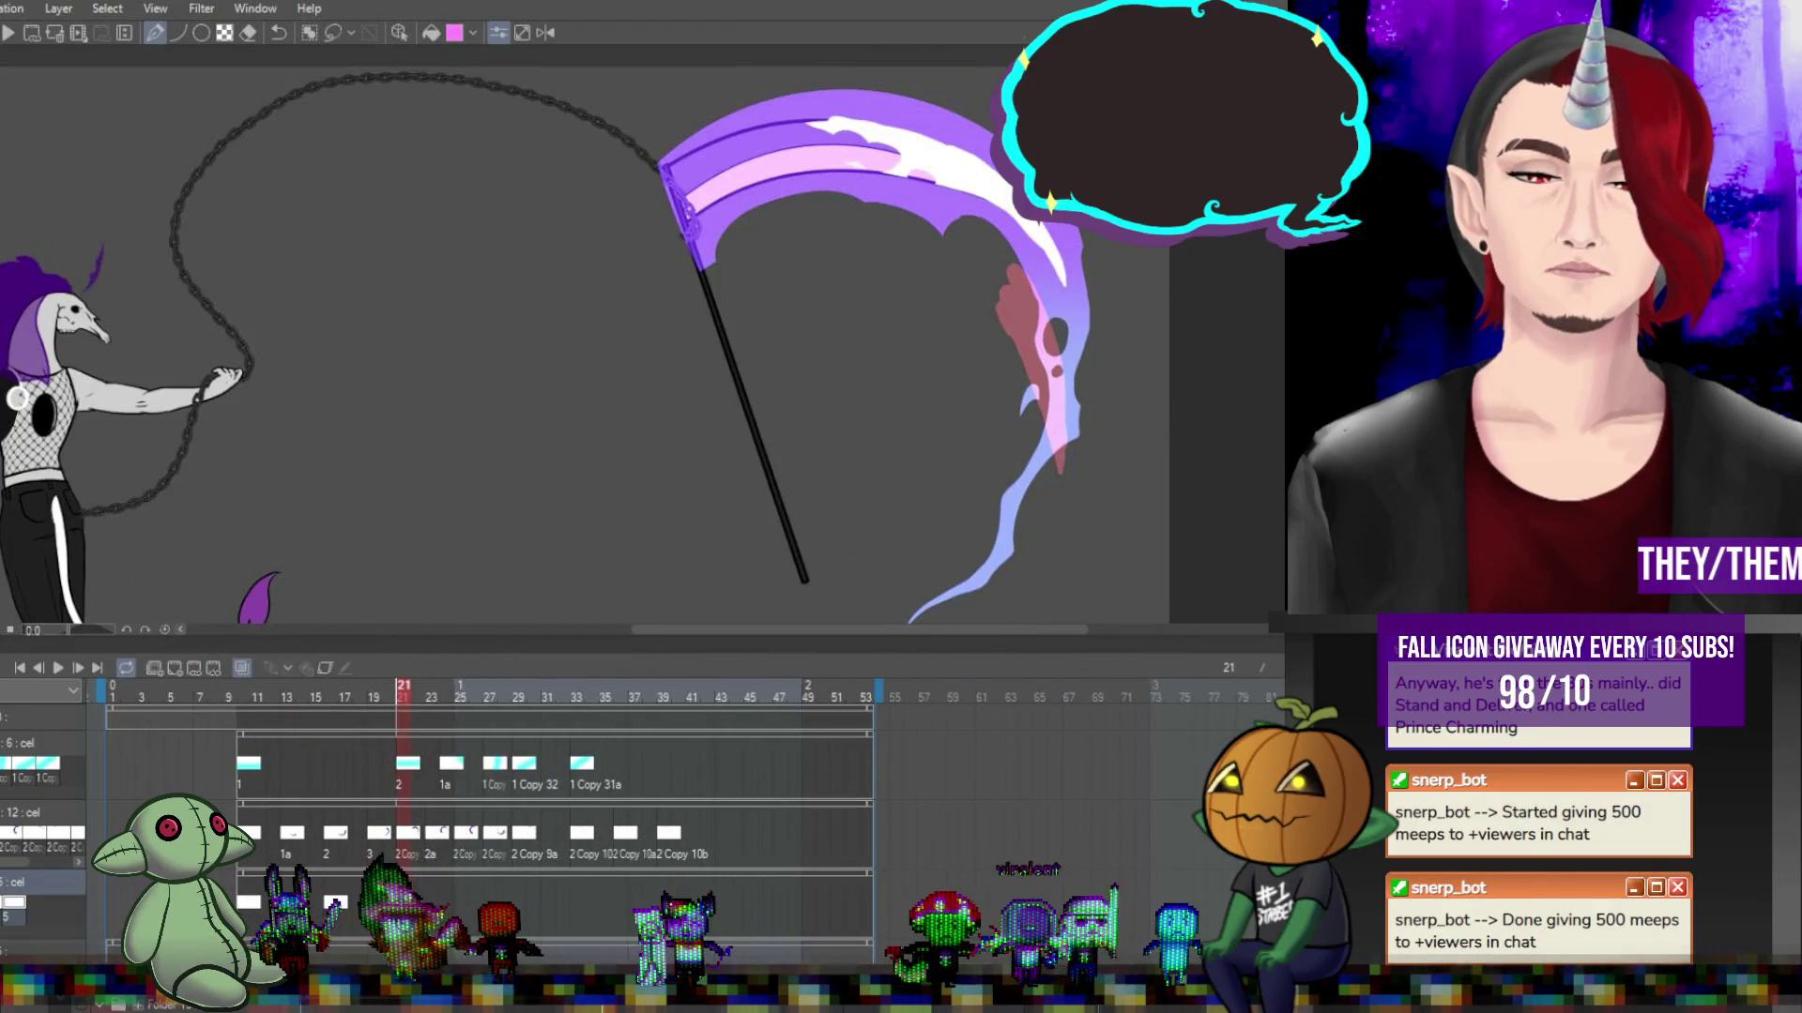
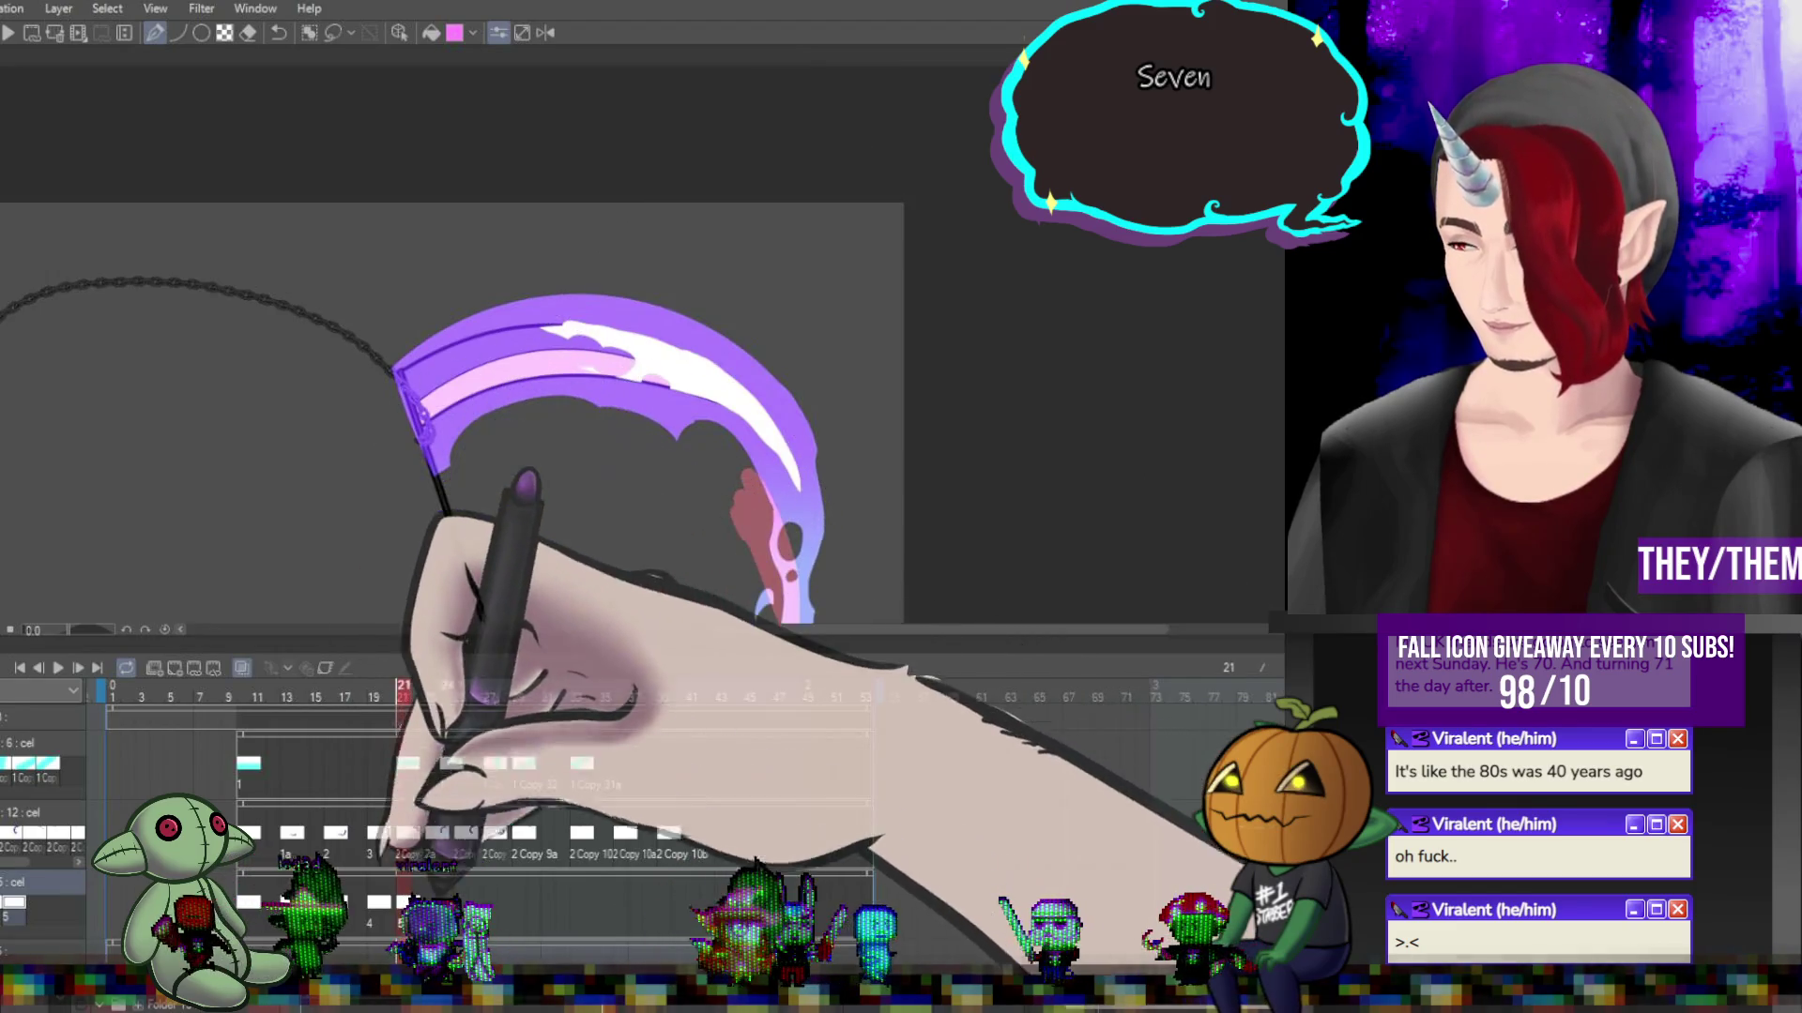
# Paint white highlight strokes along the scythe blade's top and inner edges on frames 23 and 25.
pyautogui.click(449, 887)
pyautogui.press('Right')
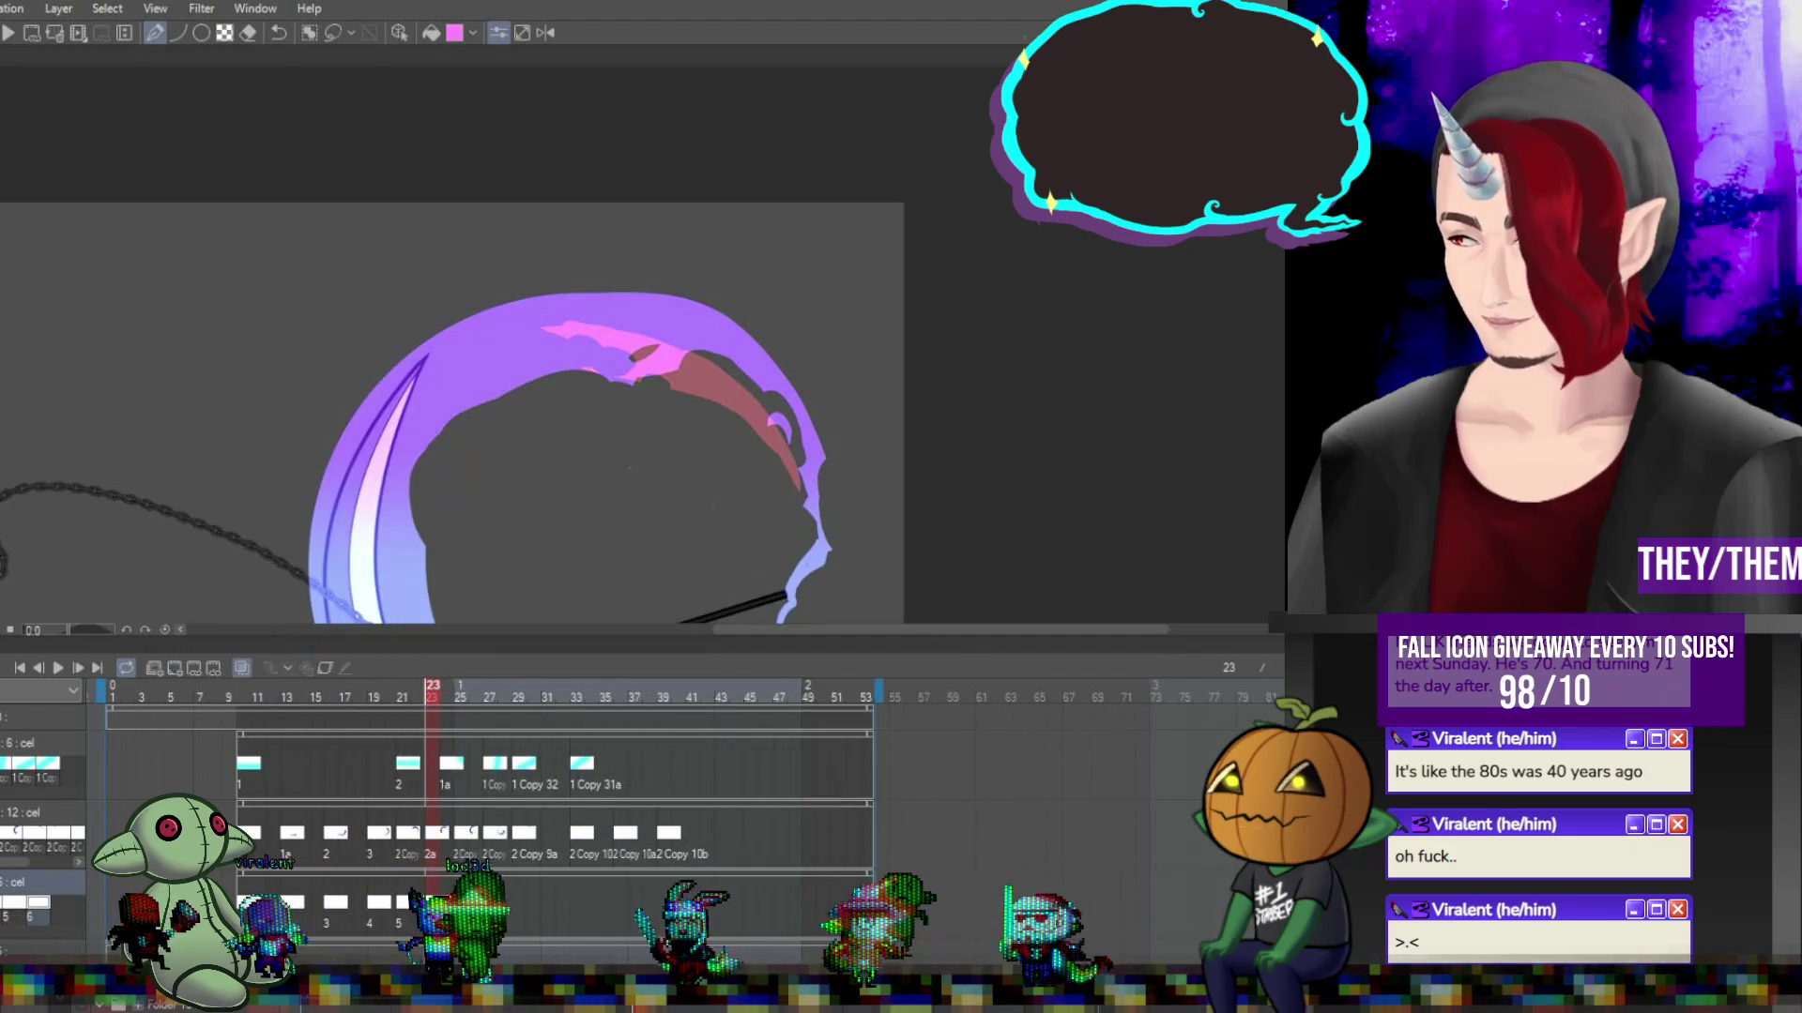
pyautogui.scroll(-3, 450, 375)
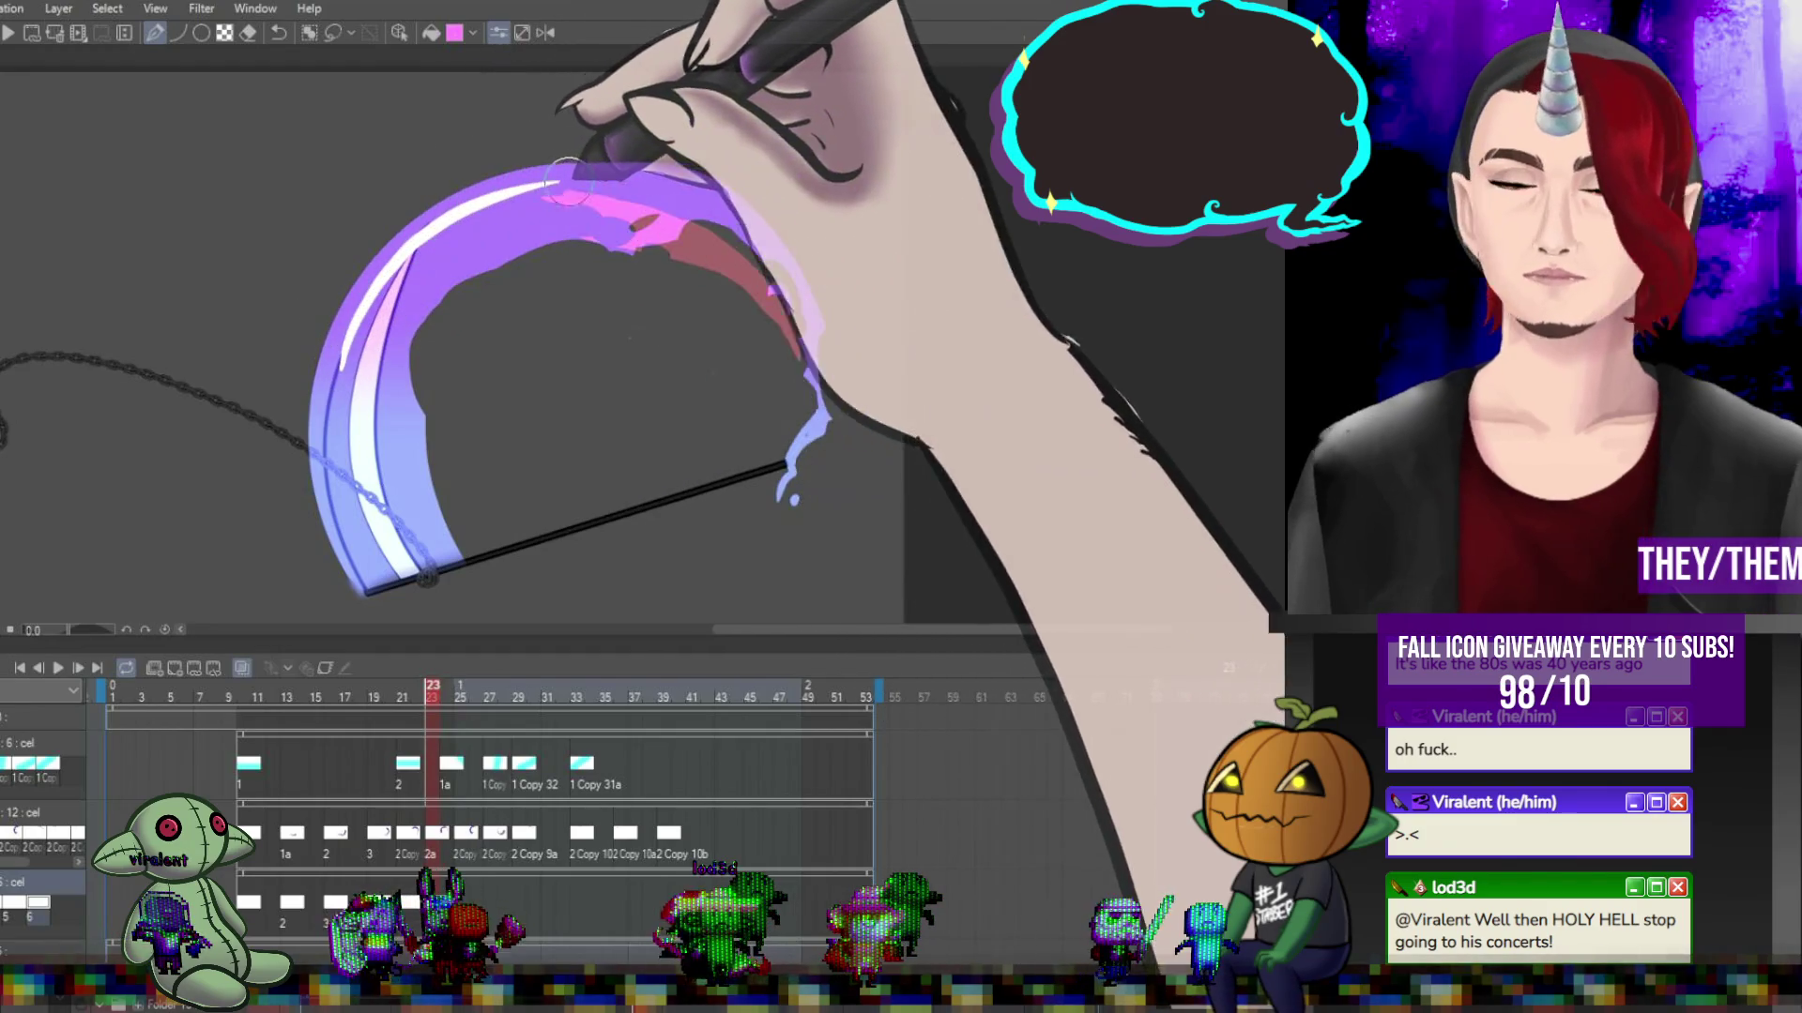
pyautogui.moveTo(380, 314); pyautogui.dragTo(364, 361)
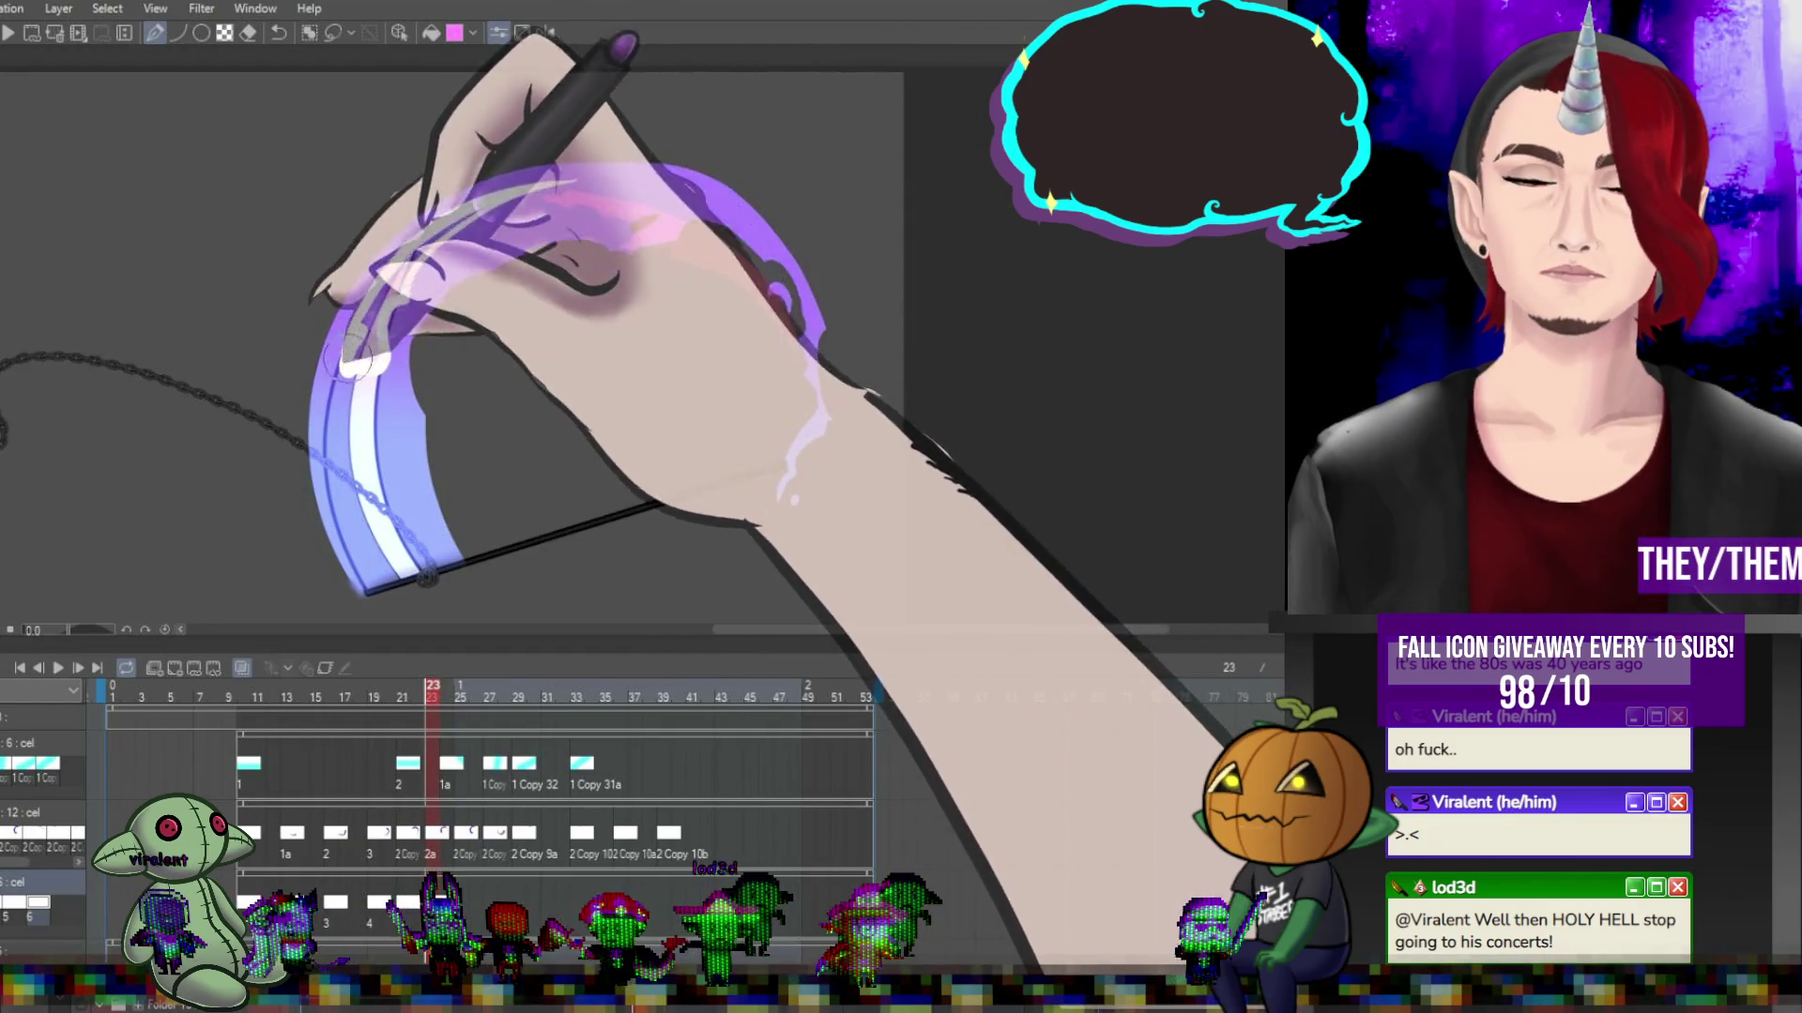
pyautogui.moveTo(380, 300); pyautogui.dragTo(570, 169)
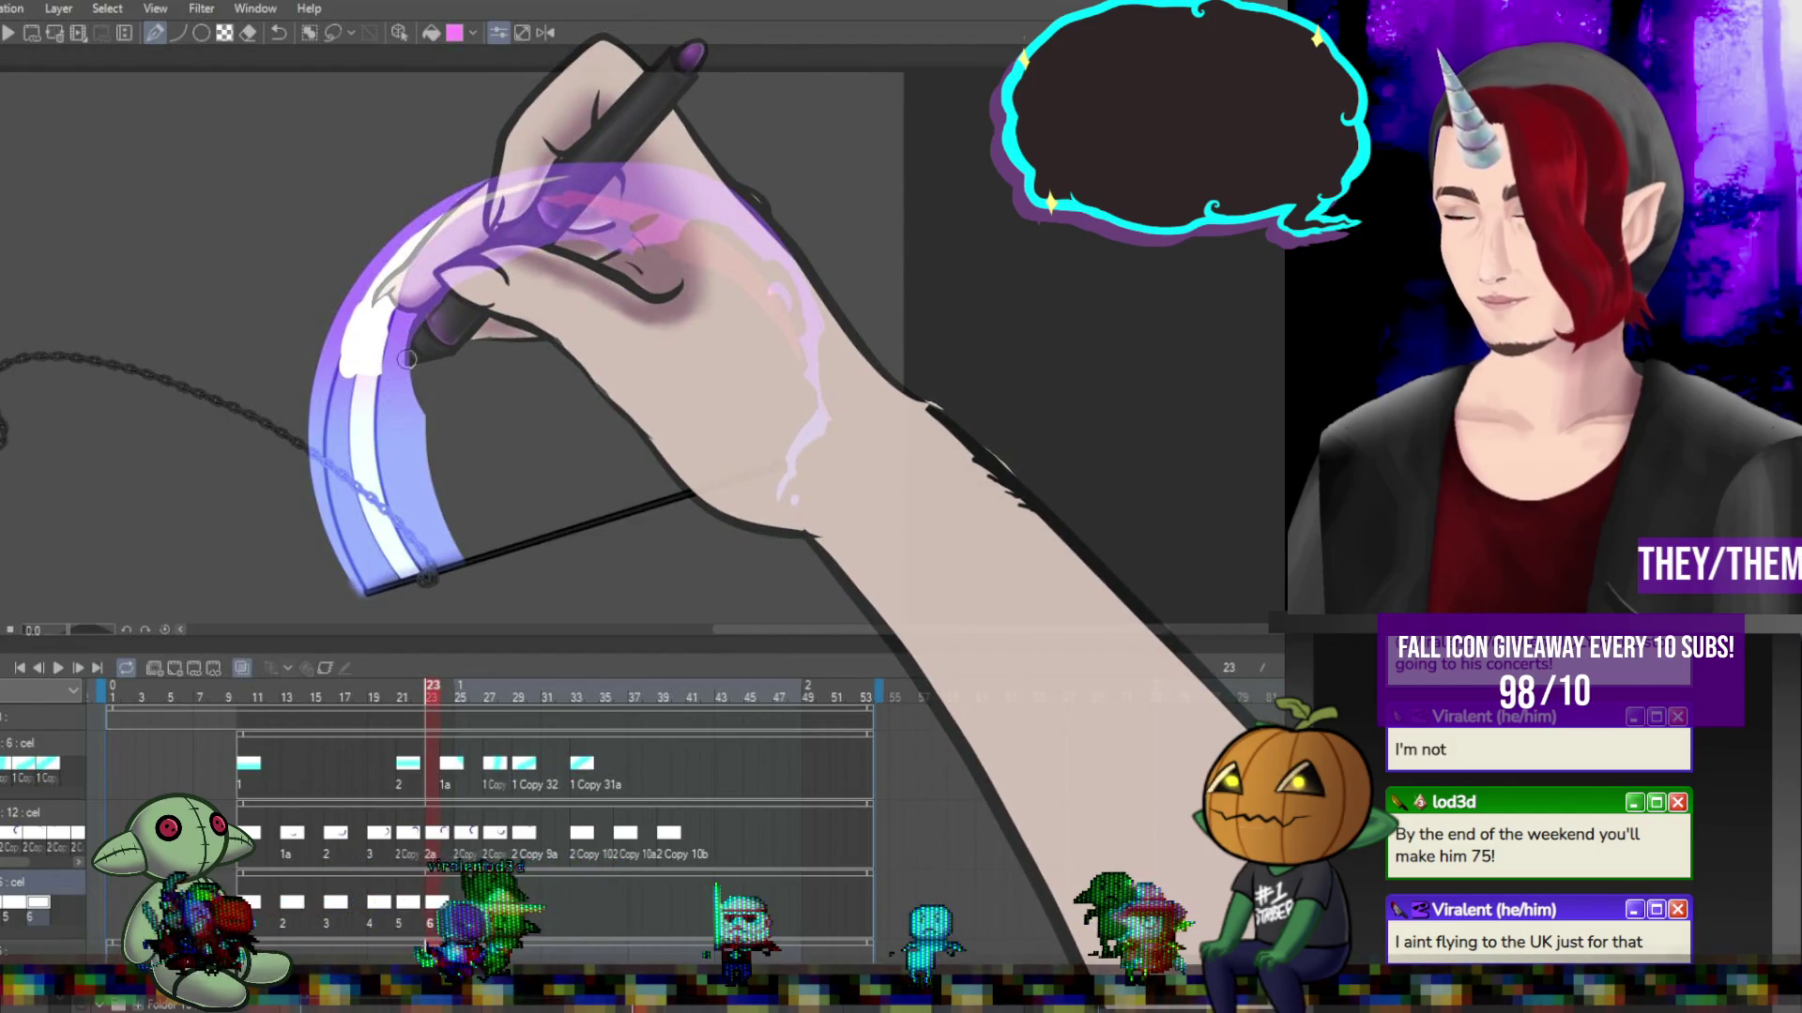
pyautogui.press('Right')
pyautogui.press('Right')
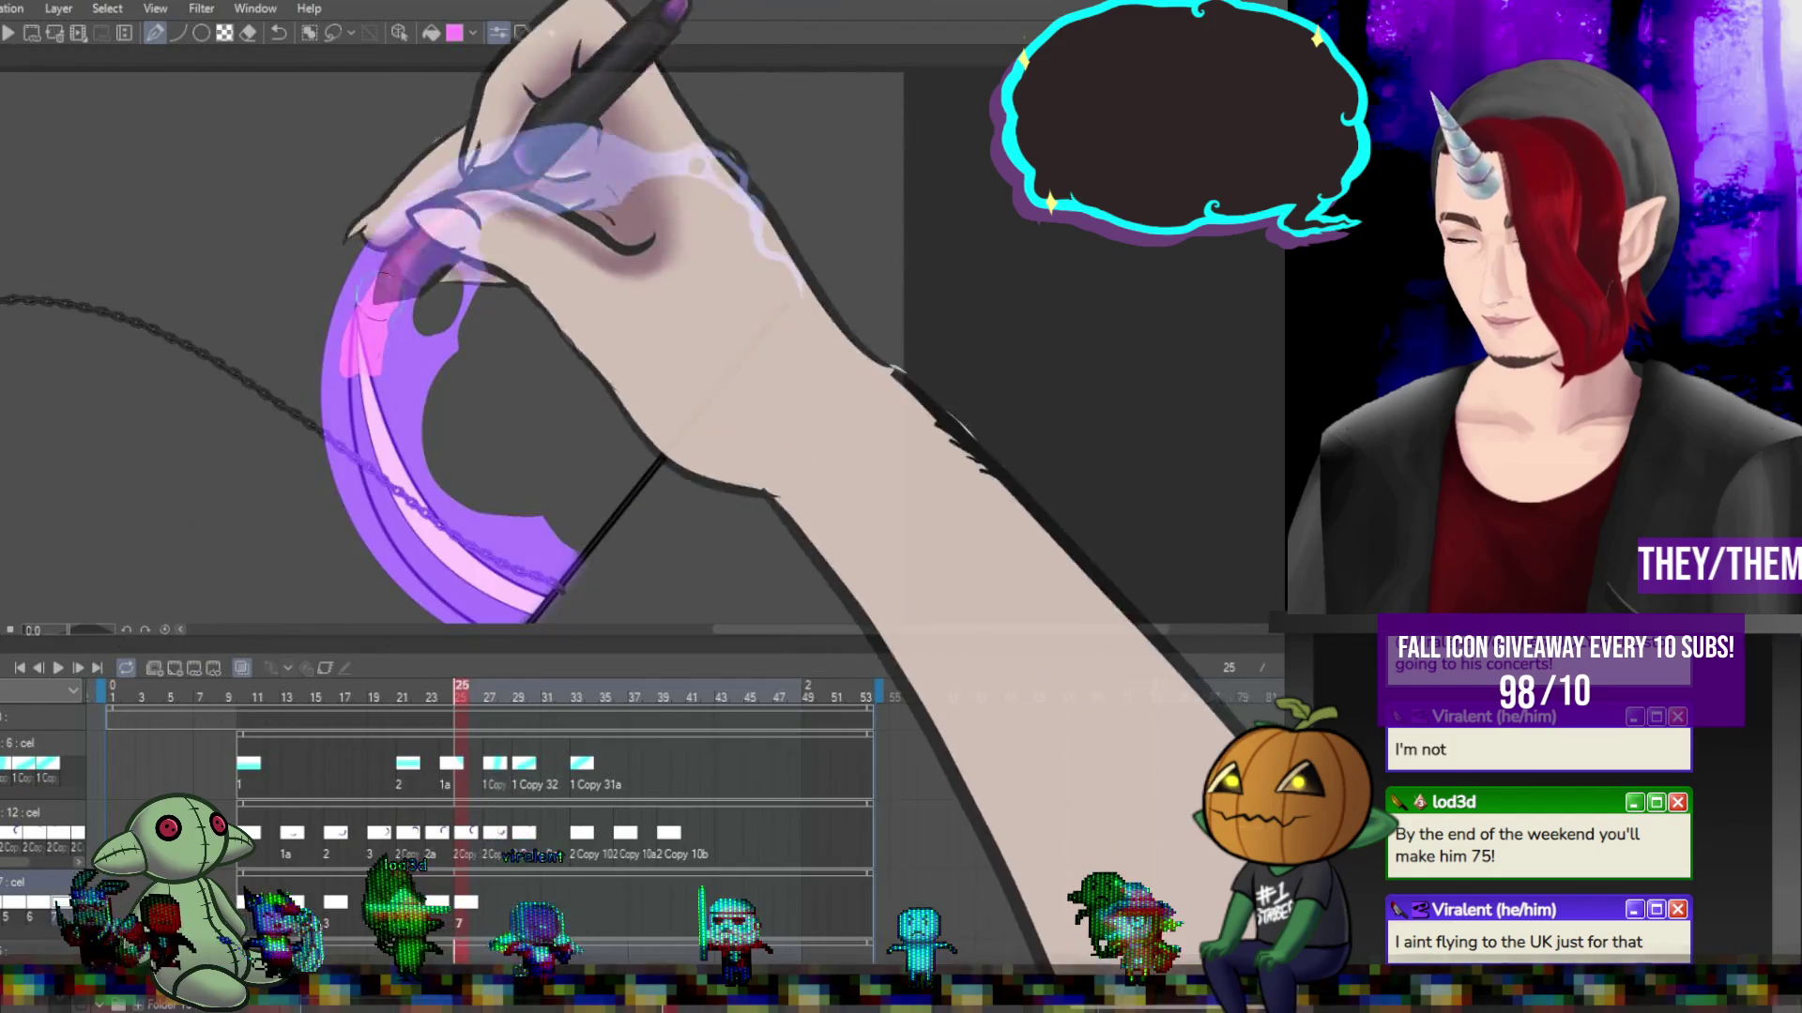
pyautogui.moveTo(371, 263); pyautogui.dragTo(385, 511)
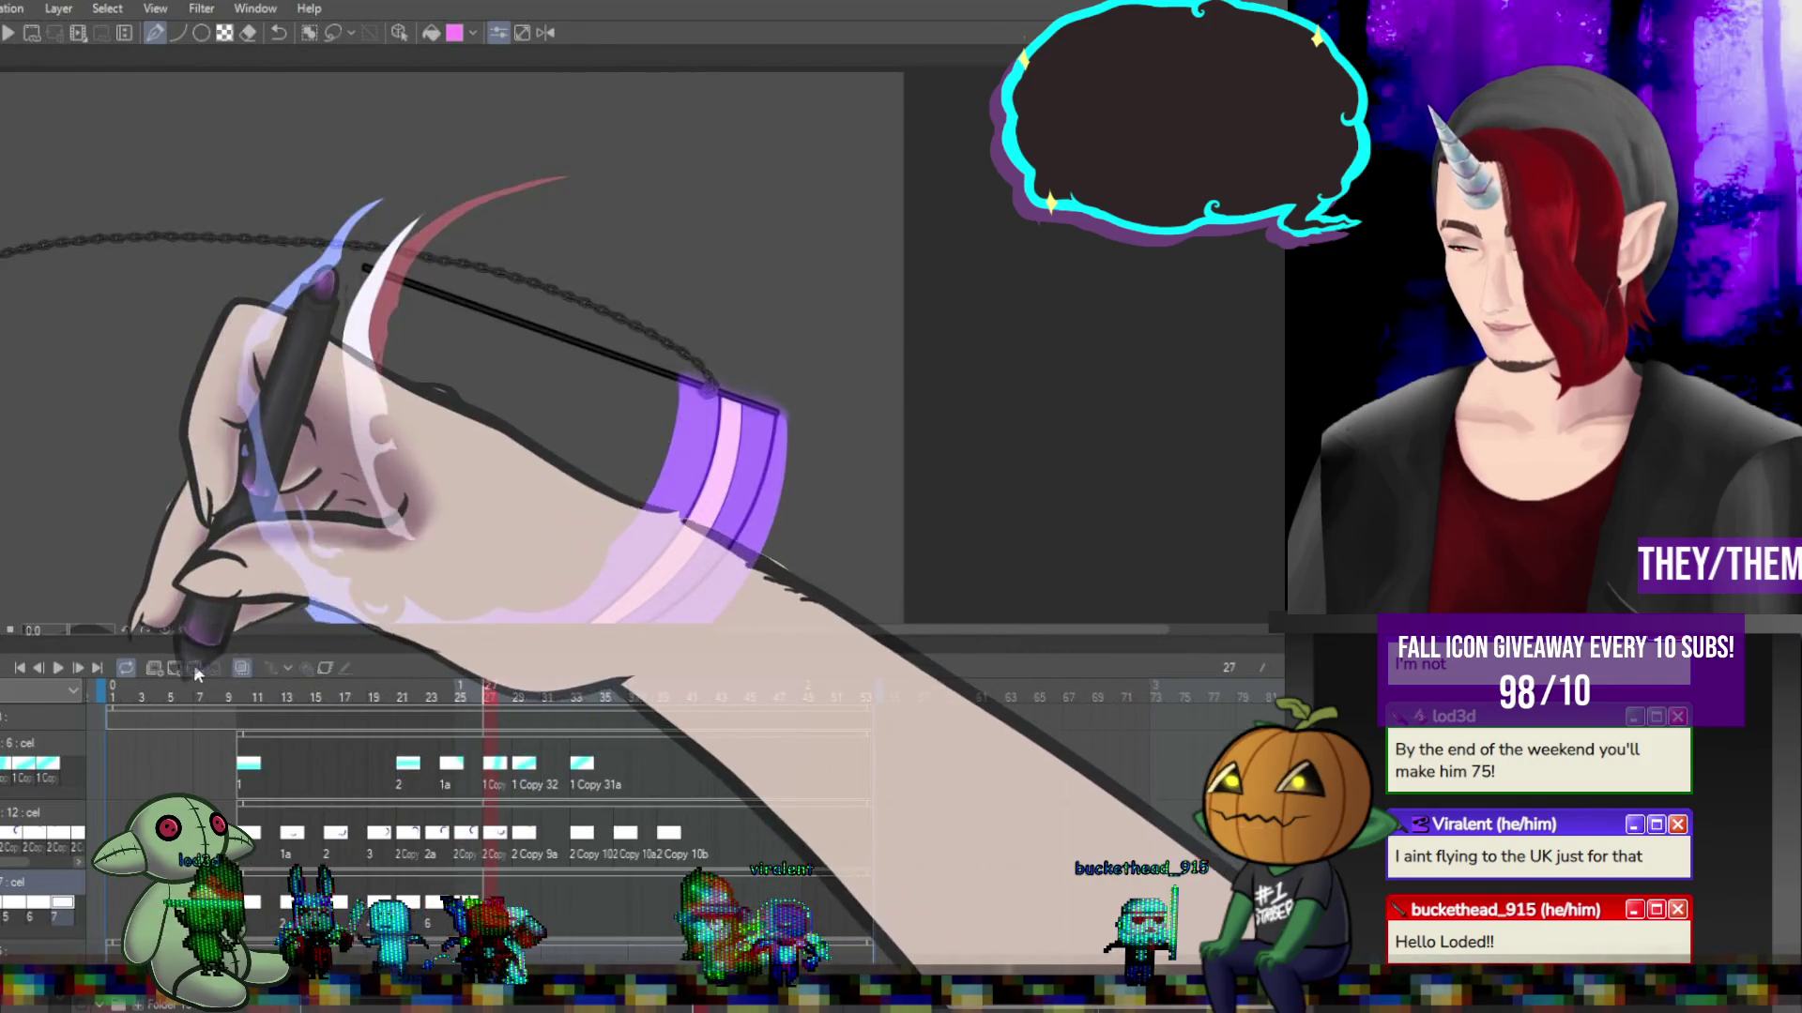
# Lengthen the white blade highlight on frame 29, then advance to frame 33.
pyautogui.scroll(-2, 450, 347)
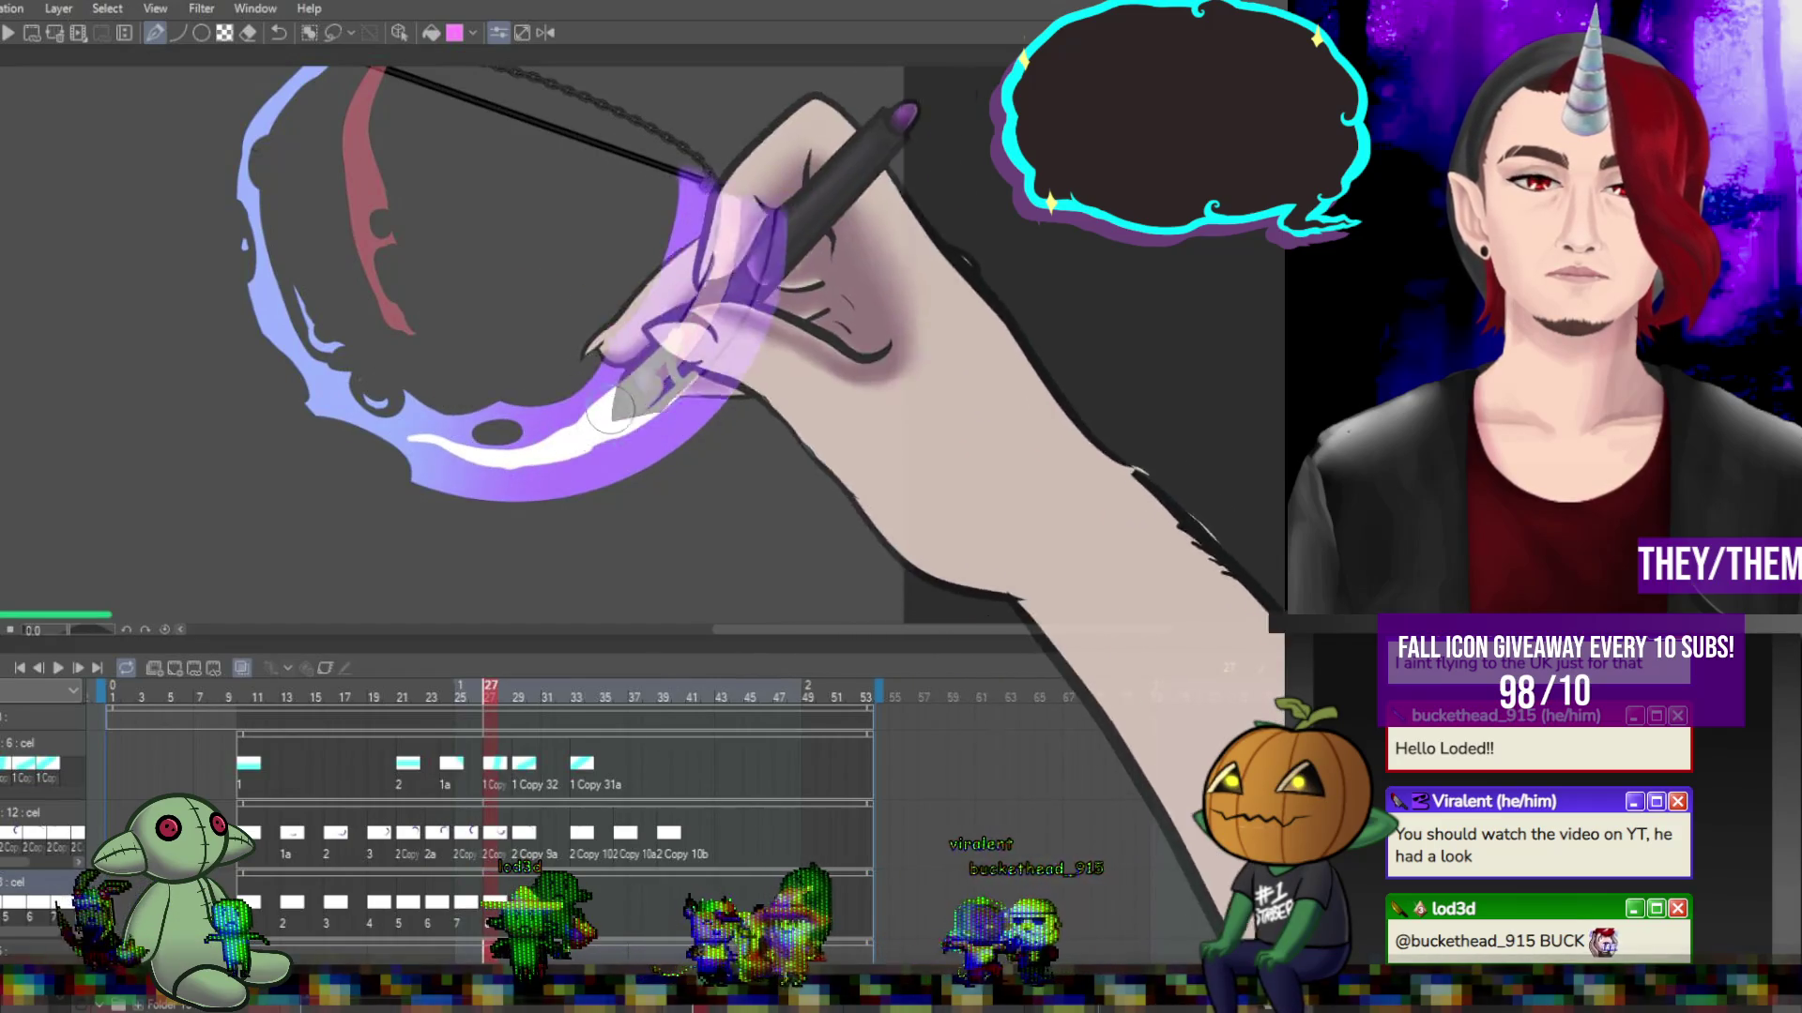
pyautogui.click(515, 902)
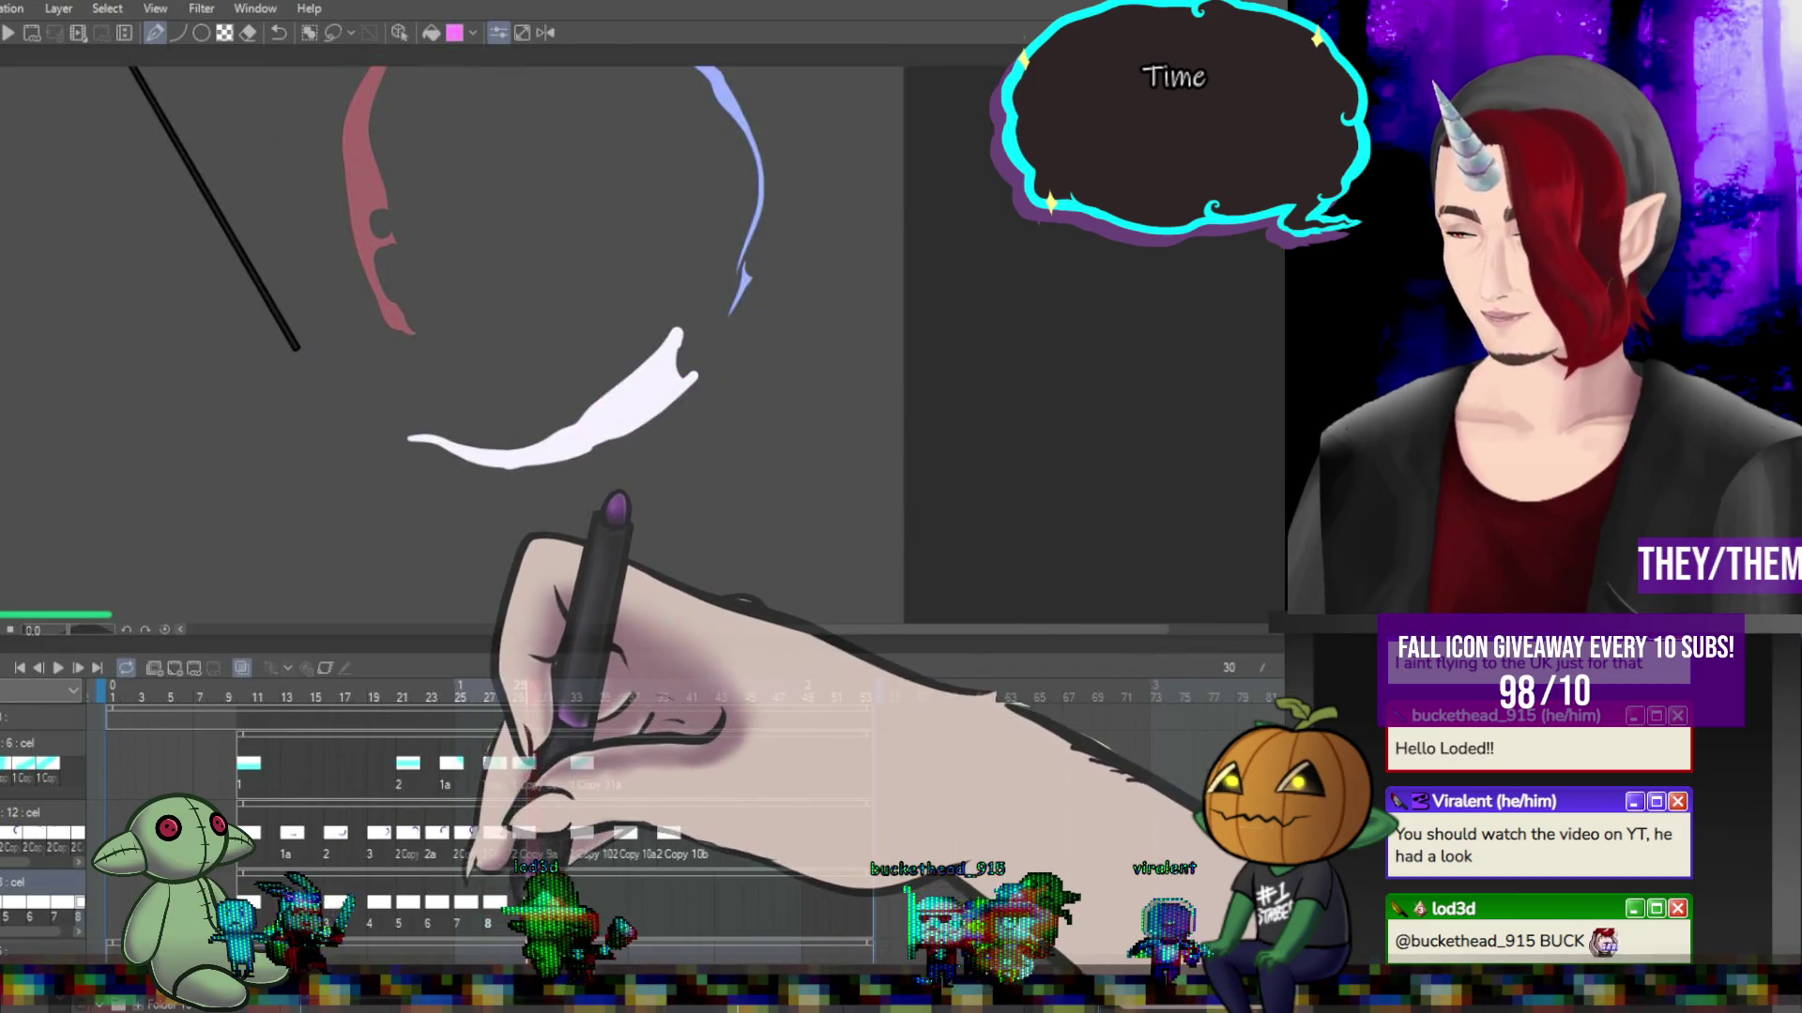
pyautogui.click(182, 668)
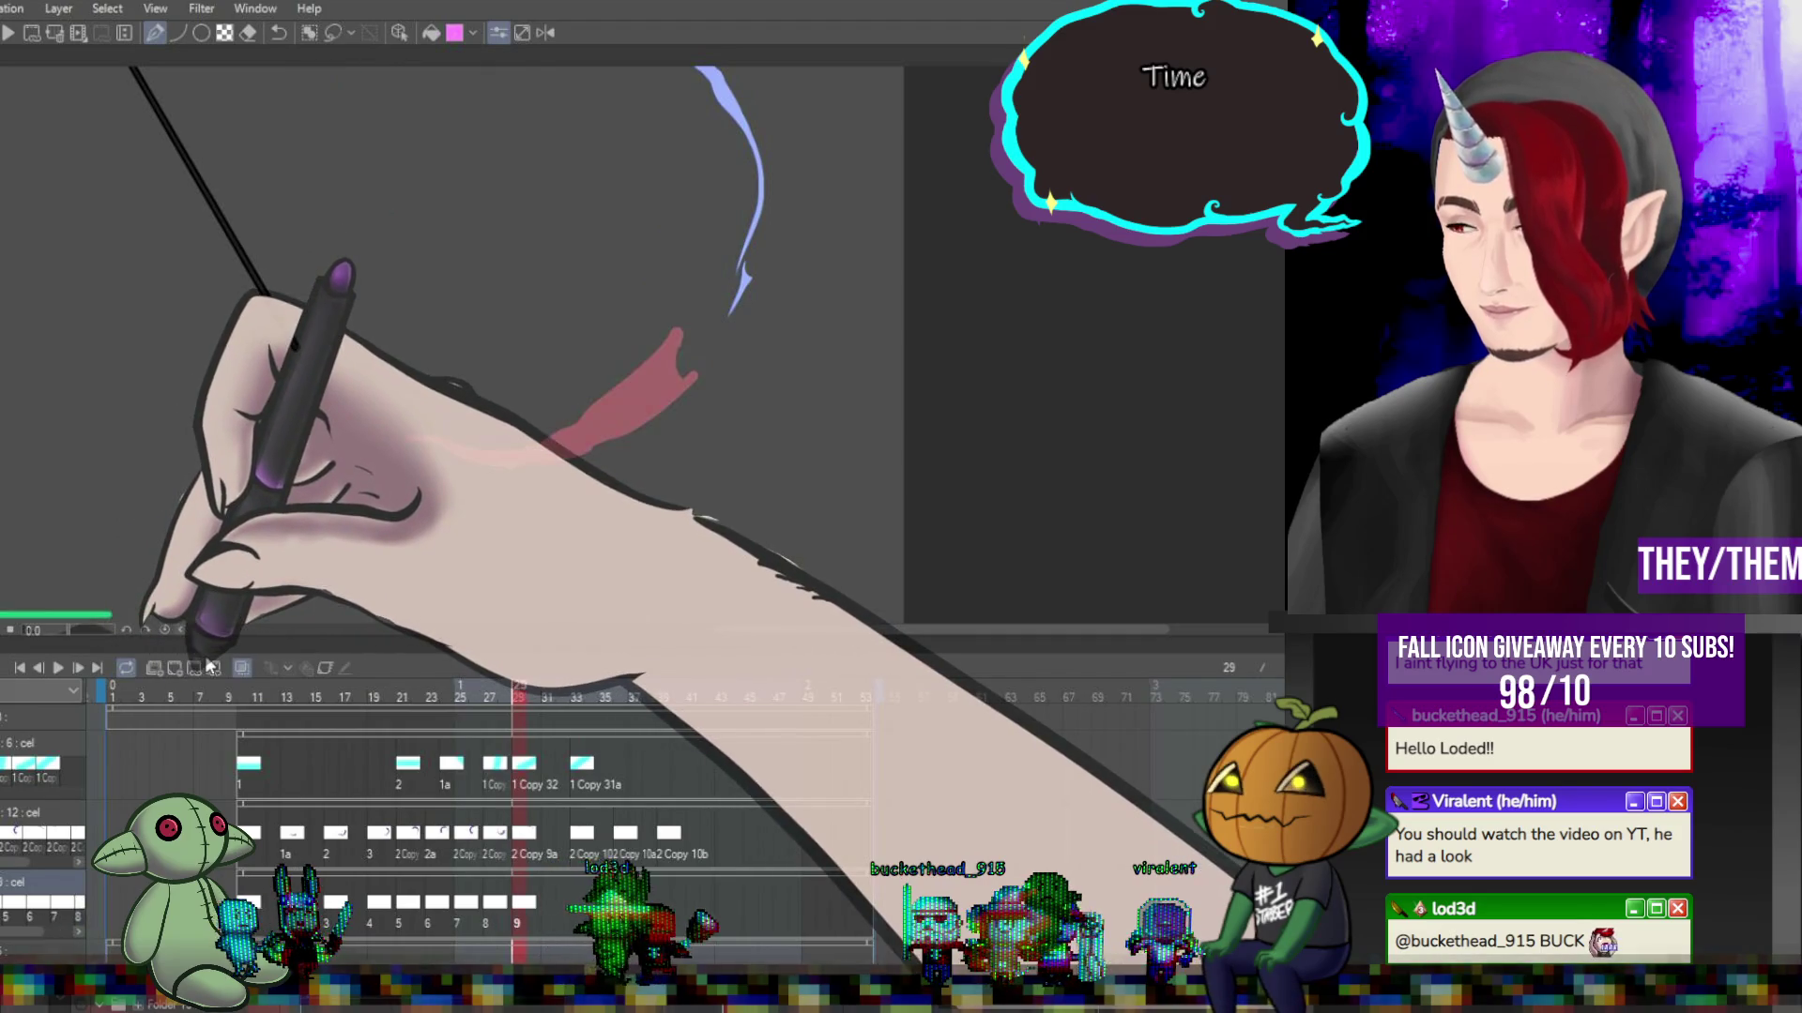
pyautogui.scroll(5, 451, 348)
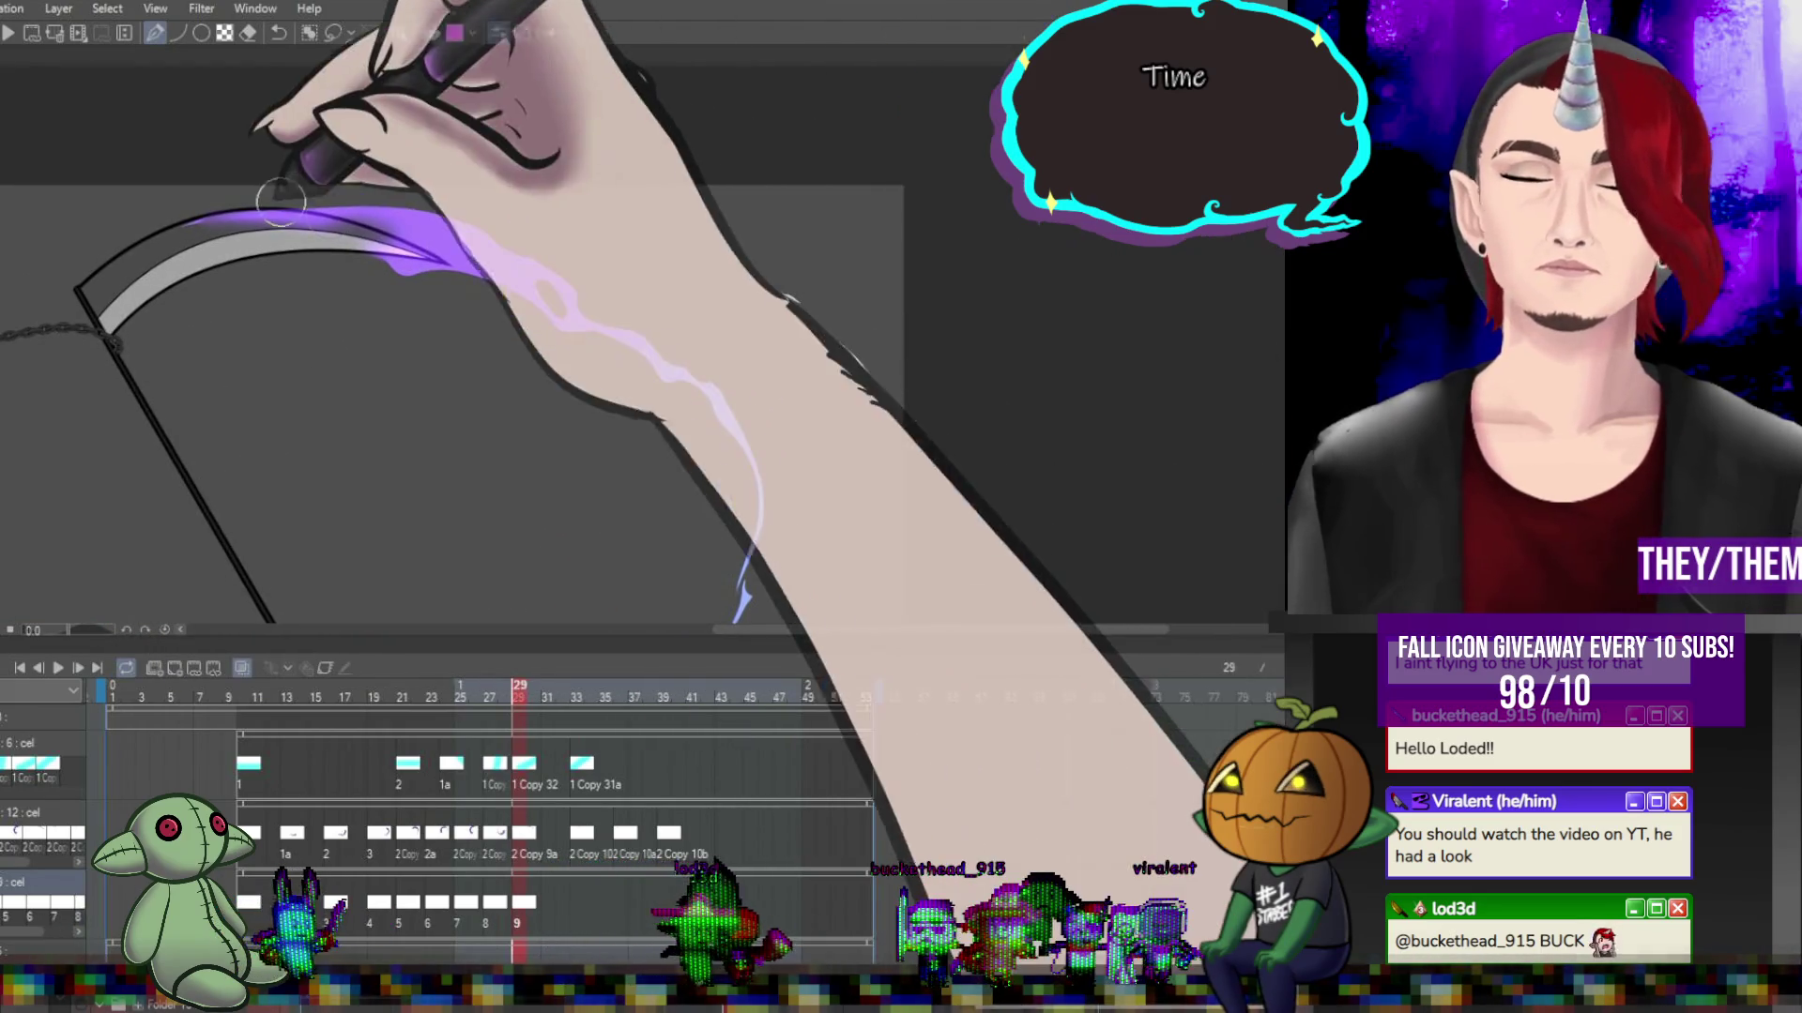
pyautogui.moveTo(355, 225)
pyautogui.mouseDown()
pyautogui.moveTo(380, 253)
pyautogui.moveTo(319, 221)
pyautogui.moveTo(506, 277)
pyautogui.mouseUp()
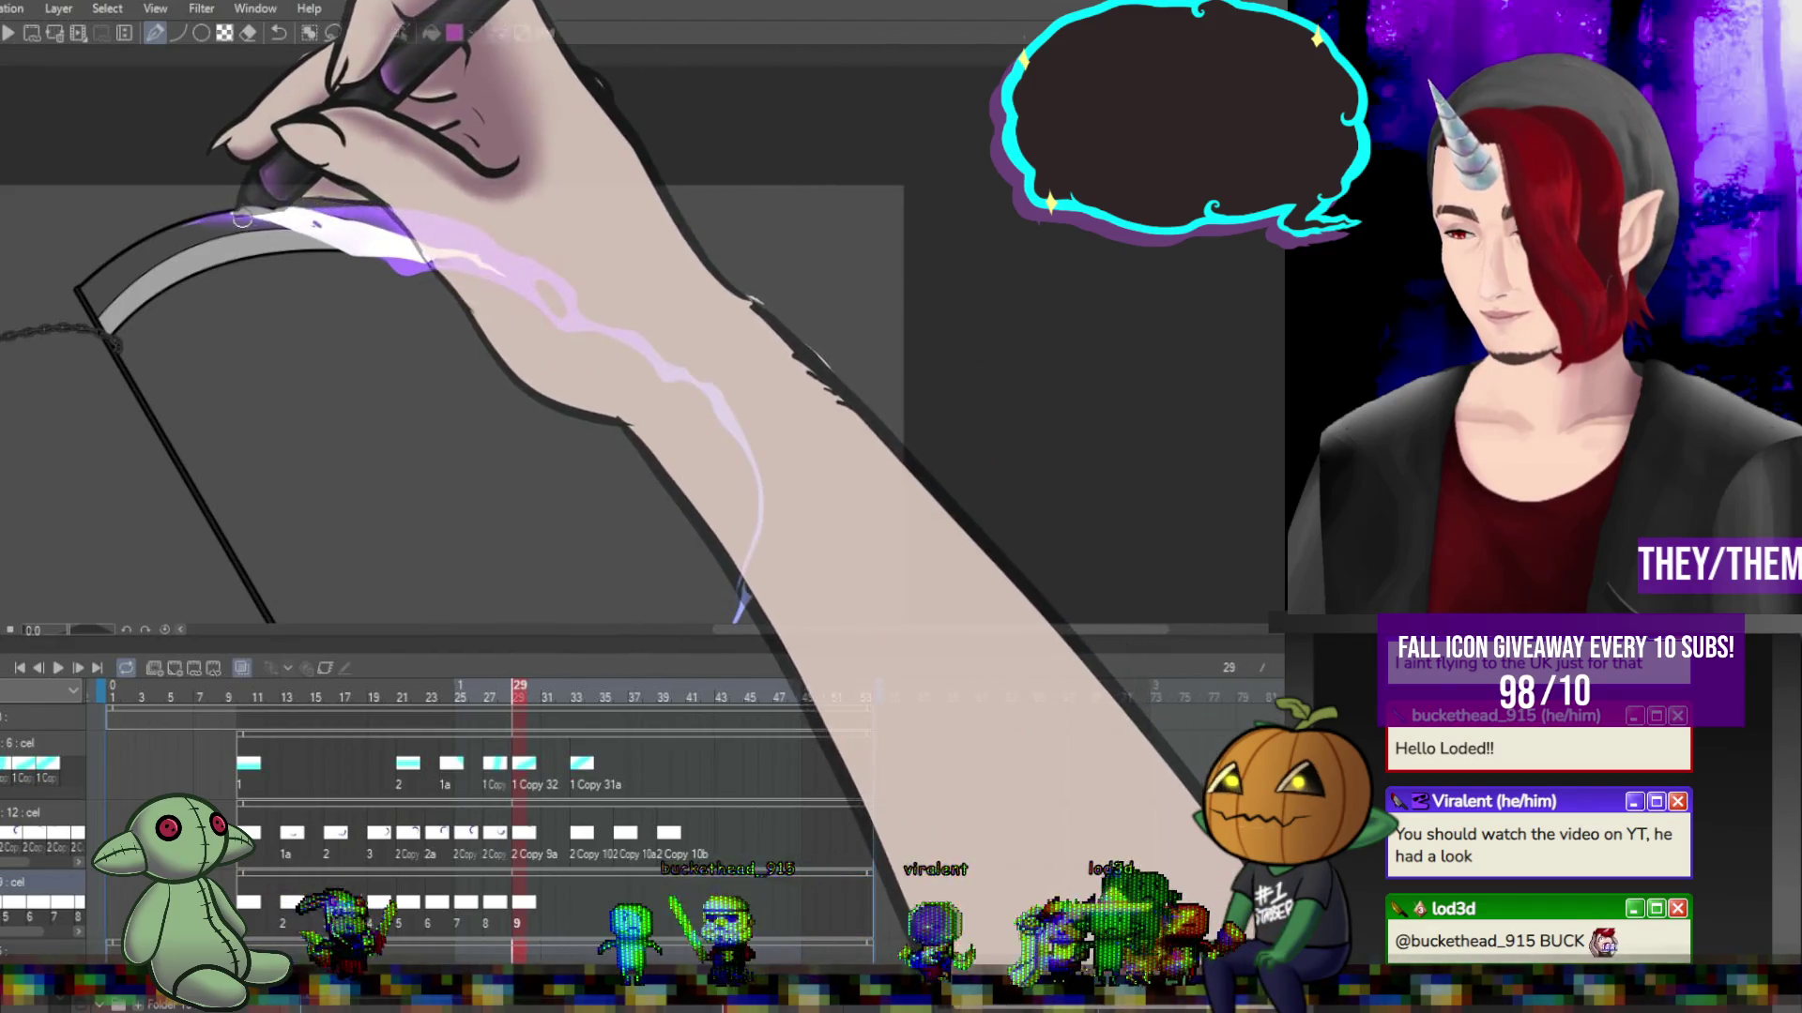
pyautogui.click(561, 692)
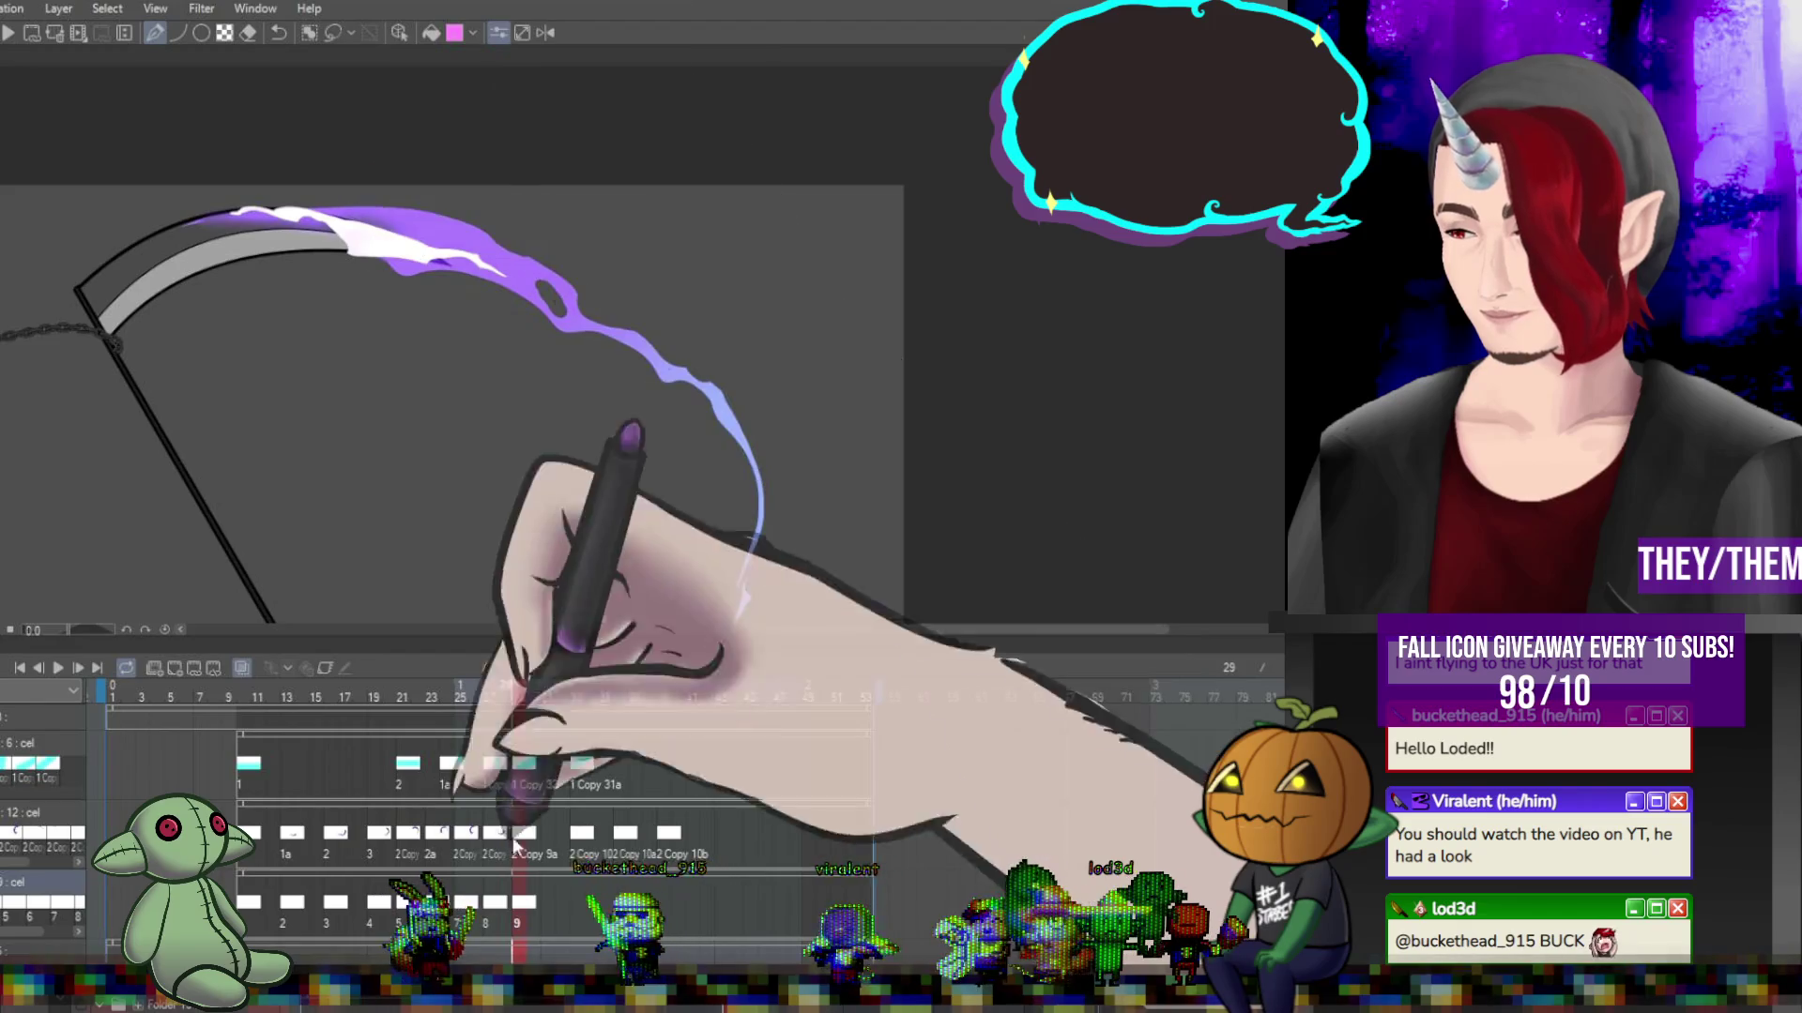
pyautogui.click(576, 692)
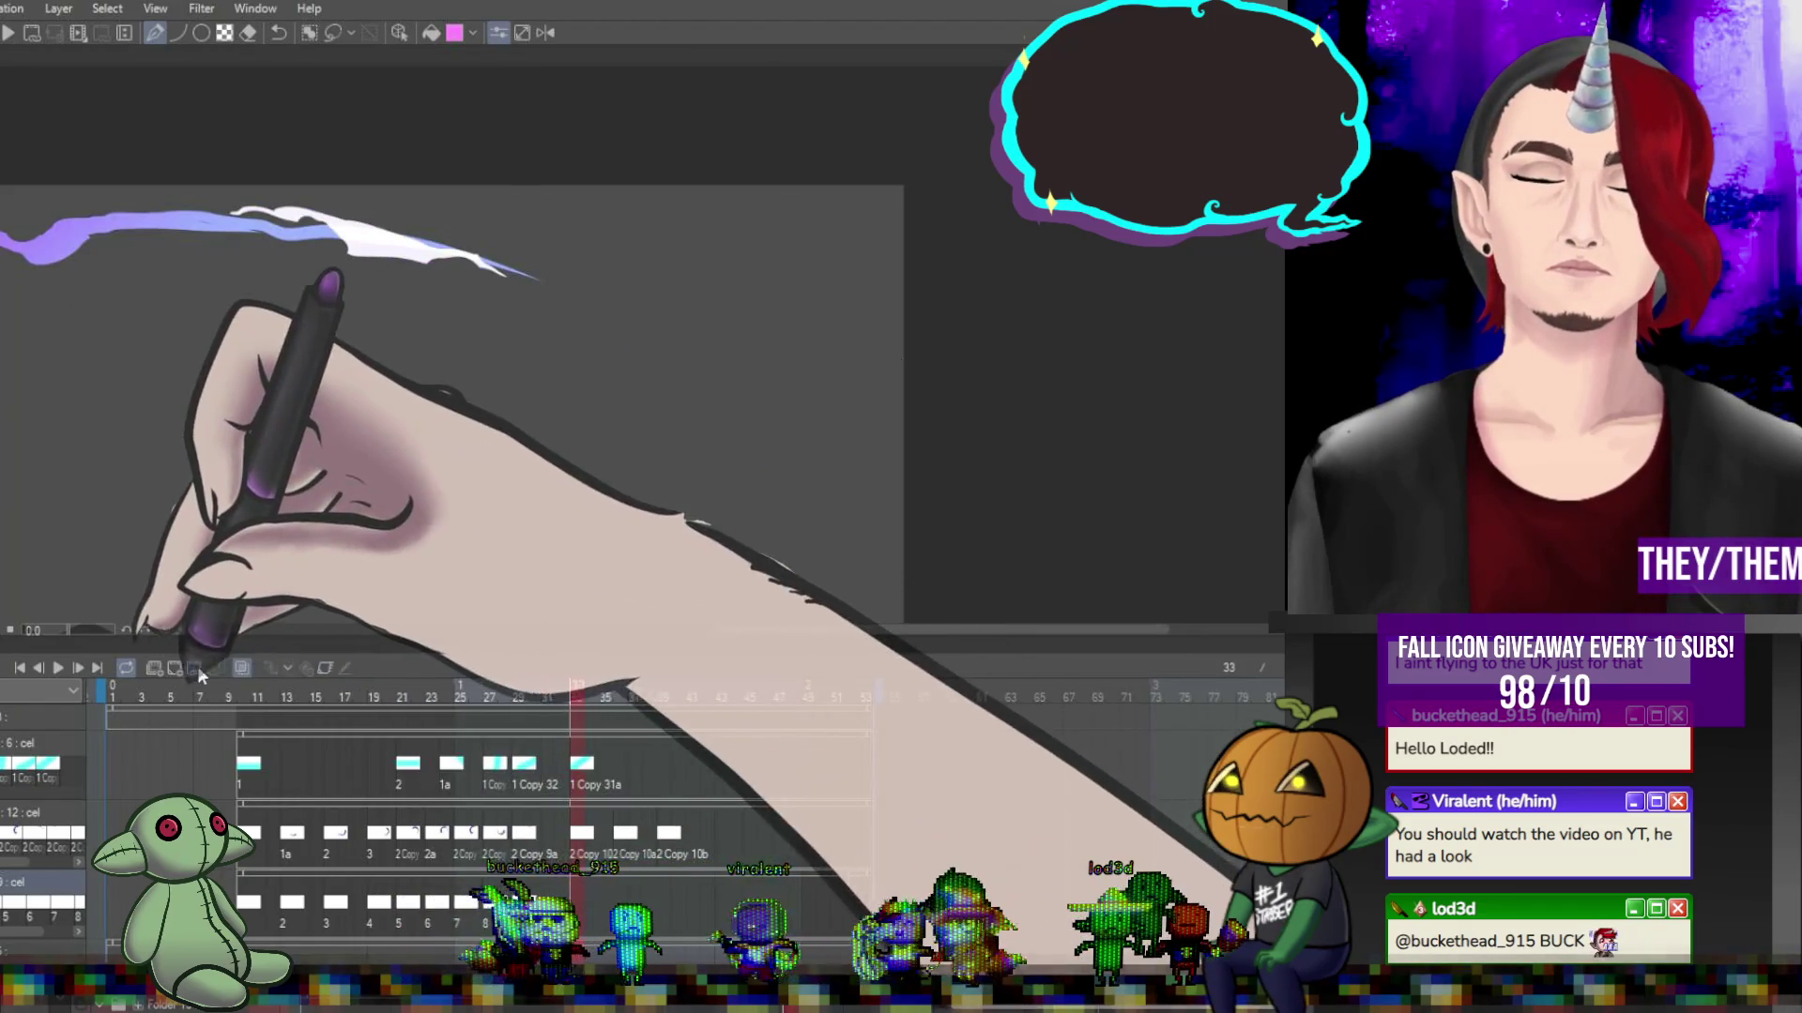
# Create cel 10 at frame 33, then play and stop the swing animation.
pyautogui.click(180, 667)
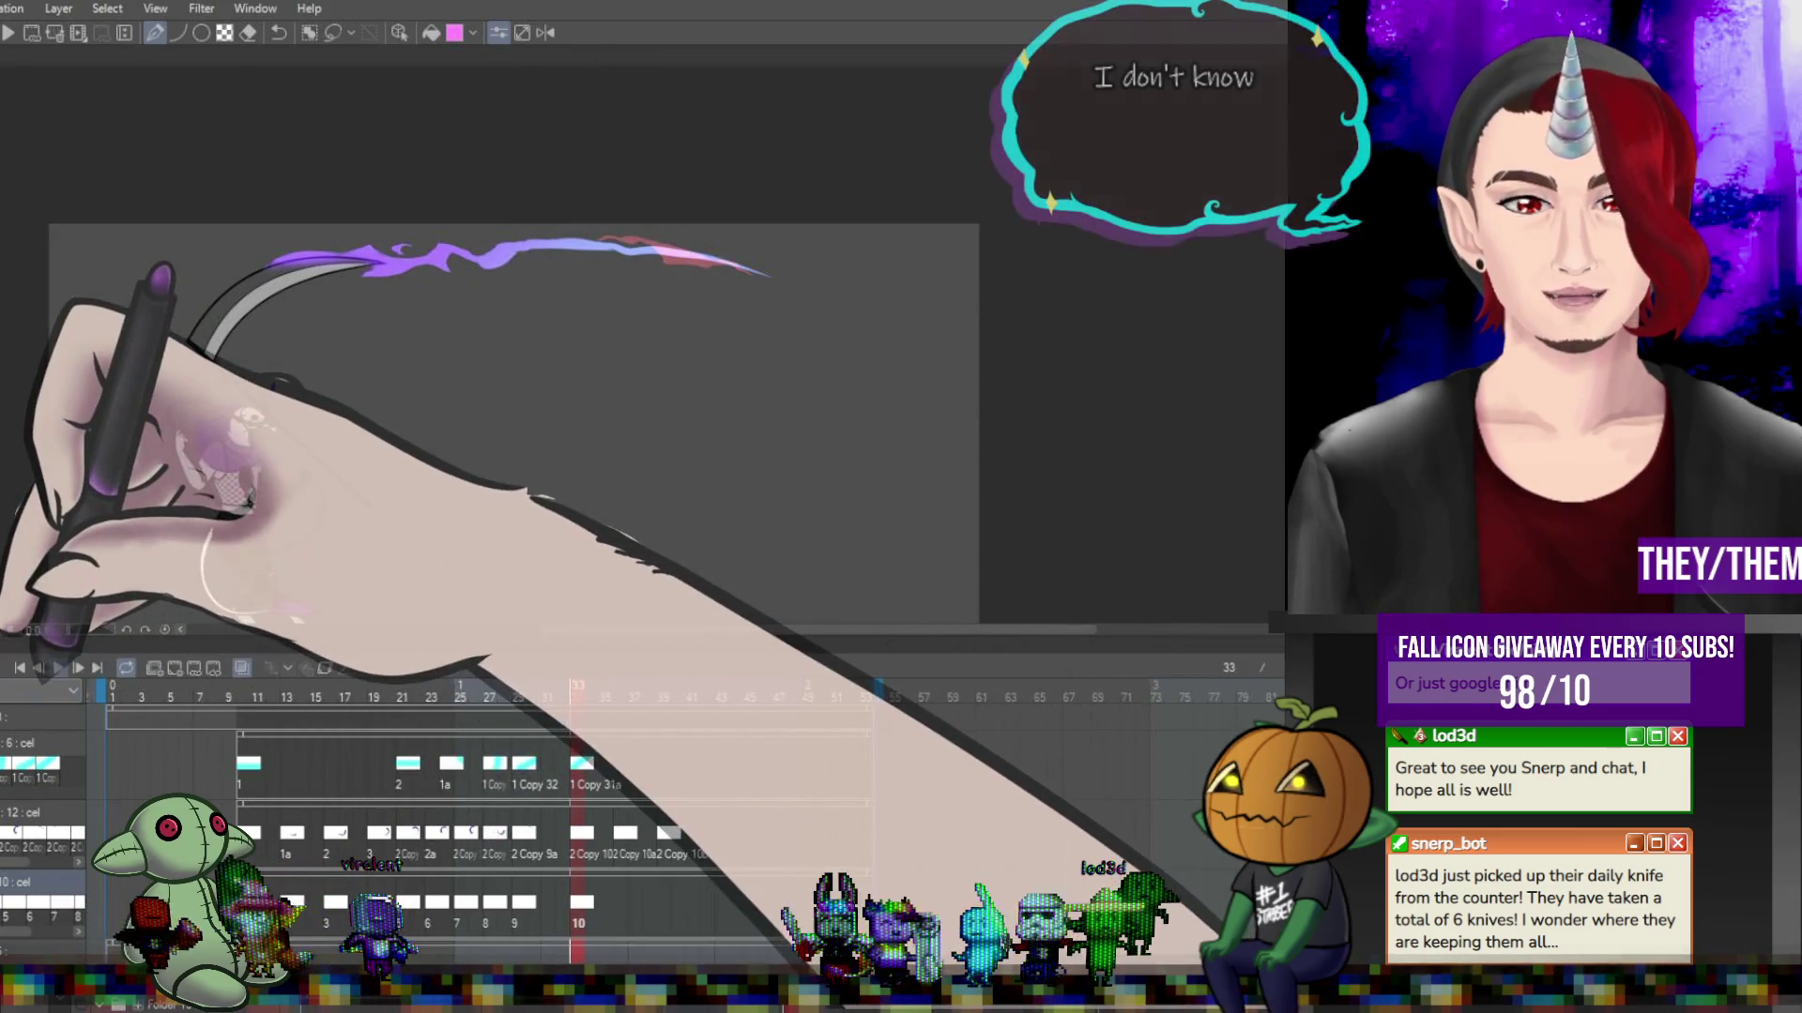
pyautogui.press('space')
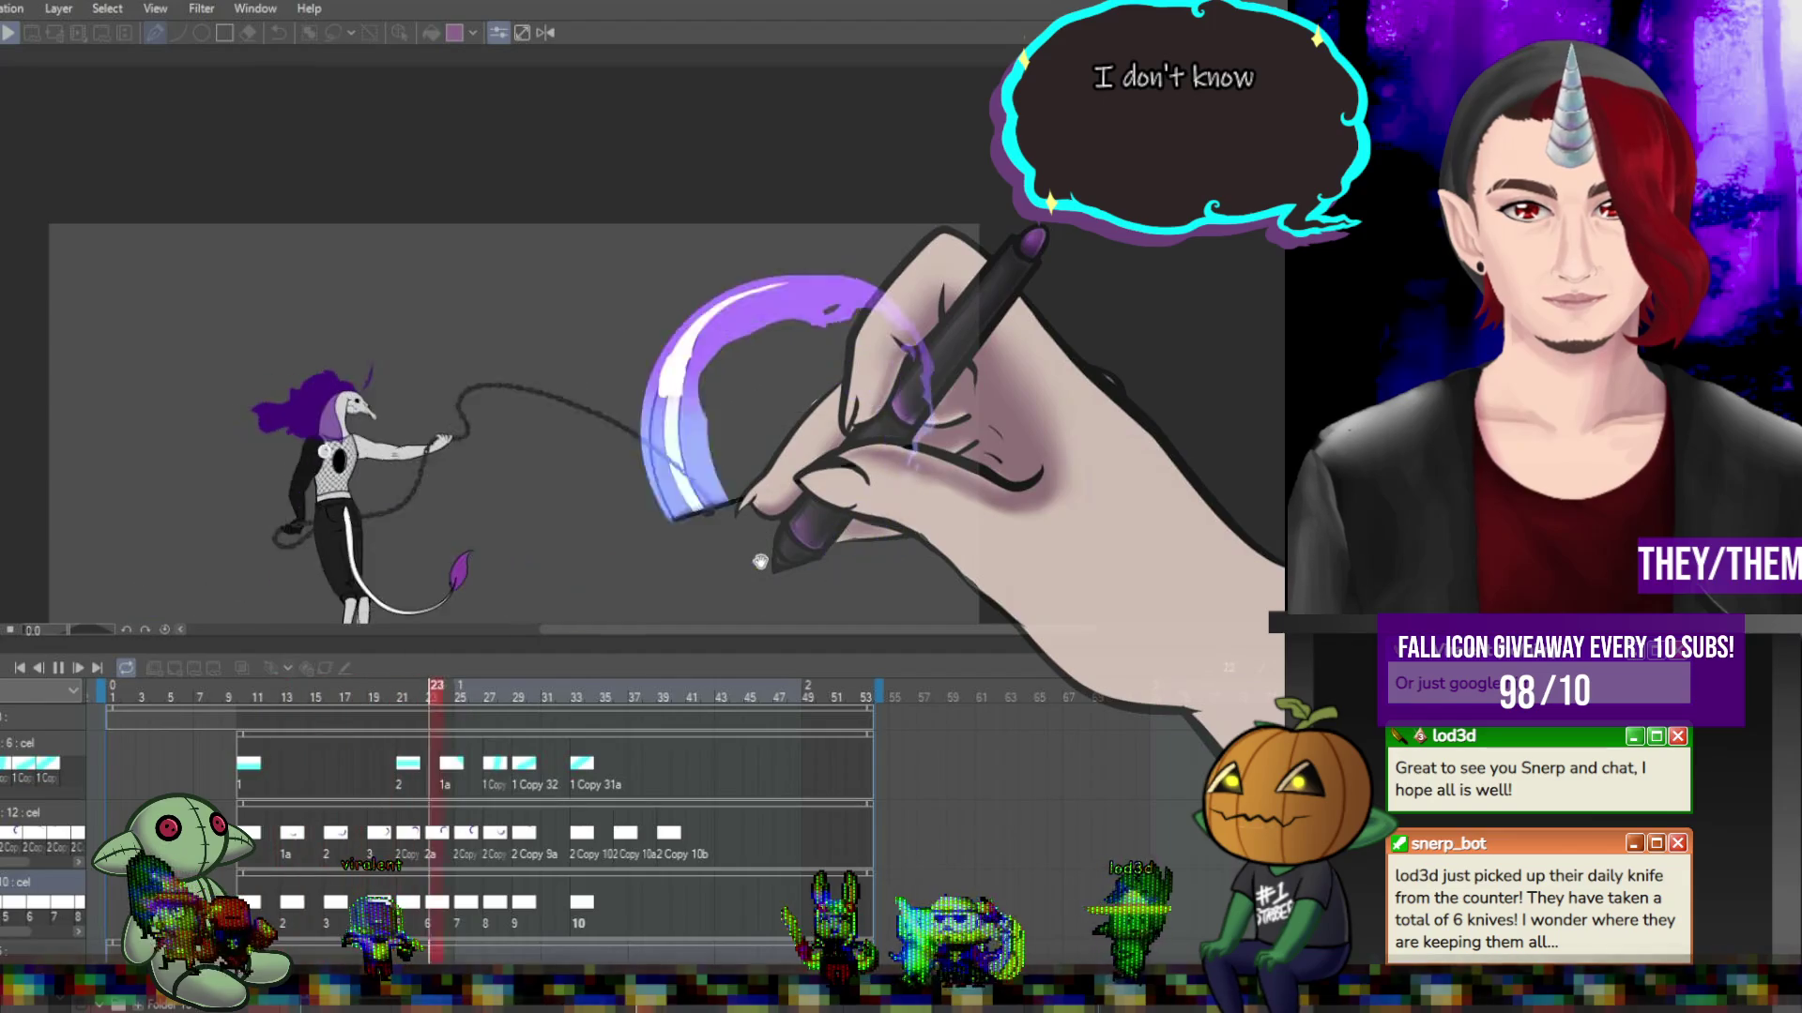
pyautogui.click(60, 667)
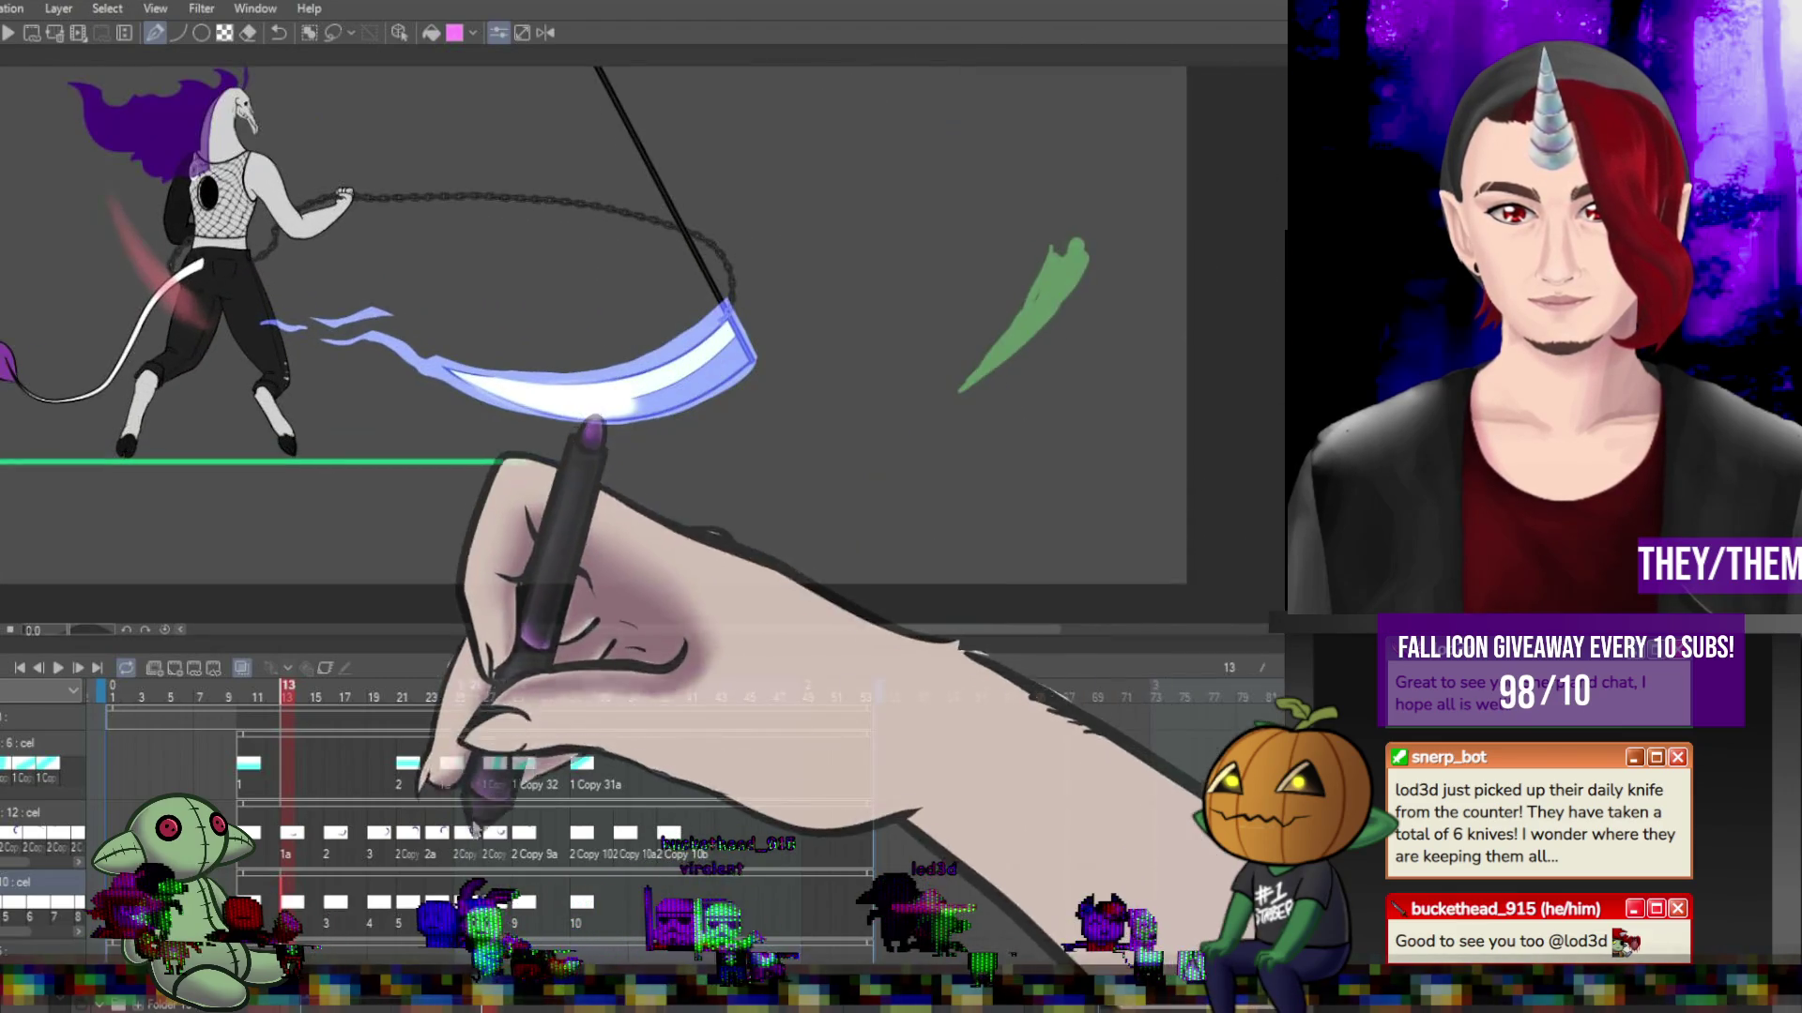
# Redraw the scythe blade on frame 19, then refine it on frame 22 with the Pen tool.
pyautogui.scroll(3, 1112, 193)
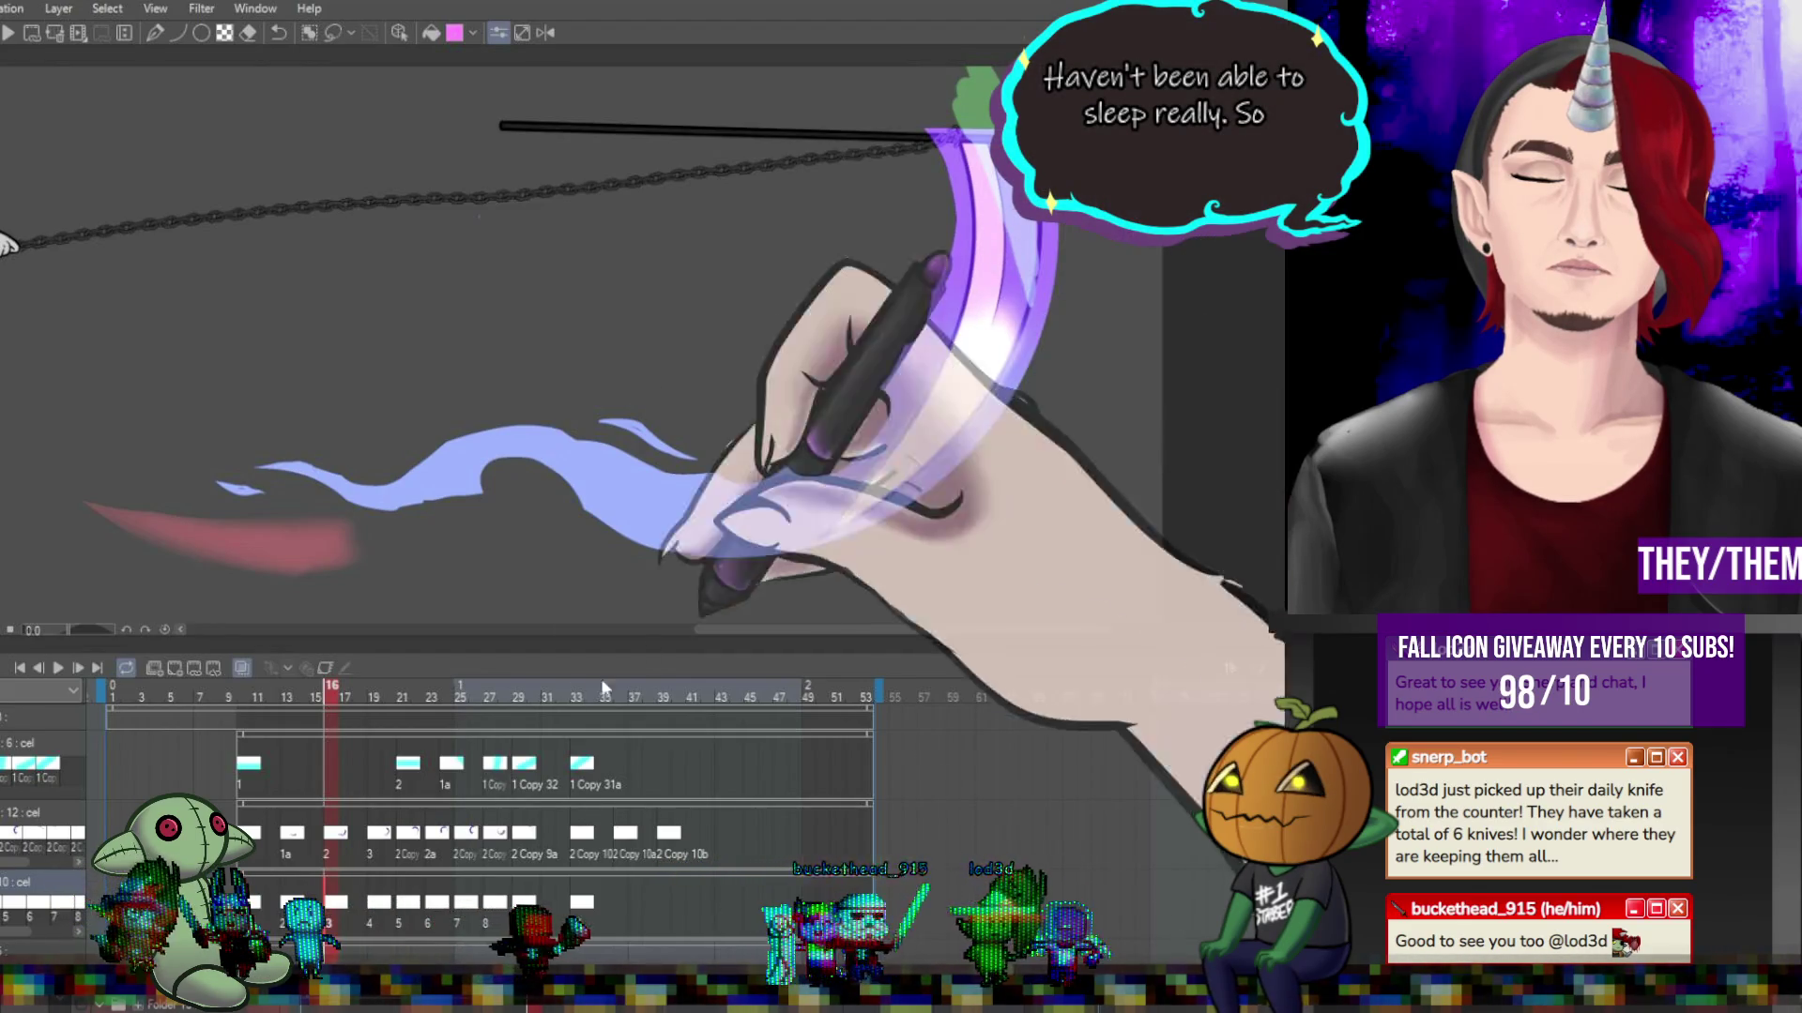
pyautogui.click(373, 695)
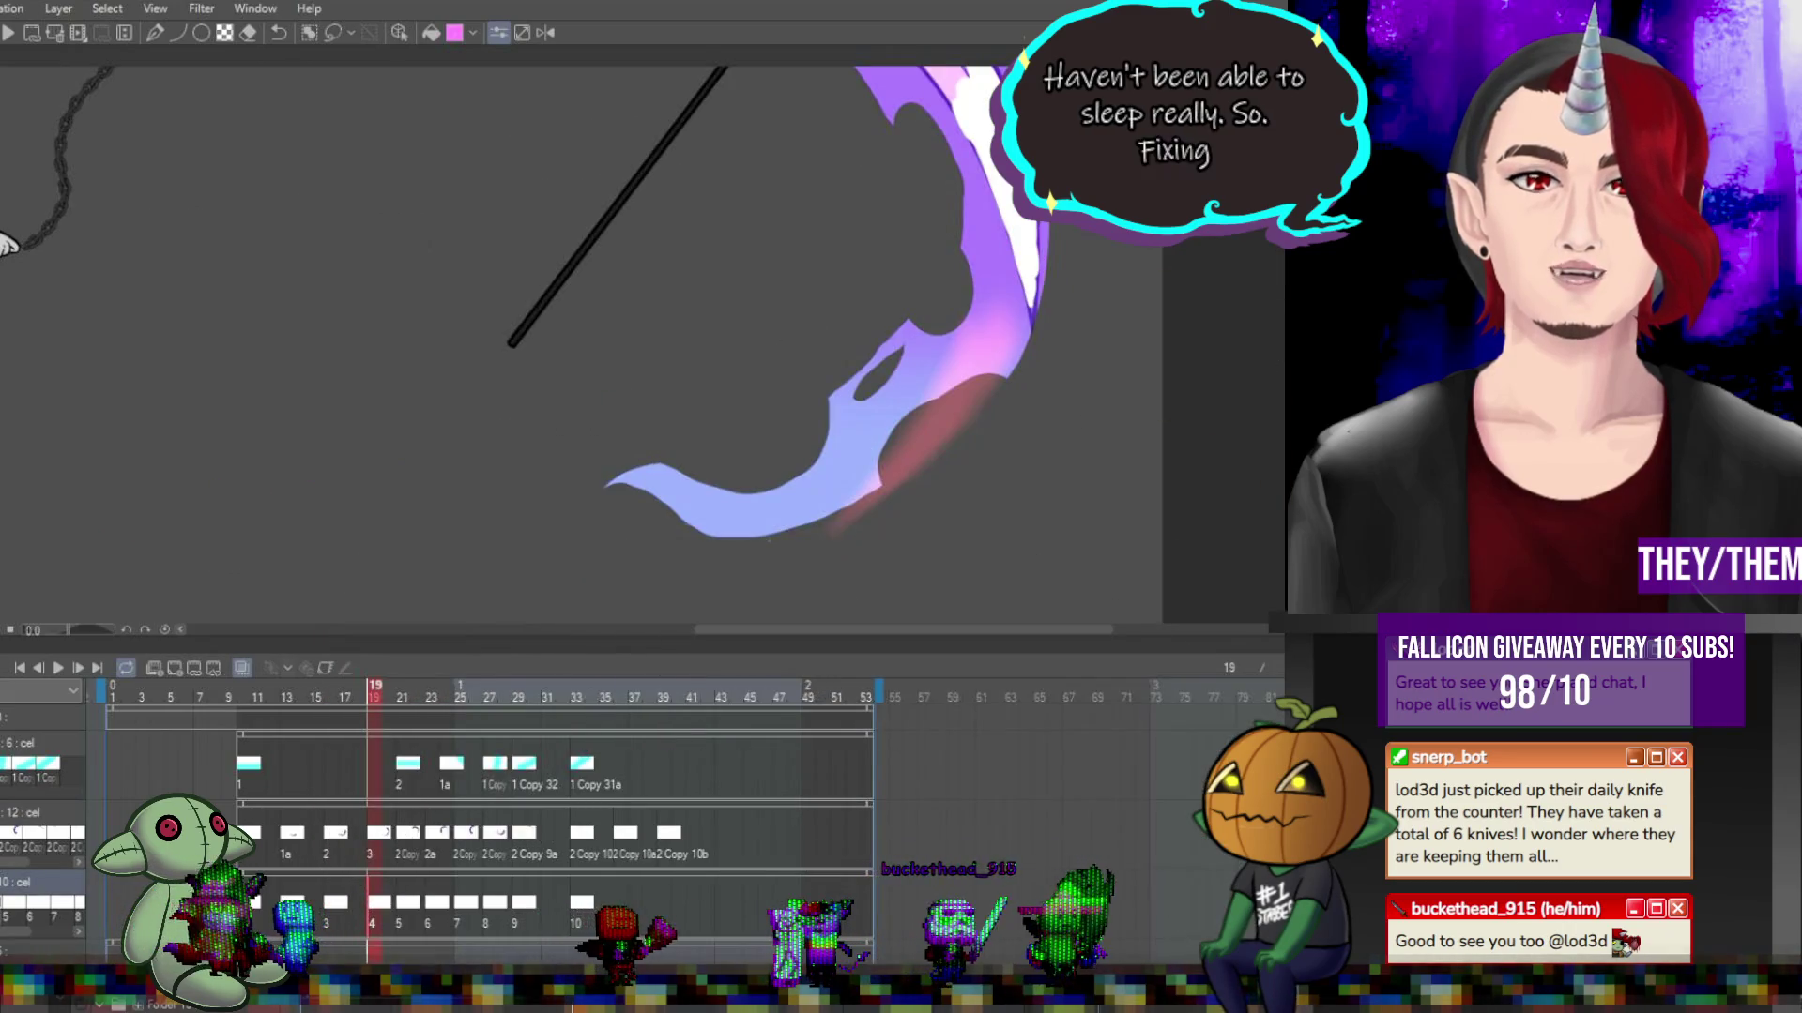
pyautogui.scroll(5, 1062, 331)
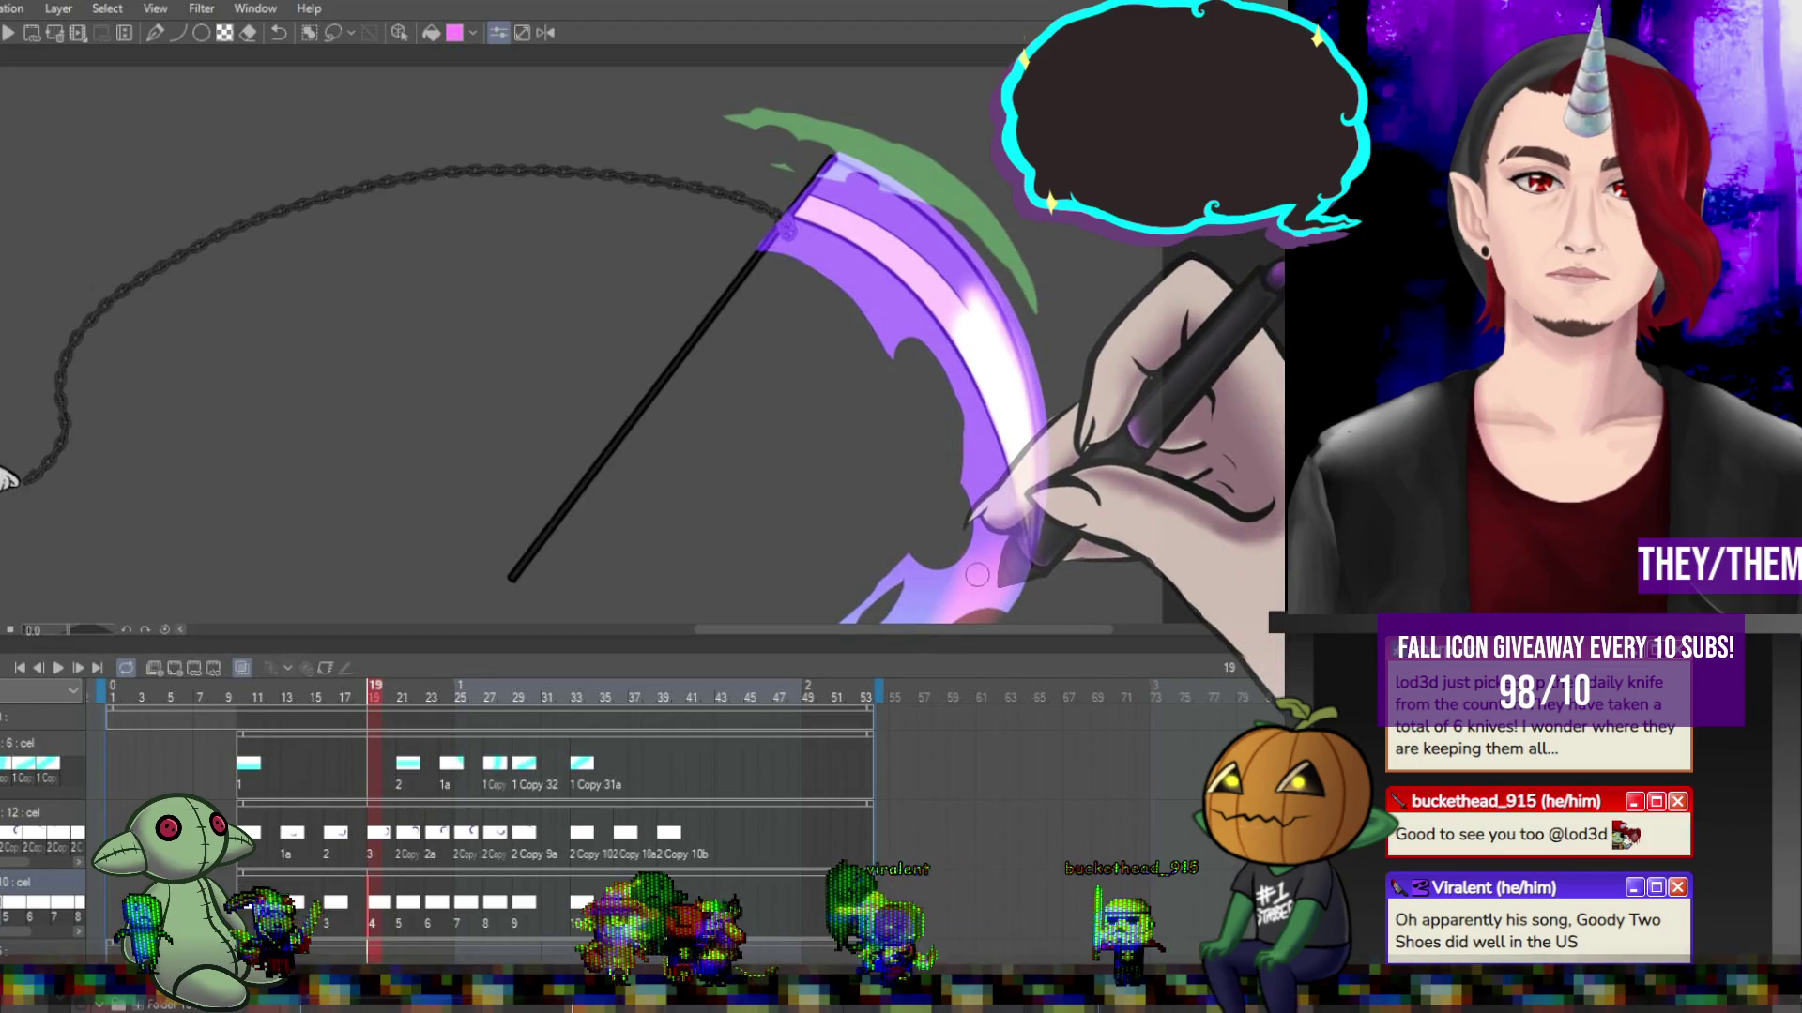
pyautogui.press('Right')
pyautogui.press('Right')
pyautogui.press('Right')
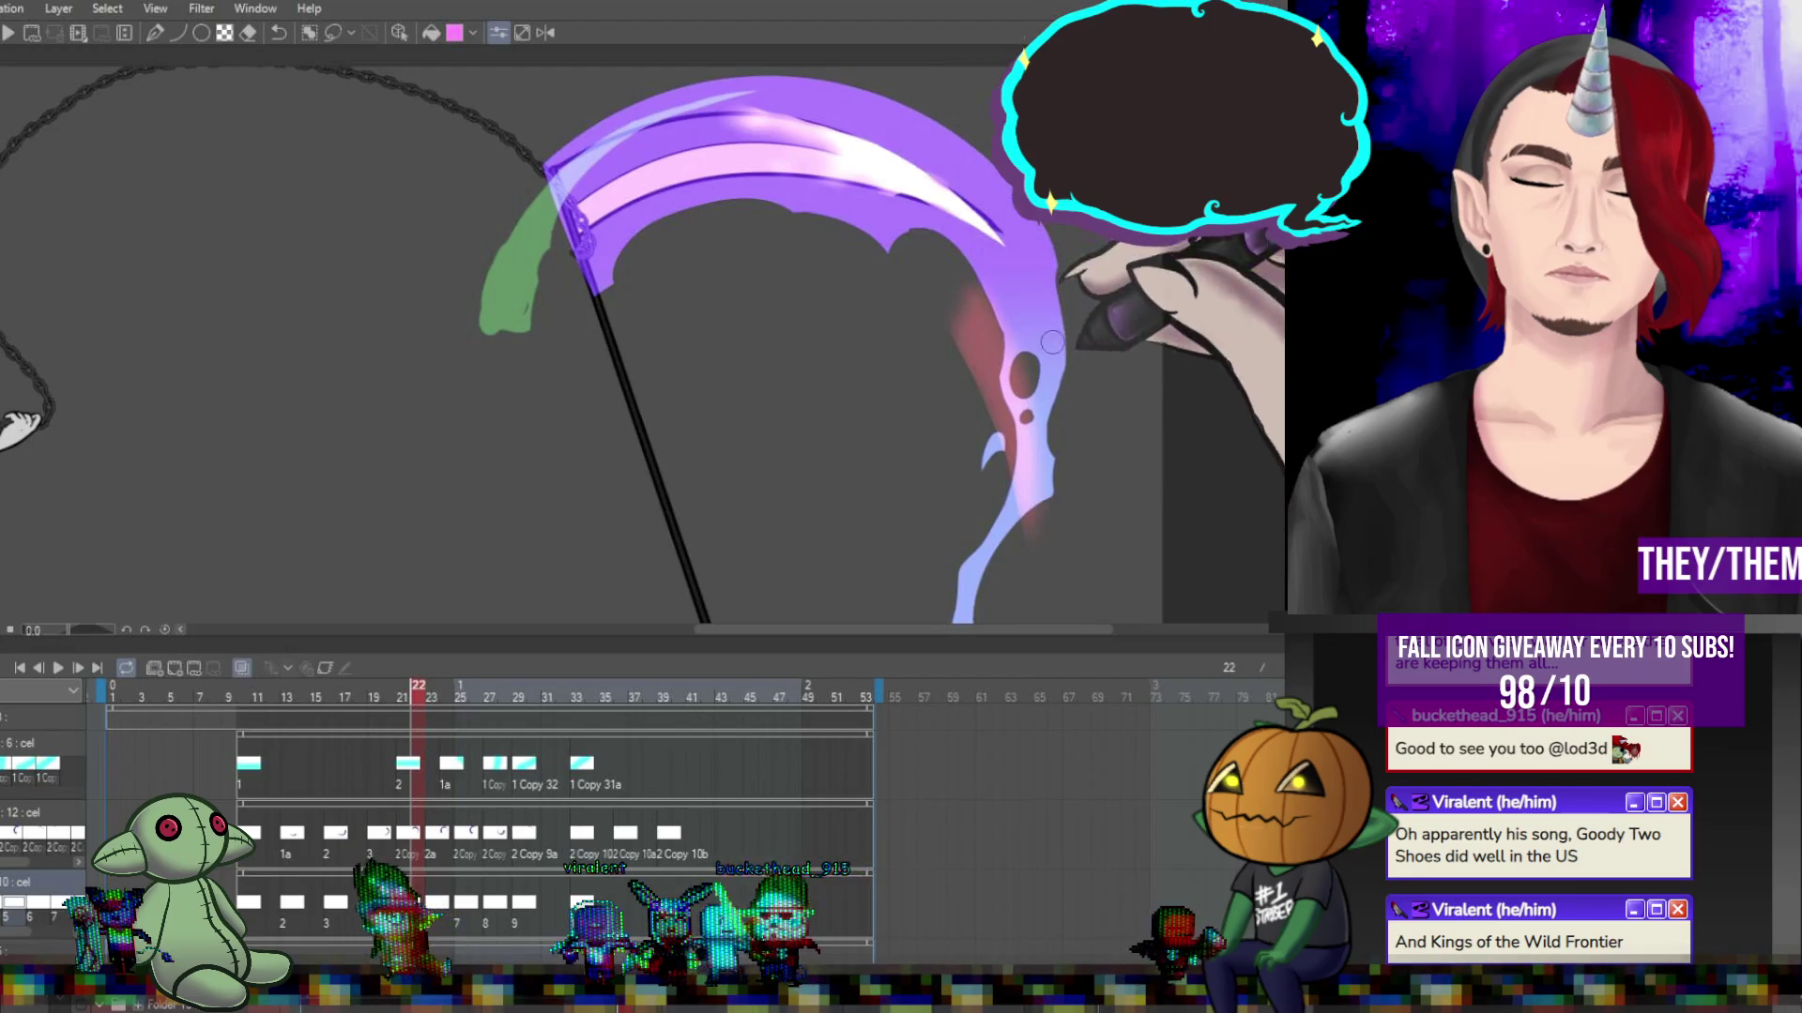
pyautogui.press('p')
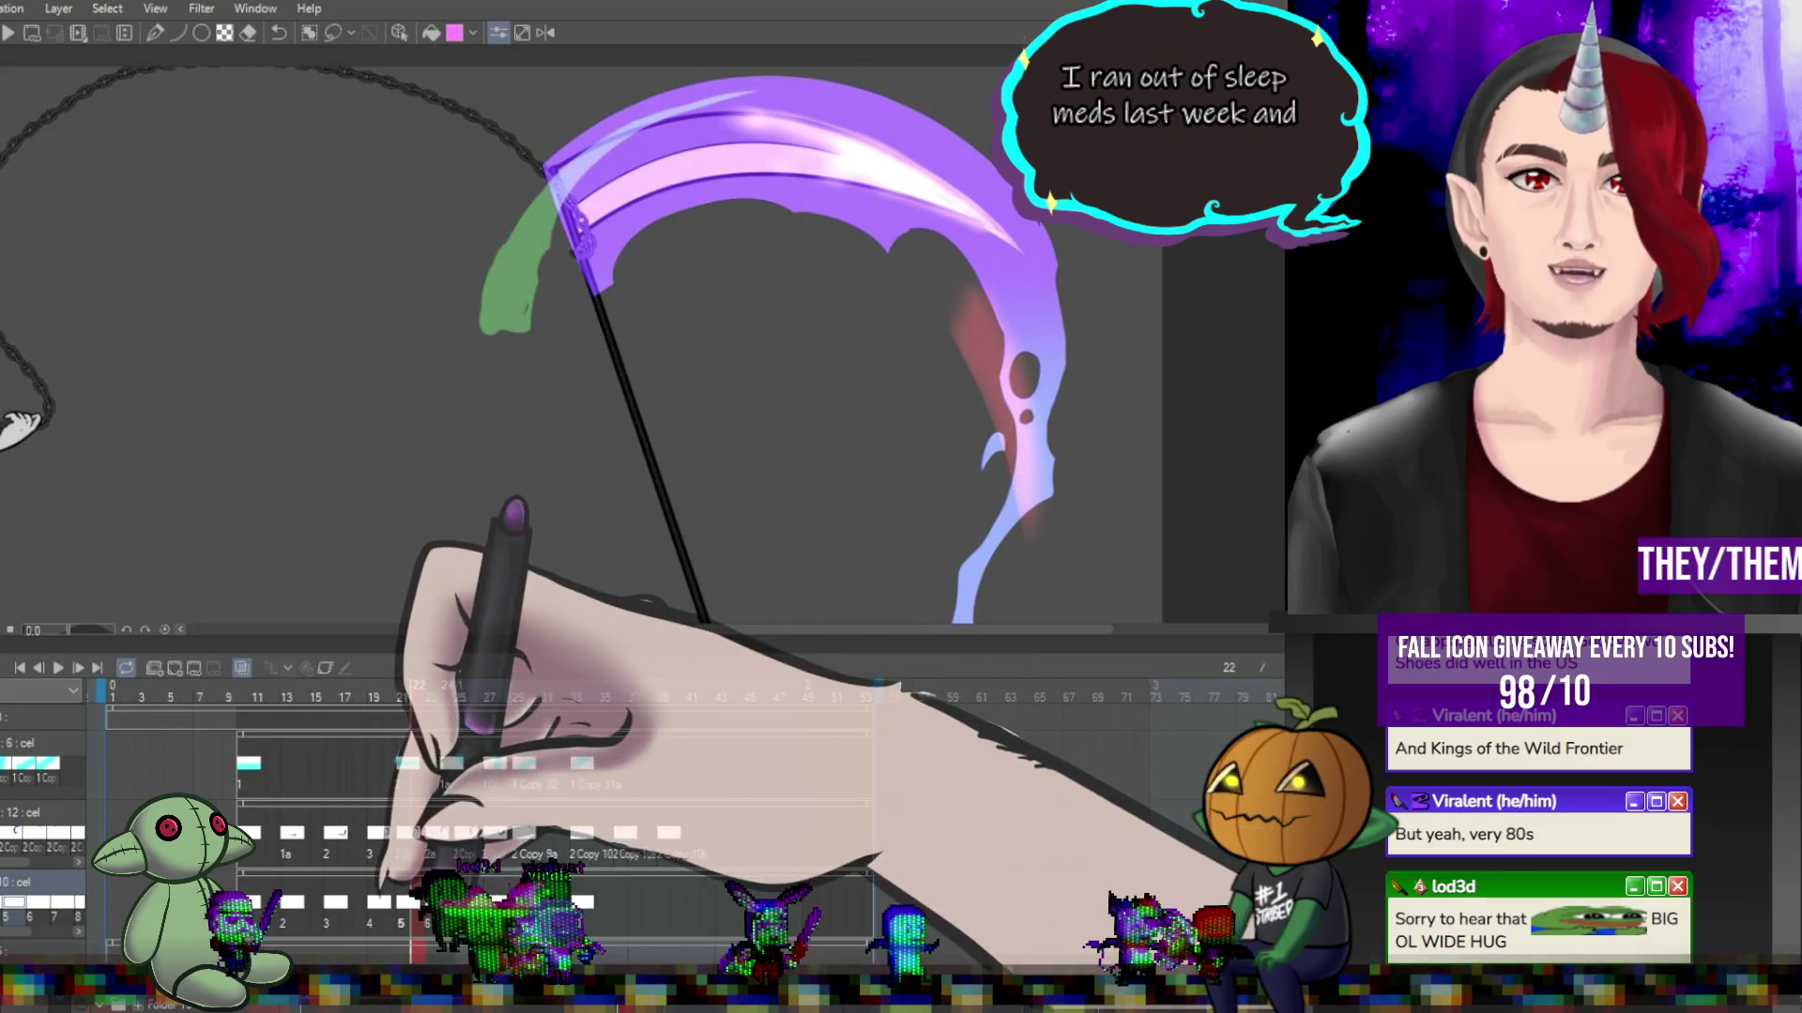
# Paint over the scythe blade on frames 24, 26 and 28, then check frames 29 and 33.
pyautogui.click(446, 713)
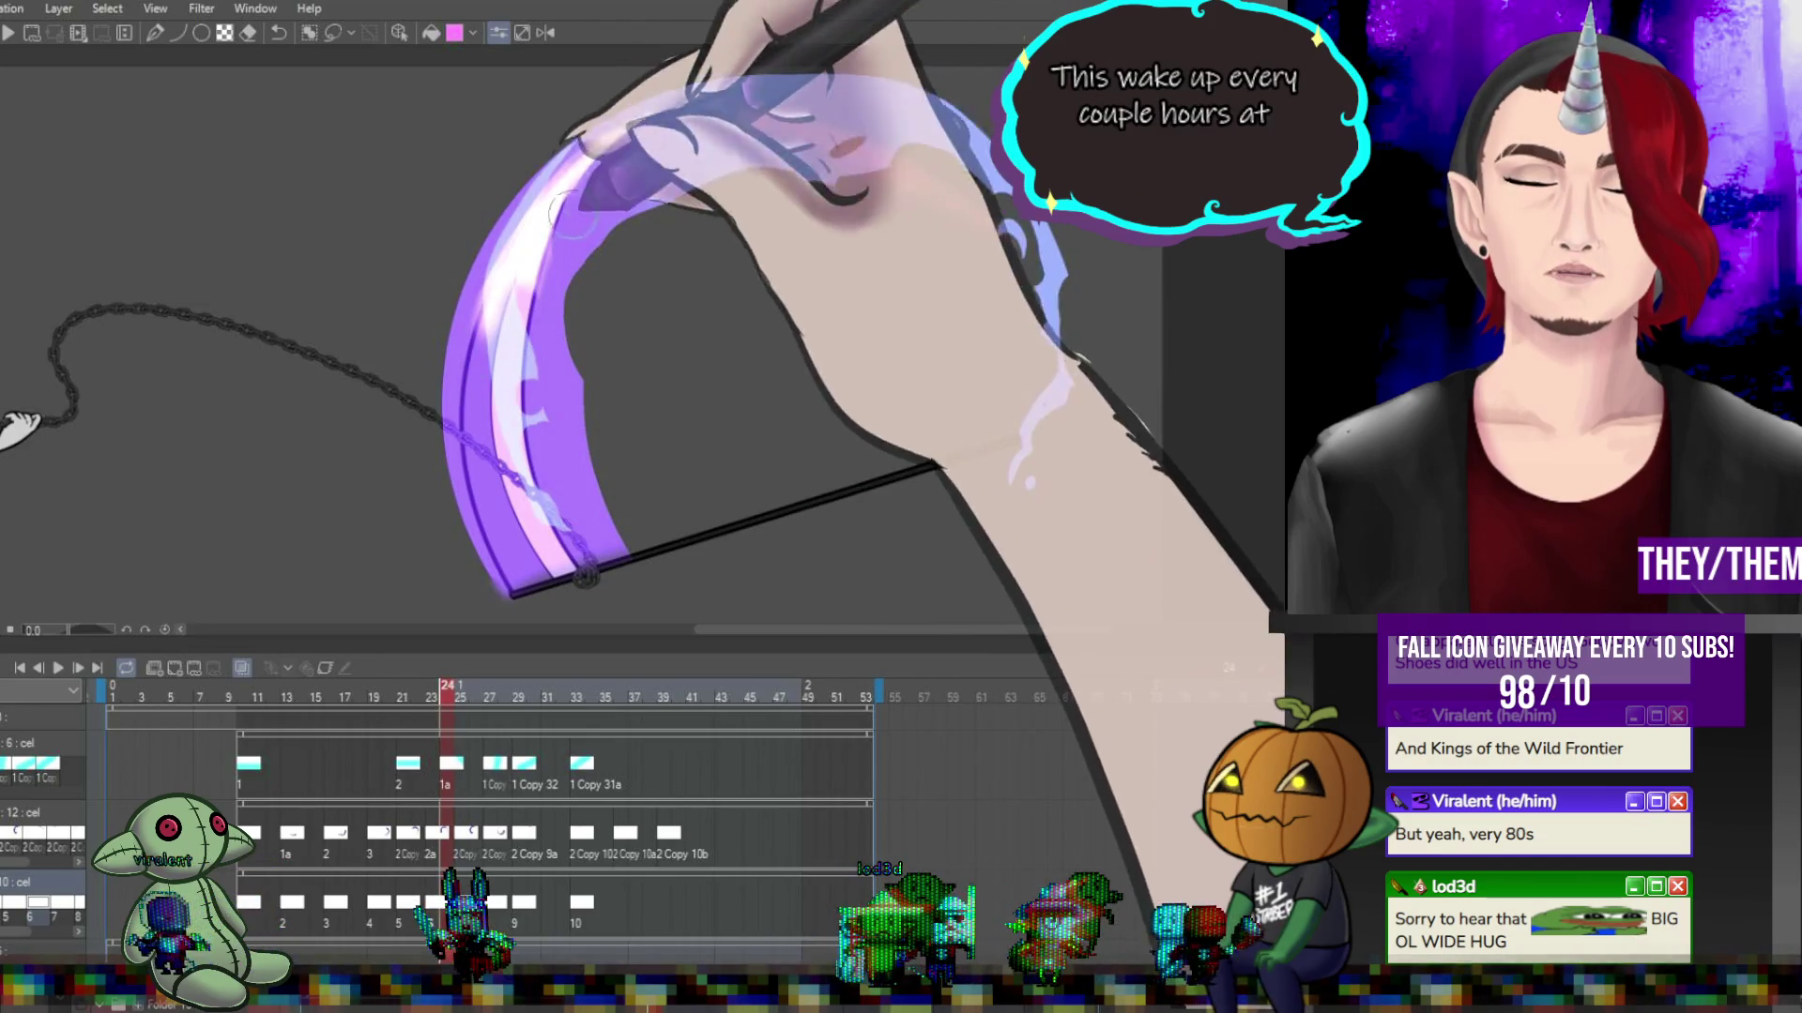
pyautogui.click(472, 856)
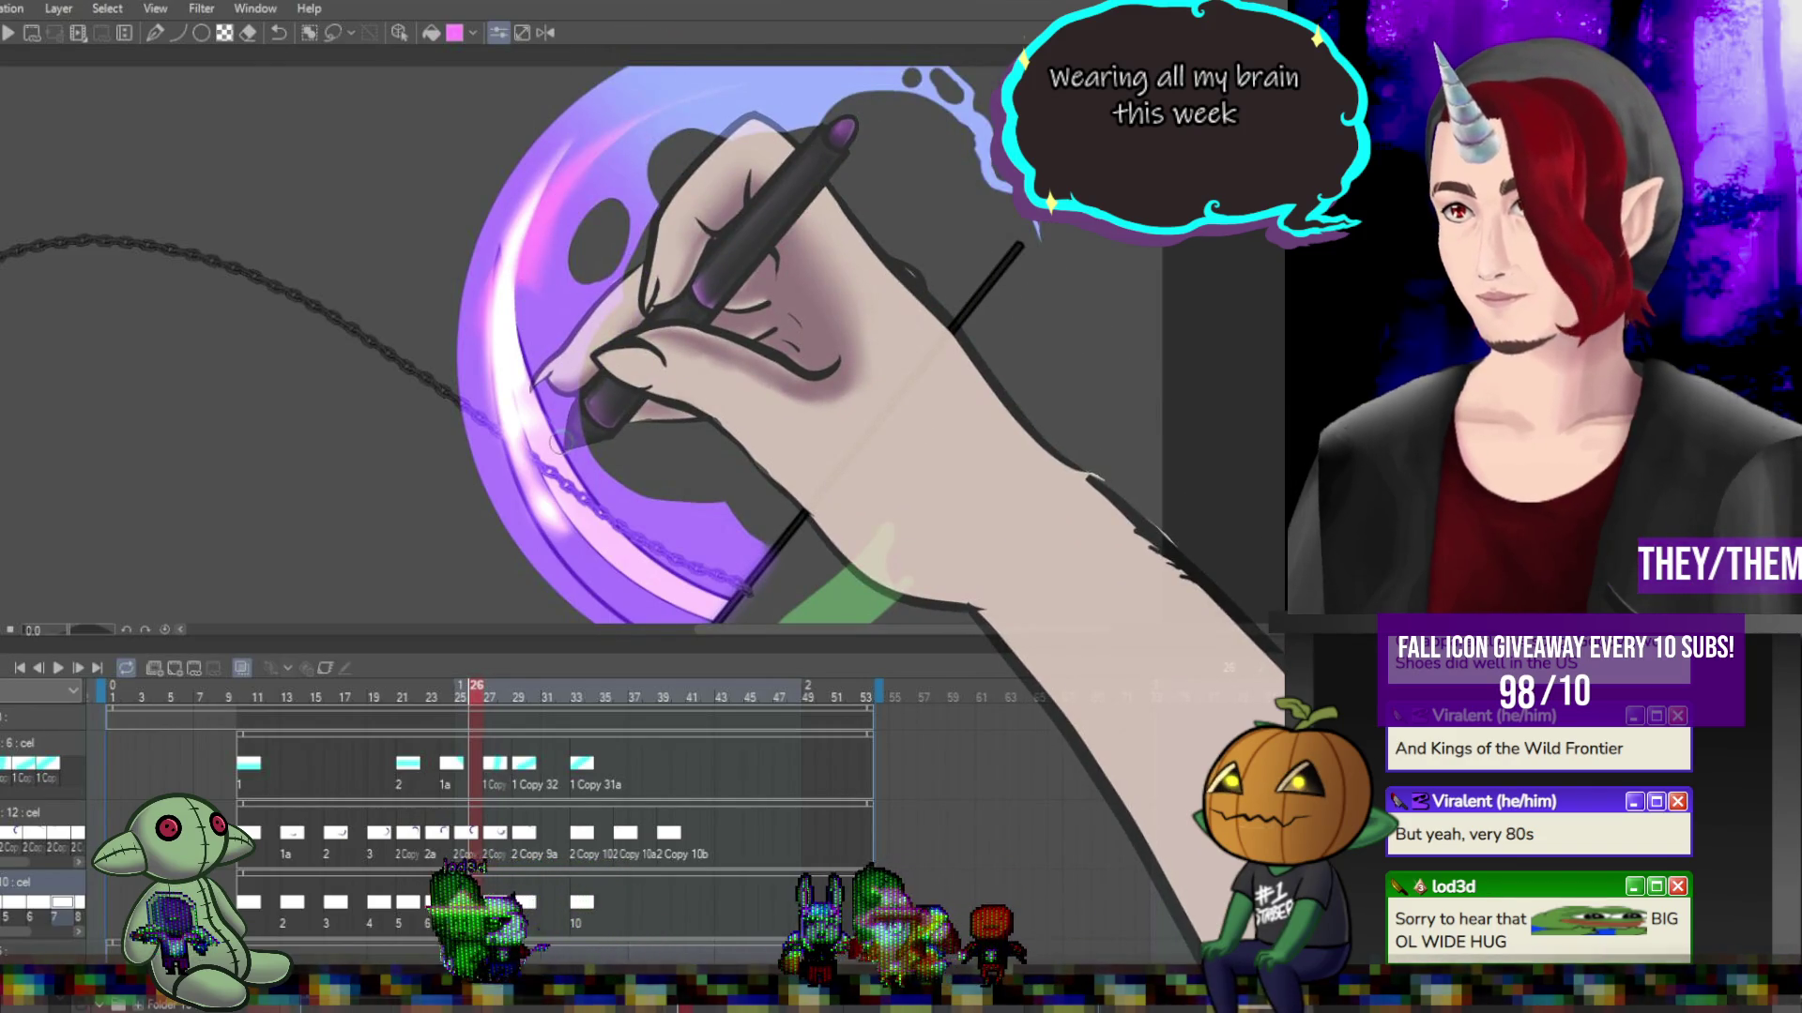
pyautogui.click(505, 697)
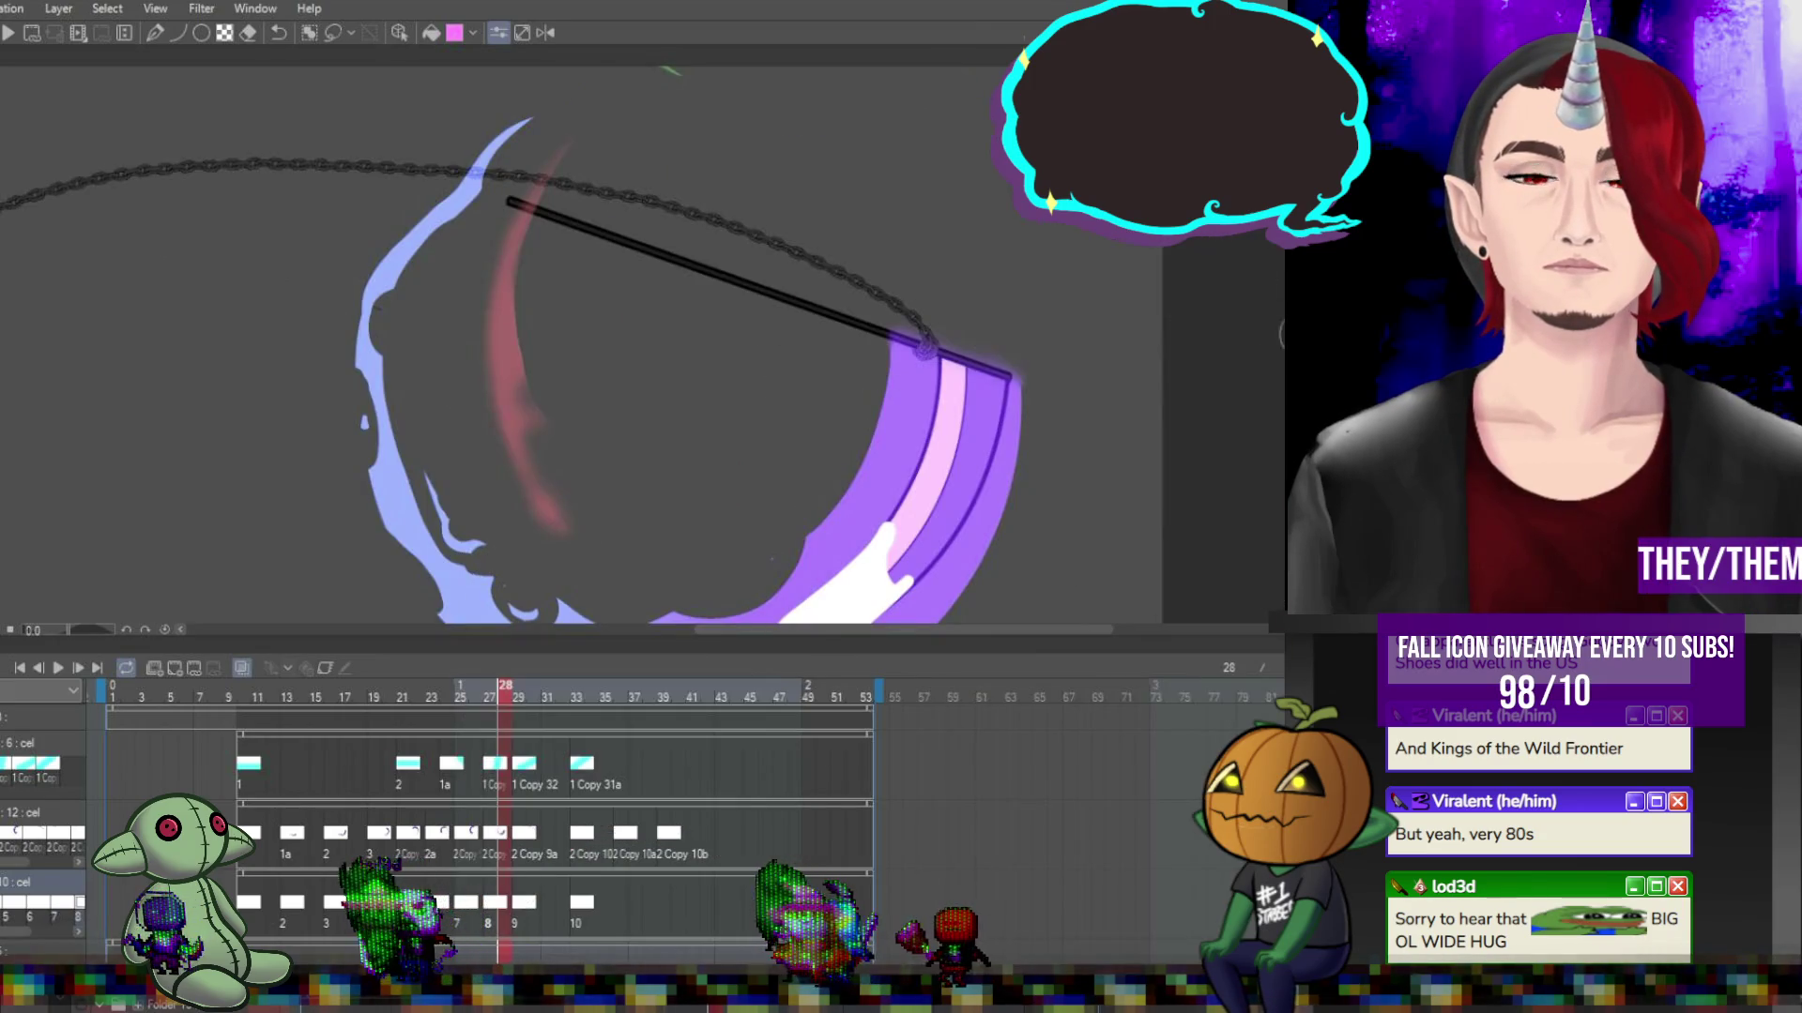
pyautogui.scroll(-3, 582, 348)
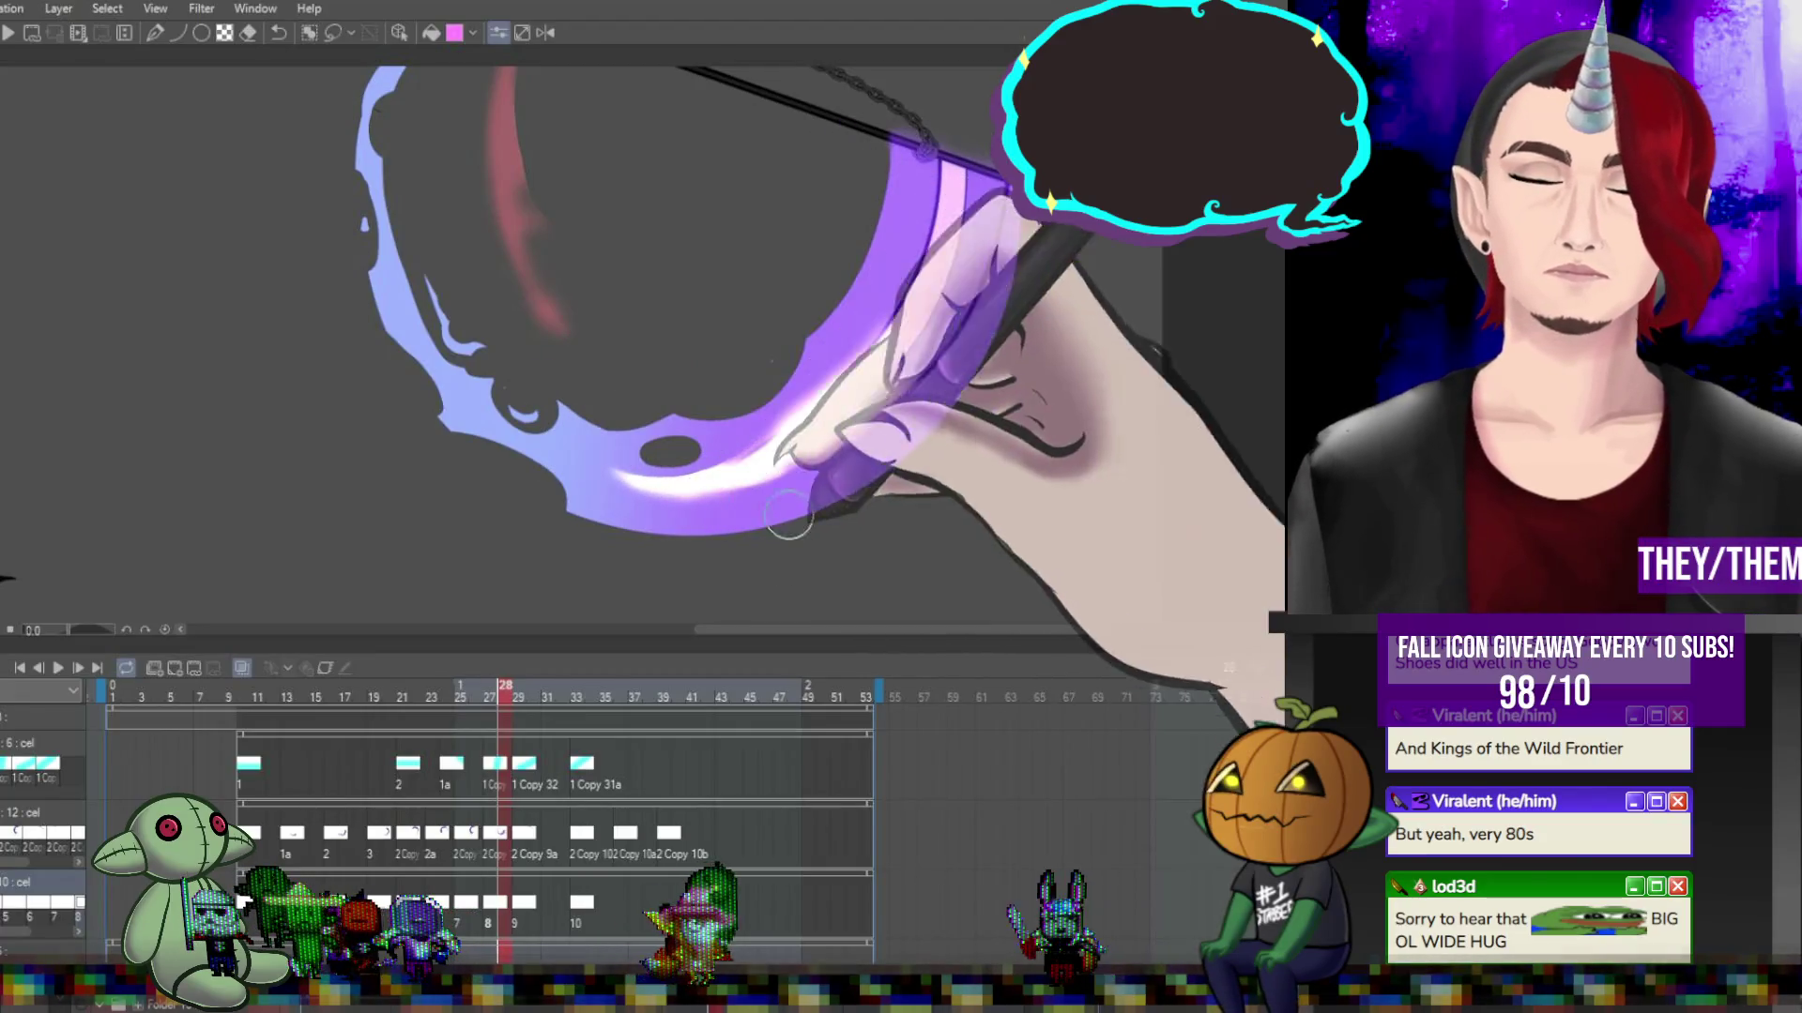
pyautogui.click(525, 906)
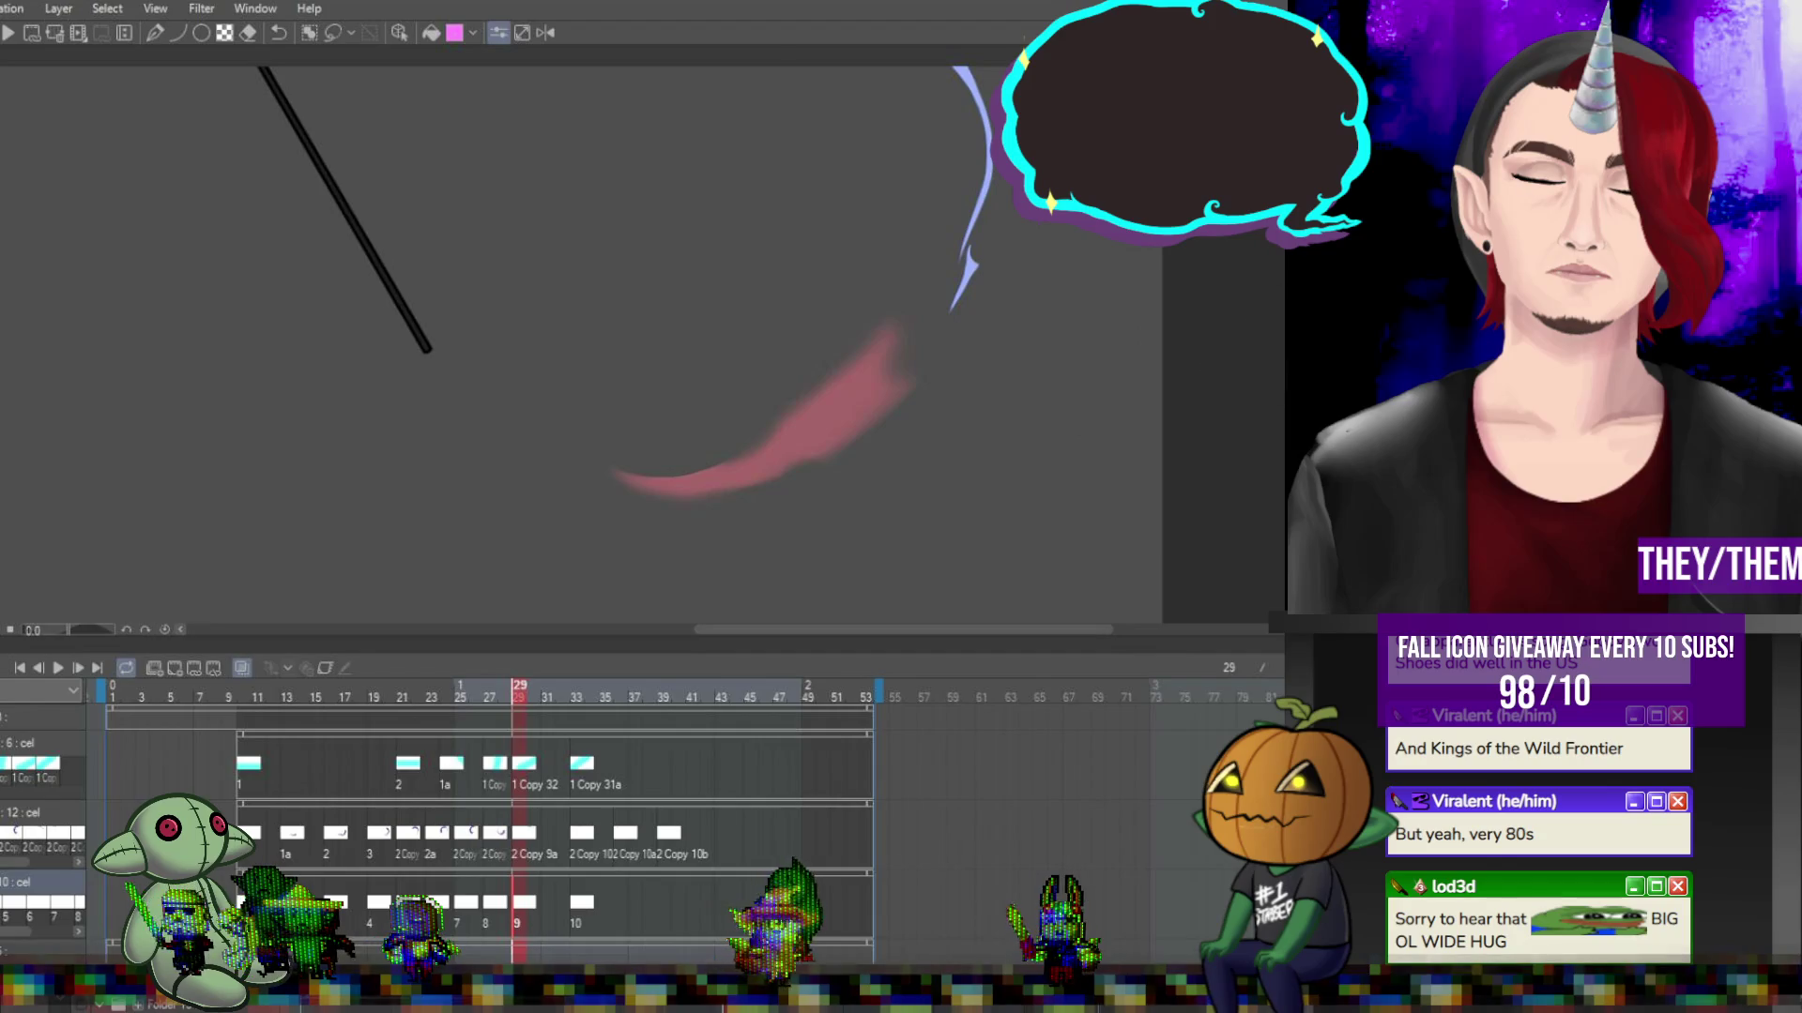
pyautogui.scroll(-3, 1271, 294)
pyautogui.scroll(3, 1272, 294)
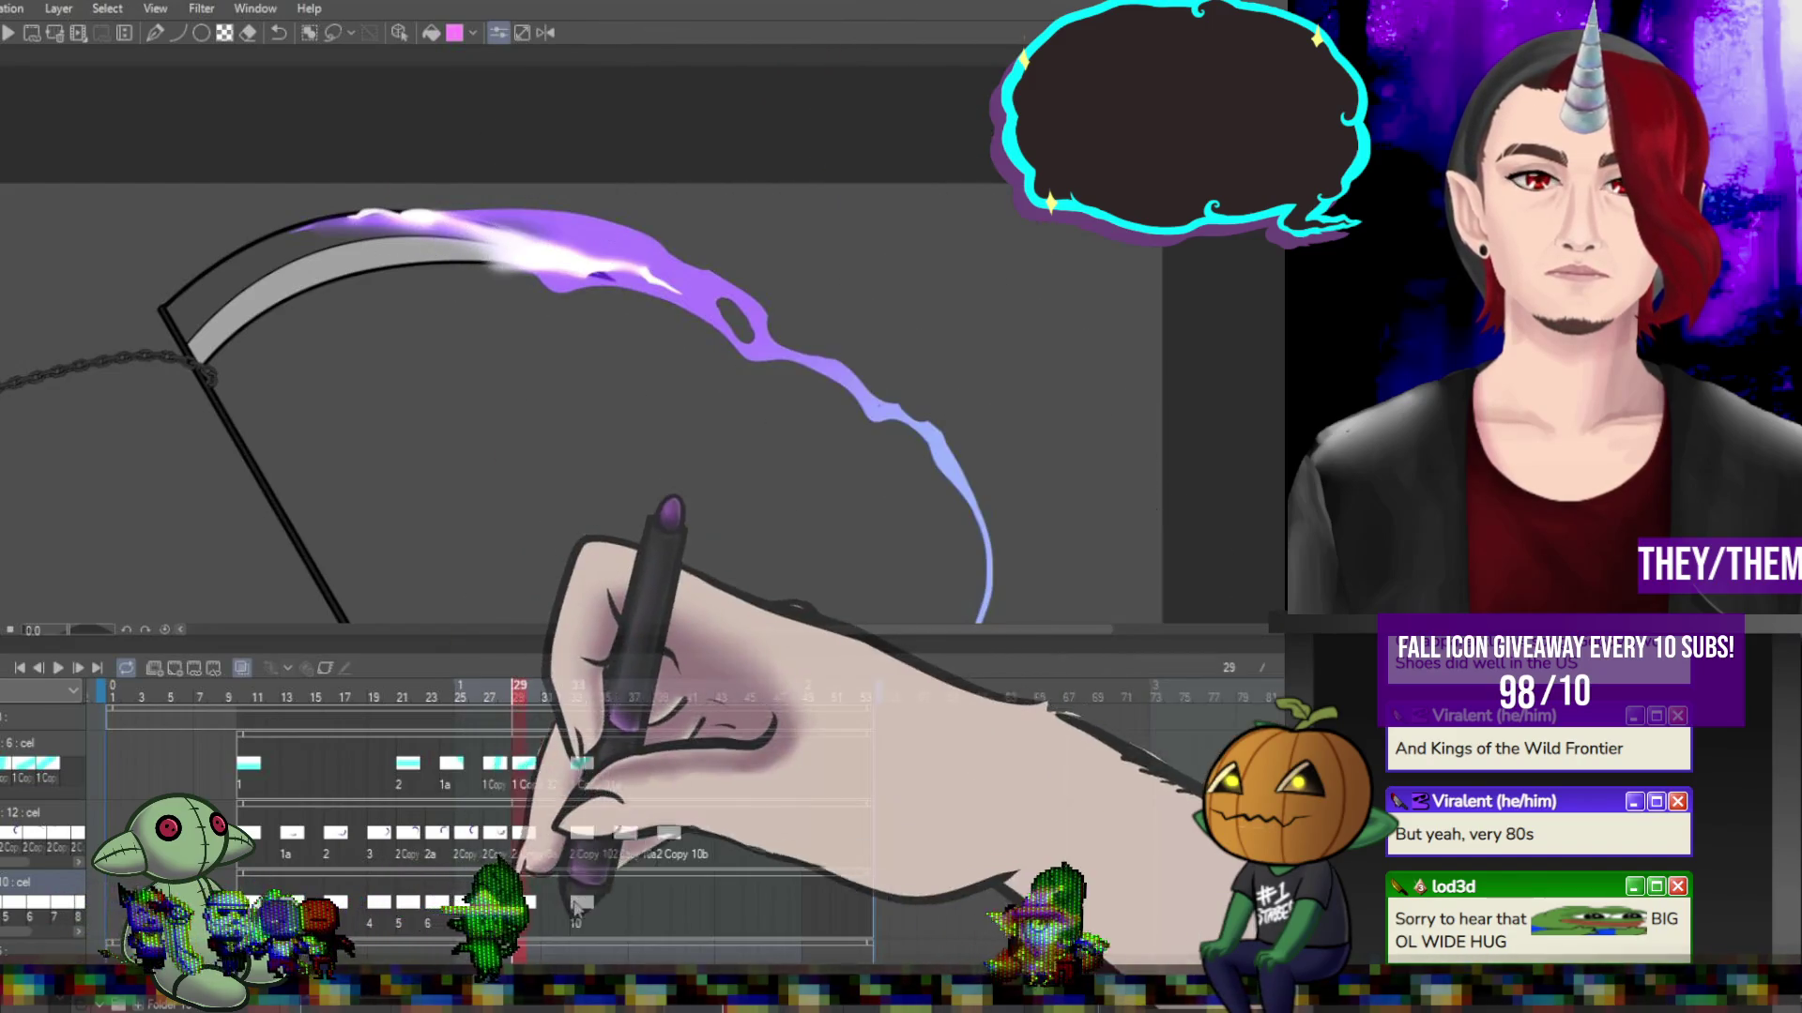
pyautogui.click(580, 906)
pyautogui.scroll(-2, 711, 534)
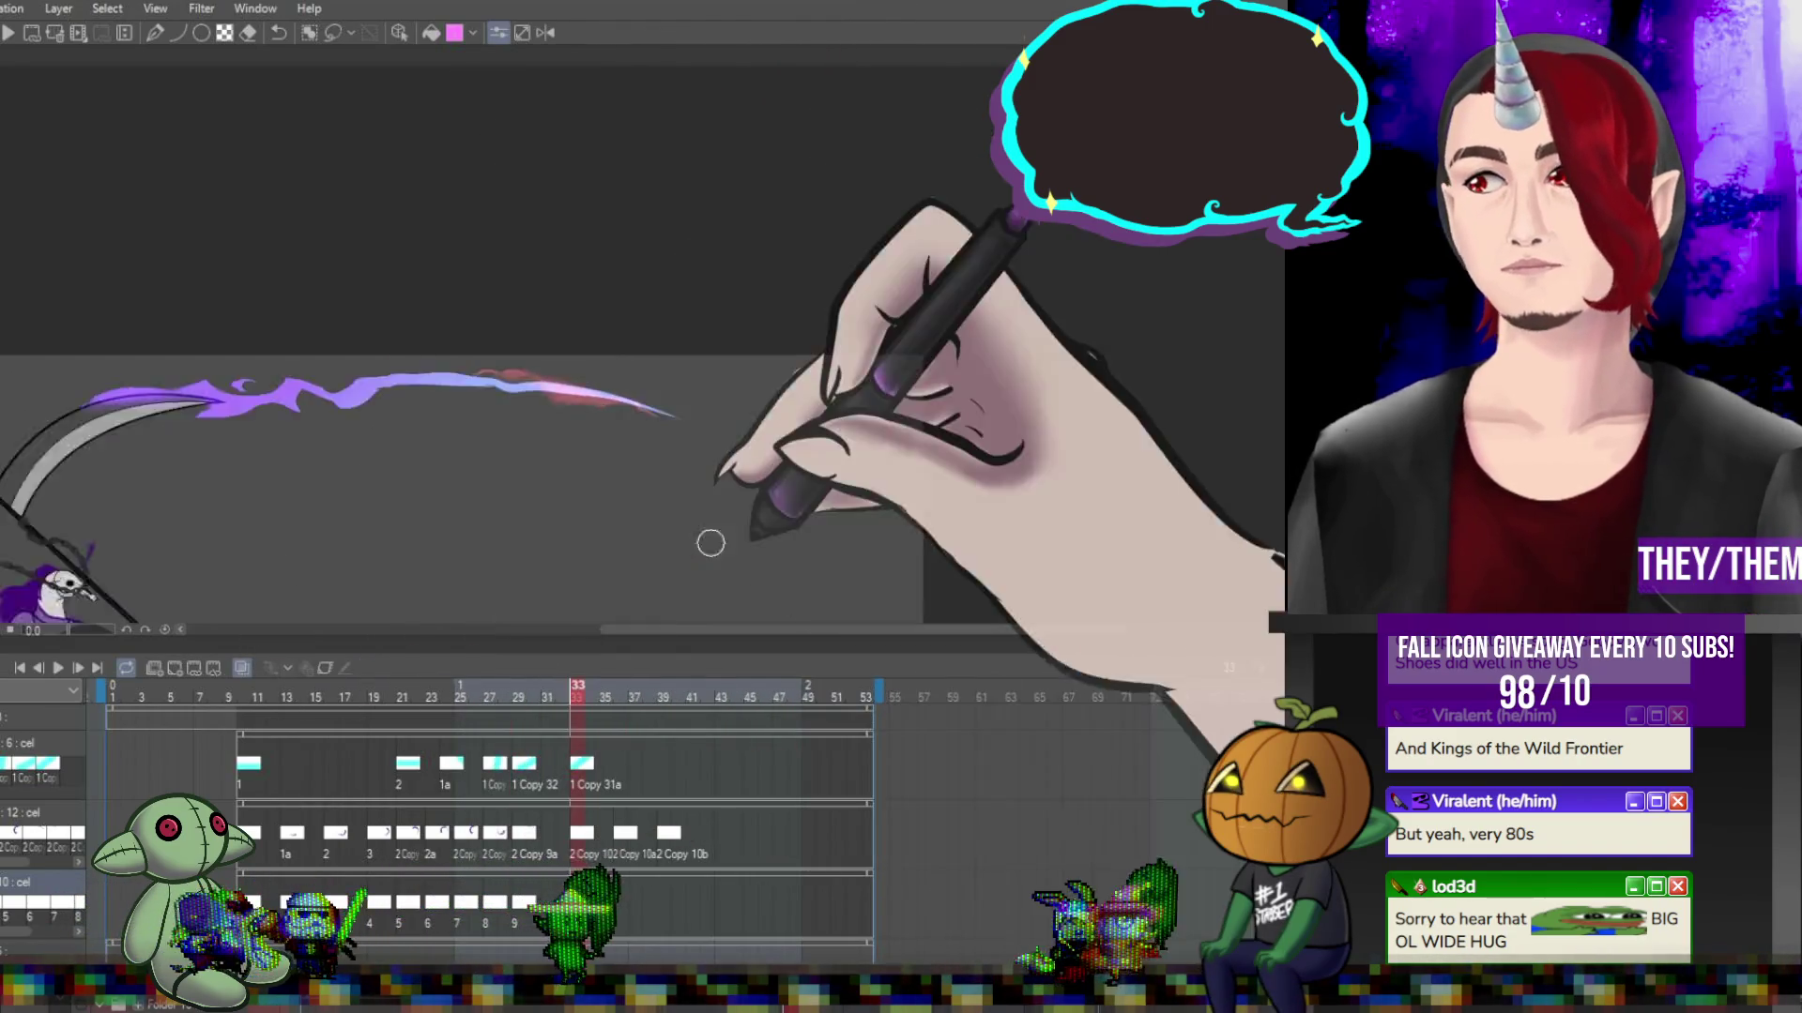
pyautogui.scroll(-2, 692, 377)
pyautogui.scroll(1, 691, 377)
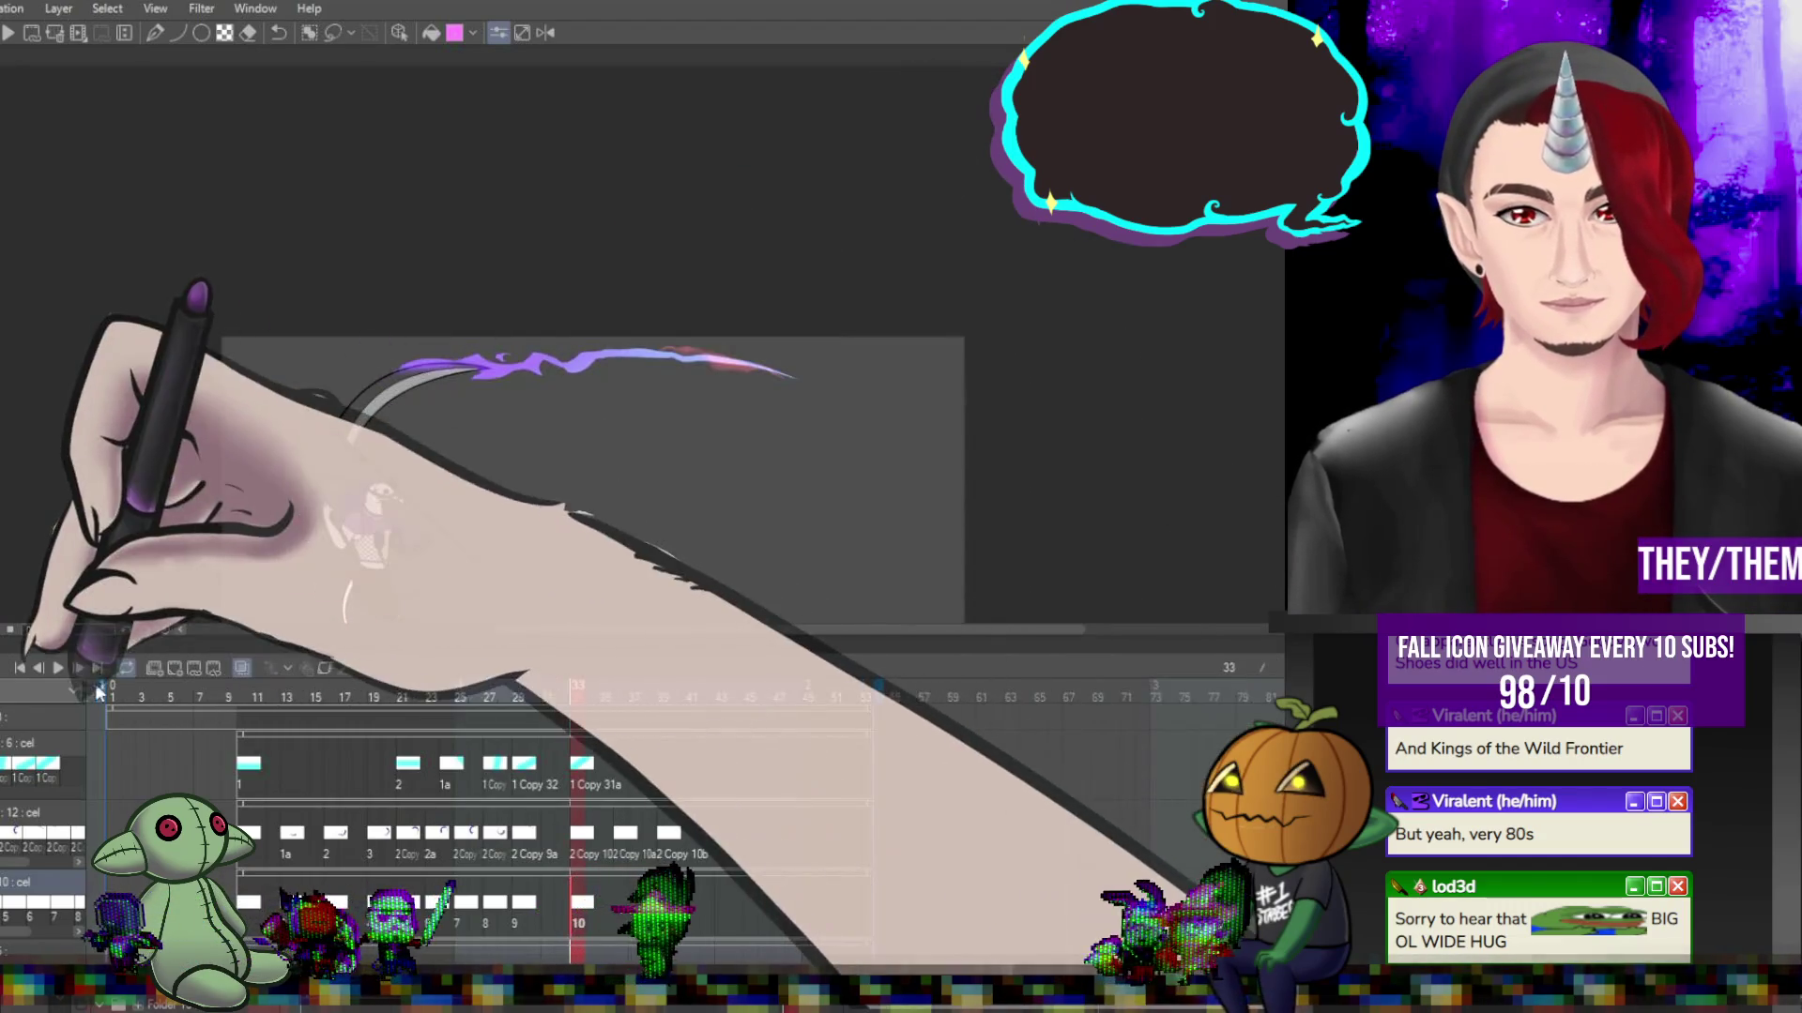
pyautogui.click(58, 668)
pyautogui.scroll(-1, 845, 357)
pyautogui.scroll(-2, 868, 394)
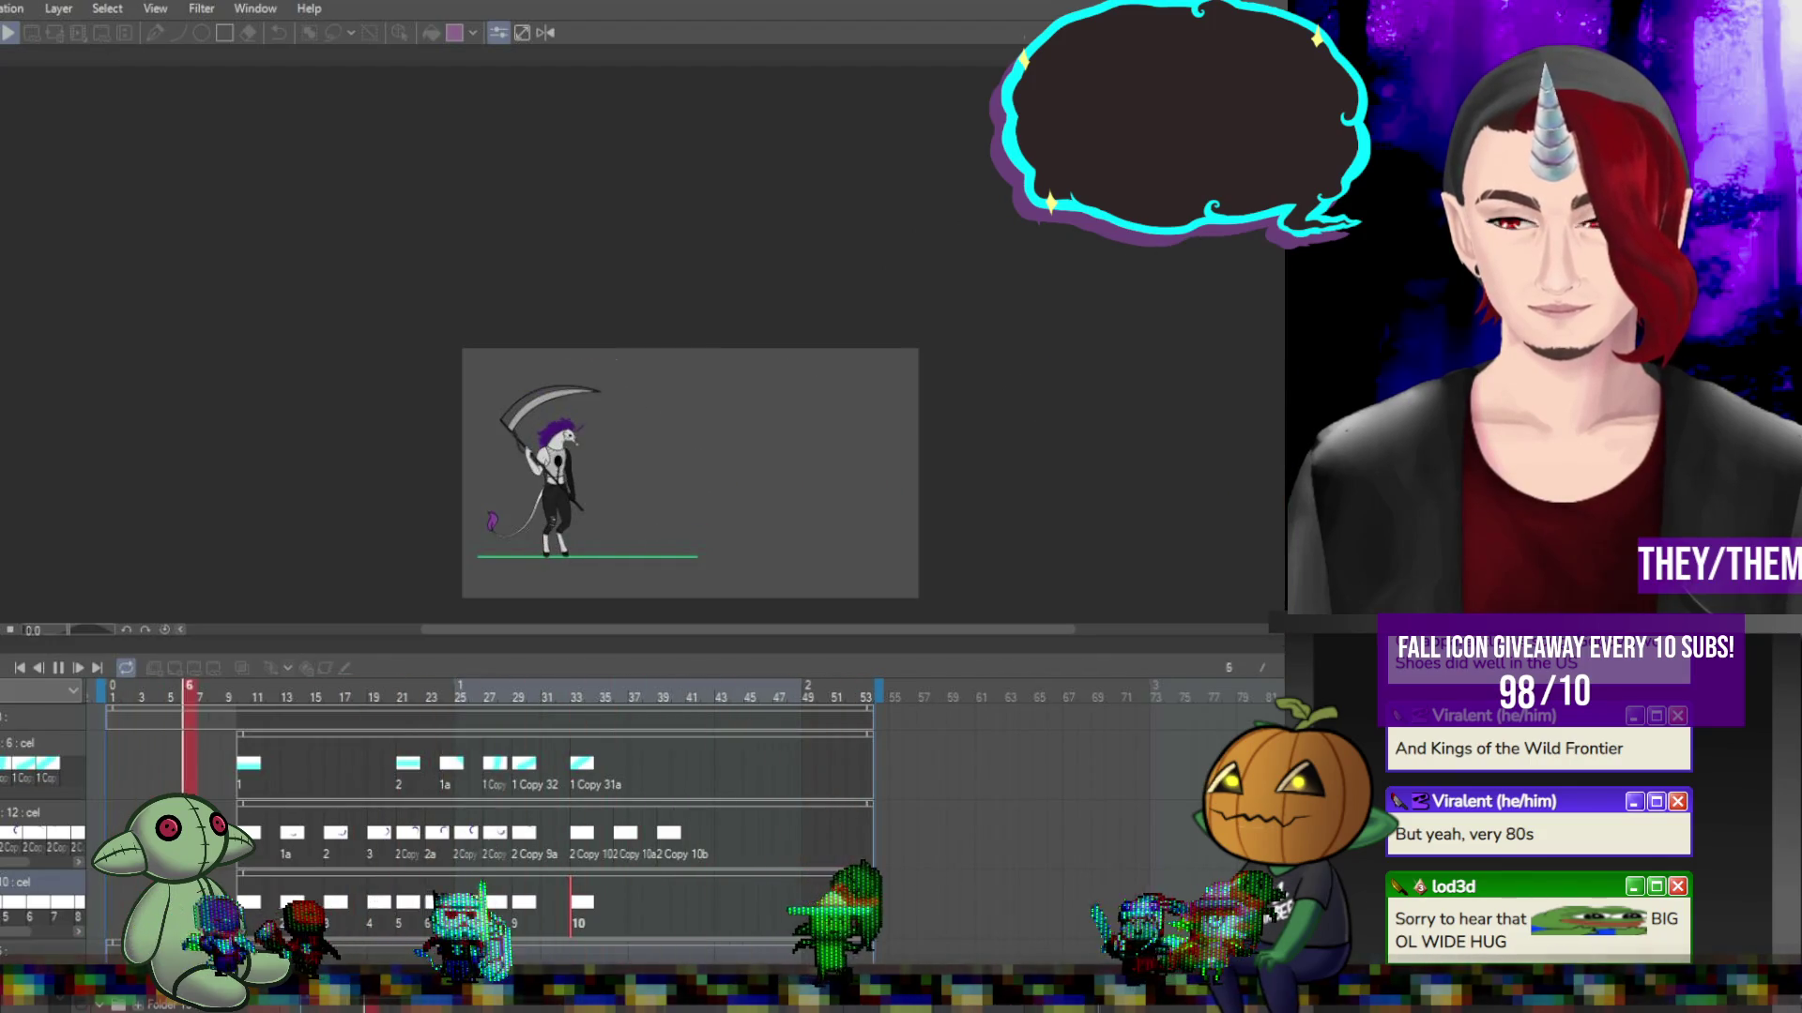
pyautogui.scroll(1, 958, 414)
pyautogui.scroll(1, 785, 396)
pyautogui.scroll(-1, 784, 396)
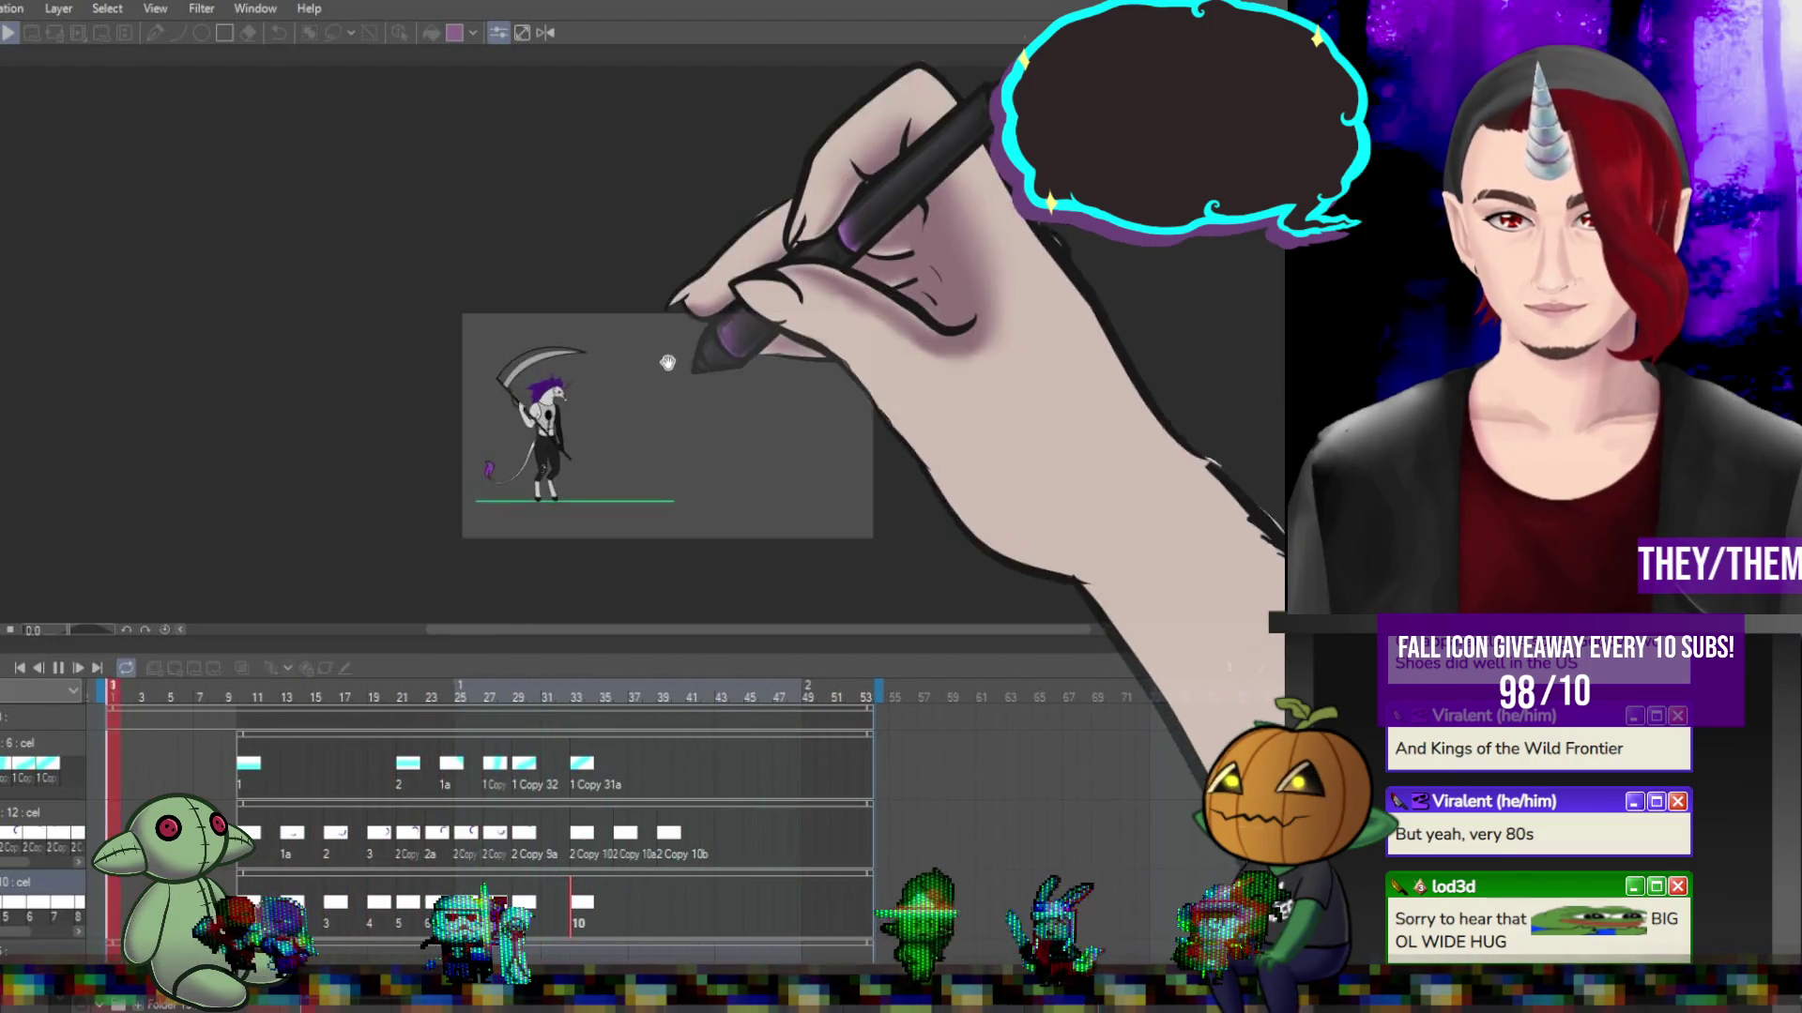
pyautogui.scroll(2, 777, 418)
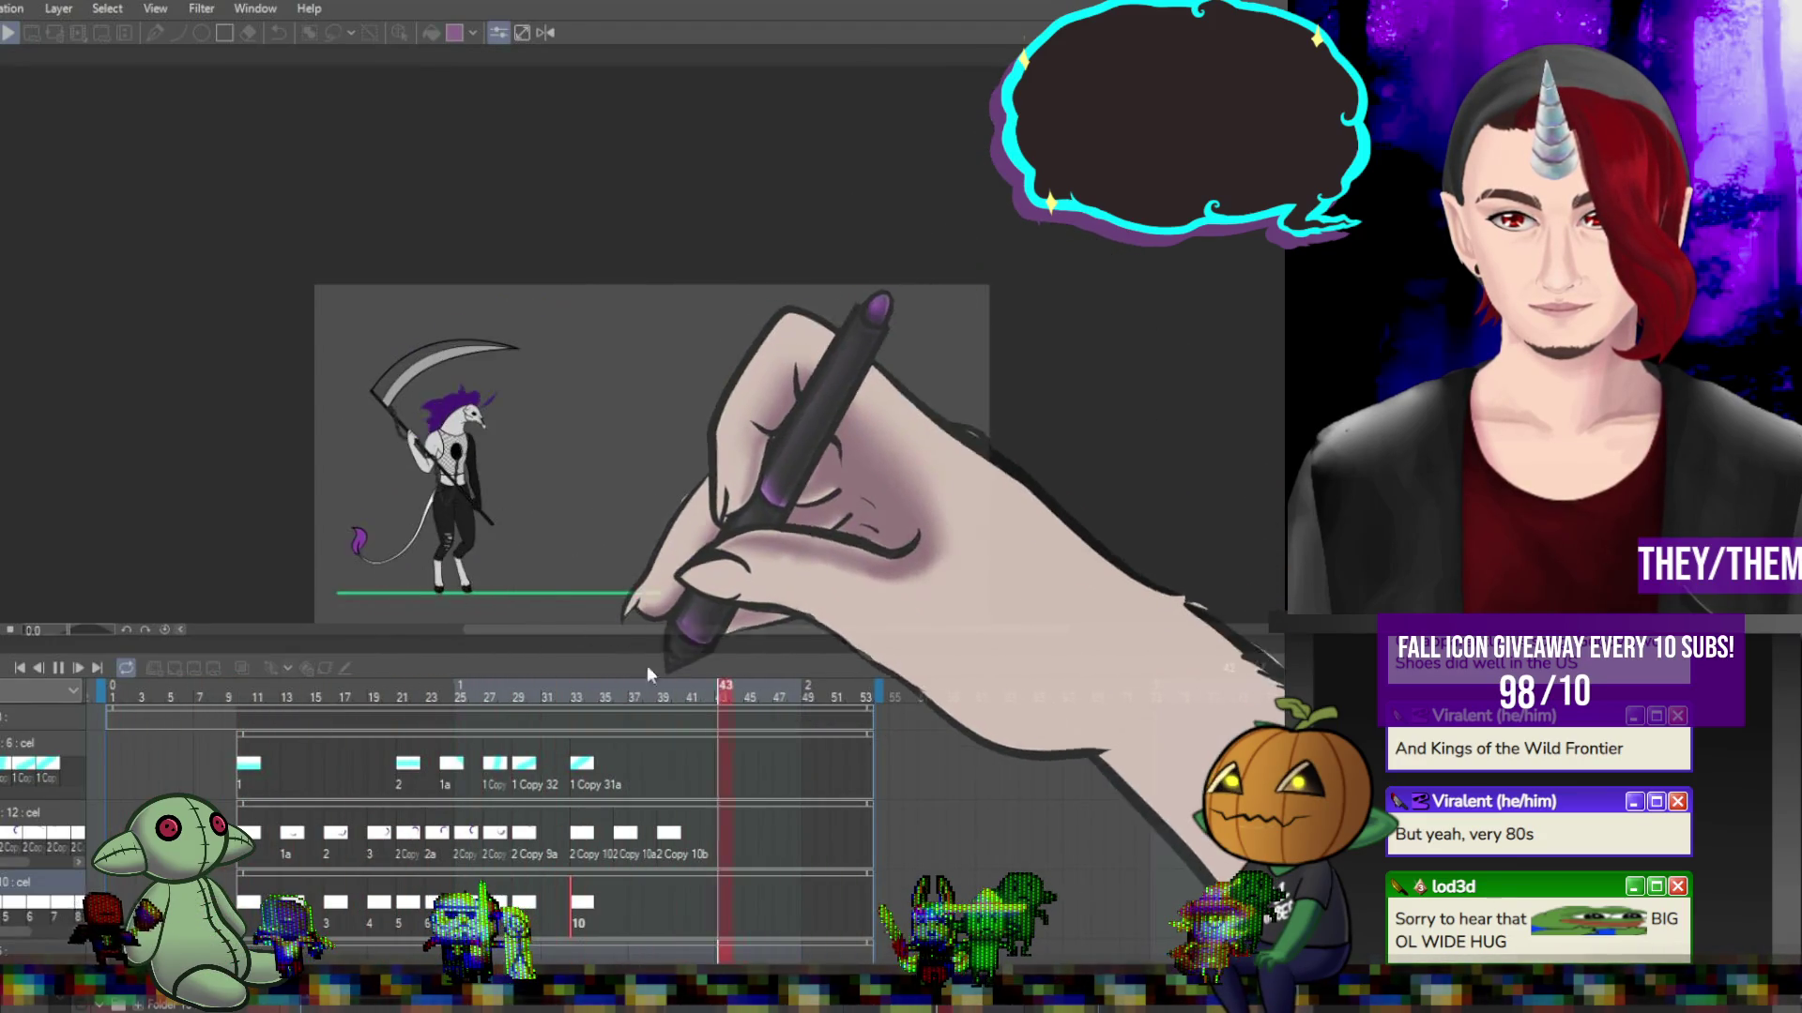
pyautogui.click(58, 667)
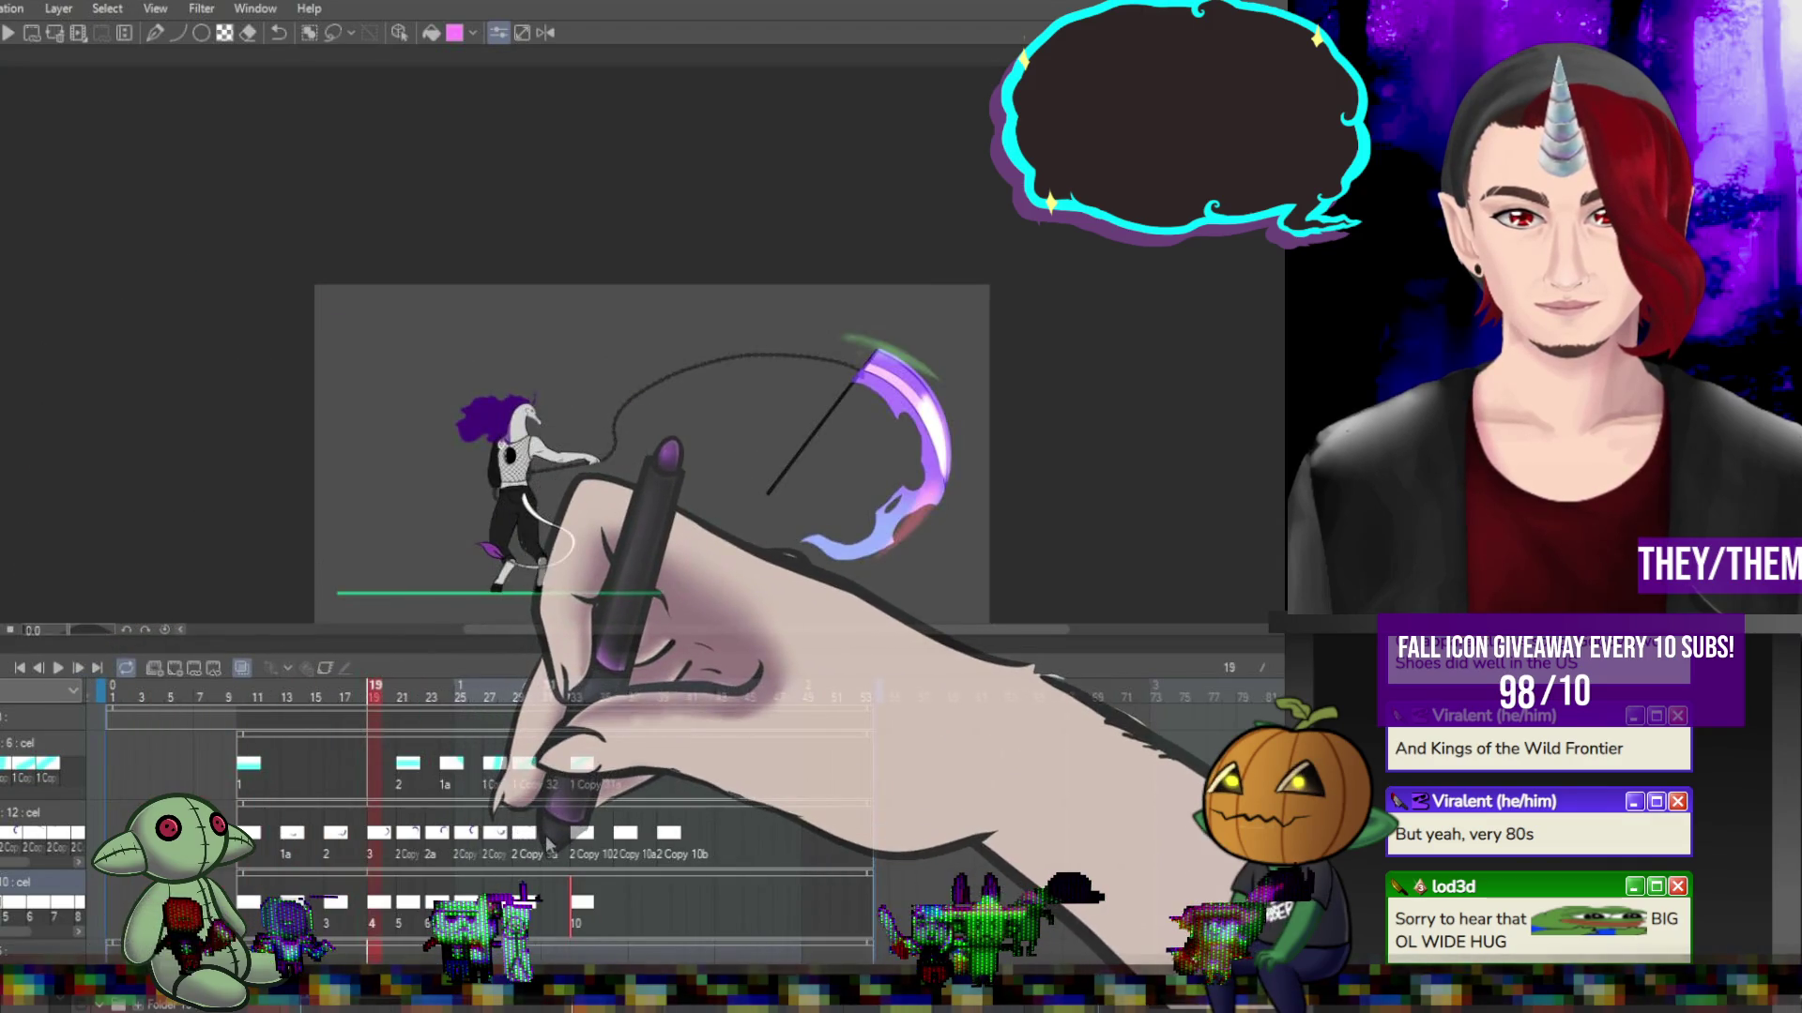
pyautogui.click(547, 833)
pyautogui.click(583, 837)
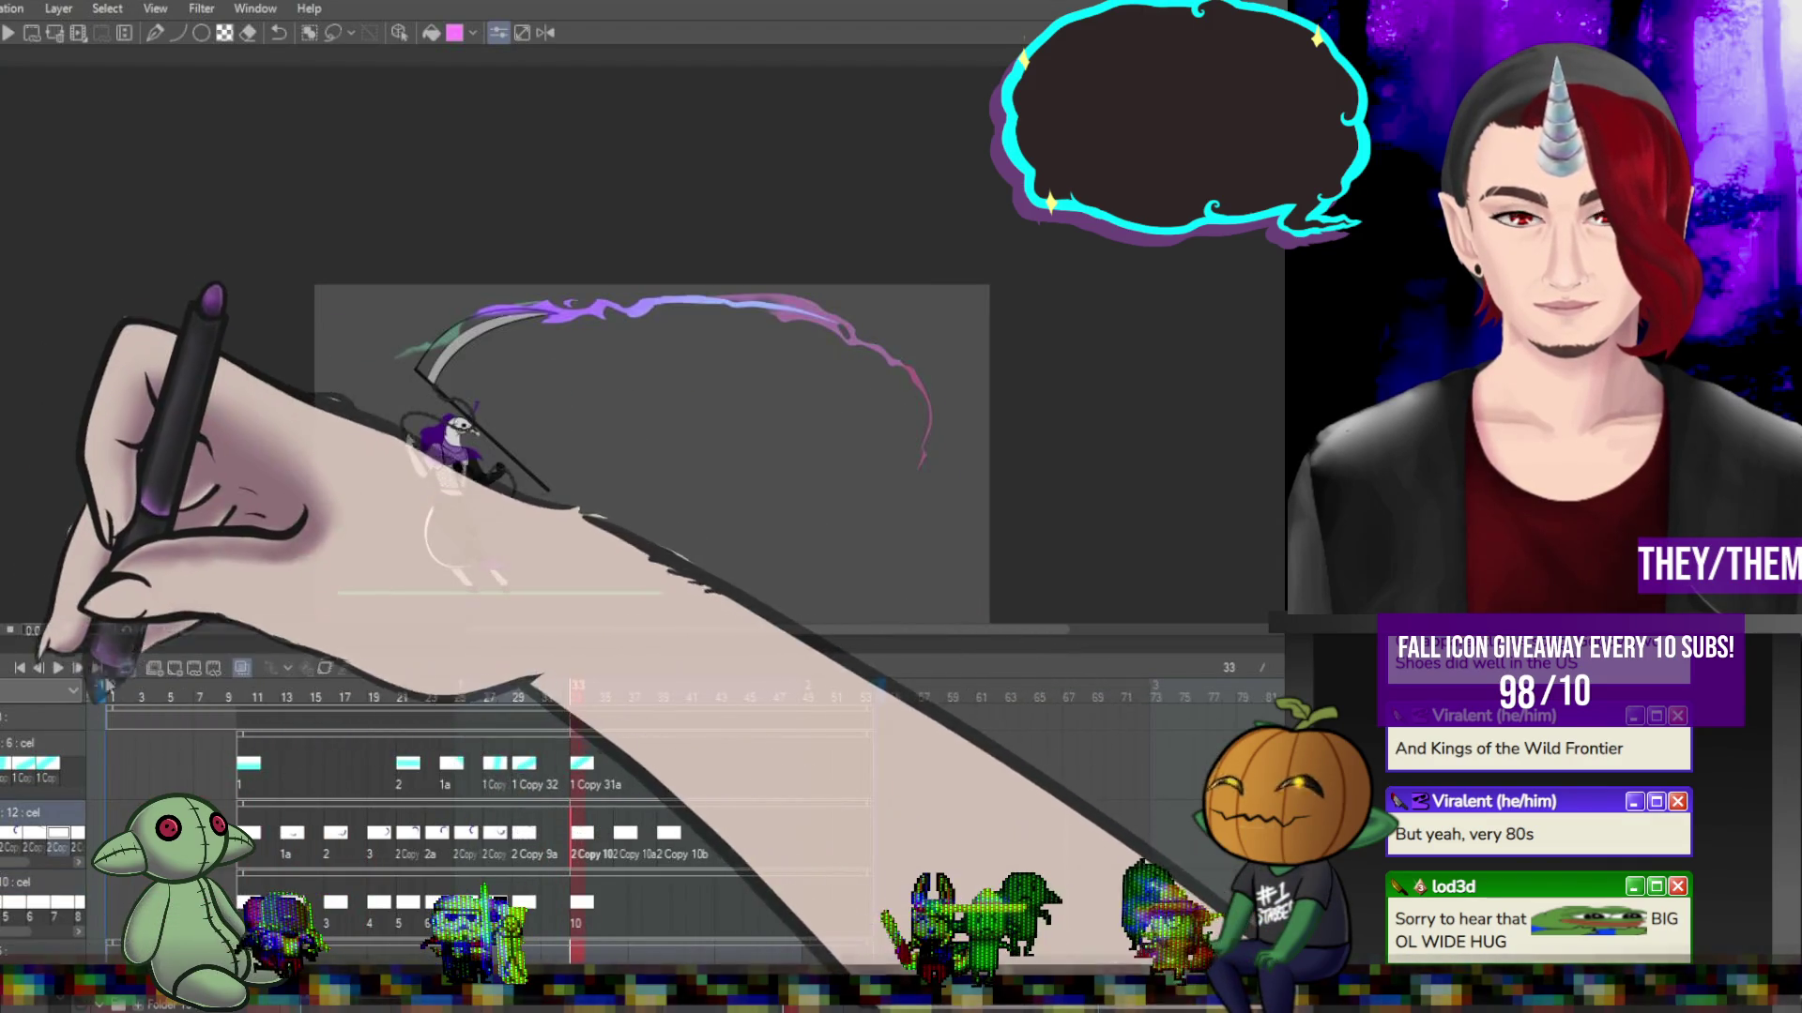
pyautogui.click(55, 668)
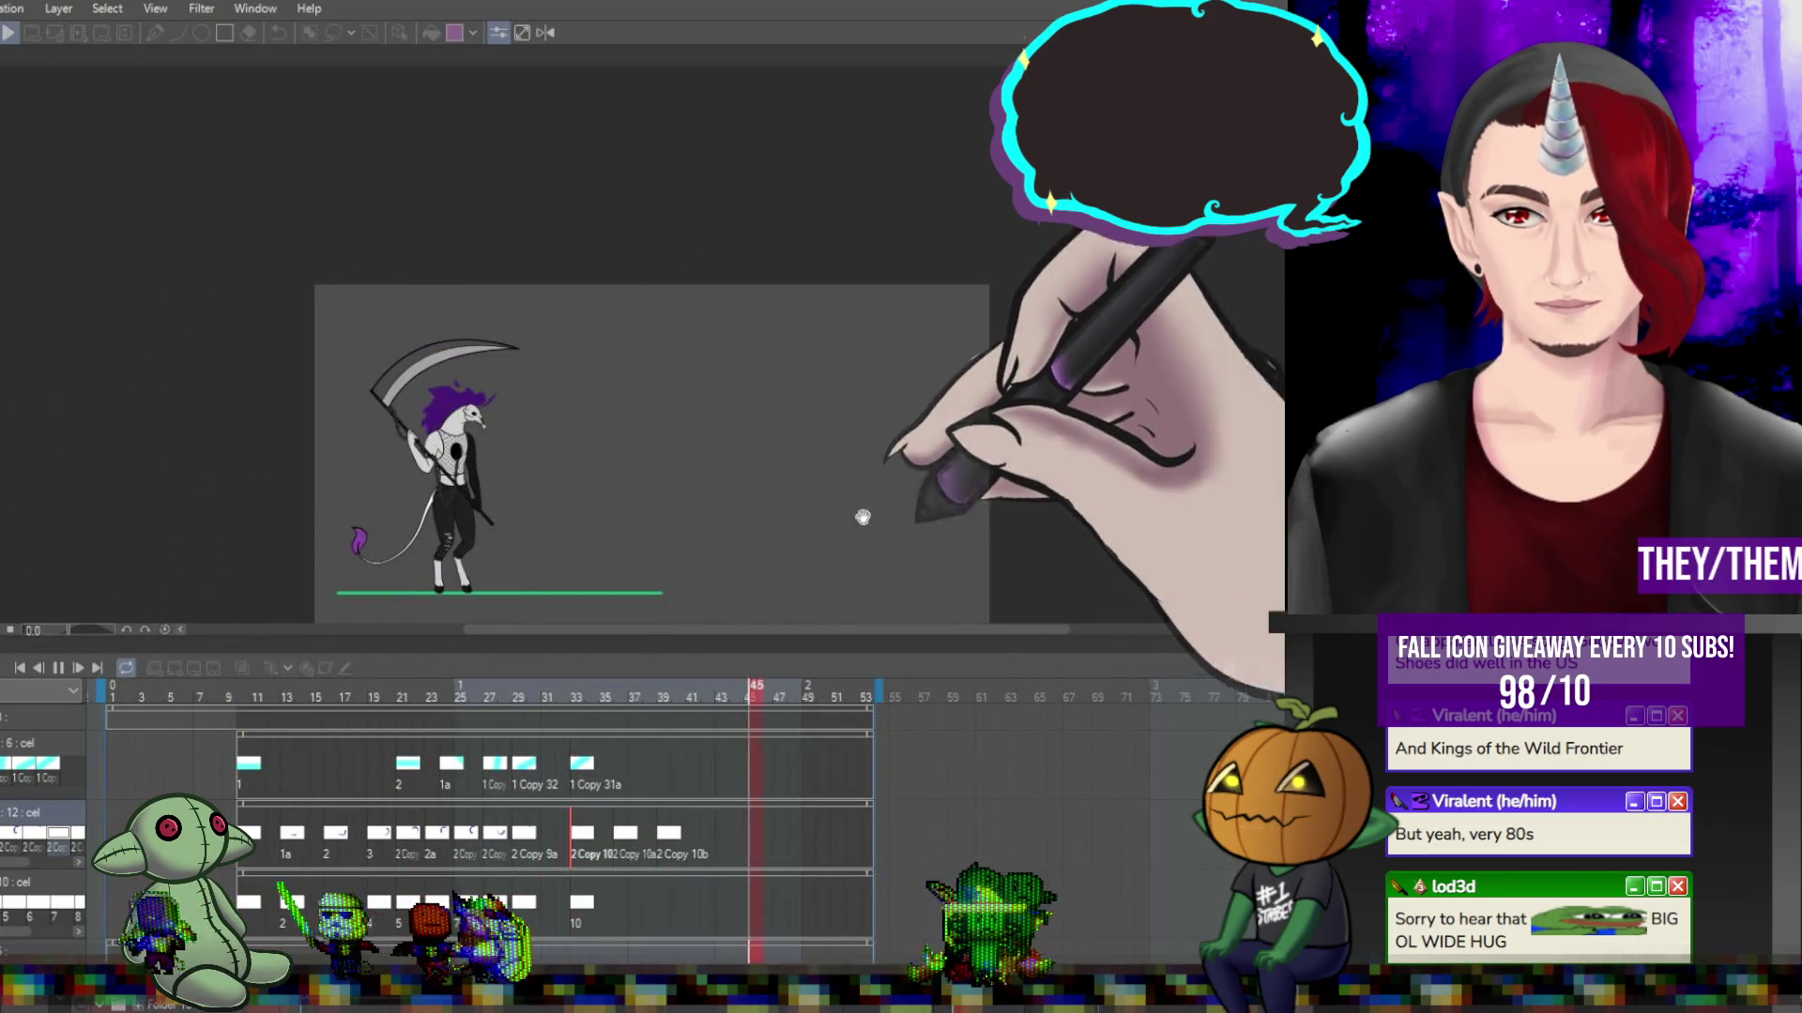
pyautogui.click(55, 668)
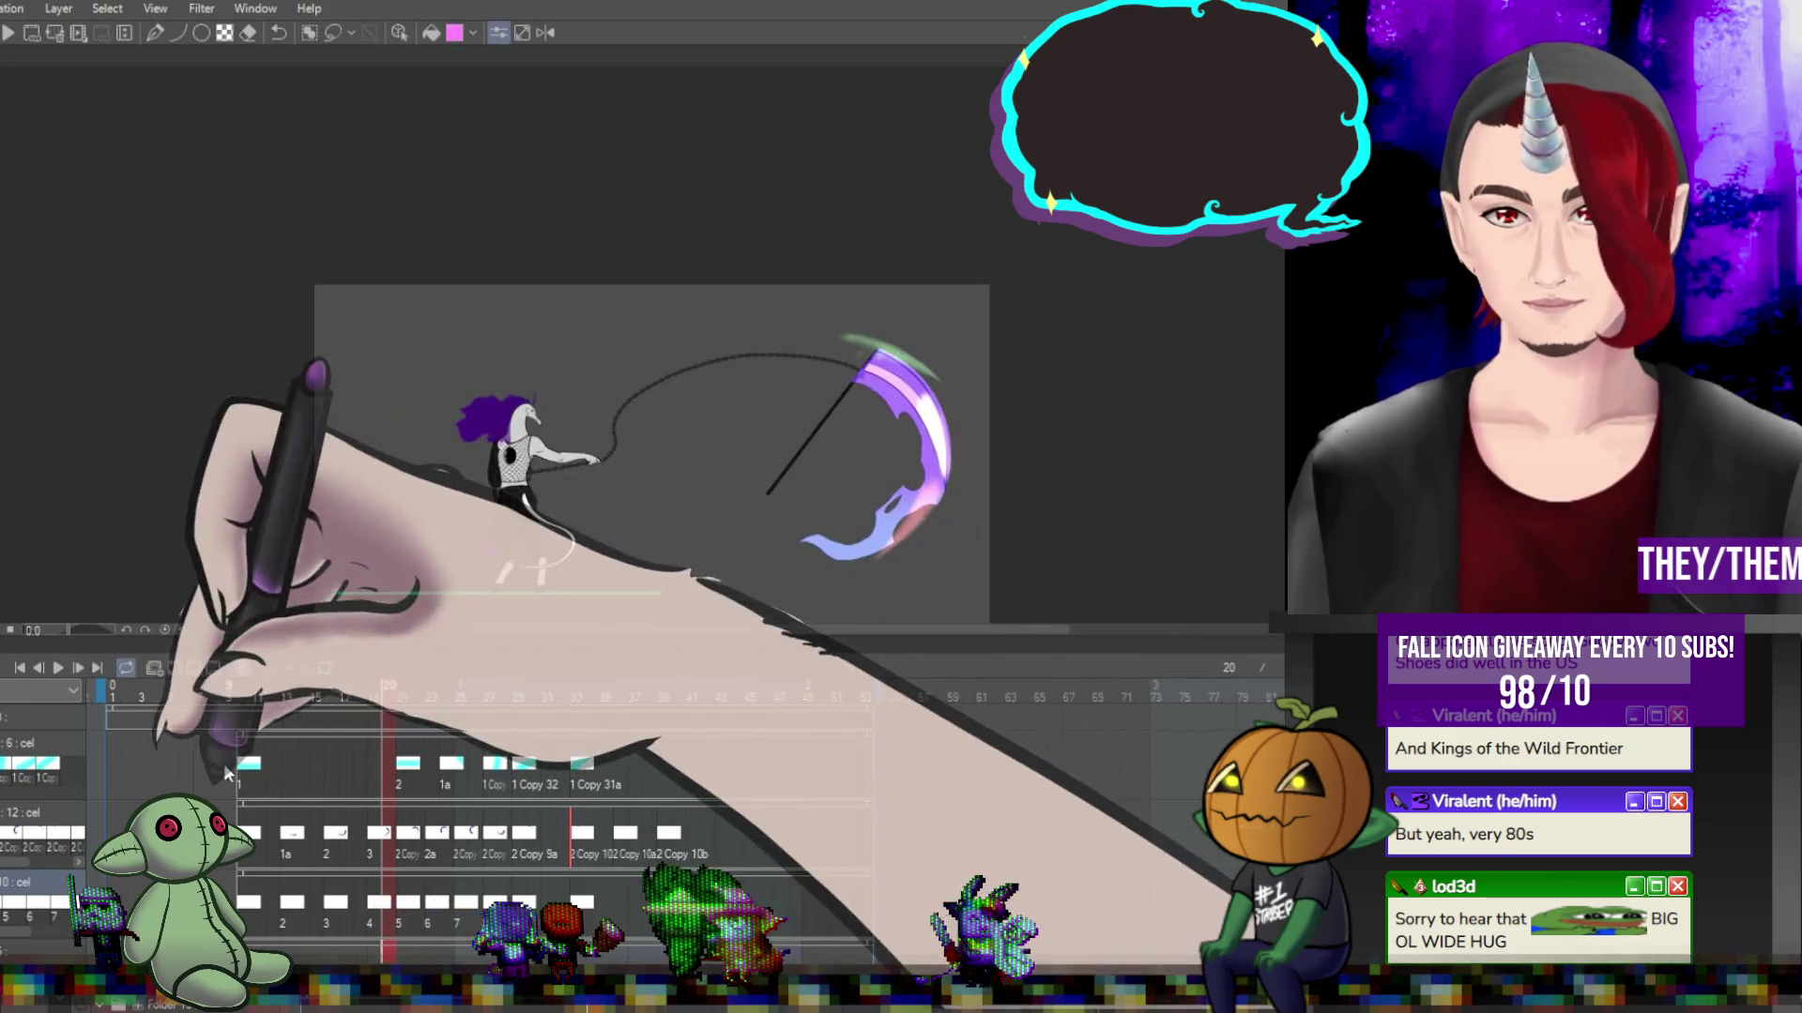
pyautogui.click(57, 668)
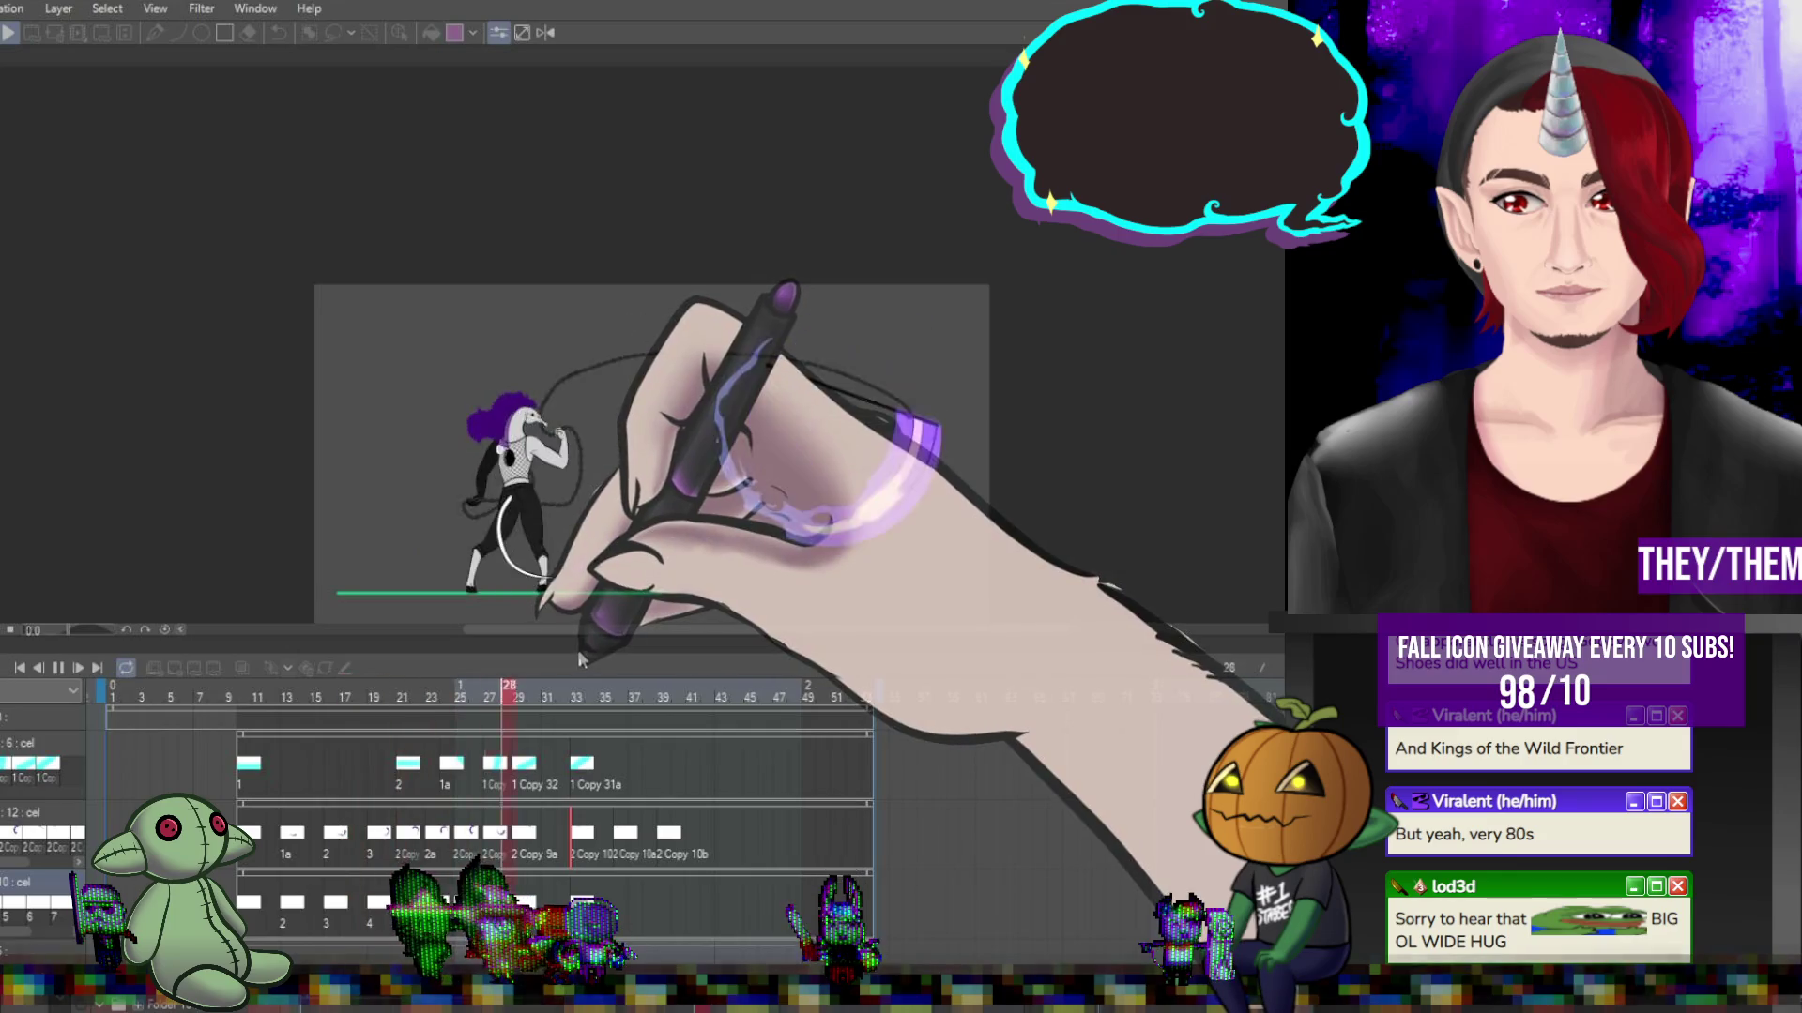
# Stop playback and step through the swing frames 19 to 29 to review the motion.
pyautogui.press('Return')
pyautogui.press('Return')
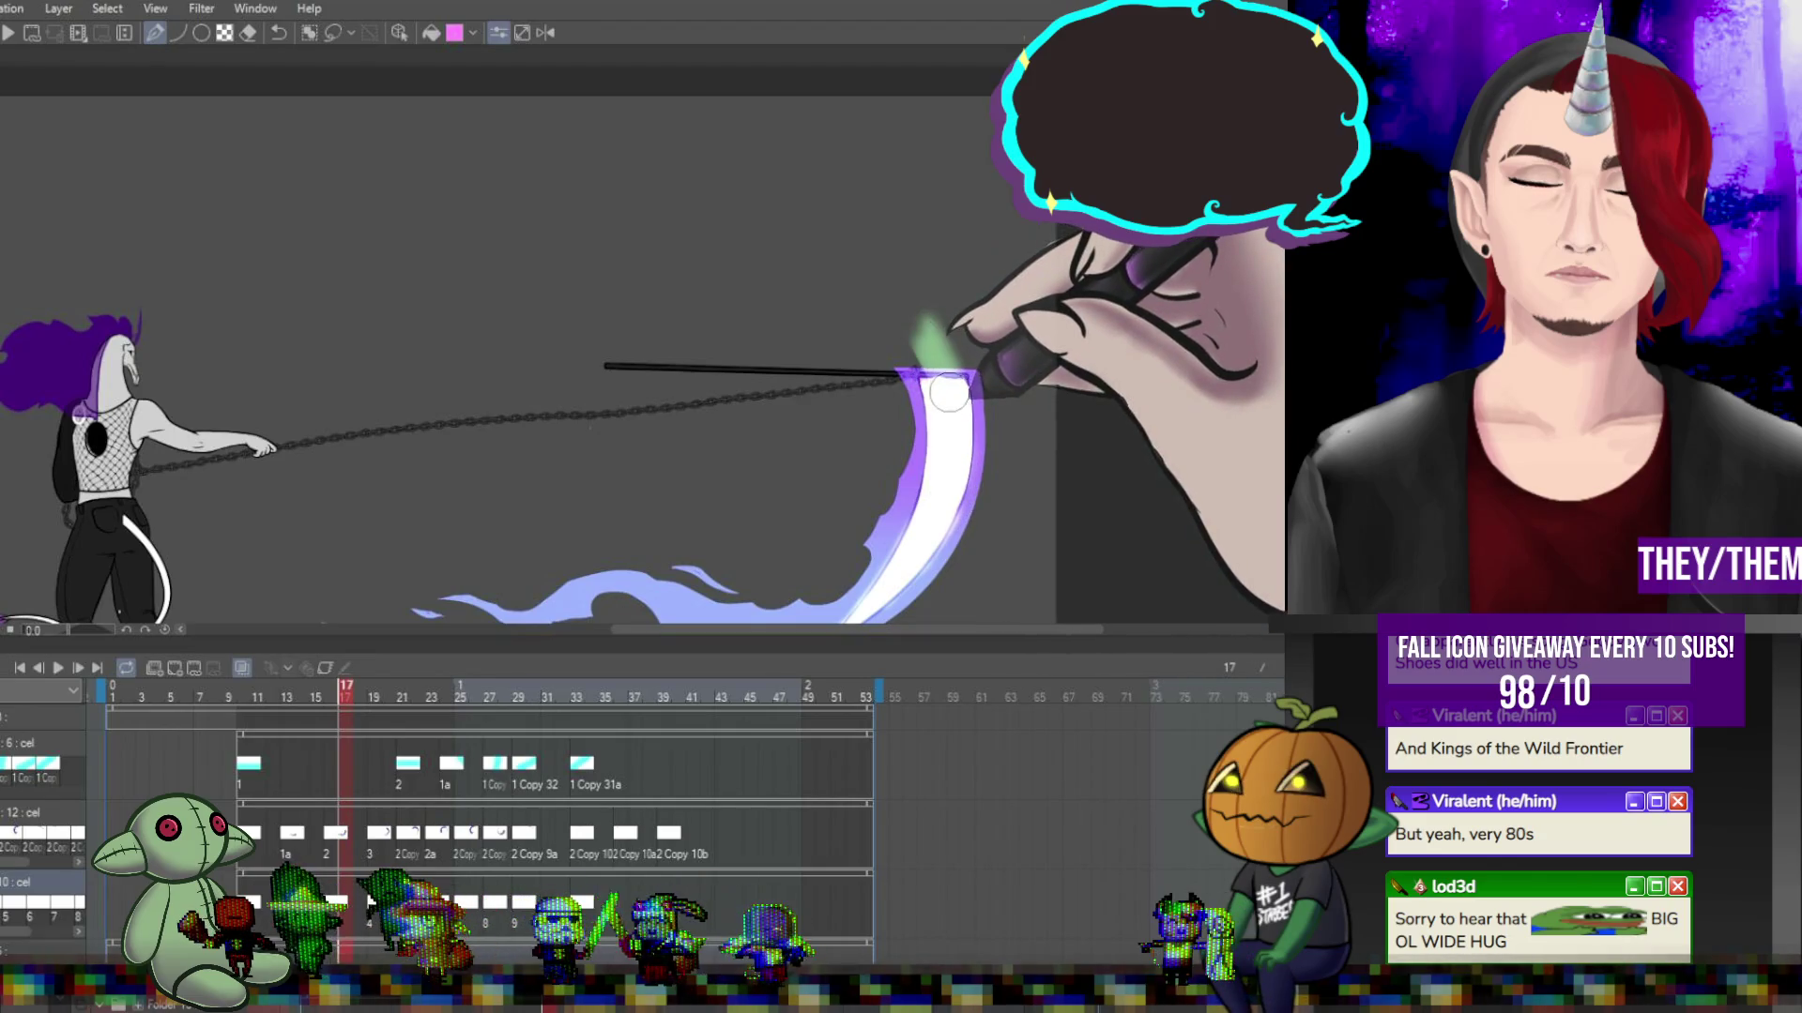
pyautogui.press('Right')
pyautogui.press('Right')
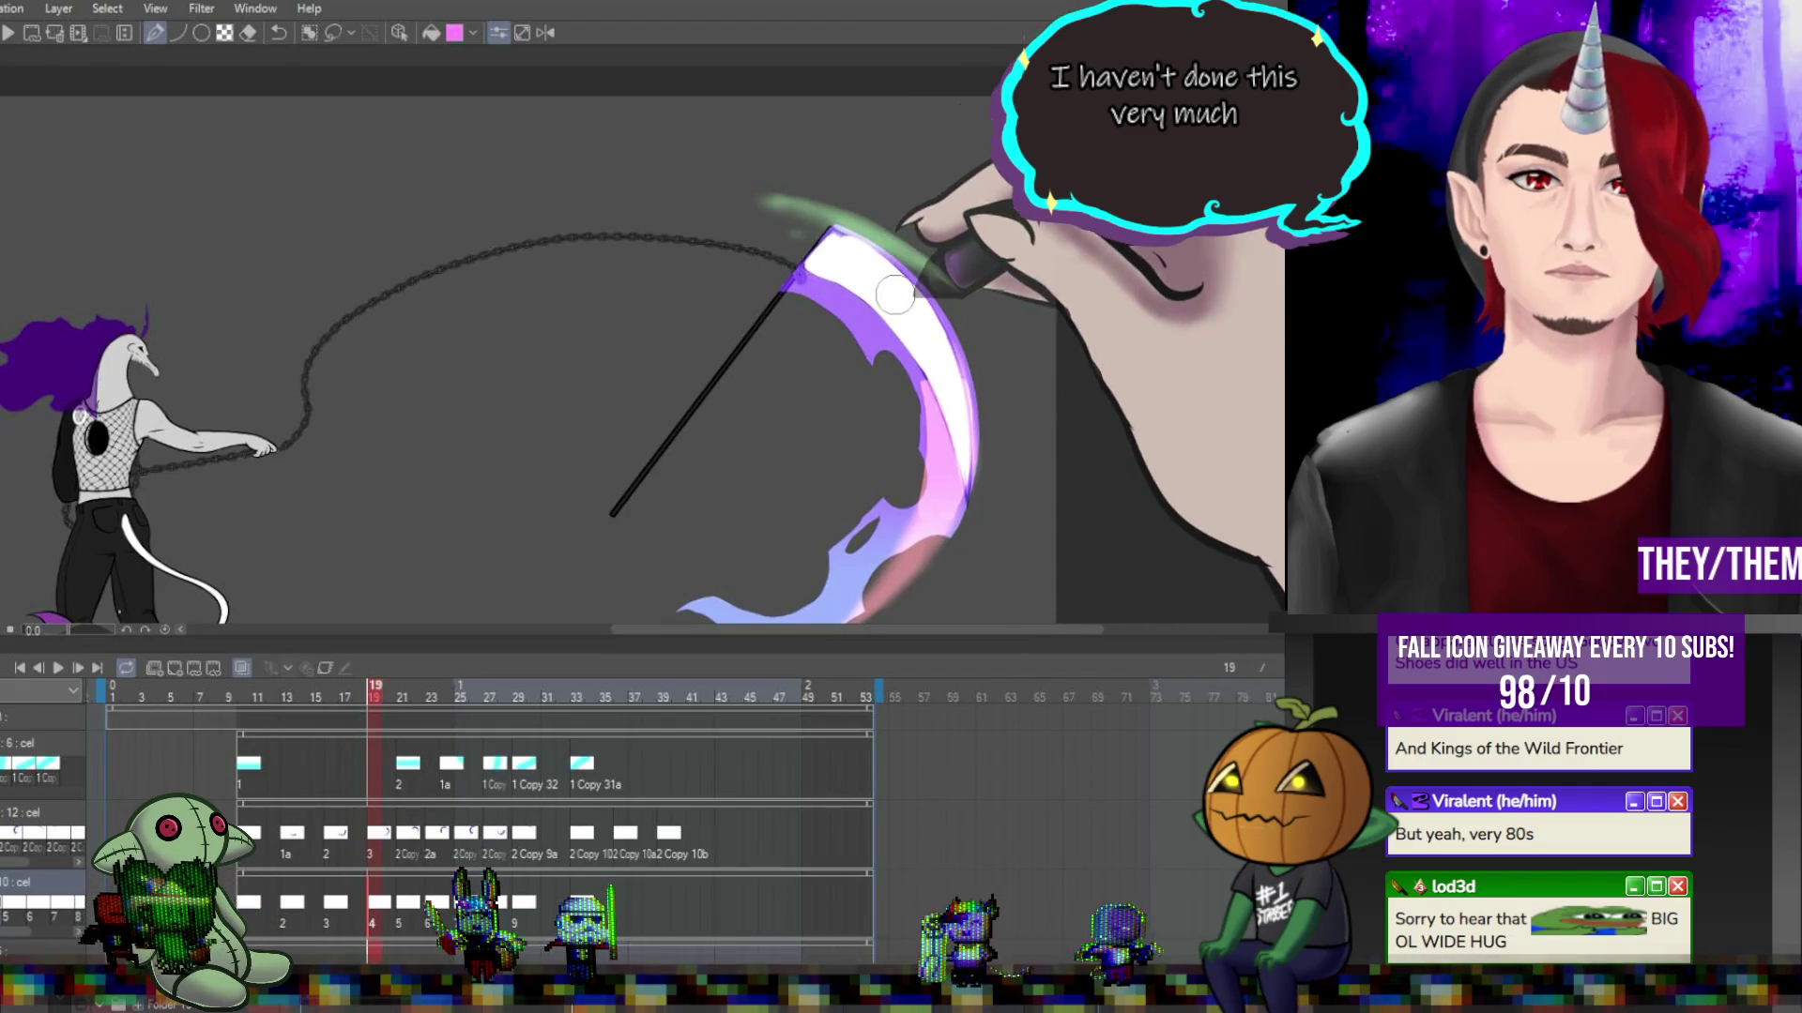
pyautogui.press('Right')
pyautogui.press('Right')
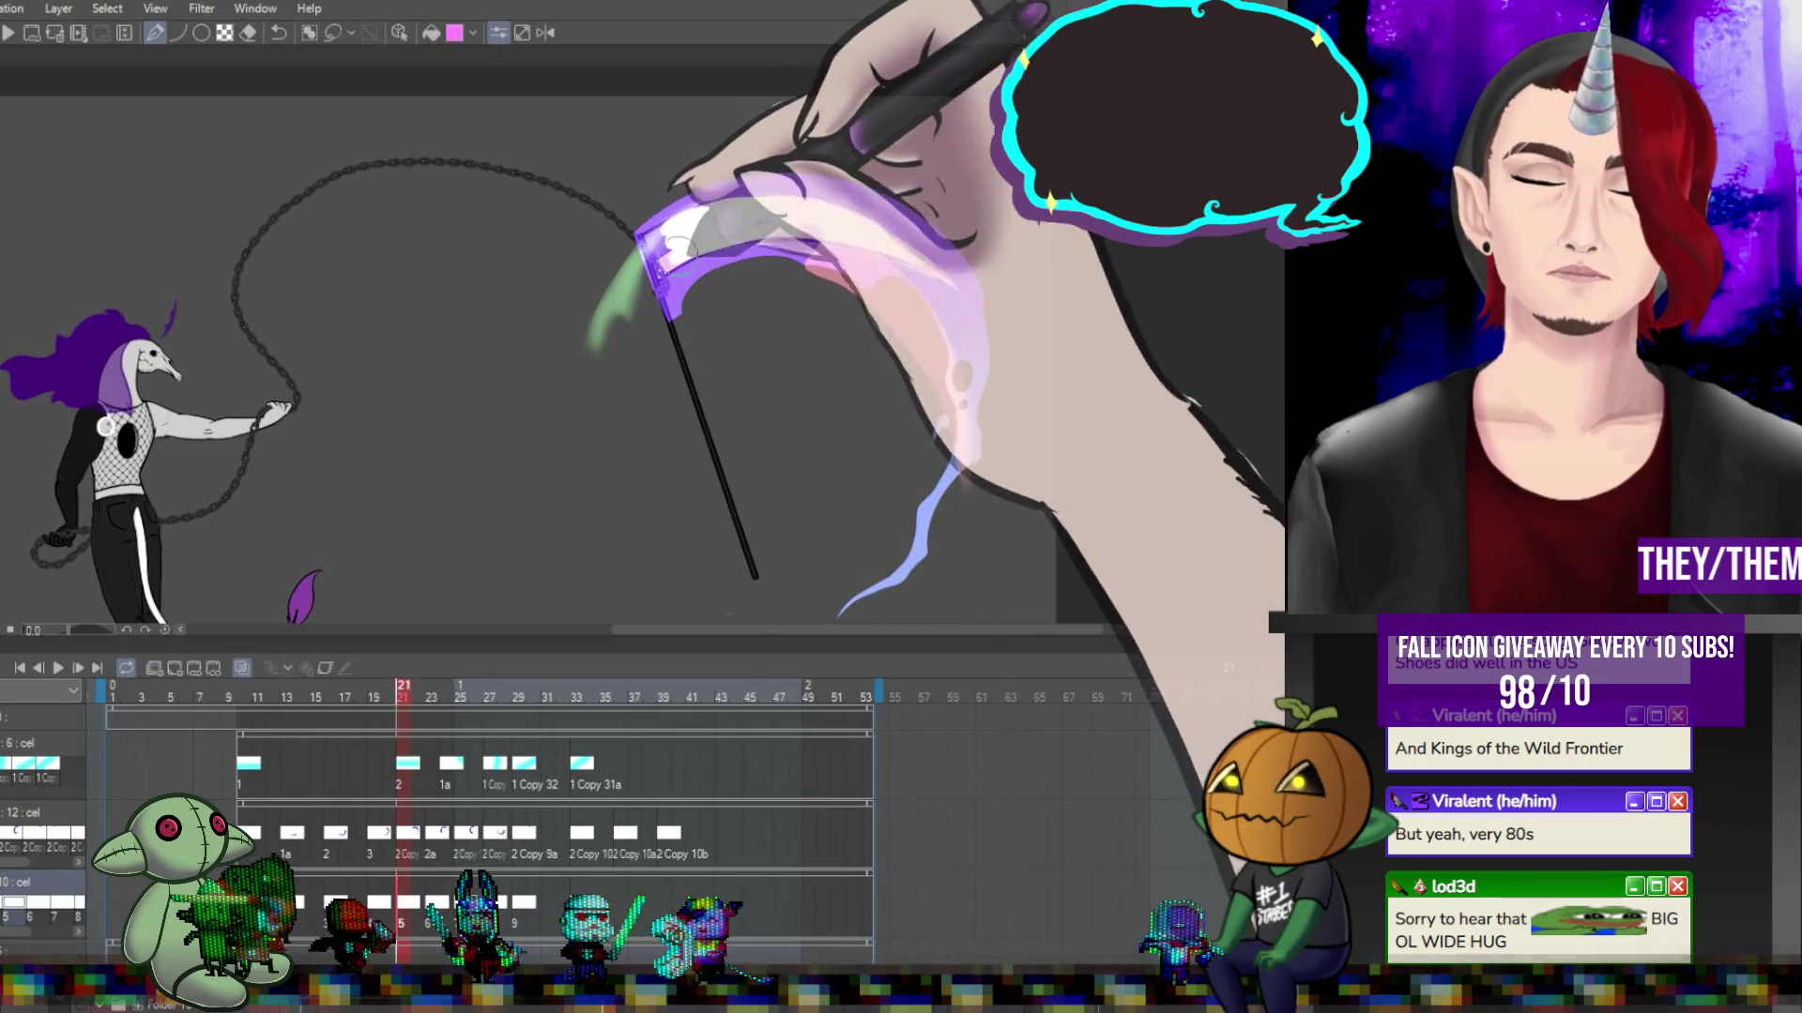
pyautogui.press('Right')
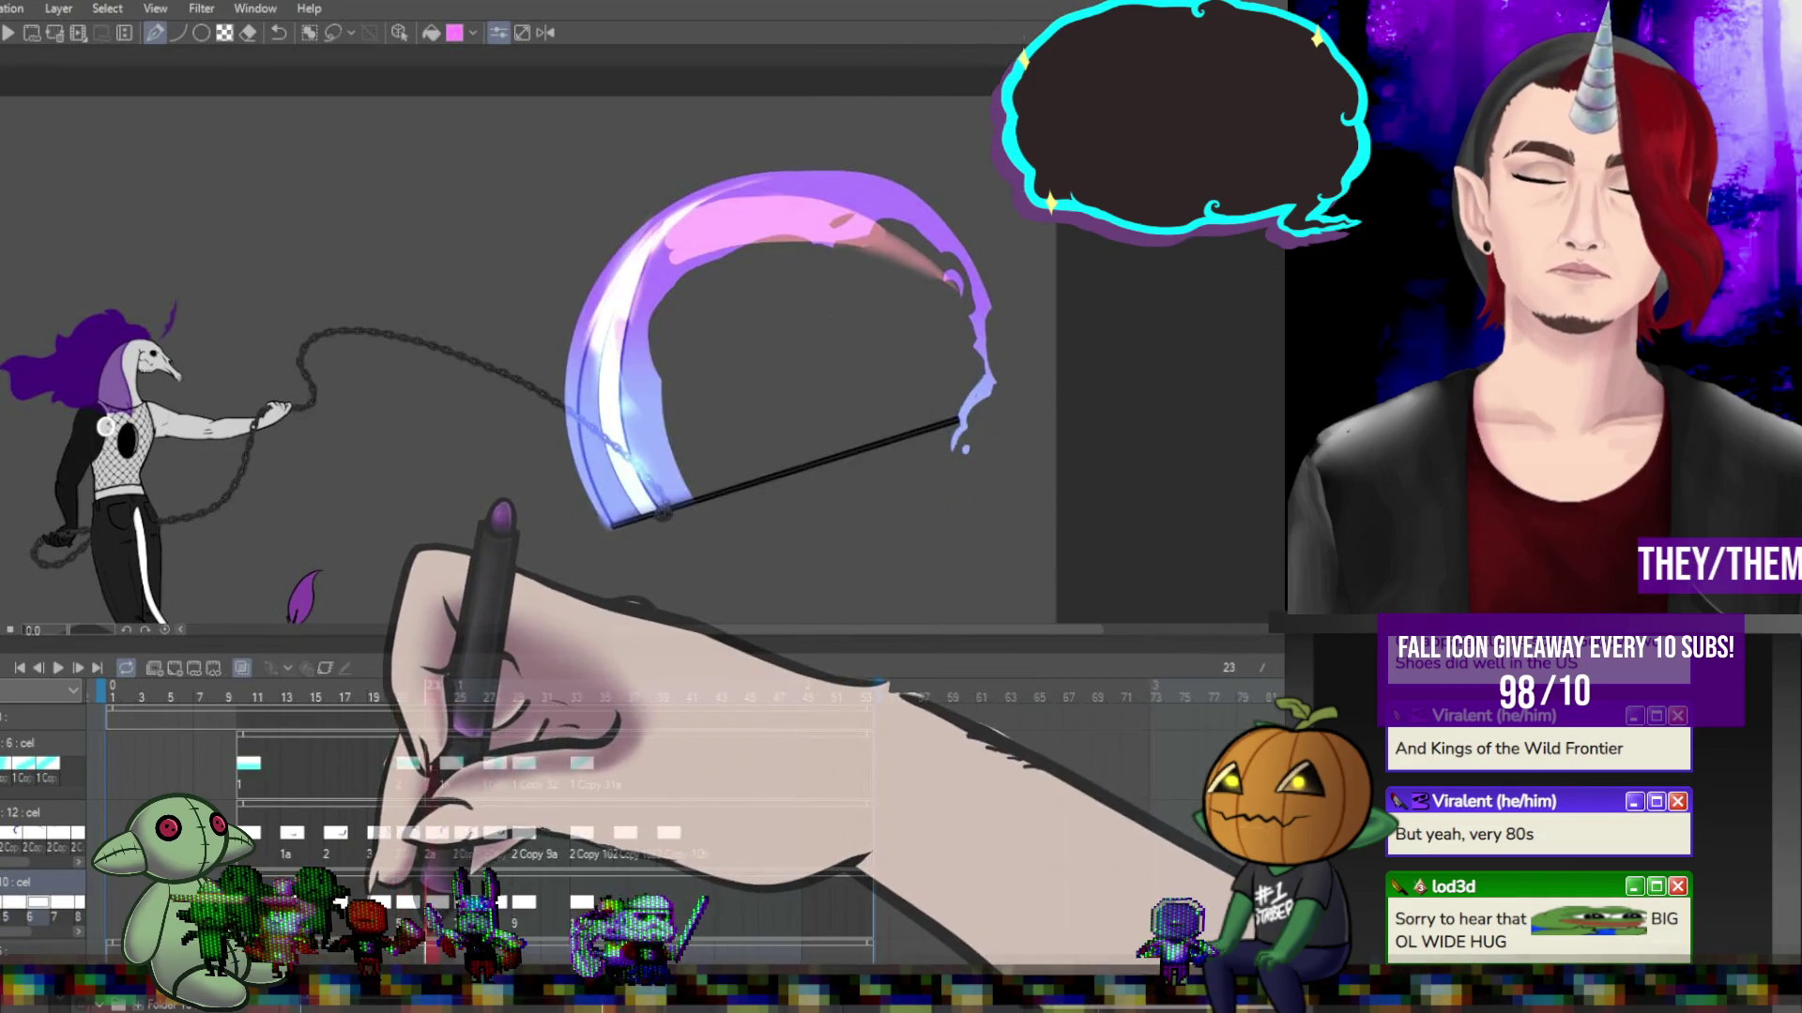
pyautogui.press('Right')
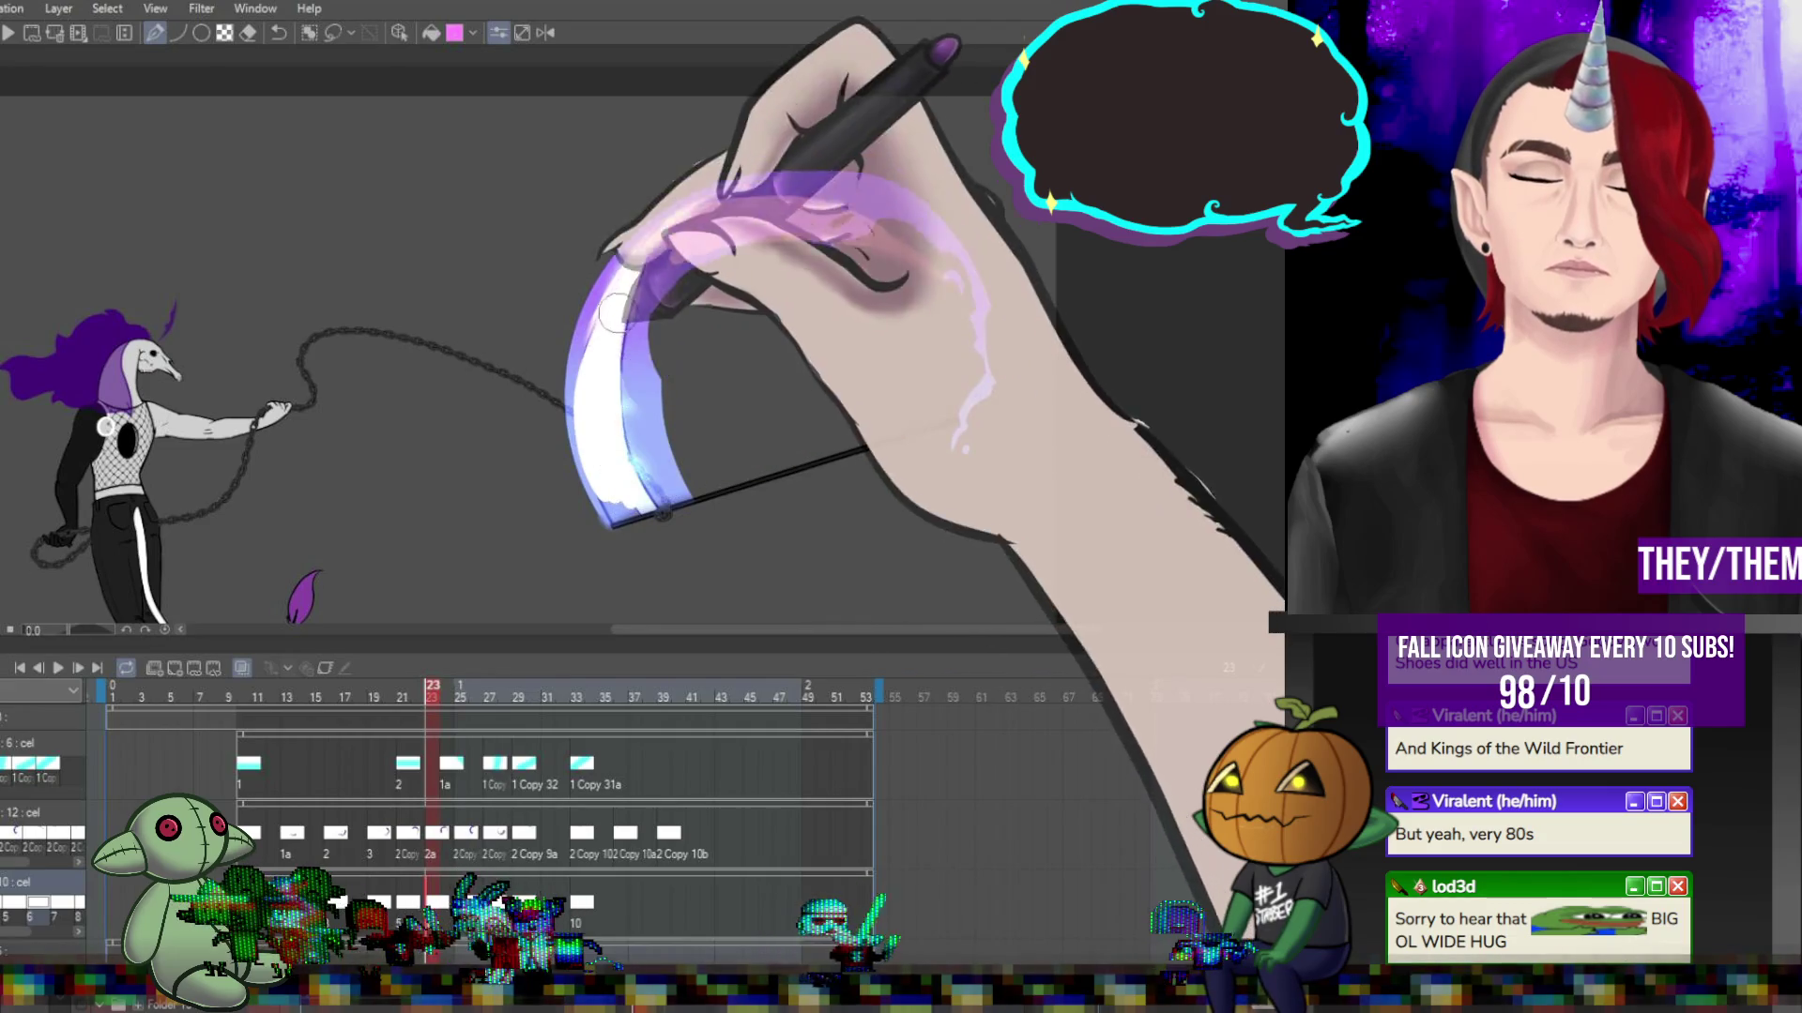
pyautogui.press('Right')
pyautogui.press('Right')
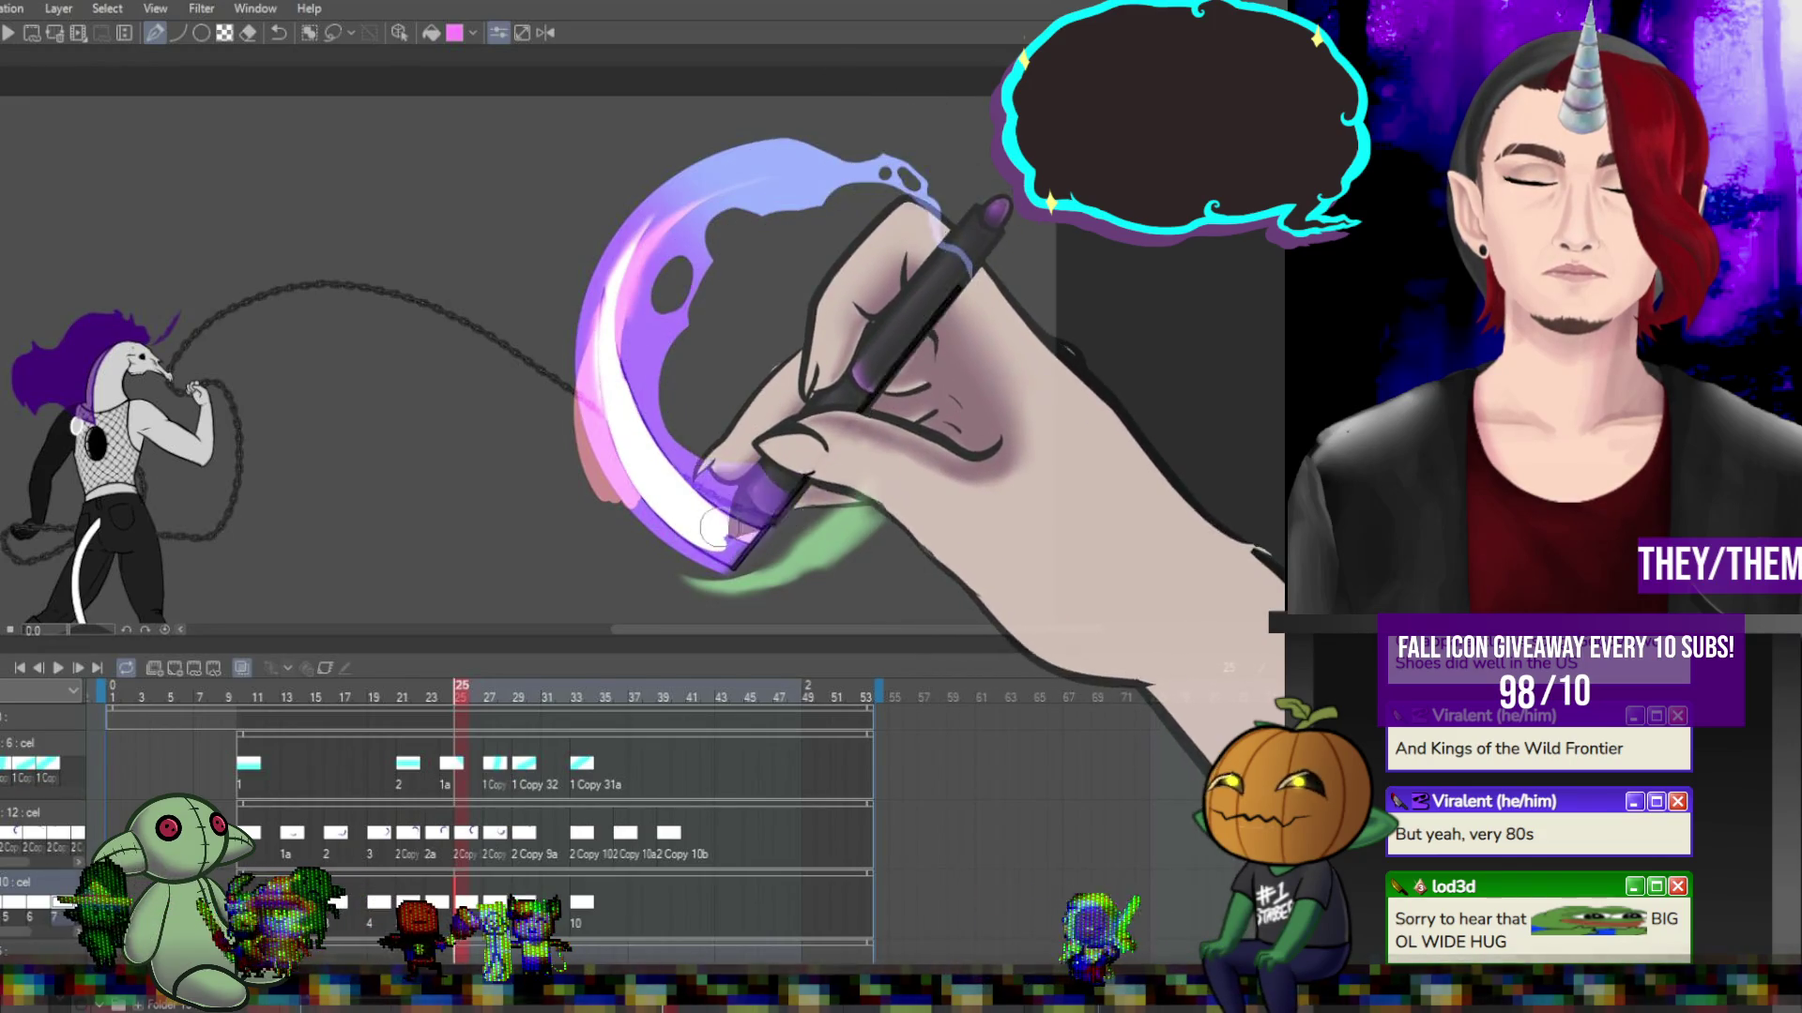
pyautogui.press('Right')
pyautogui.press('Right')
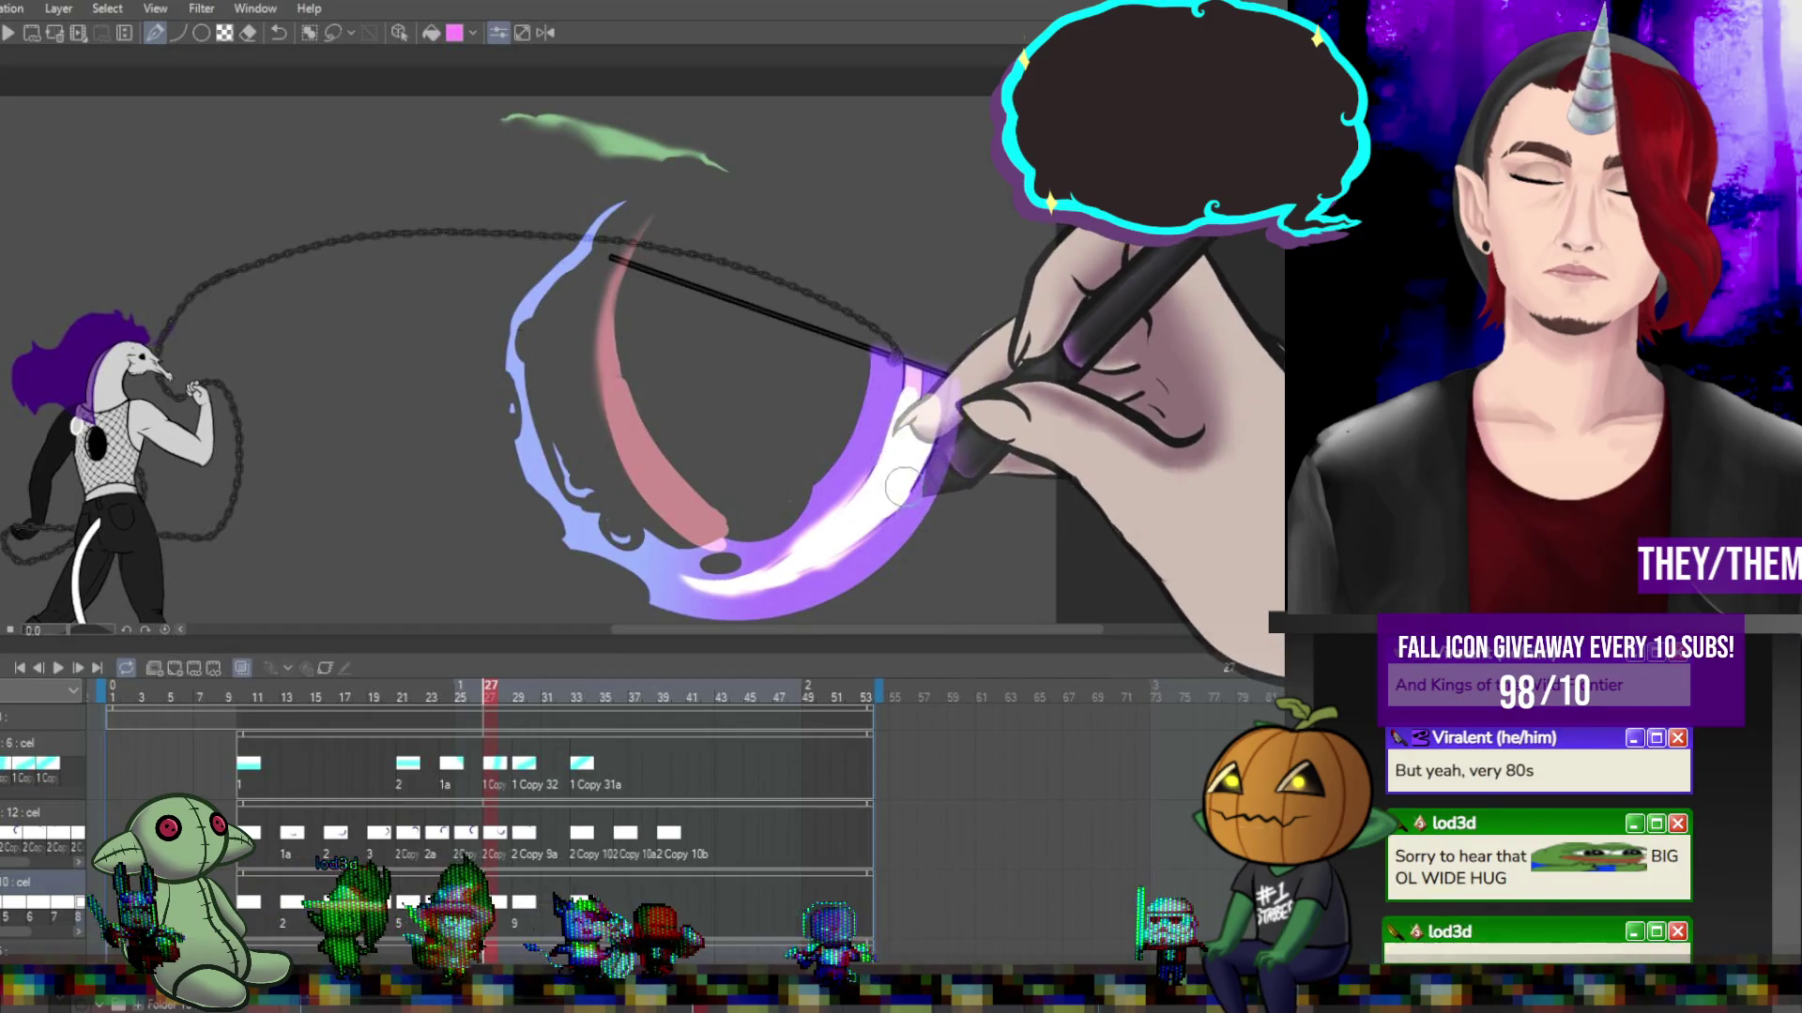
pyautogui.press('Right')
pyautogui.press('Right')
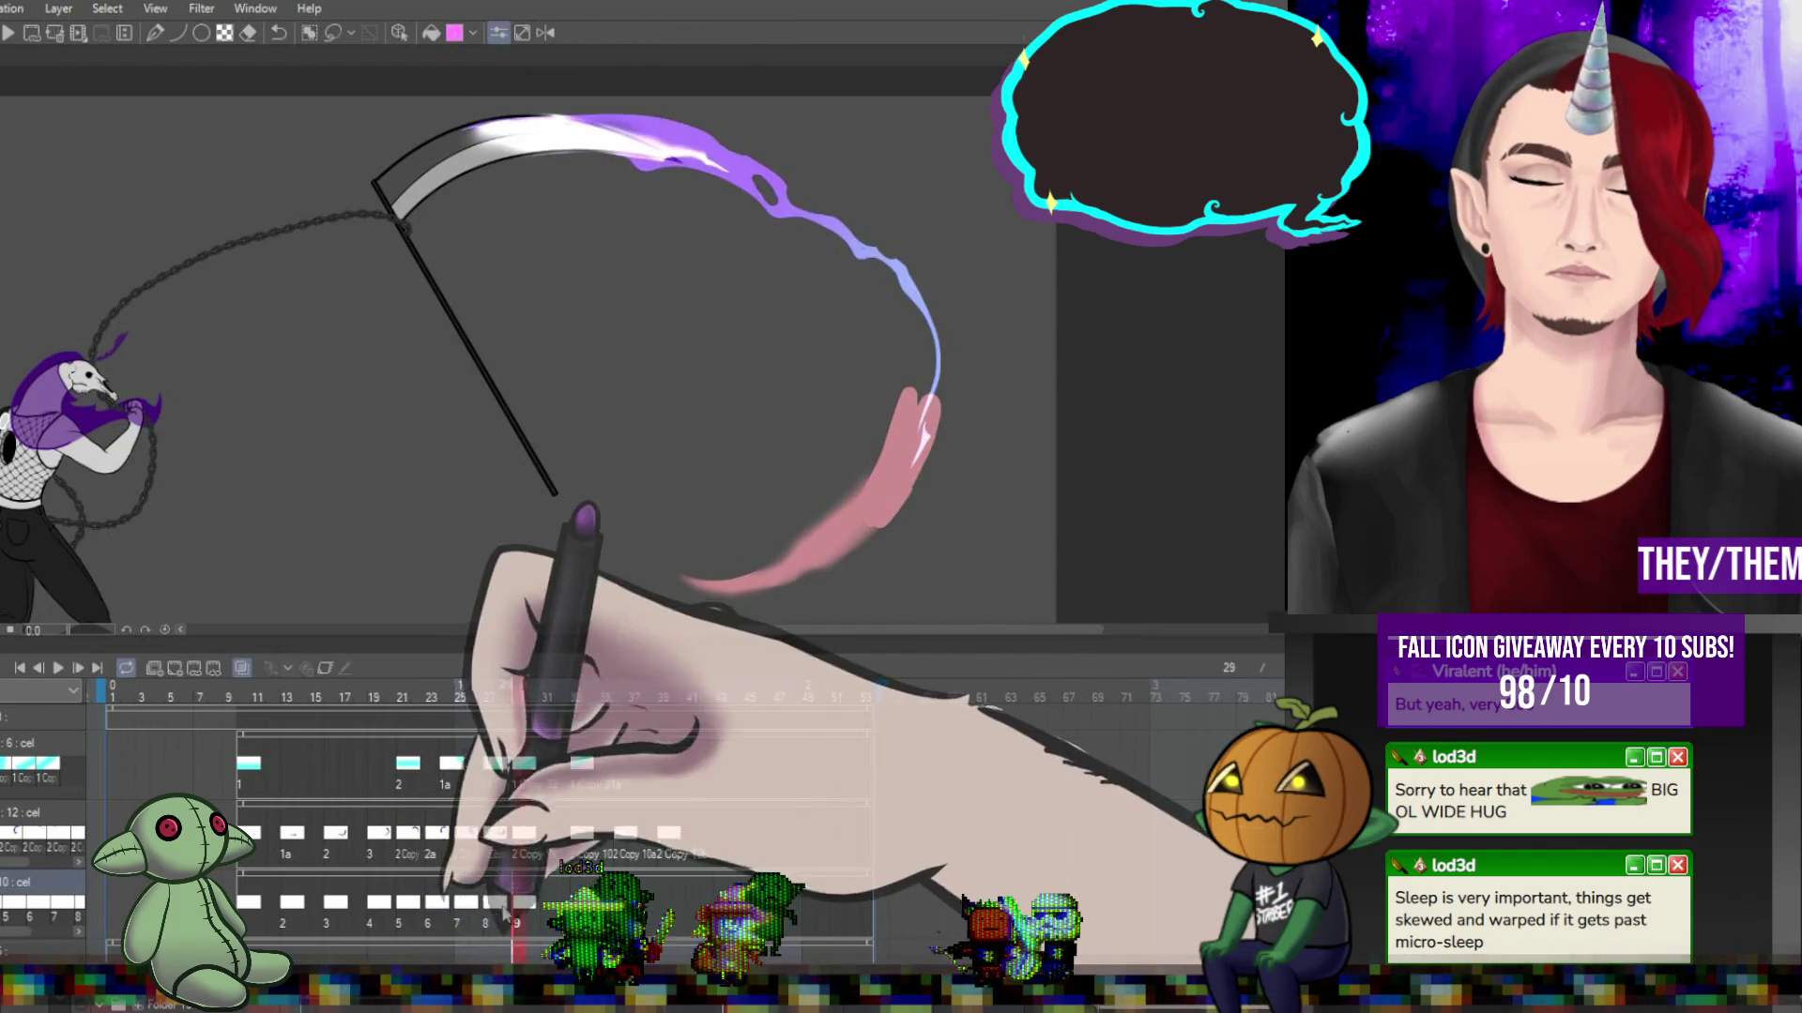
# Build up a white highlight along the crescent's inner edge on frame 27, comparing frames 25 and 26.
pyautogui.click(489, 762)
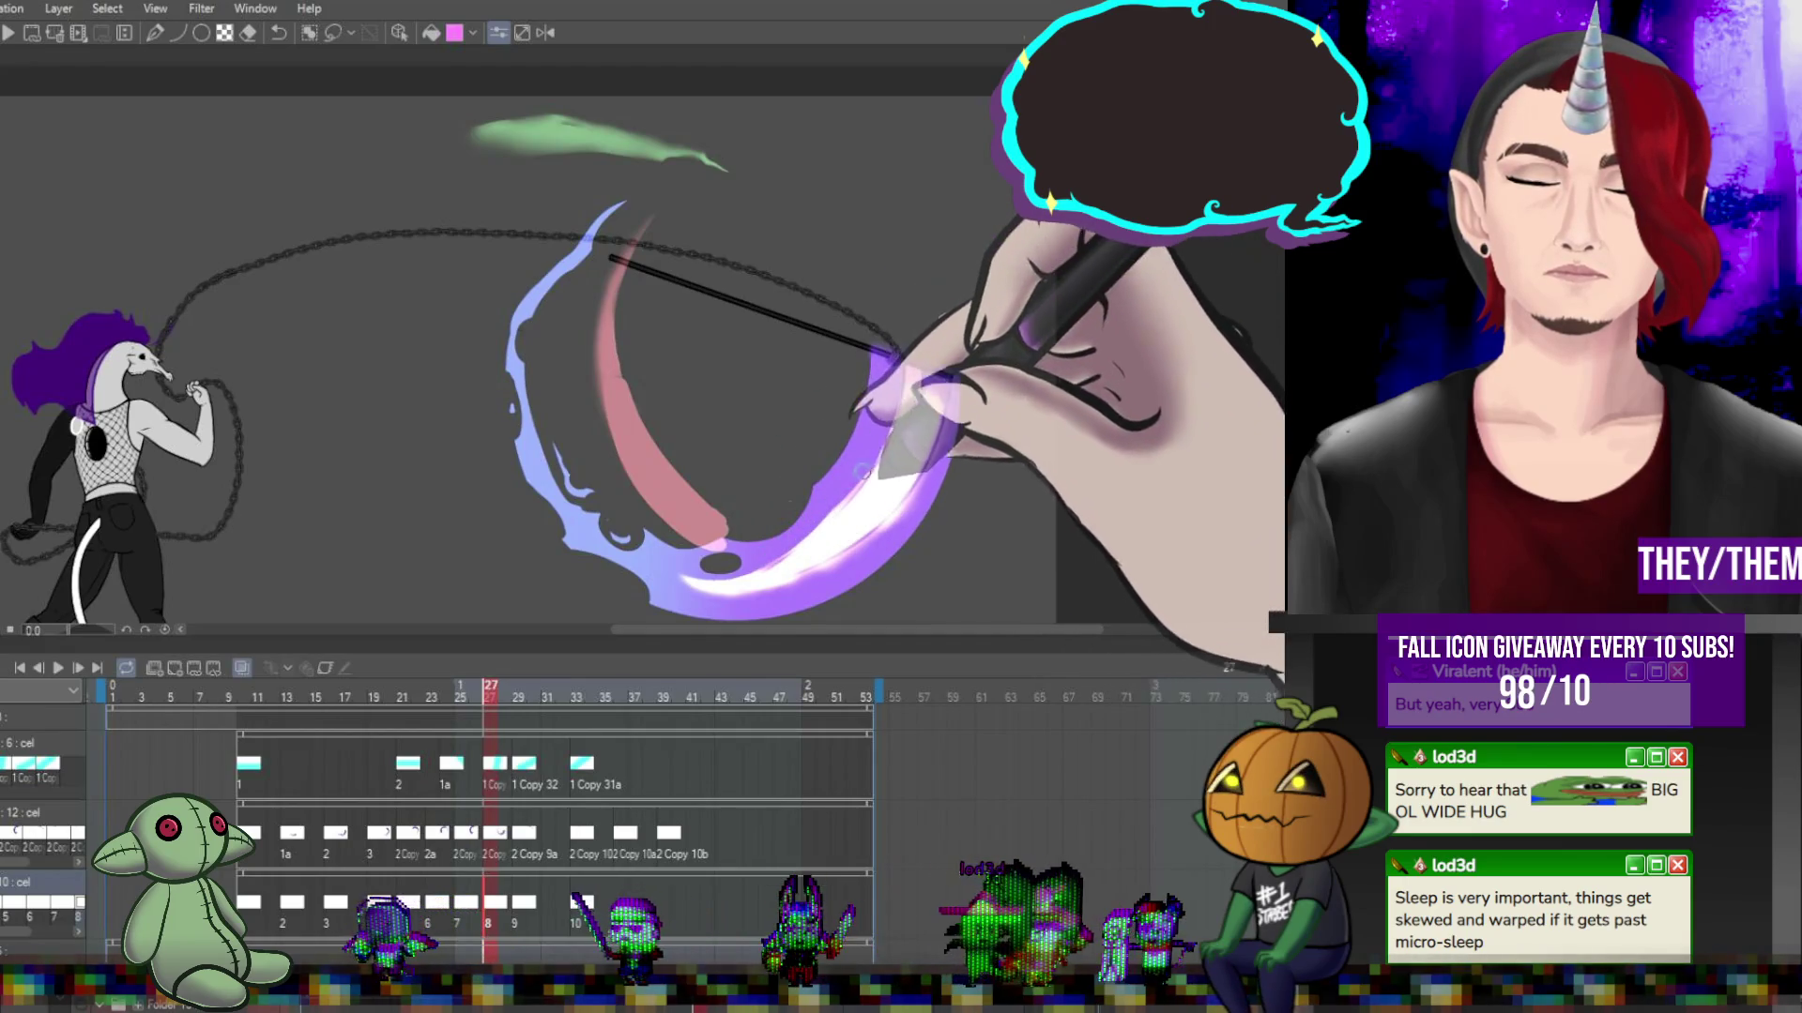
pyautogui.moveTo(891, 372); pyautogui.dragTo(909, 535)
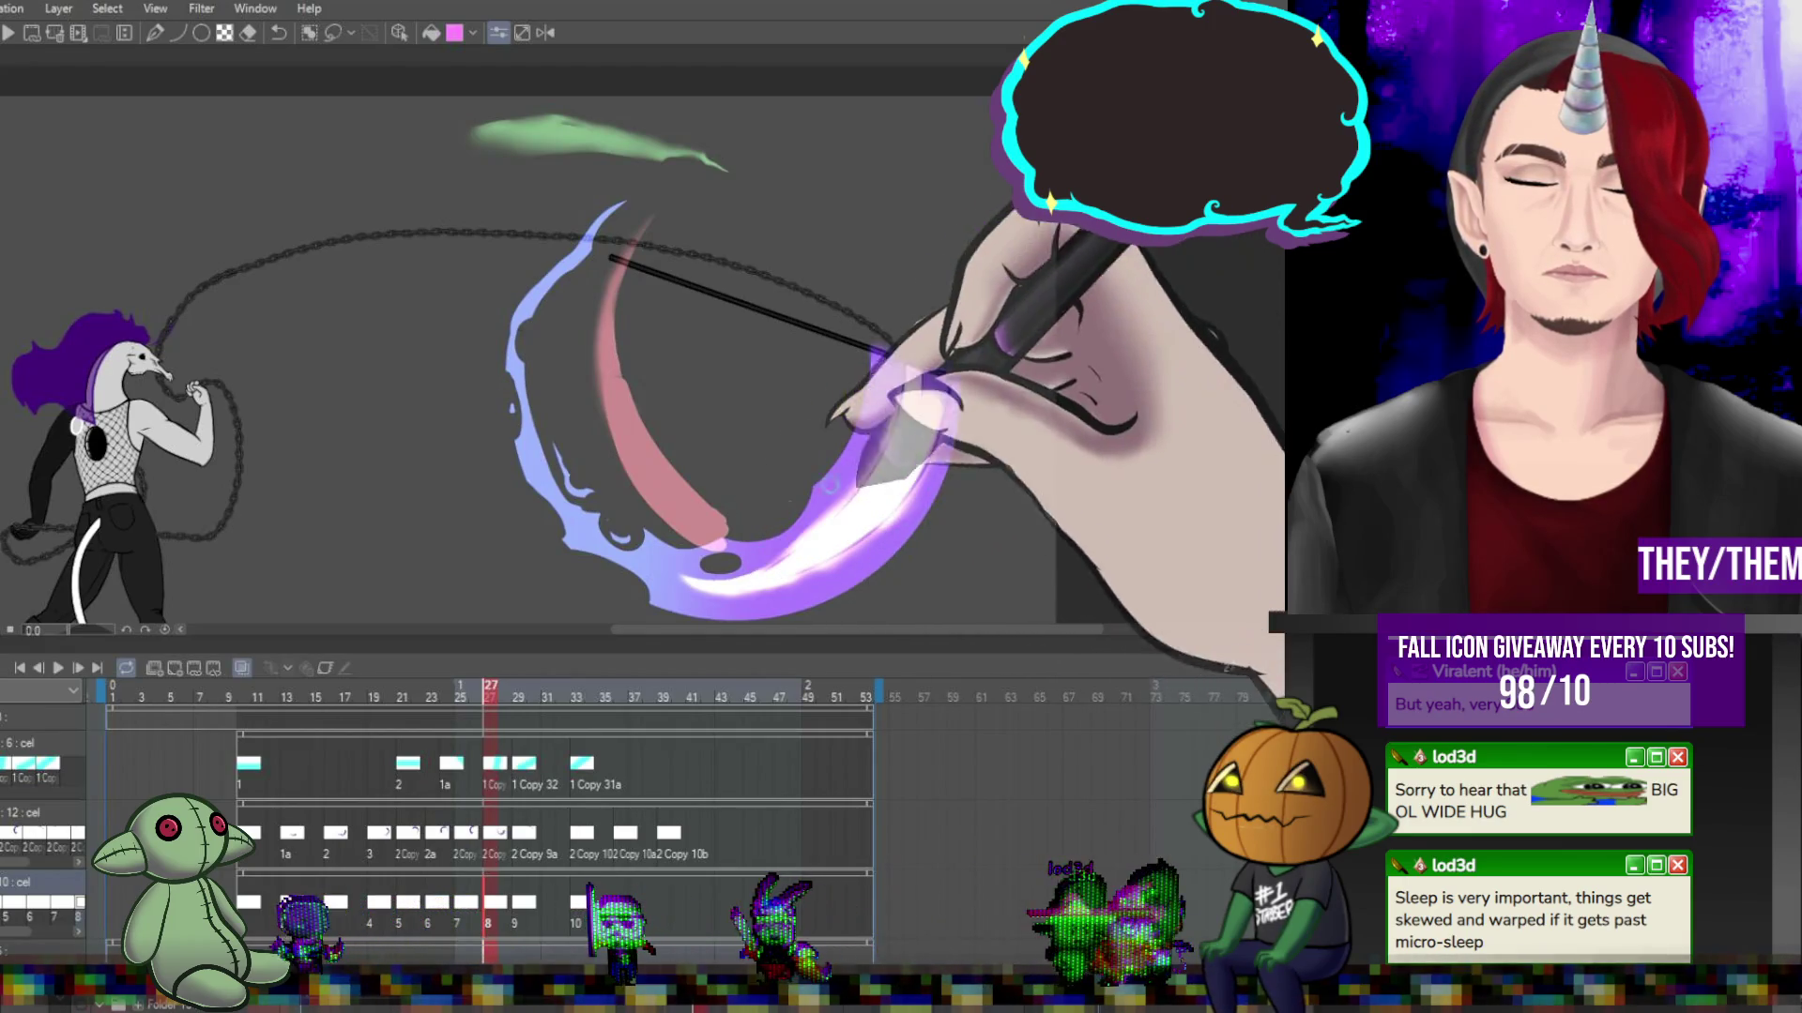
pyautogui.moveTo(893, 403); pyautogui.dragTo(865, 502)
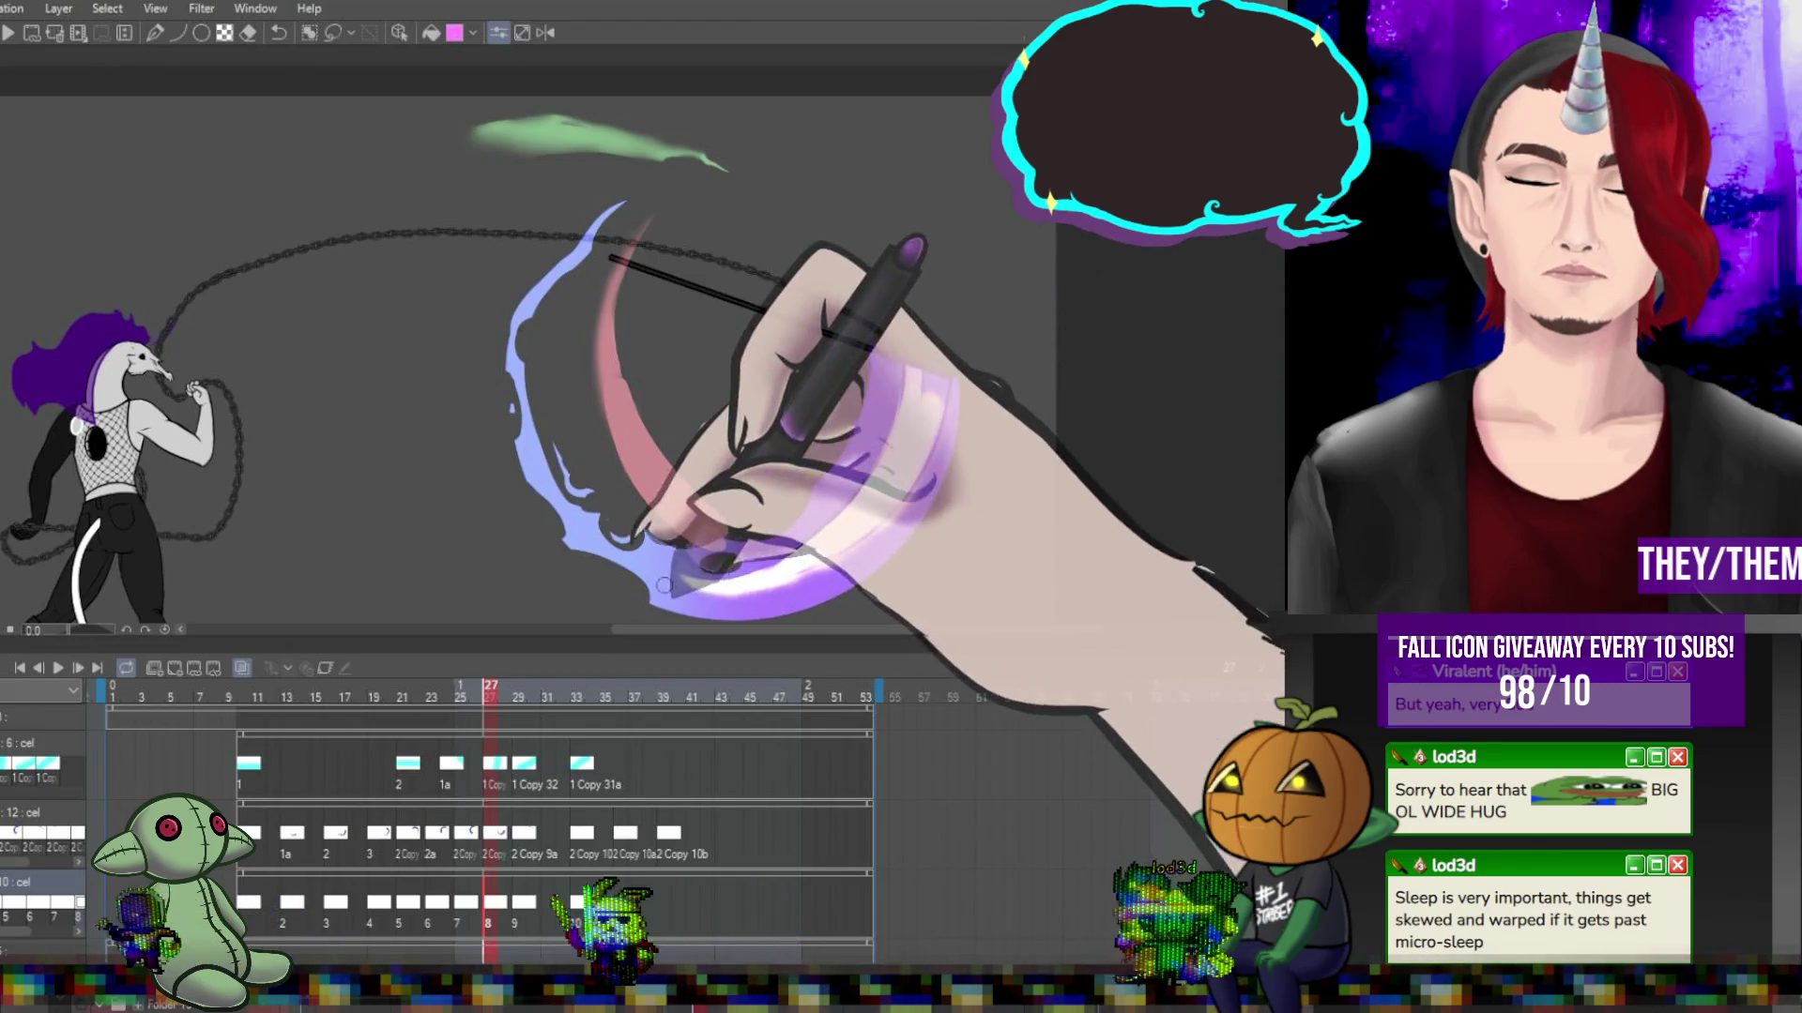
pyautogui.moveTo(810, 594); pyautogui.dragTo(941, 449)
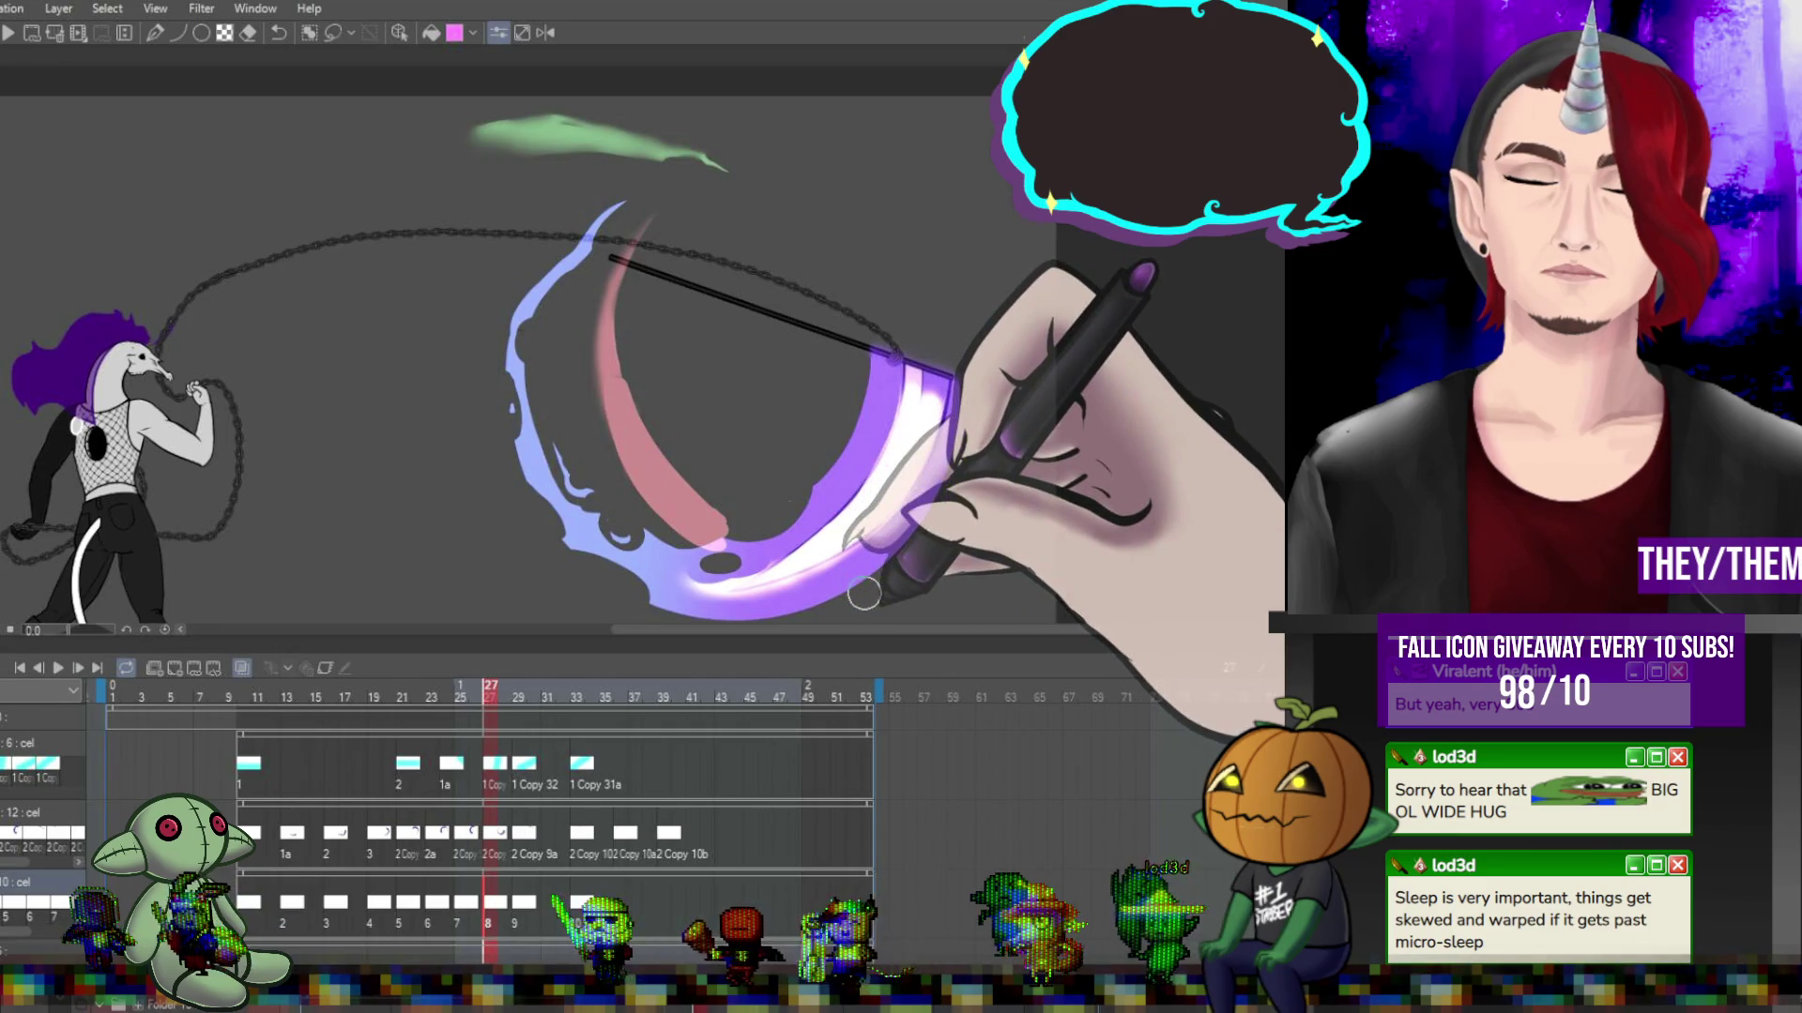
pyautogui.click(475, 762)
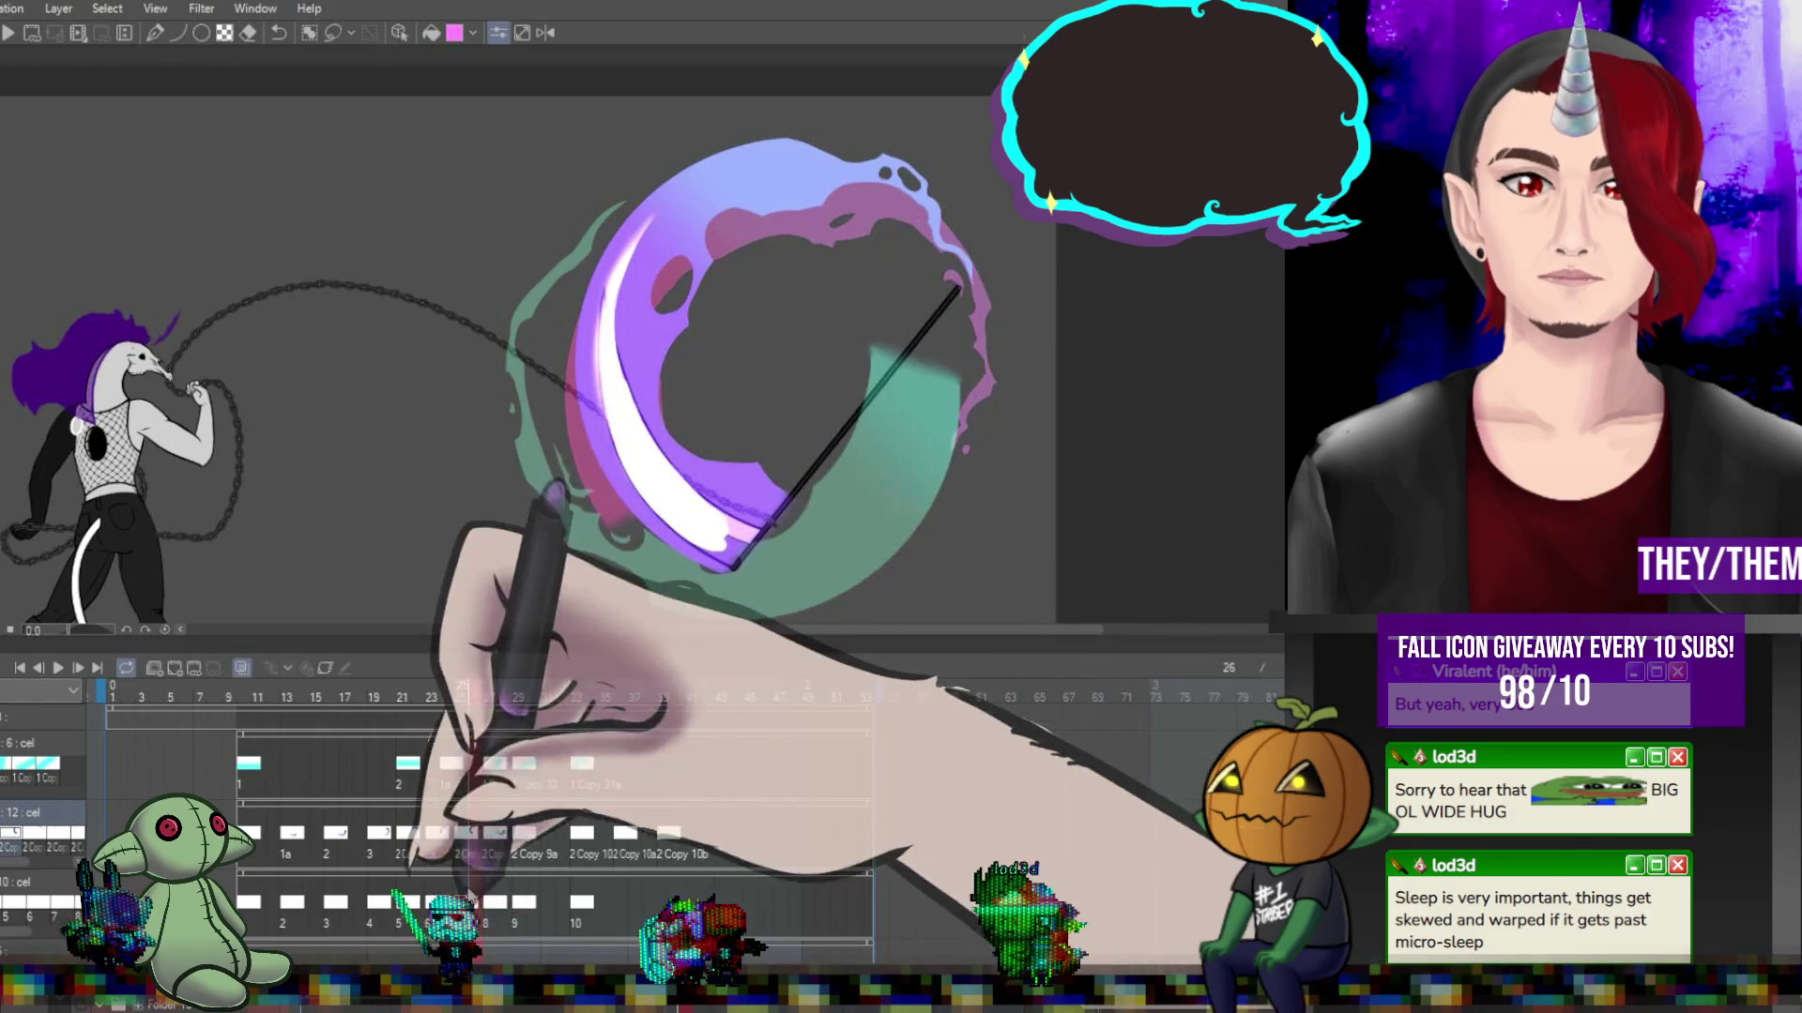
pyautogui.click(460, 762)
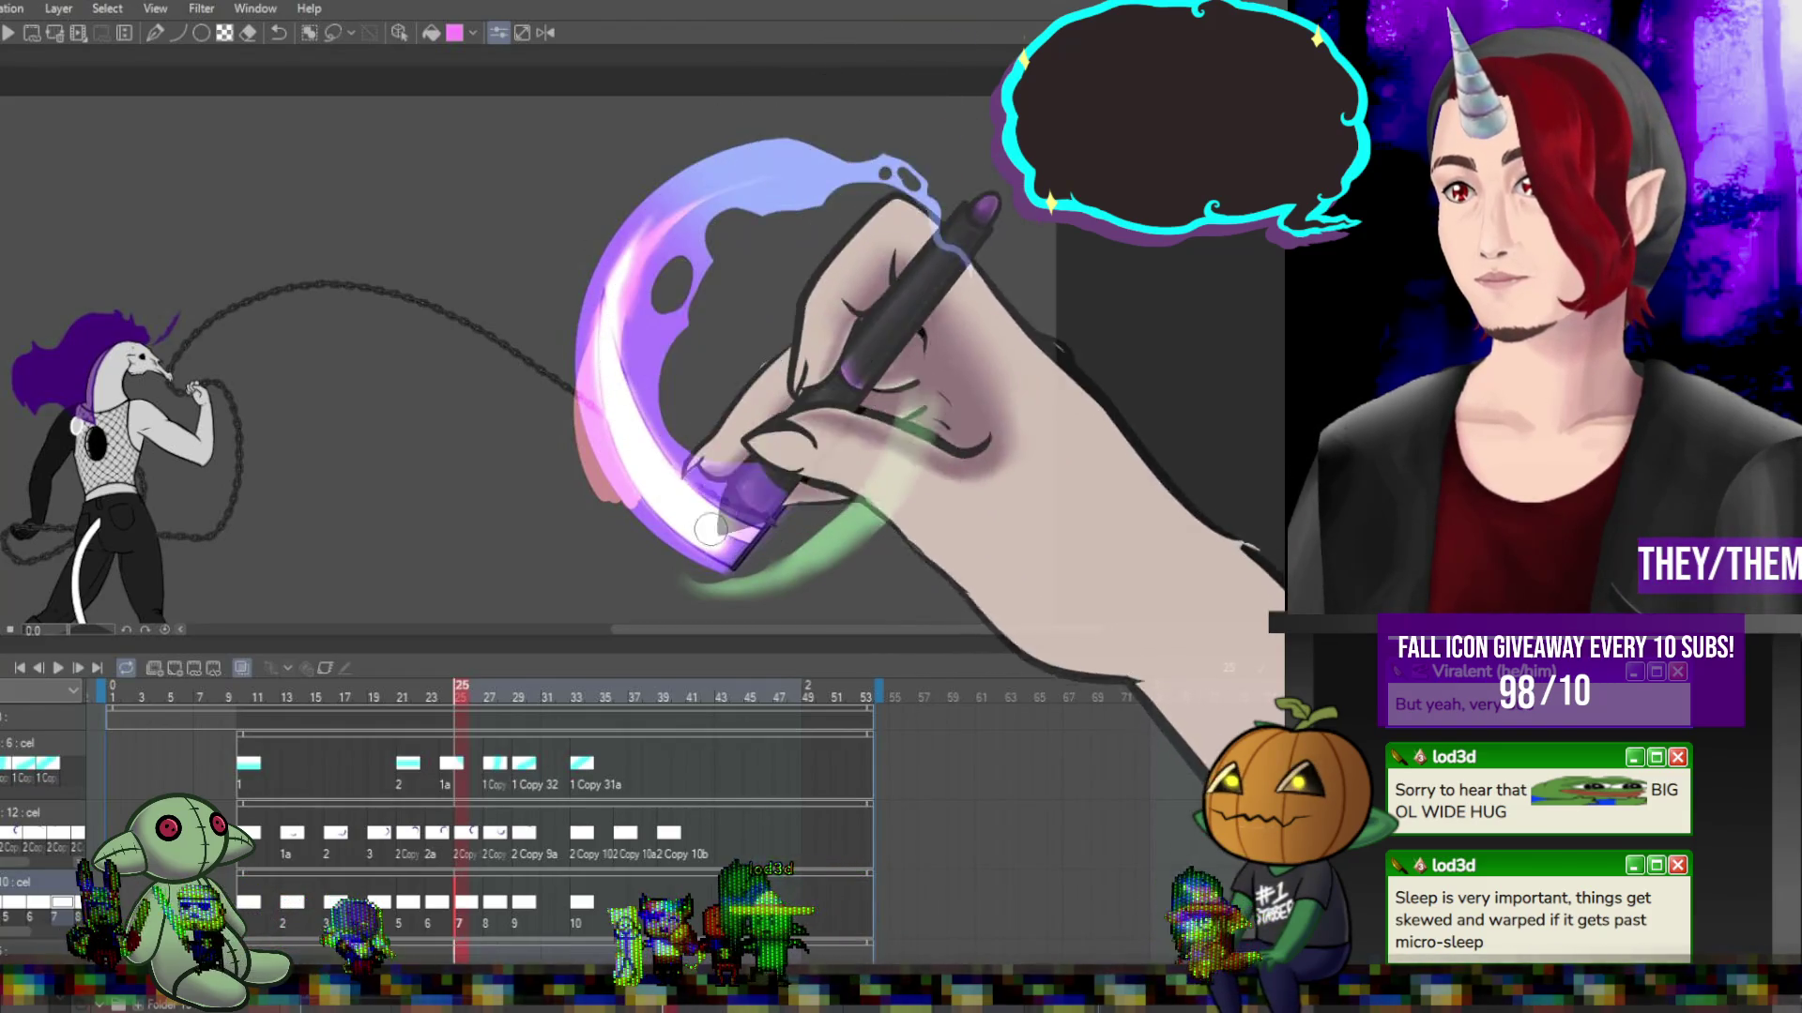
pyautogui.click(489, 831)
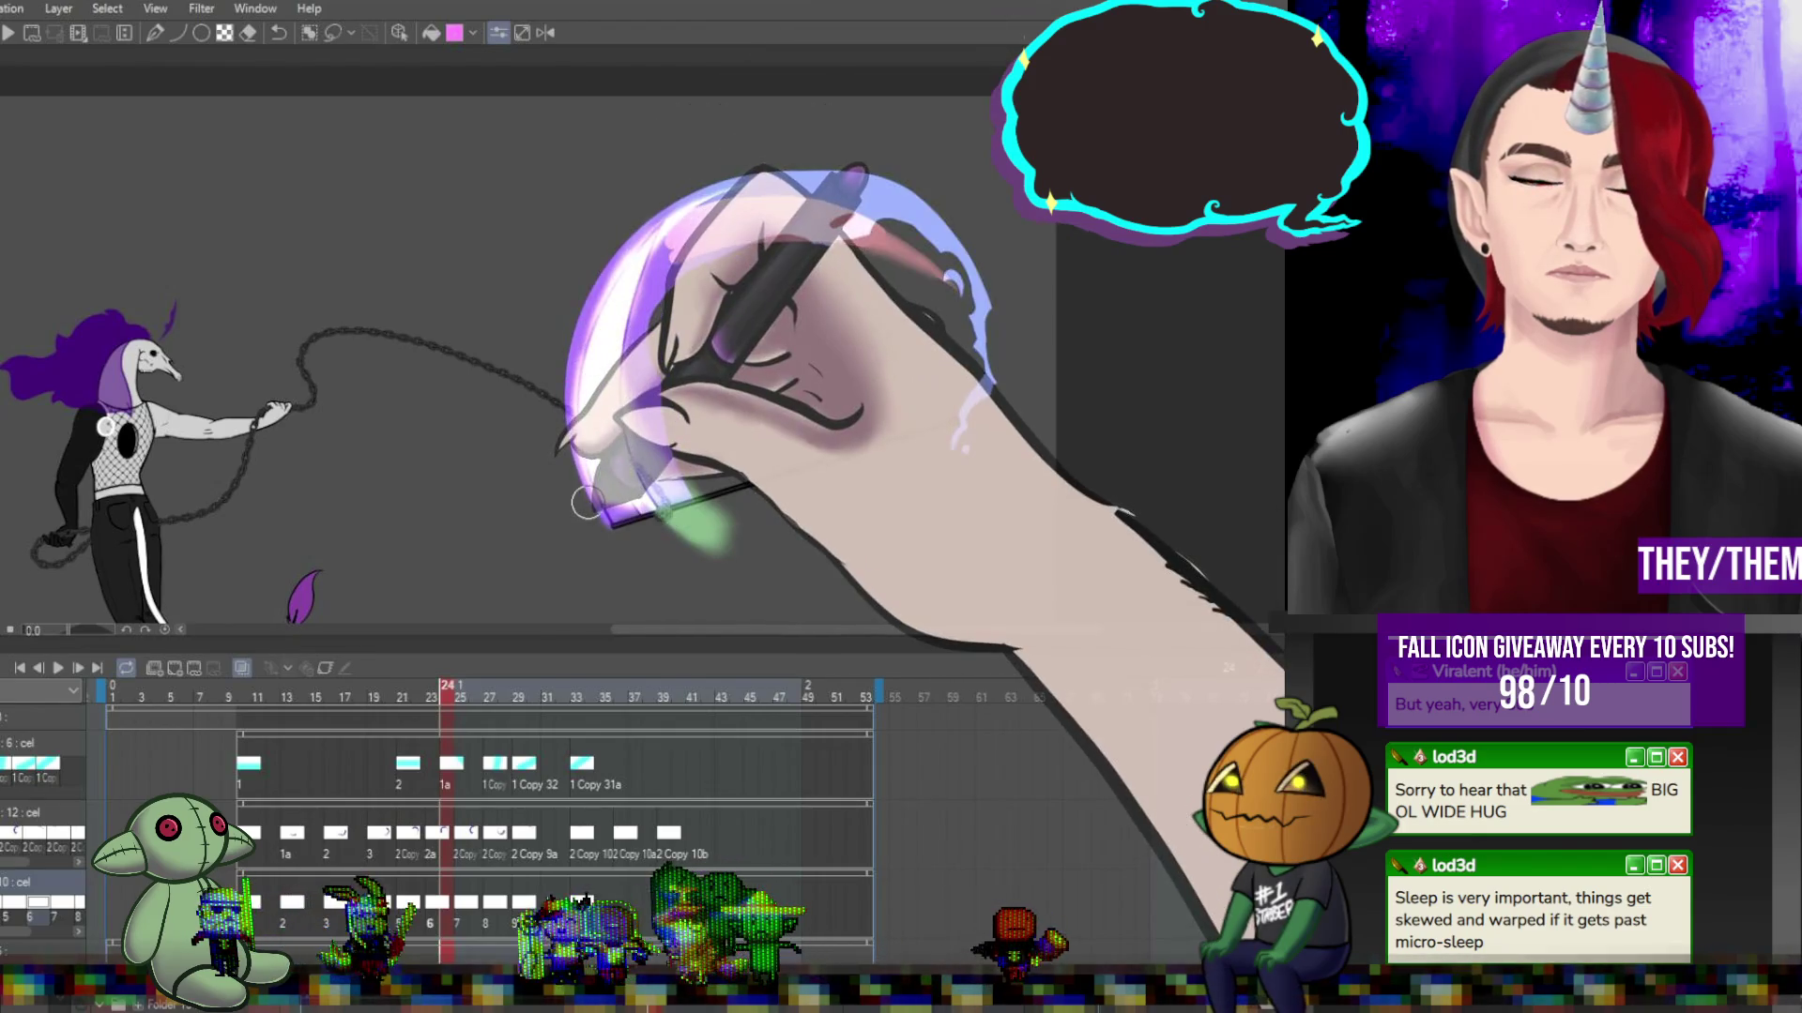
# Paint purple and pink bands across the scythe tip on frame 19, then view frames 17 and 13.
pyautogui.click(401, 695)
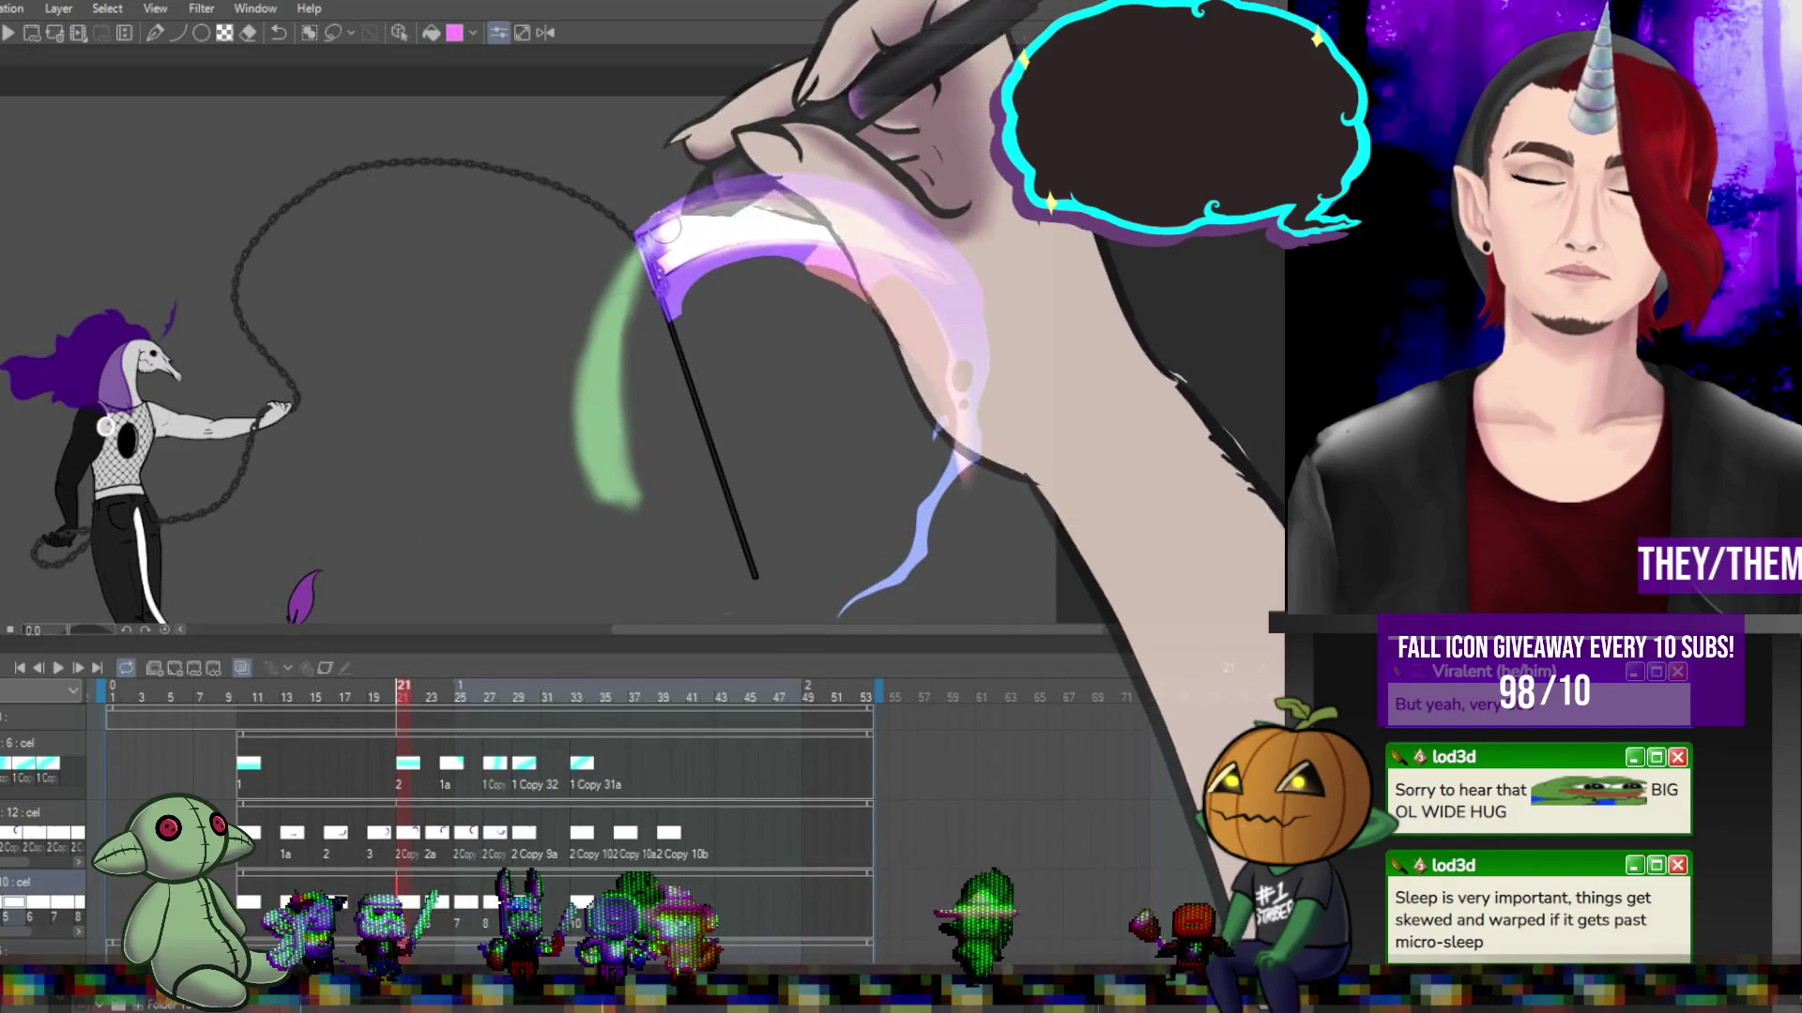
pyautogui.moveTo(401, 696); pyautogui.dragTo(373, 695)
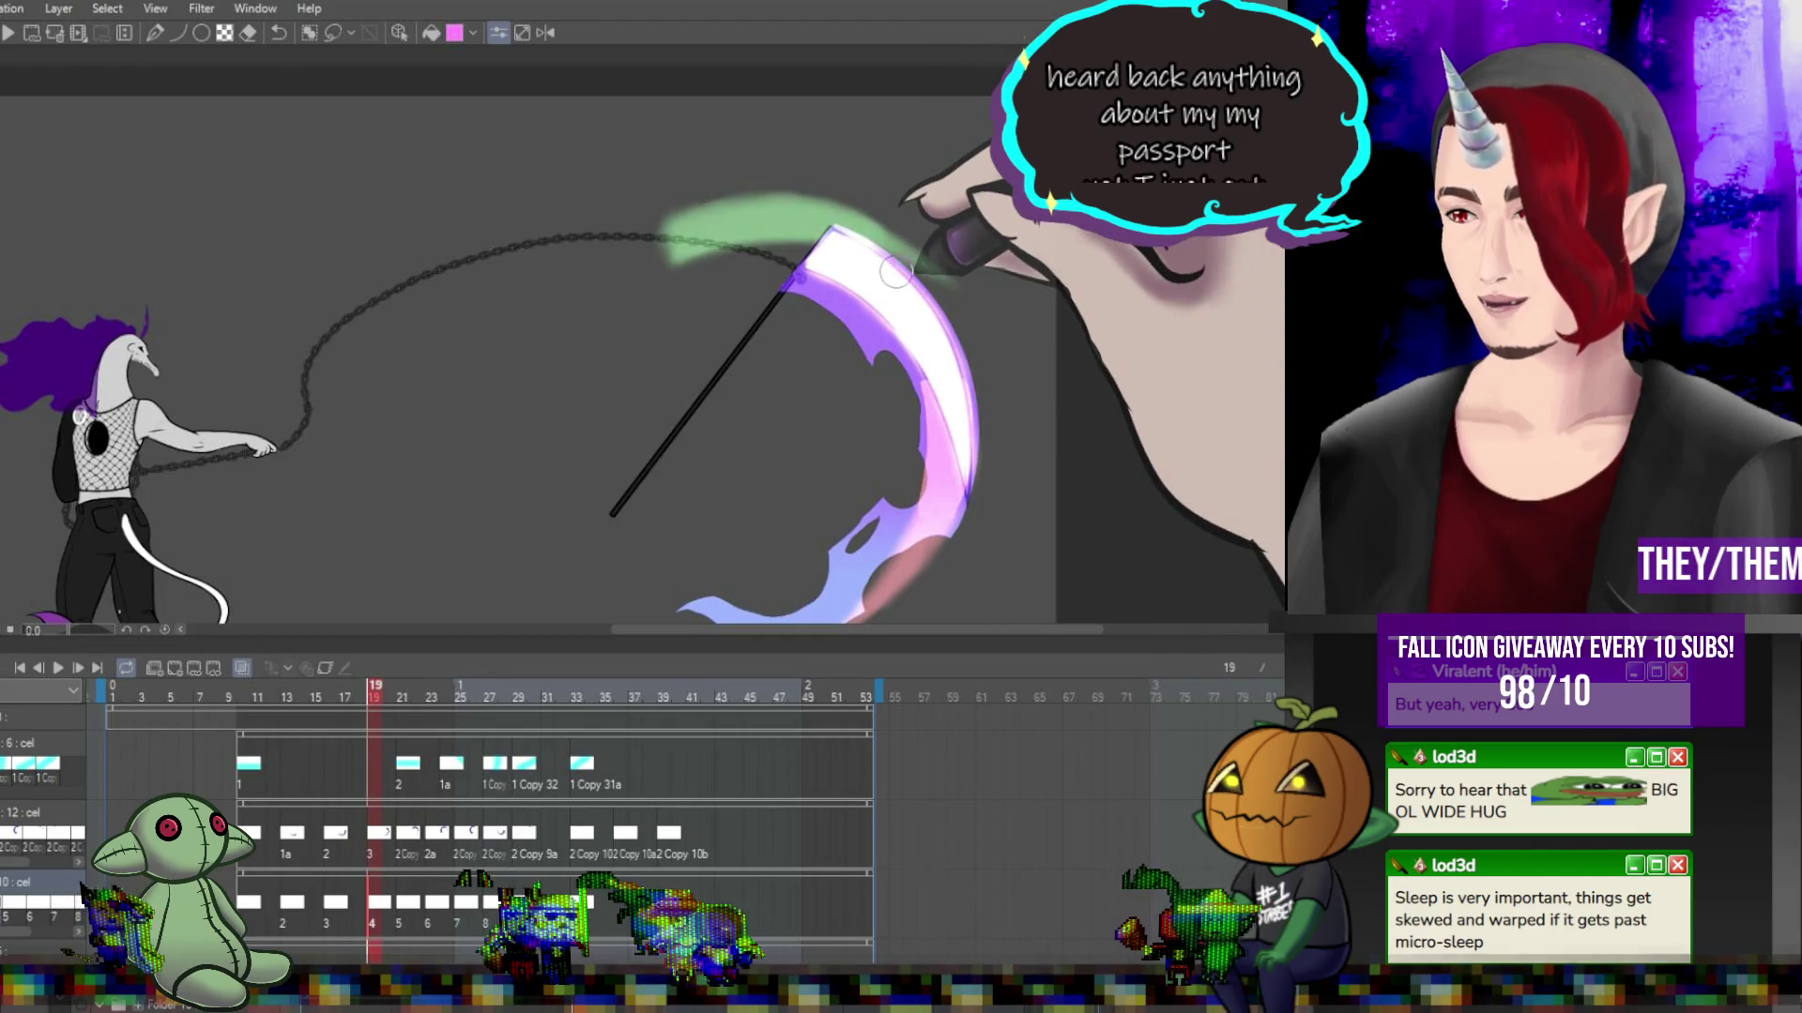
pyautogui.moveTo(826, 240); pyautogui.dragTo(929, 265)
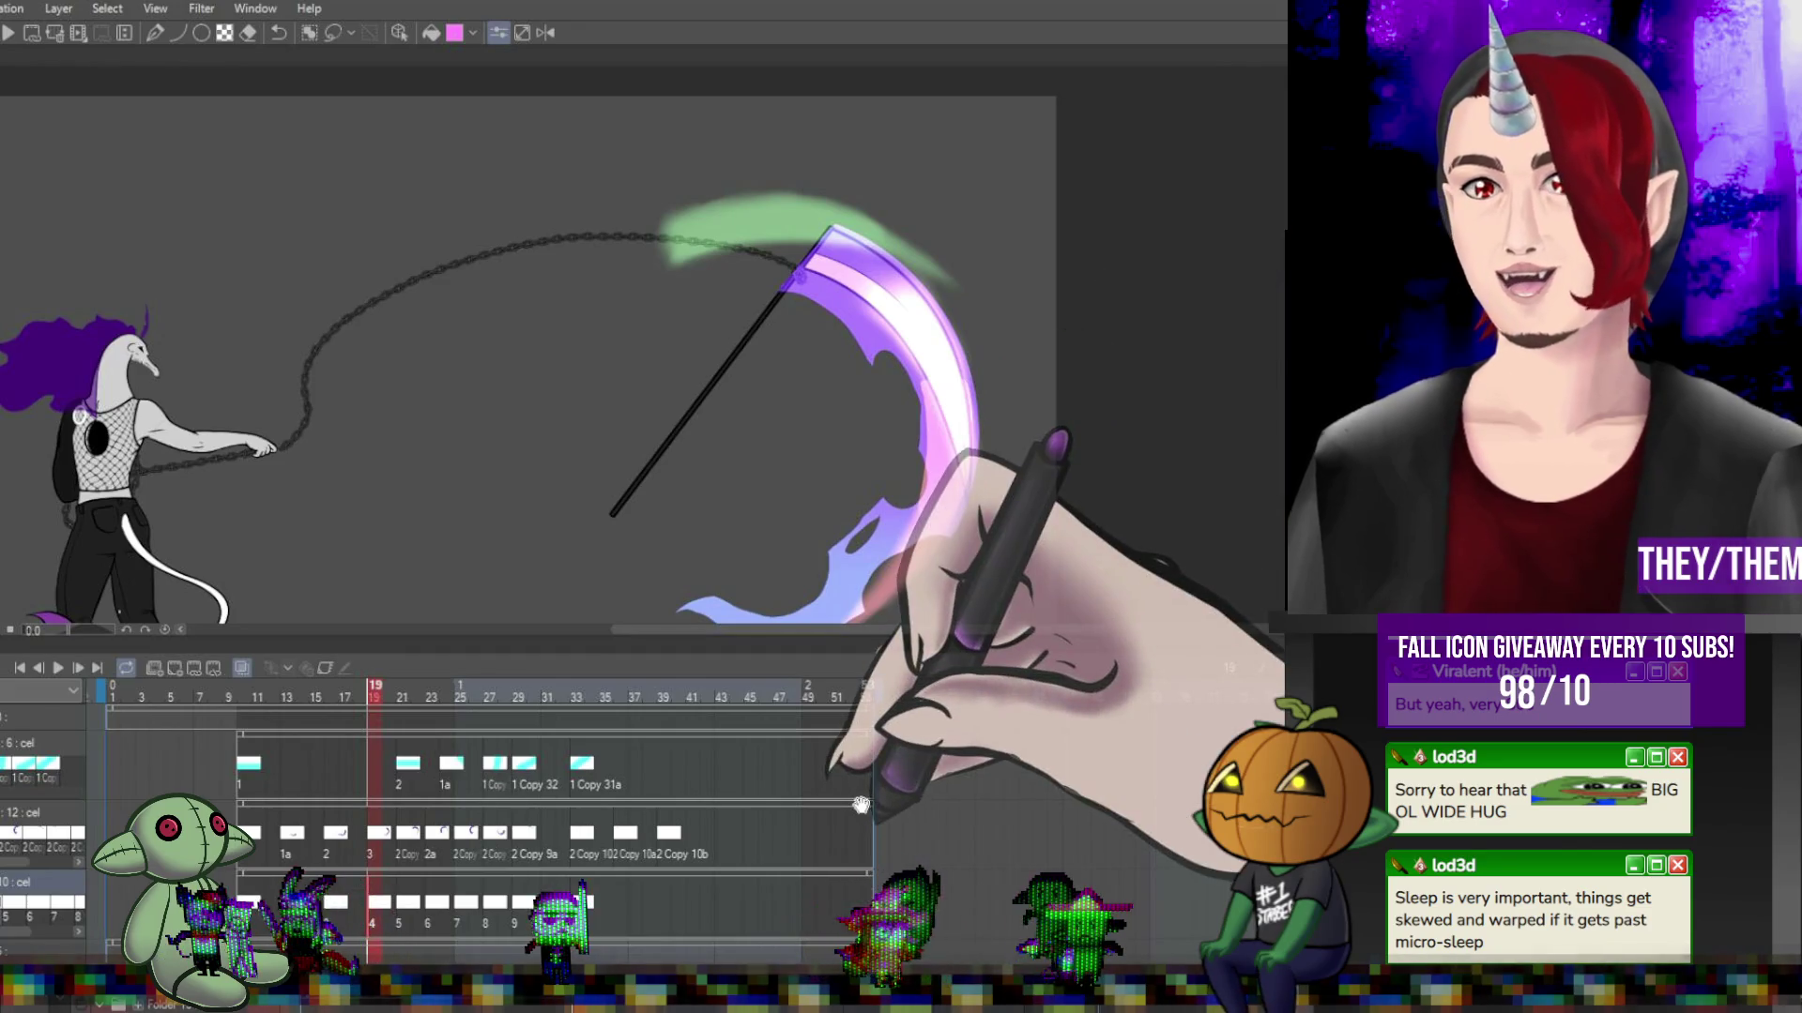
pyautogui.click(345, 697)
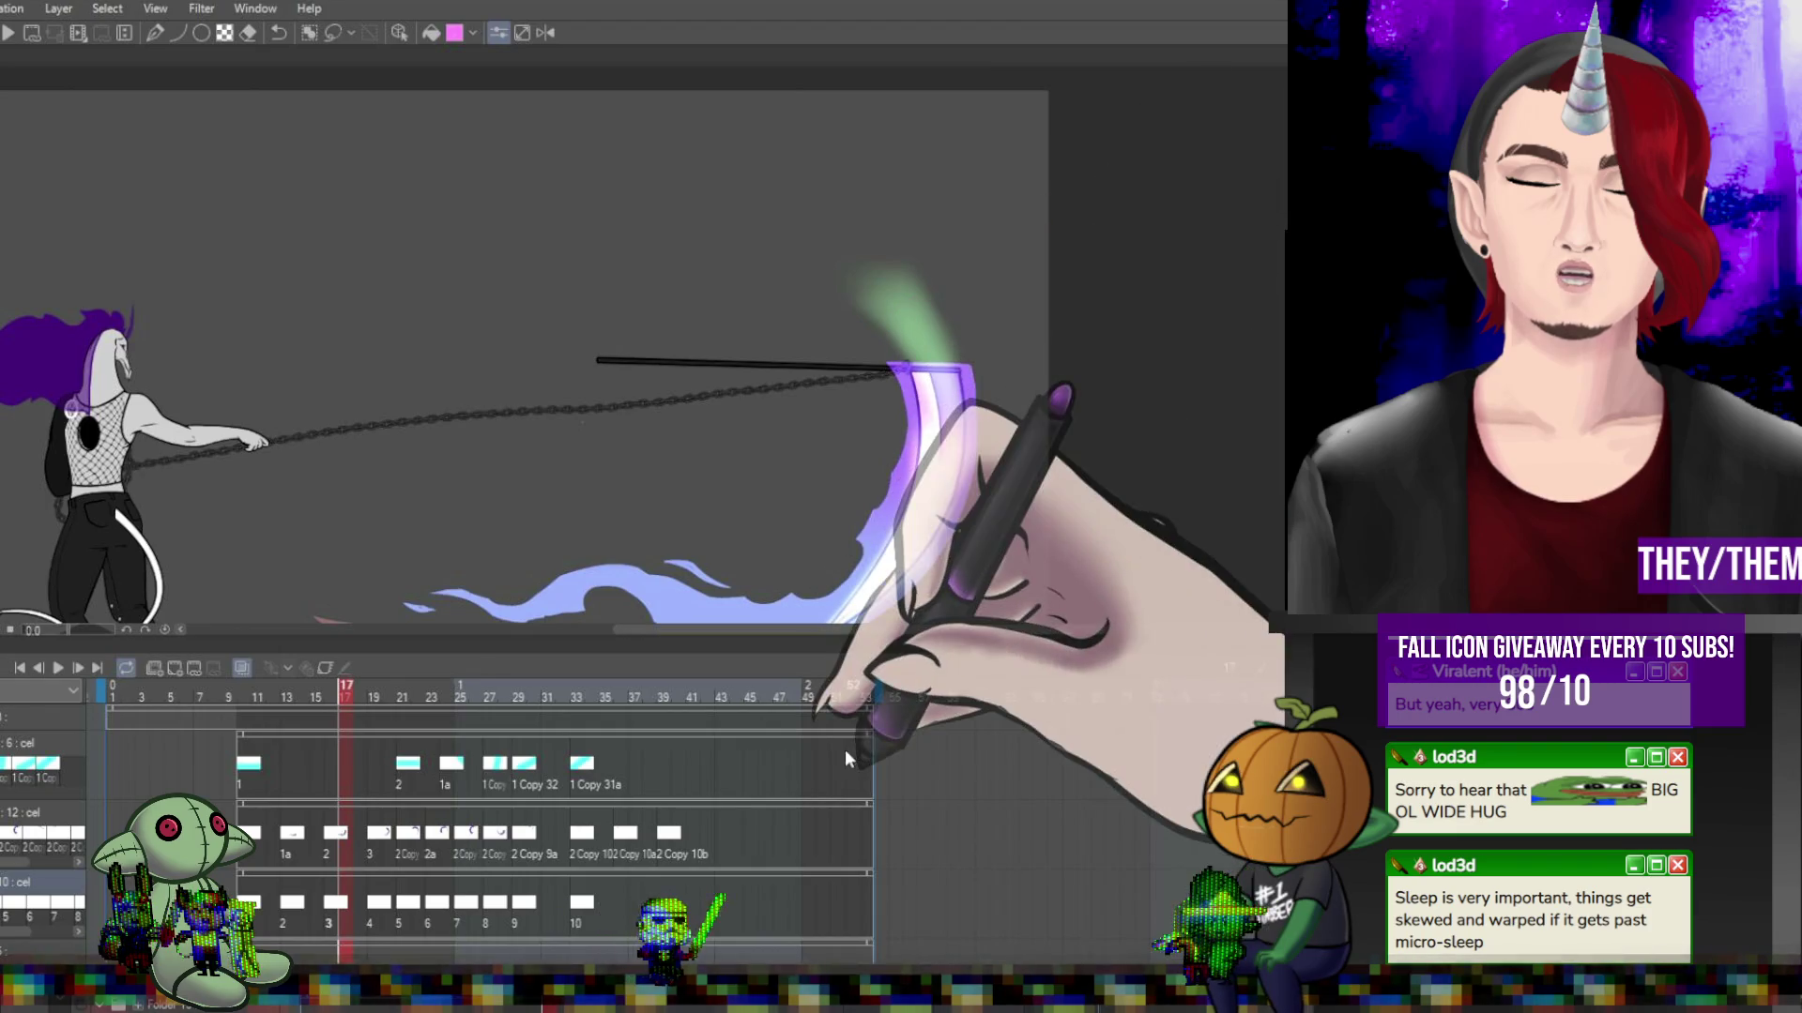
pyautogui.click(313, 896)
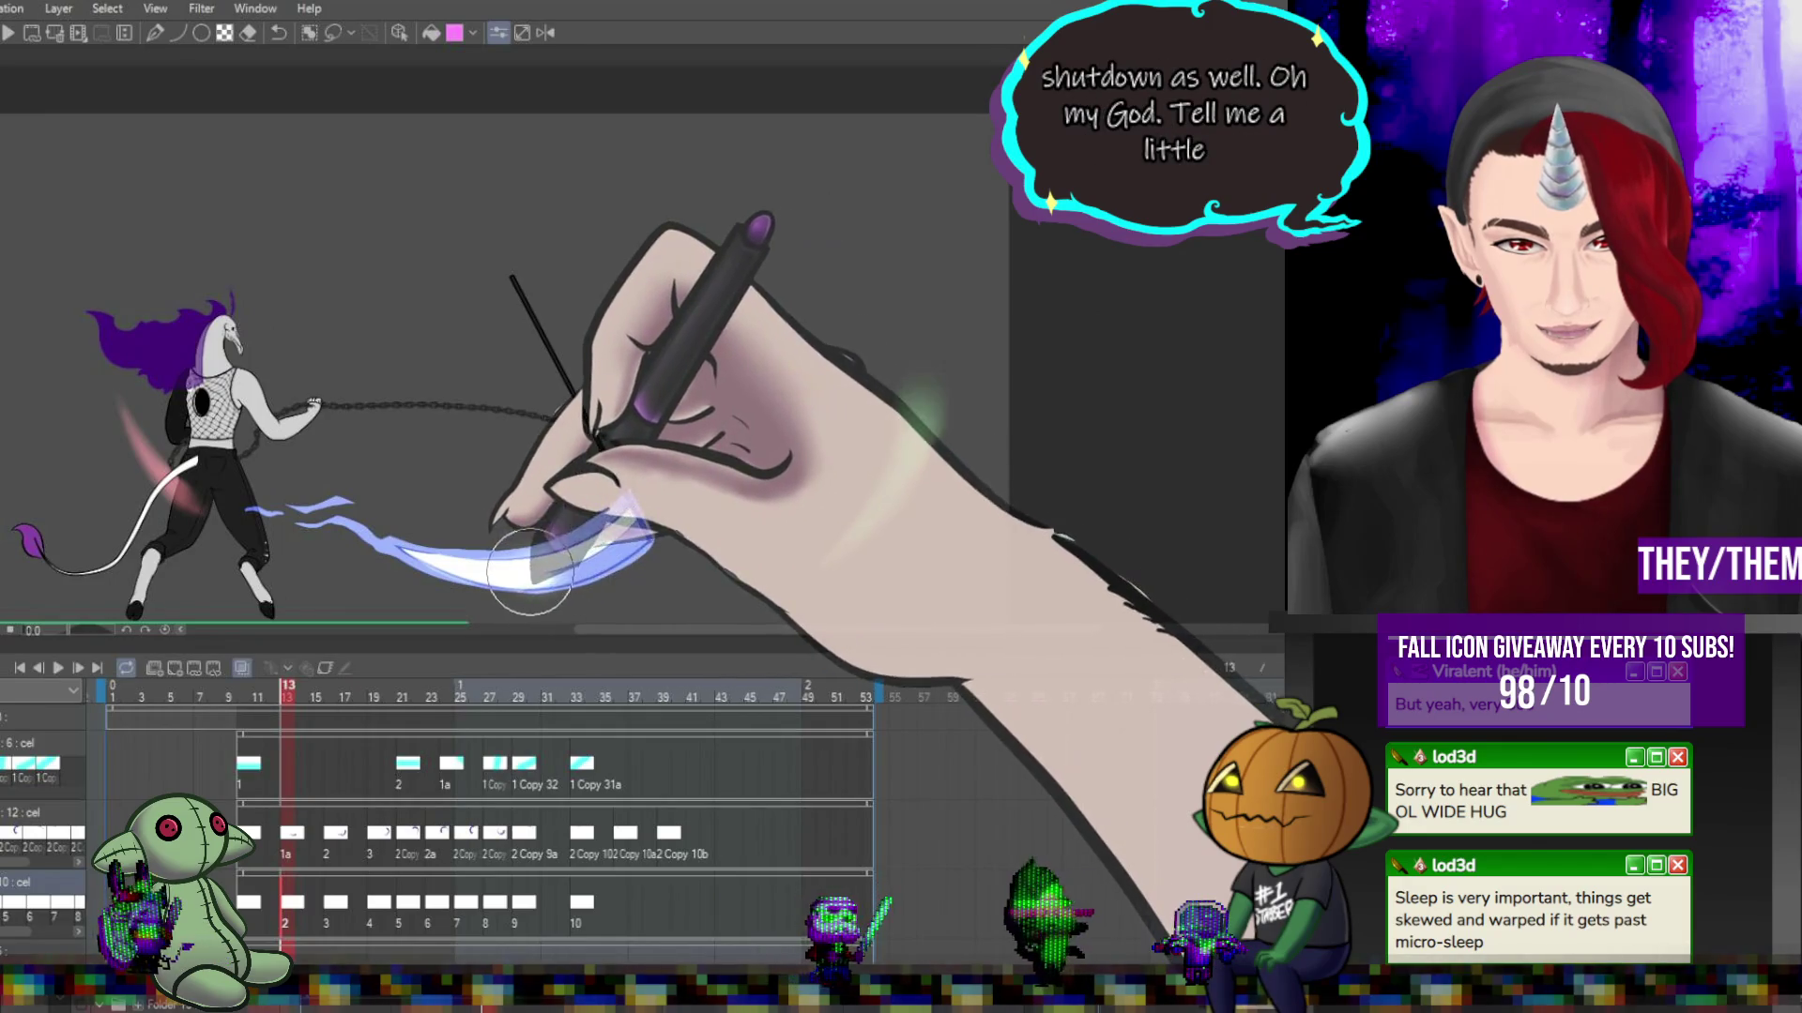
# Zoom out and preview the swing from frame 13, stopping the looping playback each time.
pyautogui.hotkey('ctrl', '-')
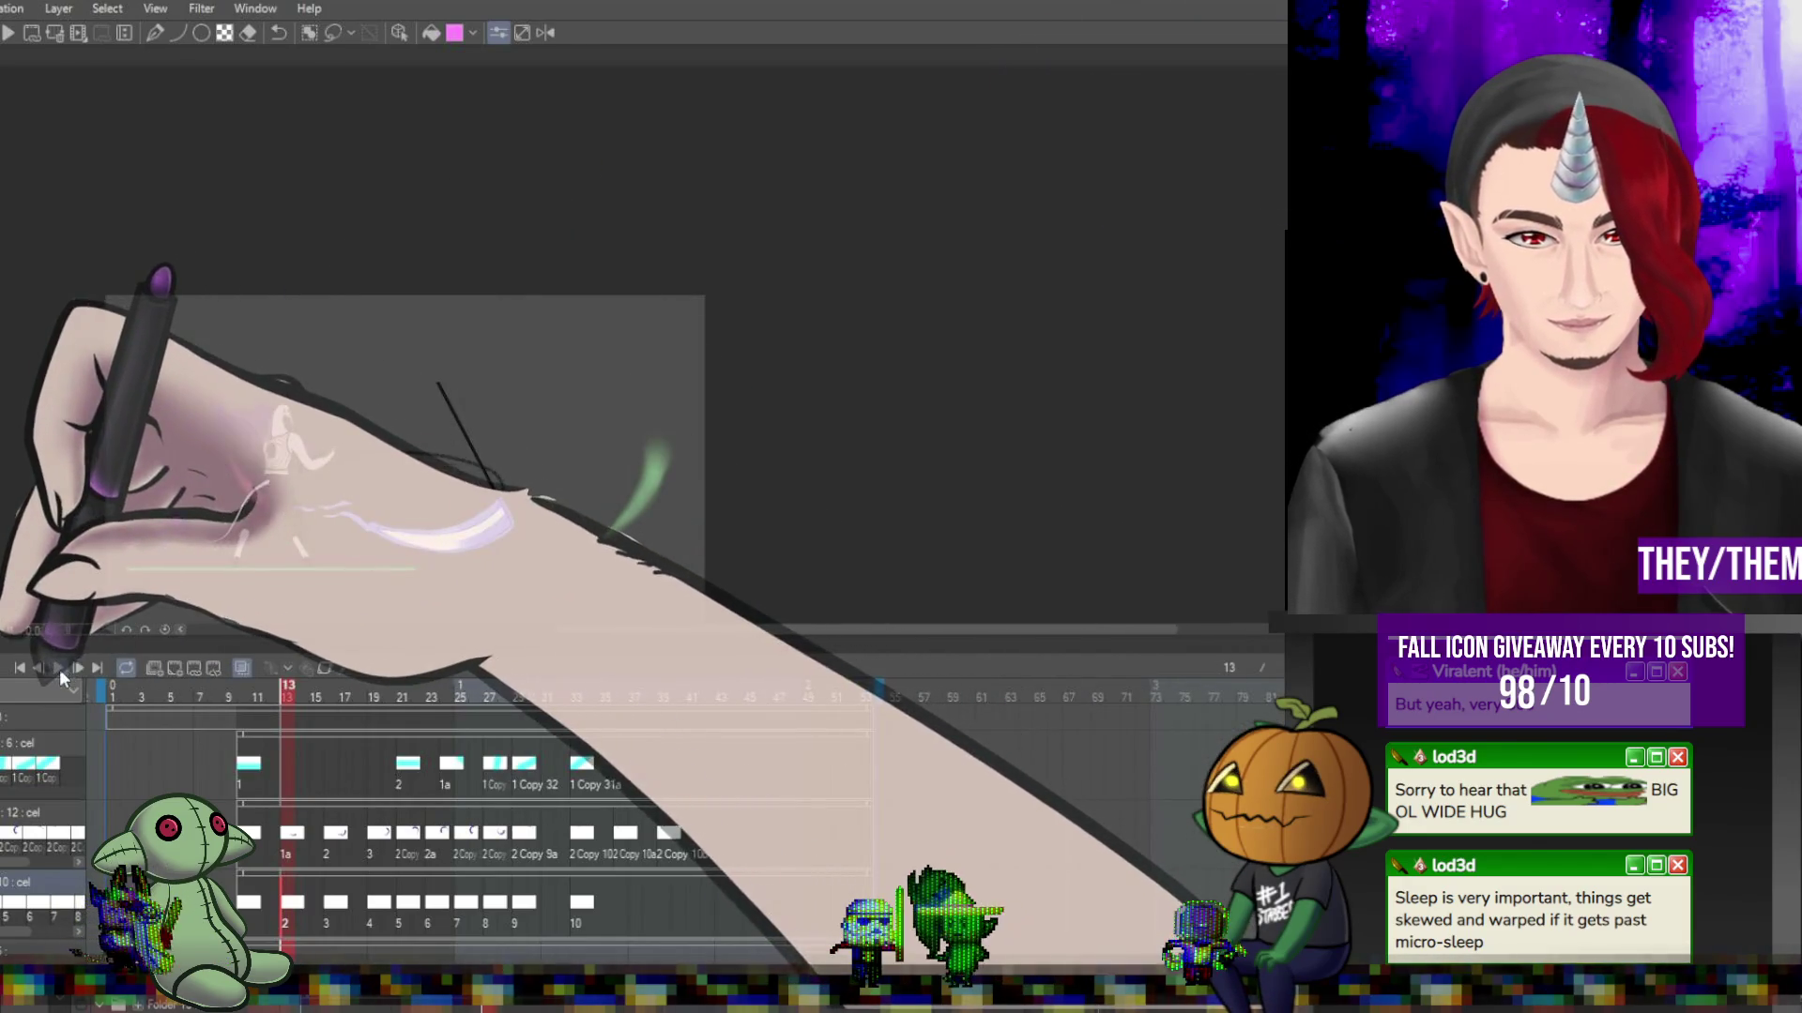
pyautogui.click(59, 668)
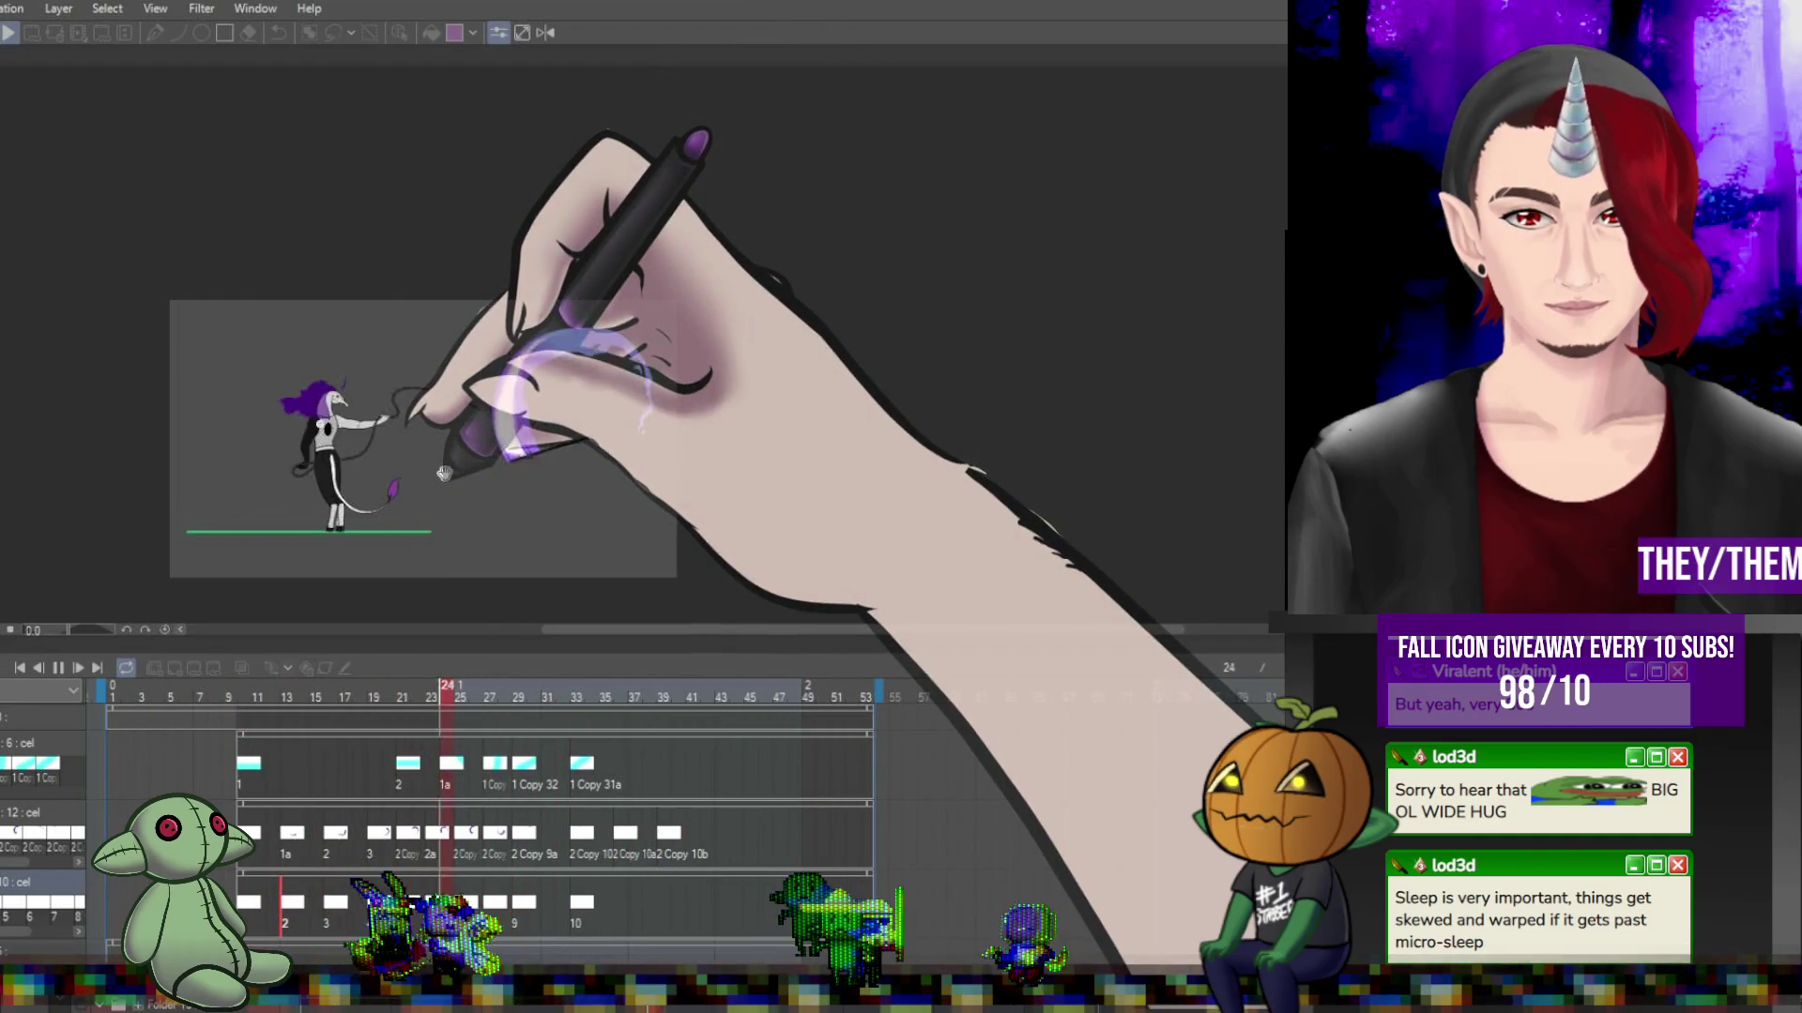
pyautogui.click(63, 667)
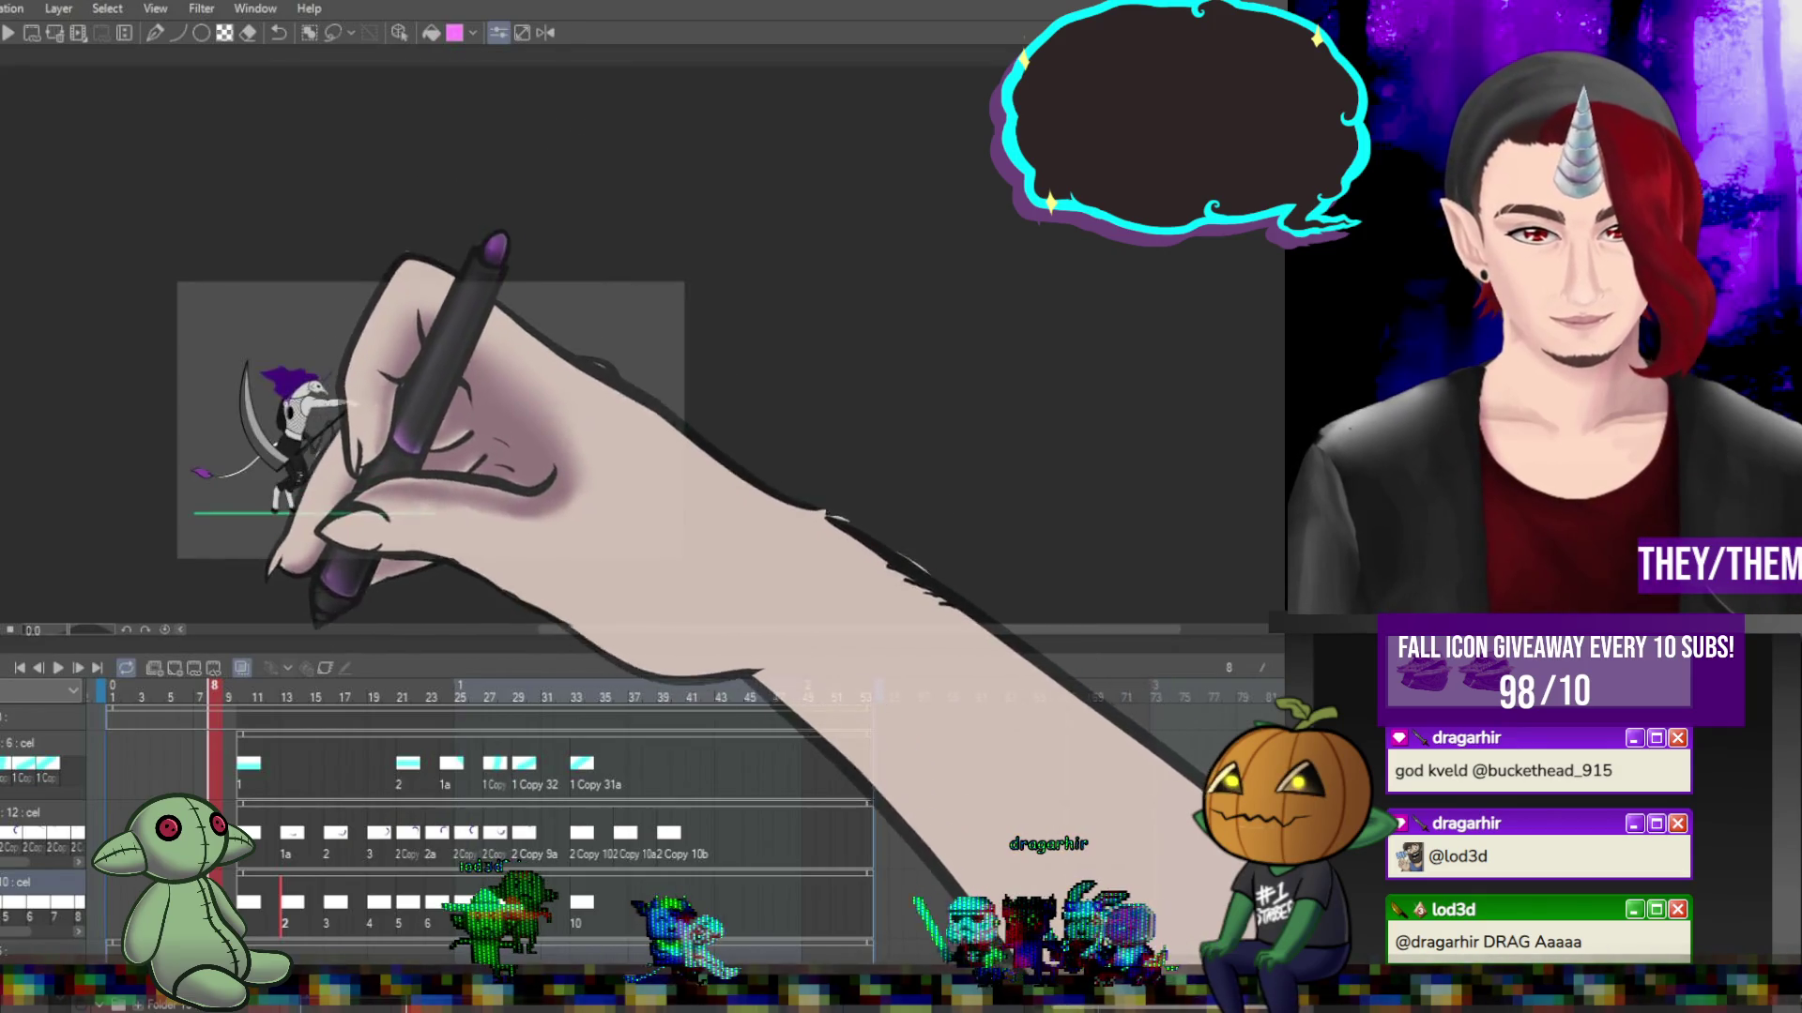
pyautogui.press('space')
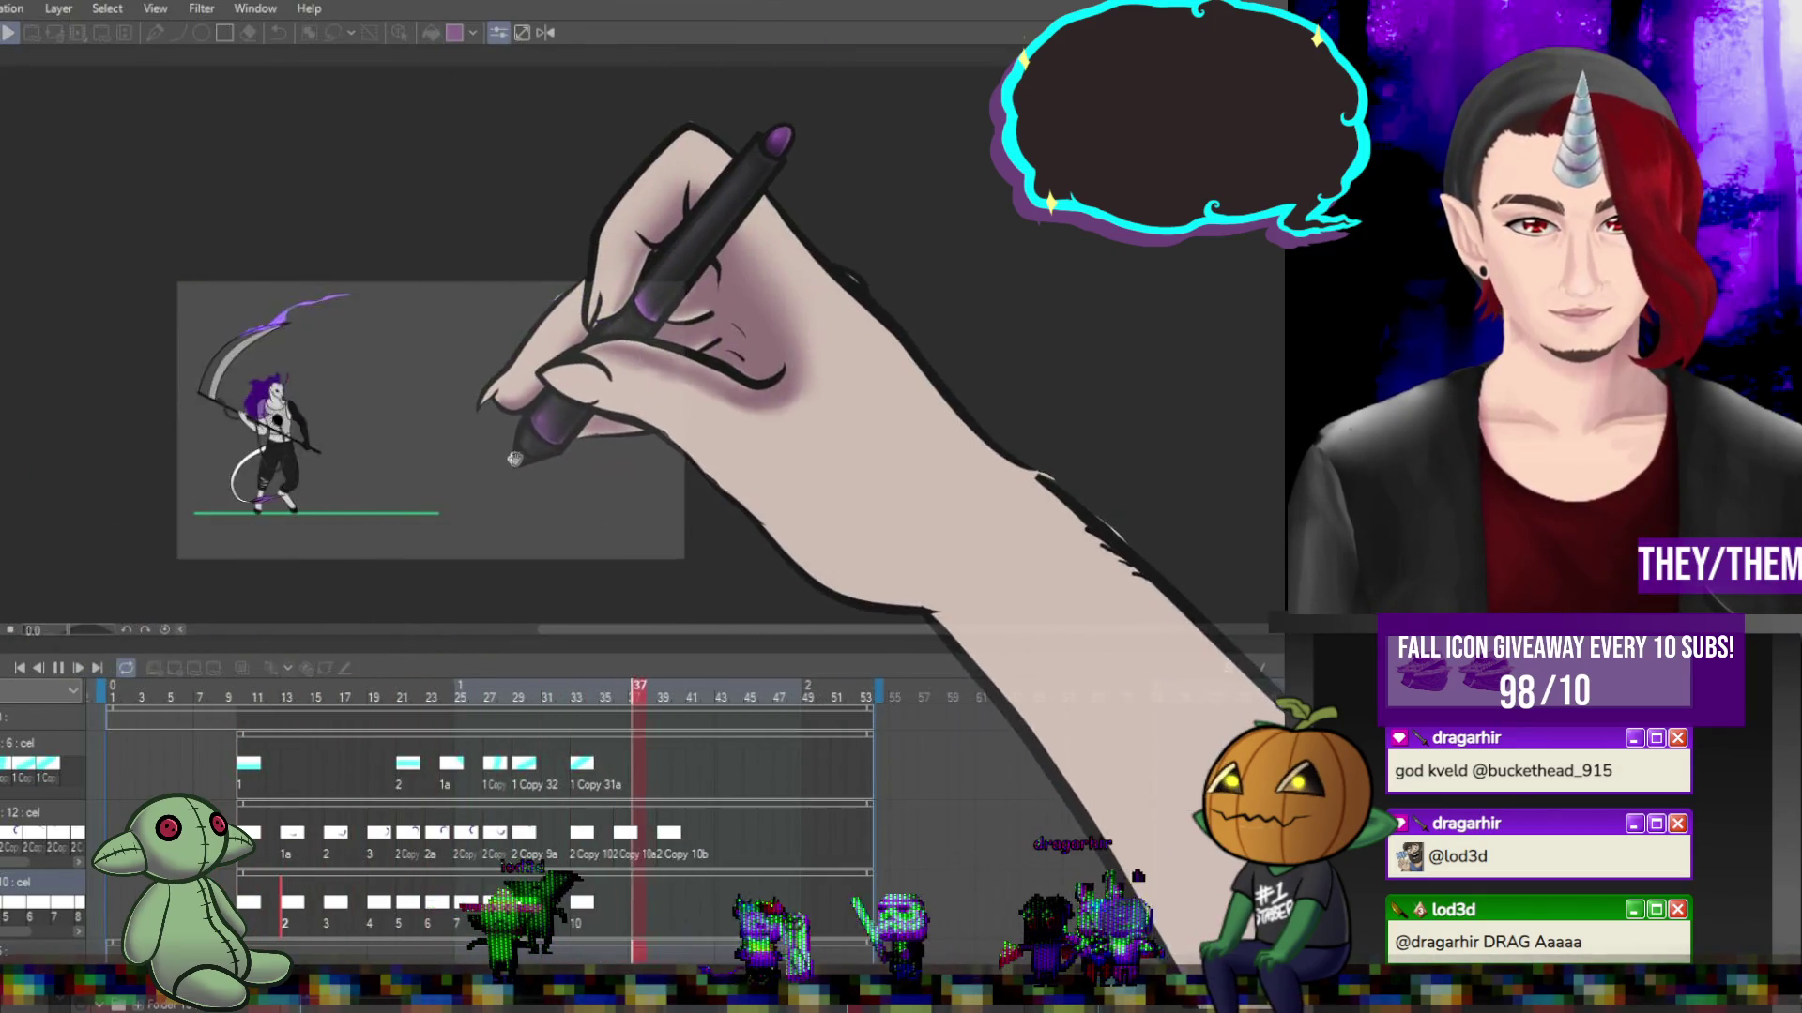
pyautogui.scroll(2, 462, 439)
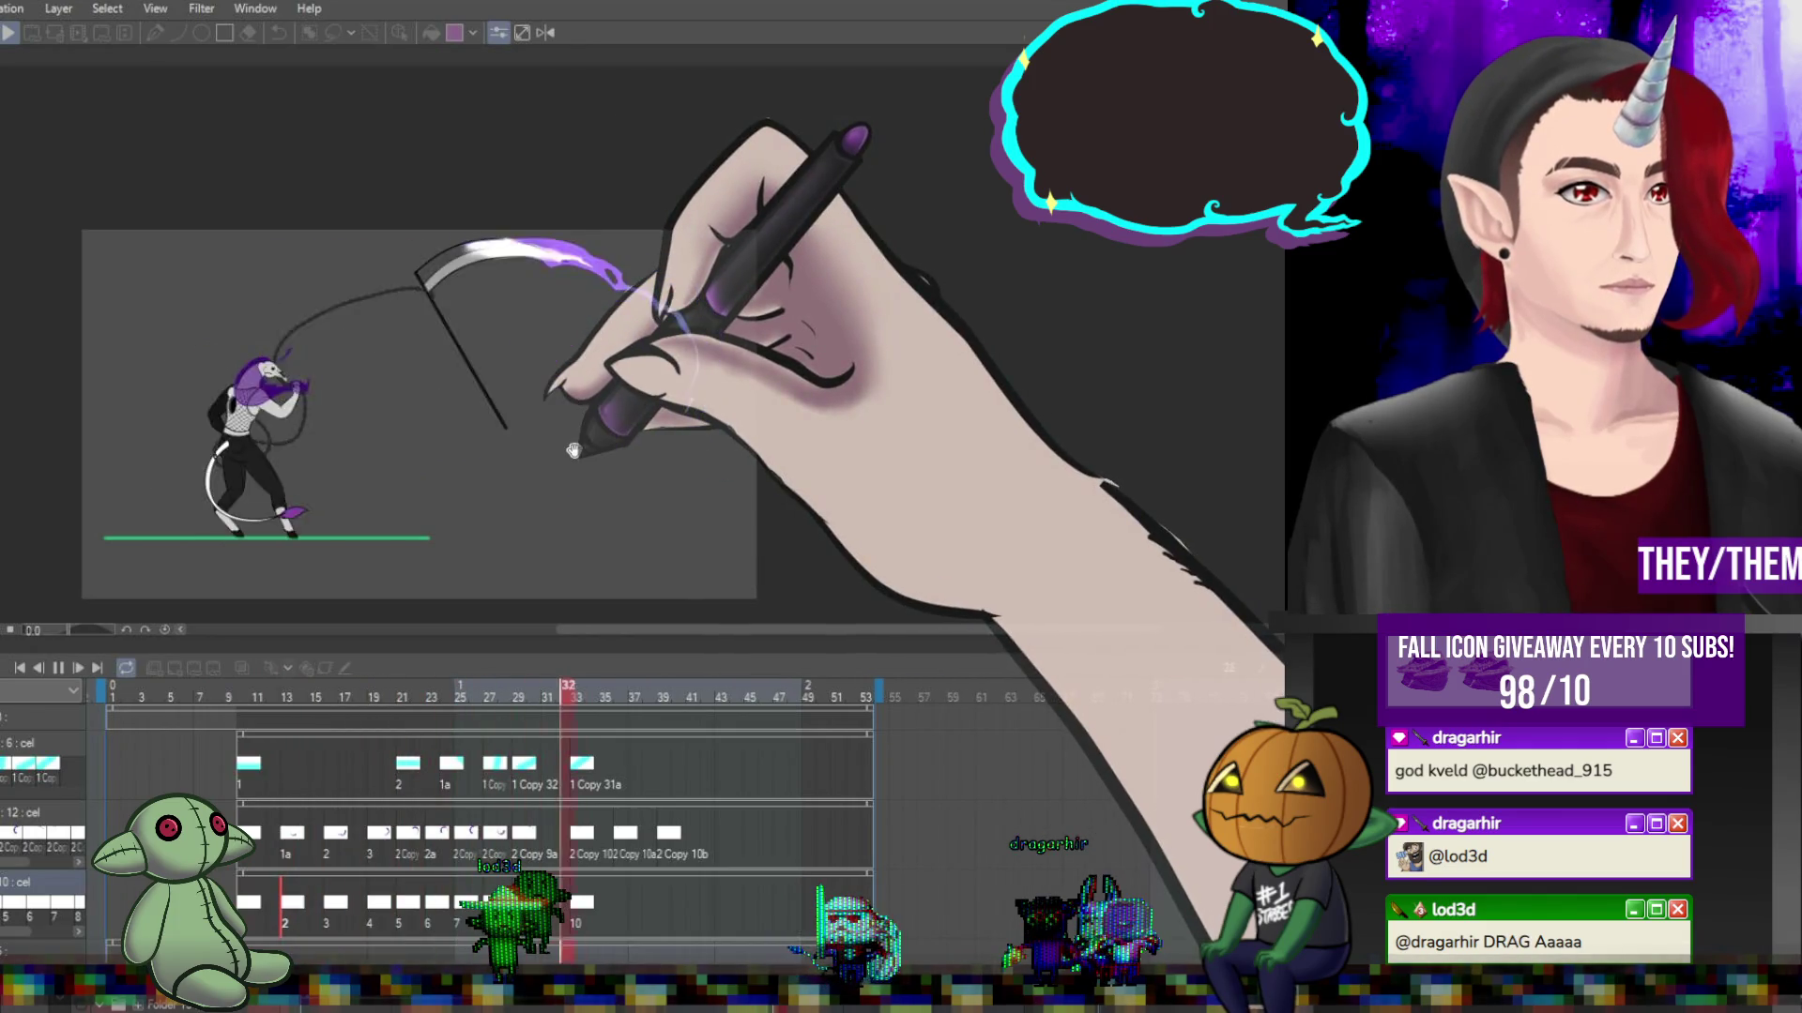
pyautogui.scroll(-4, 573, 451)
pyautogui.scroll(4, 523, 367)
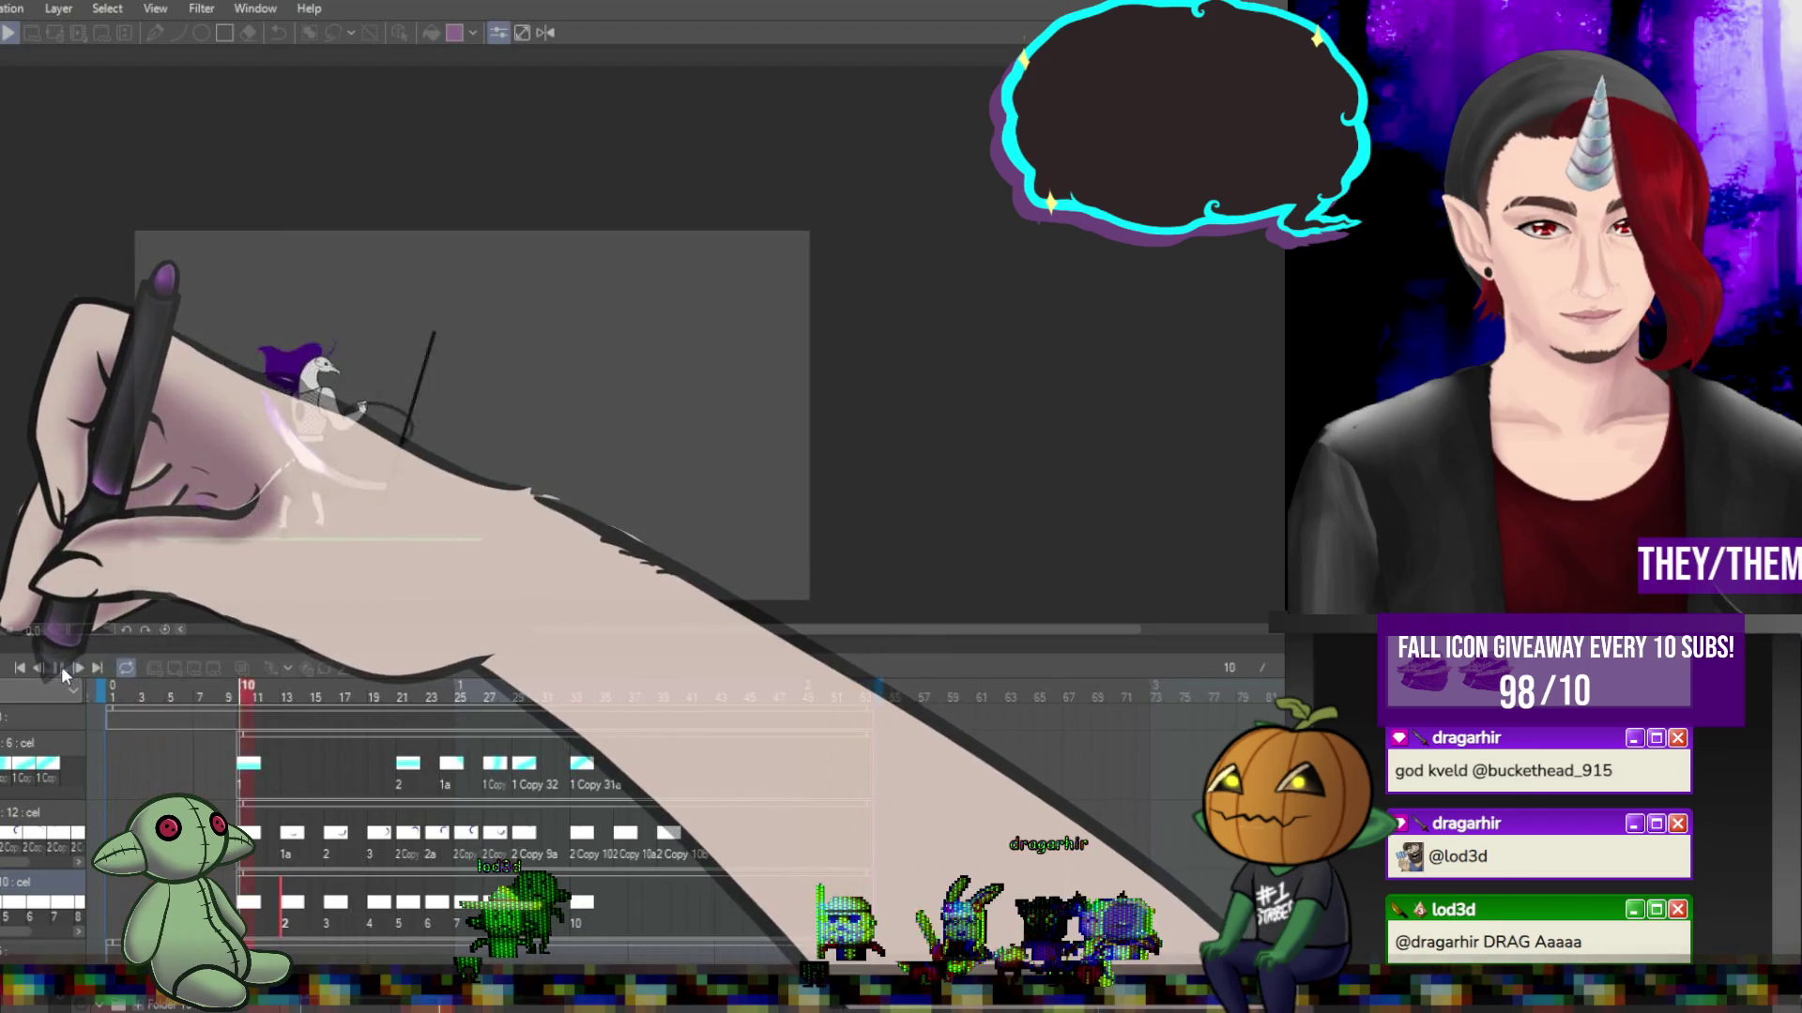
pyautogui.click(58, 667)
pyautogui.scroll(2, 644, 484)
pyautogui.scroll(2, 582, 533)
# Step through the swing poses from frame 13 to frame 20.
pyautogui.scroll(2, 422, 543)
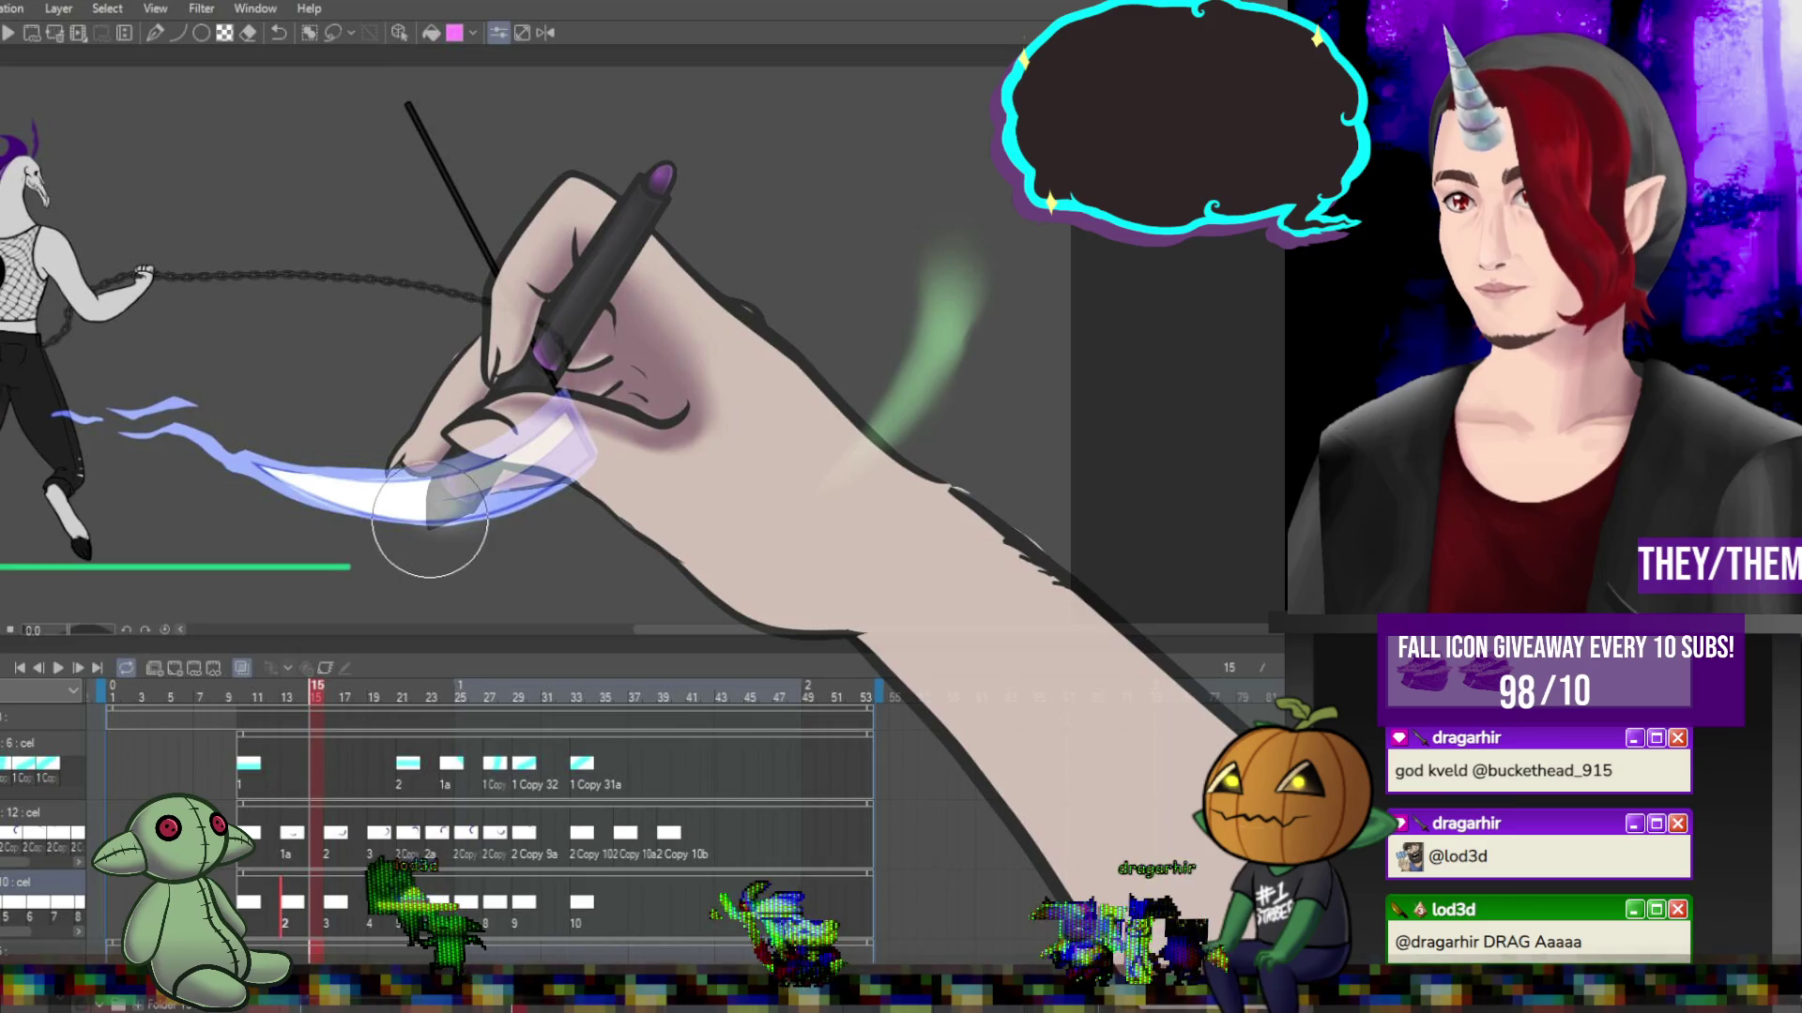
pyautogui.click(297, 899)
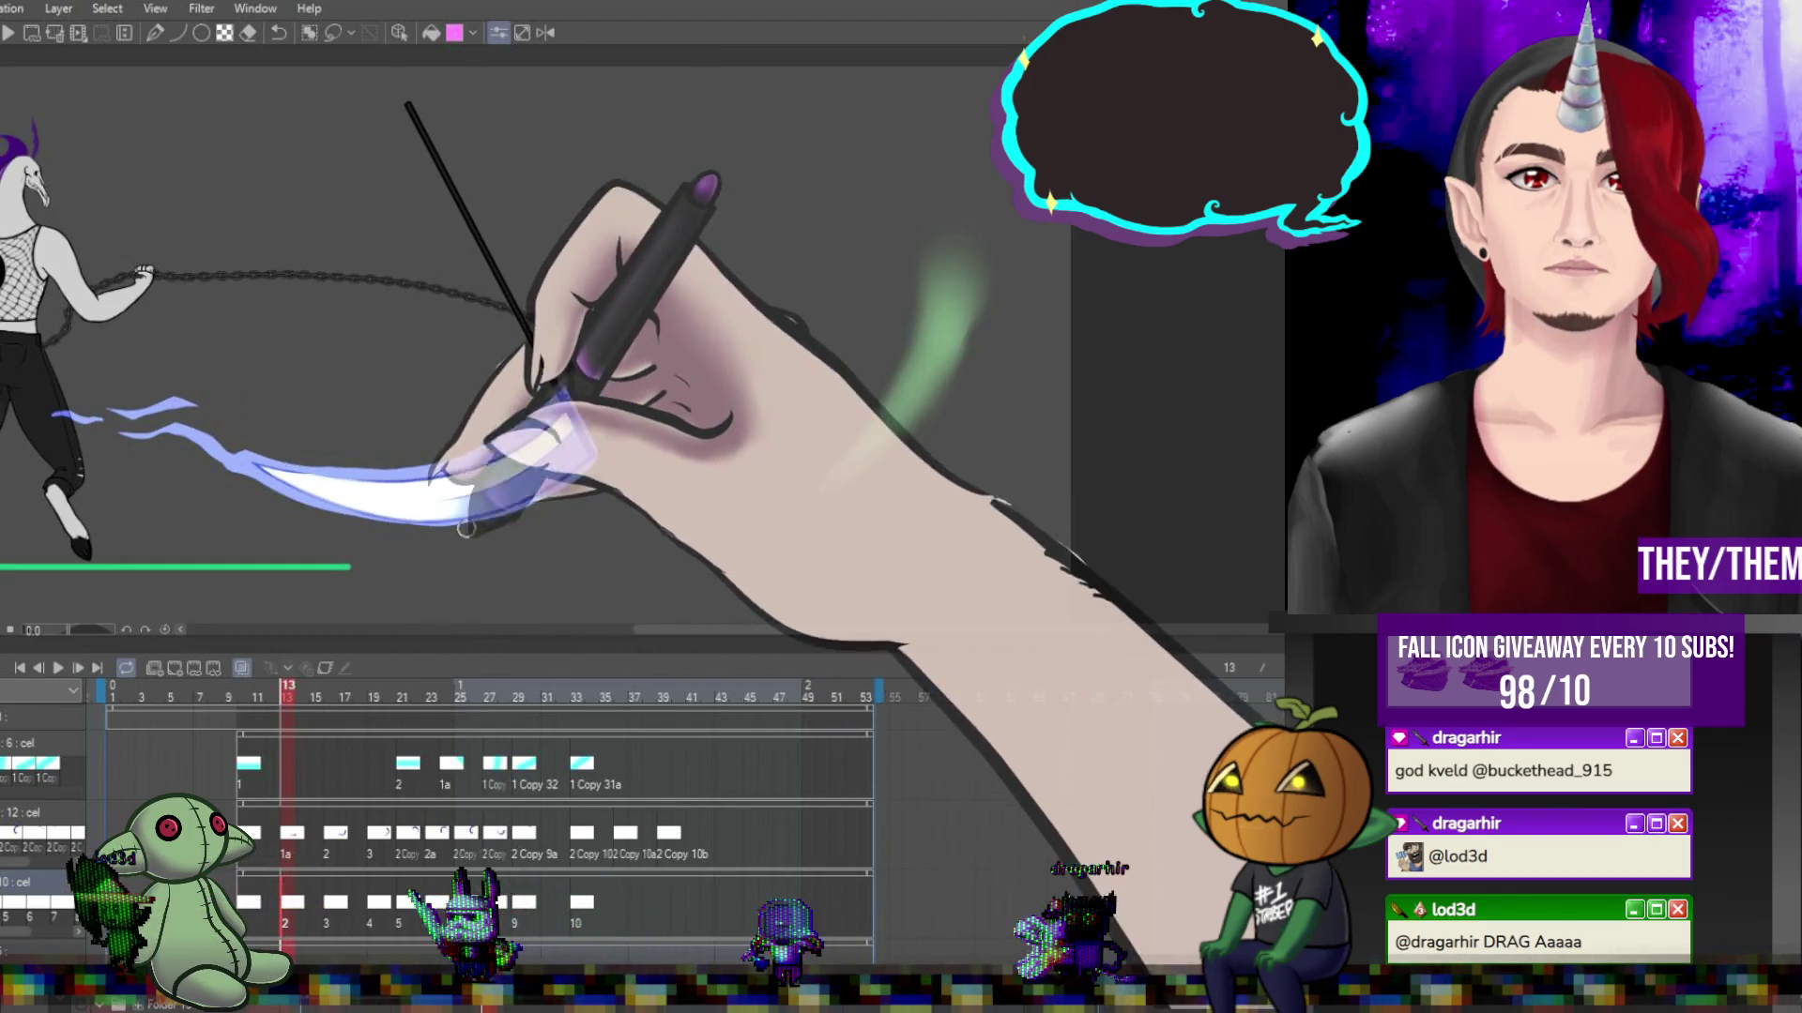
pyautogui.press('Right')
pyautogui.press('Right')
pyautogui.press('Right')
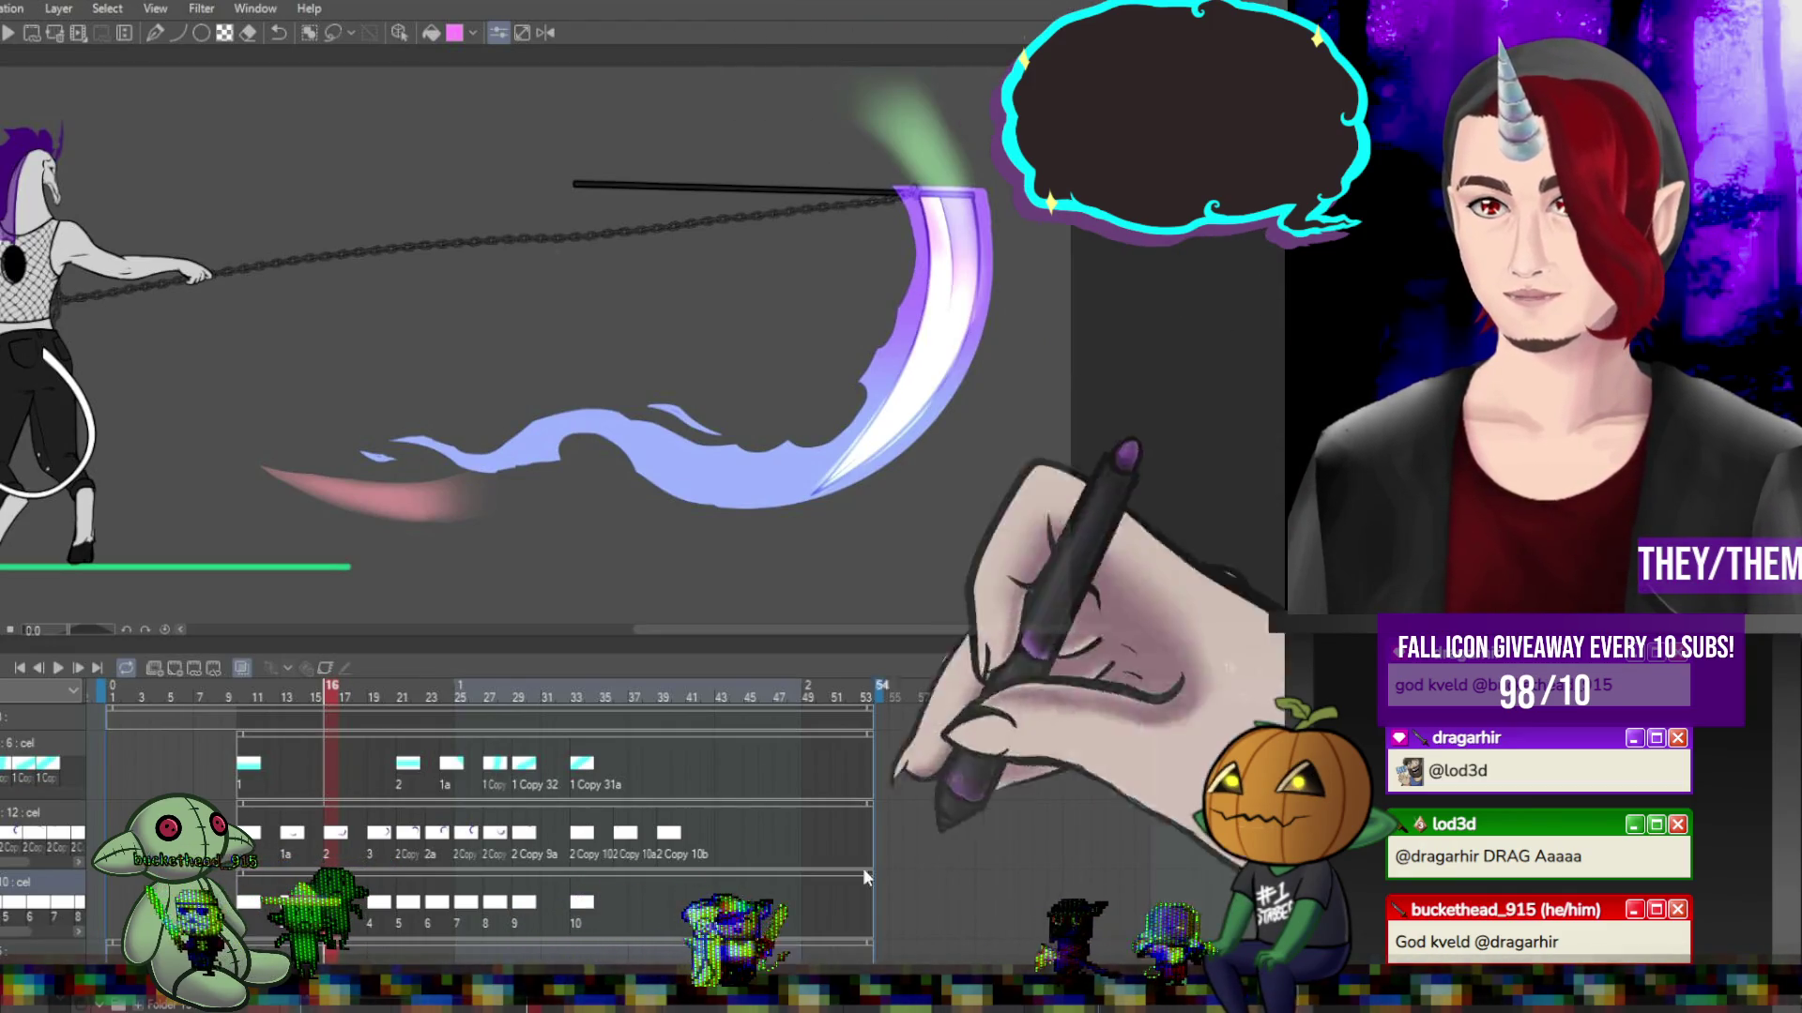
pyautogui.press('Right')
pyautogui.press('Right')
pyautogui.press('Right')
pyautogui.scroll(-3, 920, 506)
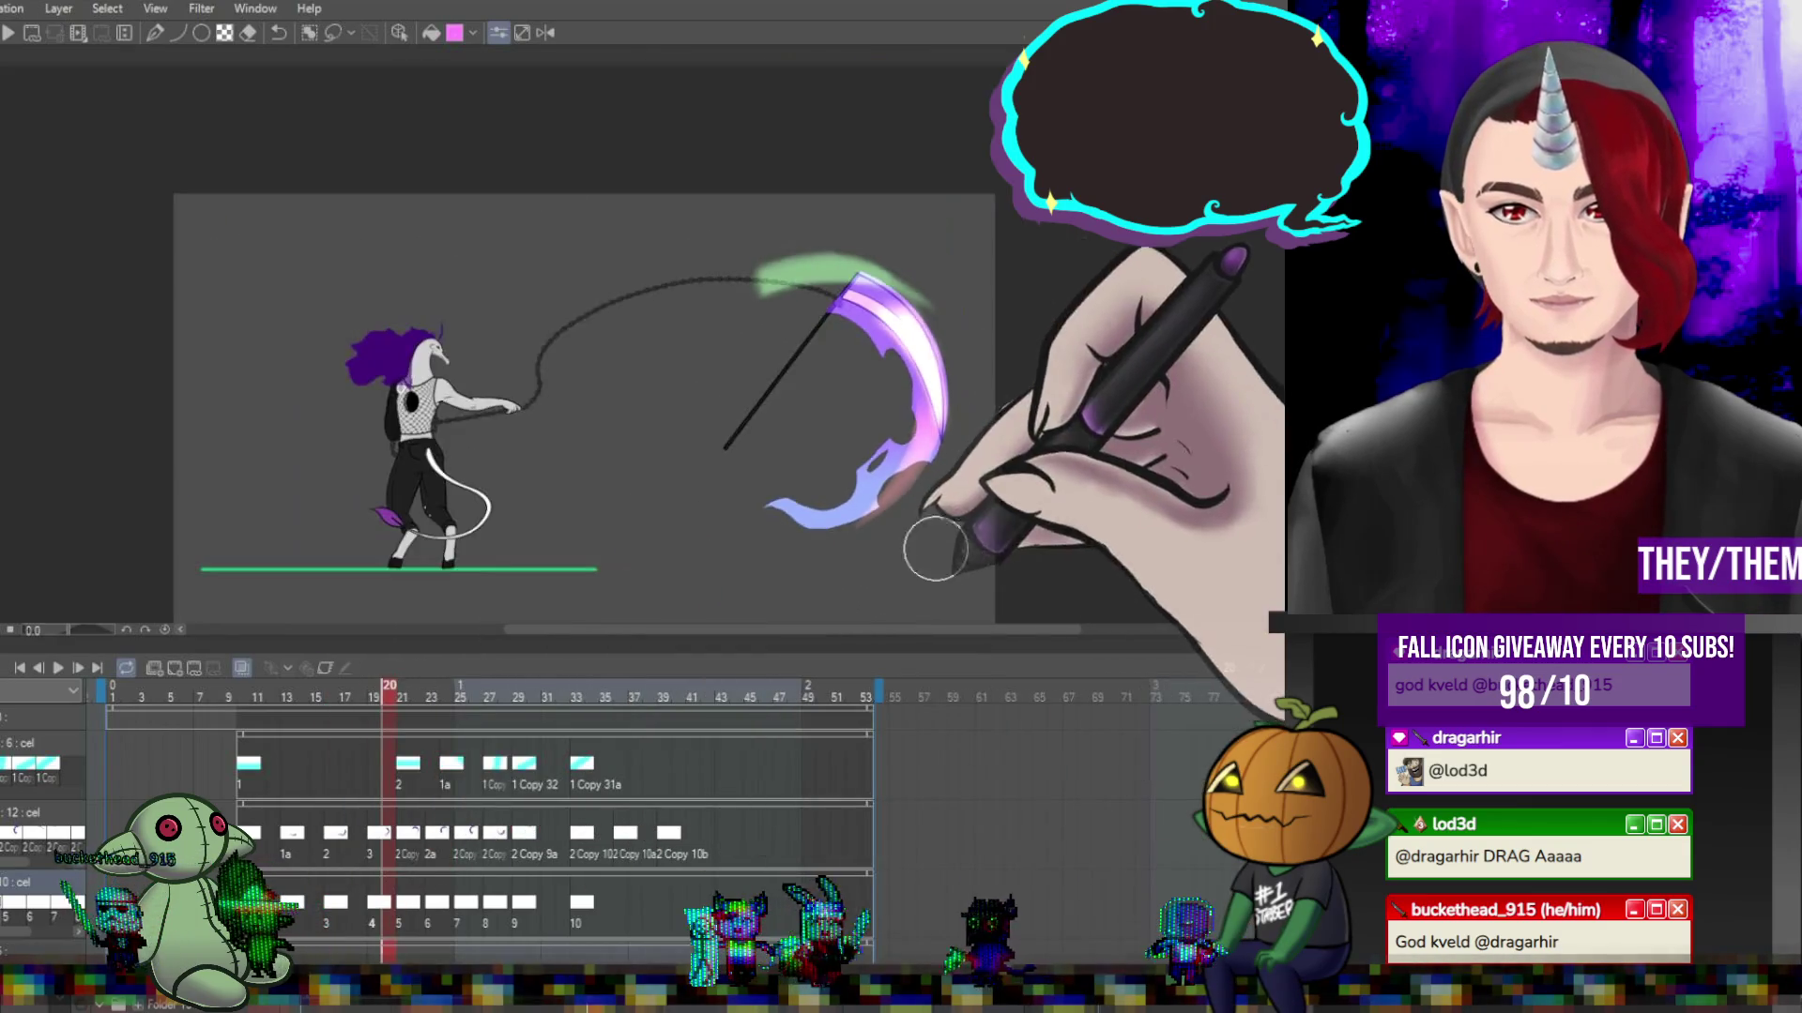
pyautogui.scroll(3, 891, 309)
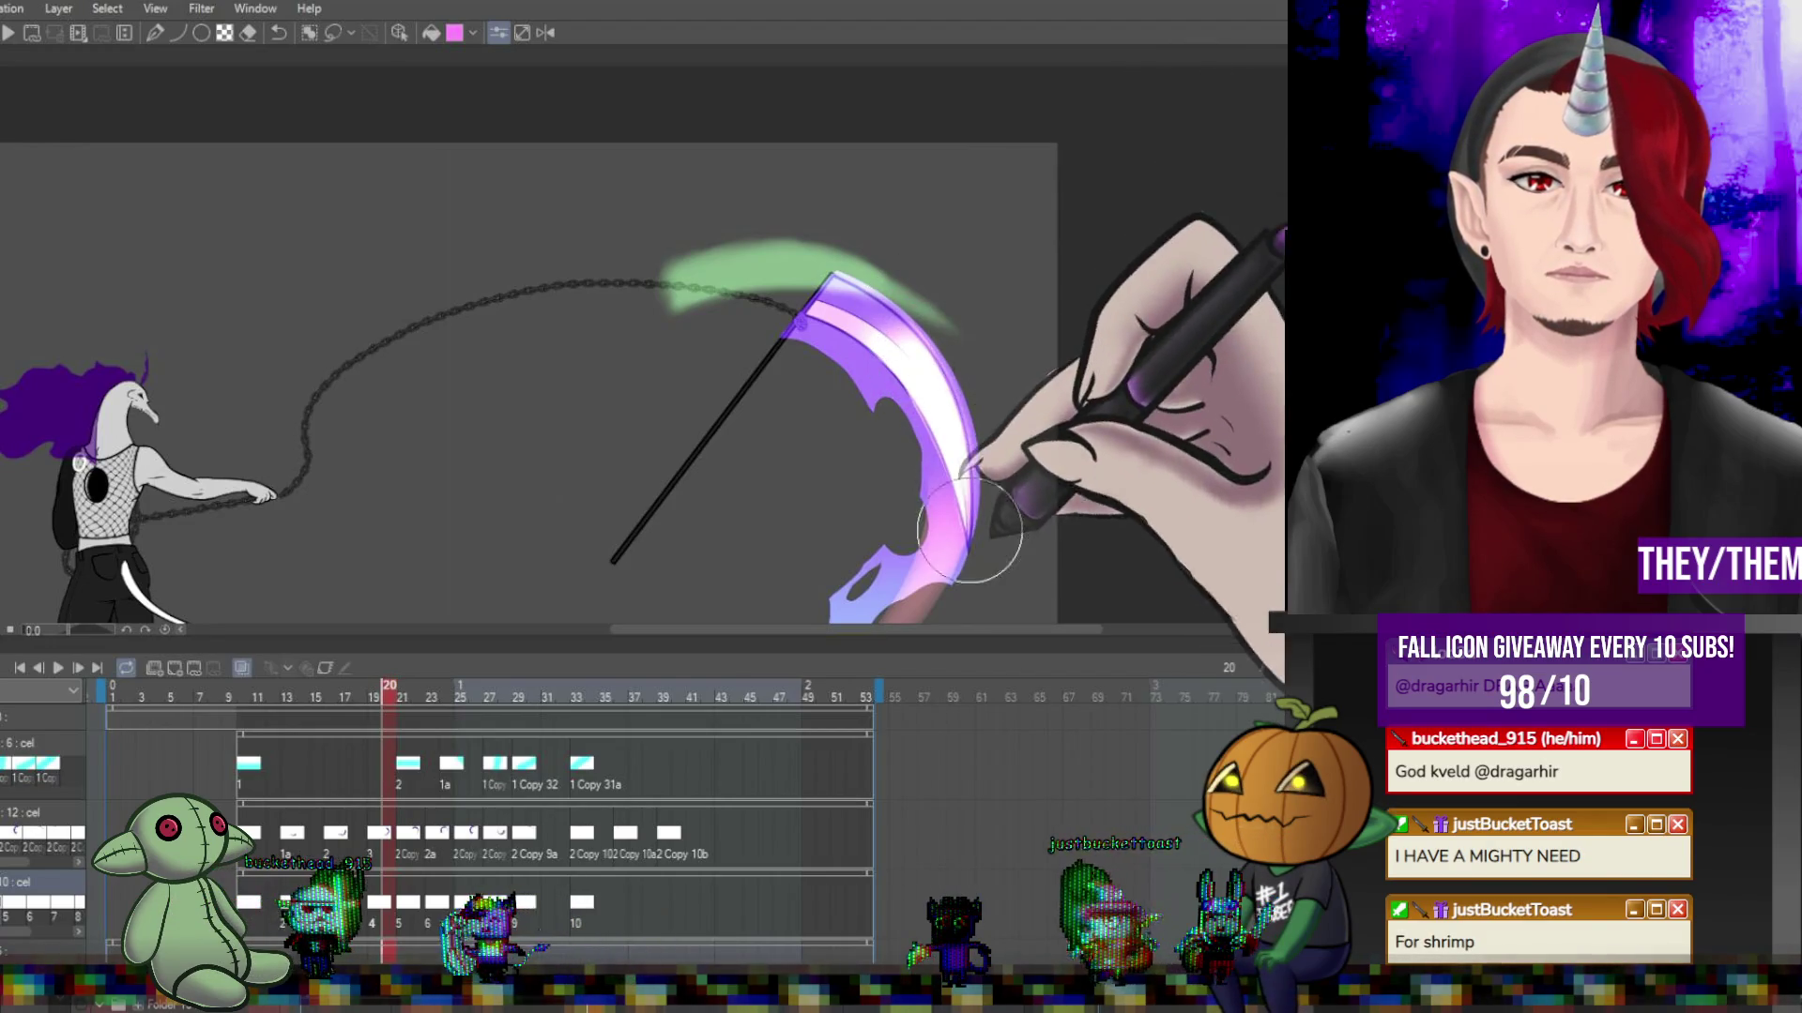
# Continue from frame 22 through 28 to the raised-scythe pose on frame 29.
pyautogui.click(417, 696)
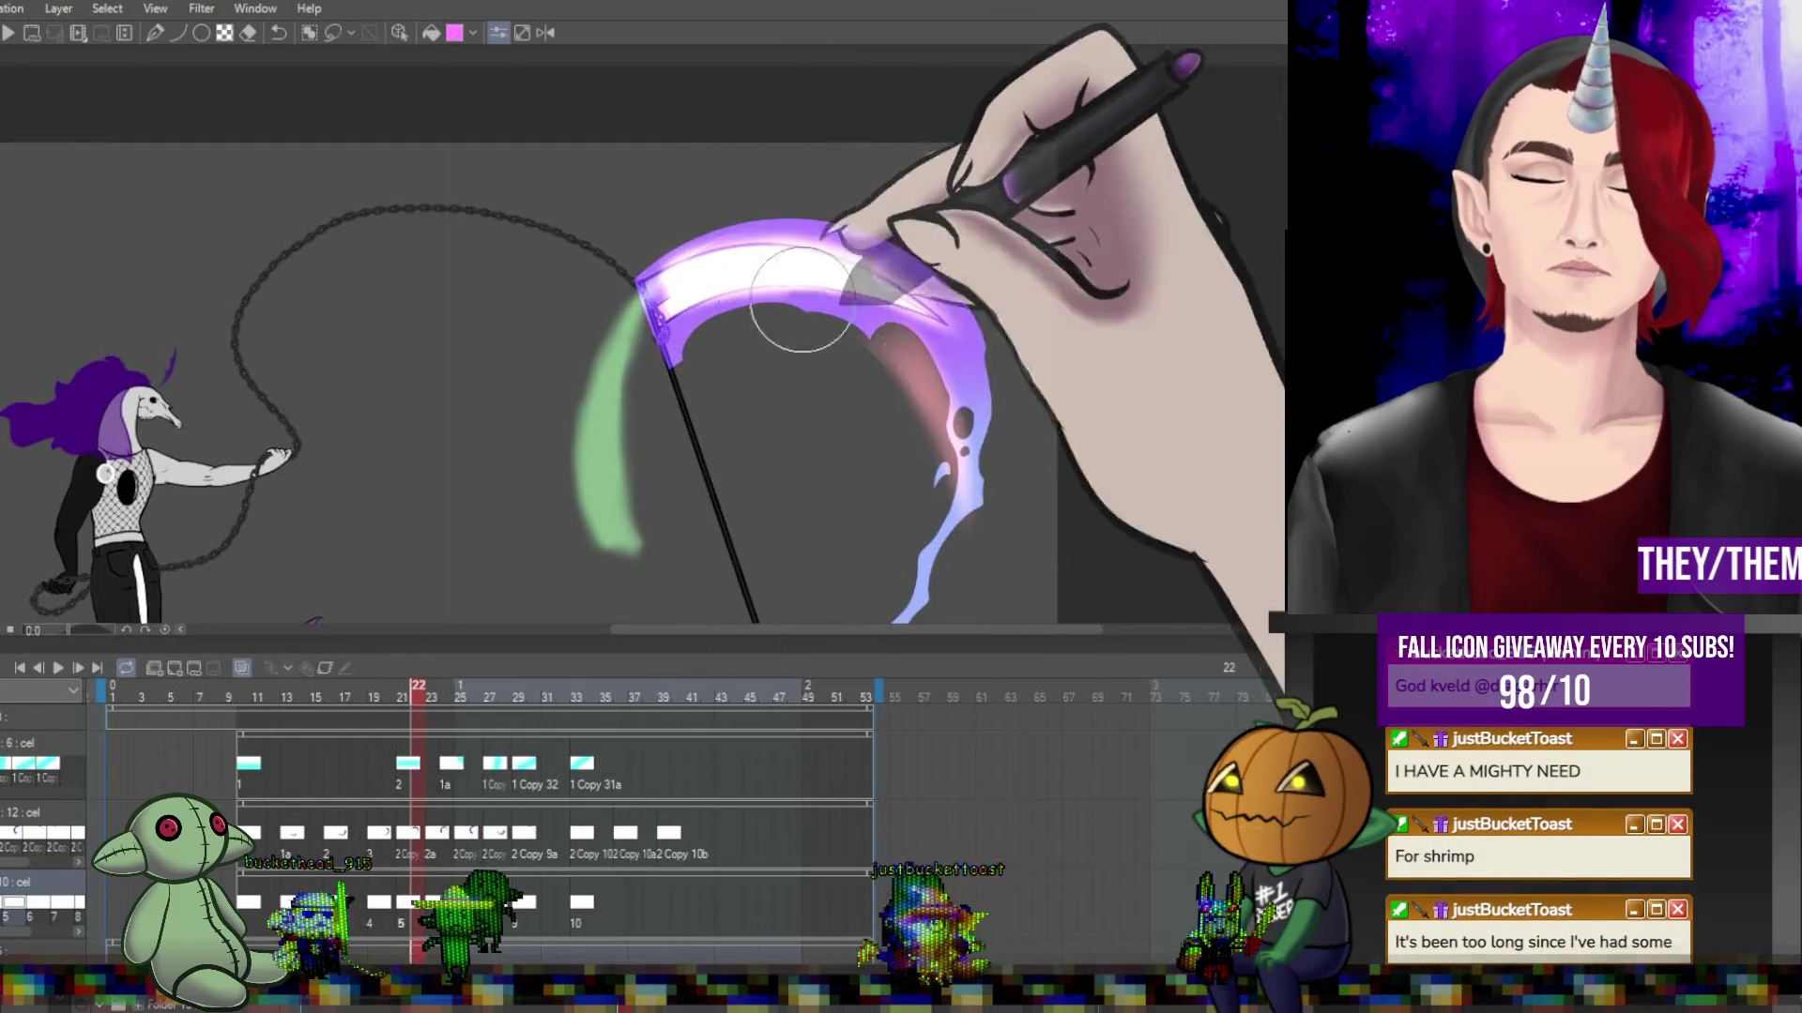
pyautogui.press('Right')
pyautogui.press('Right')
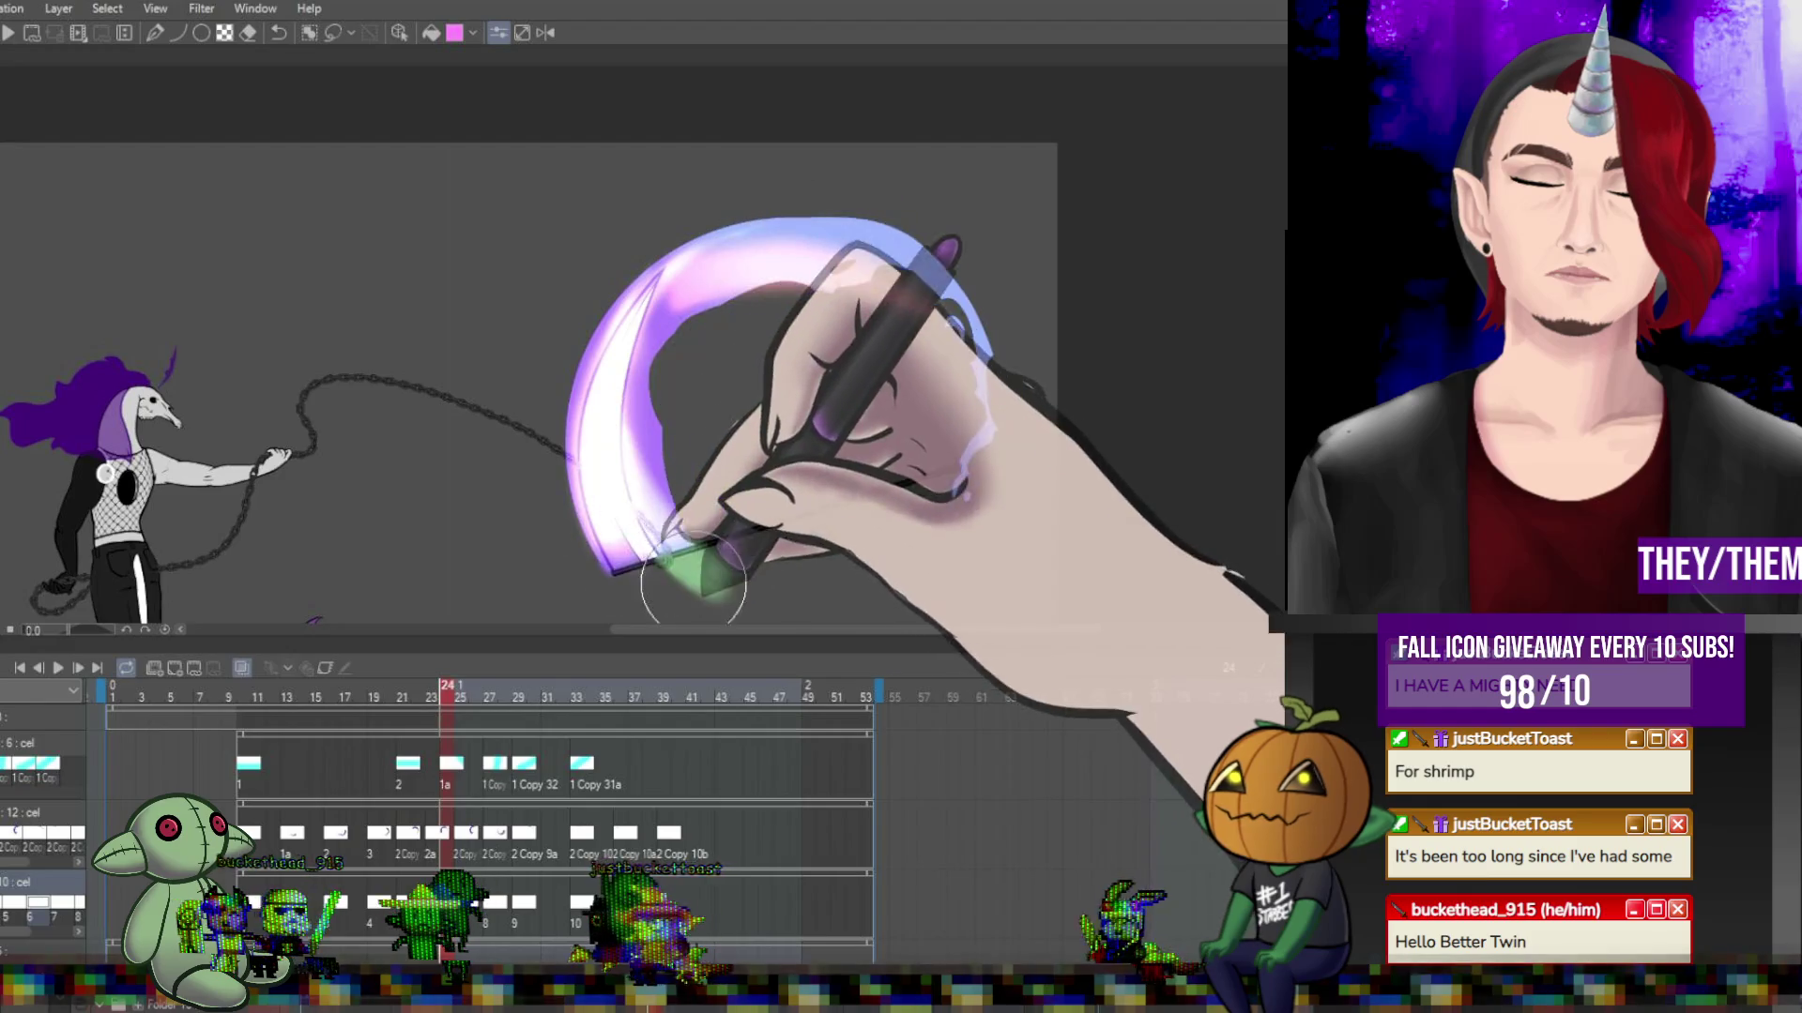
pyautogui.press('Right')
pyautogui.press('Right')
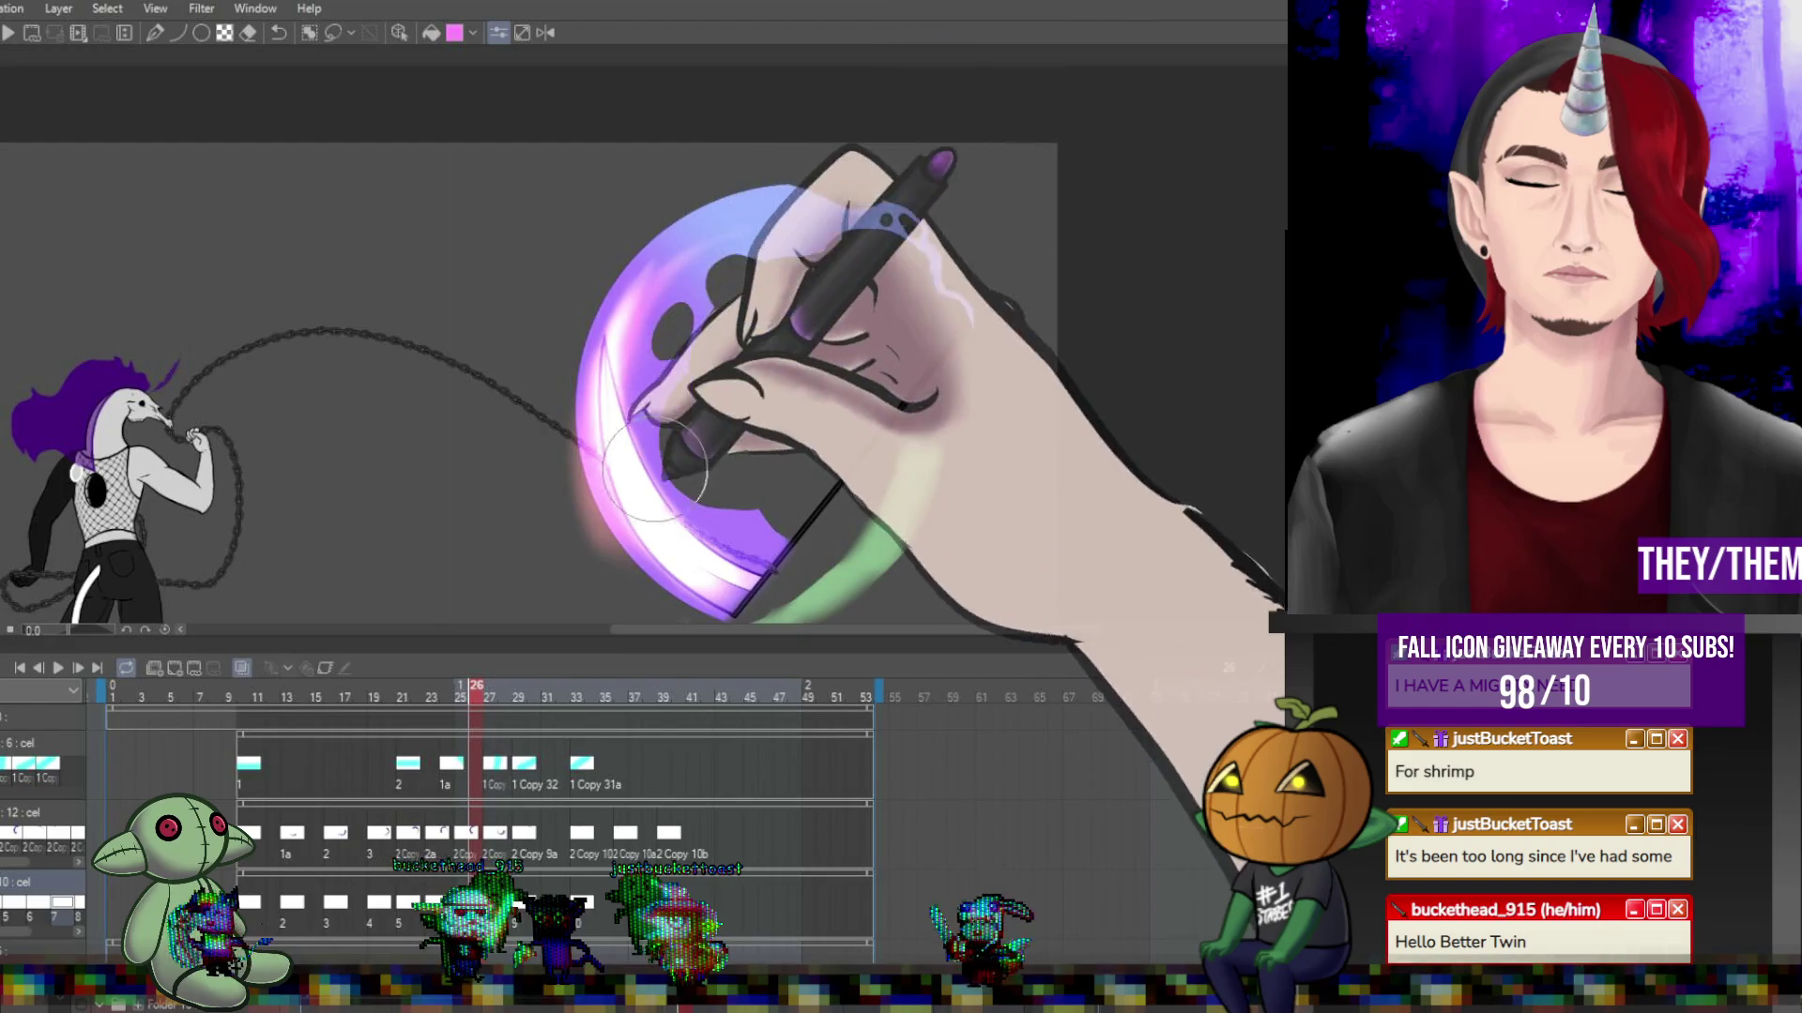
pyautogui.press('Right')
pyautogui.press('Right')
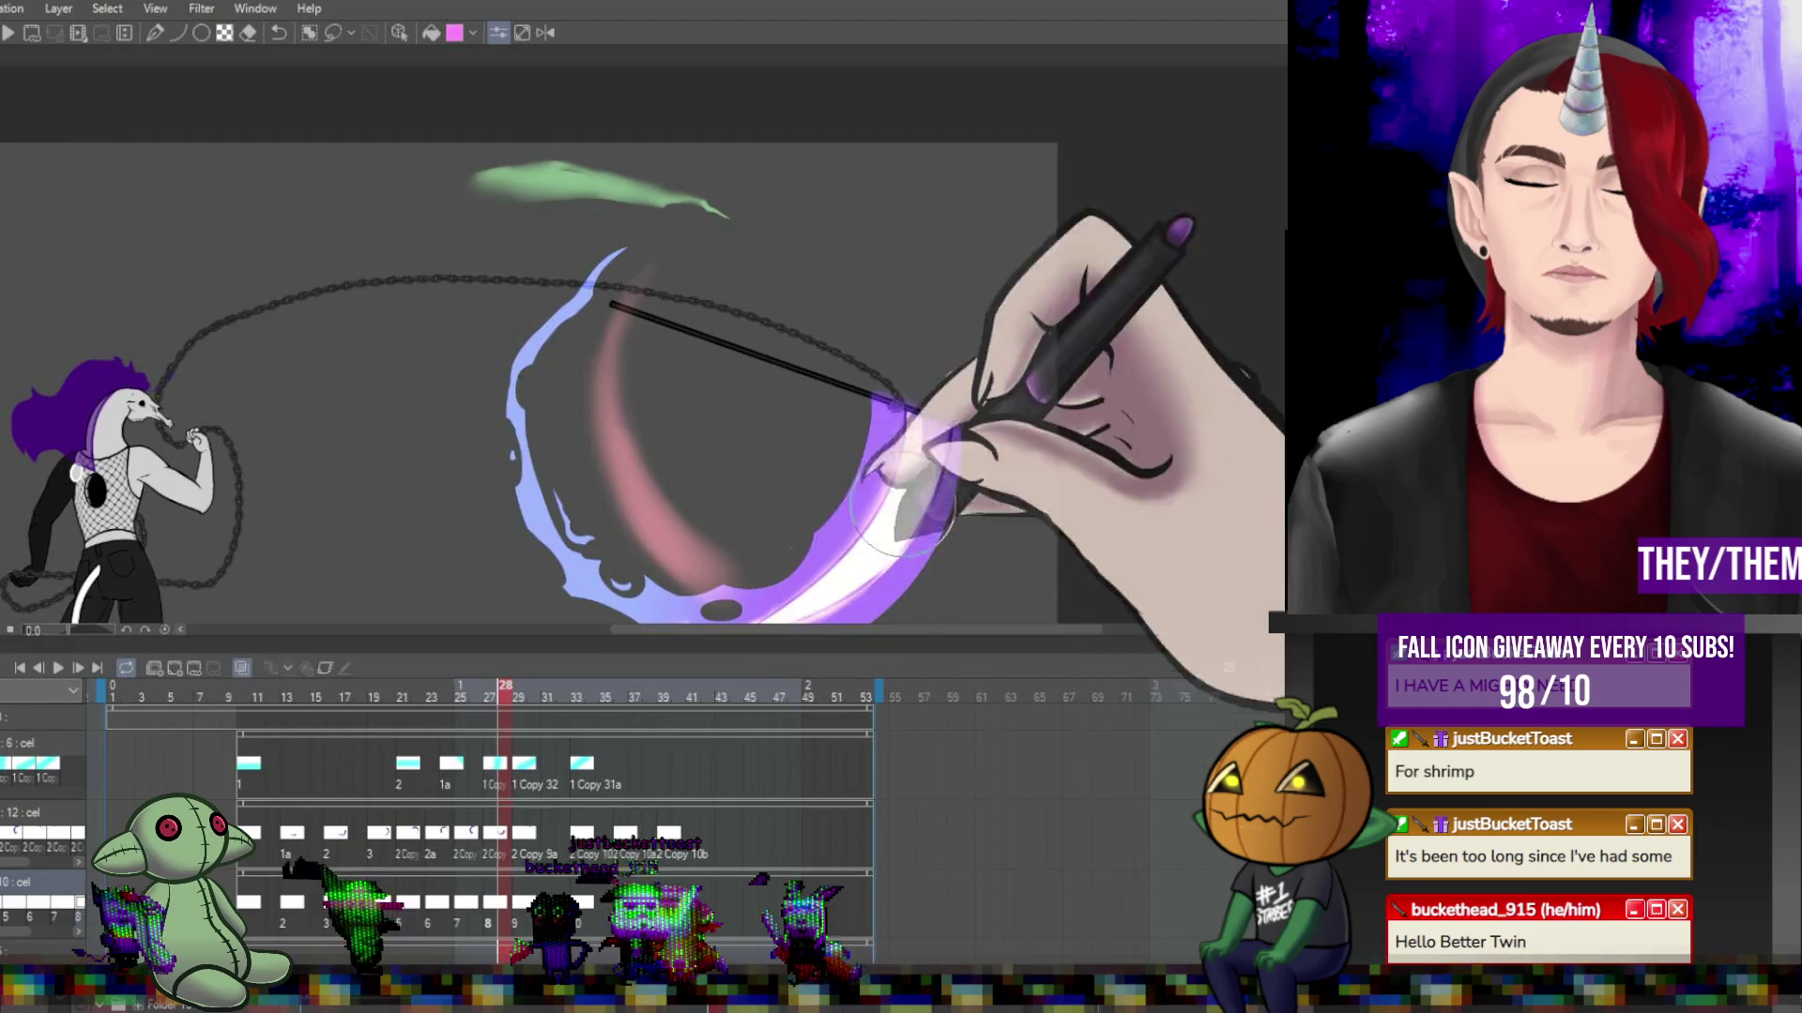
pyautogui.press('Right')
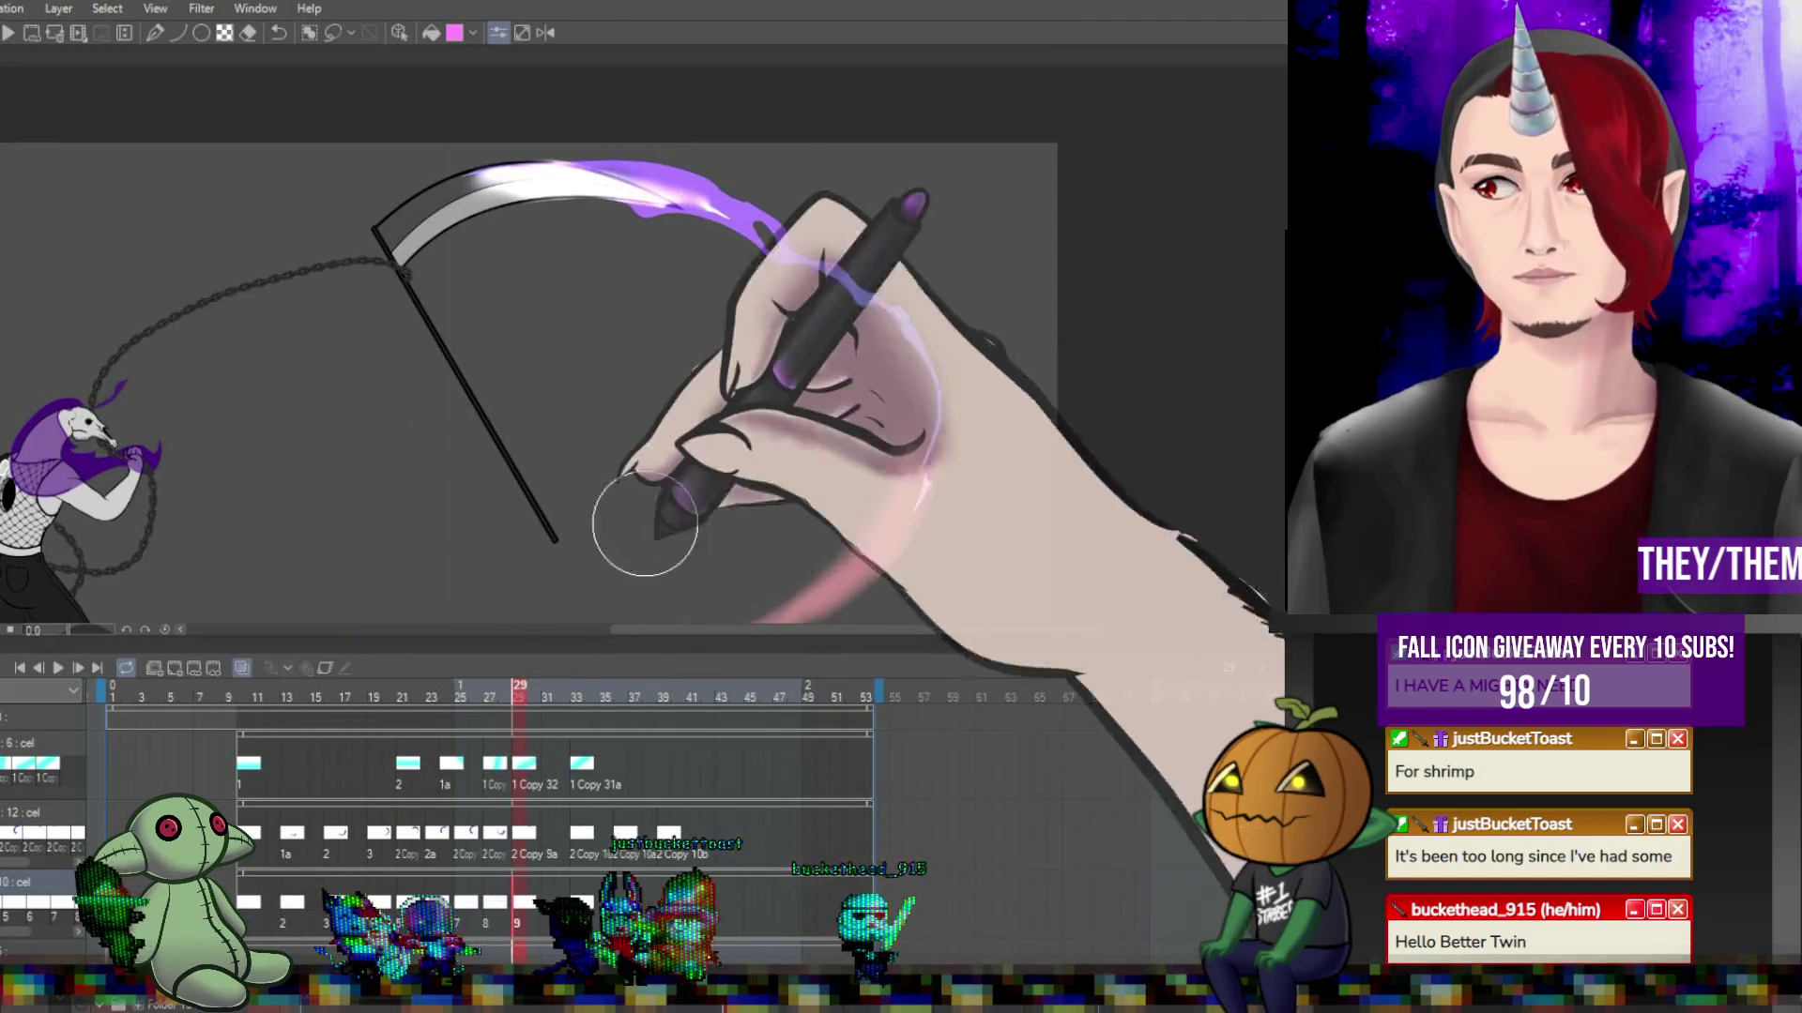
pyautogui.scroll(-2, 606, 341)
pyautogui.scroll(-1, 603, 300)
pyautogui.scroll(3, 595, 357)
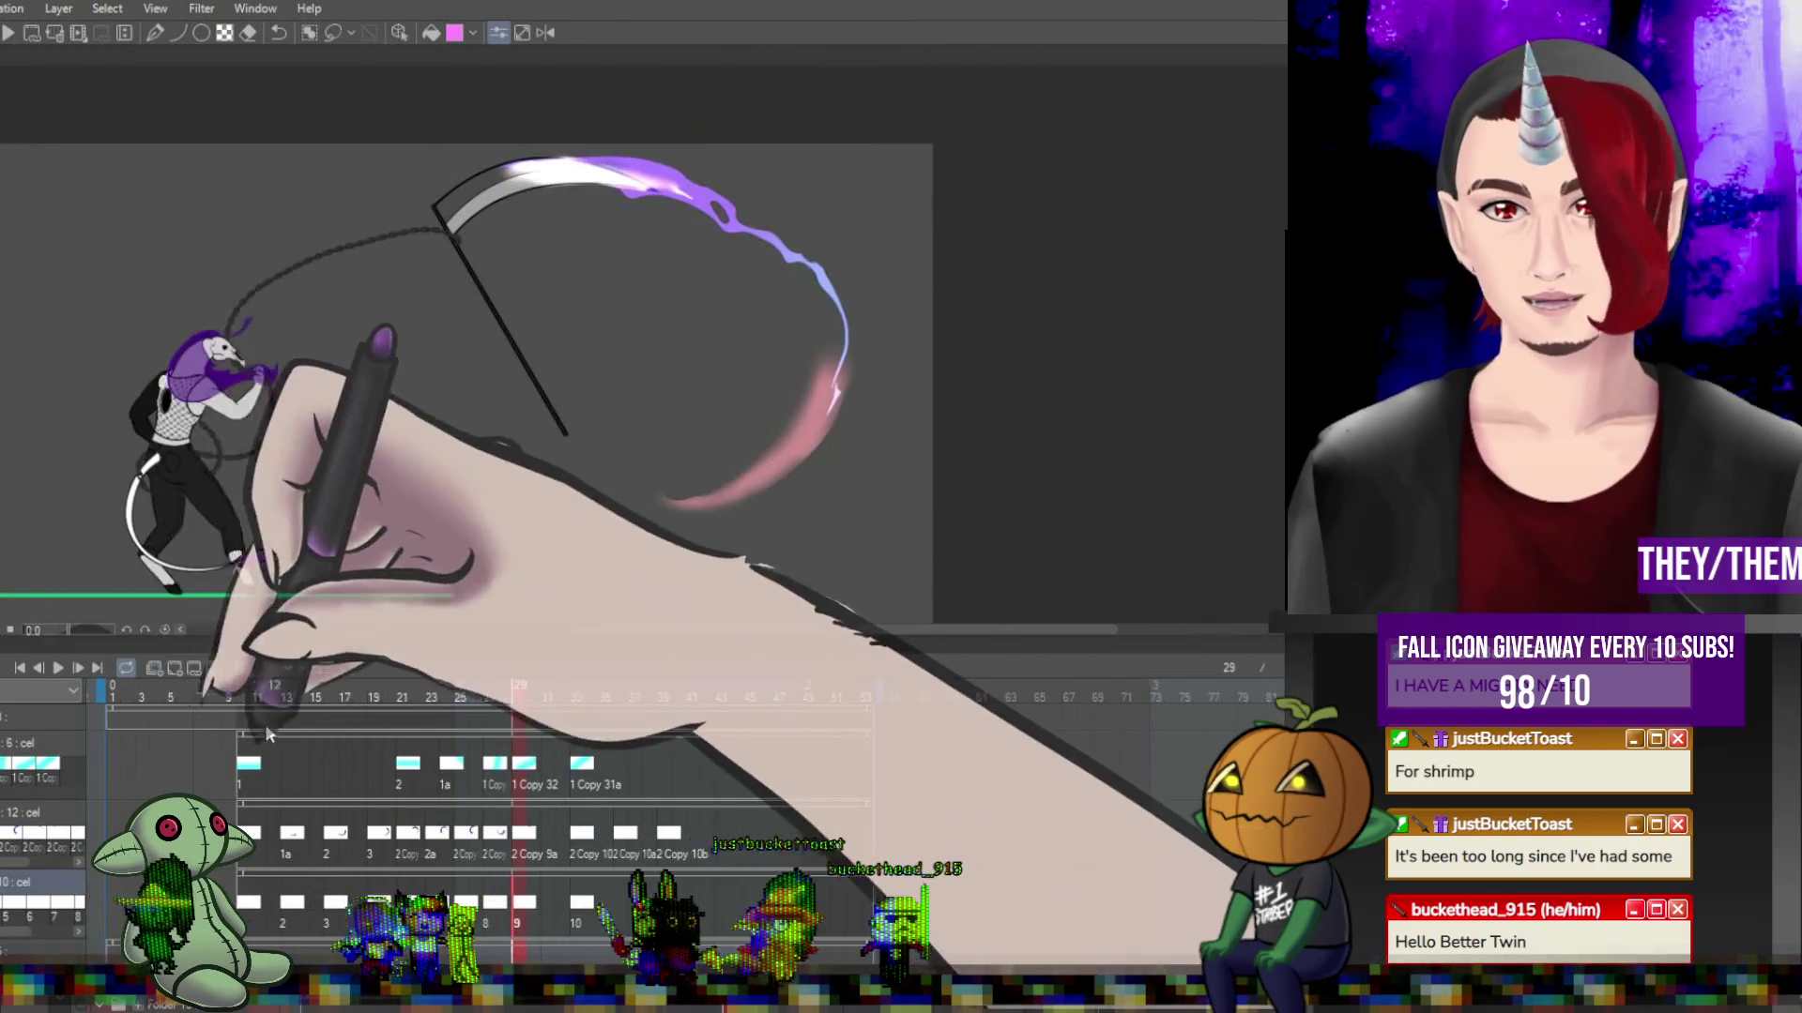
# Play the swing animation once and stop on frame 27's violet crescent smear.
pyautogui.click(58, 673)
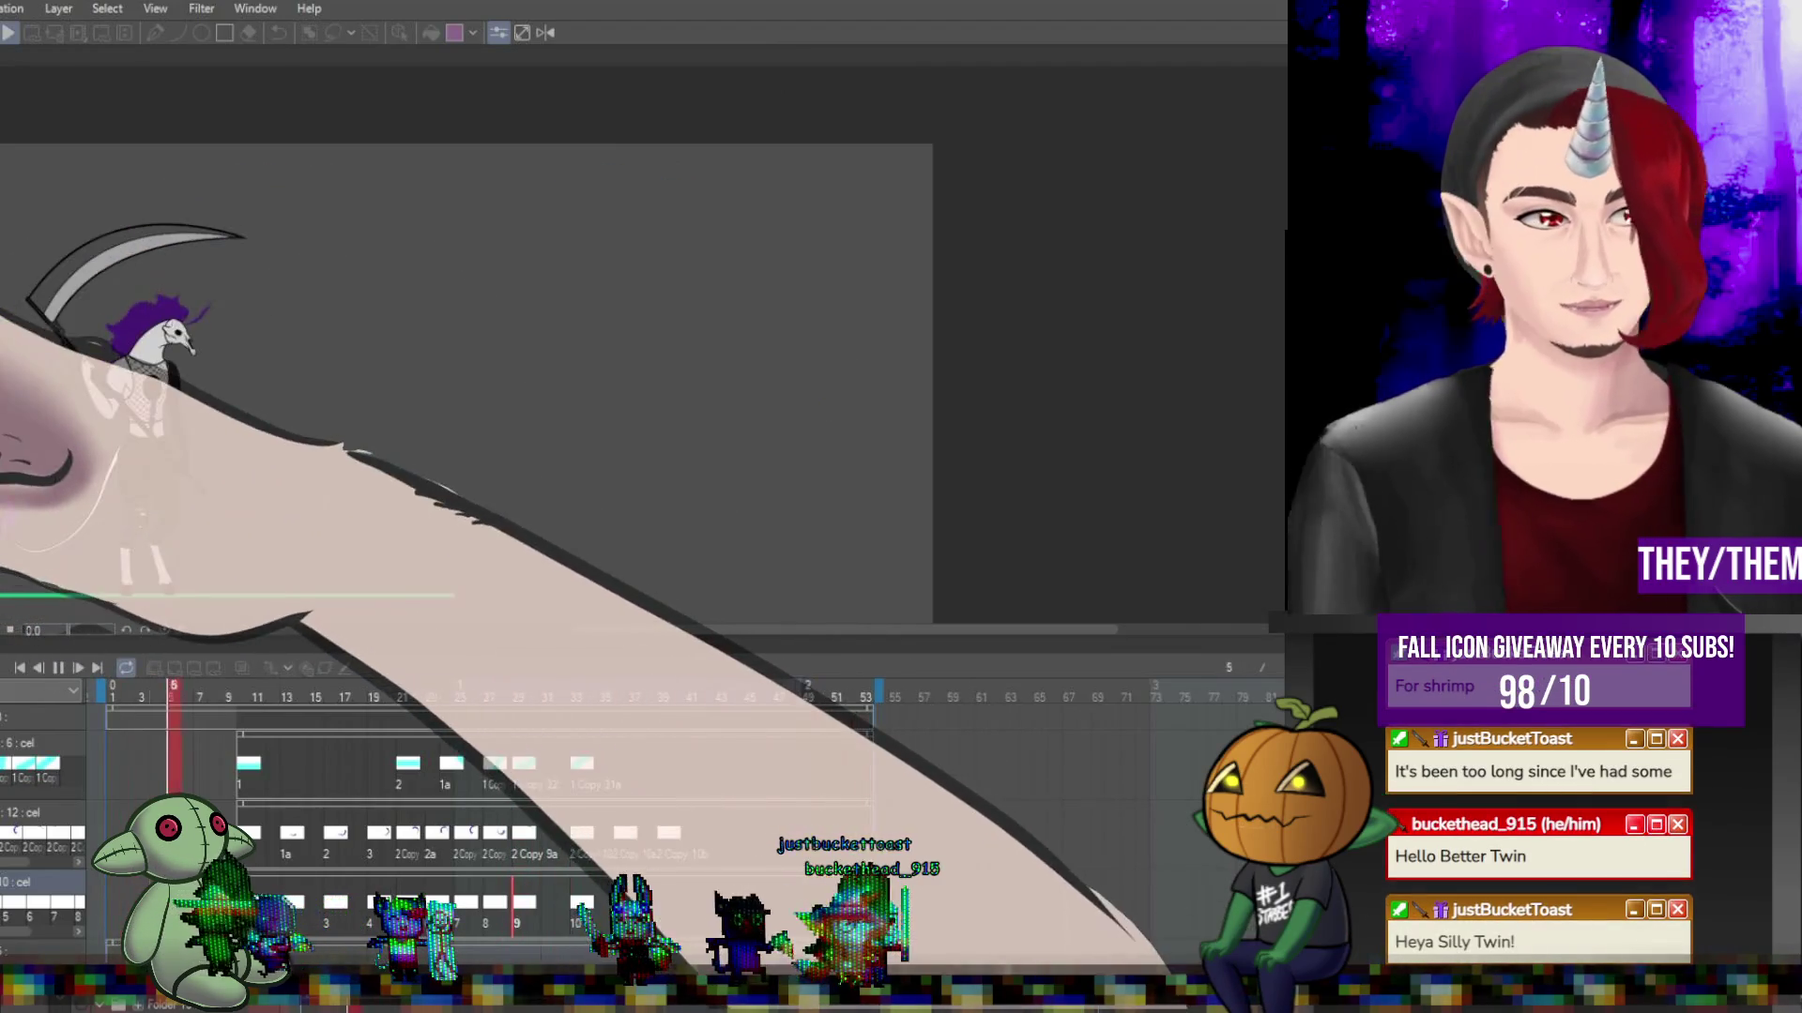
pyautogui.scroll(-2, 308, 357)
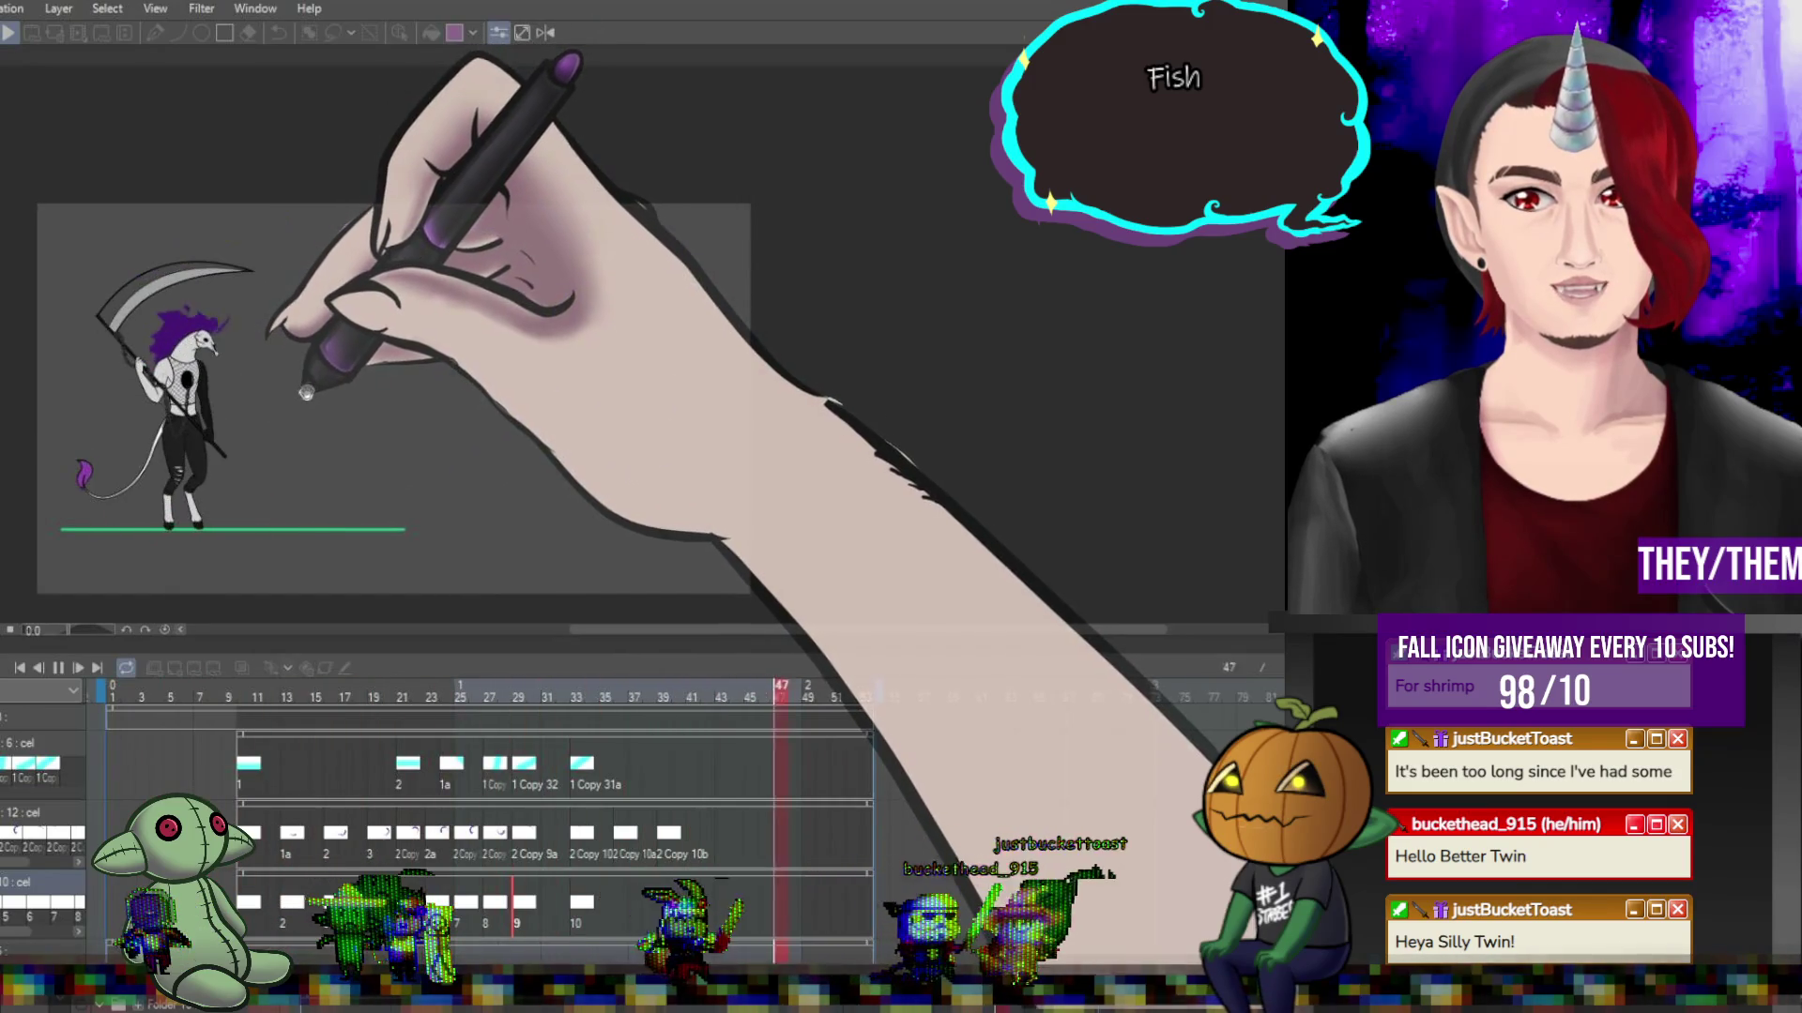
pyautogui.click(58, 667)
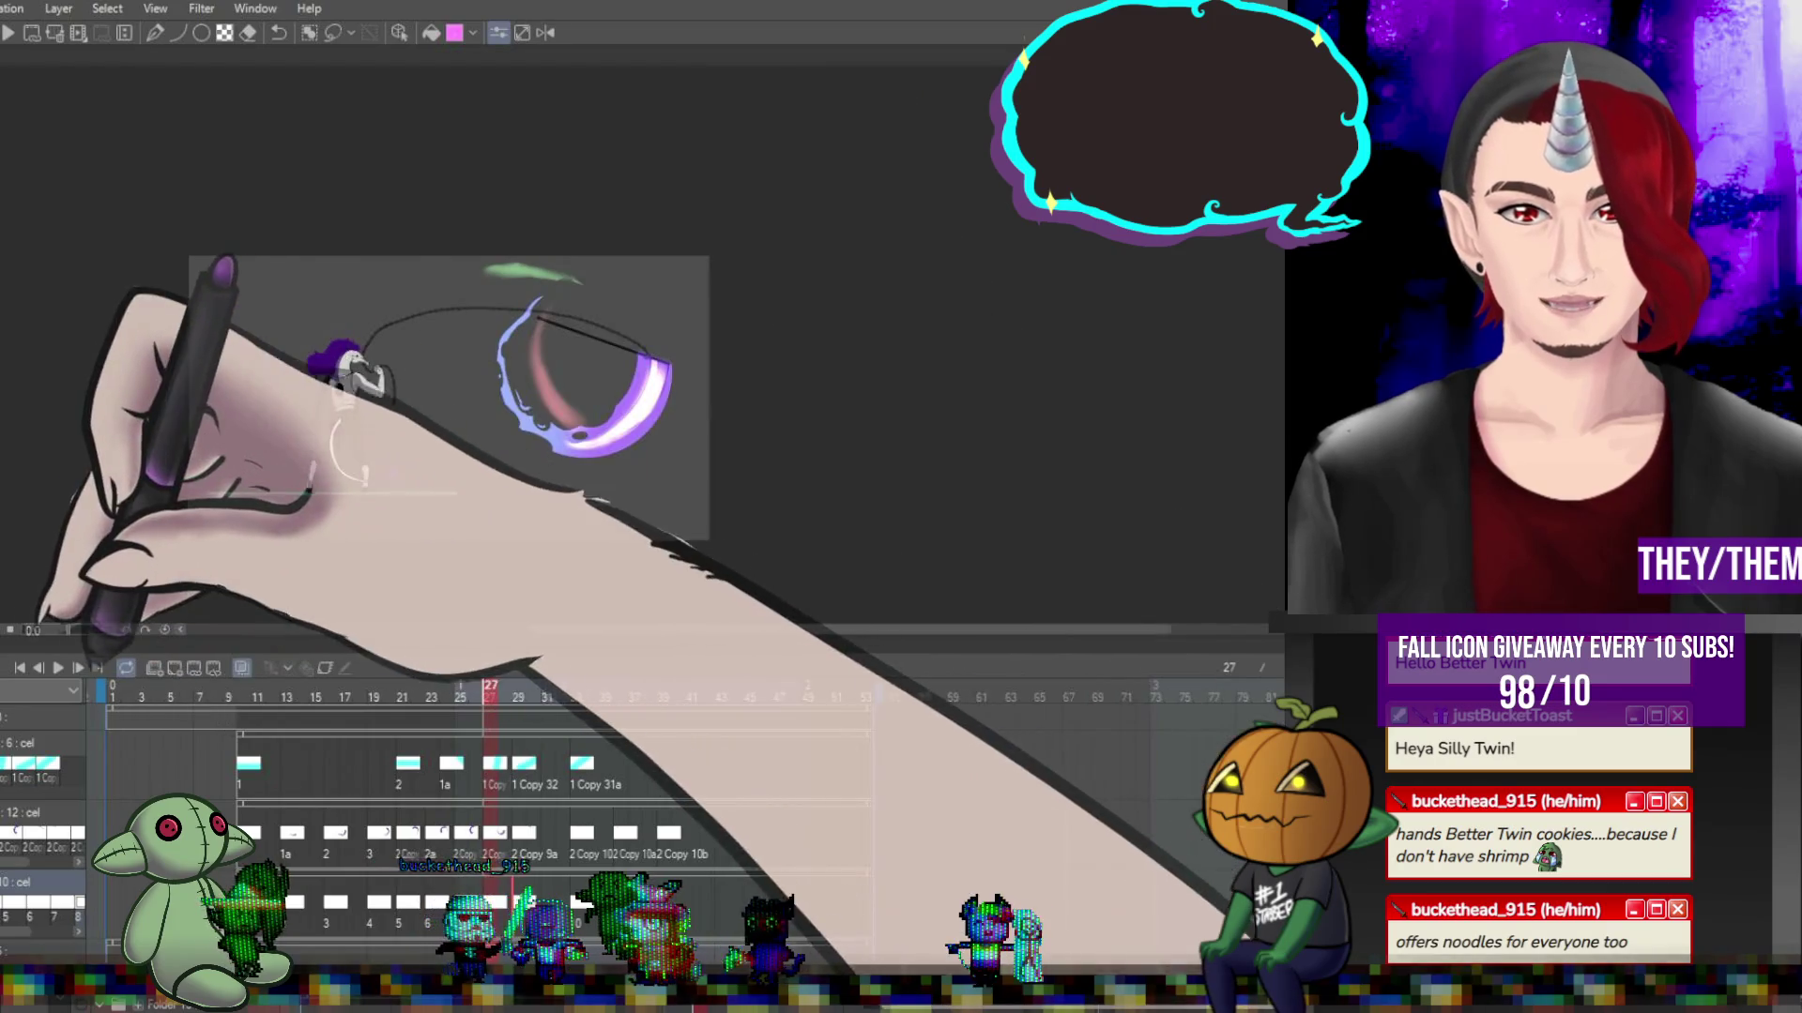
# Replay the animation, check frames 11 and 10, then create a blank cel at frame 21 on the top track.
pyautogui.press('space')
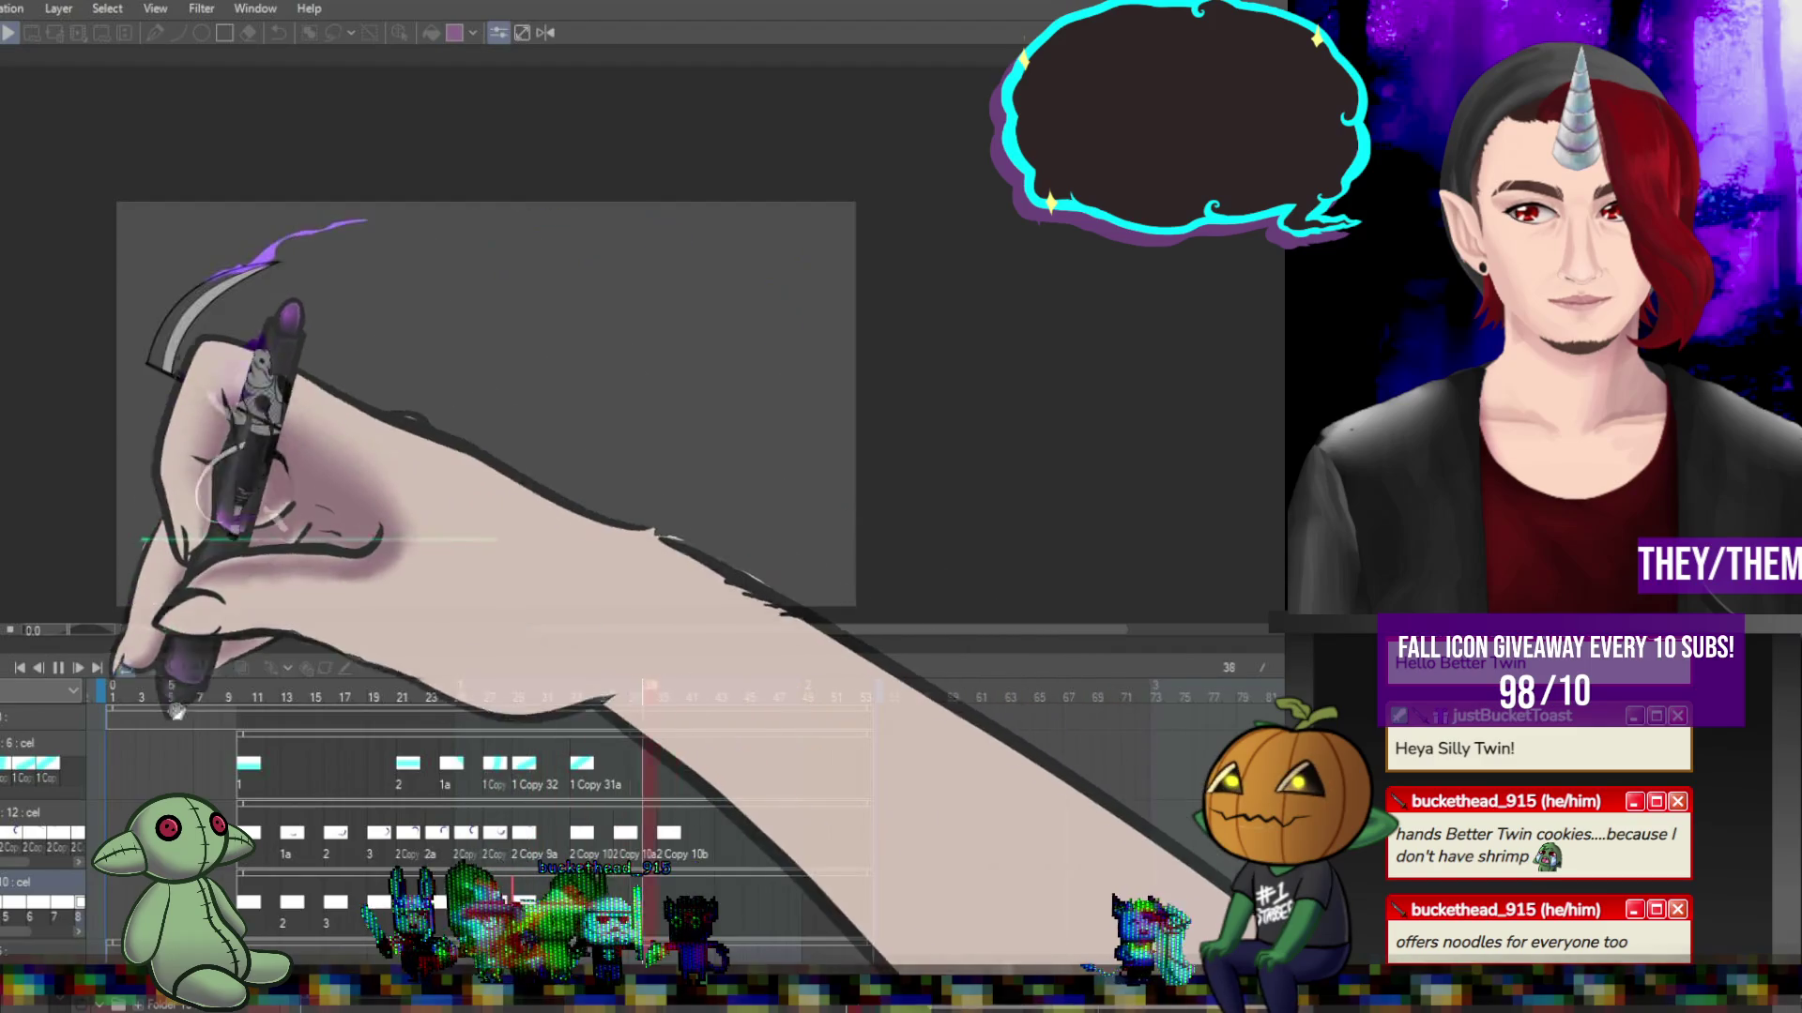
pyautogui.click(53, 668)
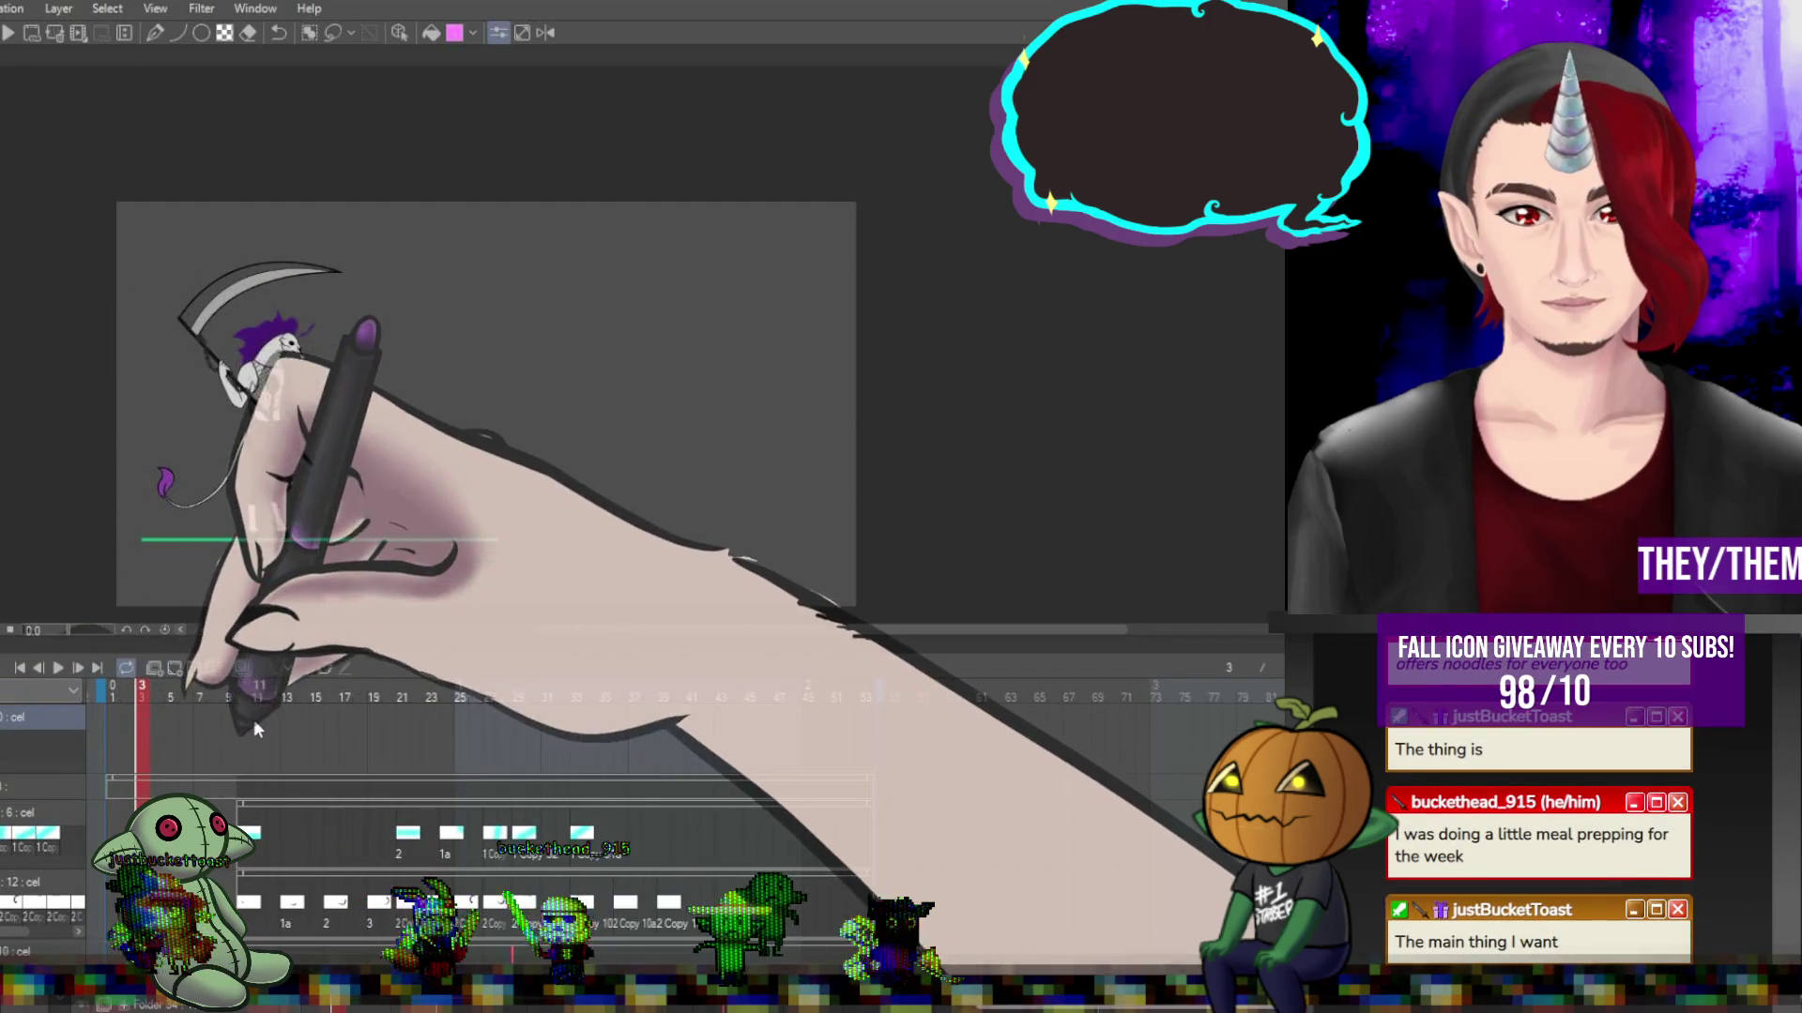
pyautogui.click(255, 723)
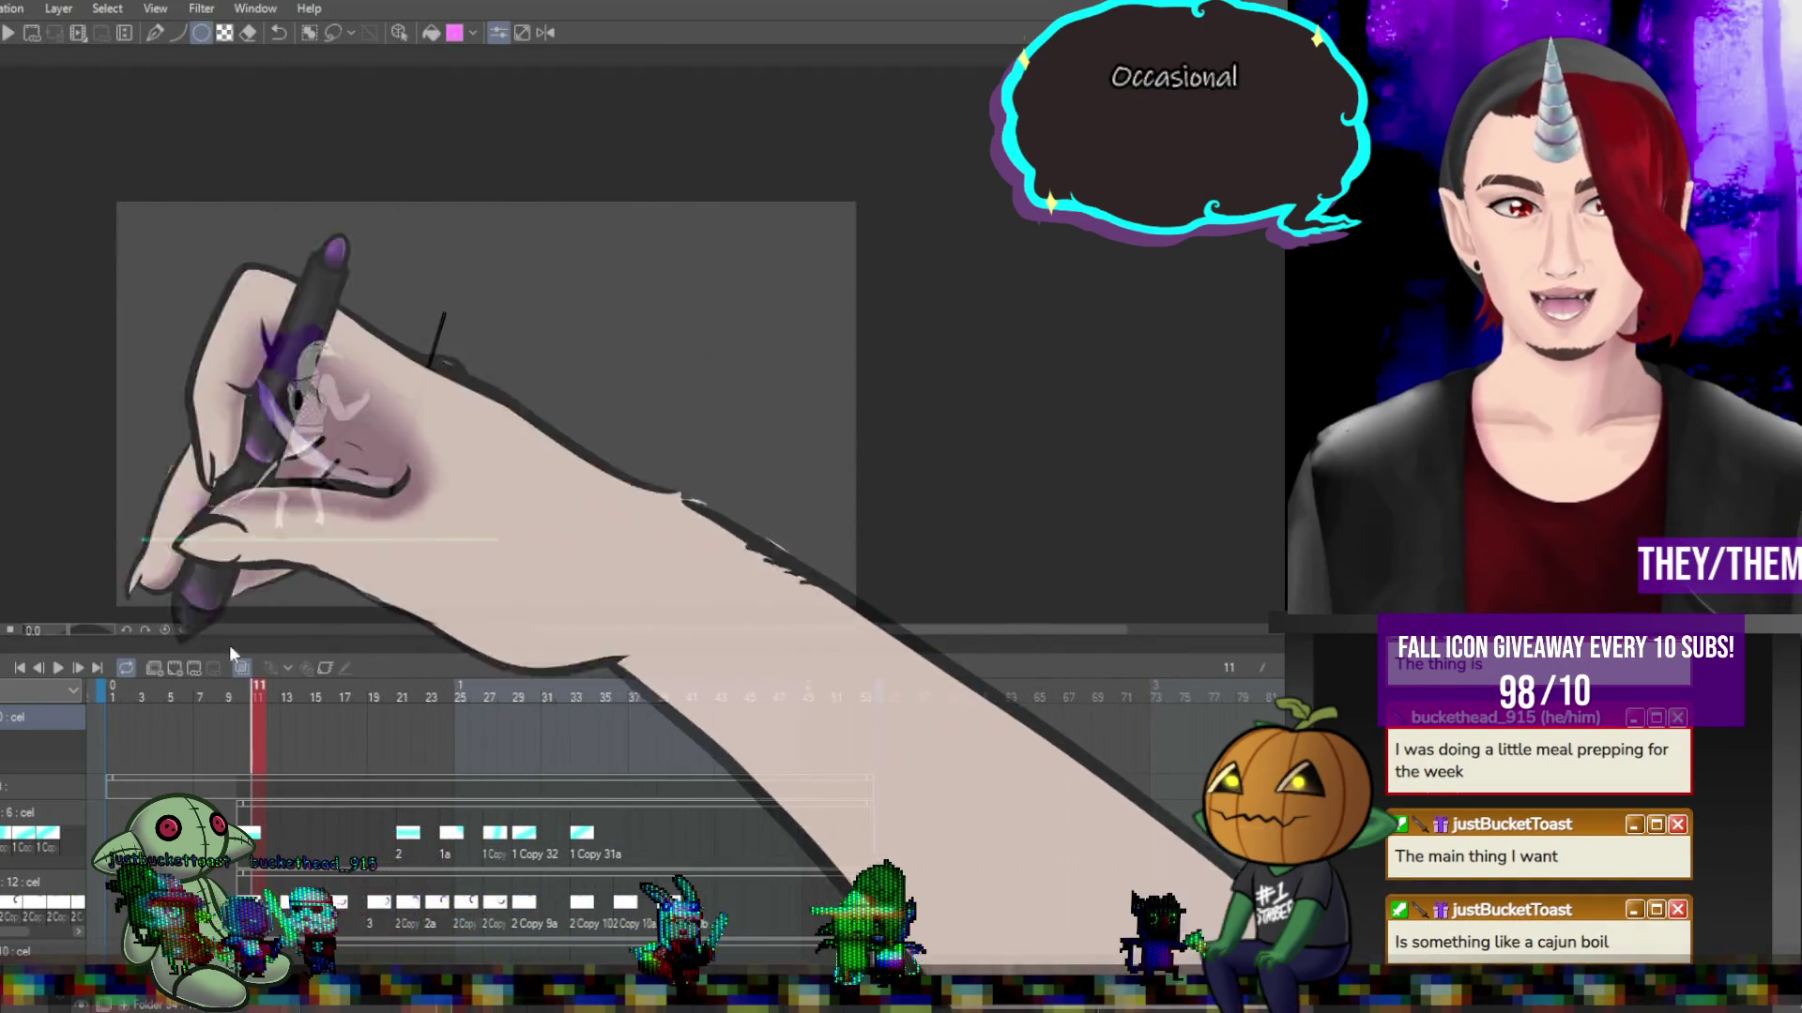
pyautogui.click(244, 738)
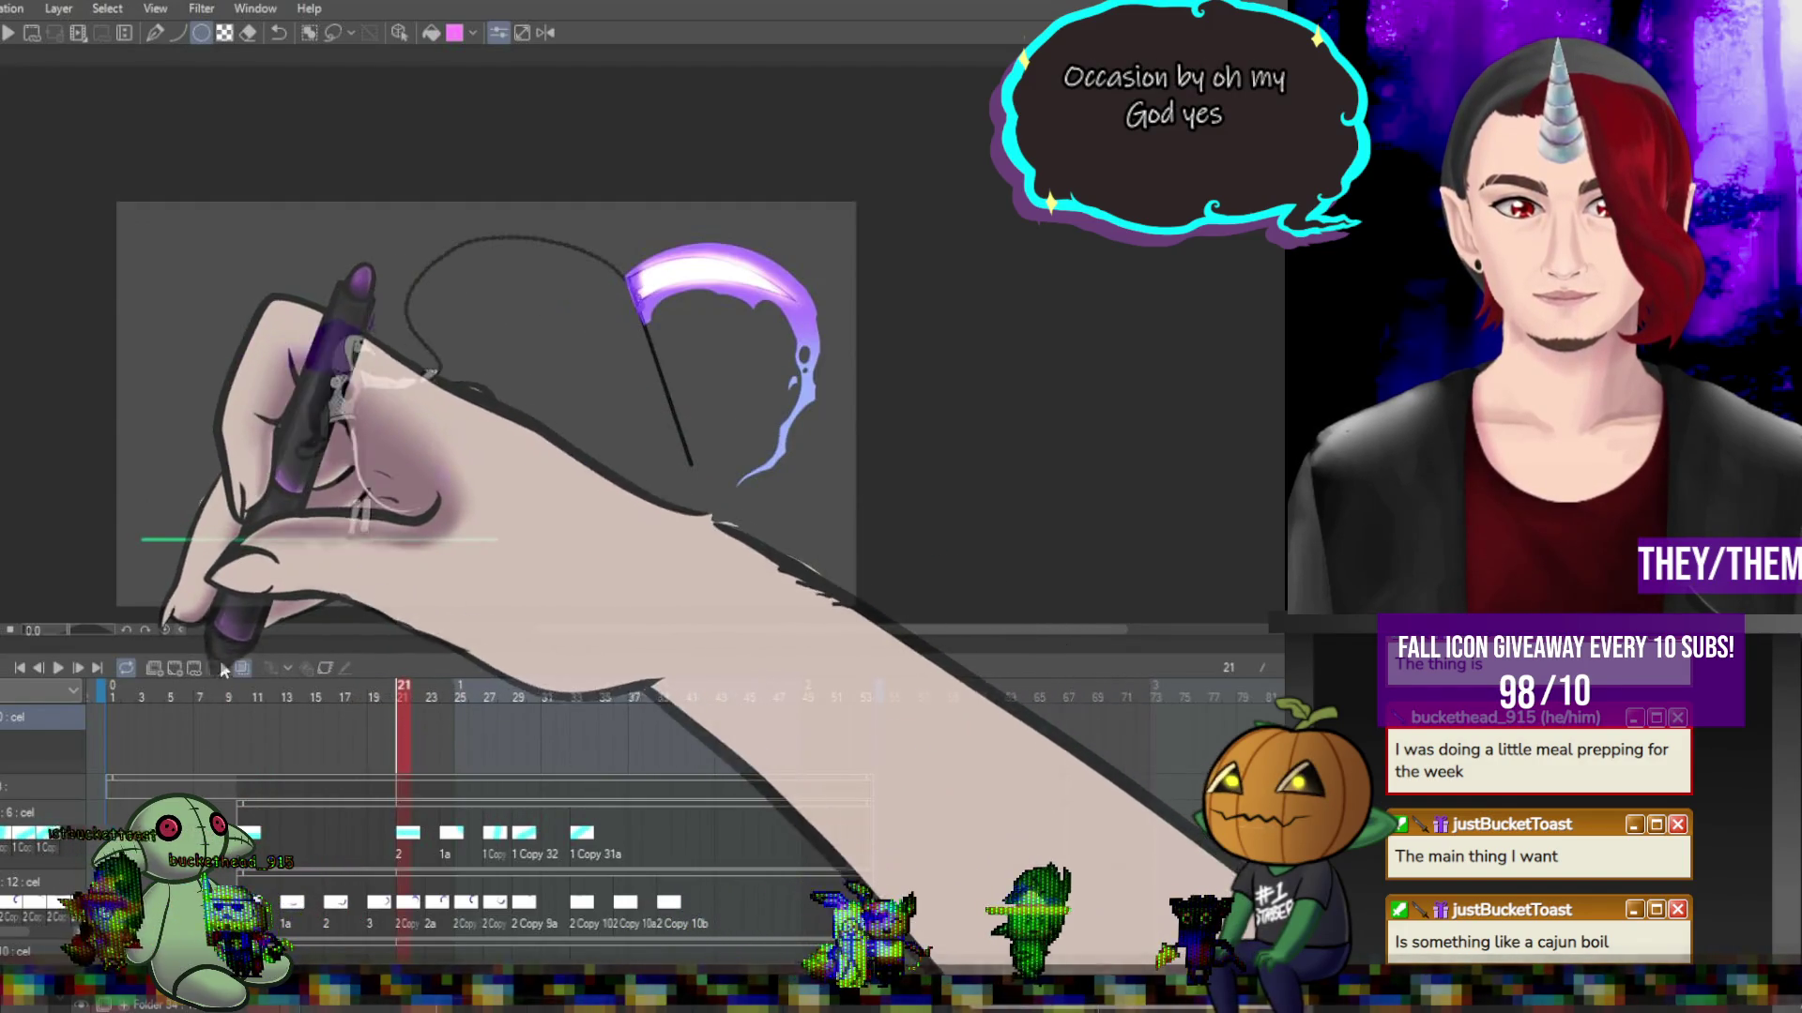
pyautogui.click(166, 668)
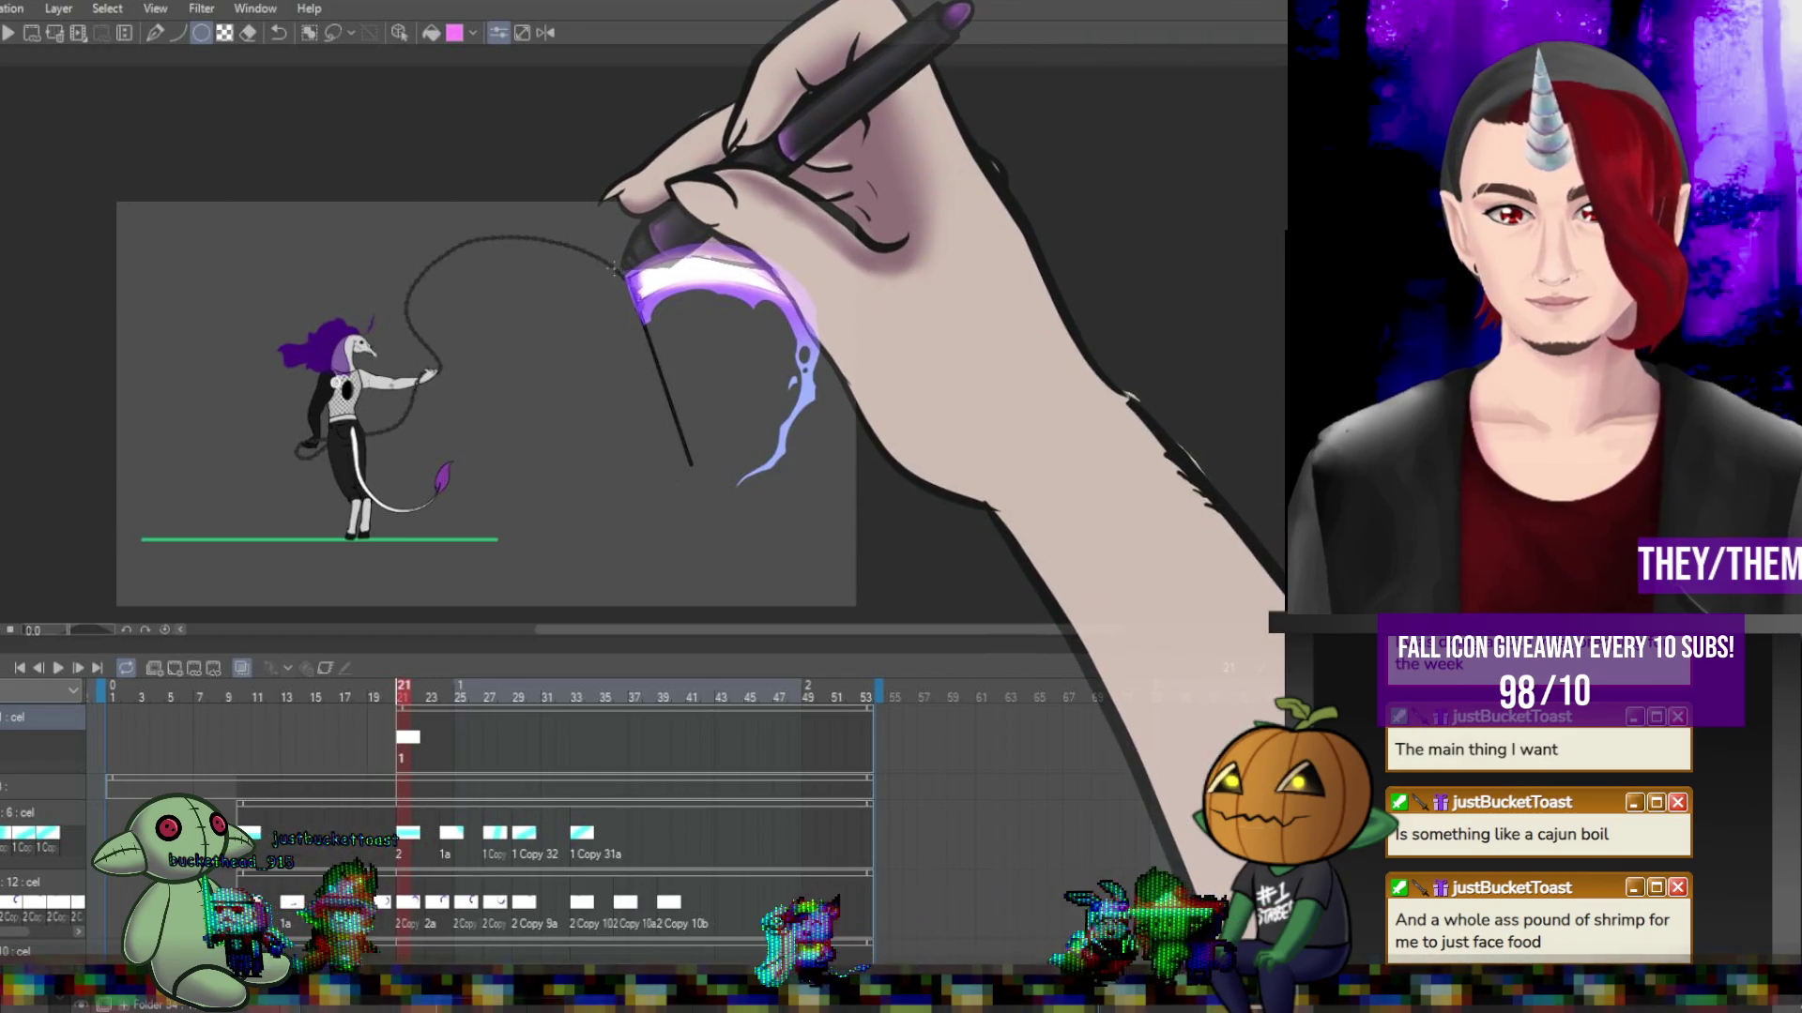
# On frame 21, draw a thin white ellipse around the scythe blade, then the star's first straight line.
pyautogui.moveTo(749, 405); pyautogui.dragTo(863, 477)
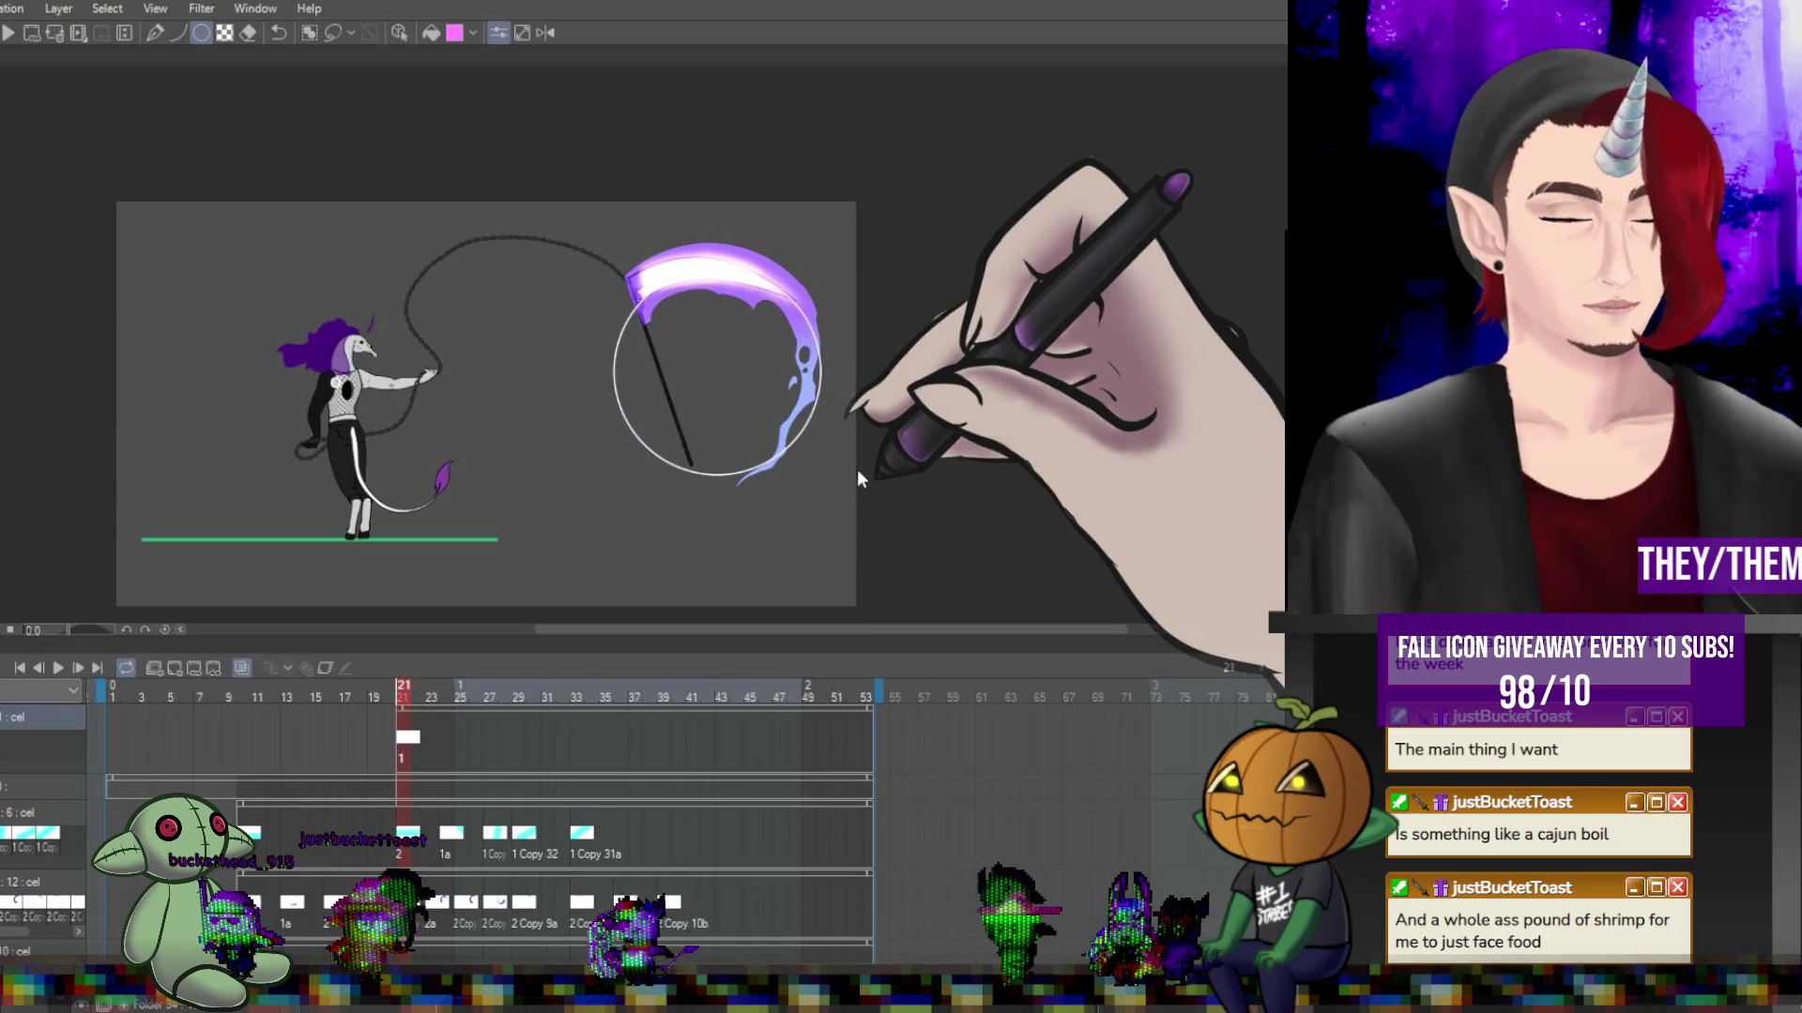
pyautogui.moveTo(861, 476); pyautogui.dragTo(858, 469)
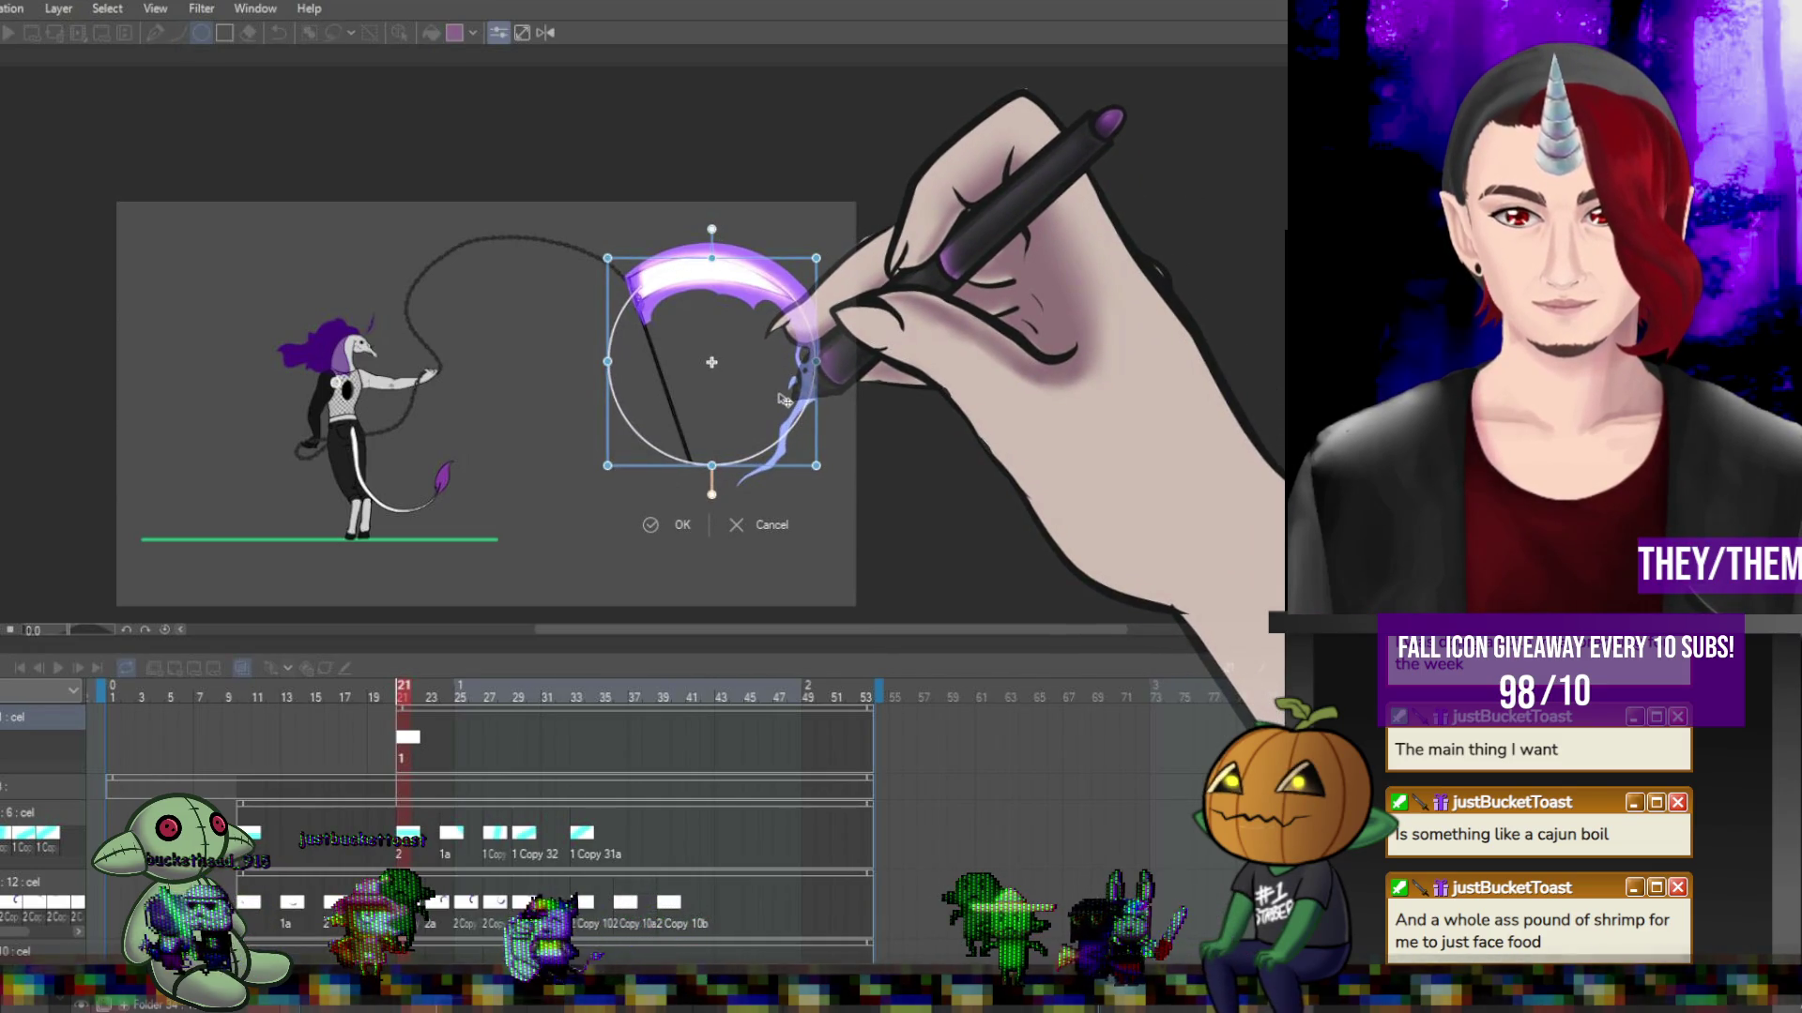
pyautogui.press('Return')
pyautogui.scroll(2, 785, 401)
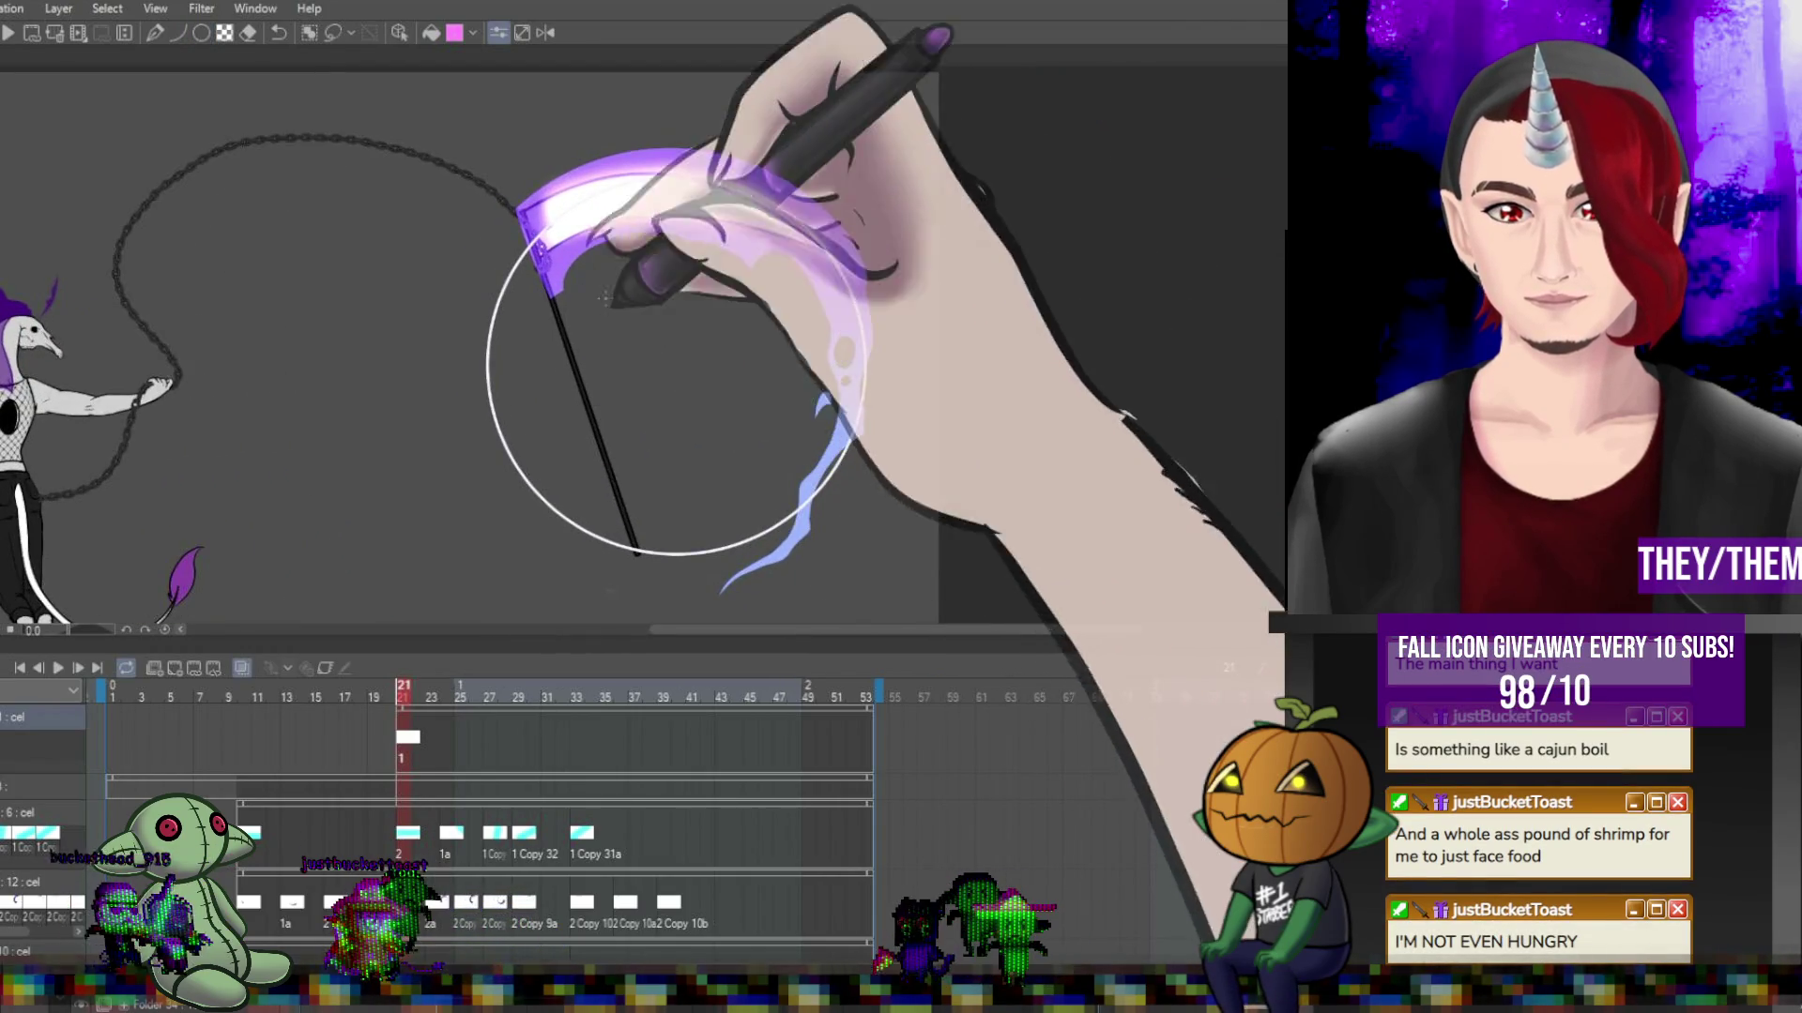
pyautogui.moveTo(608, 543)
pyautogui.mouseDown()
pyautogui.moveTo(647, 324)
pyautogui.moveTo(645, 181)
pyautogui.moveTo(779, 527)
pyautogui.moveTo(500, 294)
pyautogui.mouseUp()
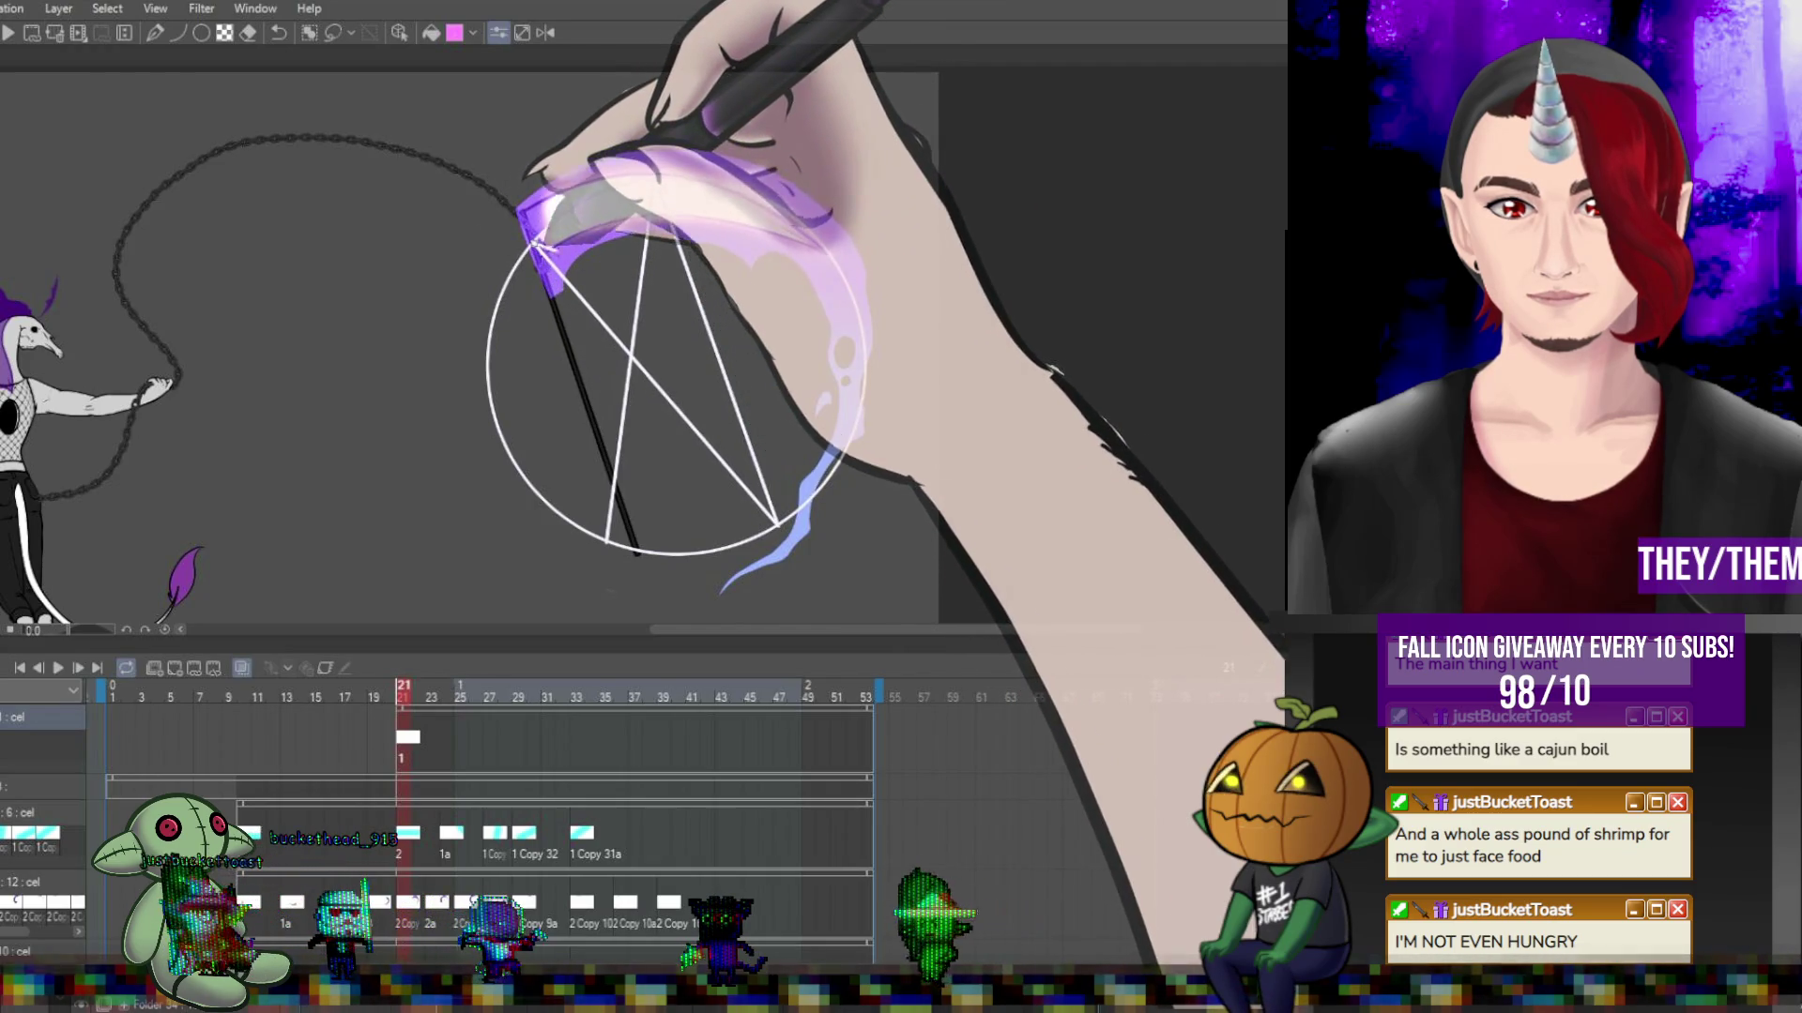
# Try a few star lines across the circle, then undo them.
pyautogui.moveTo(533, 244)
pyautogui.mouseDown()
pyautogui.moveTo(854, 405)
pyautogui.moveTo(488, 406)
pyautogui.mouseUp()
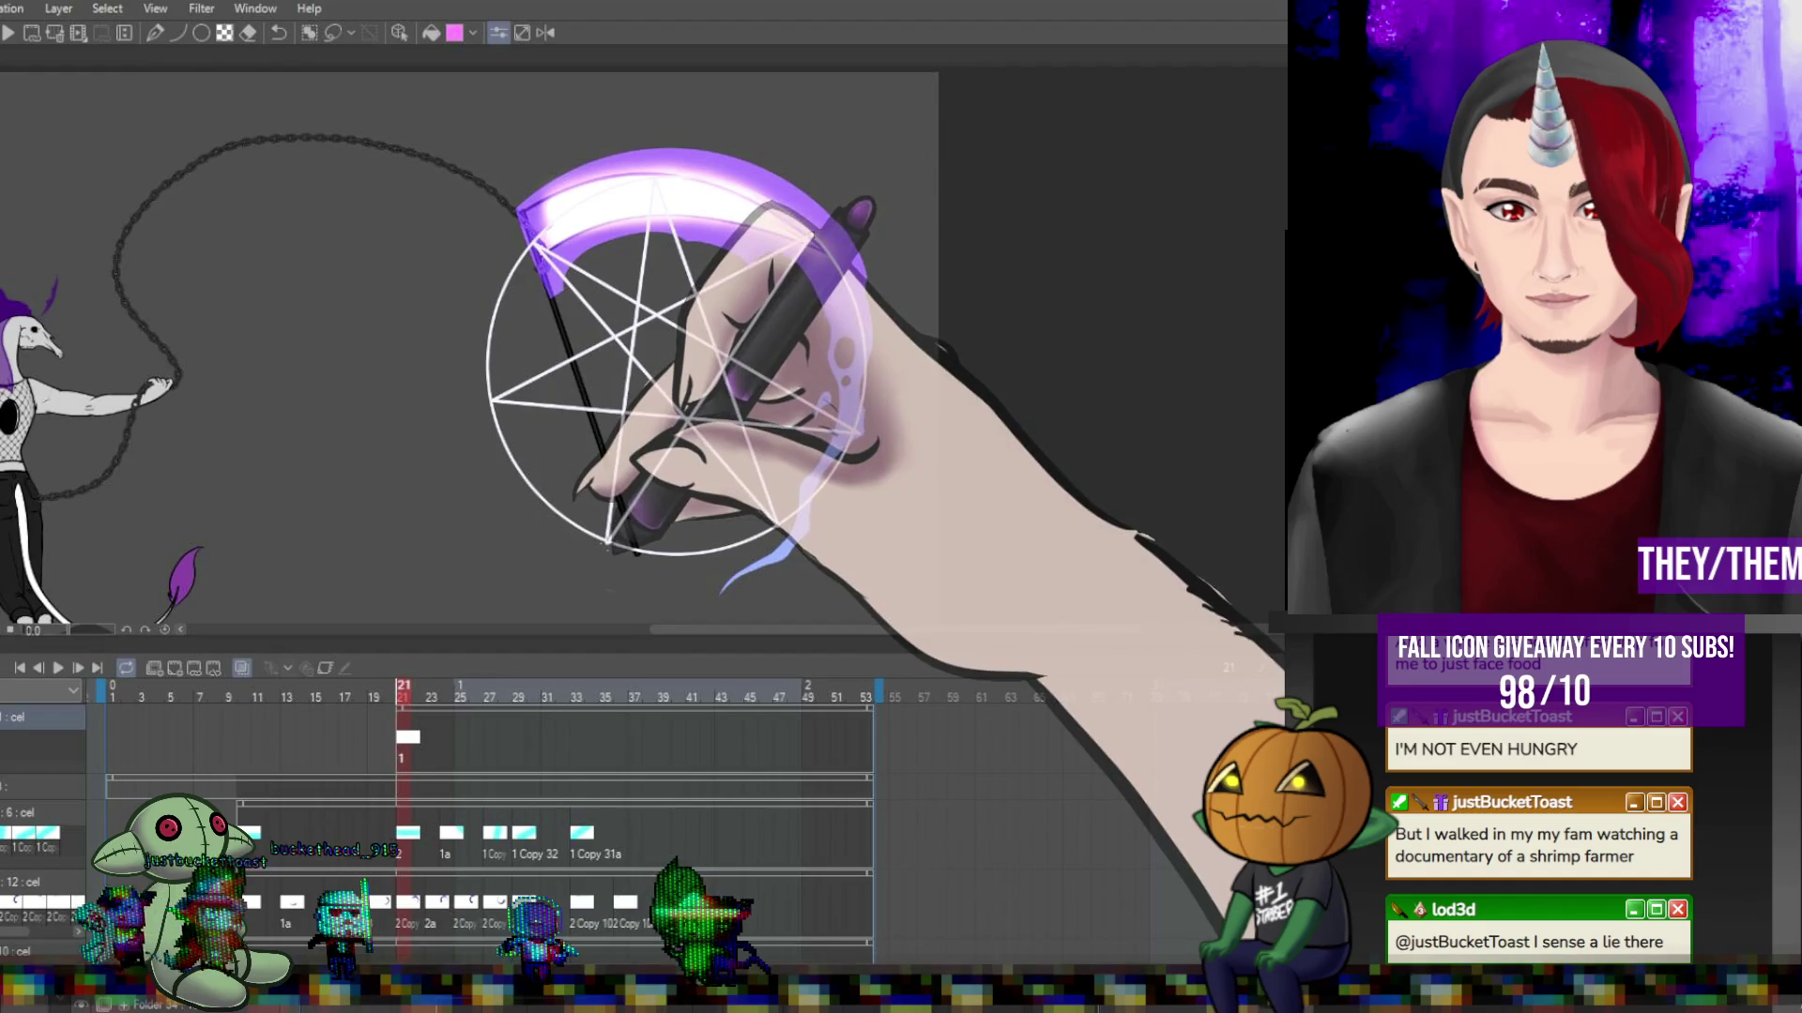
pyautogui.hotkey('ctrl', 'z')
pyautogui.hotkey('ctrl', 'z')
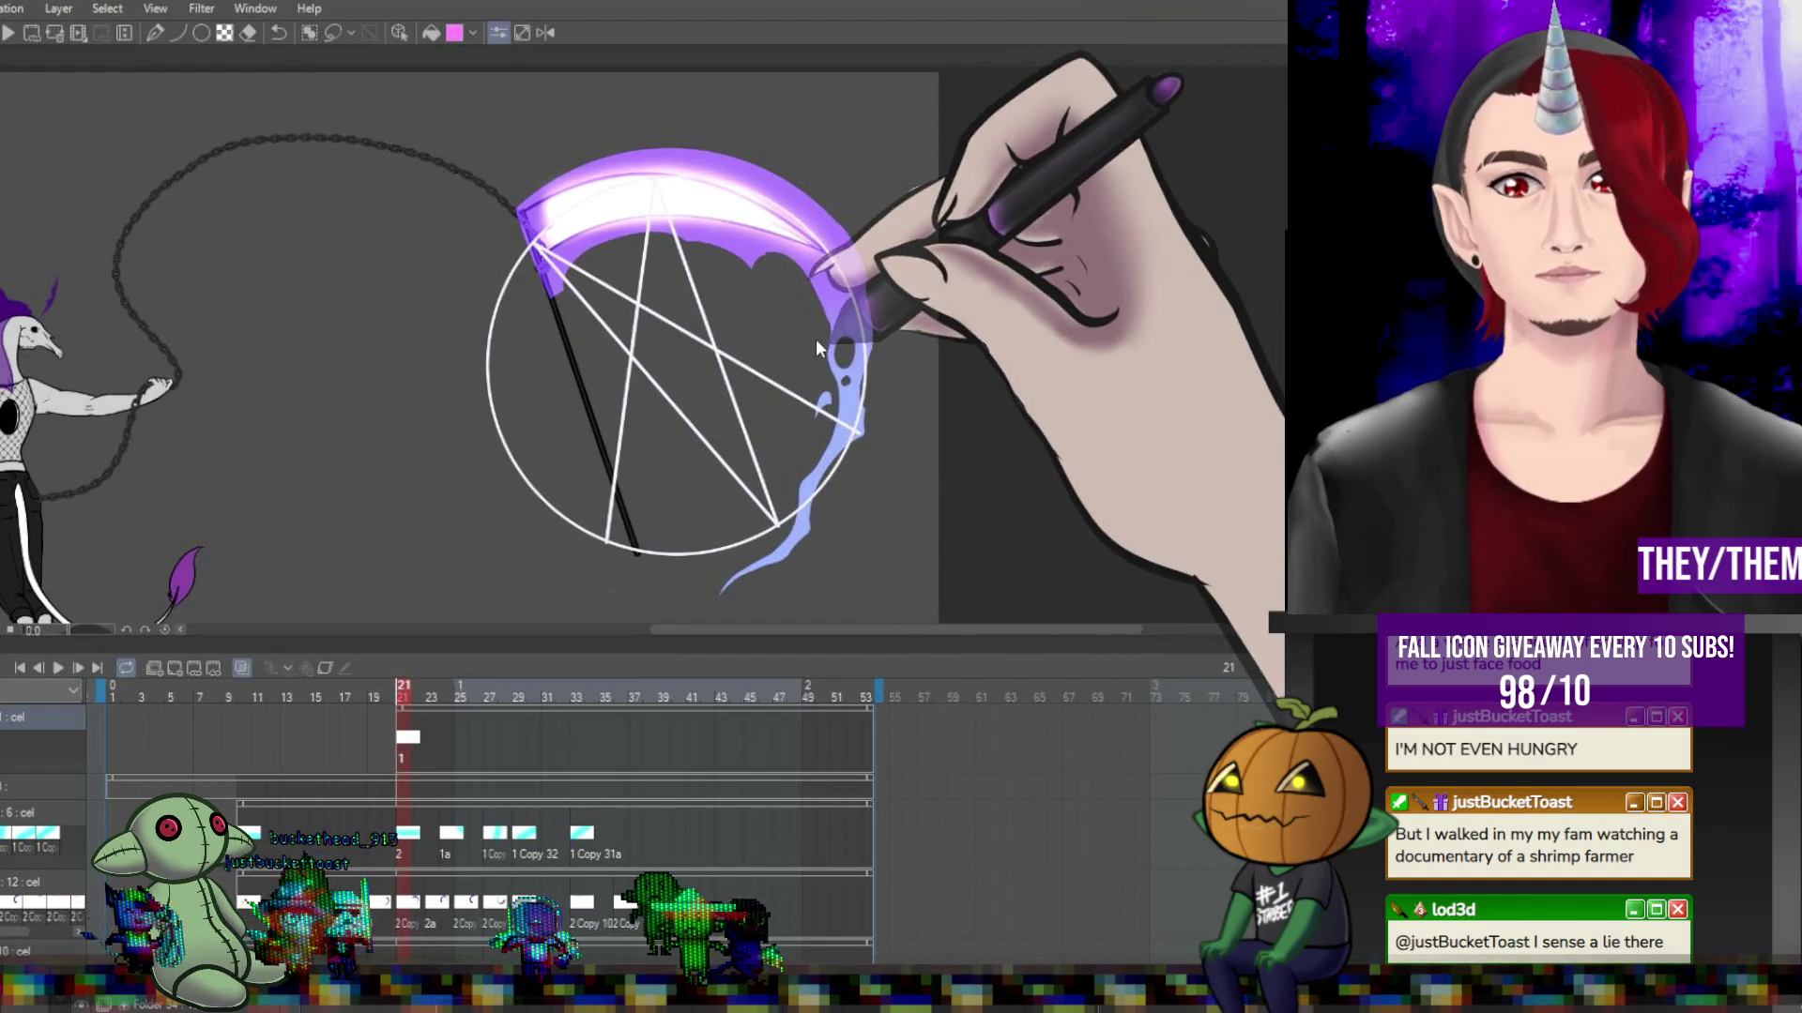
pyautogui.hotkey('ctrl', 'z')
pyautogui.hotkey('ctrl', 'z')
pyautogui.hotkey('ctrl', 'z')
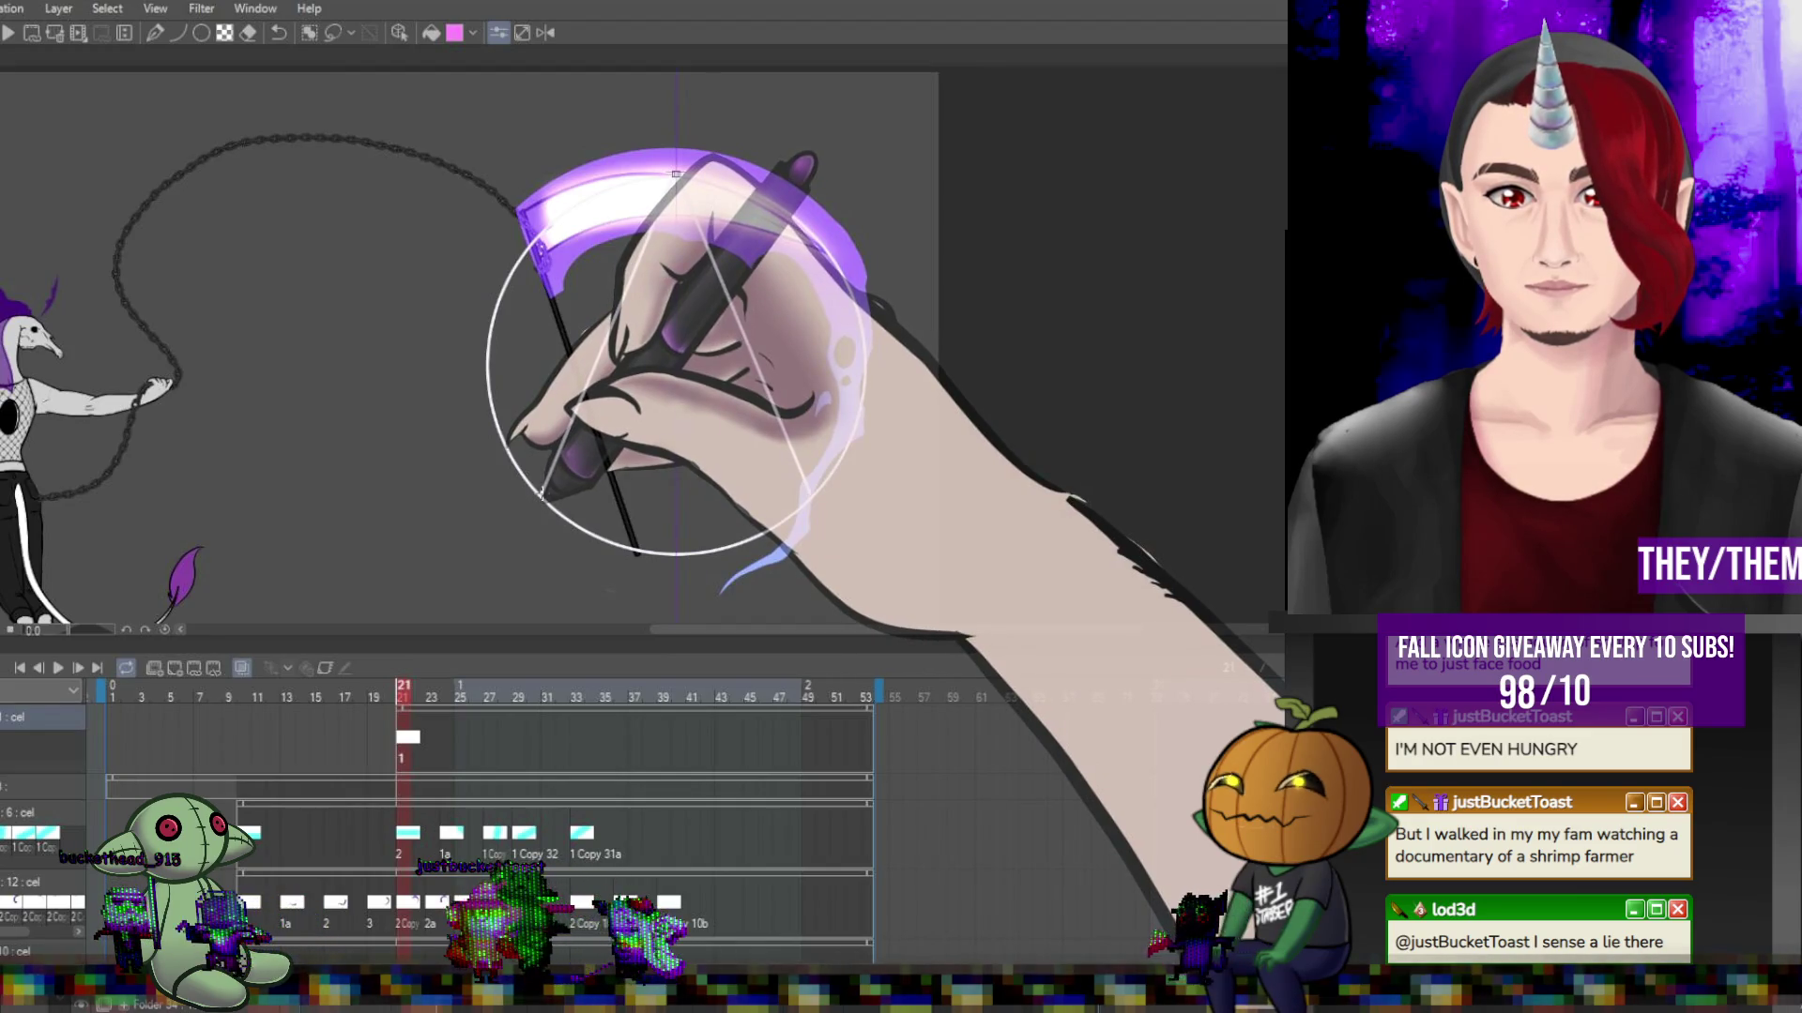
pyautogui.click(563, 230)
pyautogui.click(809, 492)
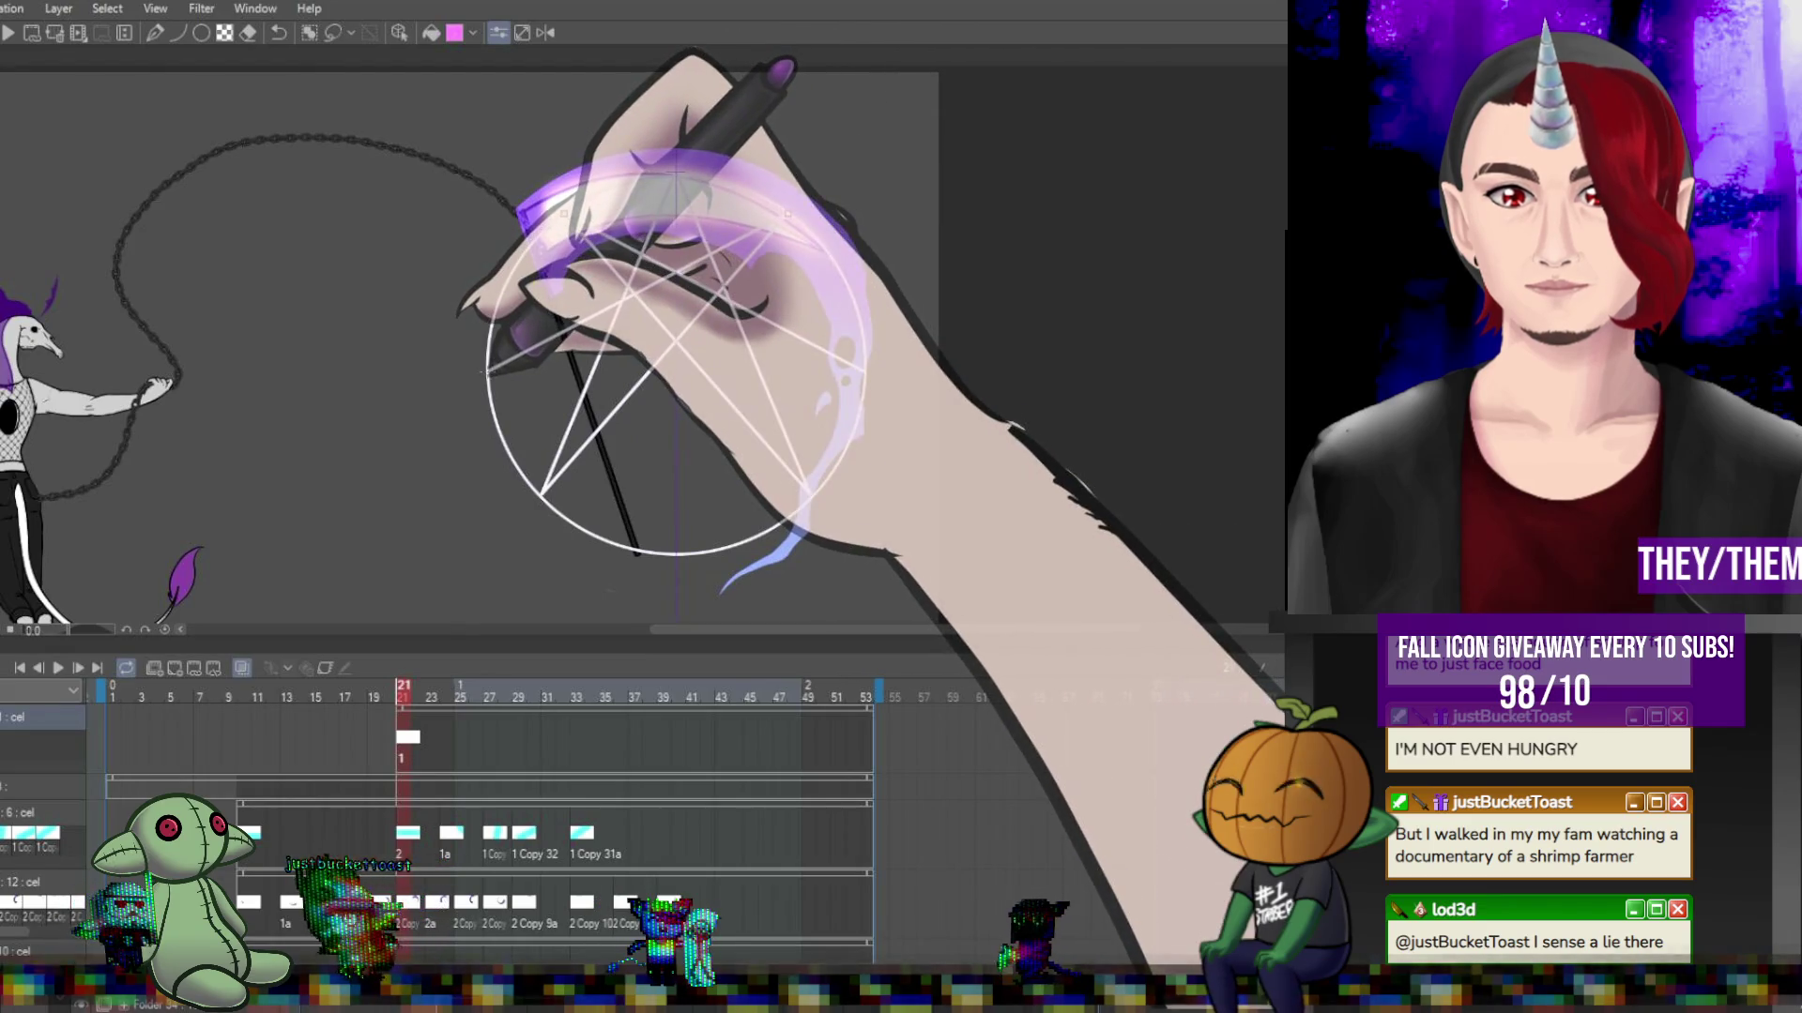
pyautogui.click(861, 372)
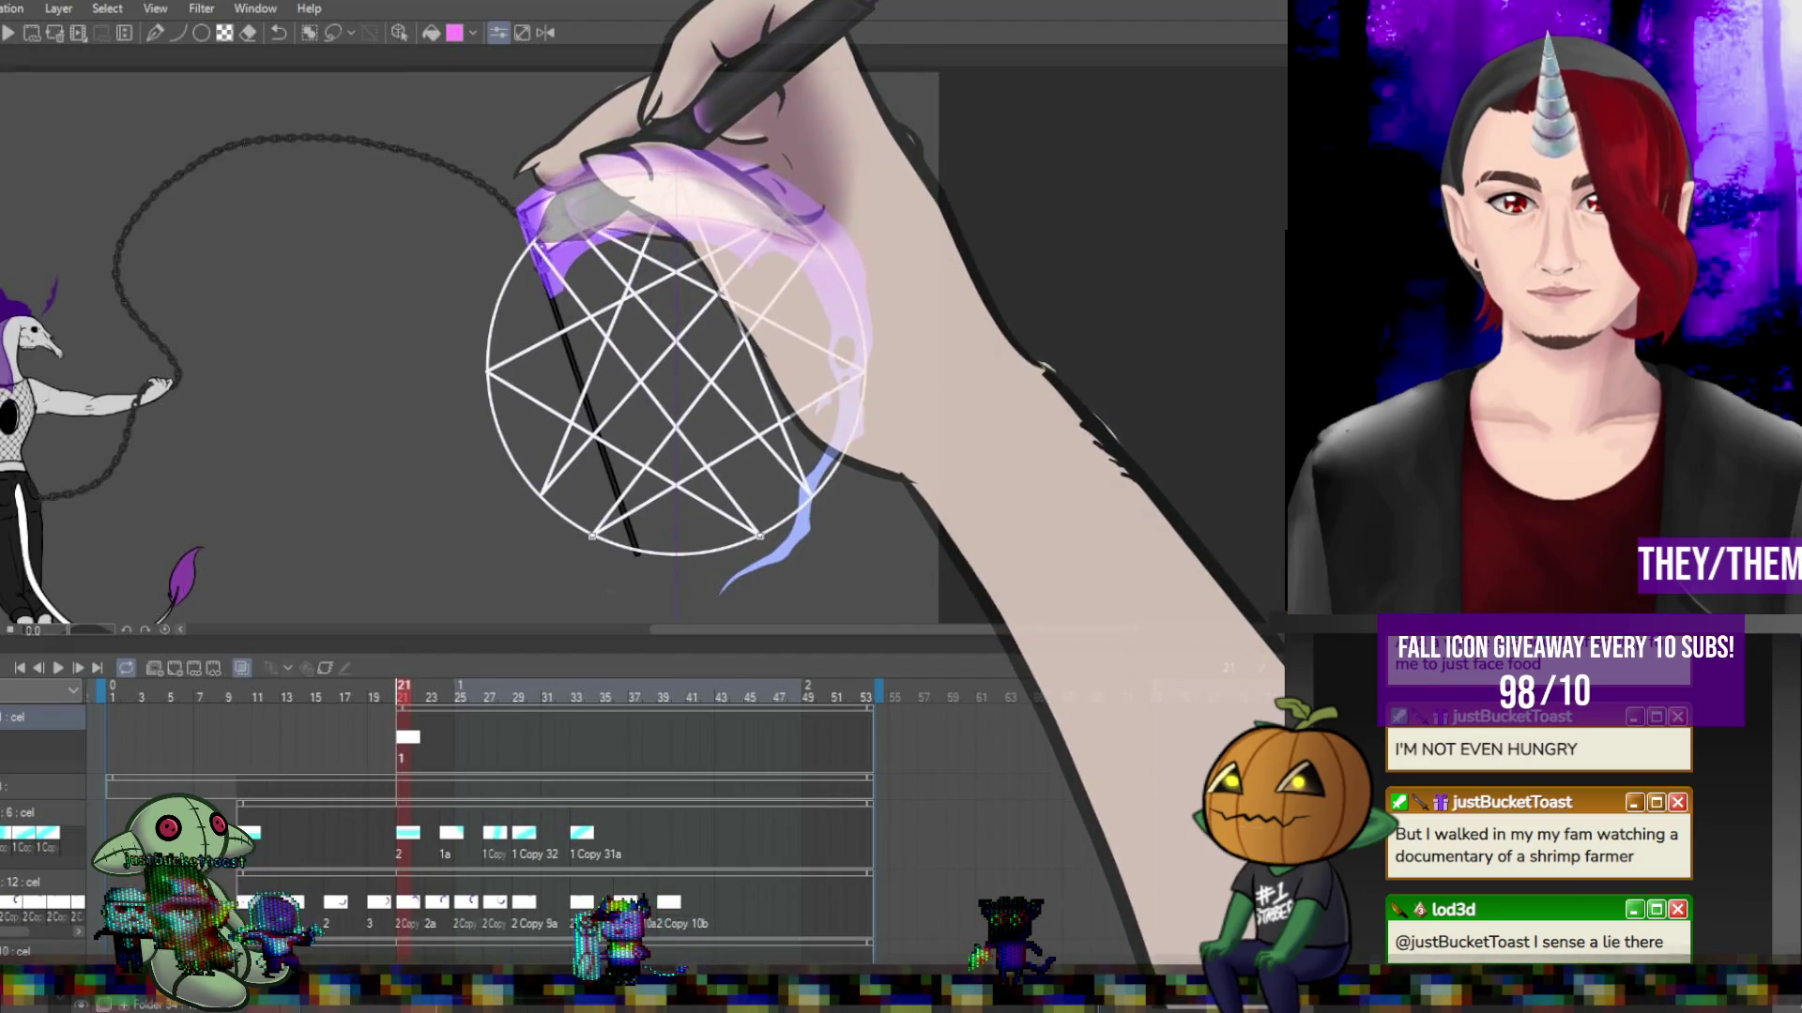
pyautogui.hotkey('ctrl', 'z')
pyautogui.hotkey('ctrl', 'z')
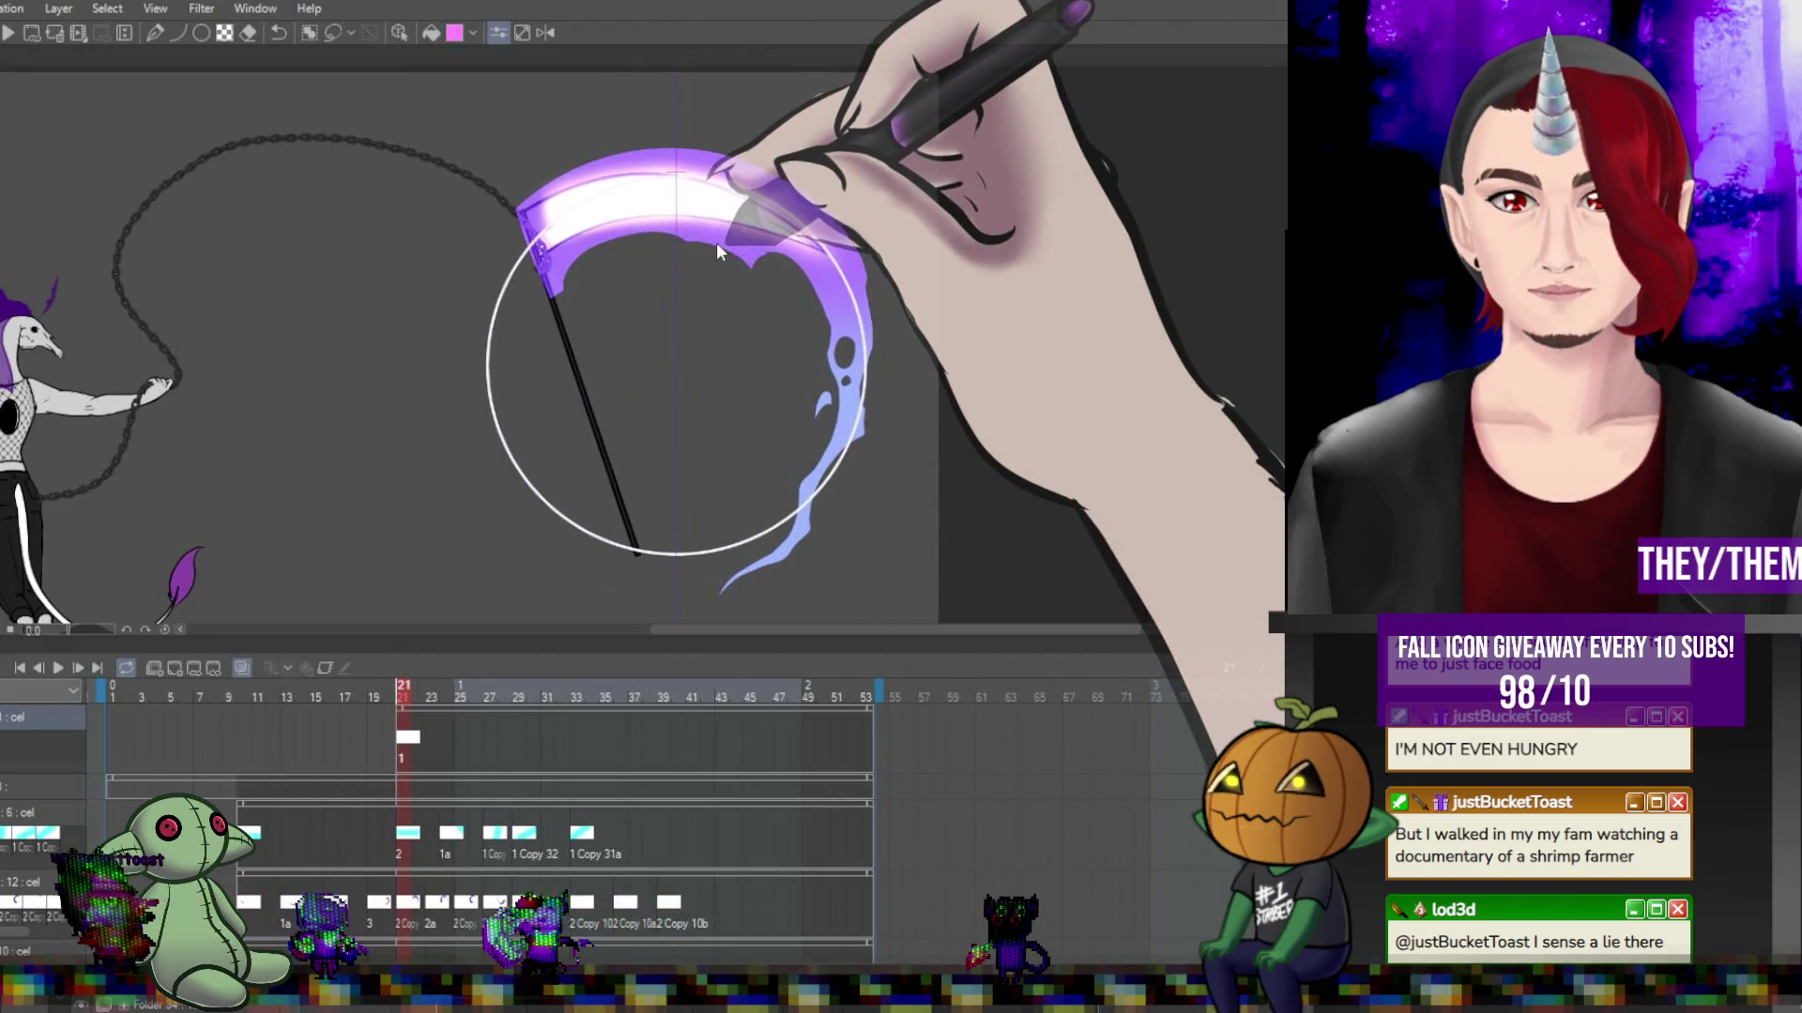
# Draw a seven-pointed white star by placing vertices around the circle's edge.
pyautogui.click(683, 175)
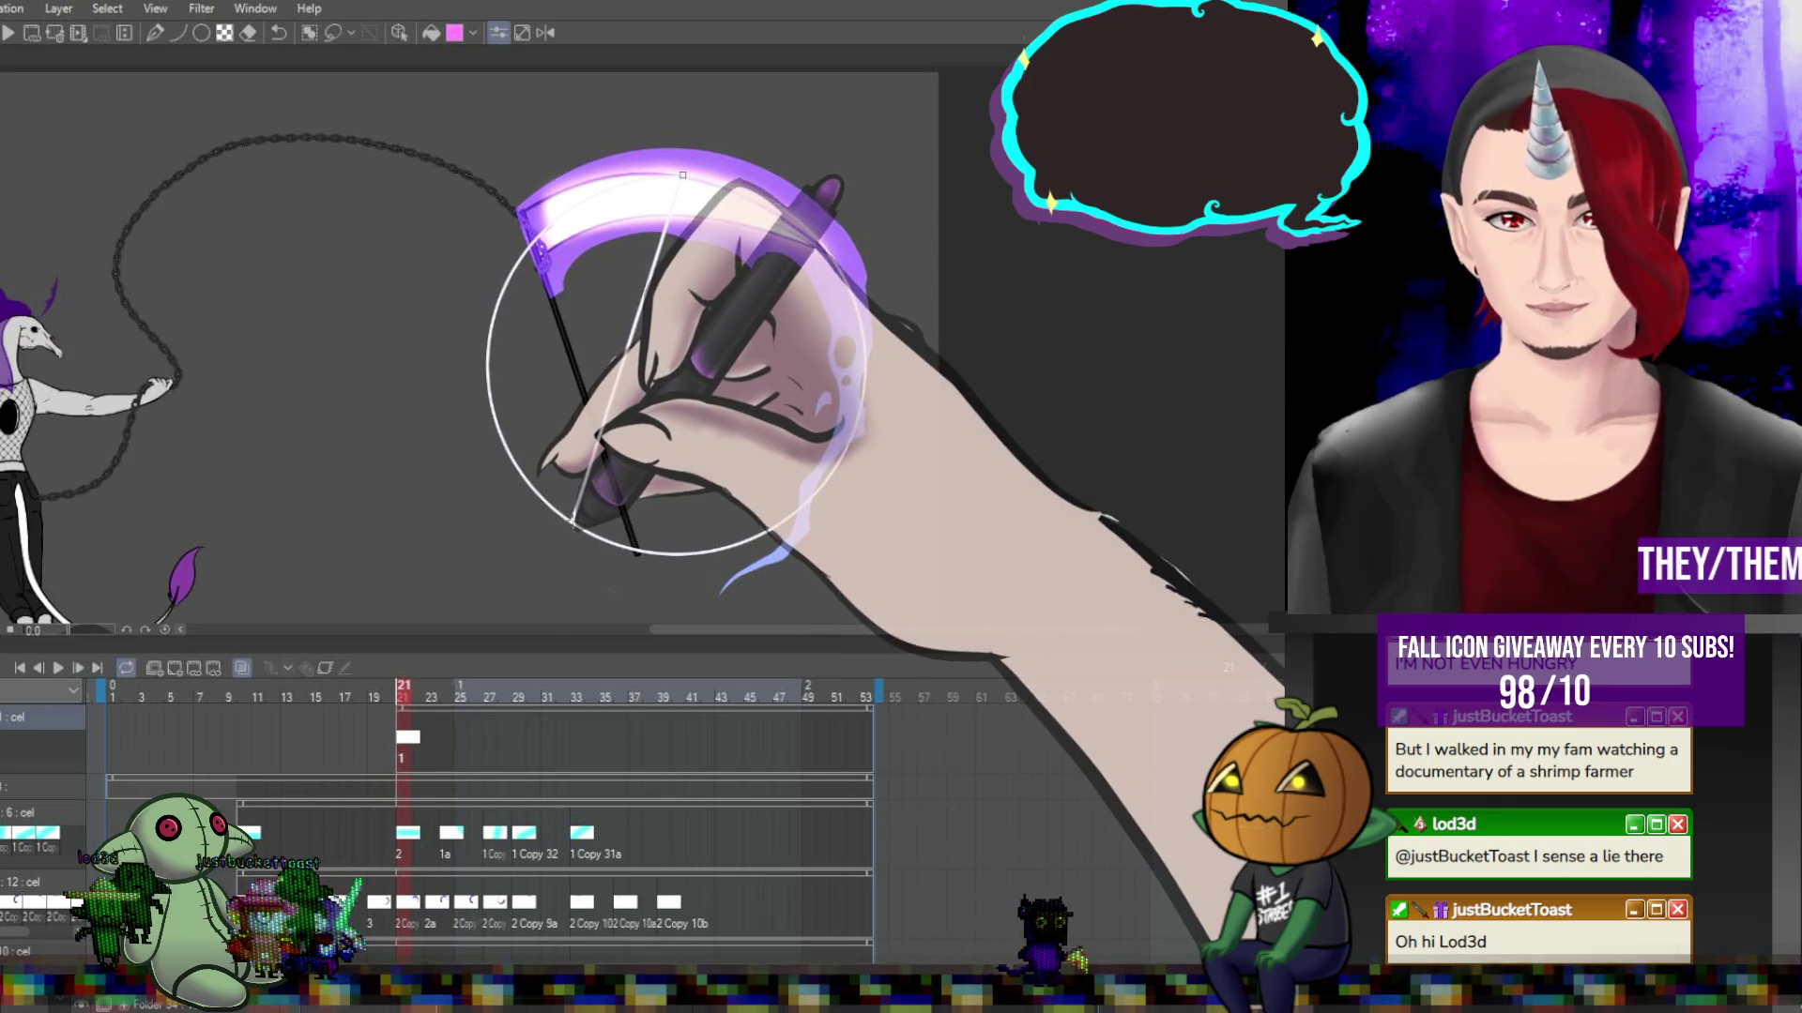
pyautogui.click(585, 528)
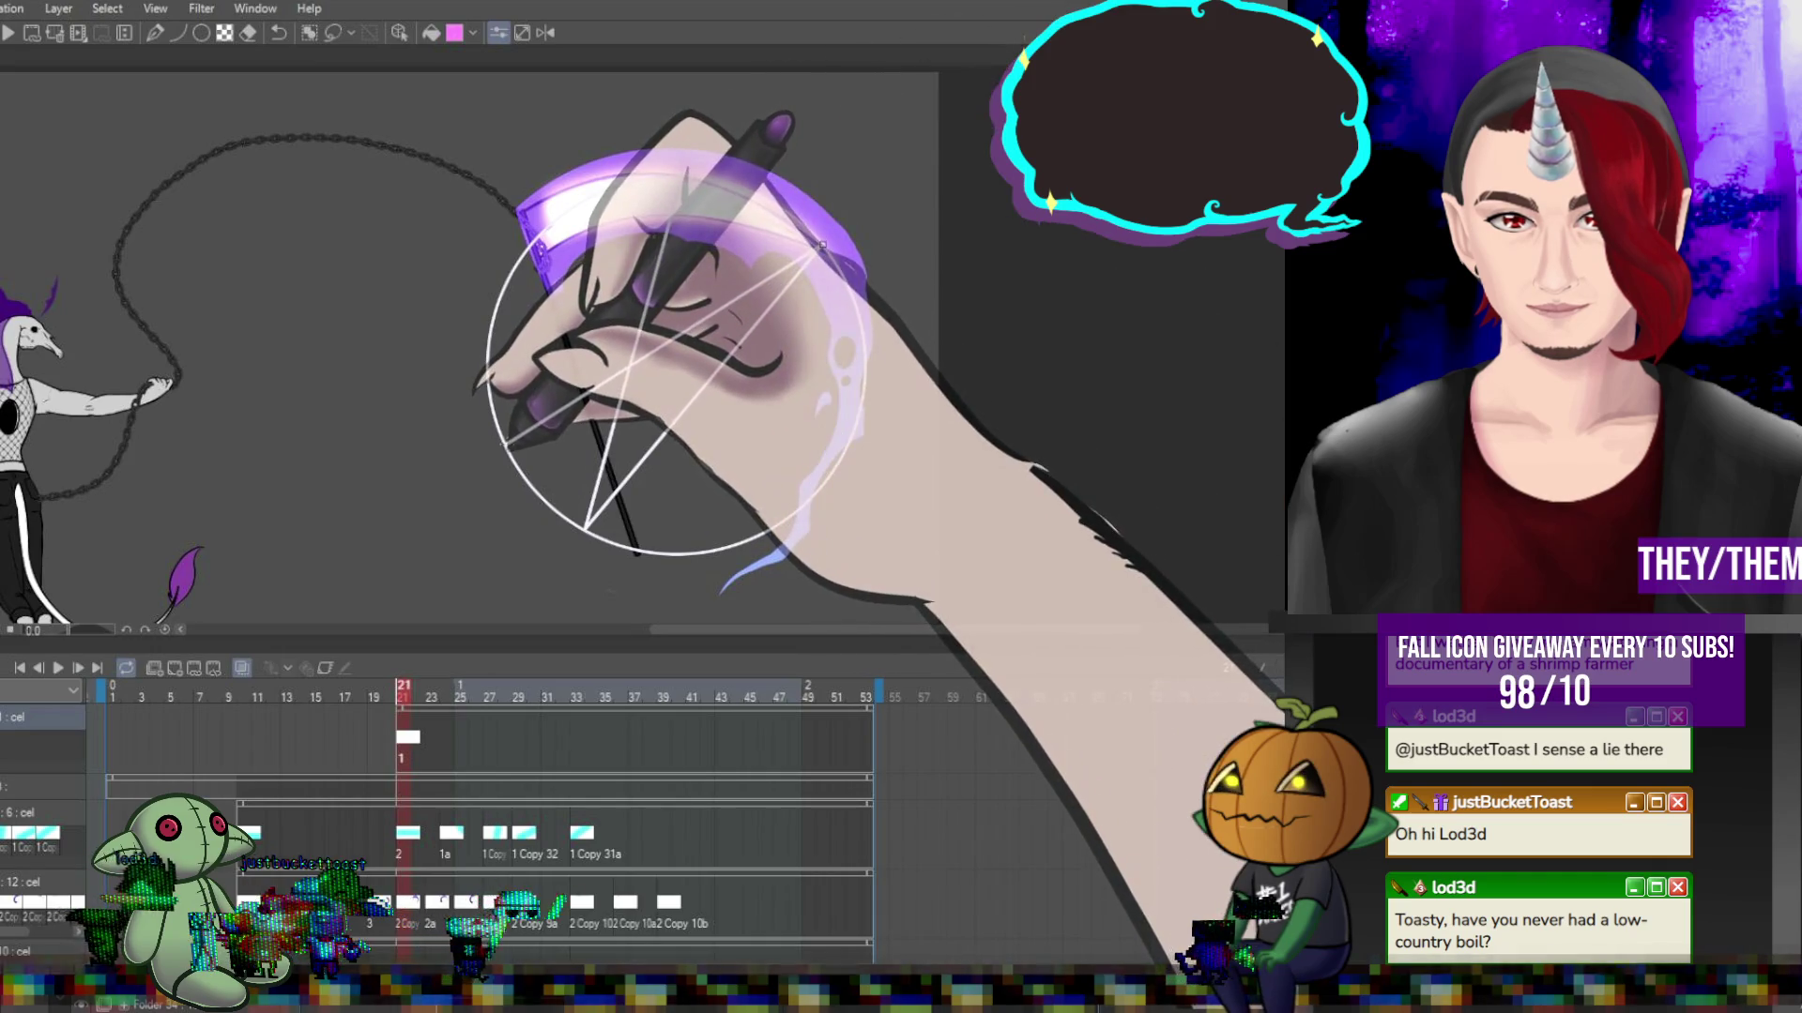
pyautogui.click(822, 246)
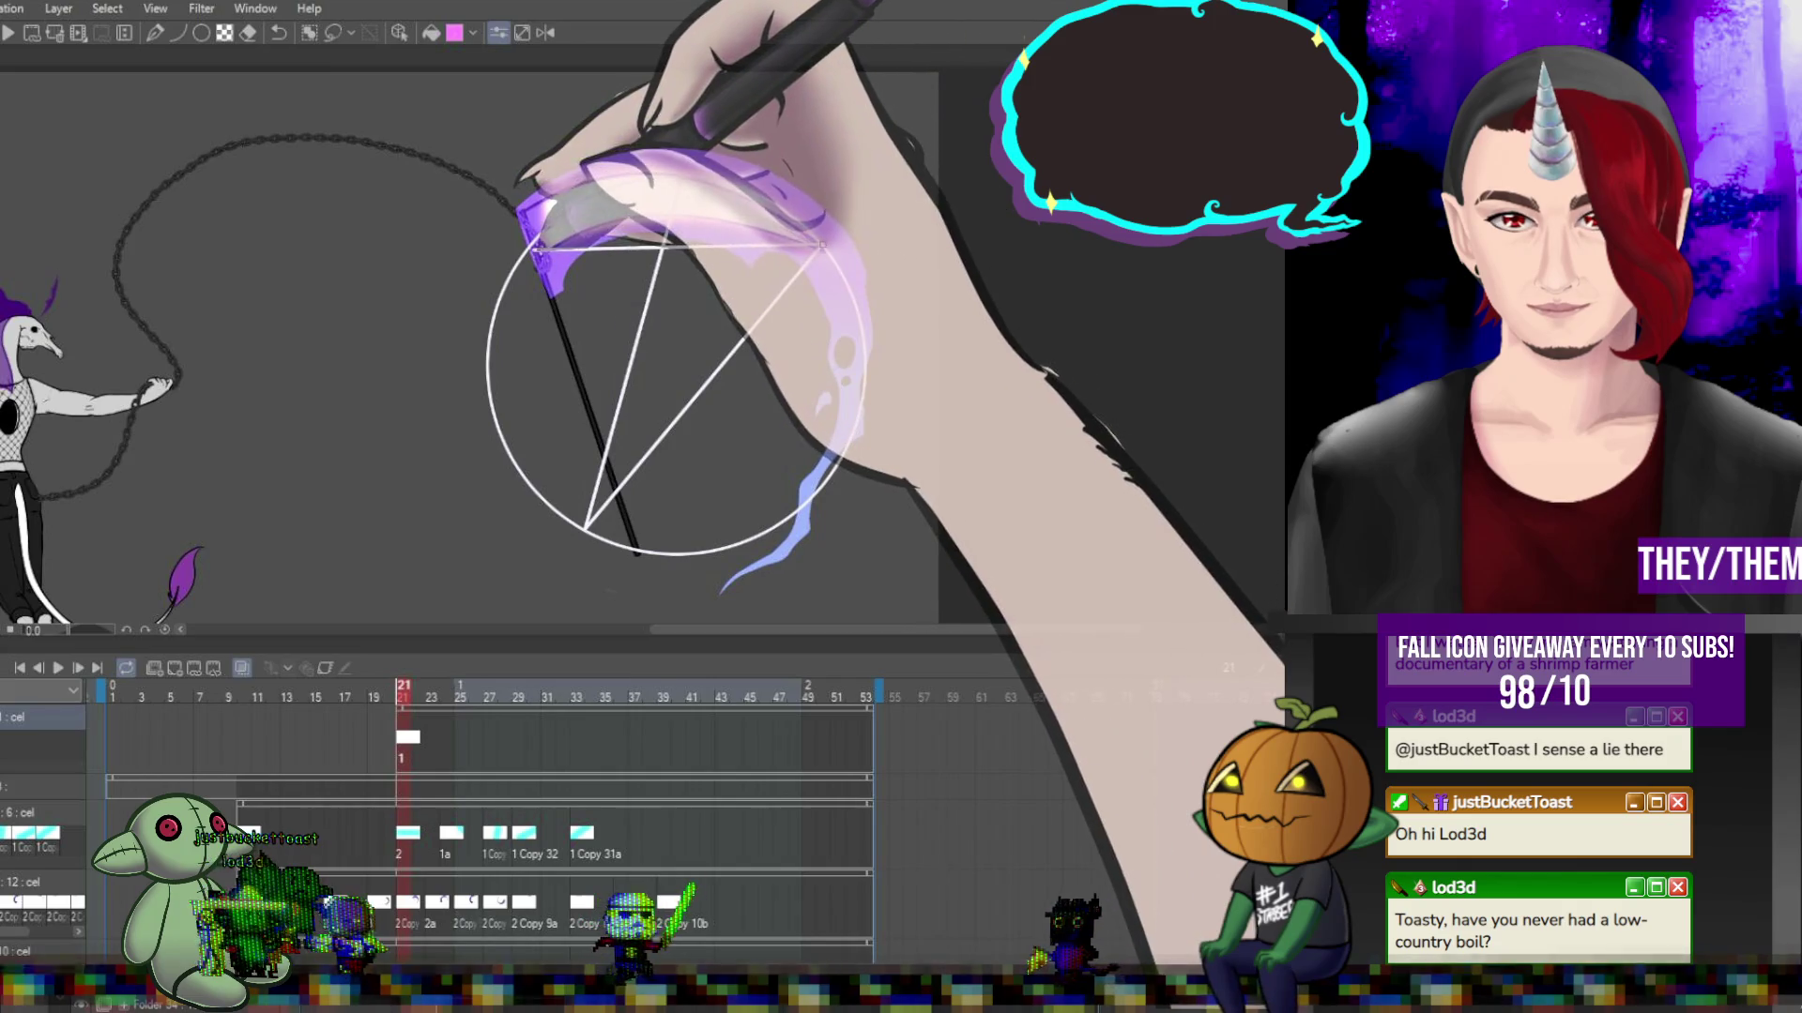
pyautogui.click(858, 364)
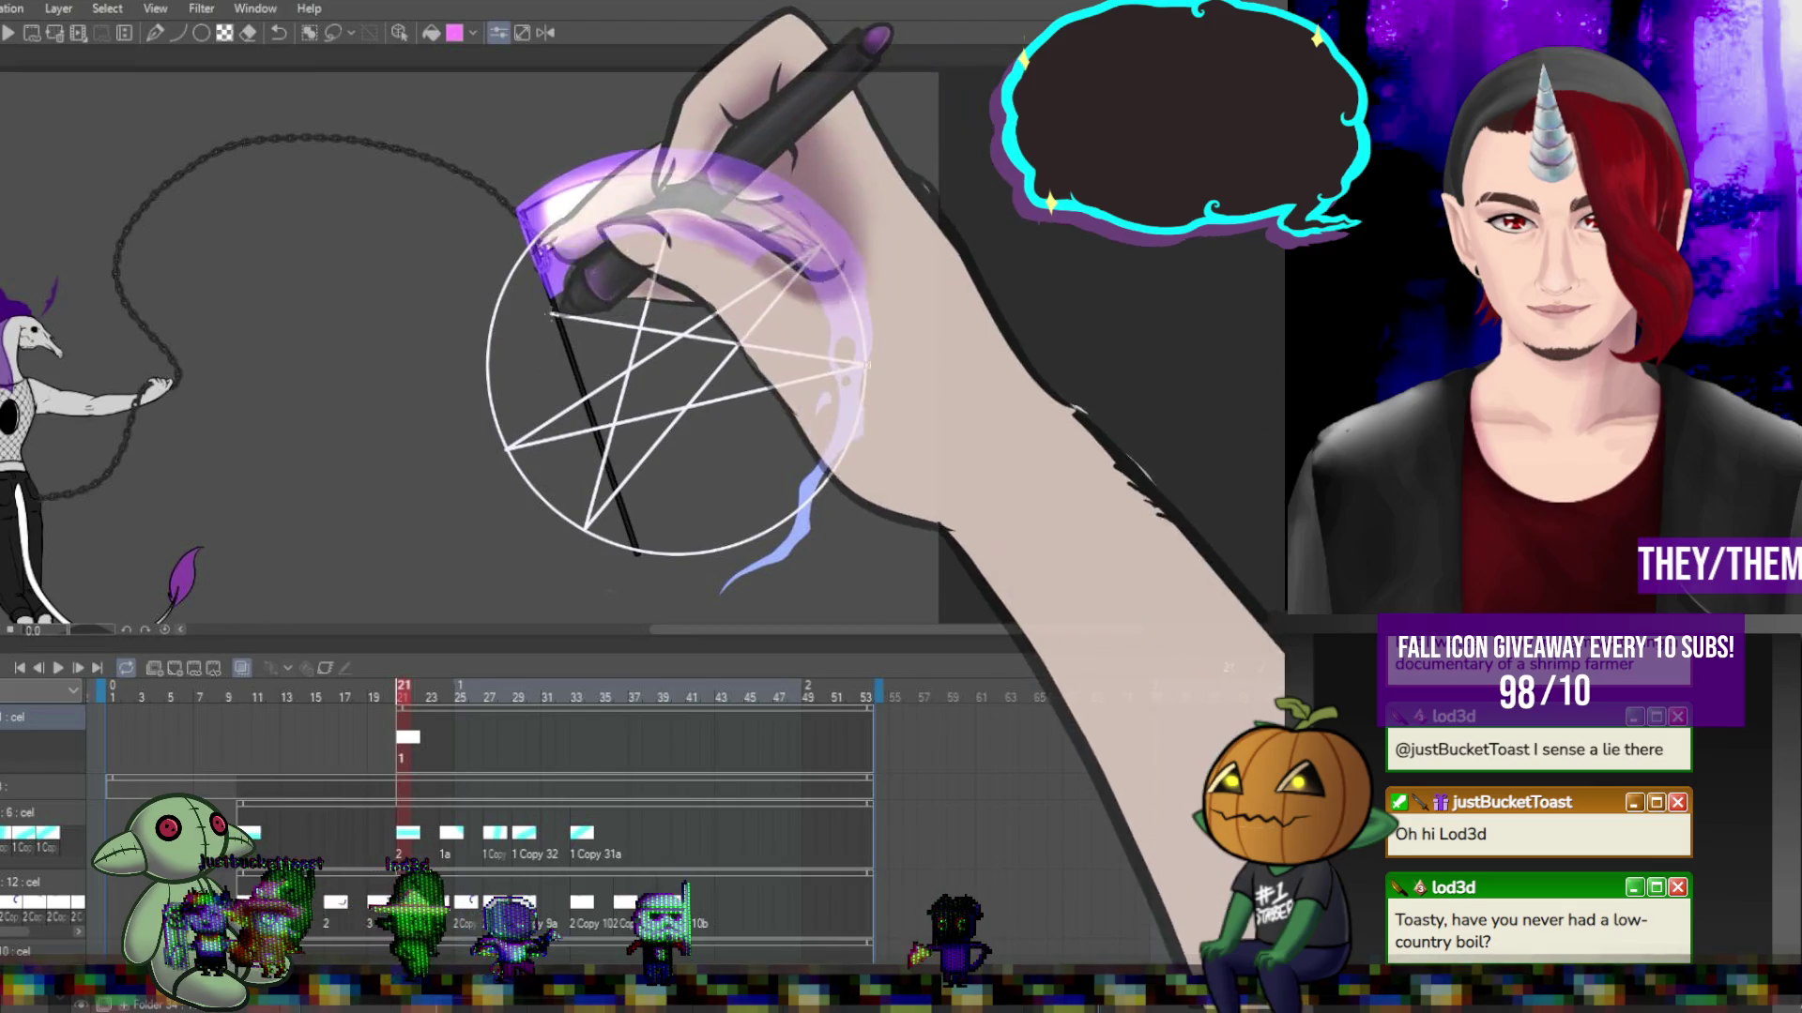
pyautogui.click(502, 298)
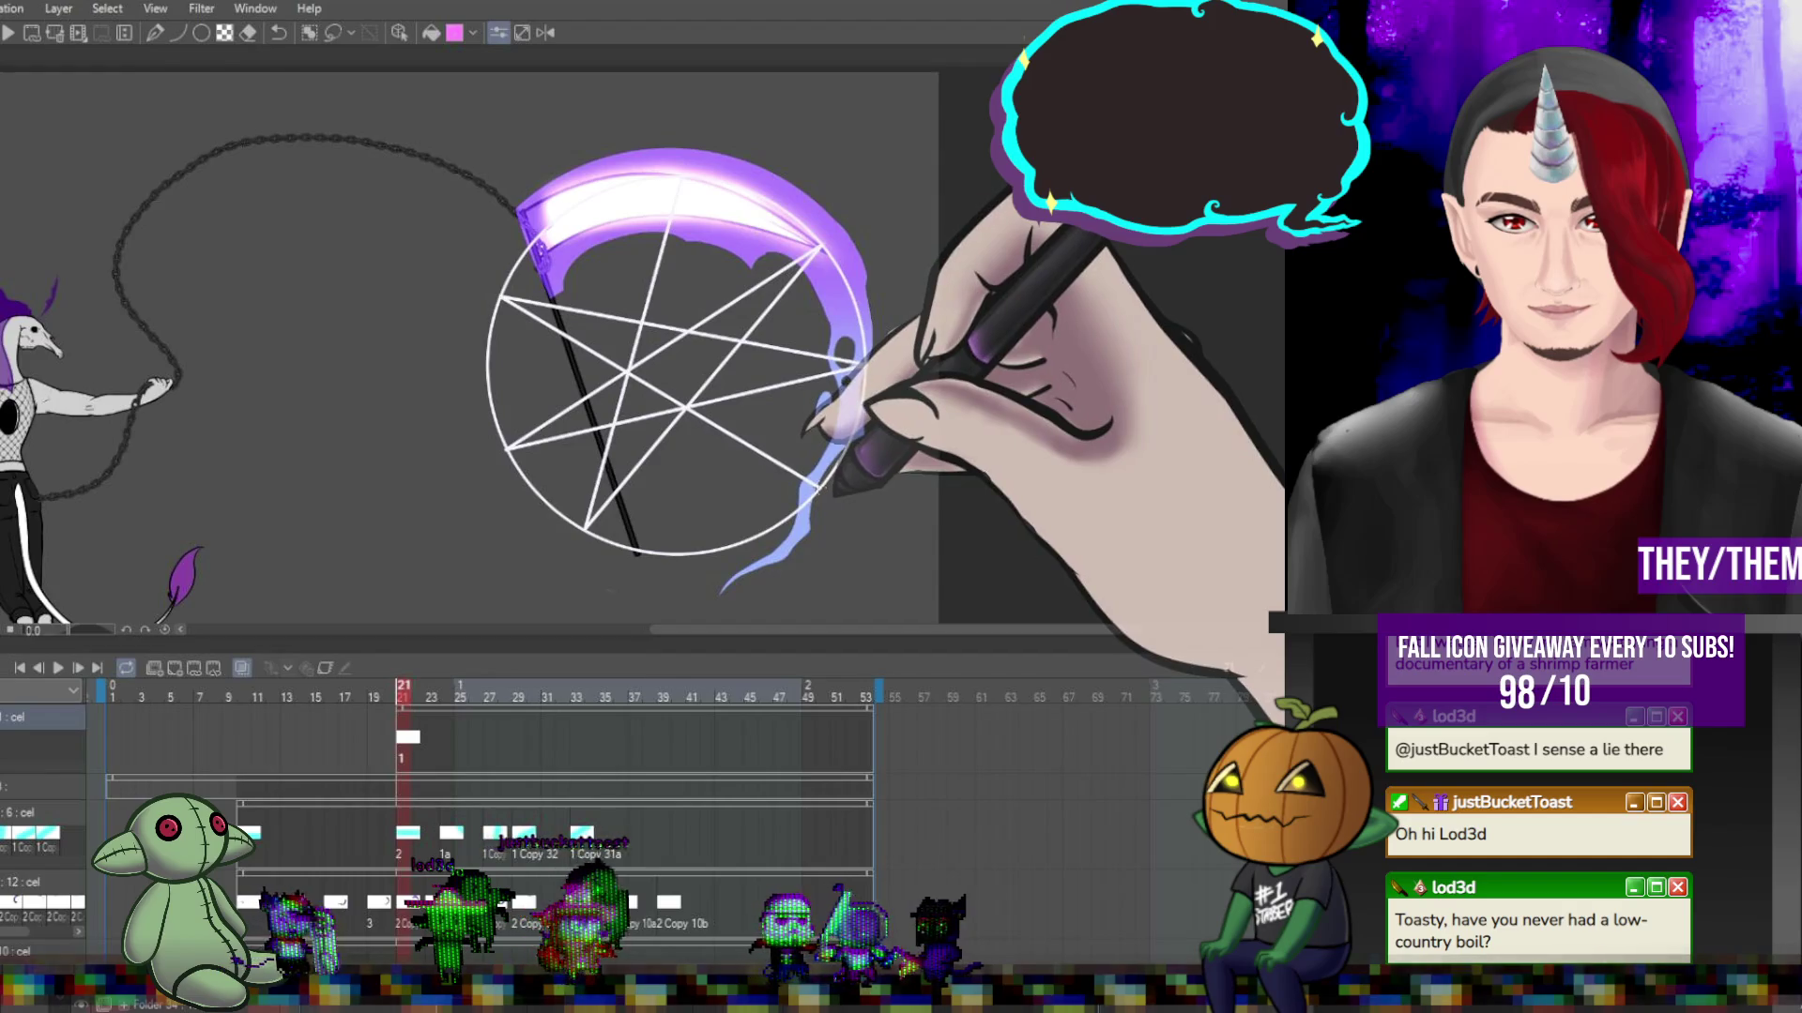
pyautogui.click(817, 483)
pyautogui.click(585, 197)
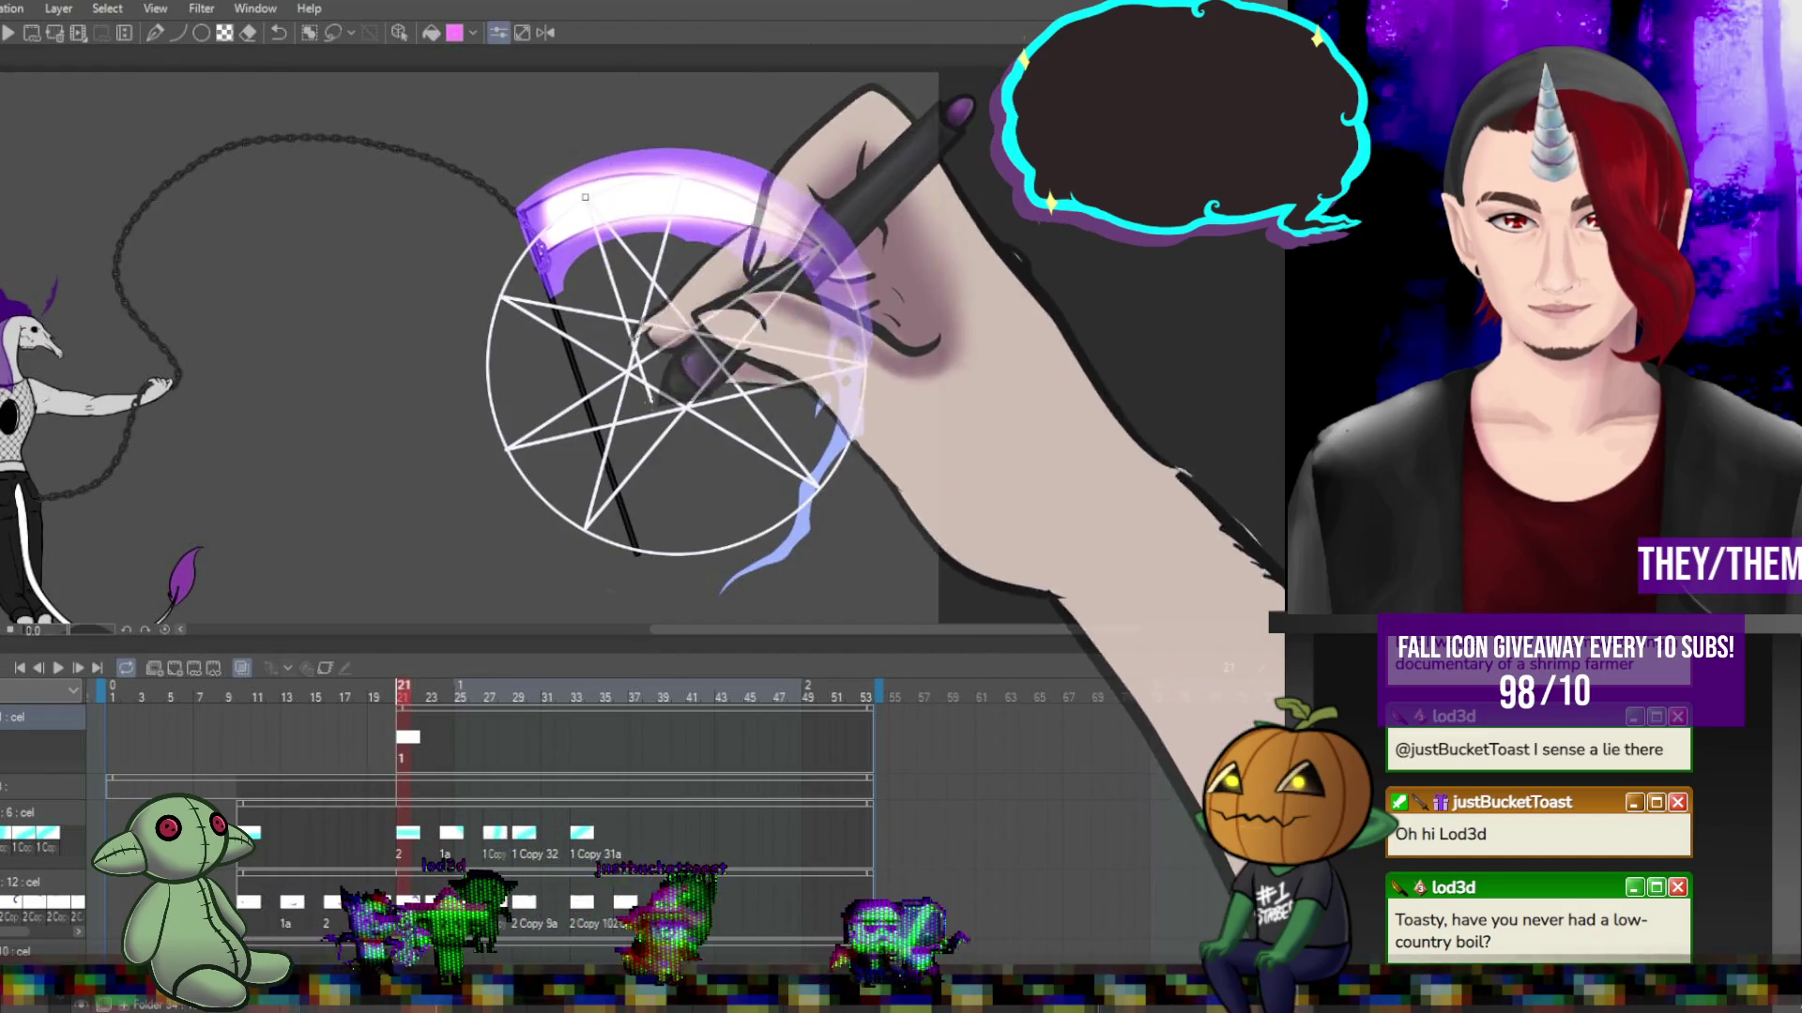
pyautogui.click(728, 544)
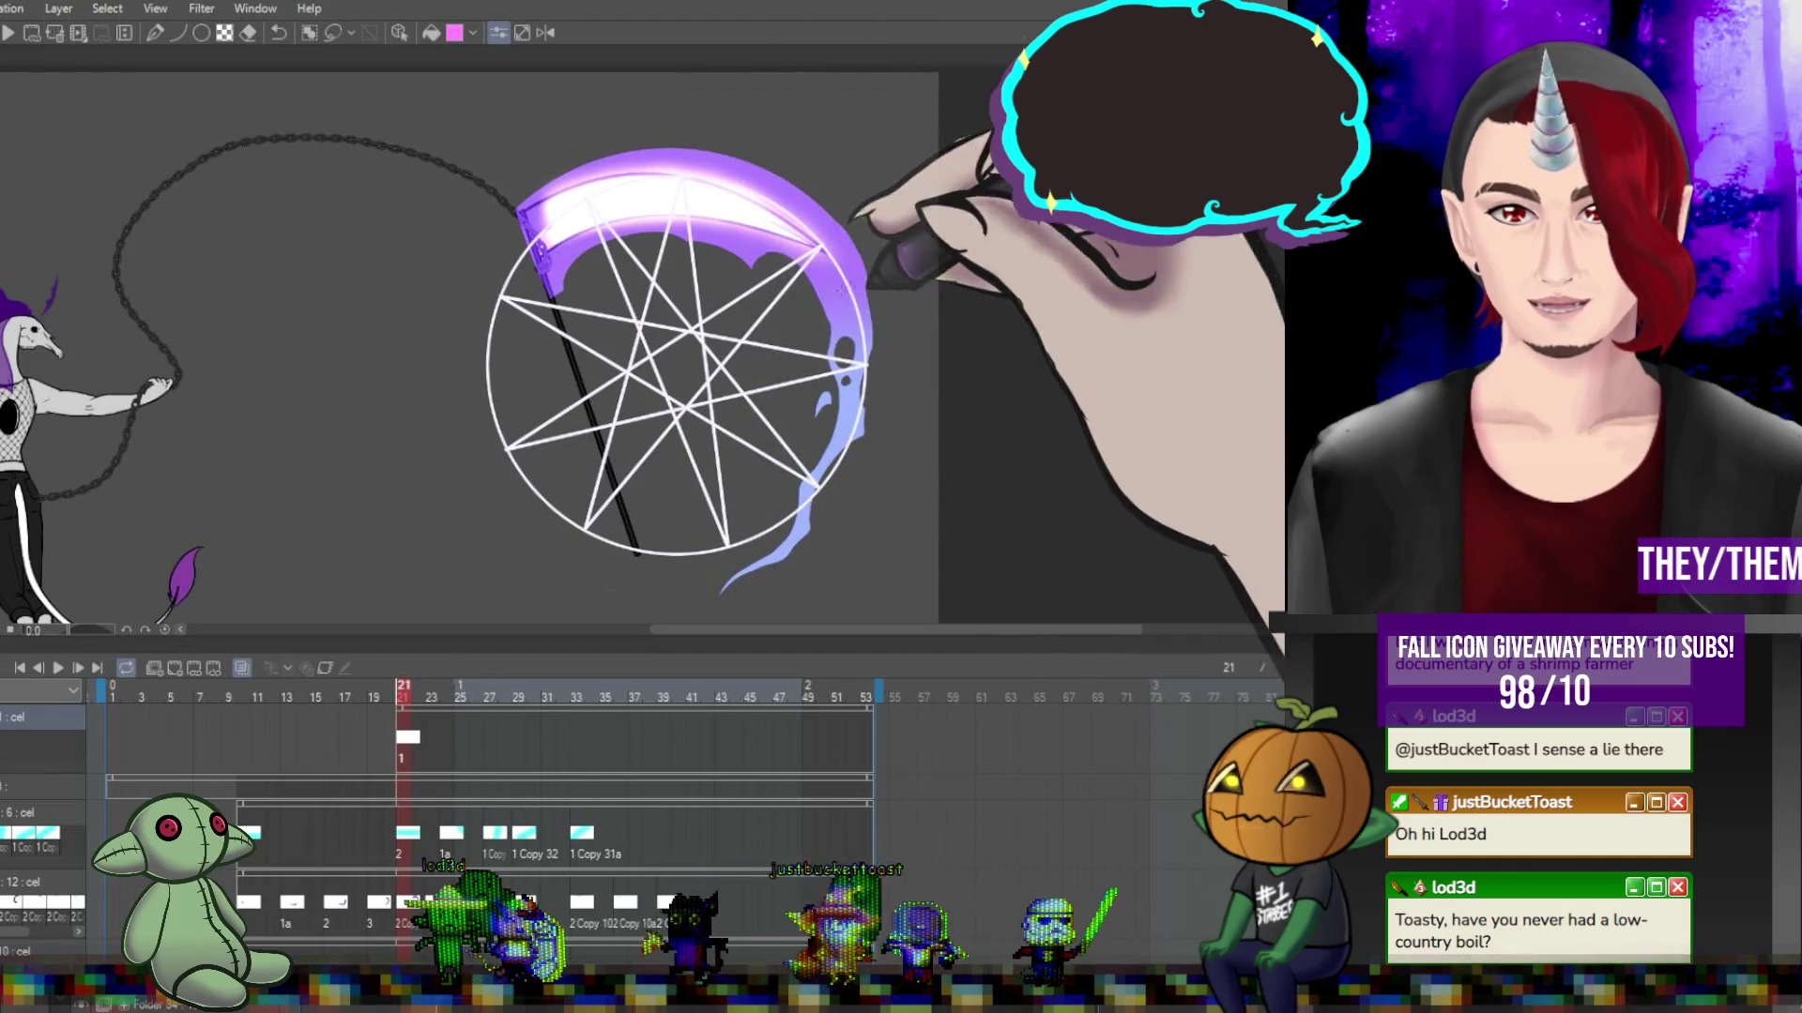
pyautogui.scroll(-3, 704, 403)
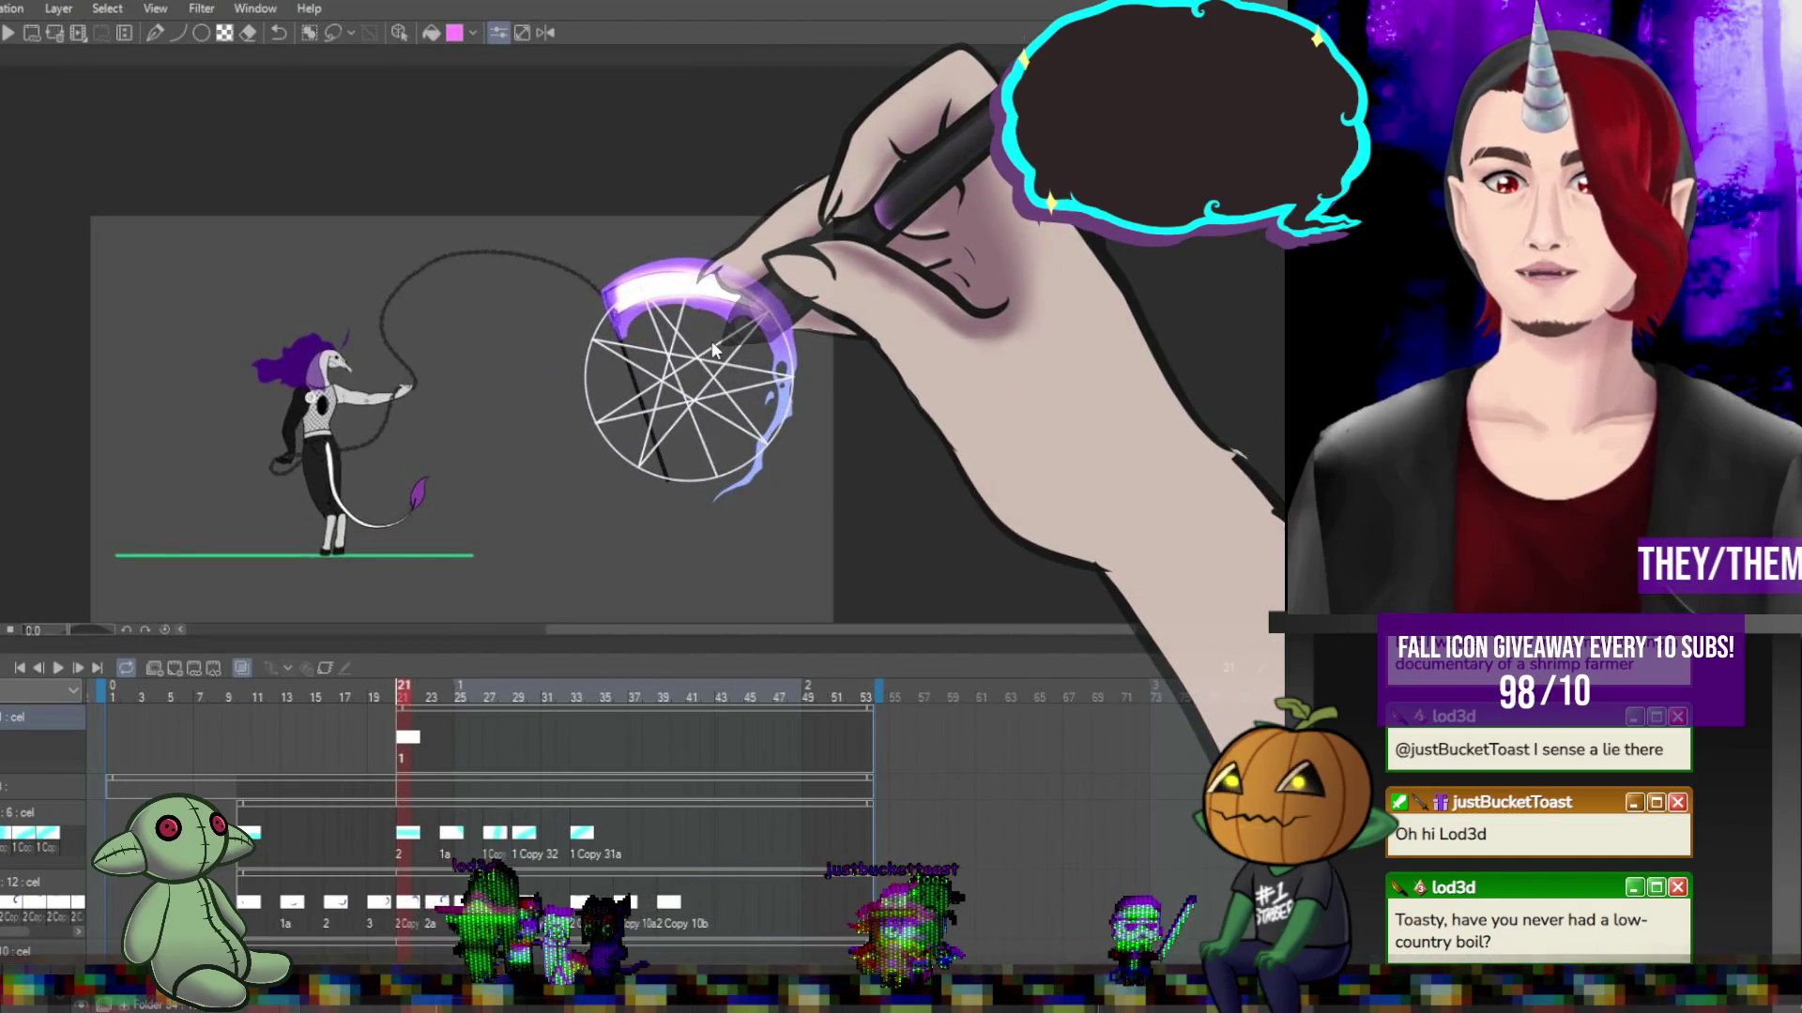
# Discard the star and undo the circle on frame 21.
pyautogui.press('Escape')
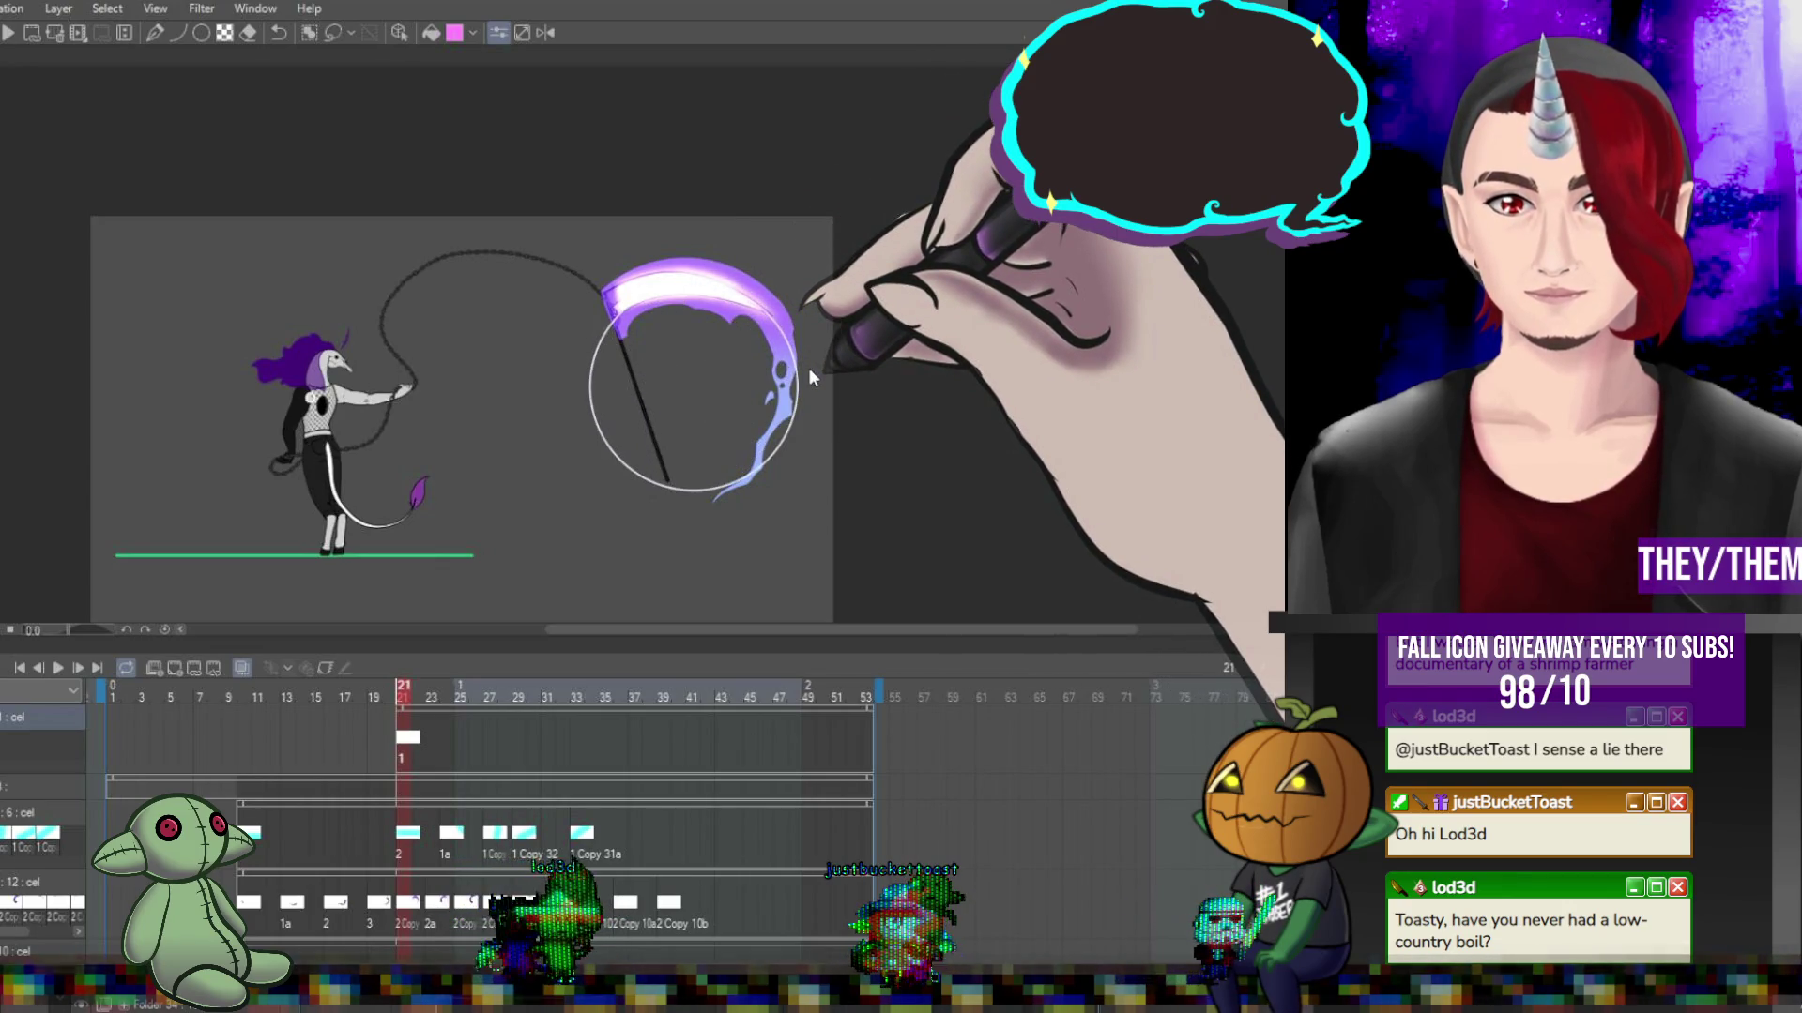
pyautogui.hotkey('ctrl', 'z')
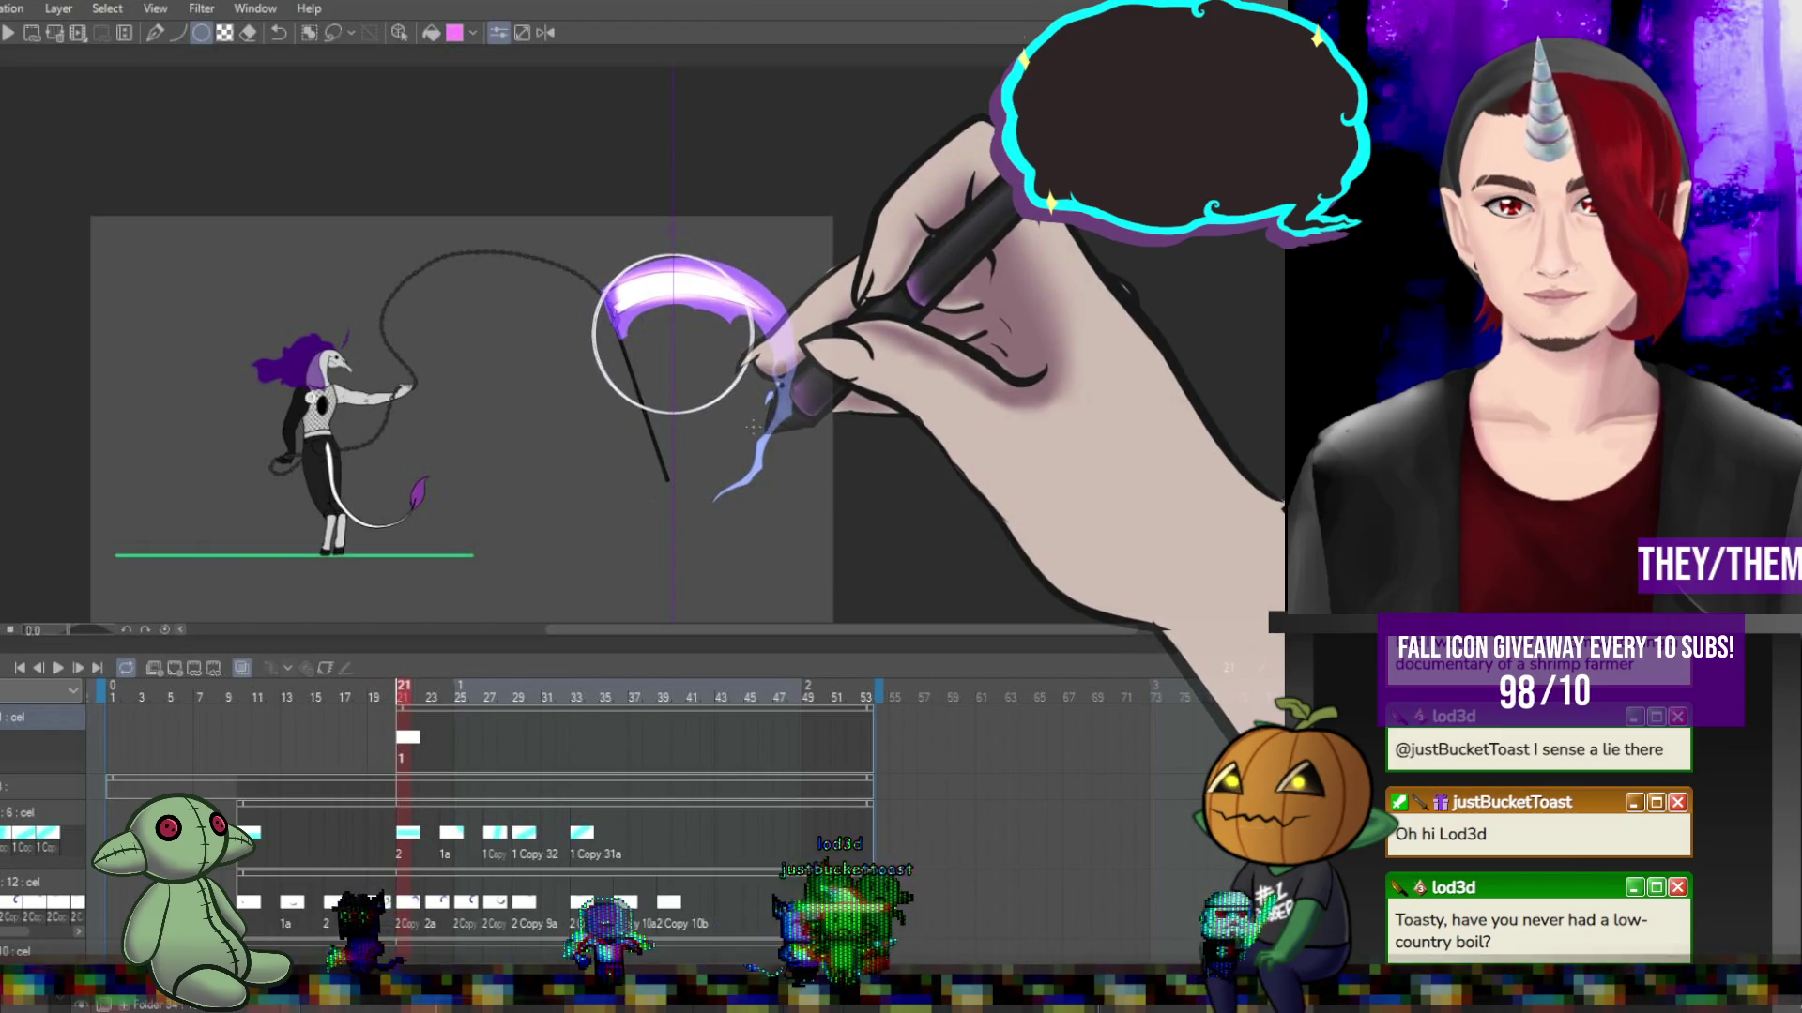
pyautogui.scroll(1, 754, 430)
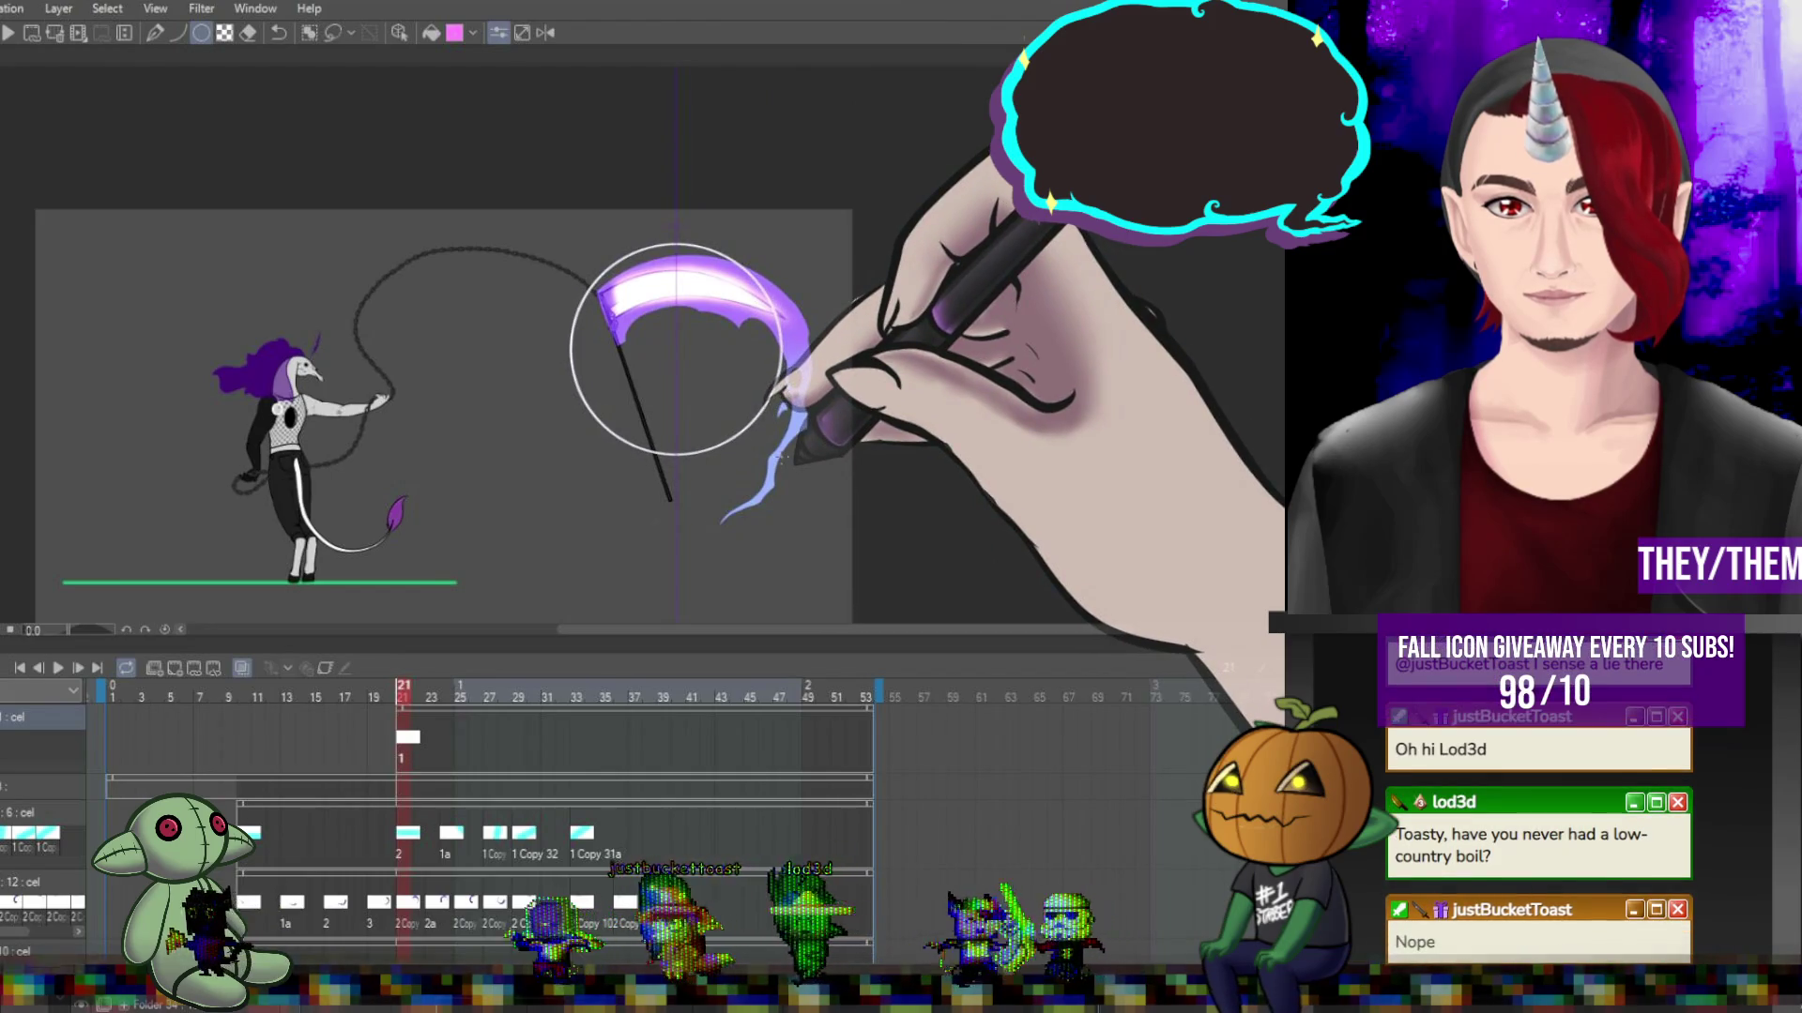
pyautogui.scroll(3, 727, 418)
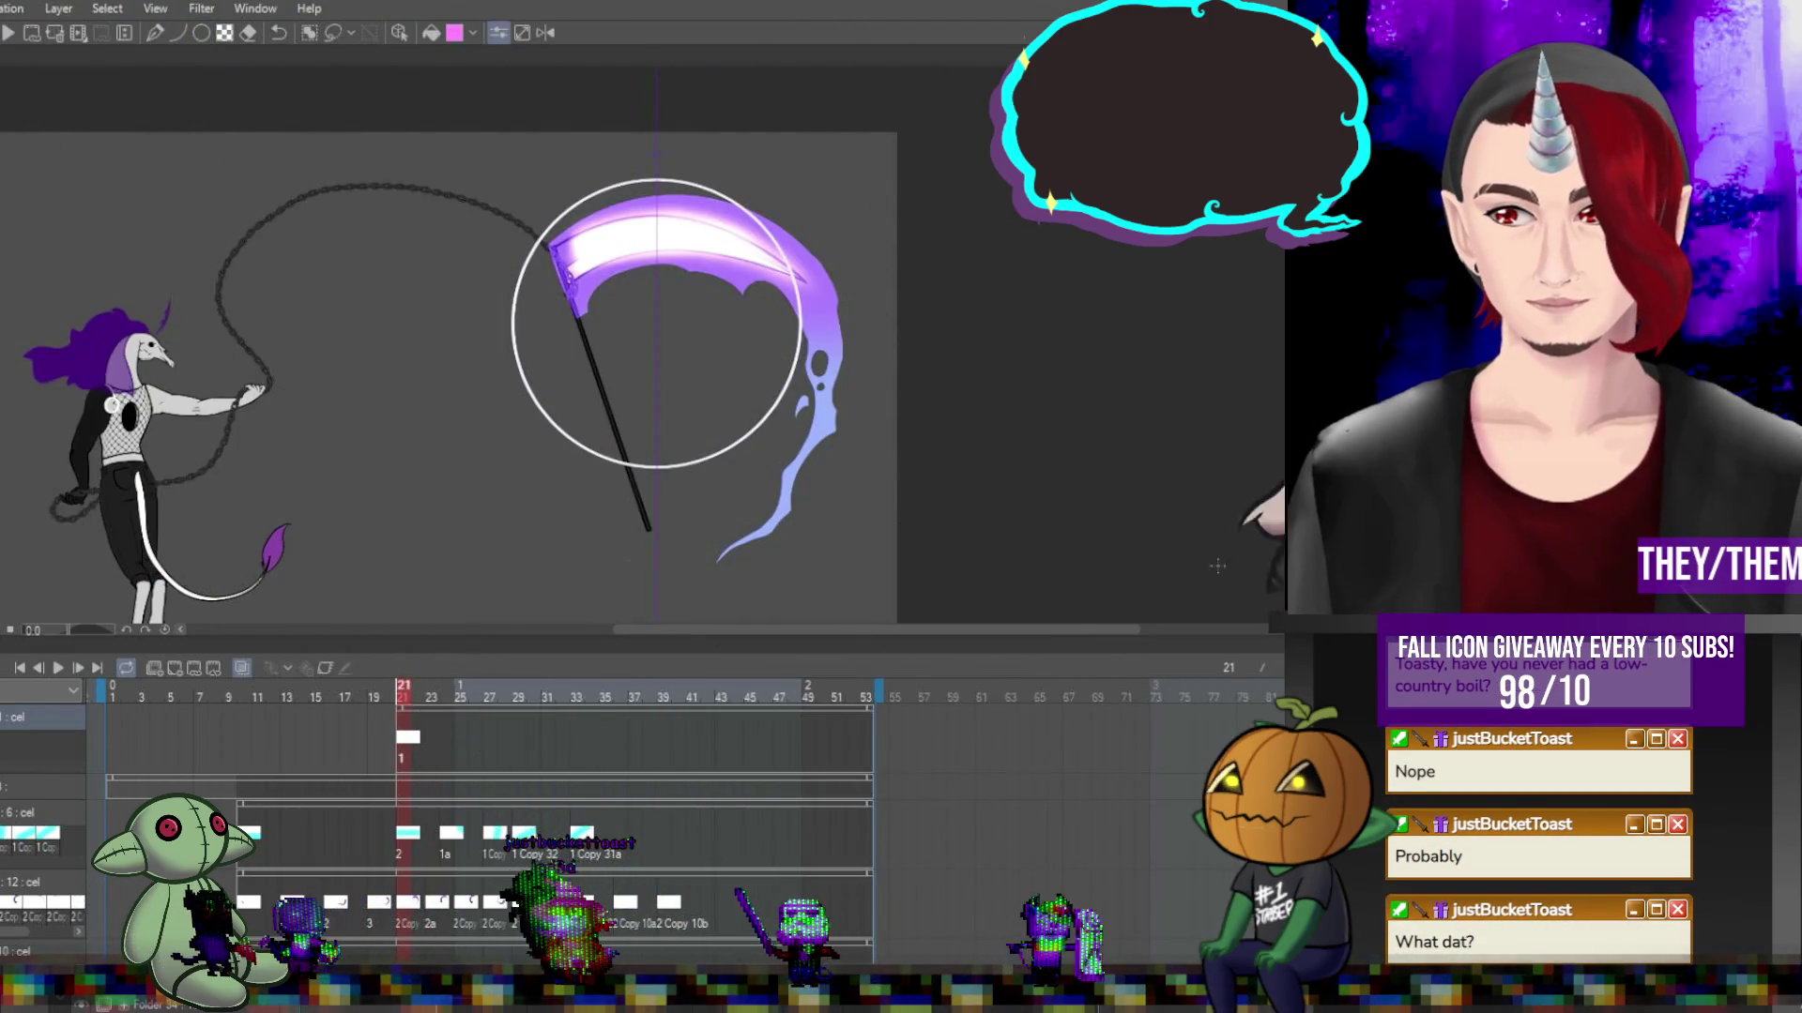
pyautogui.scroll(1, 844, 347)
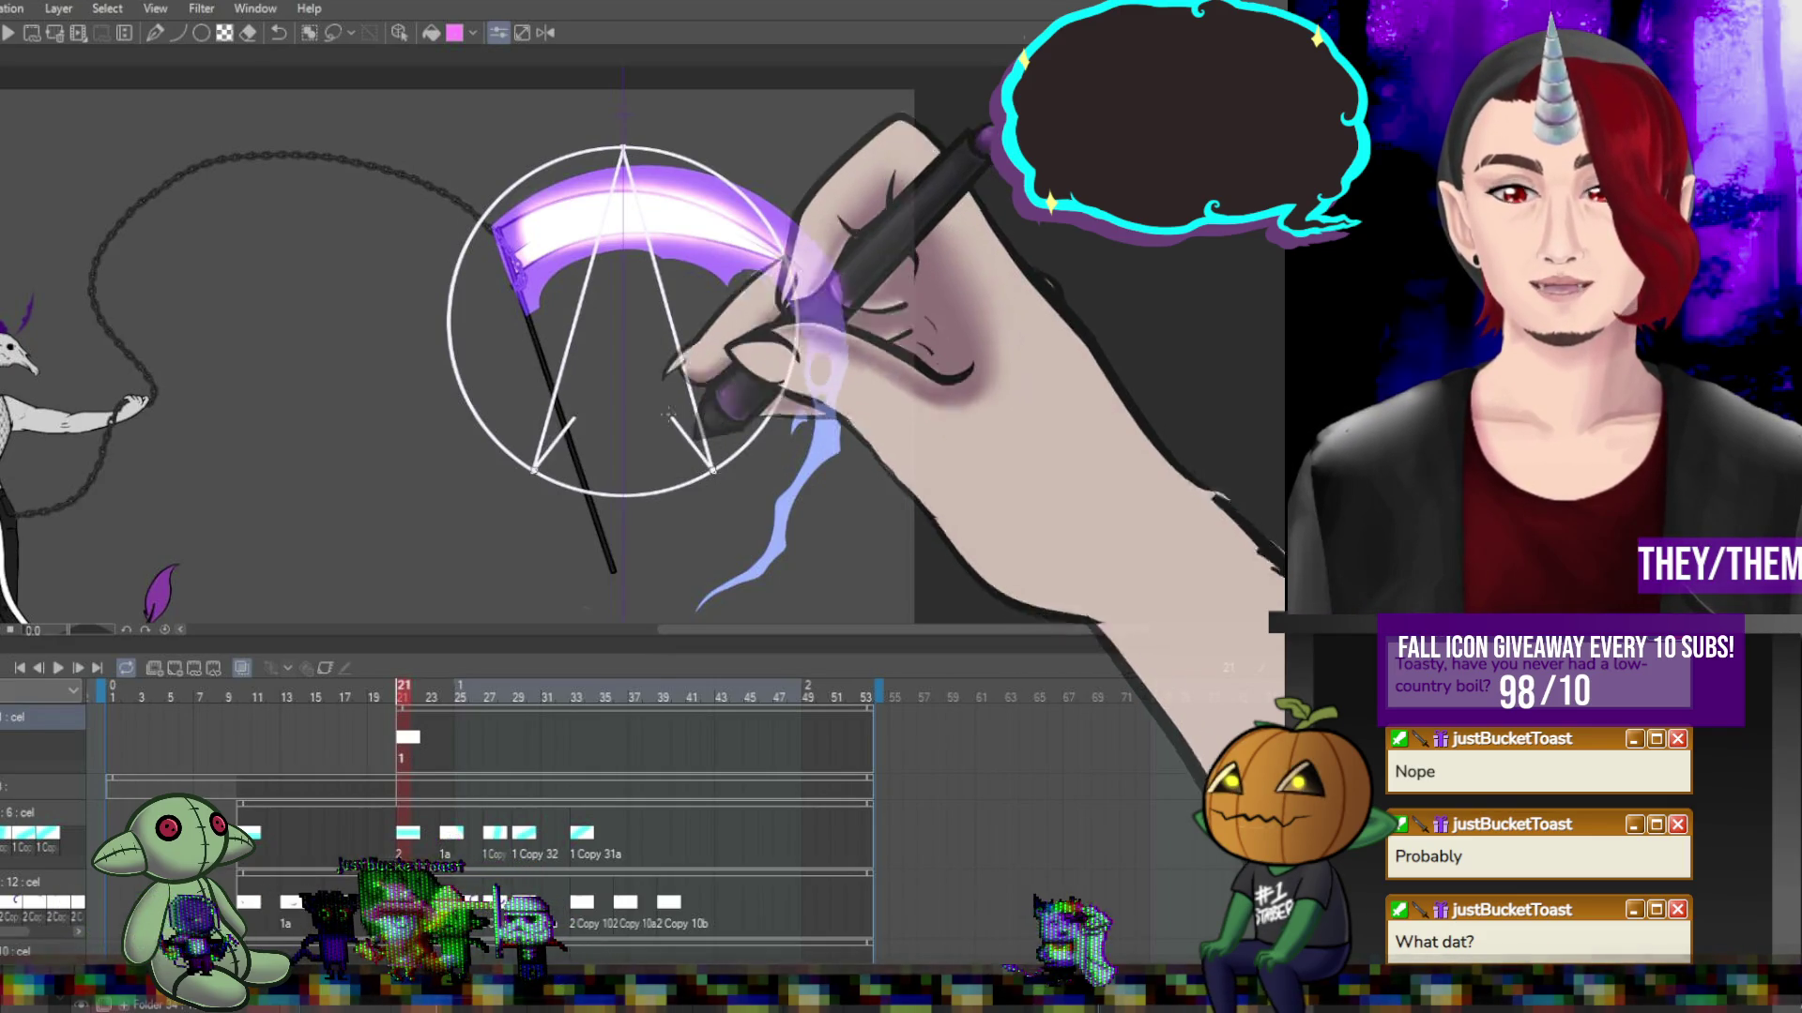
# Draw crossing white star lines and a horizontal line across the circle.
pyautogui.moveTo(713, 469); pyautogui.dragTo(532, 169)
pyautogui.moveTo(468, 416); pyautogui.dragTo(711, 172)
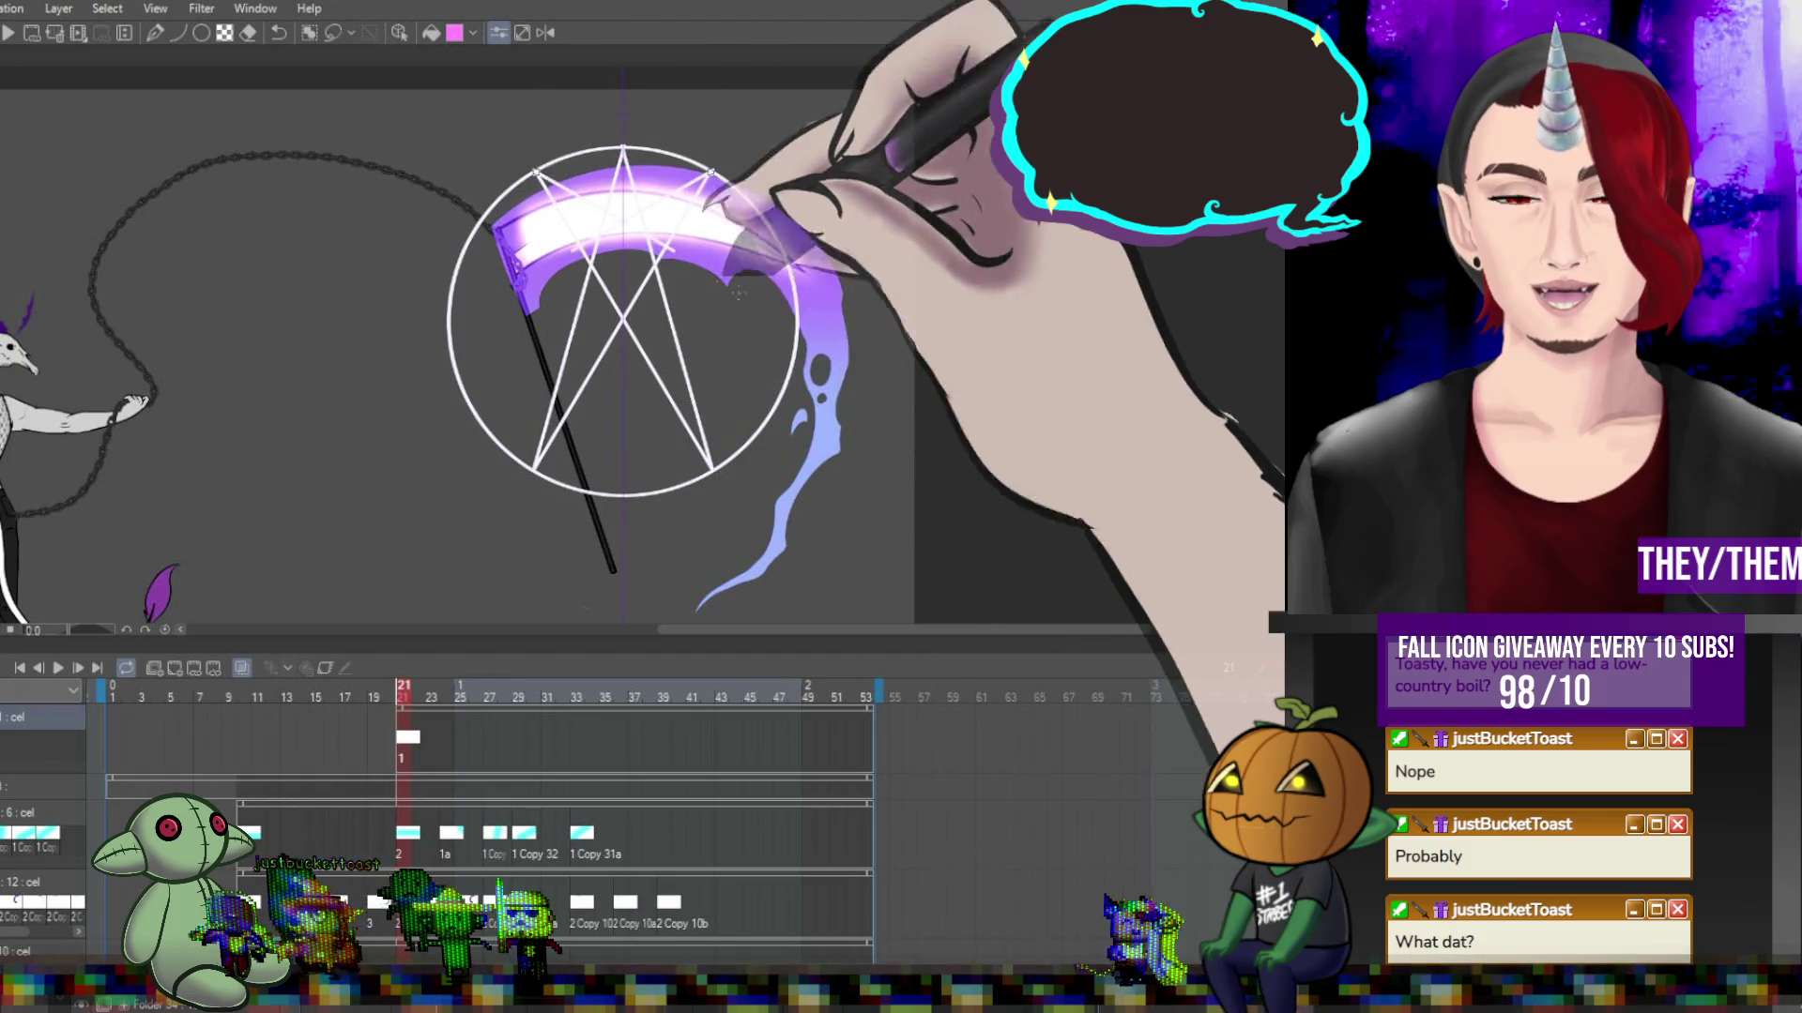
pyautogui.moveTo(532, 171); pyautogui.dragTo(779, 414)
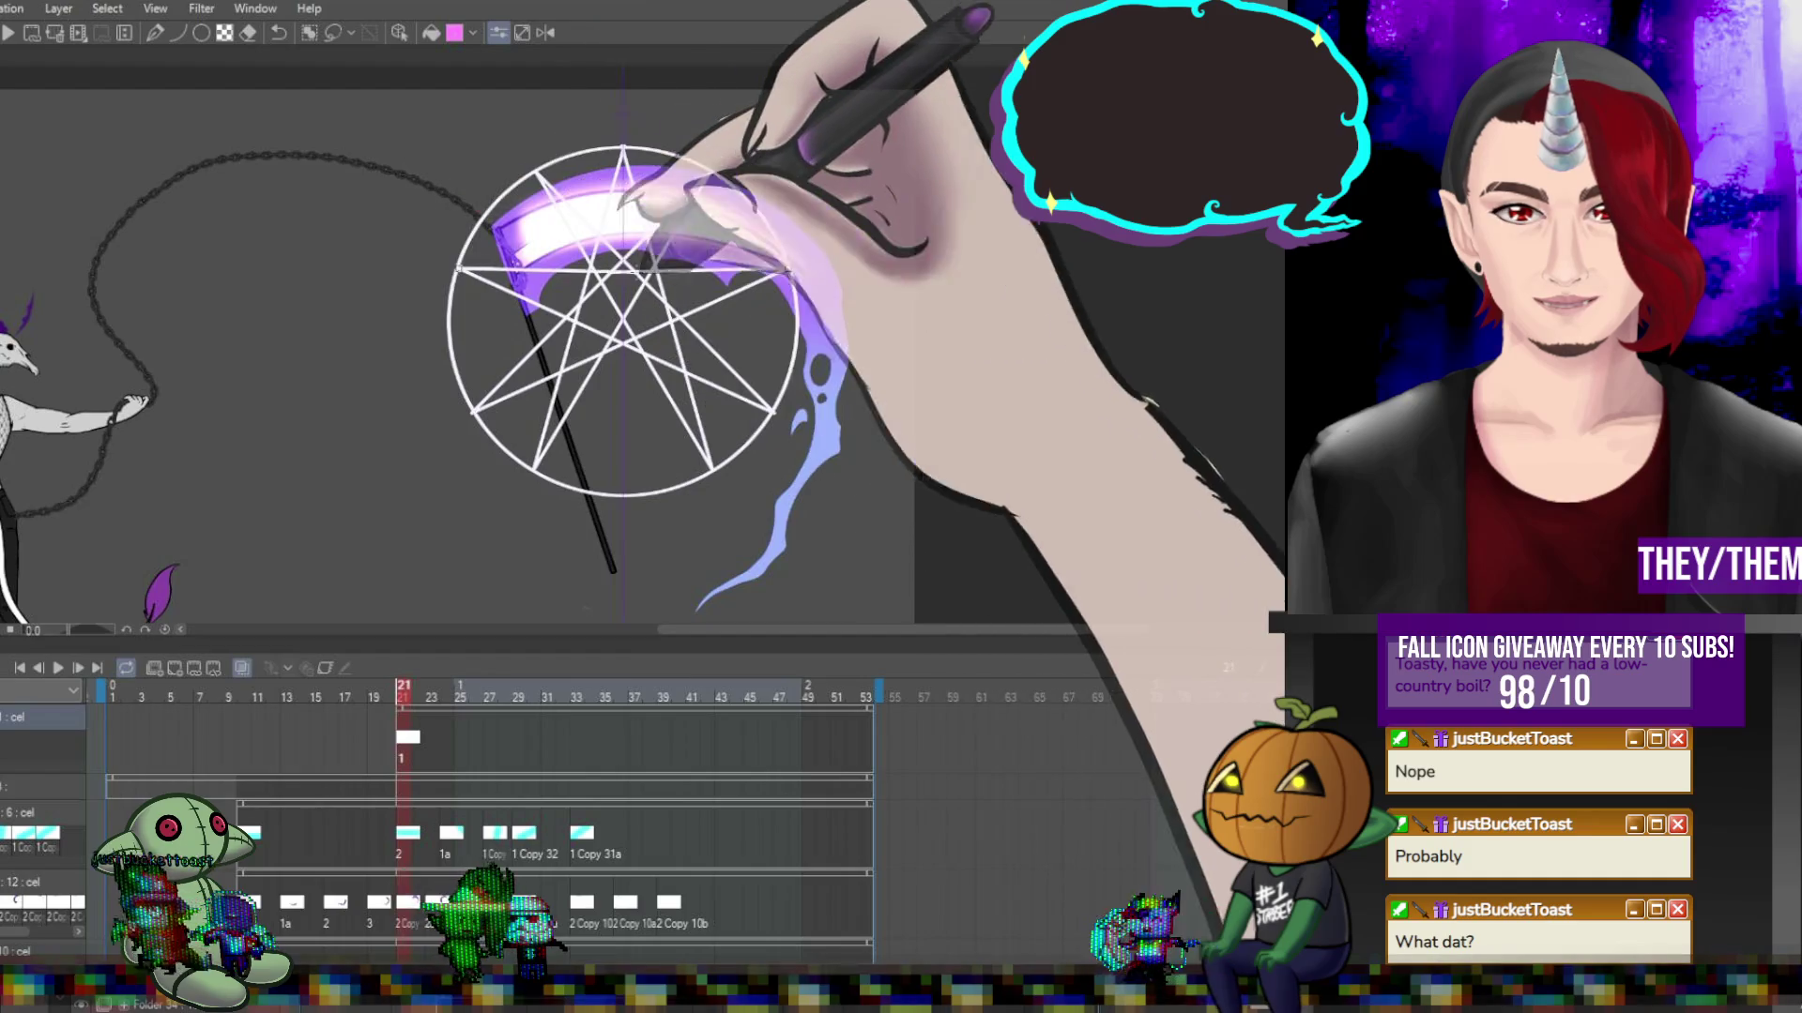
pyautogui.moveTo(457, 270); pyautogui.dragTo(788, 268)
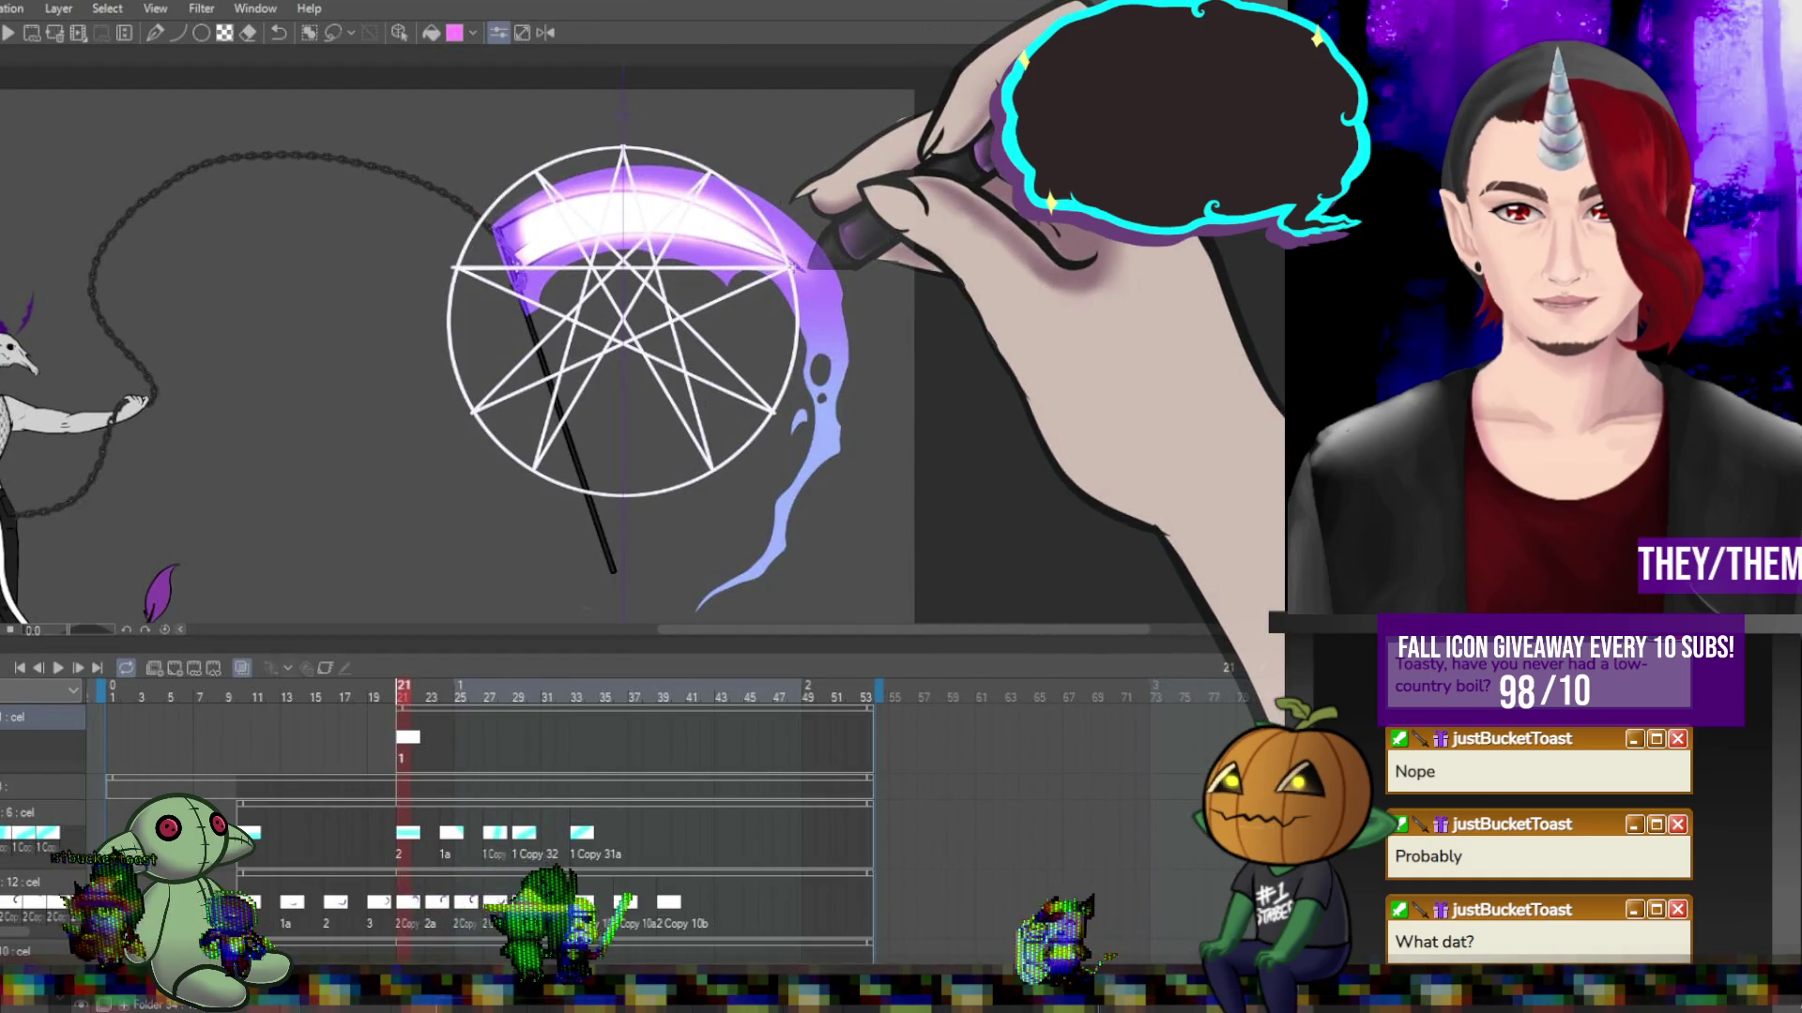
pyautogui.hotkey('ctrl', '-')
pyautogui.hotkey('ctrl', '-')
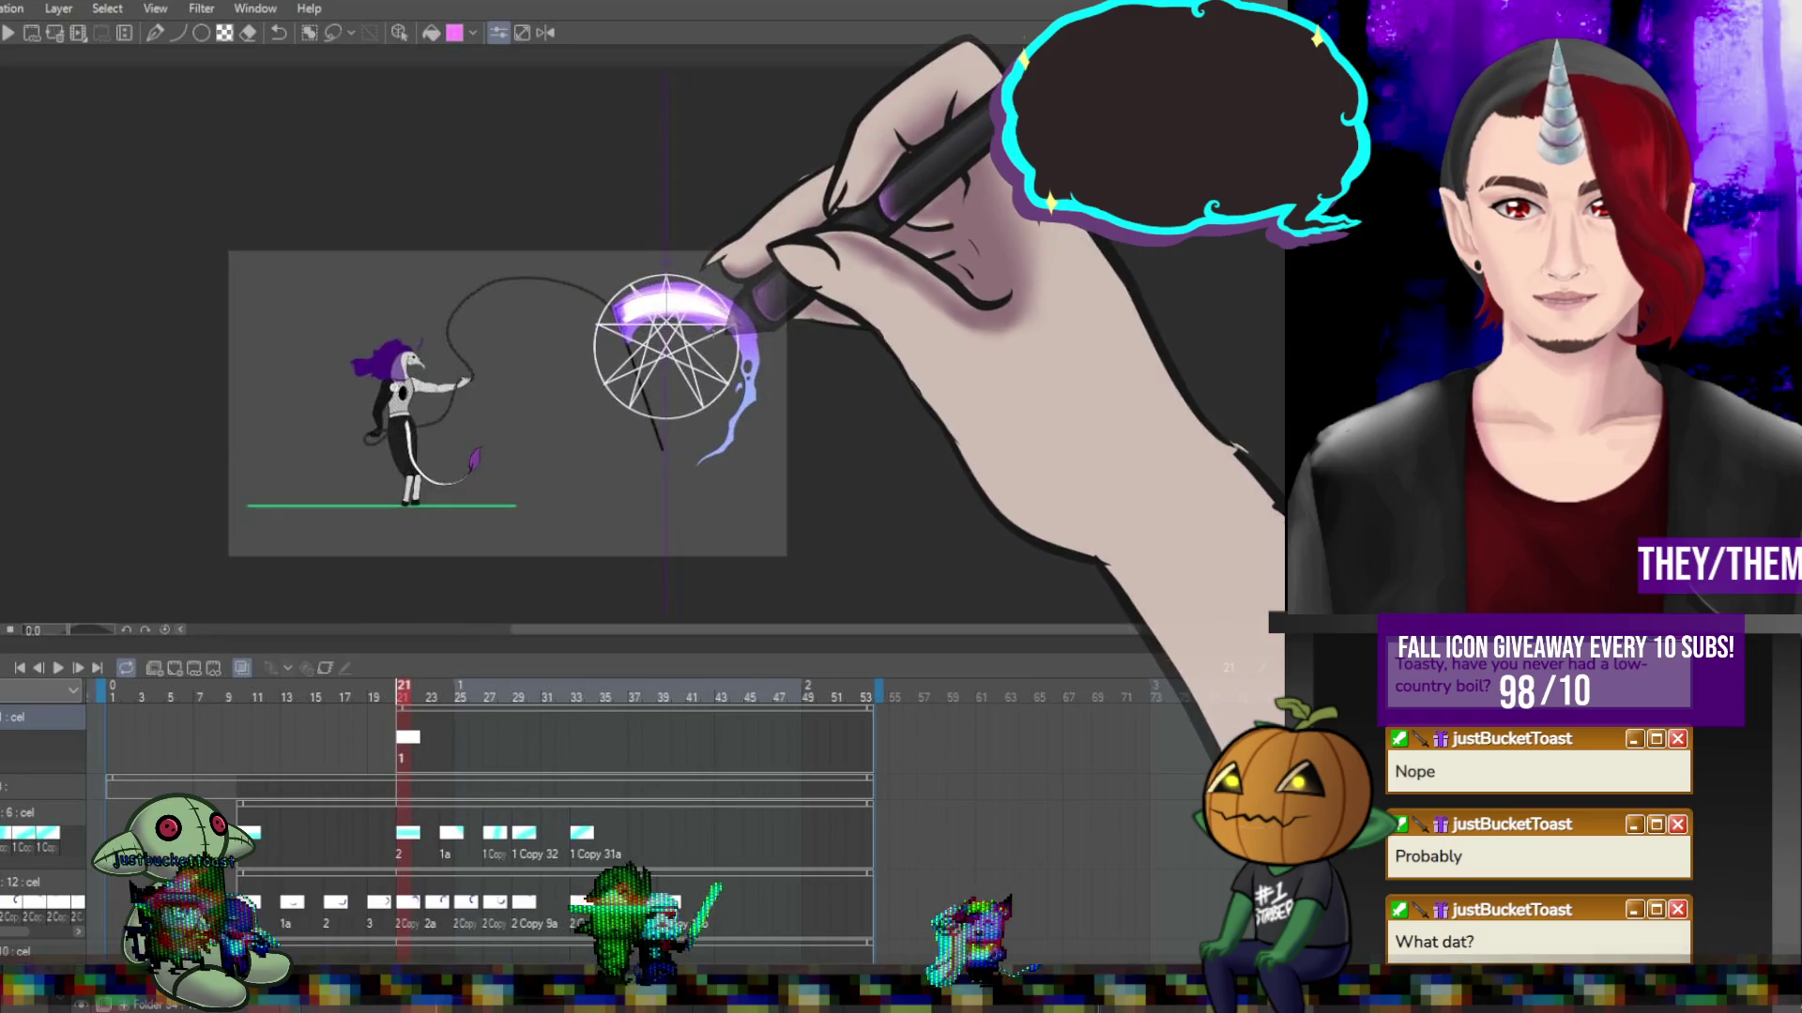
pyautogui.hotkey('ctrl', '+')
pyautogui.hotkey('ctrl', '+')
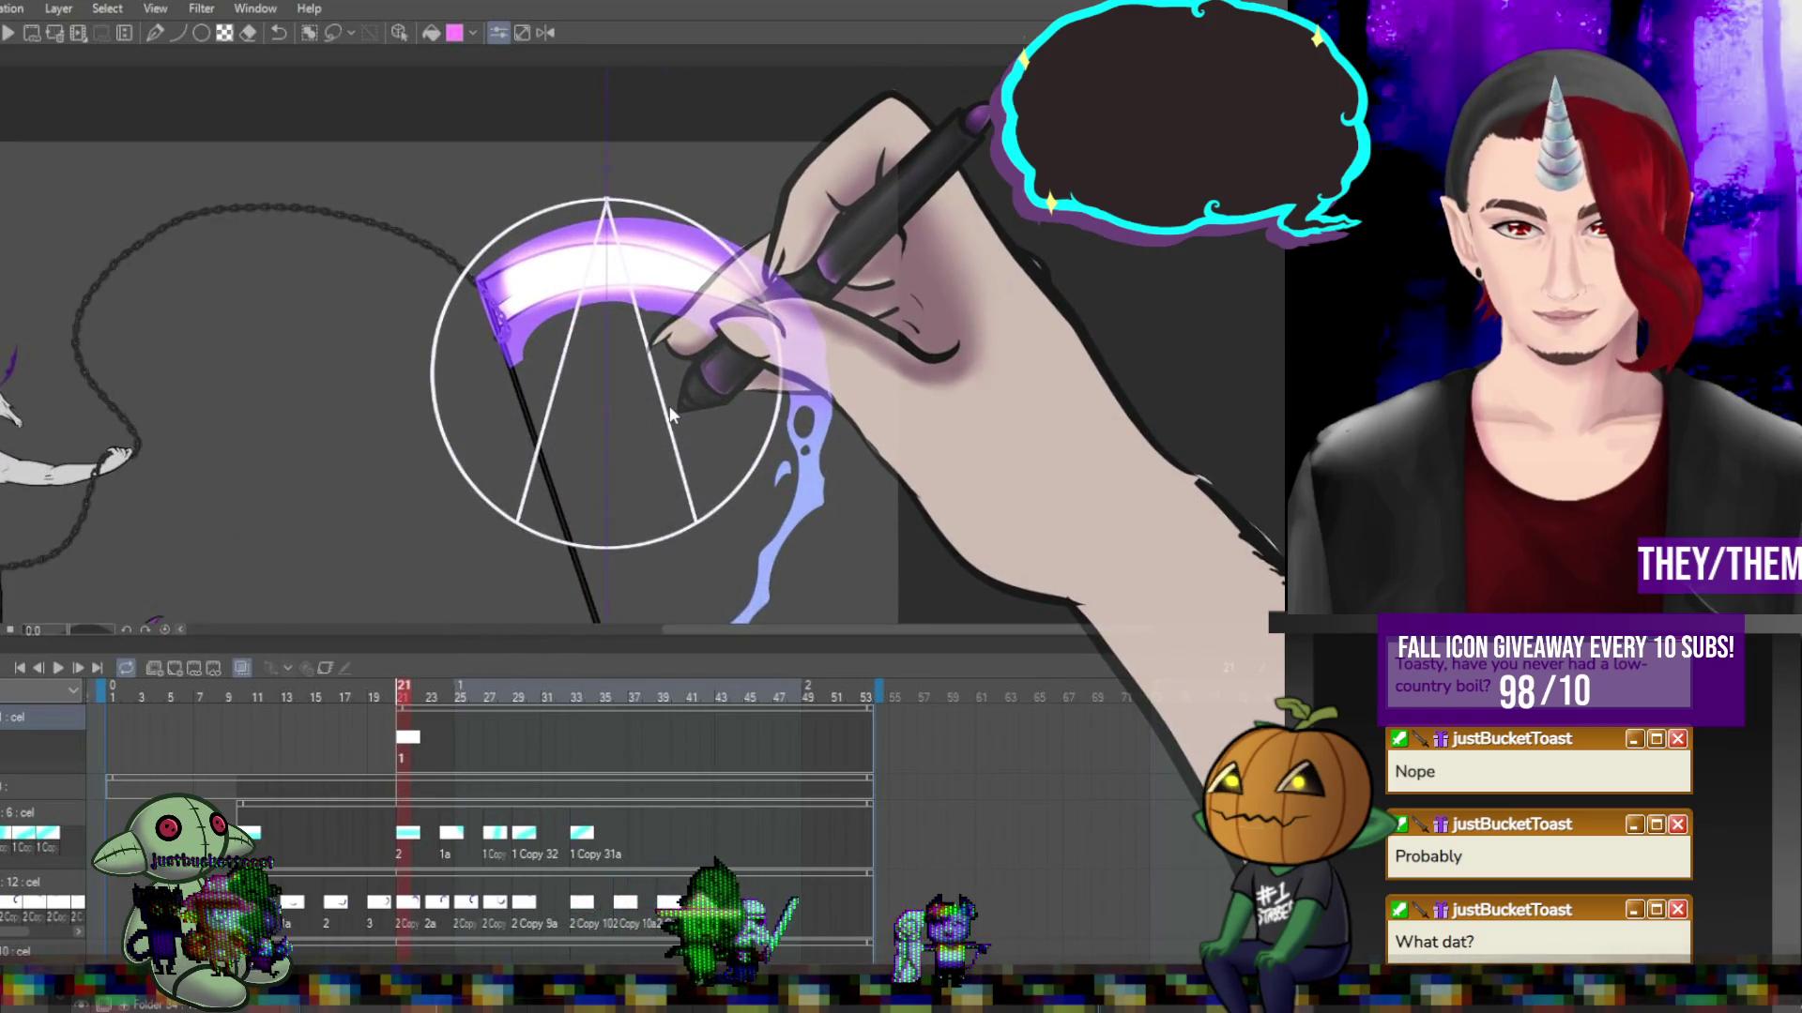
# Add two lines rising from the triangle's base and stretch their ends to the circle's sides.
pyautogui.moveTo(696, 522); pyautogui.dragTo(526, 239)
pyautogui.moveTo(518, 523); pyautogui.dragTo(689, 240)
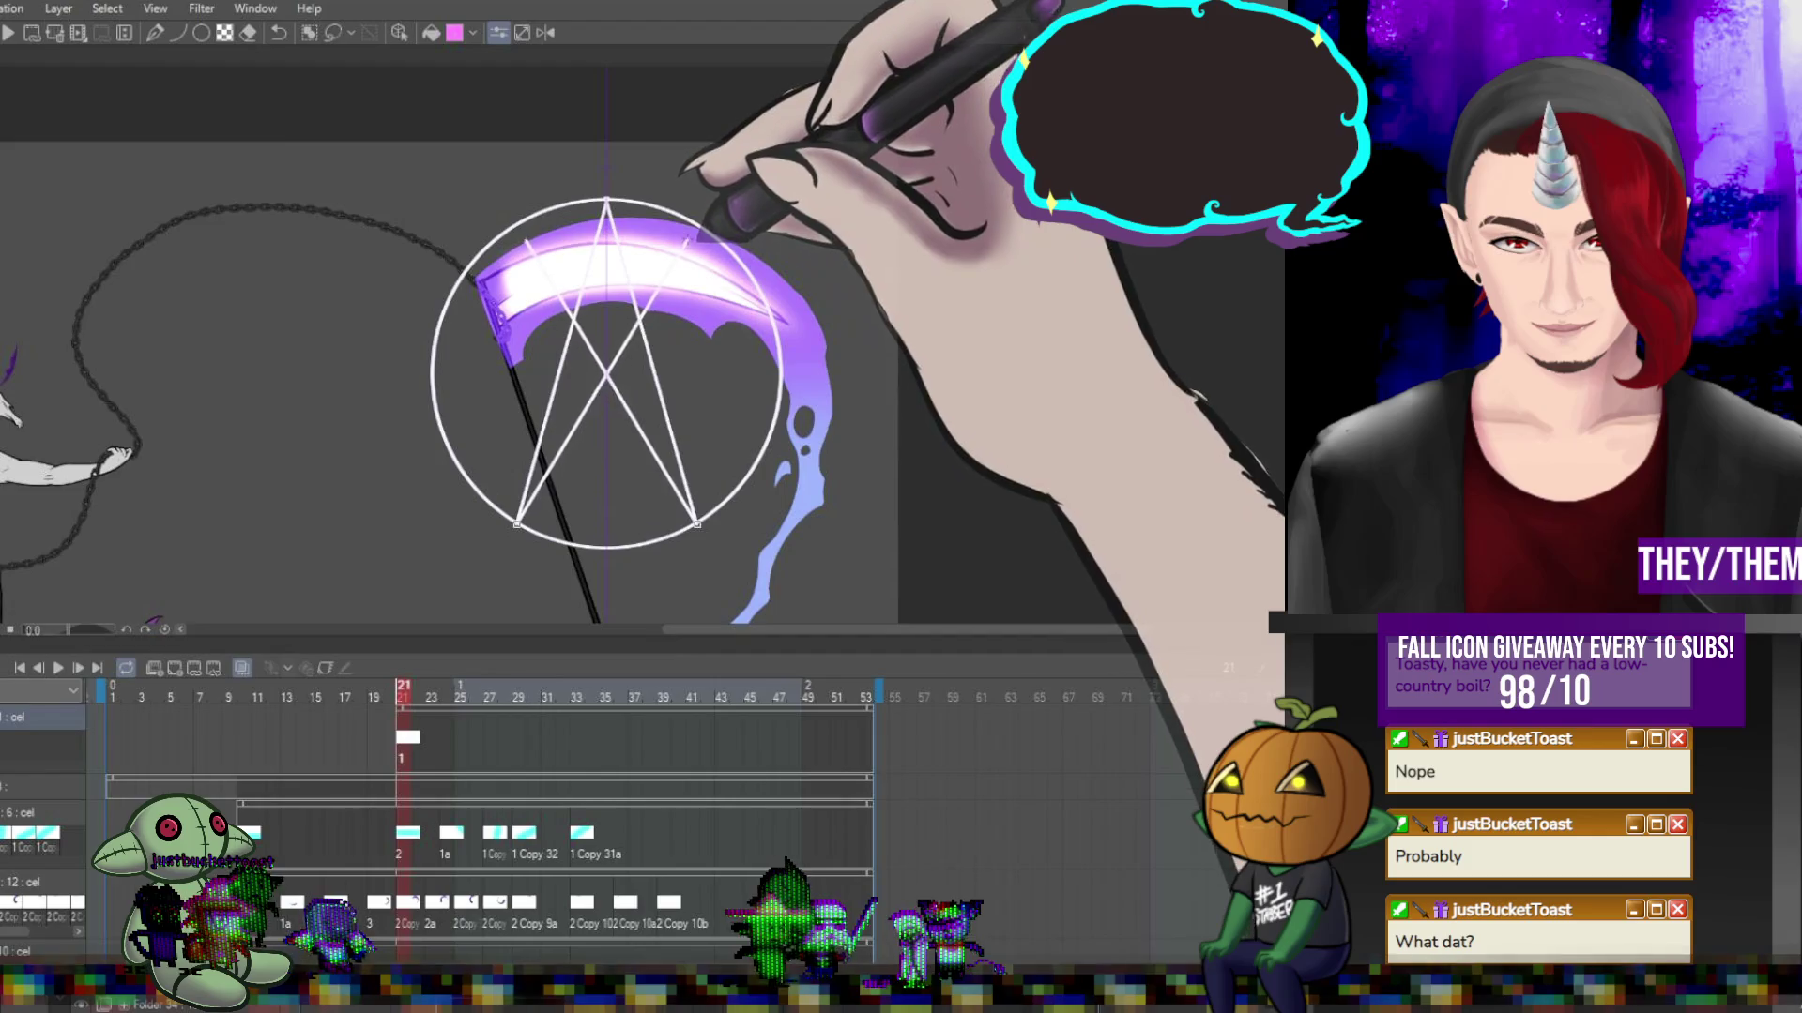
pyautogui.moveTo(525, 239); pyautogui.dragTo(530, 214)
pyautogui.moveTo(690, 240); pyautogui.dragTo(685, 214)
pyautogui.moveTo(530, 214); pyautogui.dragTo(423, 341)
pyautogui.moveTo(685, 214); pyautogui.dragTo(788, 343)
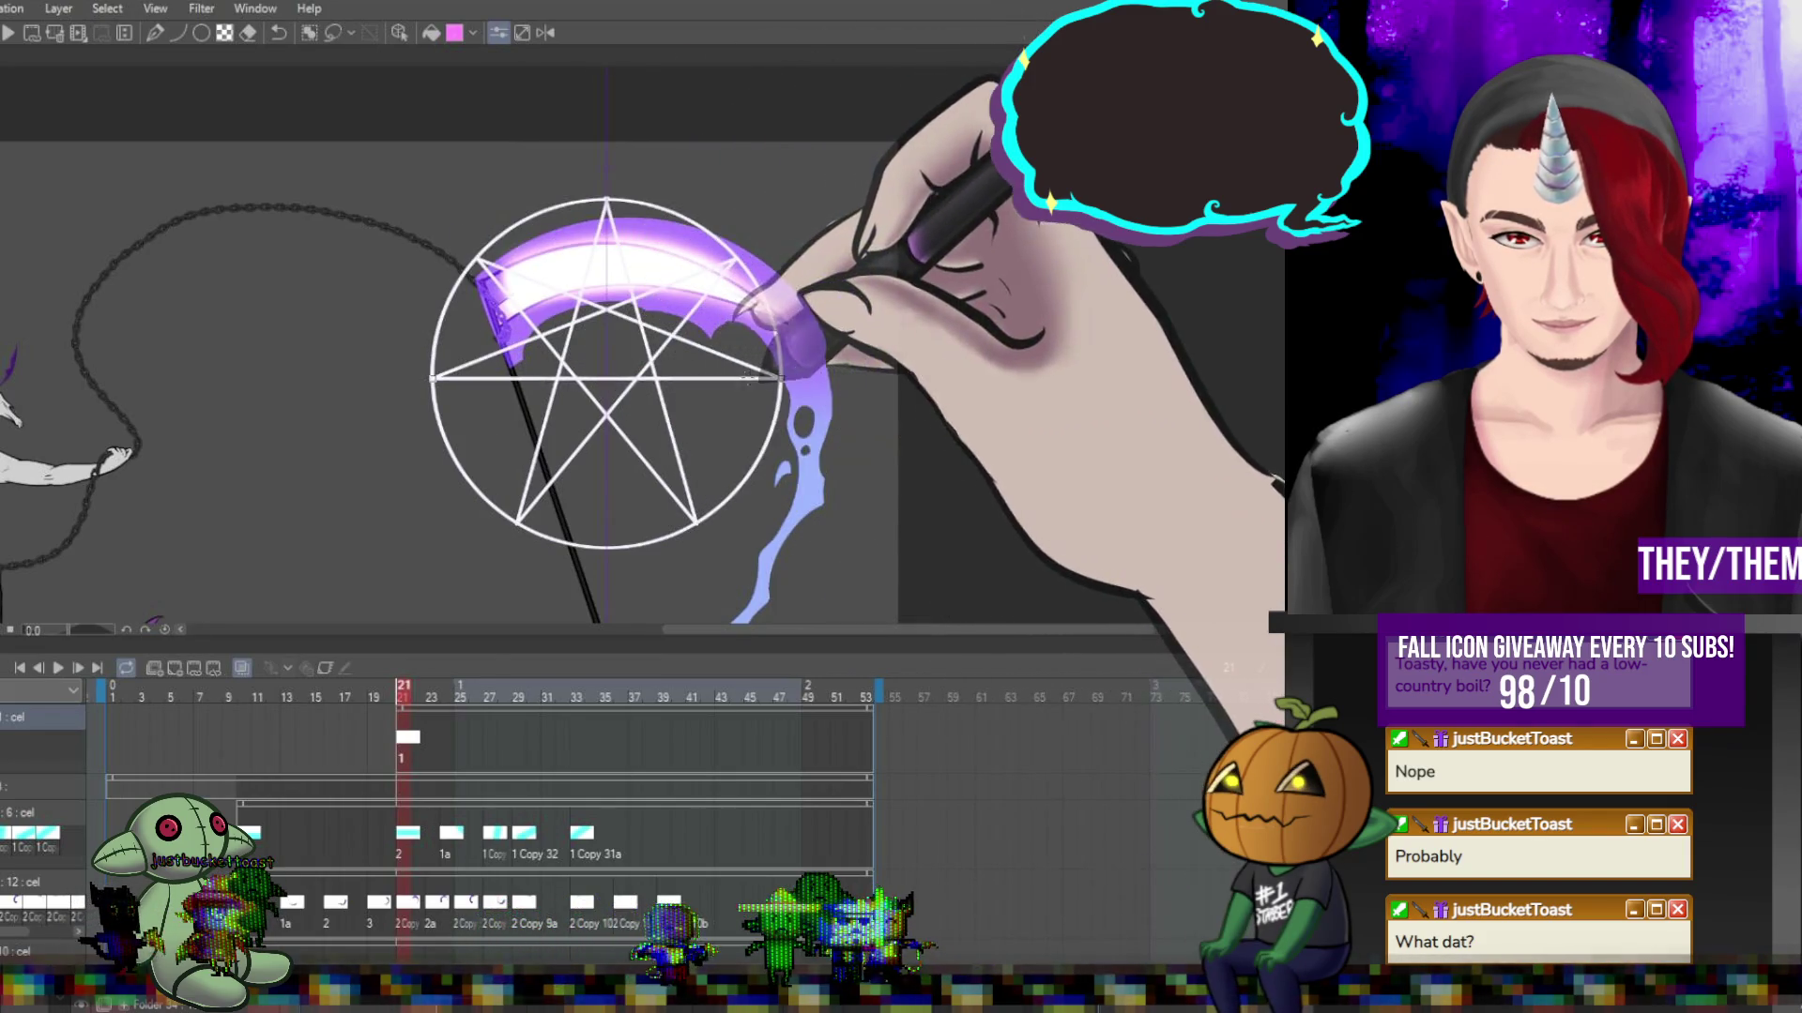
pyautogui.hotkey('ctrl', '-')
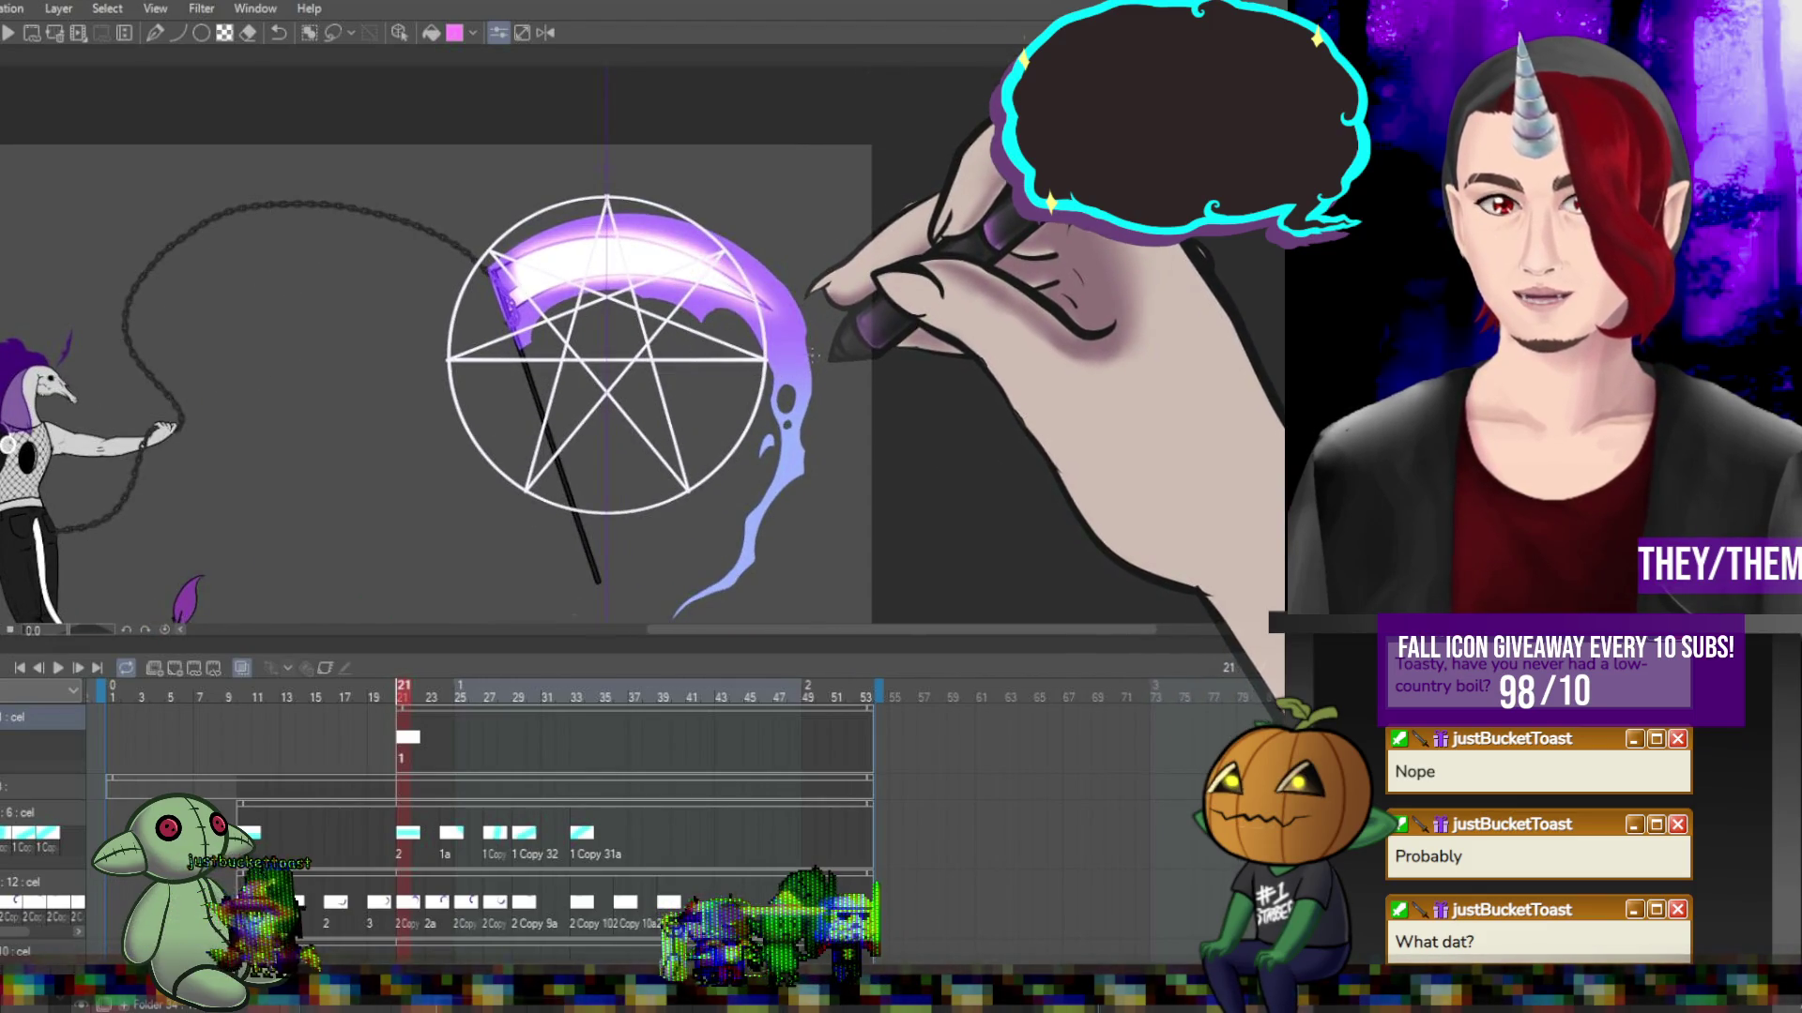
pyautogui.scroll(1, 797, 350)
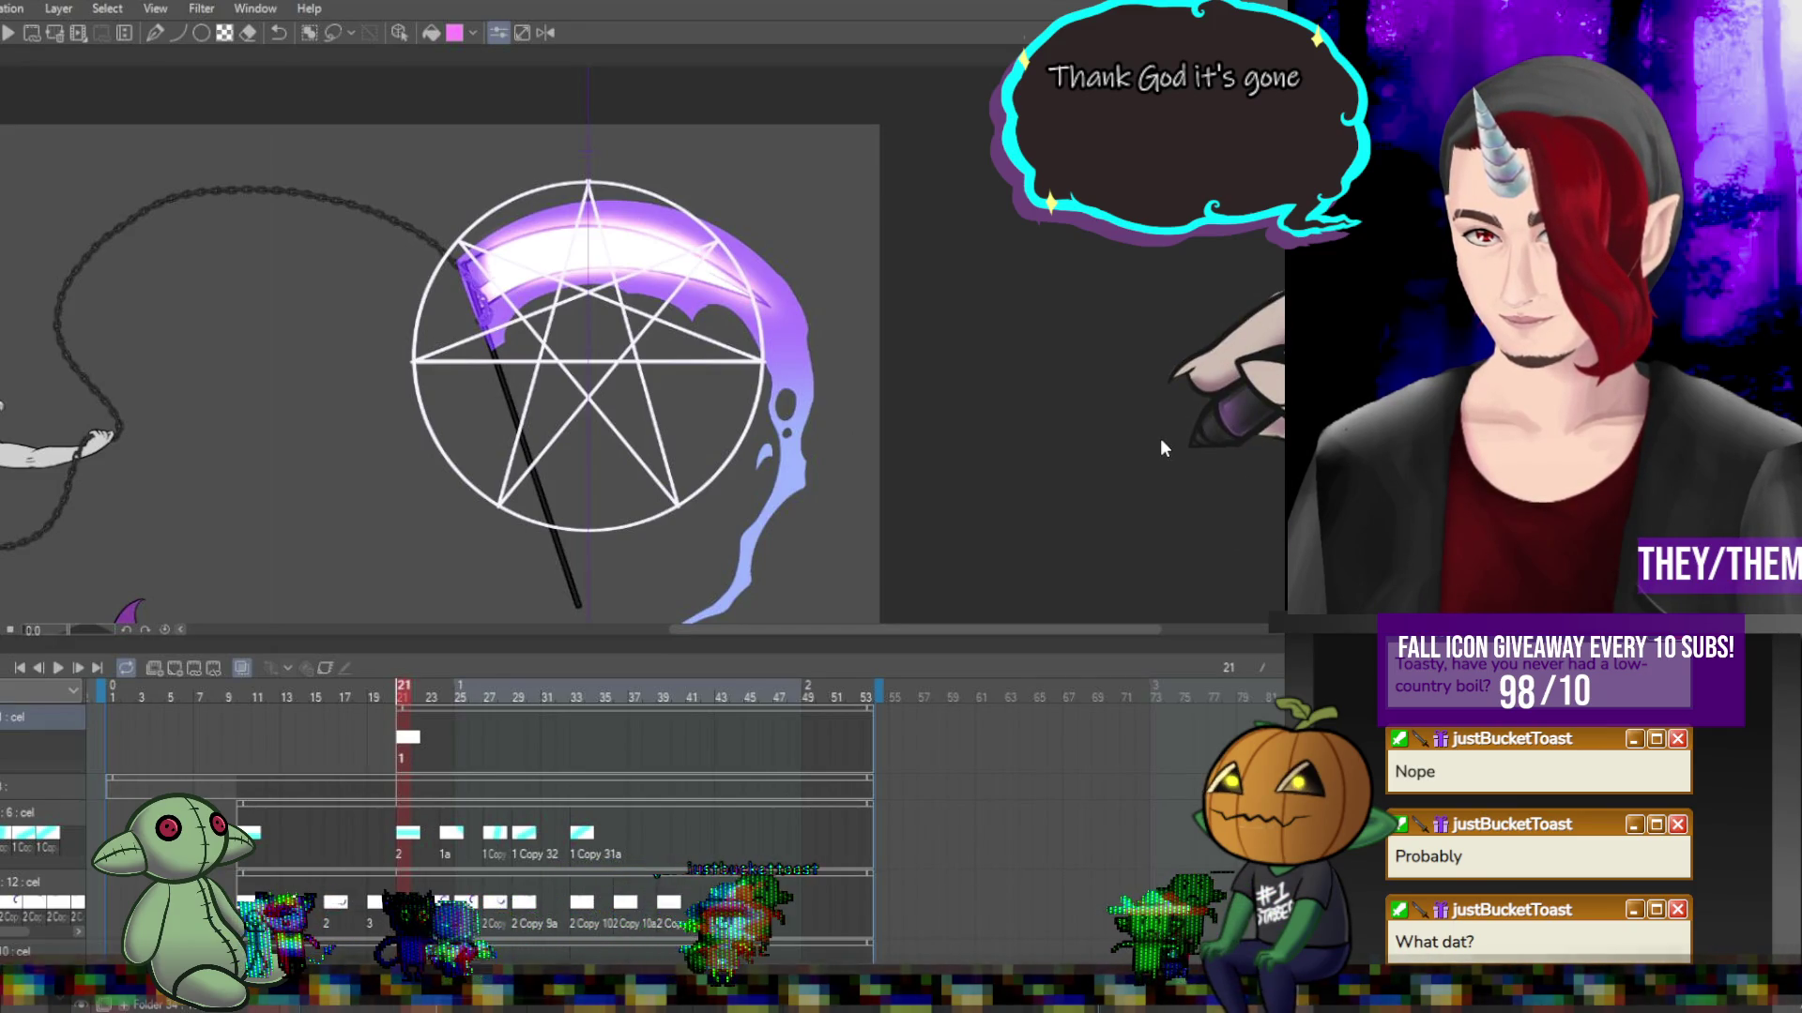
# Transform the sigil to shift it slightly right and down, then step to frame 20.
pyautogui.hotkey('ctrl', 't')
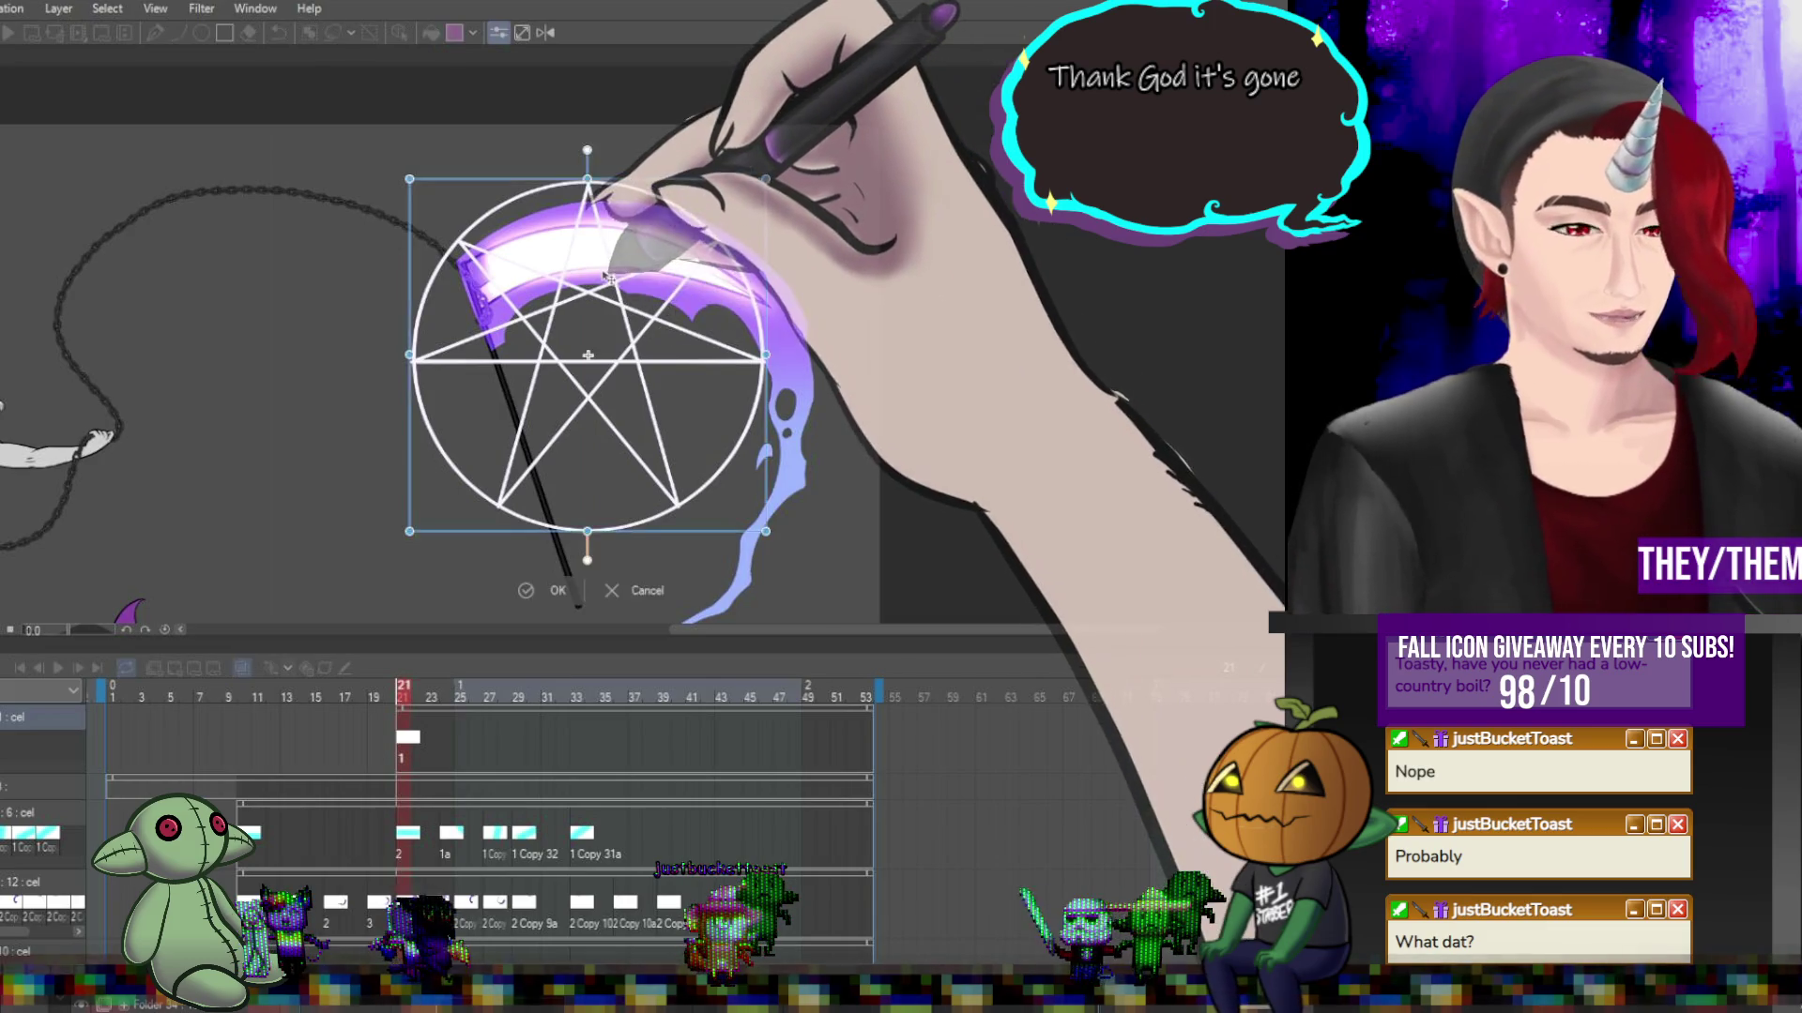
pyautogui.moveTo(608, 277); pyautogui.dragTo(634, 305)
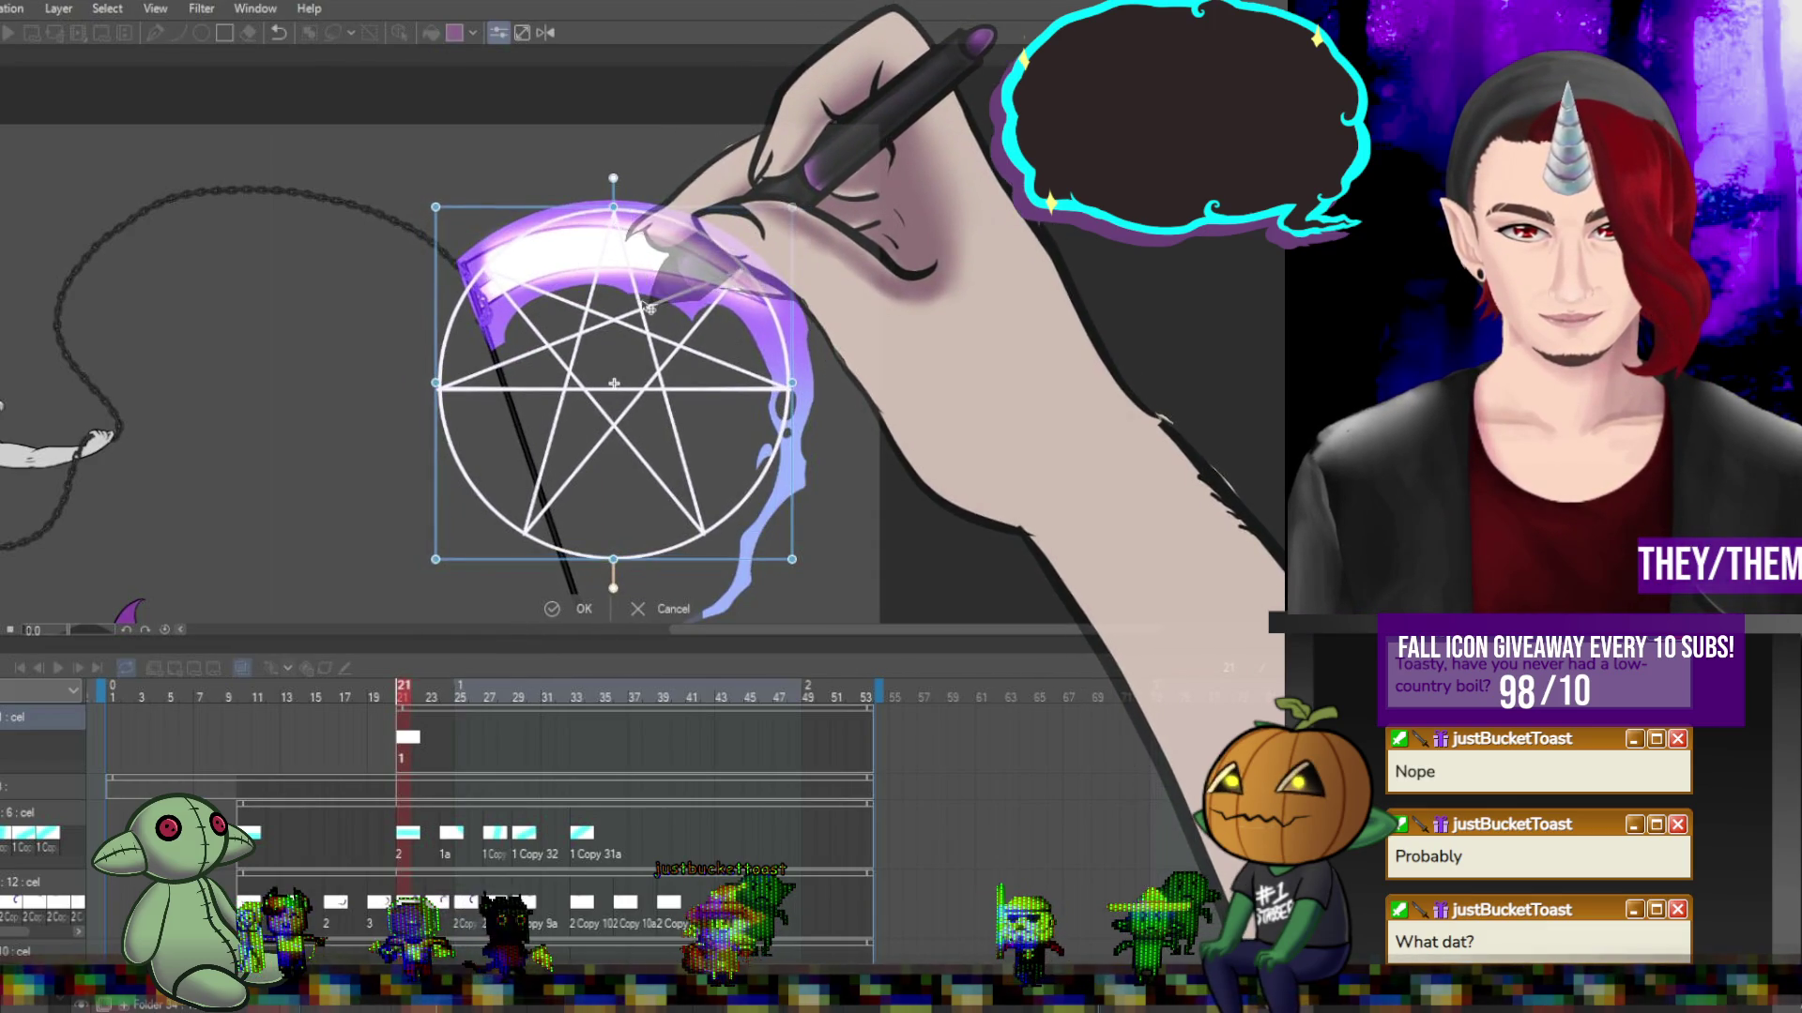
pyautogui.click(371, 695)
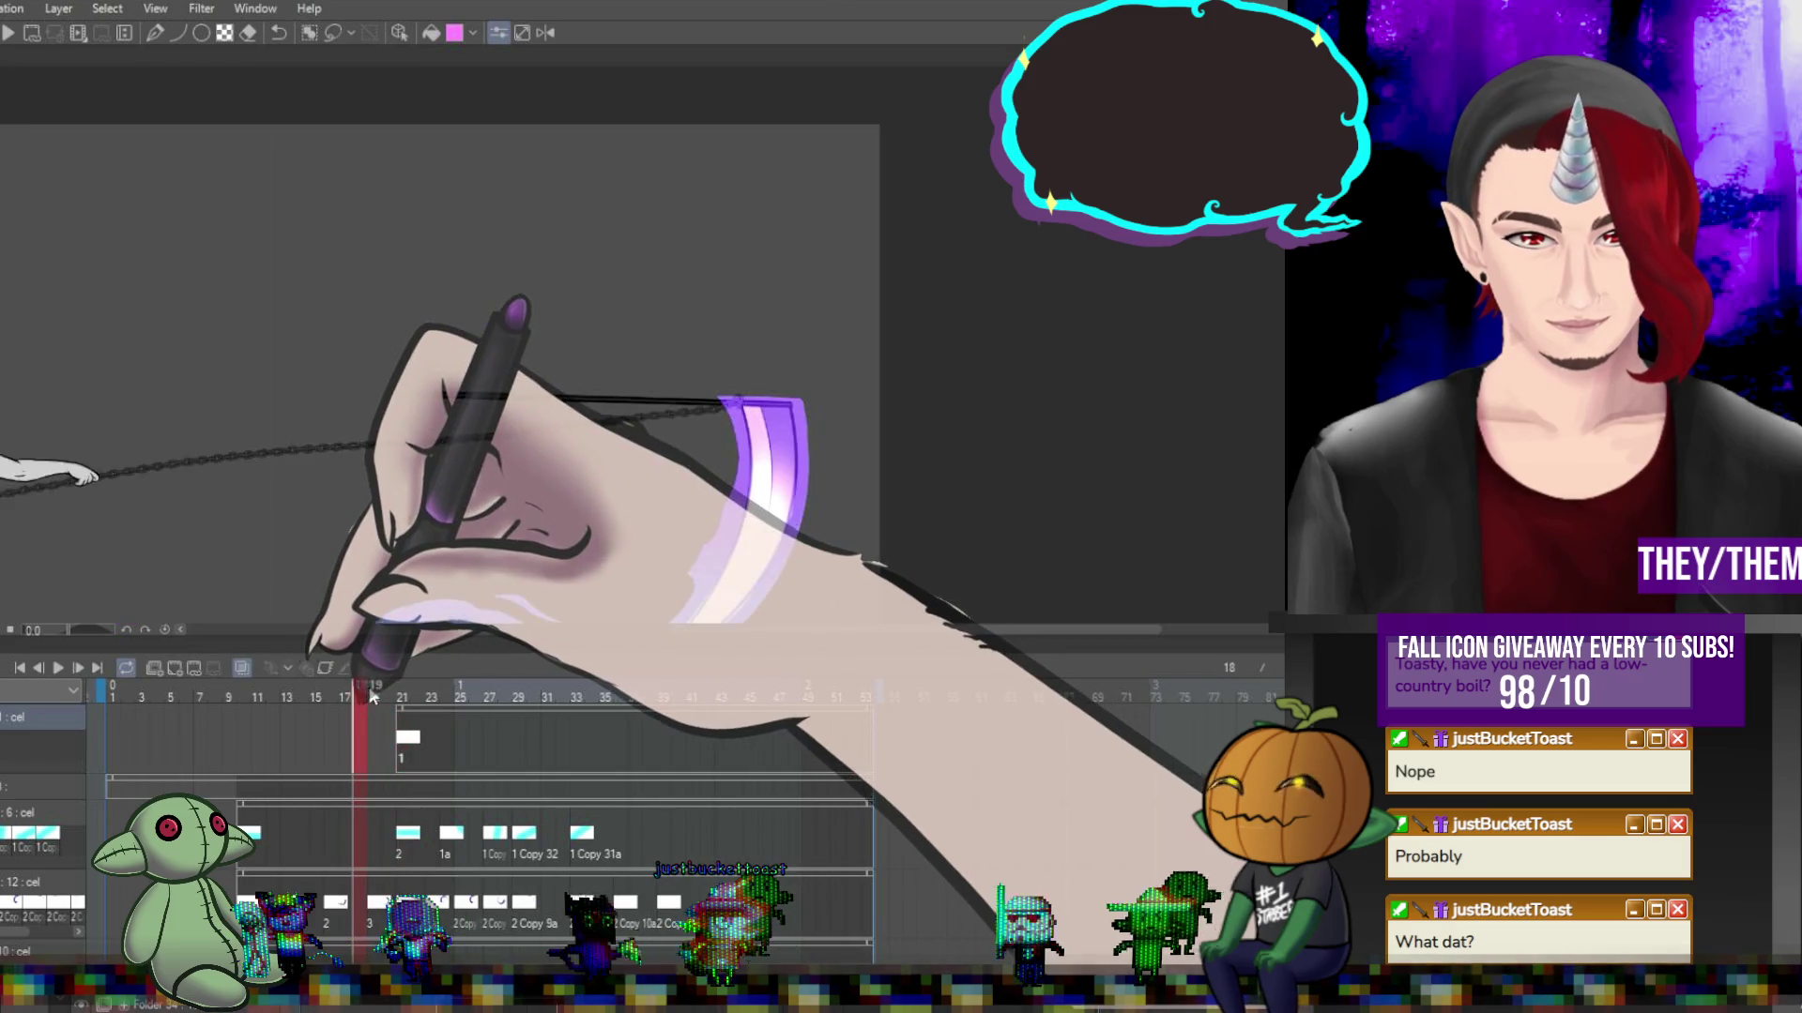
pyautogui.moveTo(371, 694)
pyautogui.mouseDown()
pyautogui.moveTo(402, 695)
pyautogui.moveTo(373, 738)
pyautogui.mouseUp()
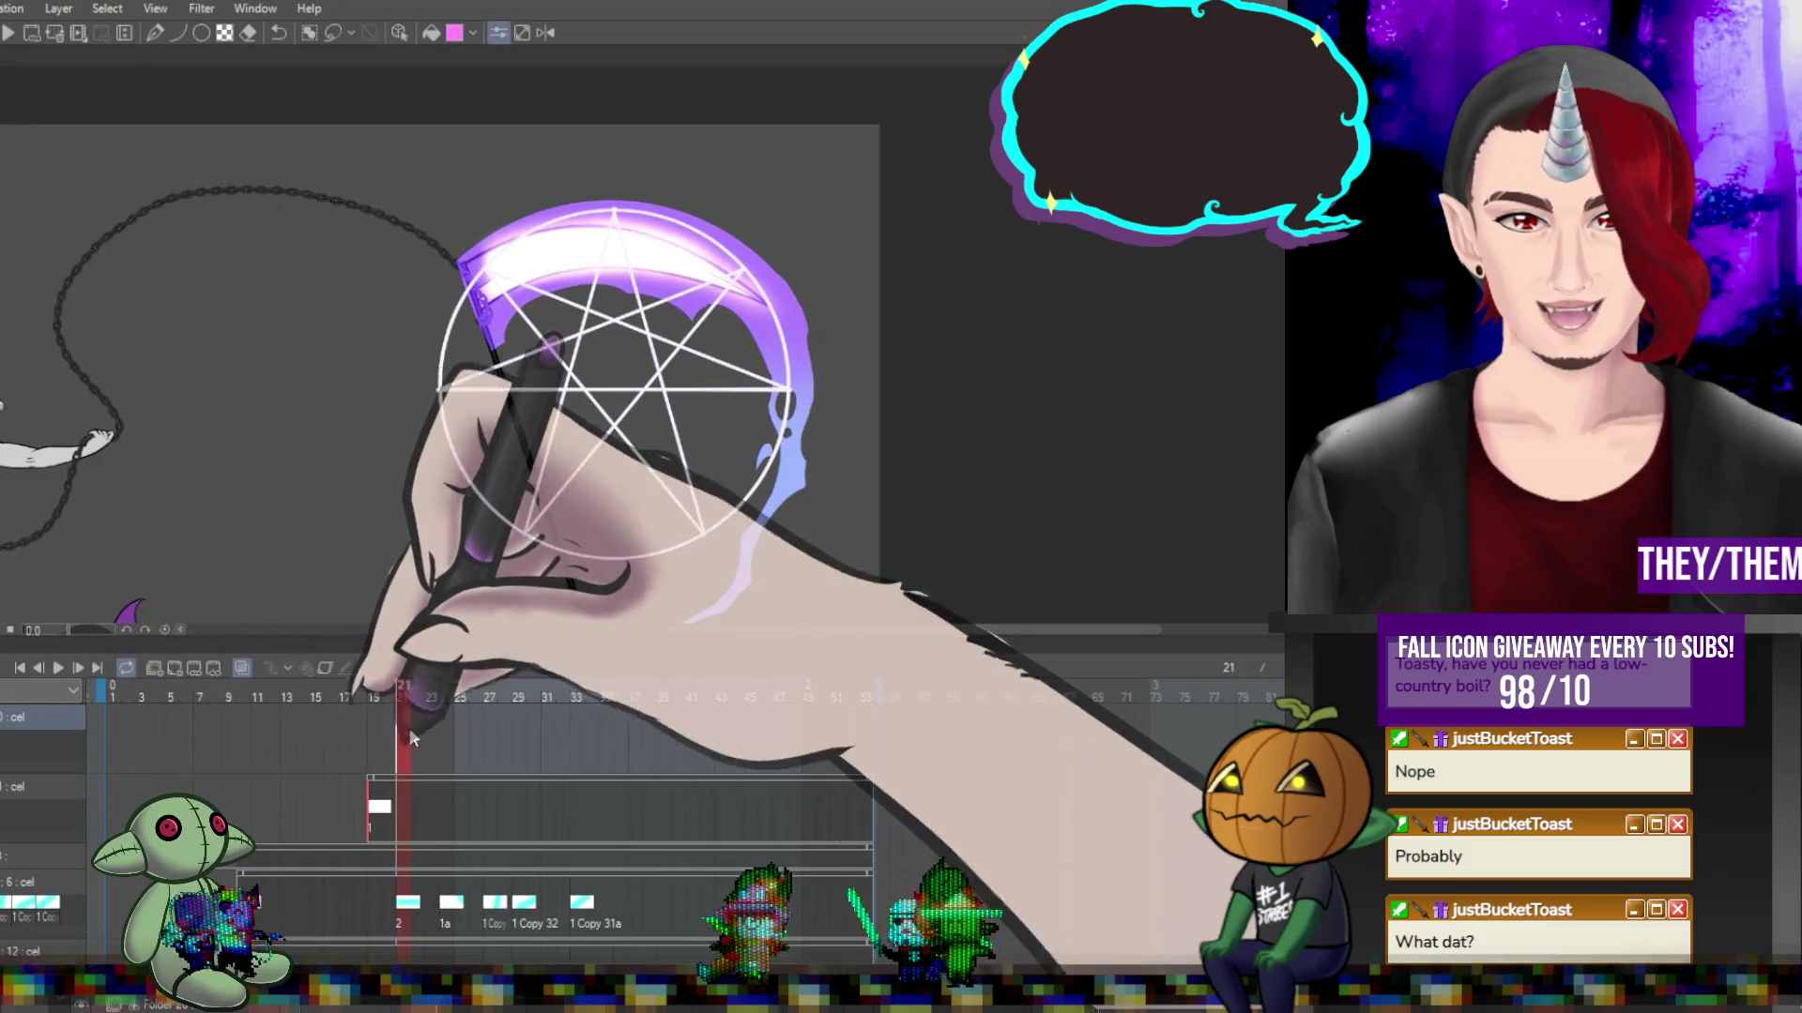
# Check frames 19, 26 and 31, then add a new cel at frame 19.
pyautogui.scroll(1, 381, 742)
pyautogui.click(377, 740)
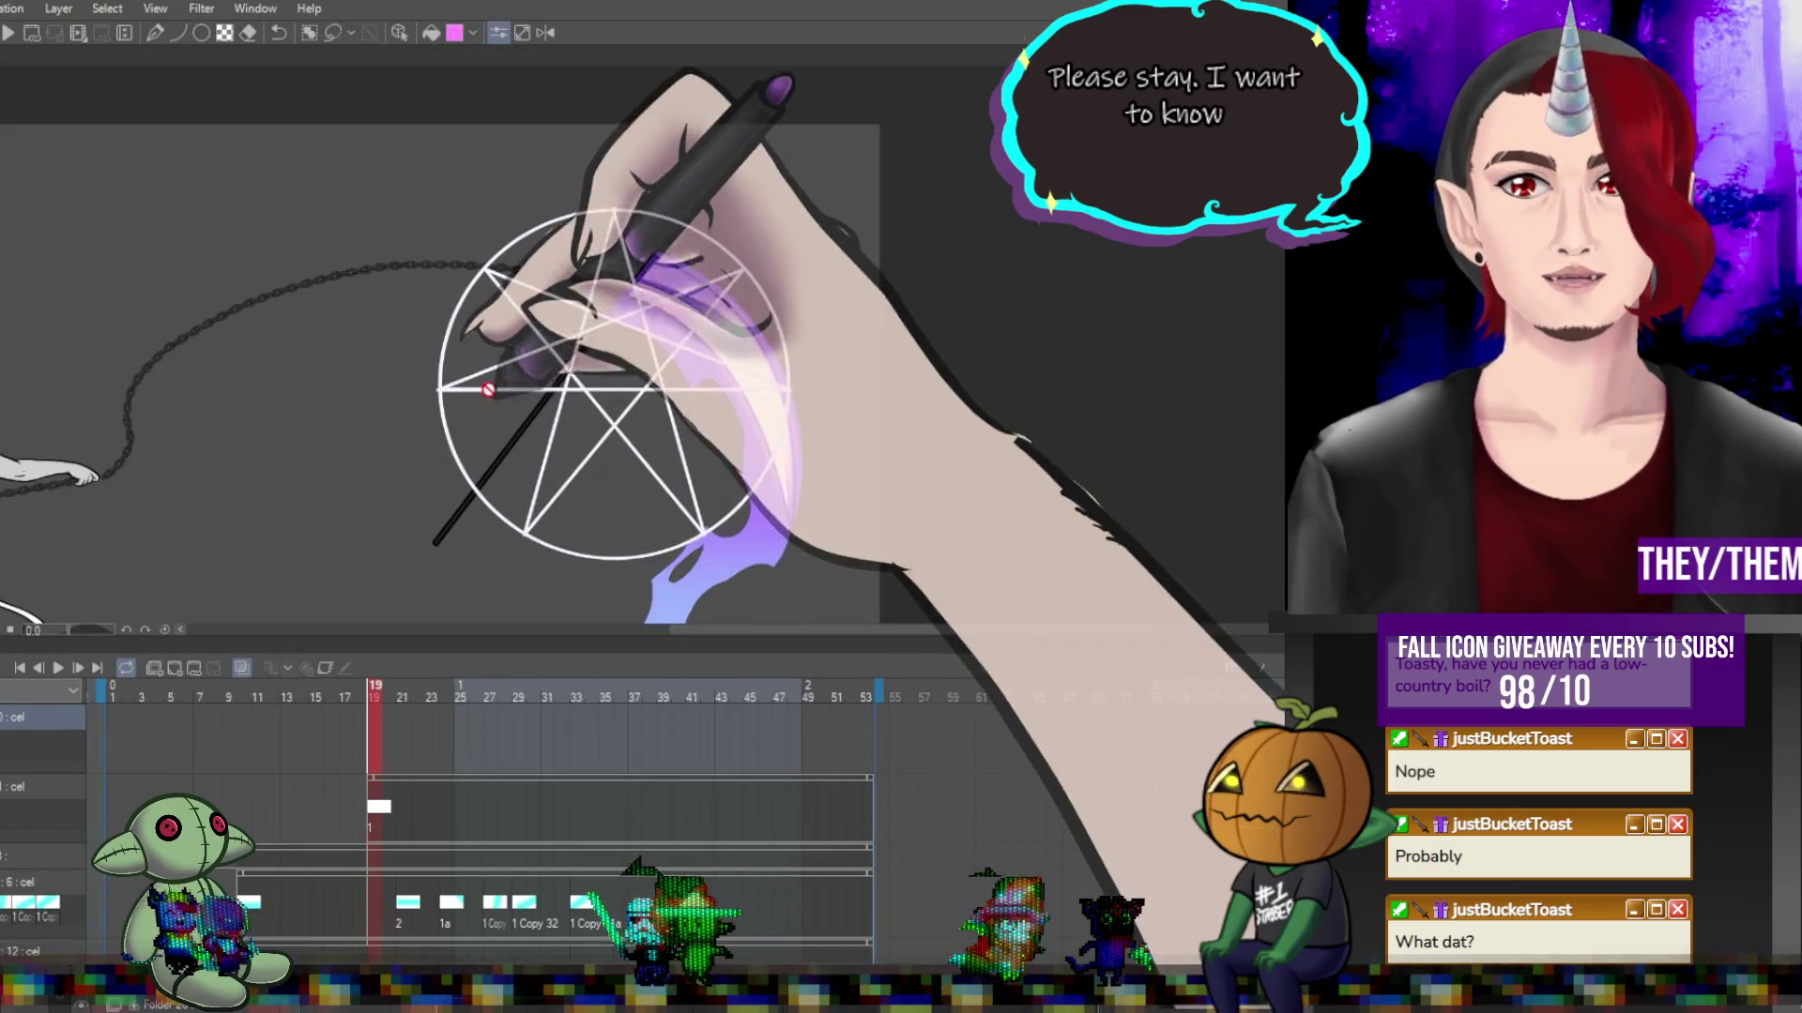
pyautogui.click(476, 699)
pyautogui.click(552, 756)
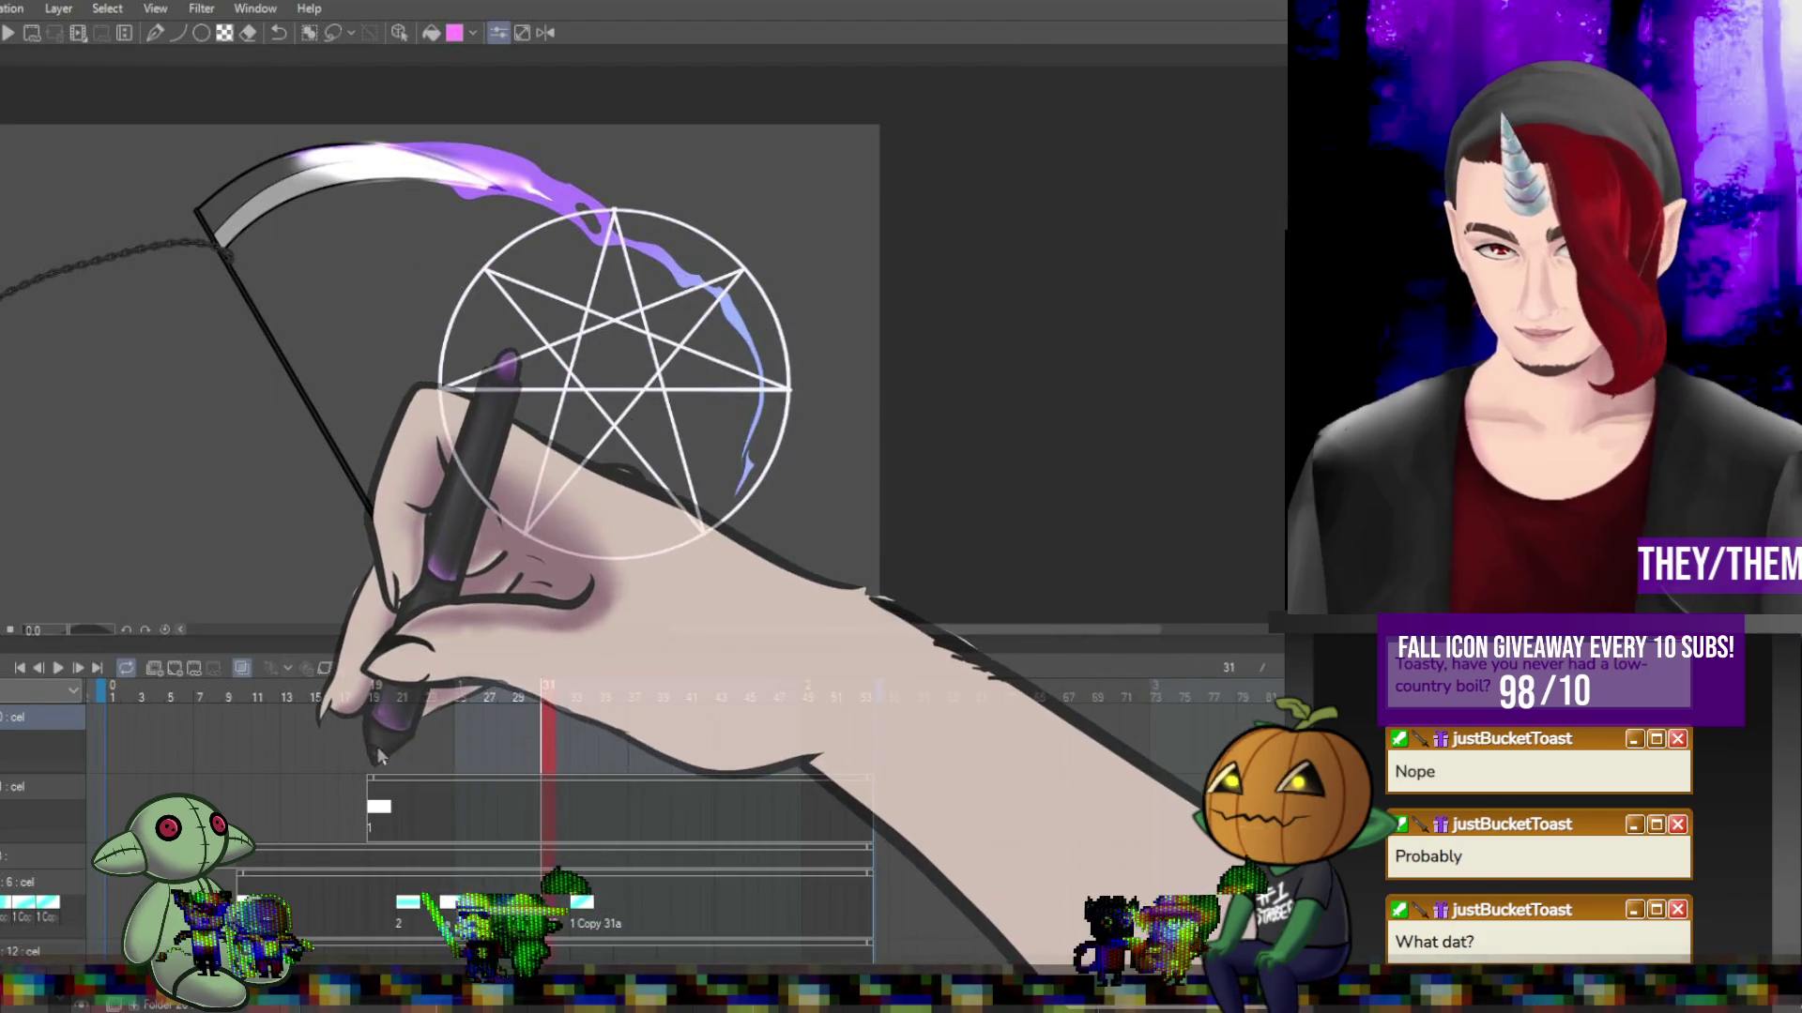
pyautogui.click(374, 732)
pyautogui.click(176, 669)
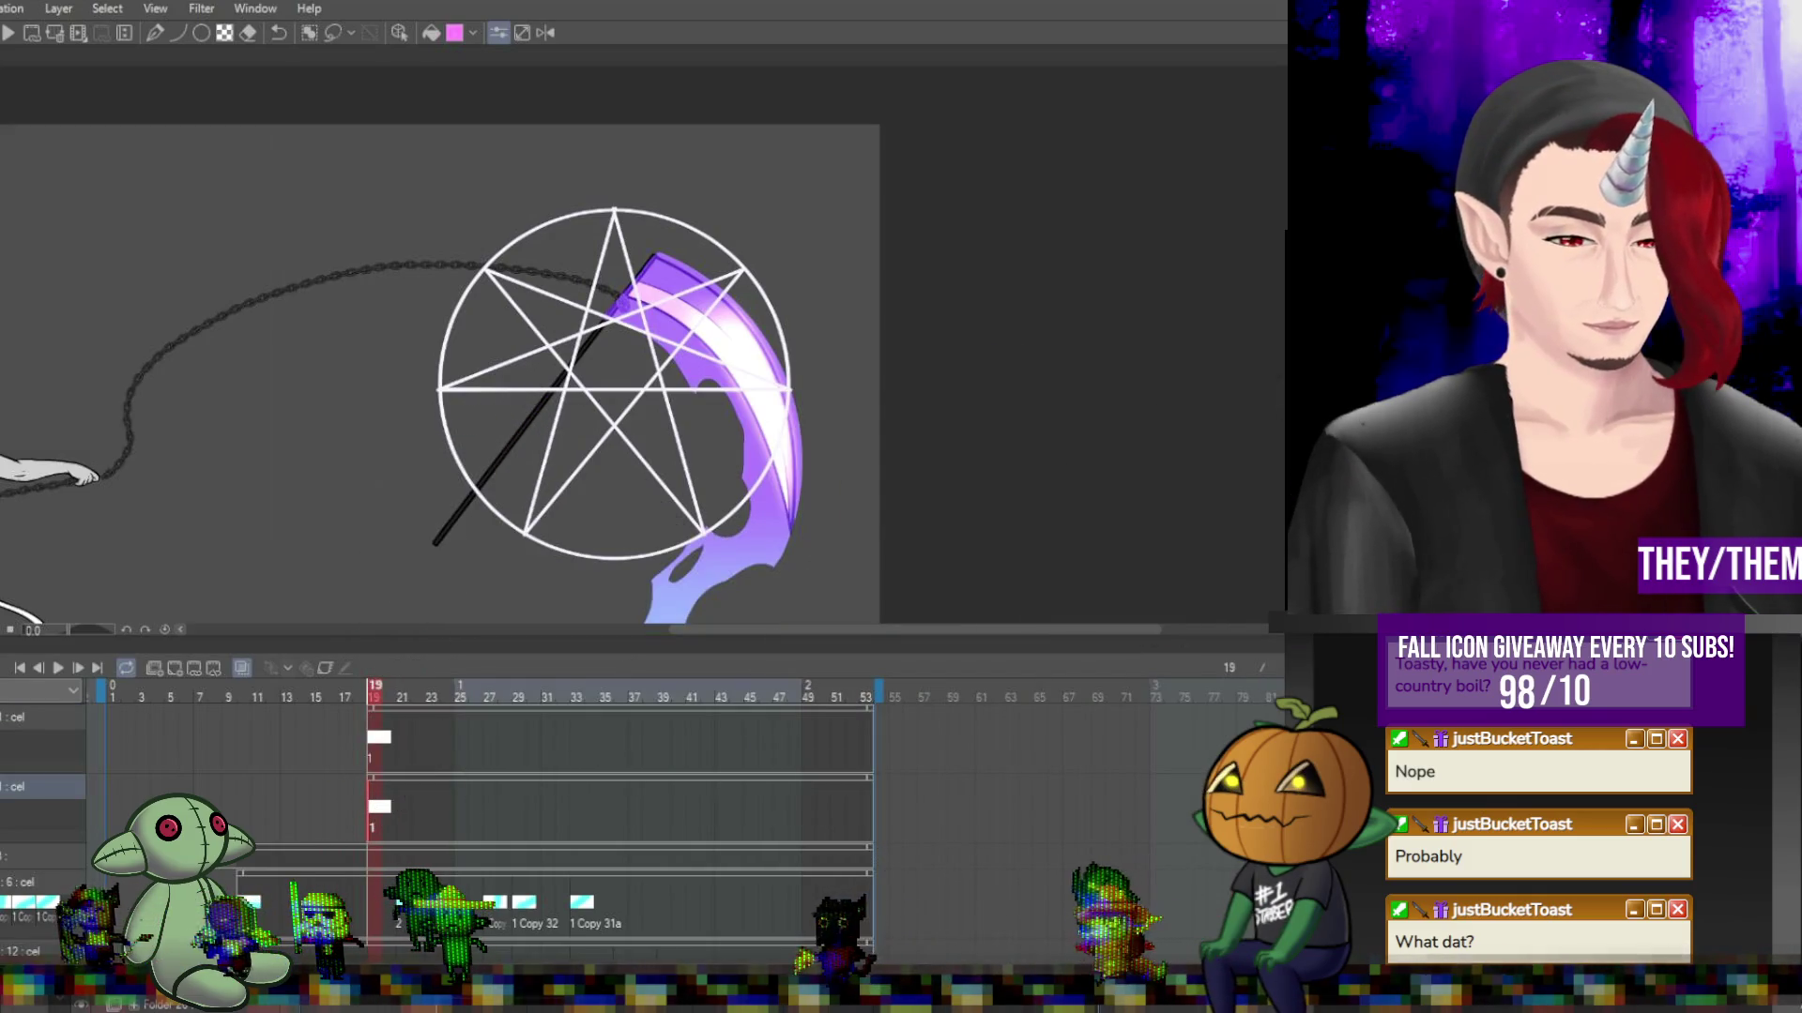
pyautogui.click(409, 818)
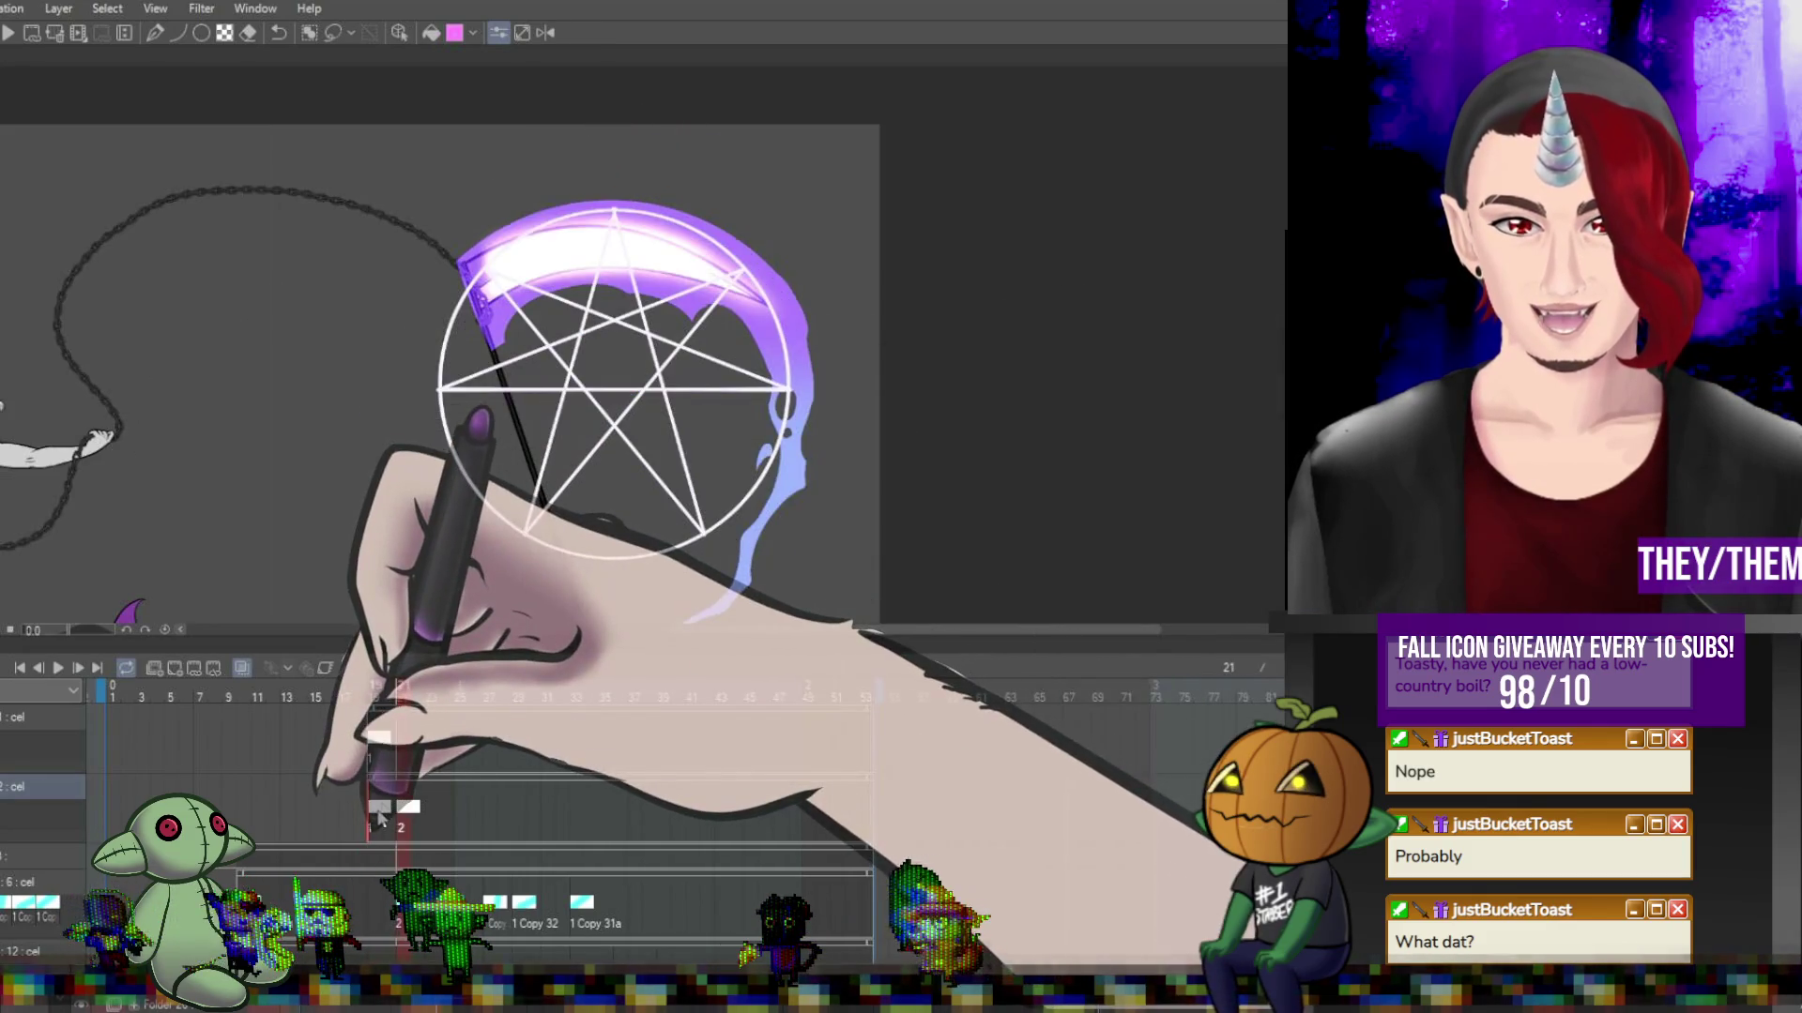
# Review the swing at frames 19, 21, 25 and 28, then zoom out to see figure and sigil.
pyautogui.click(379, 818)
pyautogui.hotkey('ctrl', 't')
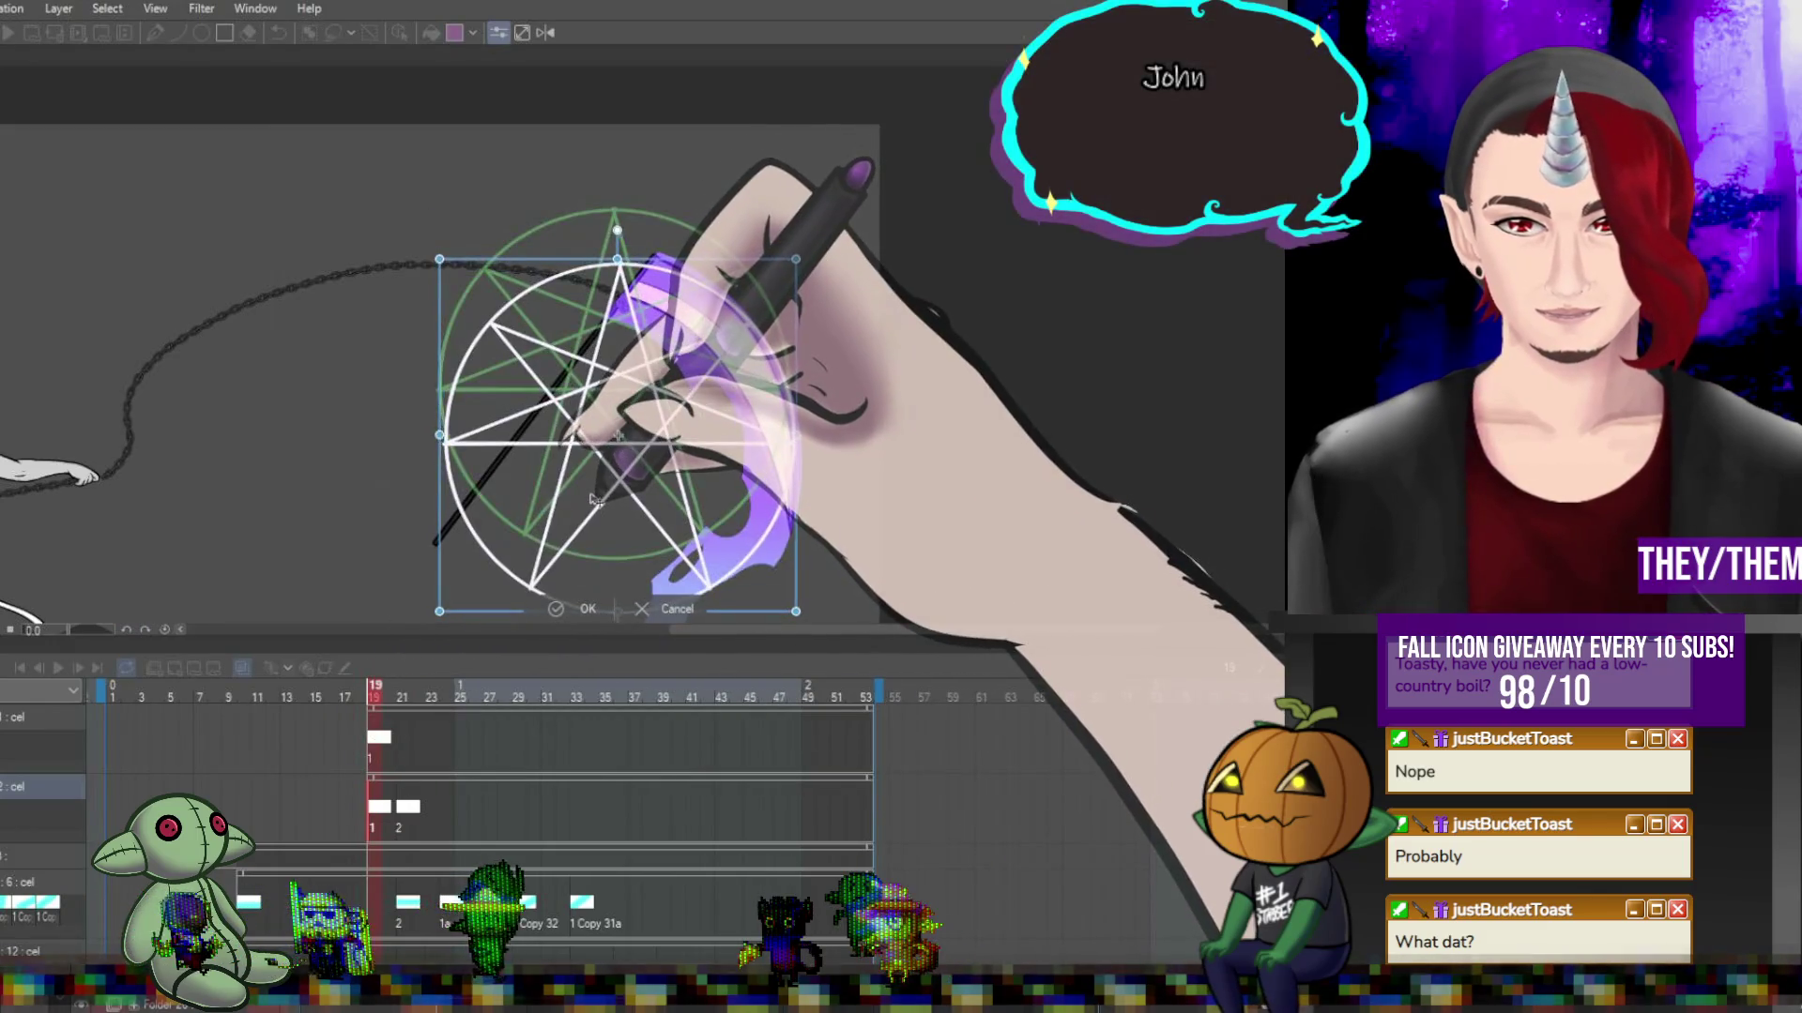
pyautogui.click(410, 817)
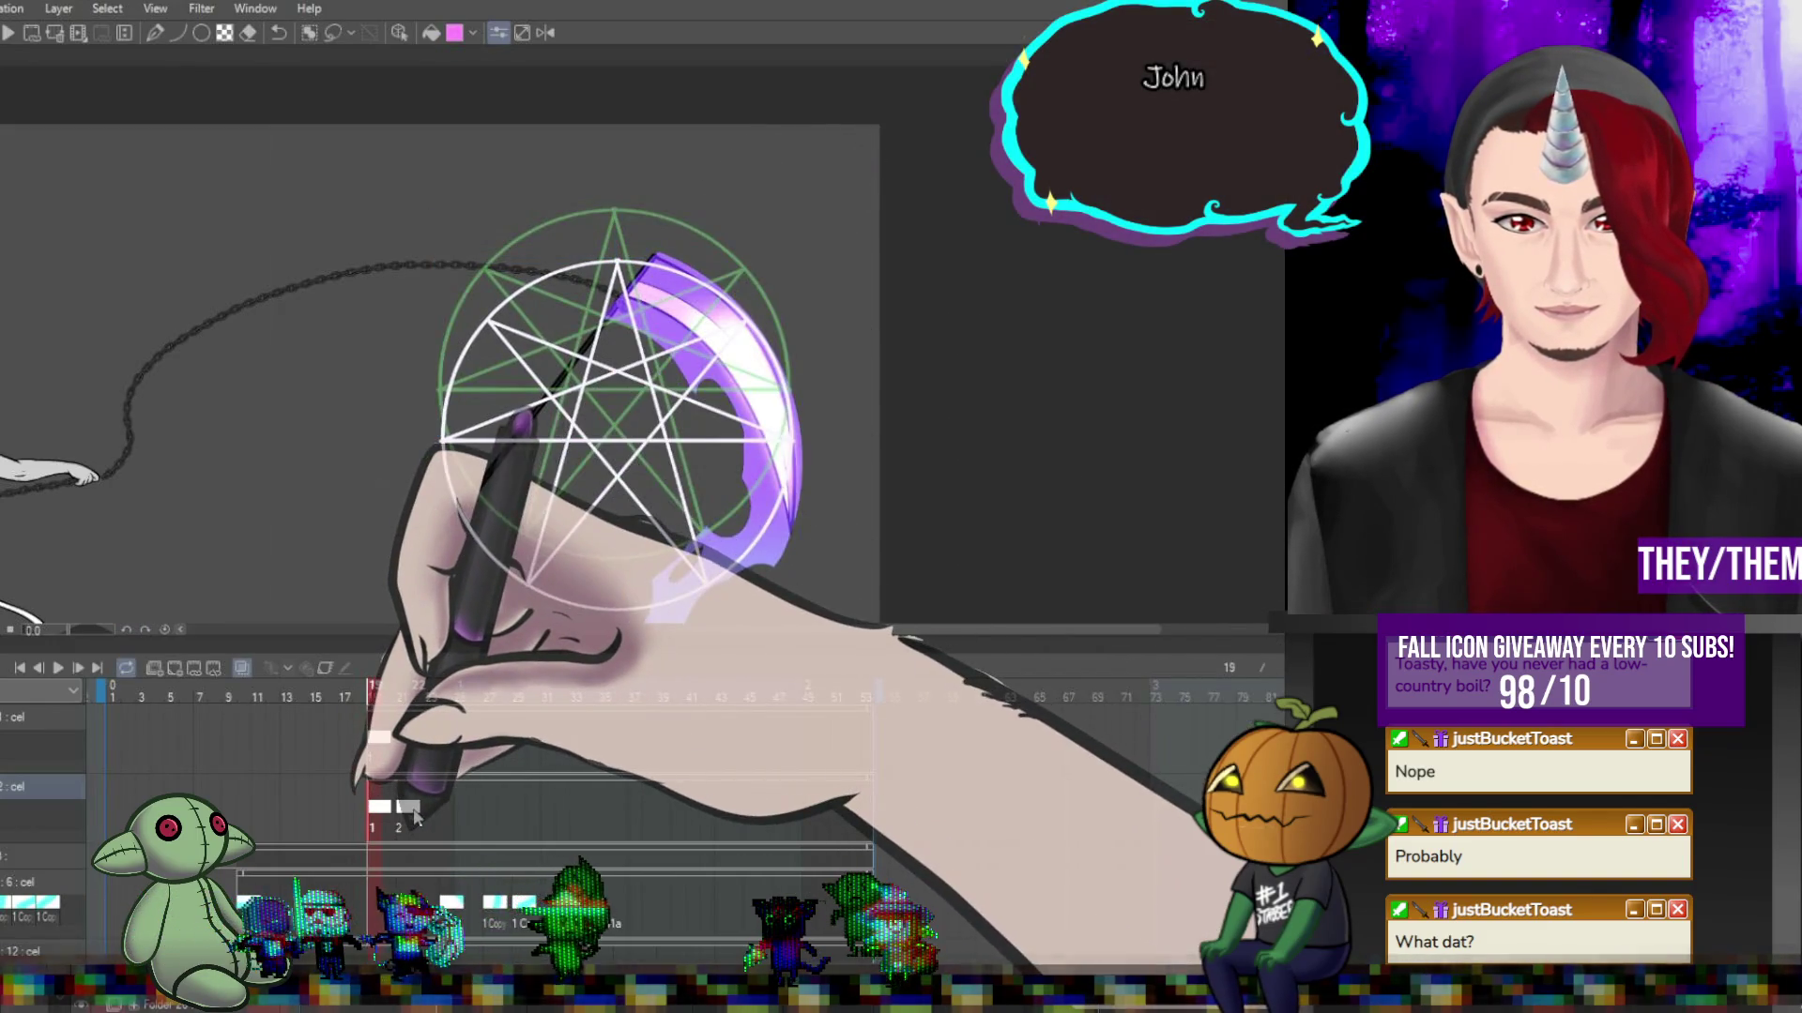
pyautogui.click(460, 813)
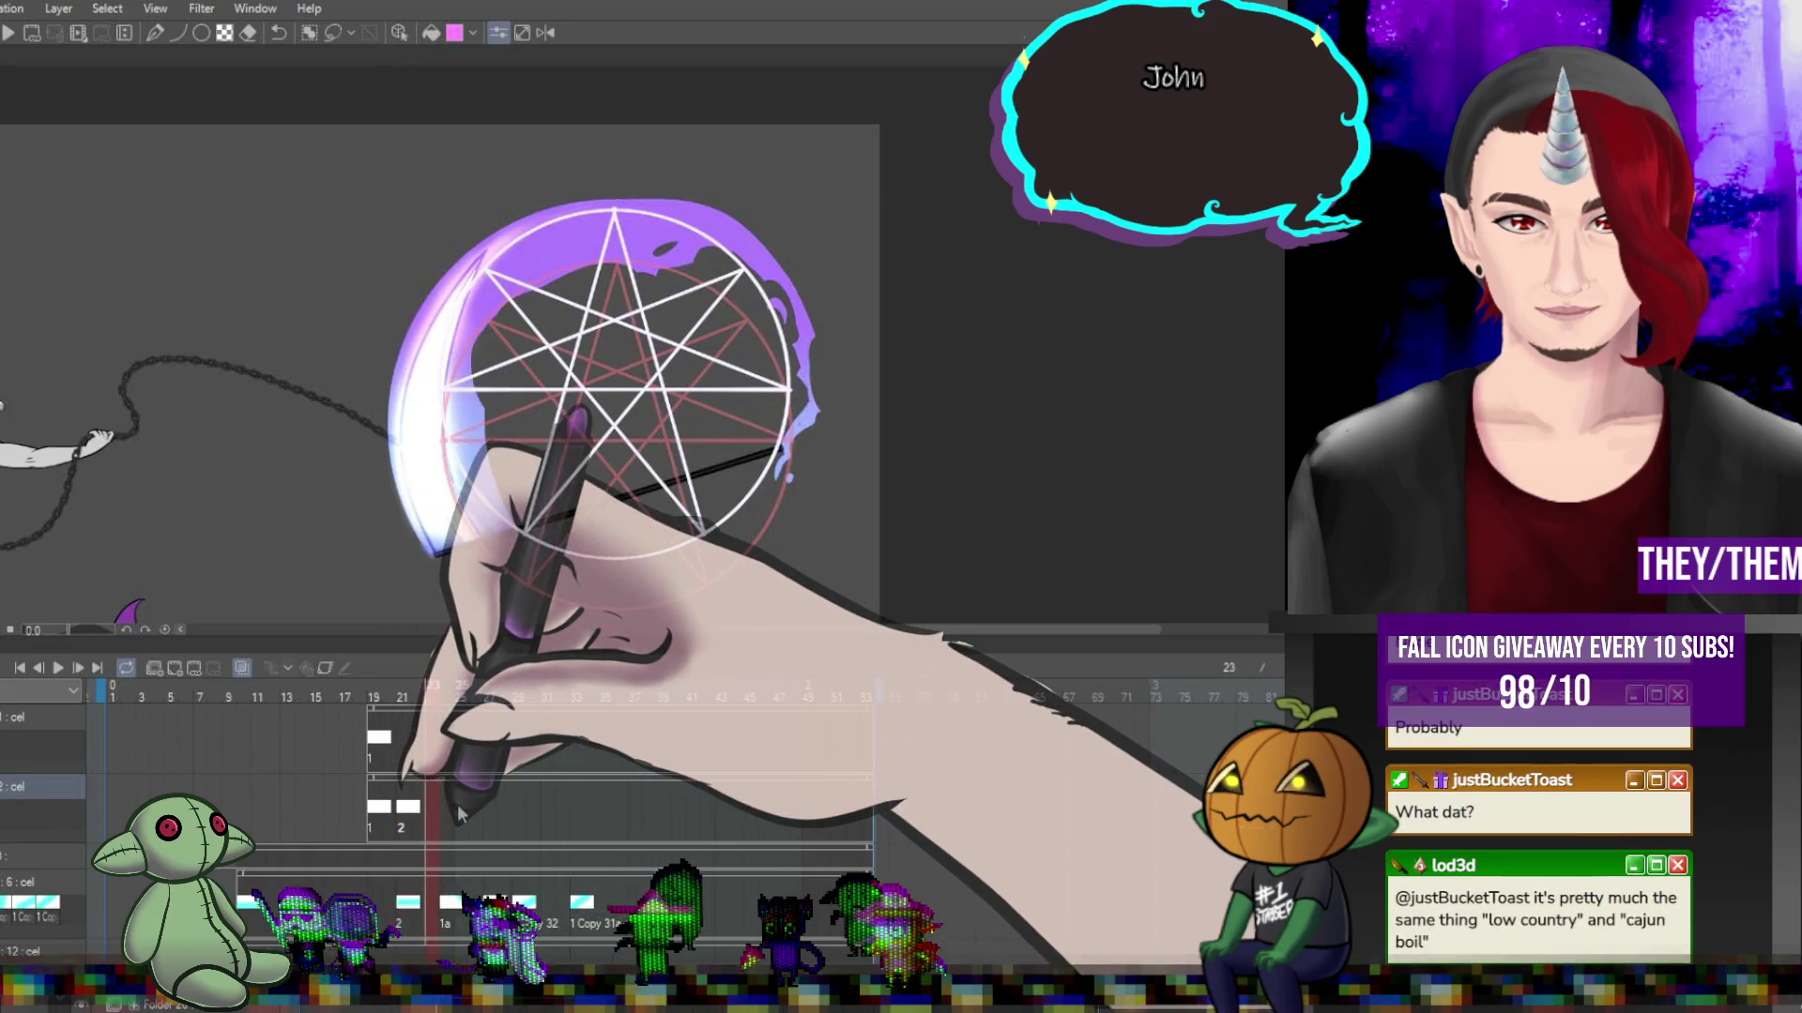
pyautogui.click(502, 809)
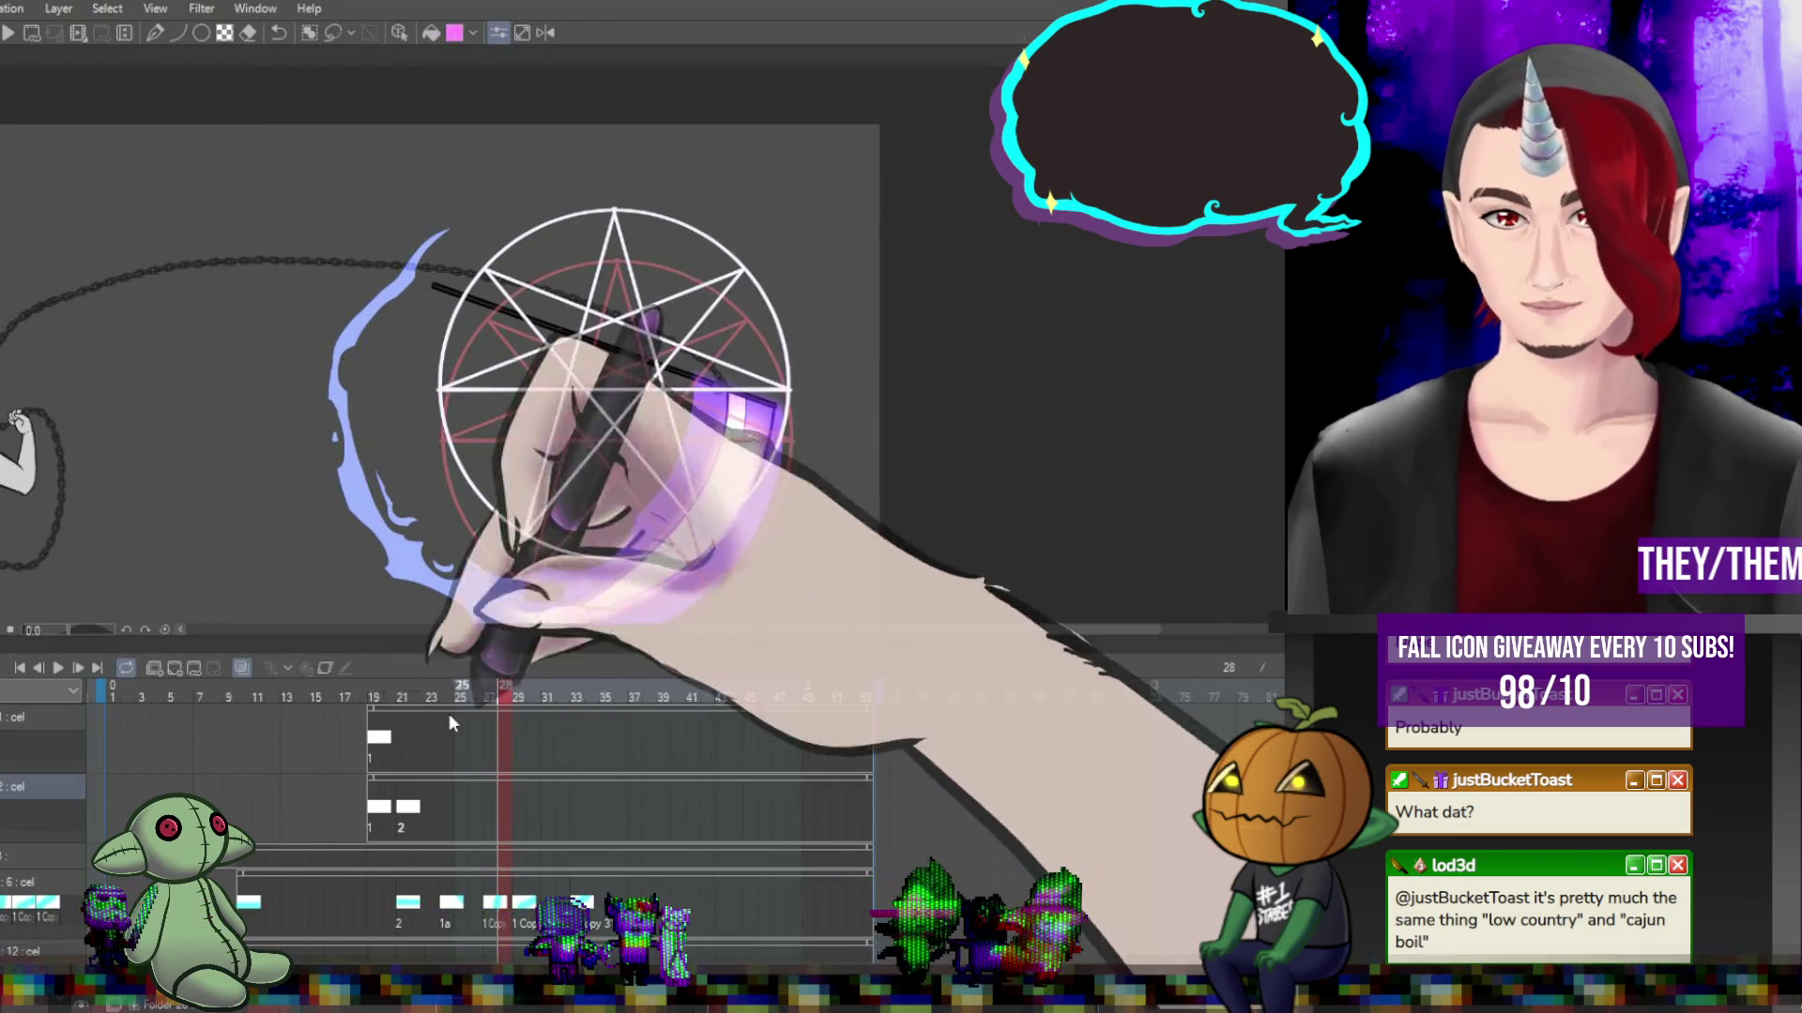
pyautogui.click(380, 746)
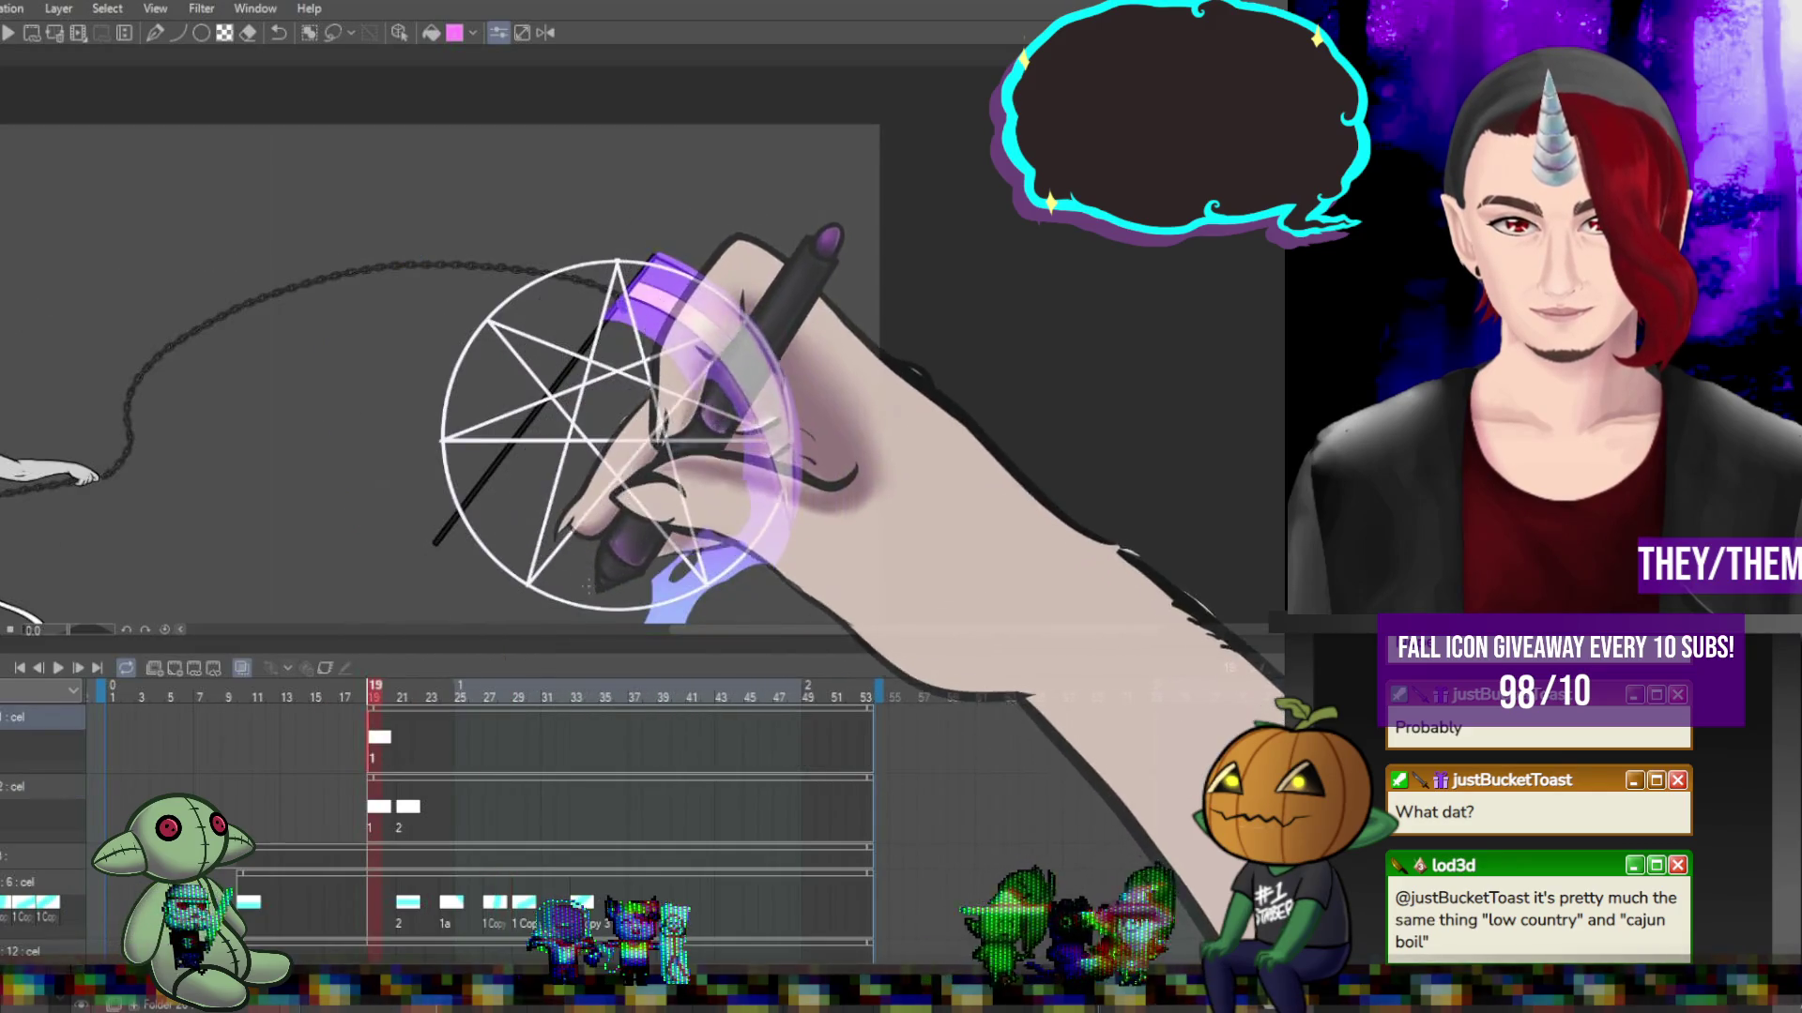
pyautogui.hotkey('ctrl', '-')
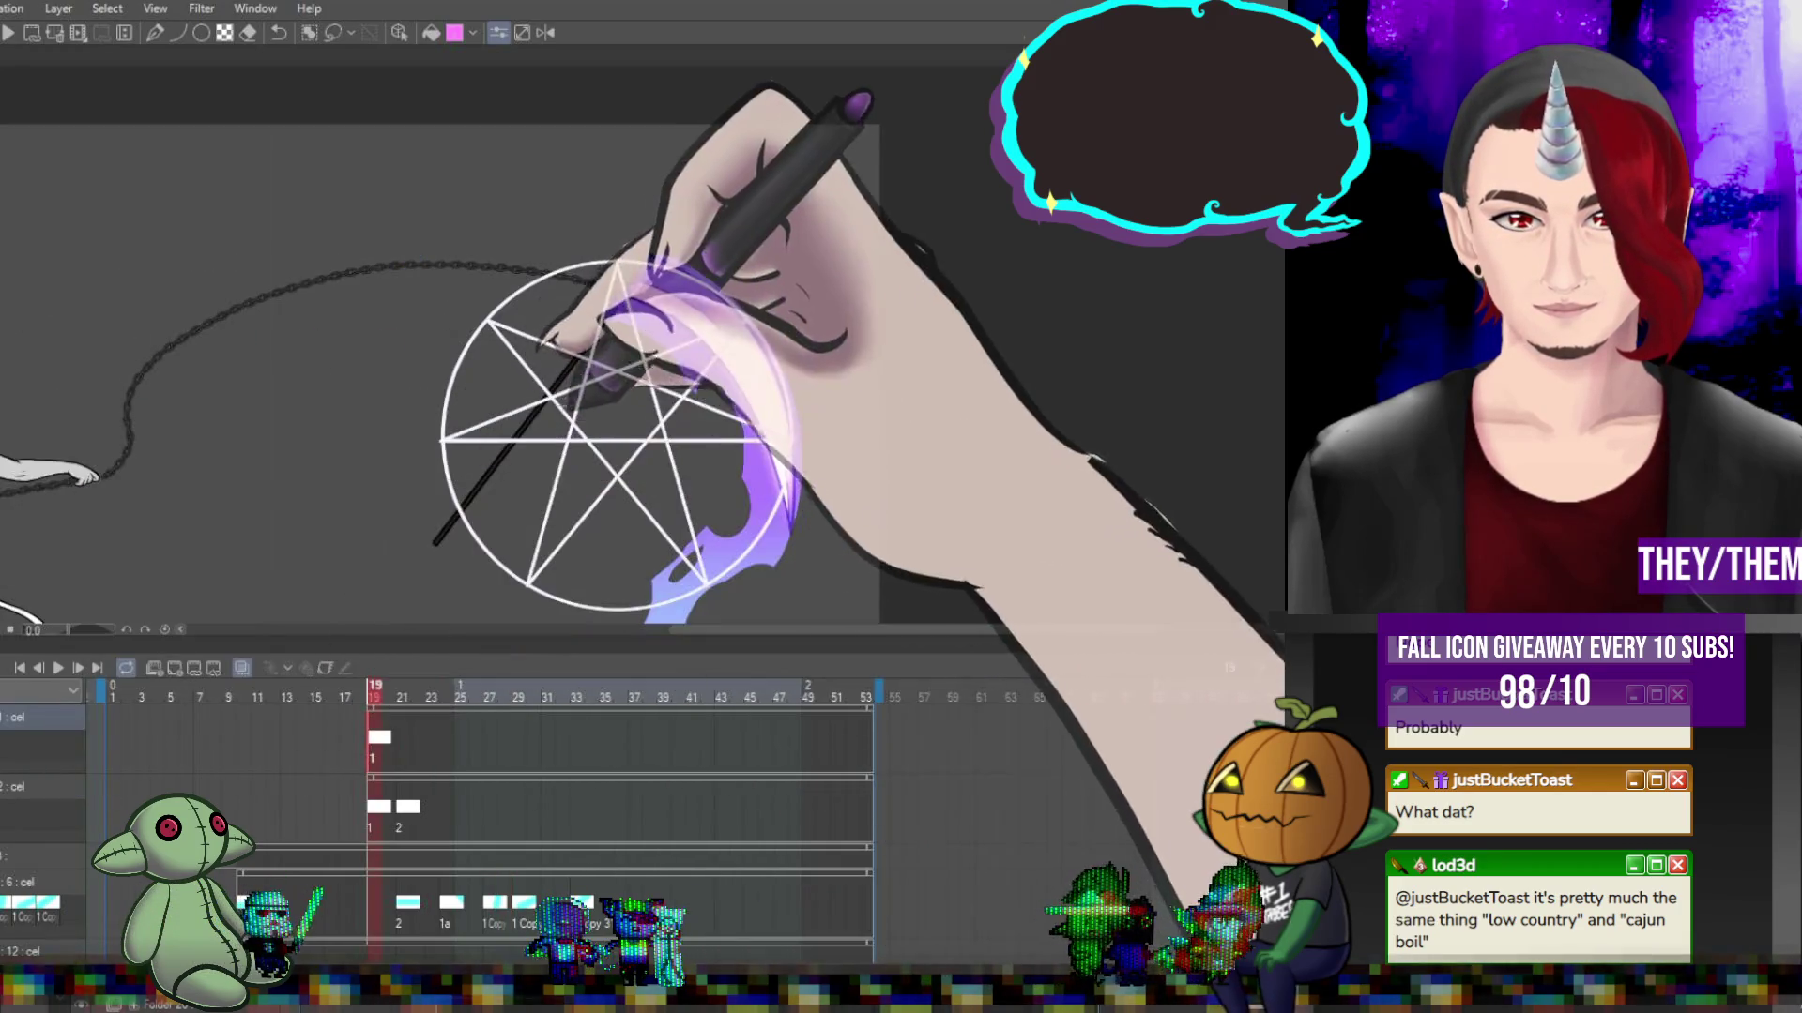
pyautogui.scroll(1, 737, 432)
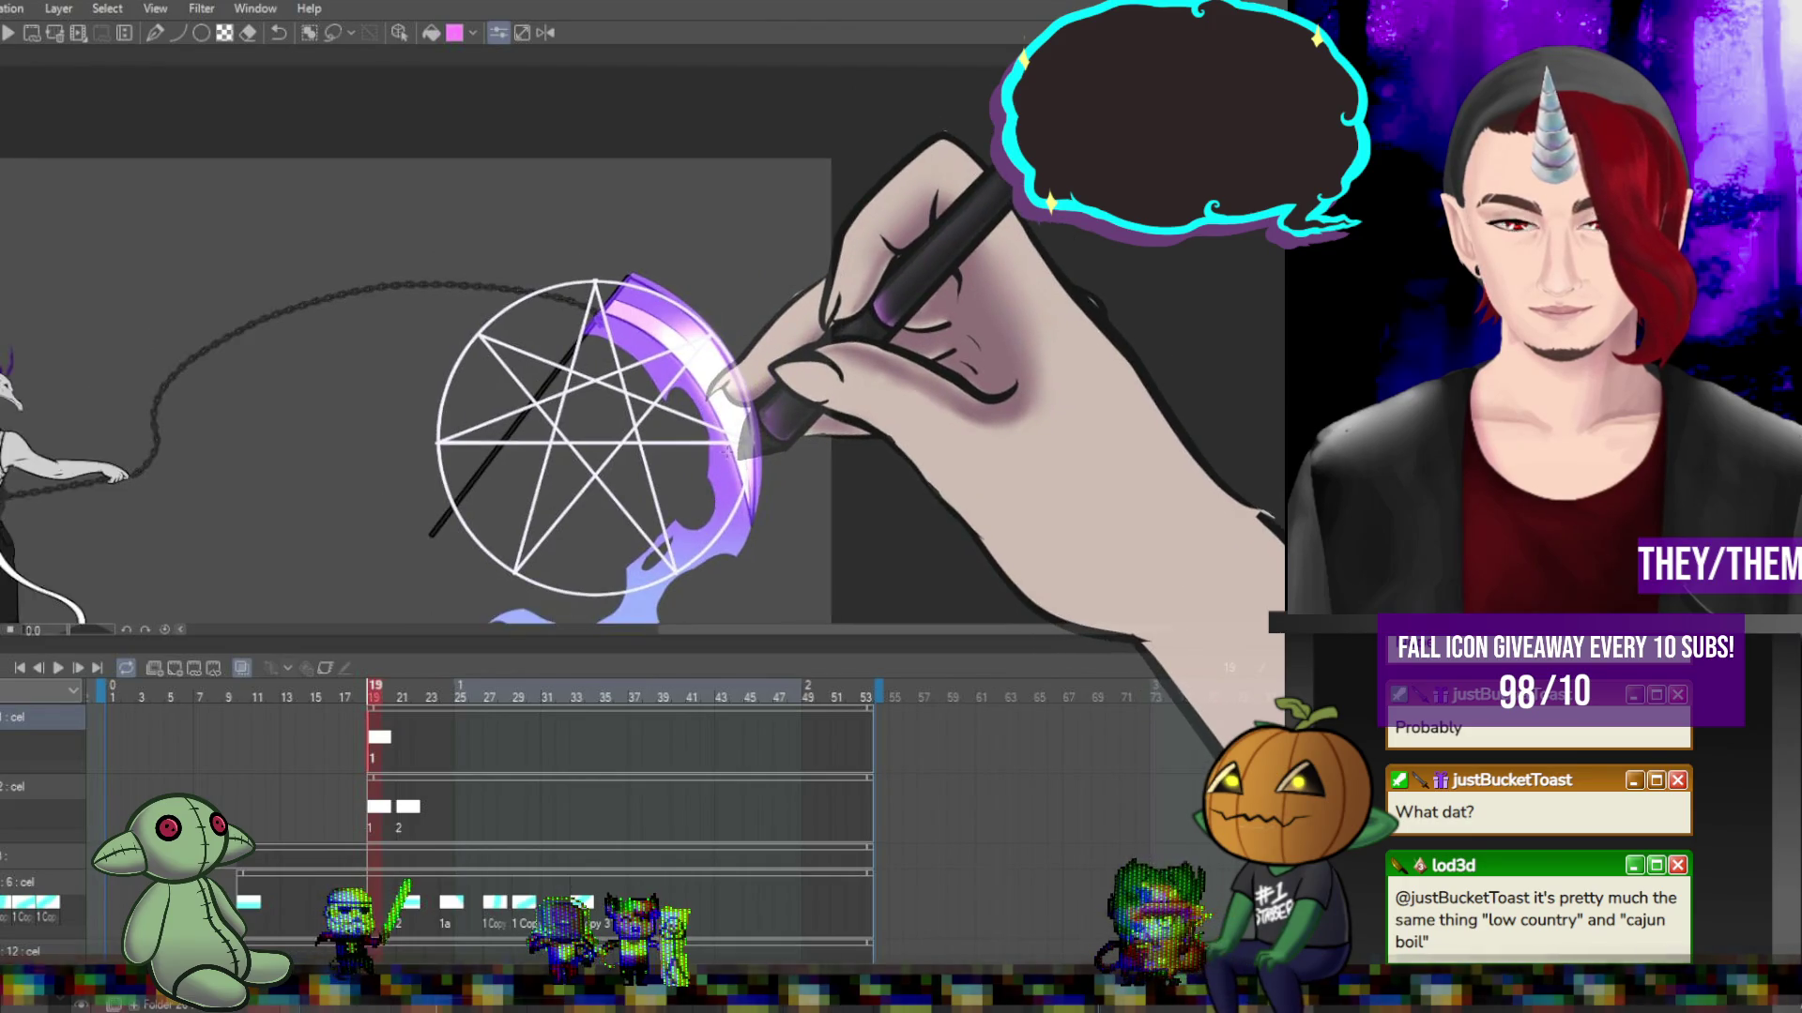
pyautogui.scroll(1, 728, 449)
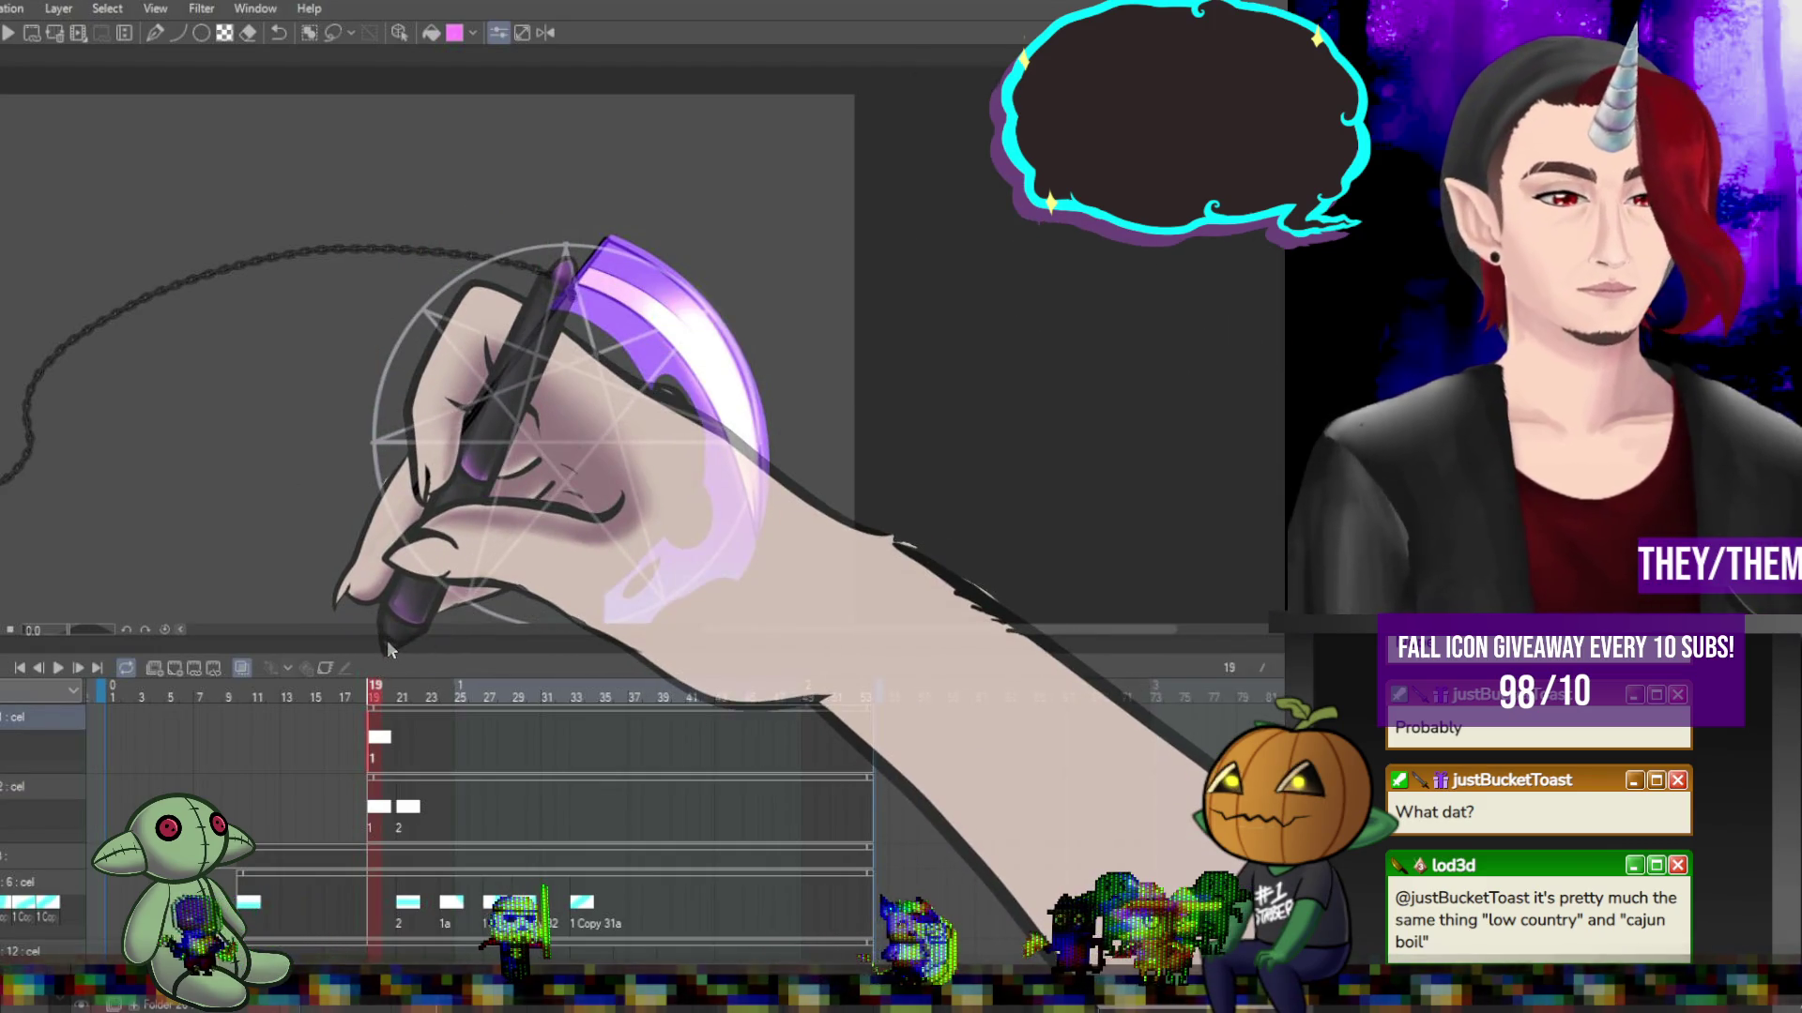
# Add blank cel 3 at frame 33 on the 2: cel track and hide onion skin.
pyautogui.click(576, 805)
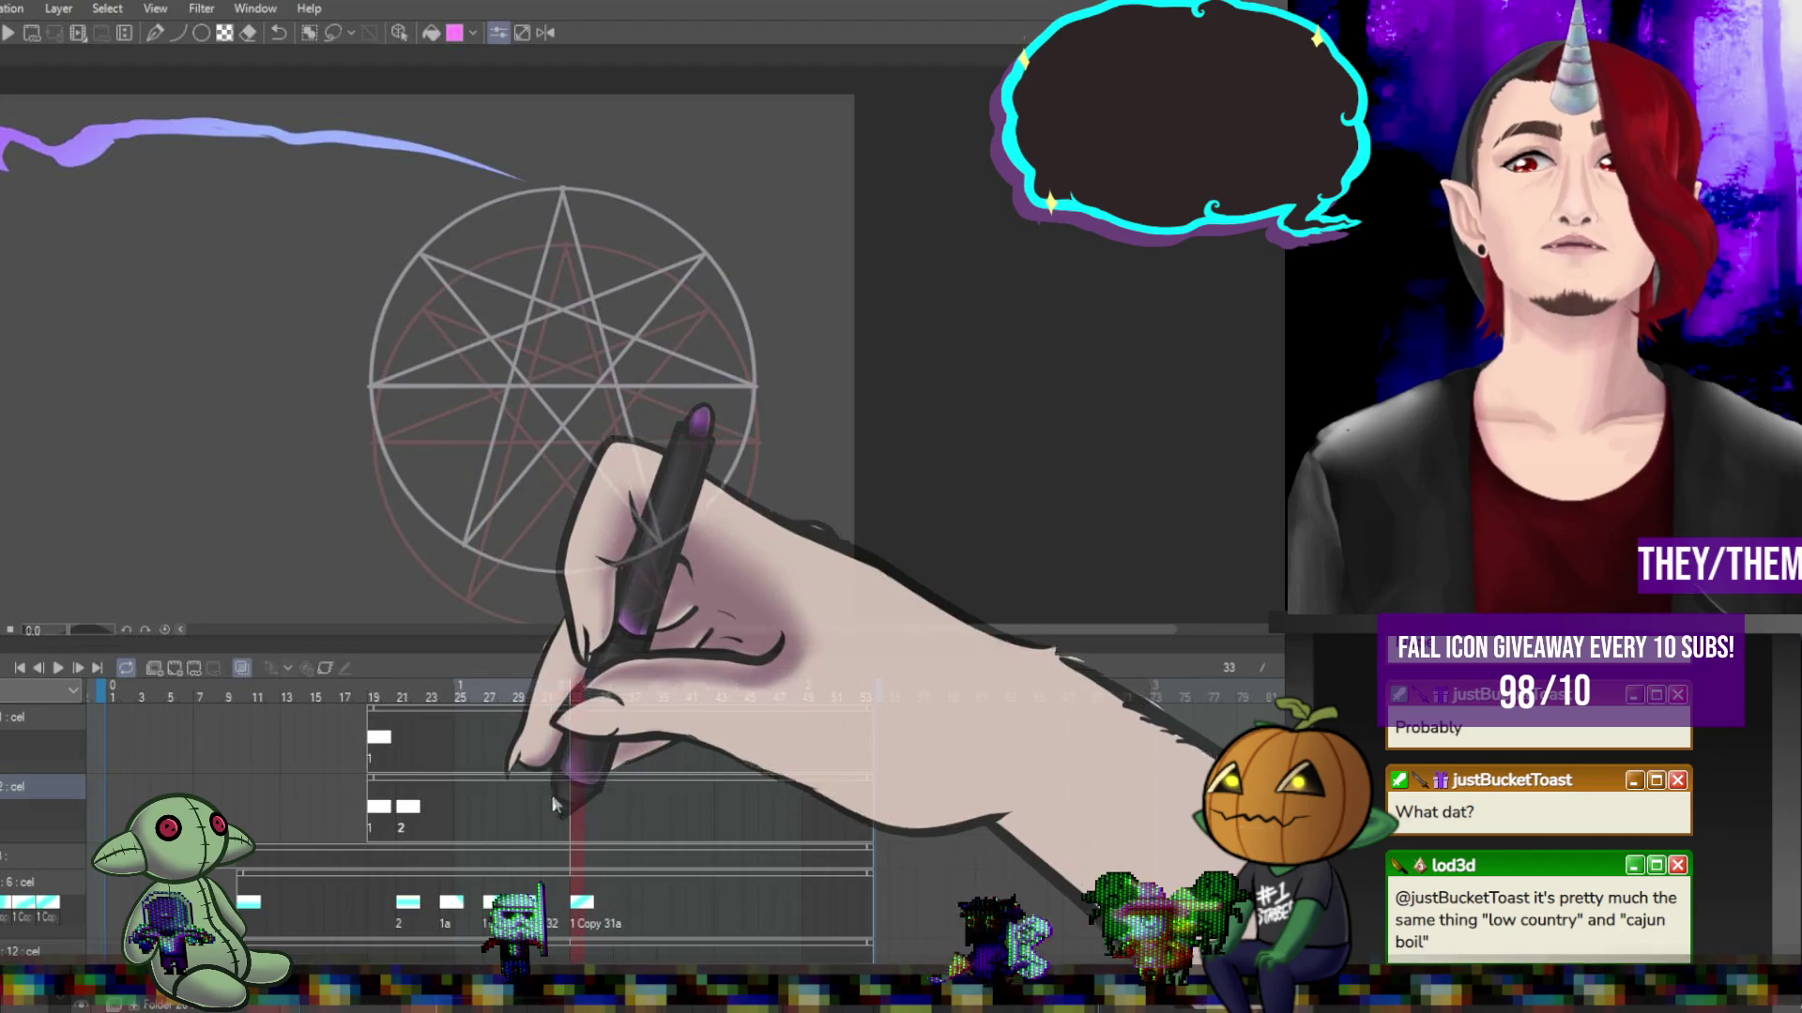
pyautogui.click(177, 671)
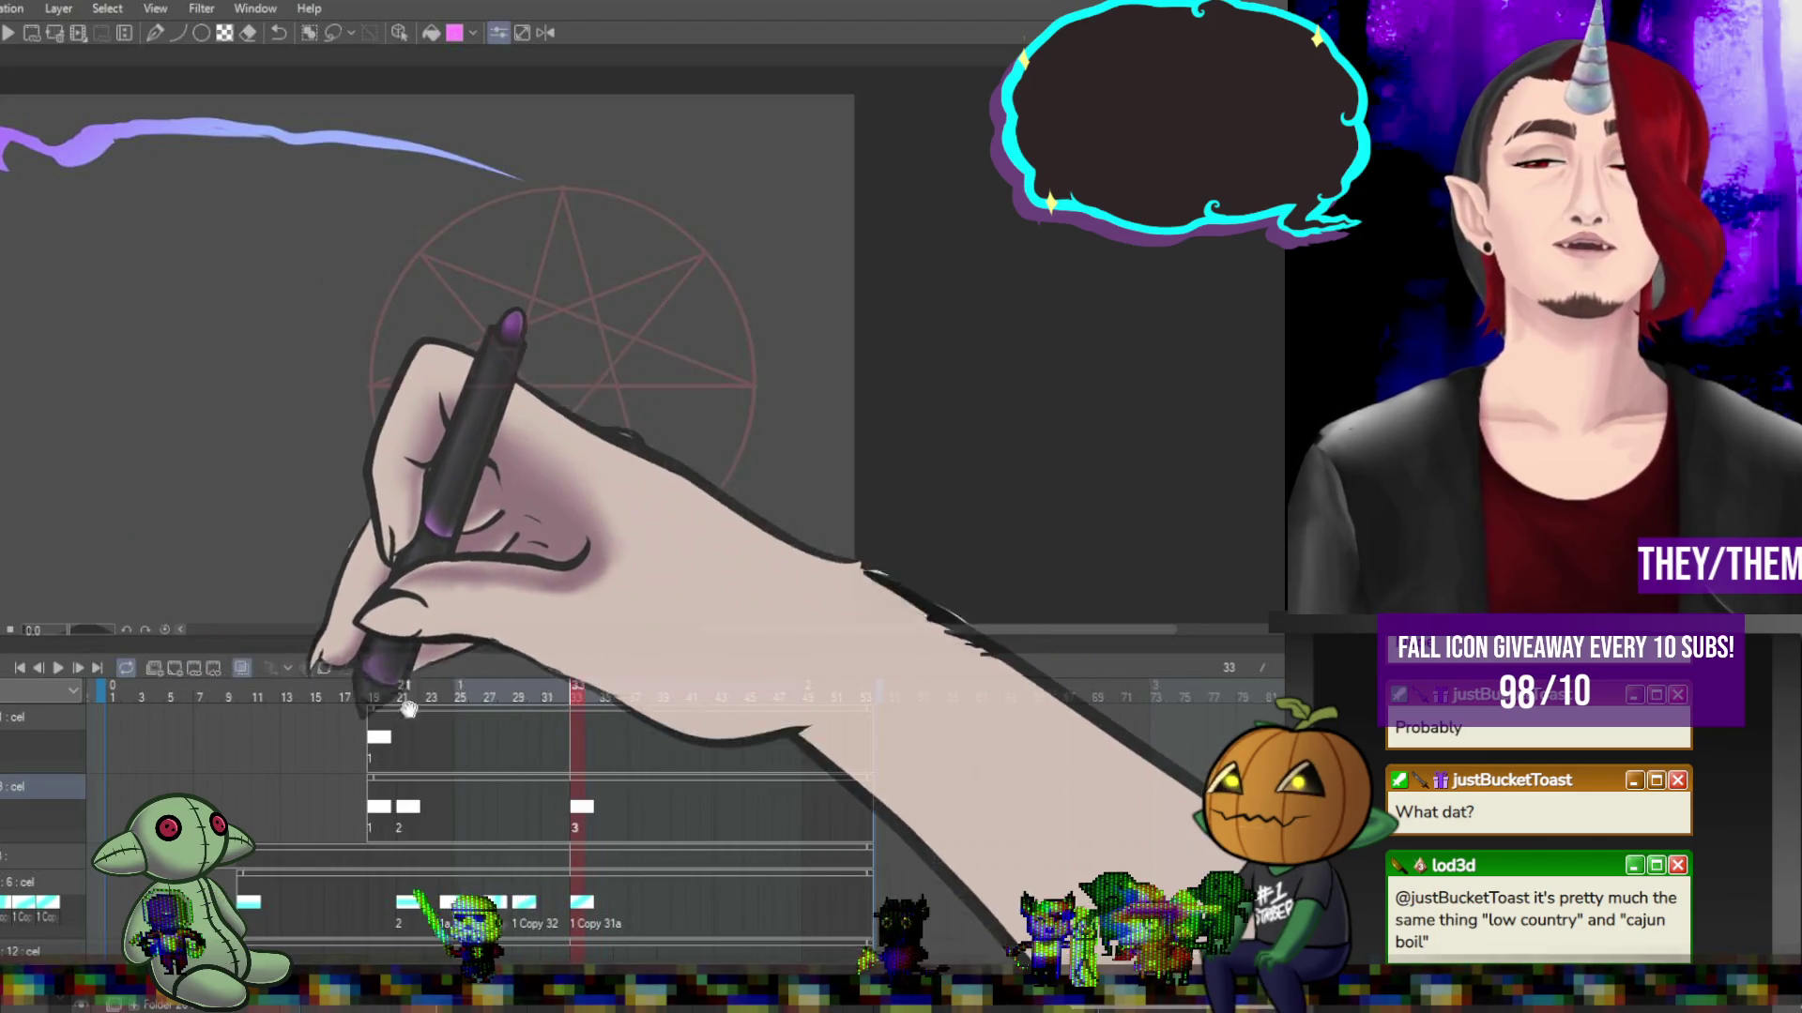
pyautogui.click(400, 809)
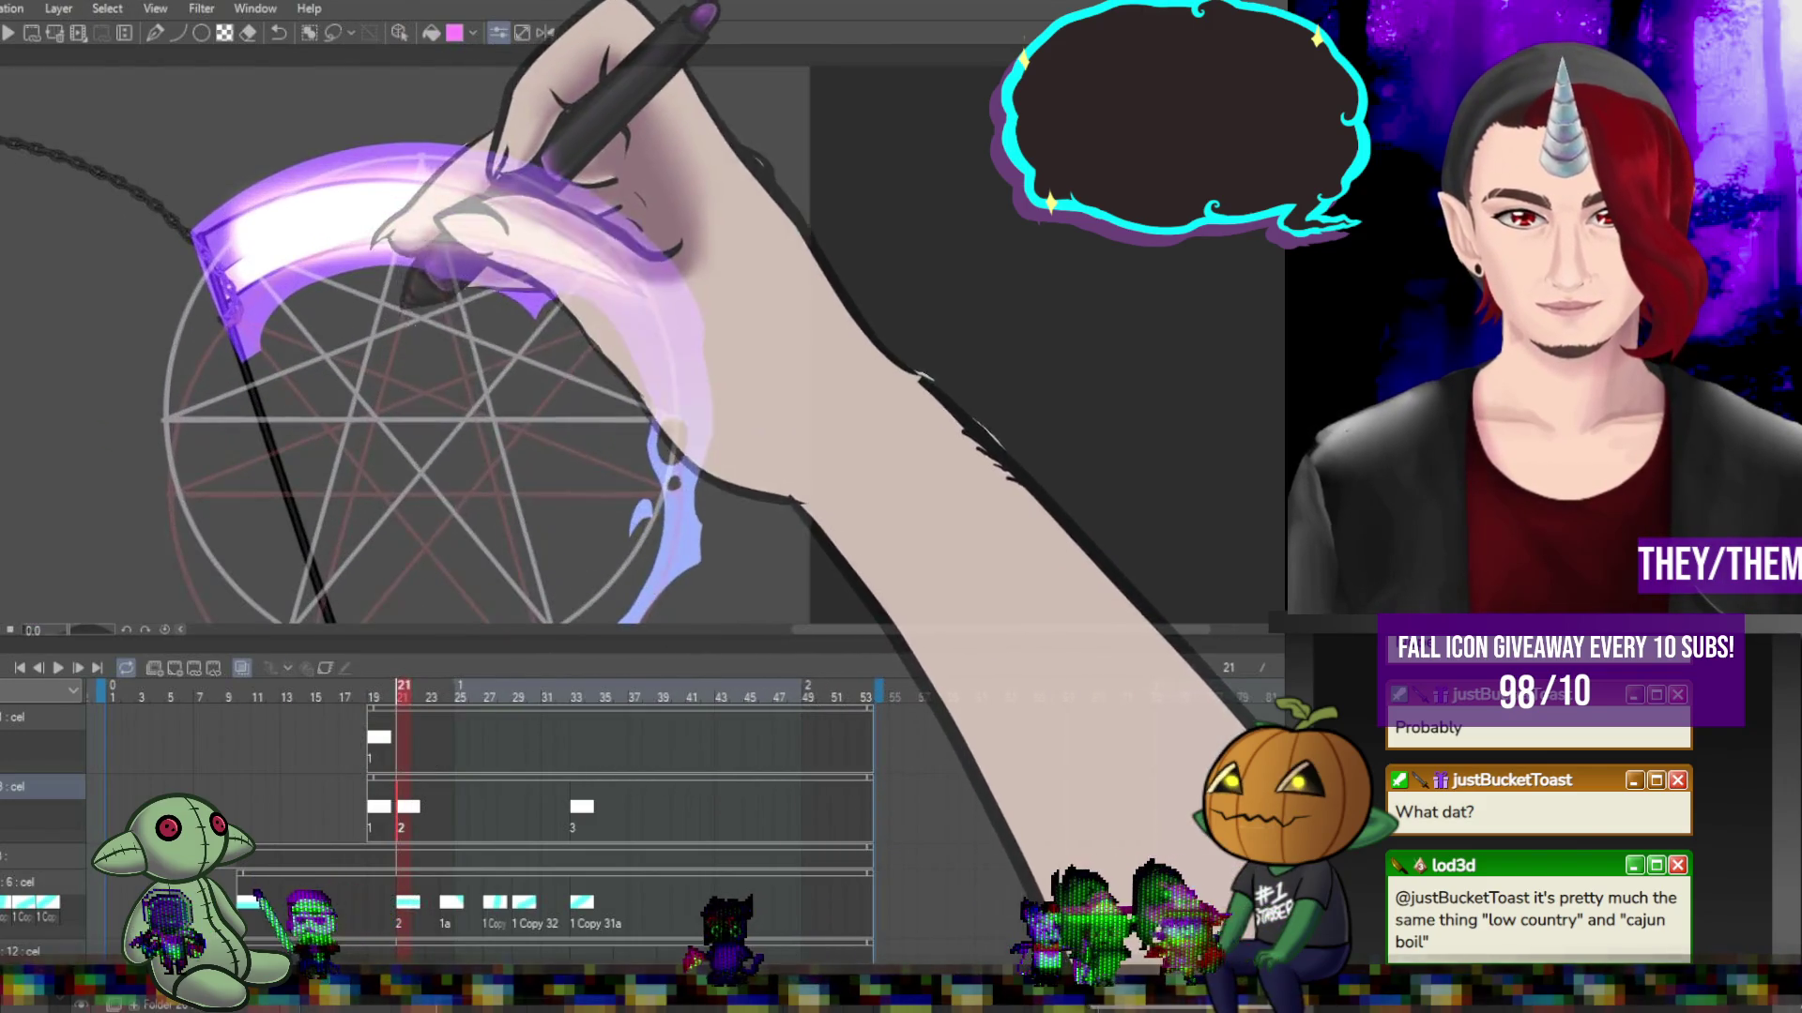
pyautogui.click(28, 732)
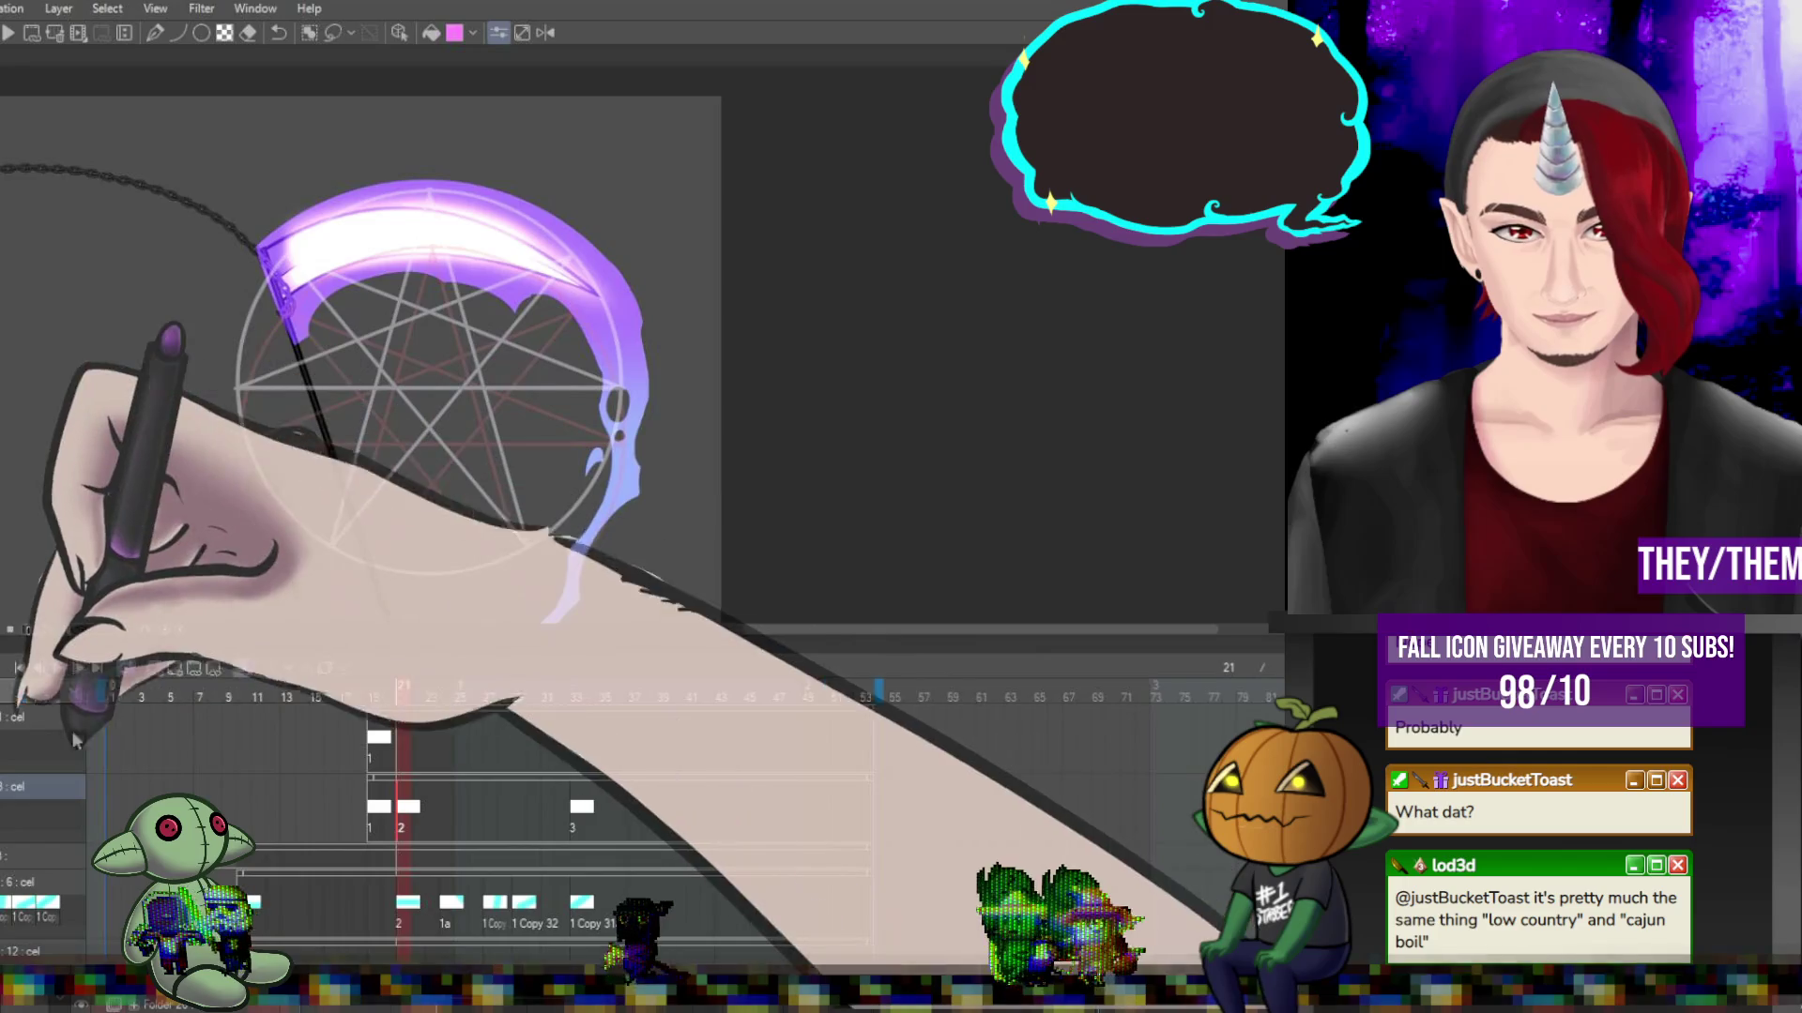
pyautogui.click(375, 734)
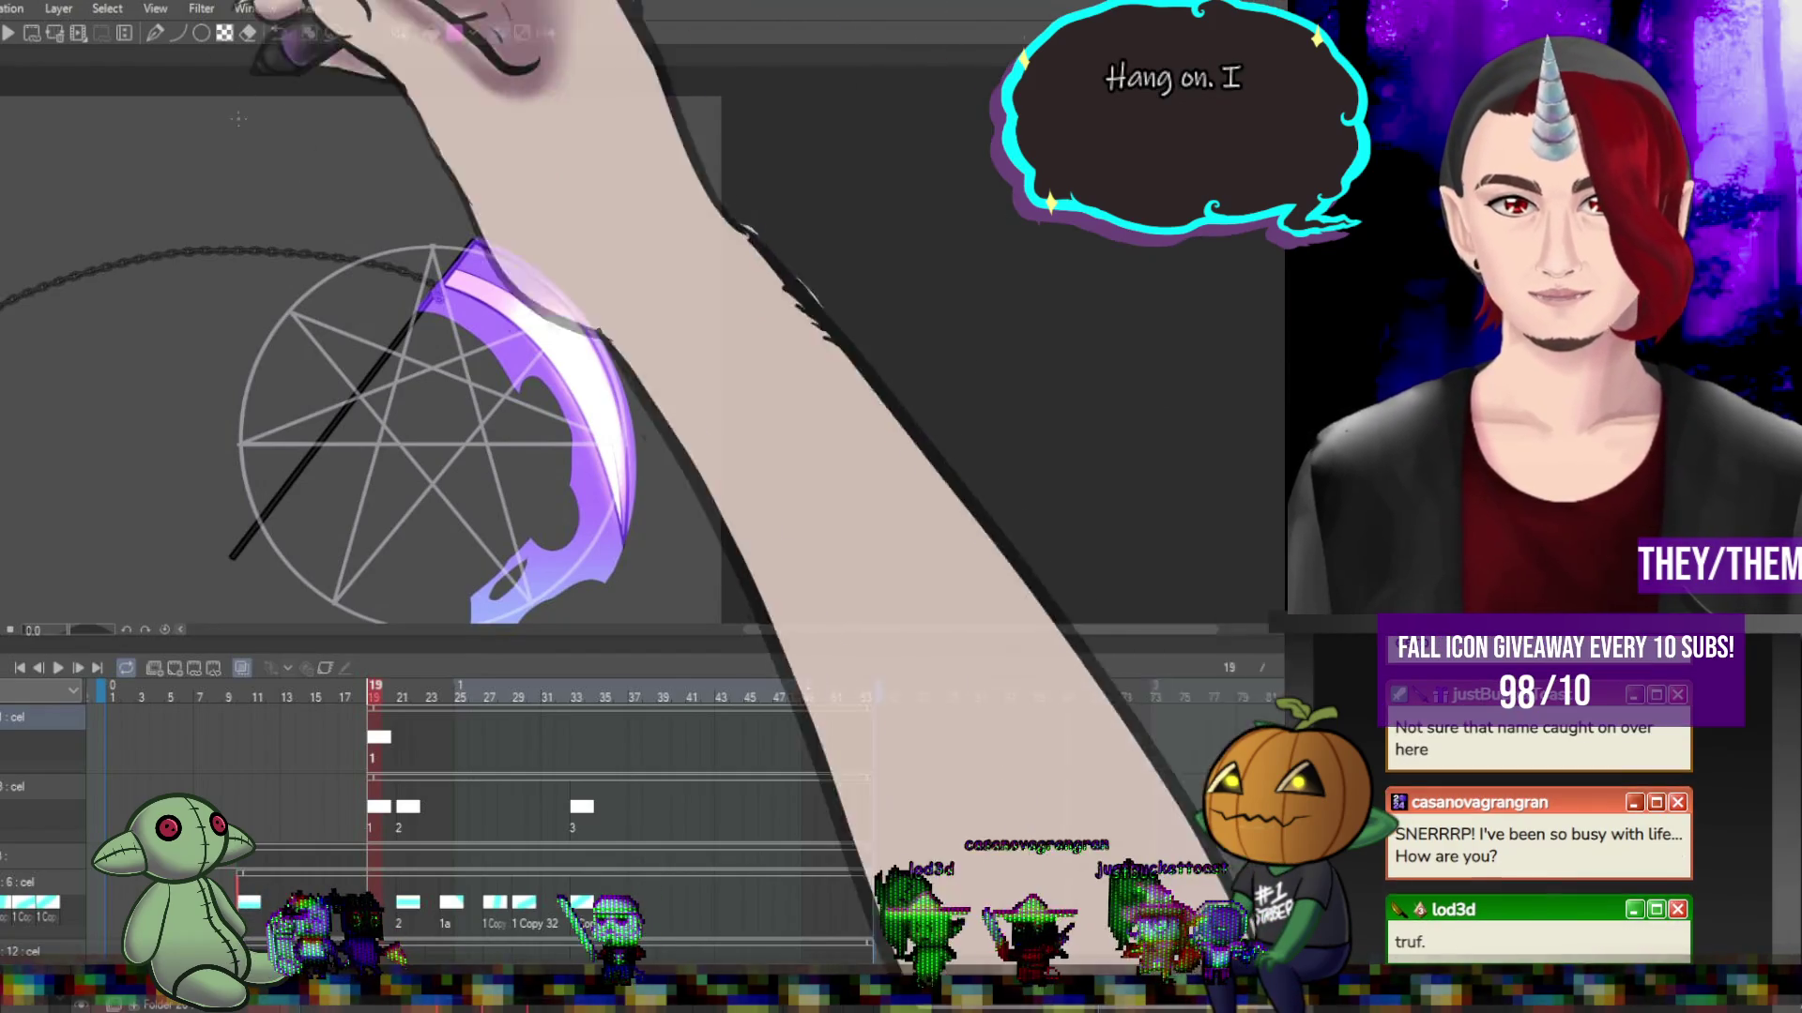
# Zoom in on the sigil, then create cel 2 at frame 21 on the top track.
pyautogui.hotkey('ctrl', '-')
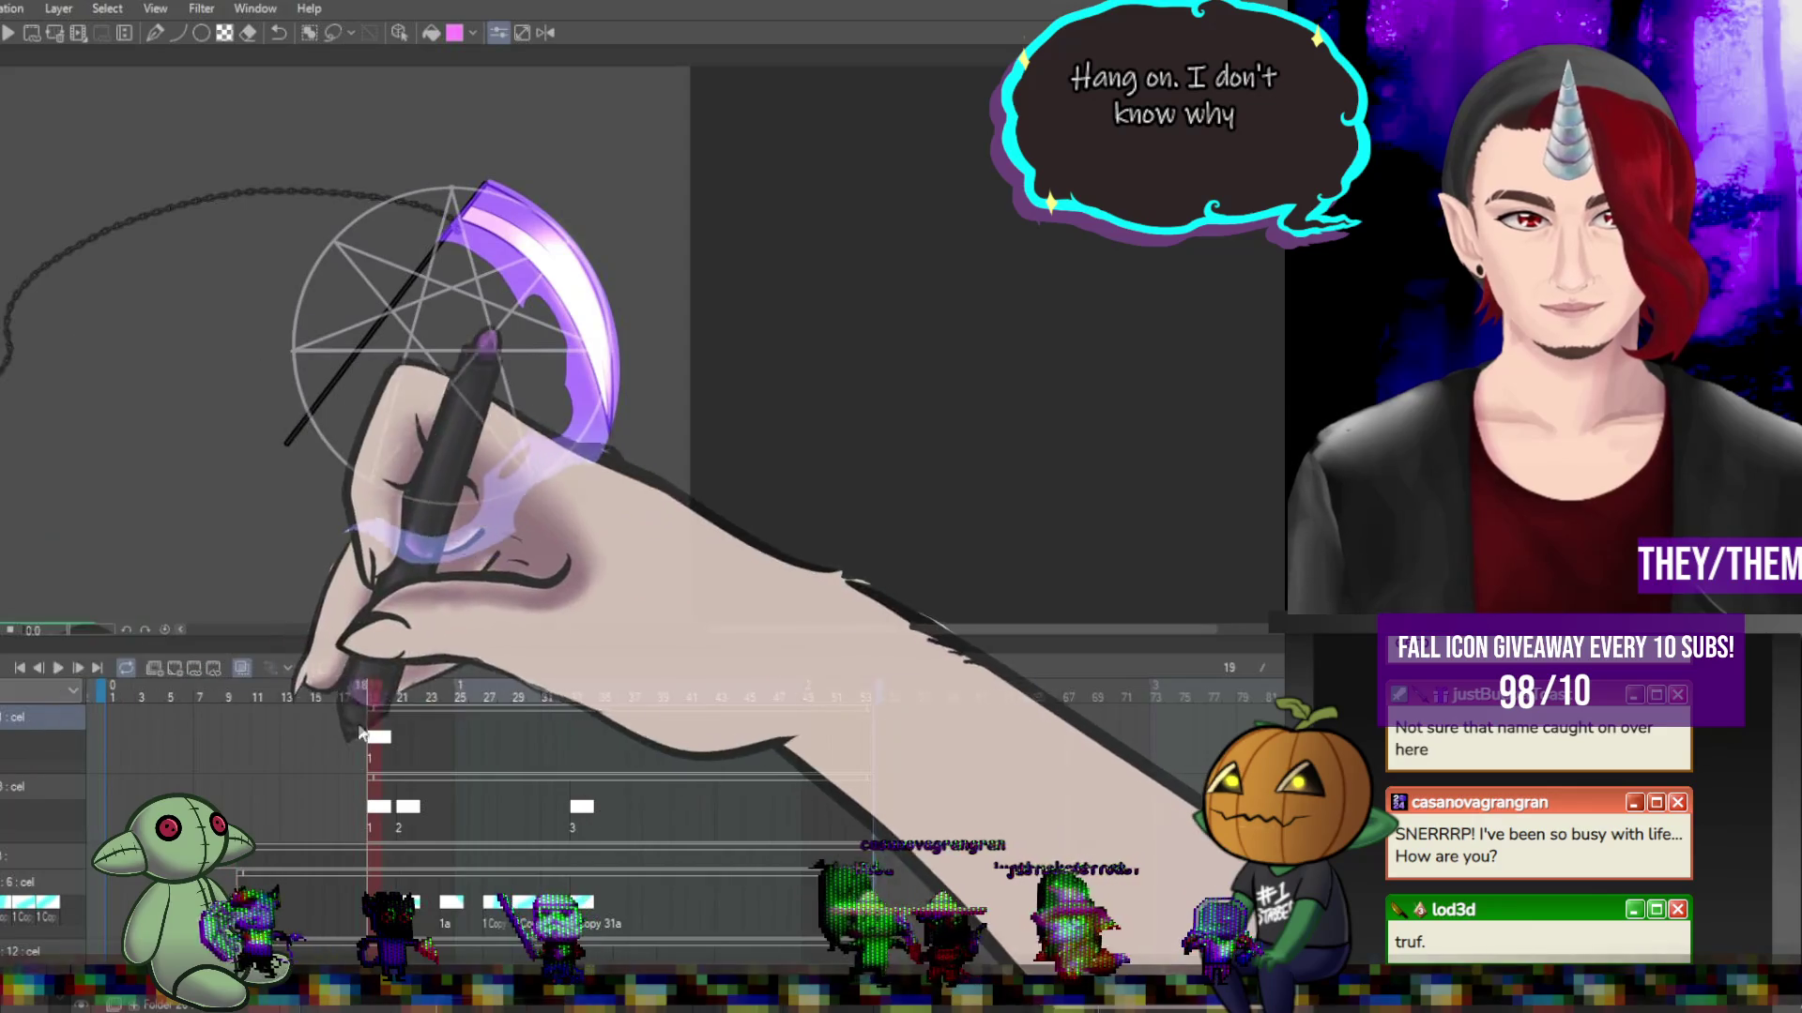
pyautogui.hotkey('ctrl', '+')
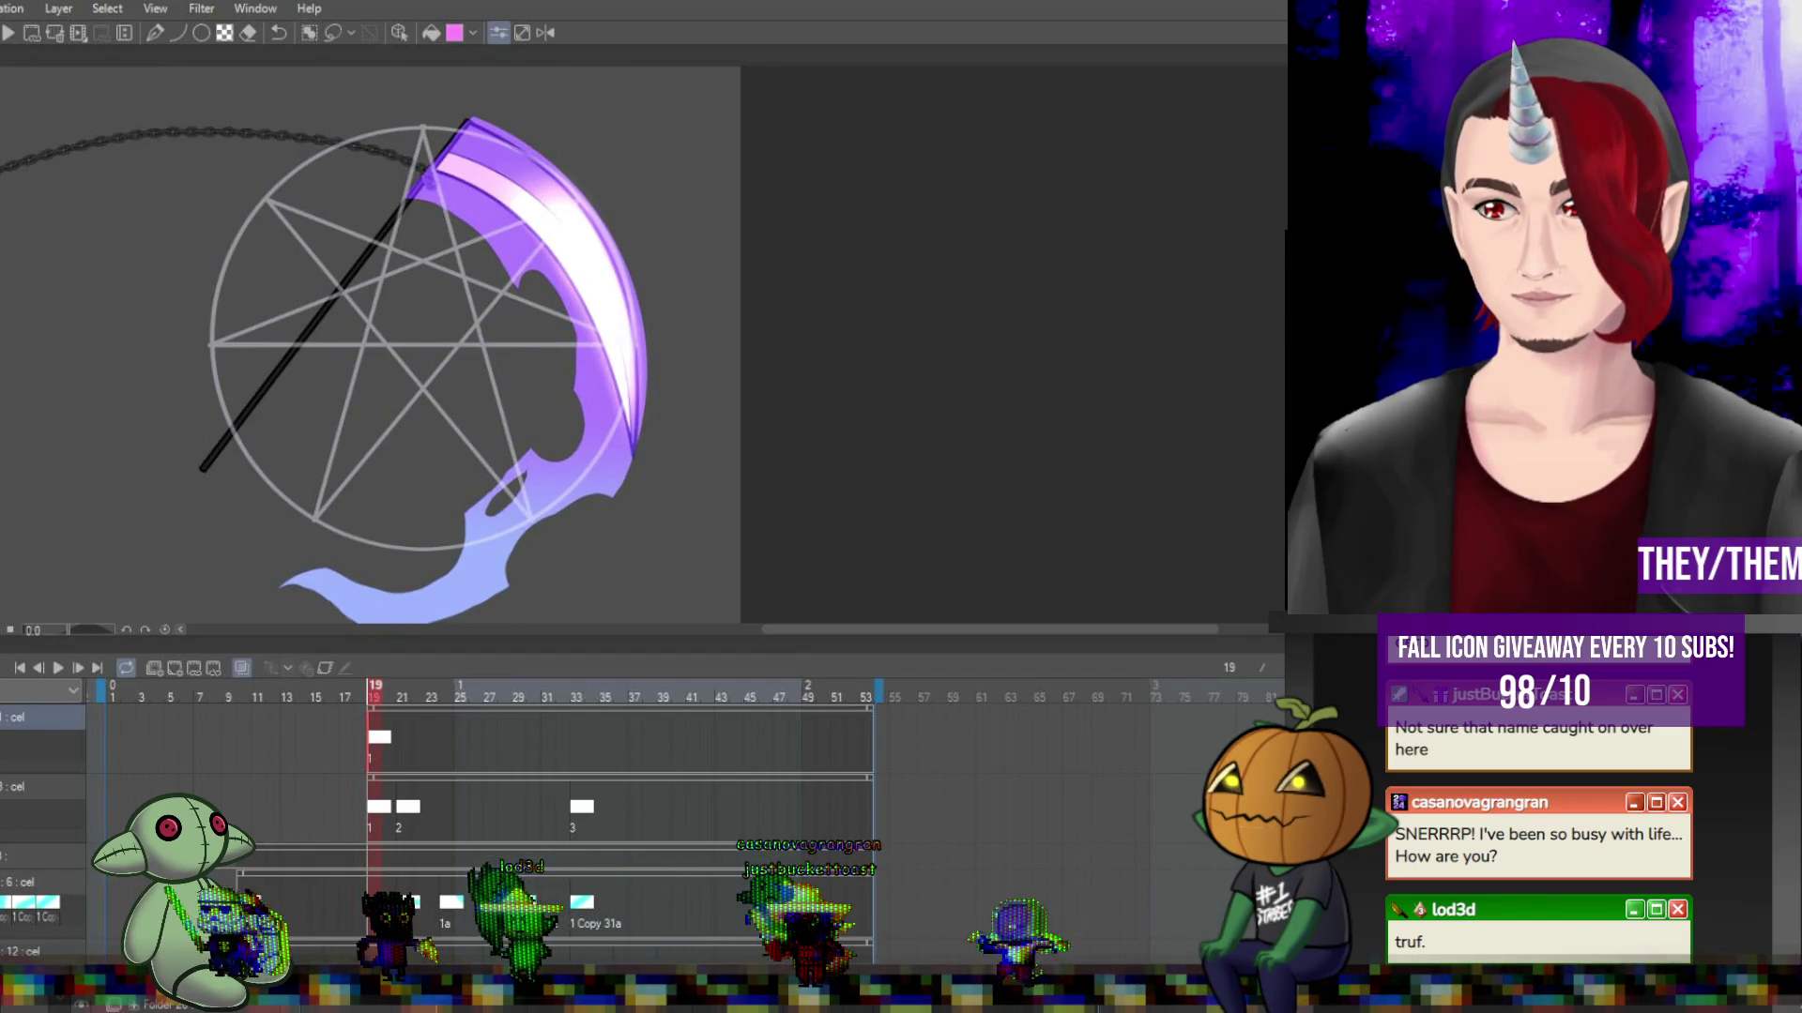
pyautogui.click(379, 741)
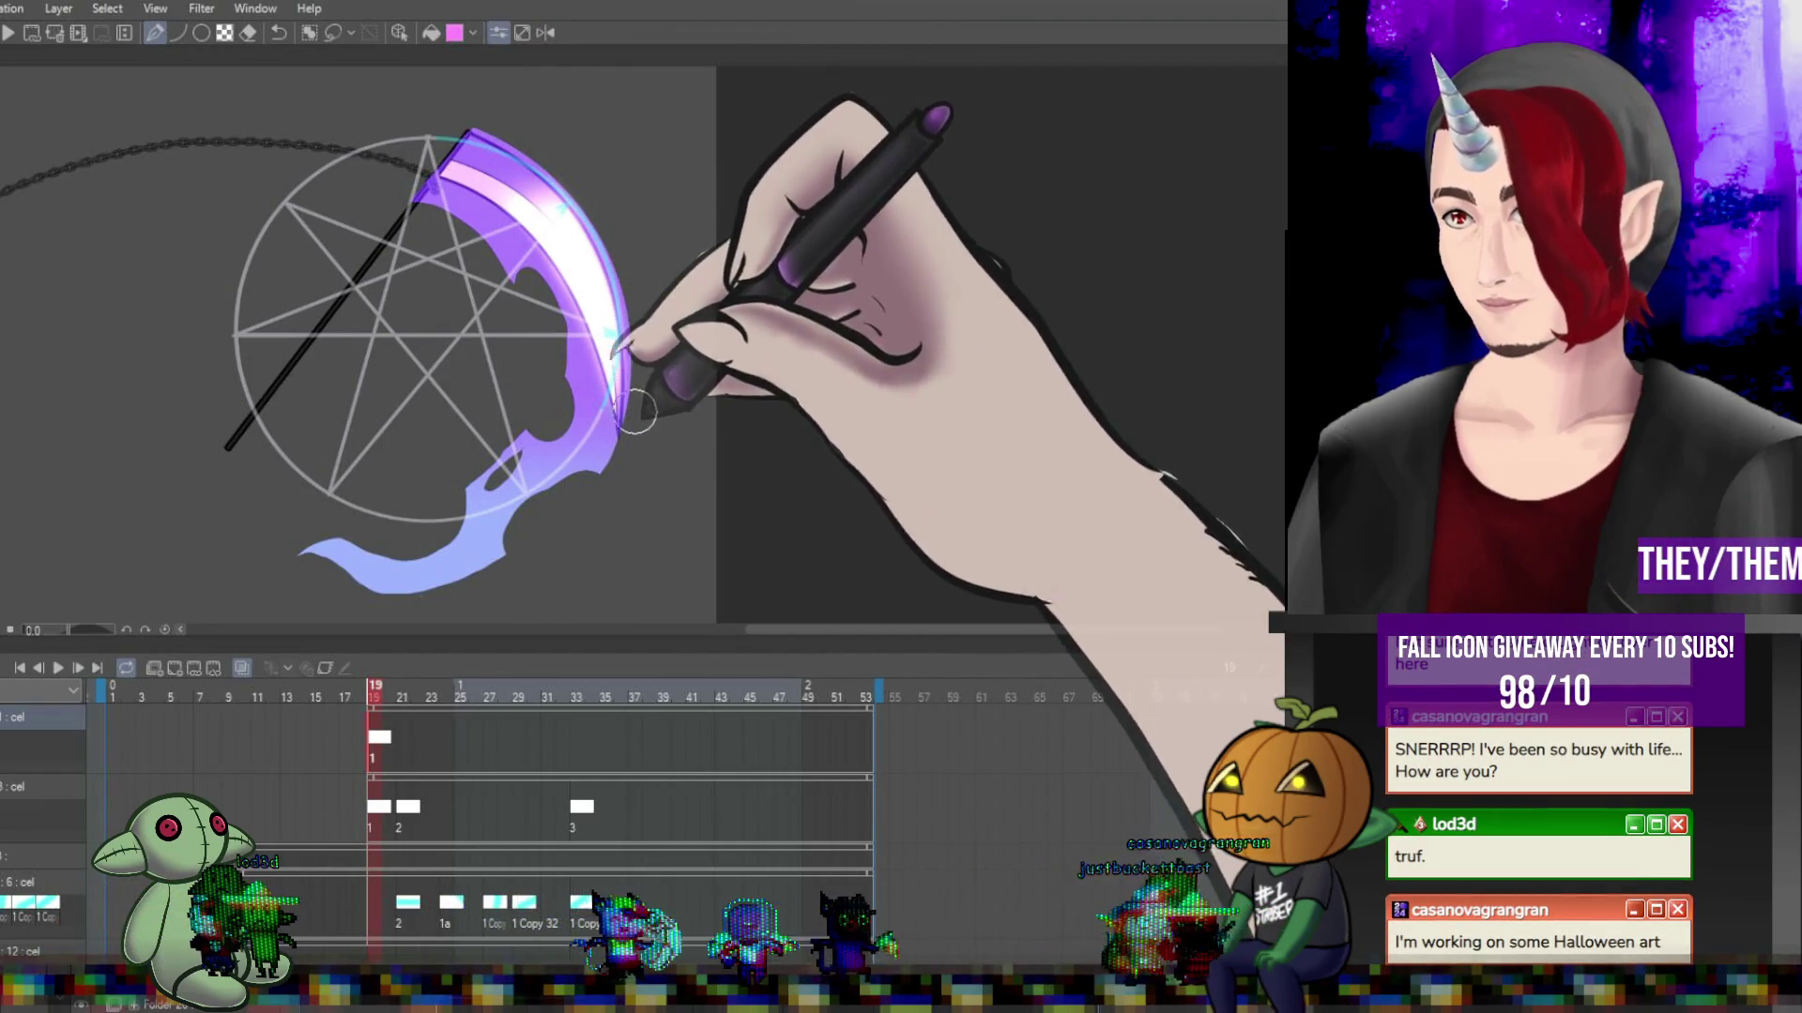
pyautogui.click(406, 741)
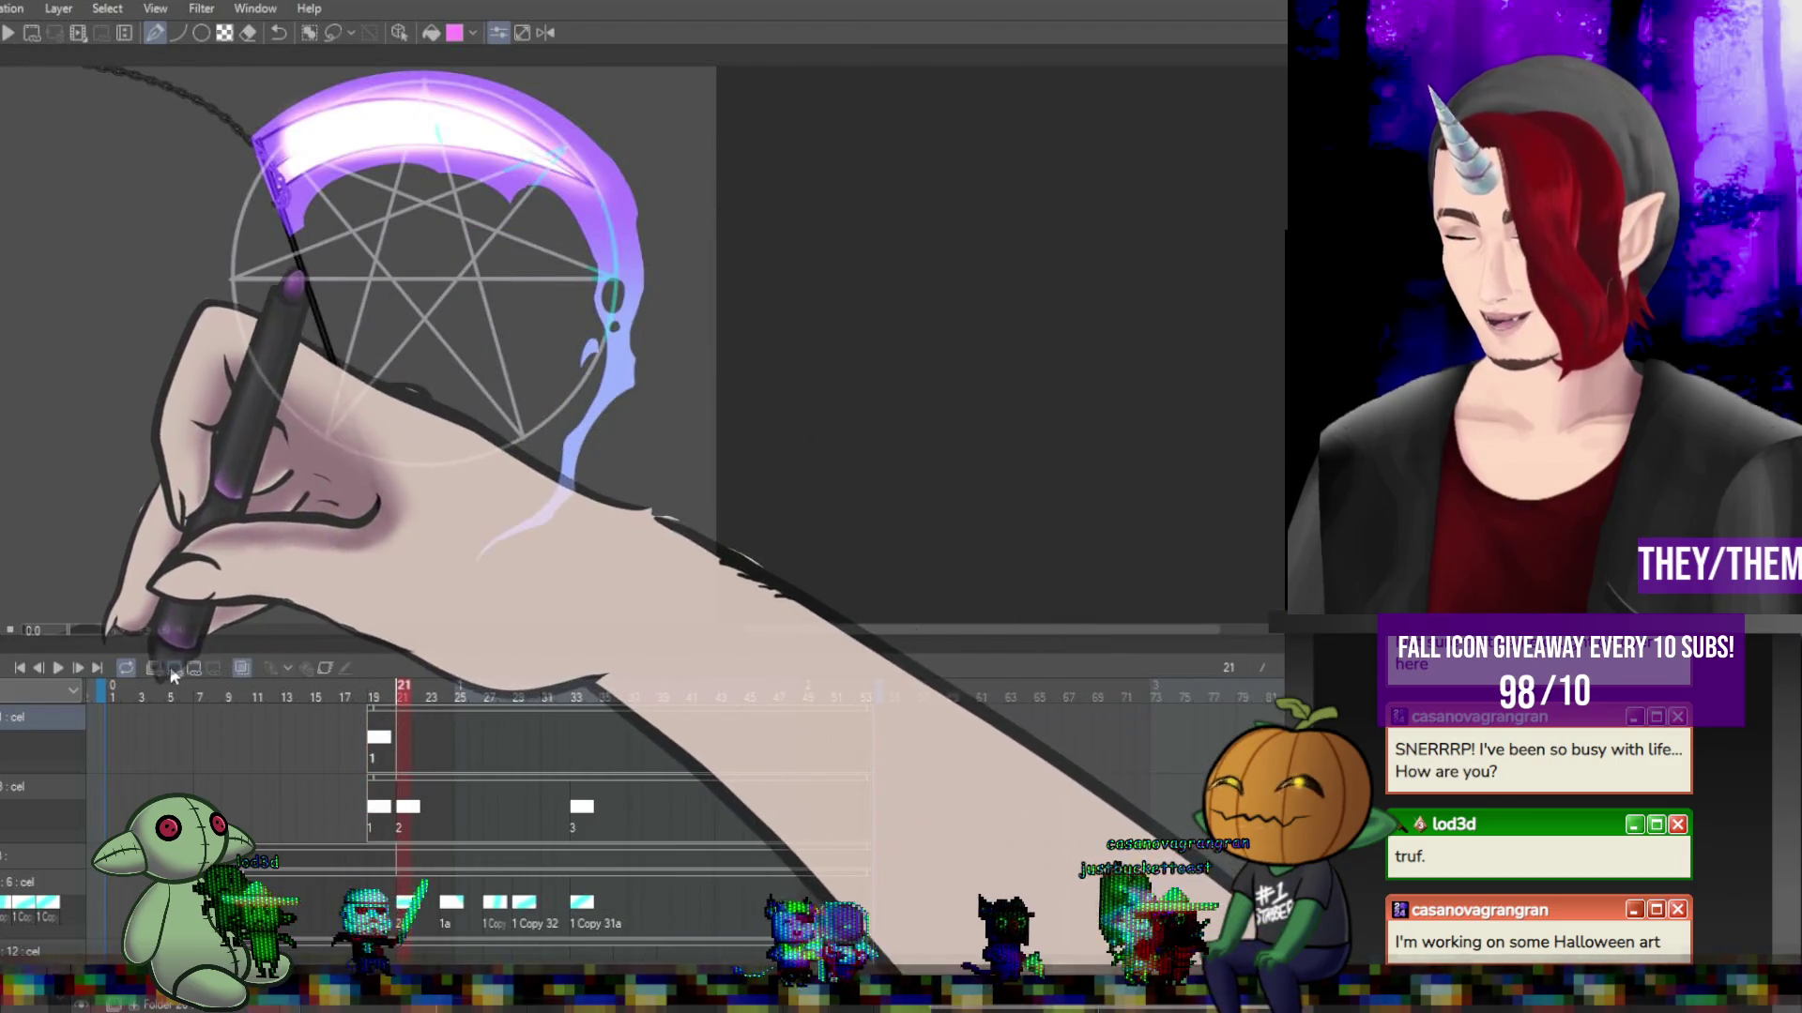
pyautogui.click(174, 667)
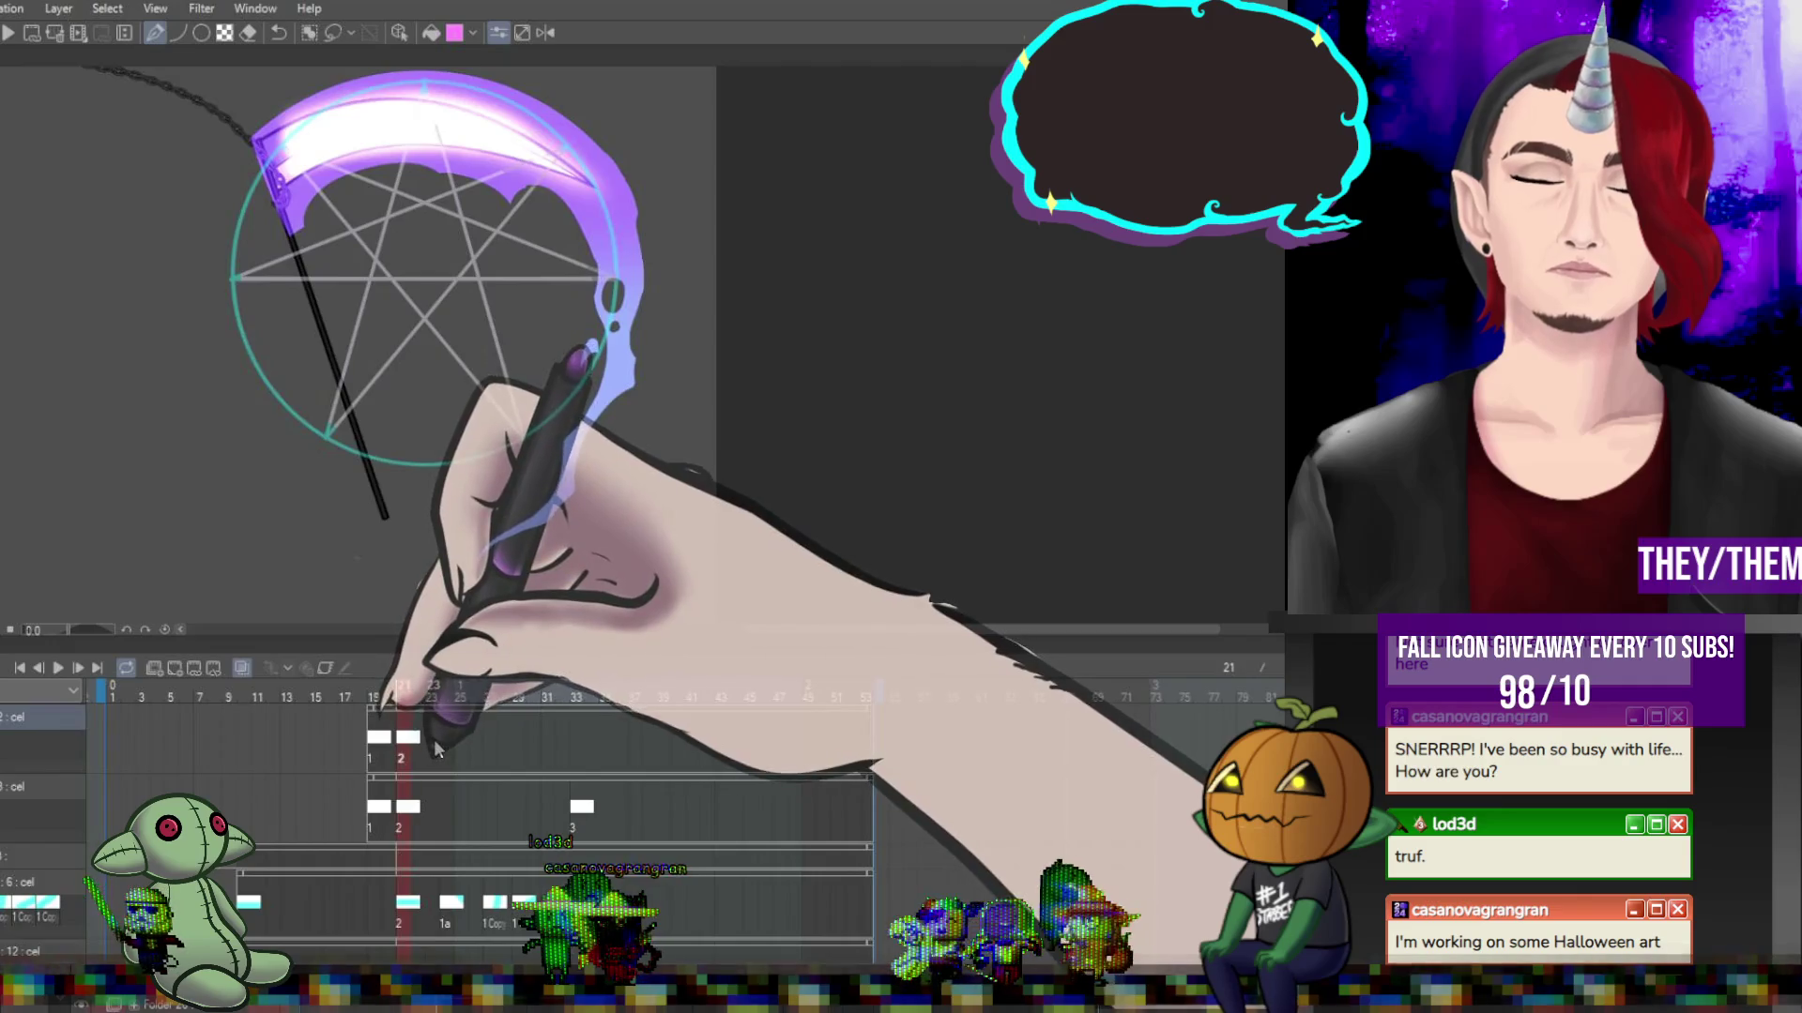
# Add cel 3 at frame 23 and trace the sigil circle's lower arc on it.
pyautogui.click(434, 740)
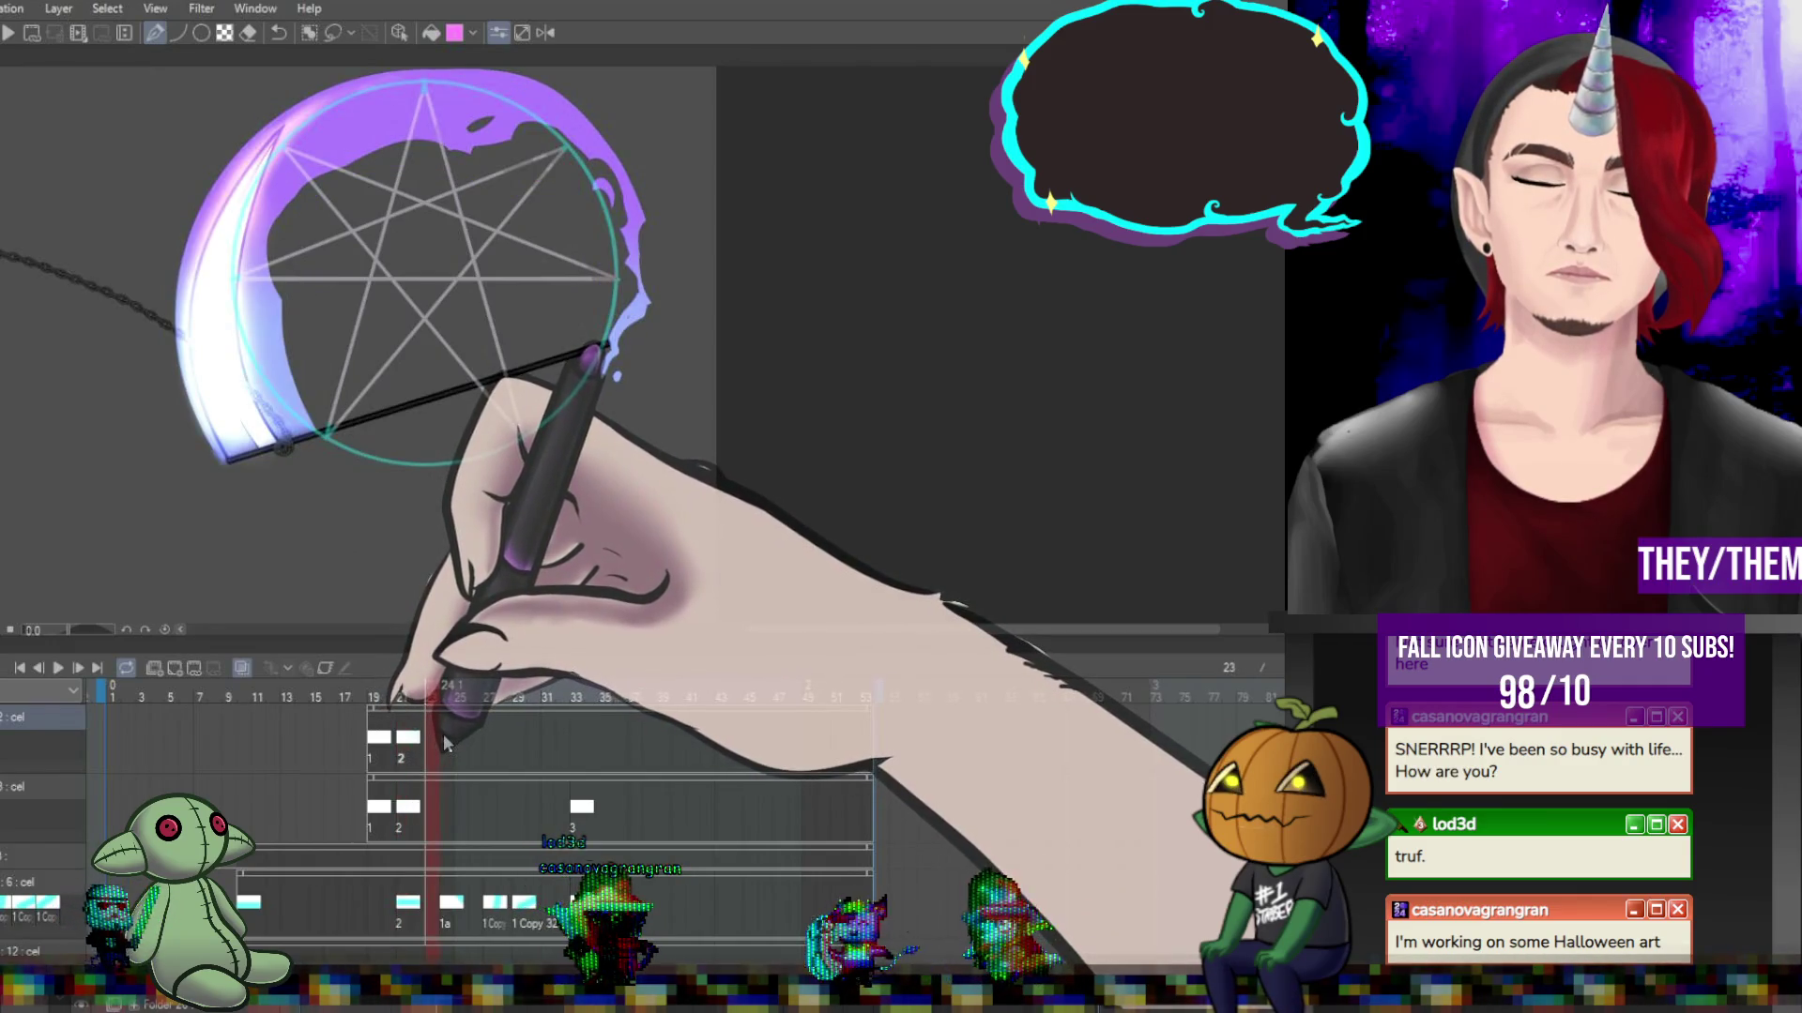
pyautogui.click(409, 740)
pyautogui.click(432, 738)
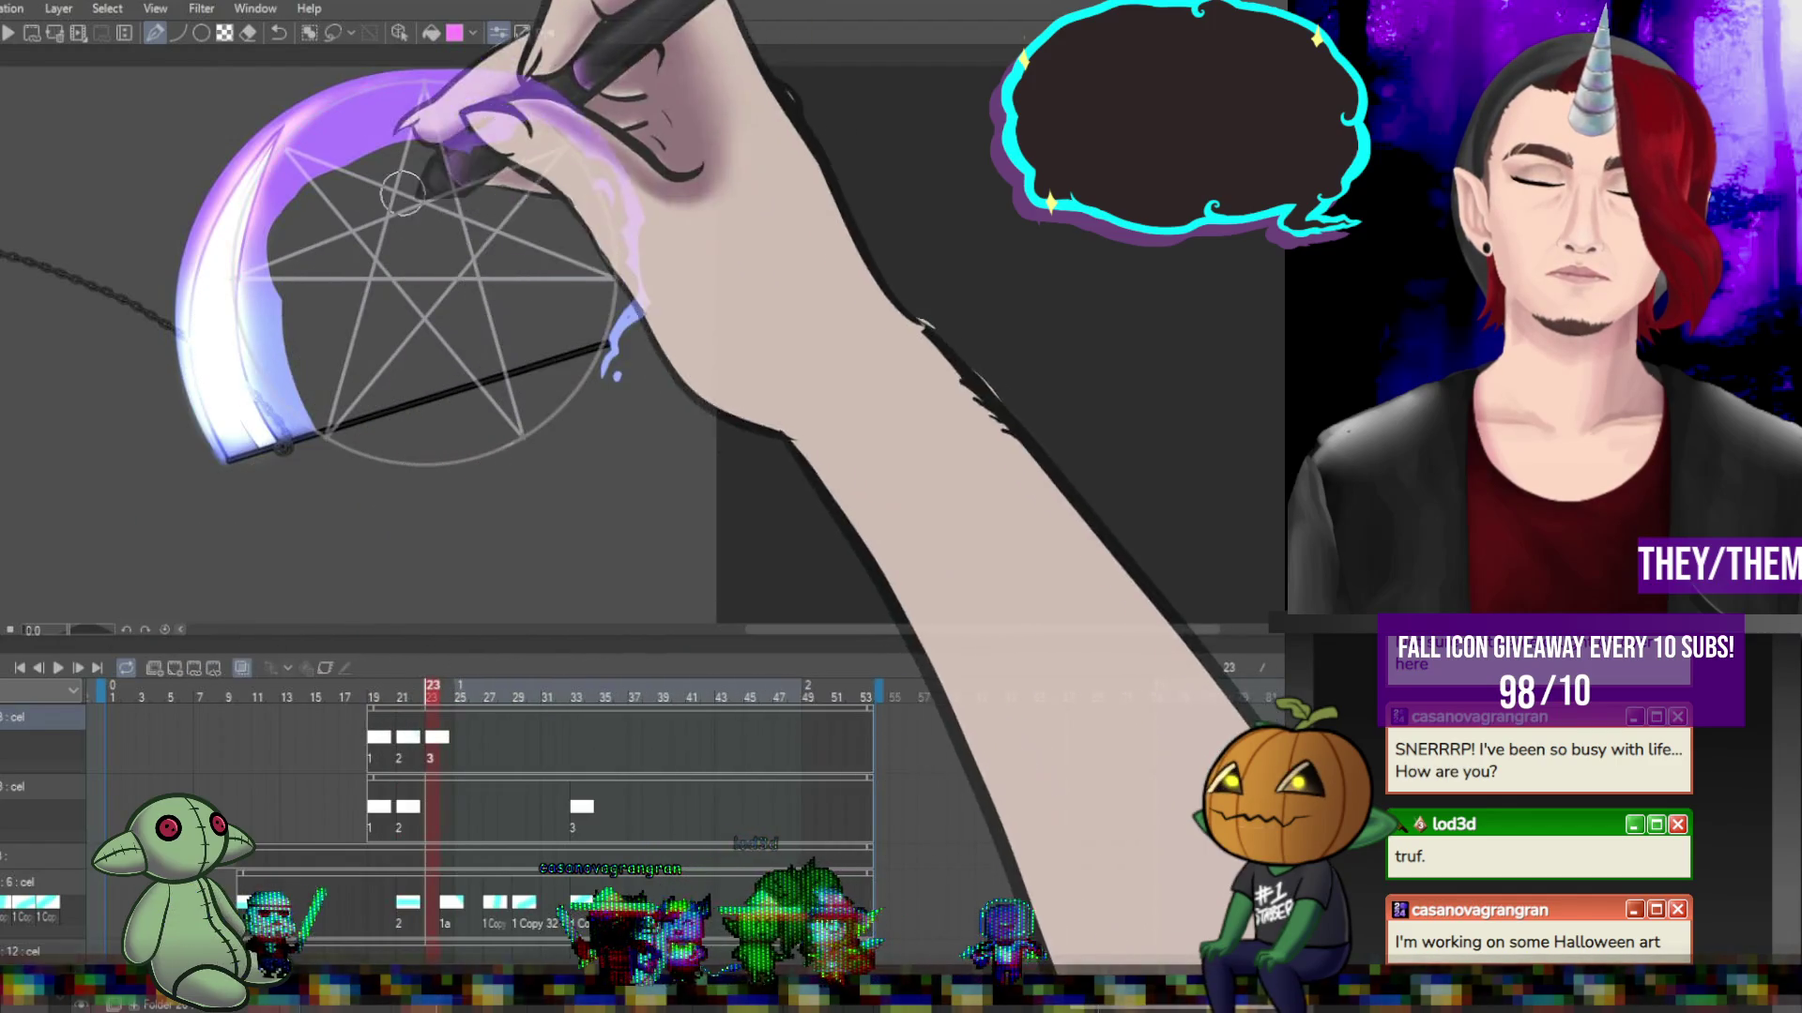
pyautogui.moveTo(278, 347)
pyautogui.mouseDown()
pyautogui.moveTo(543, 464)
pyautogui.moveTo(553, 130)
pyautogui.moveTo(258, 310)
pyautogui.moveTo(278, 347)
pyautogui.mouseUp()
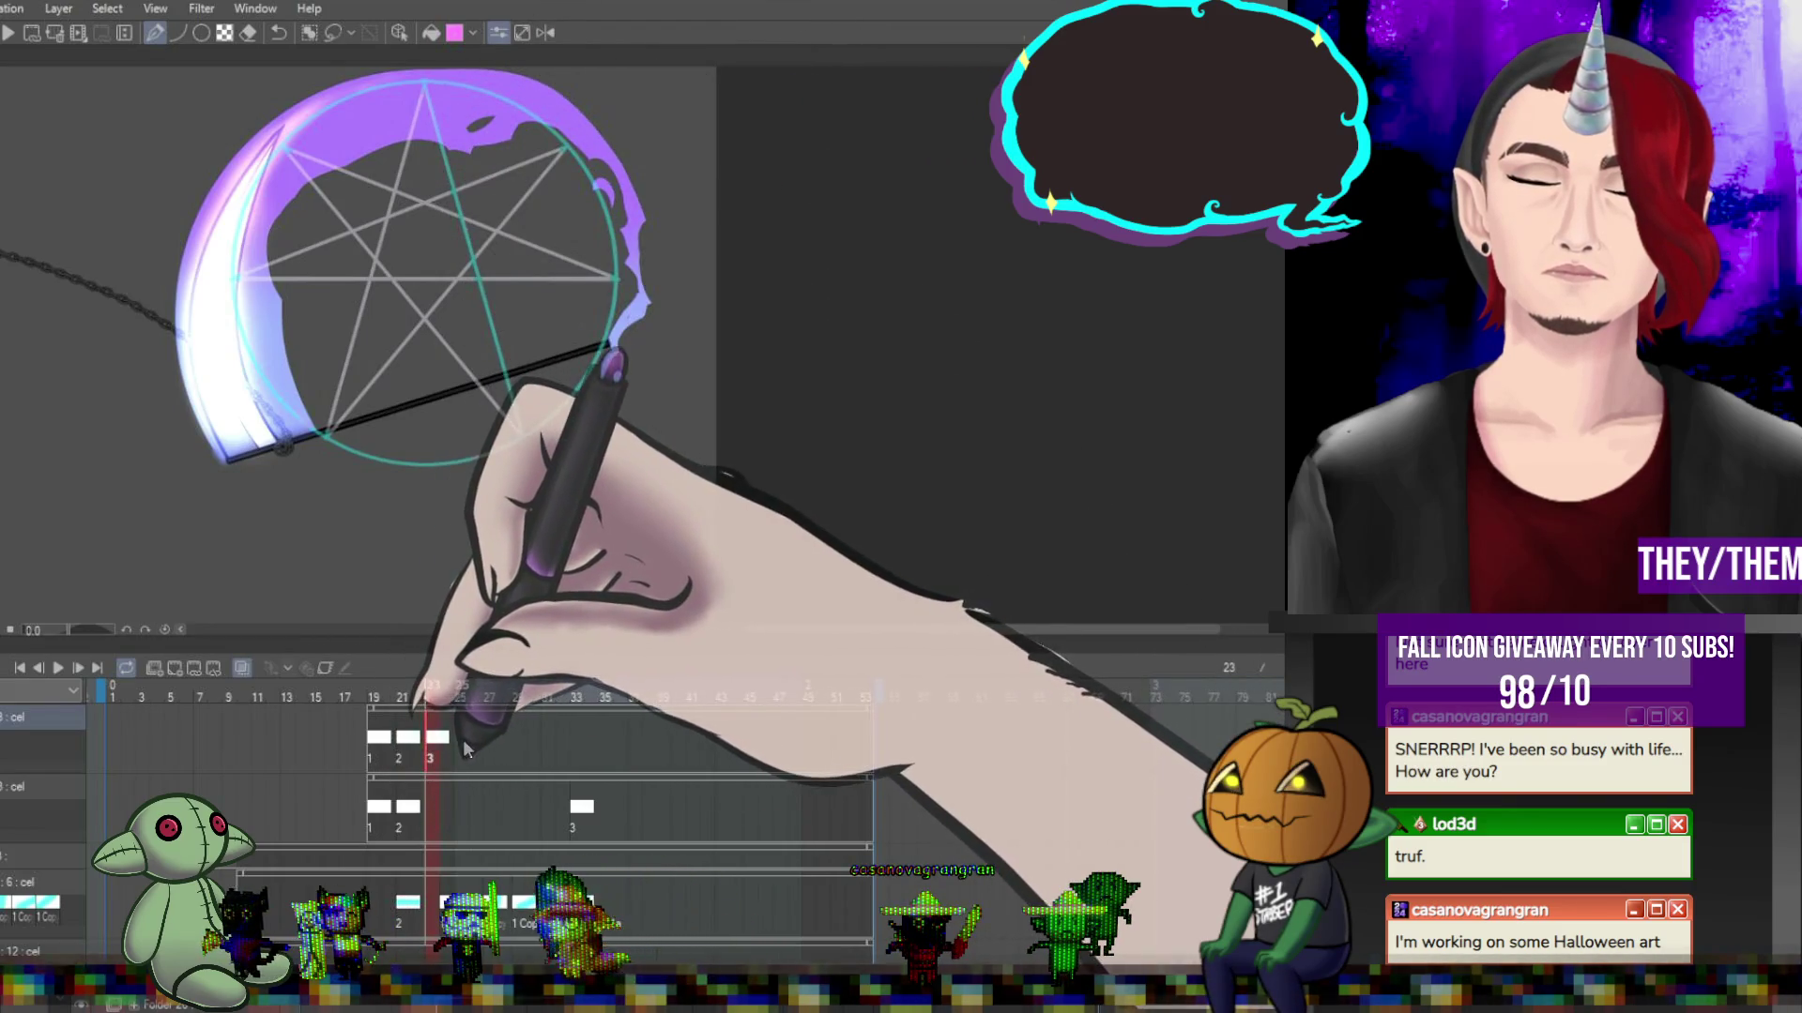
# Add new cels at frames 25, 27 (cel 5) and 29 (cel 6) on the top track.
pyautogui.click(464, 739)
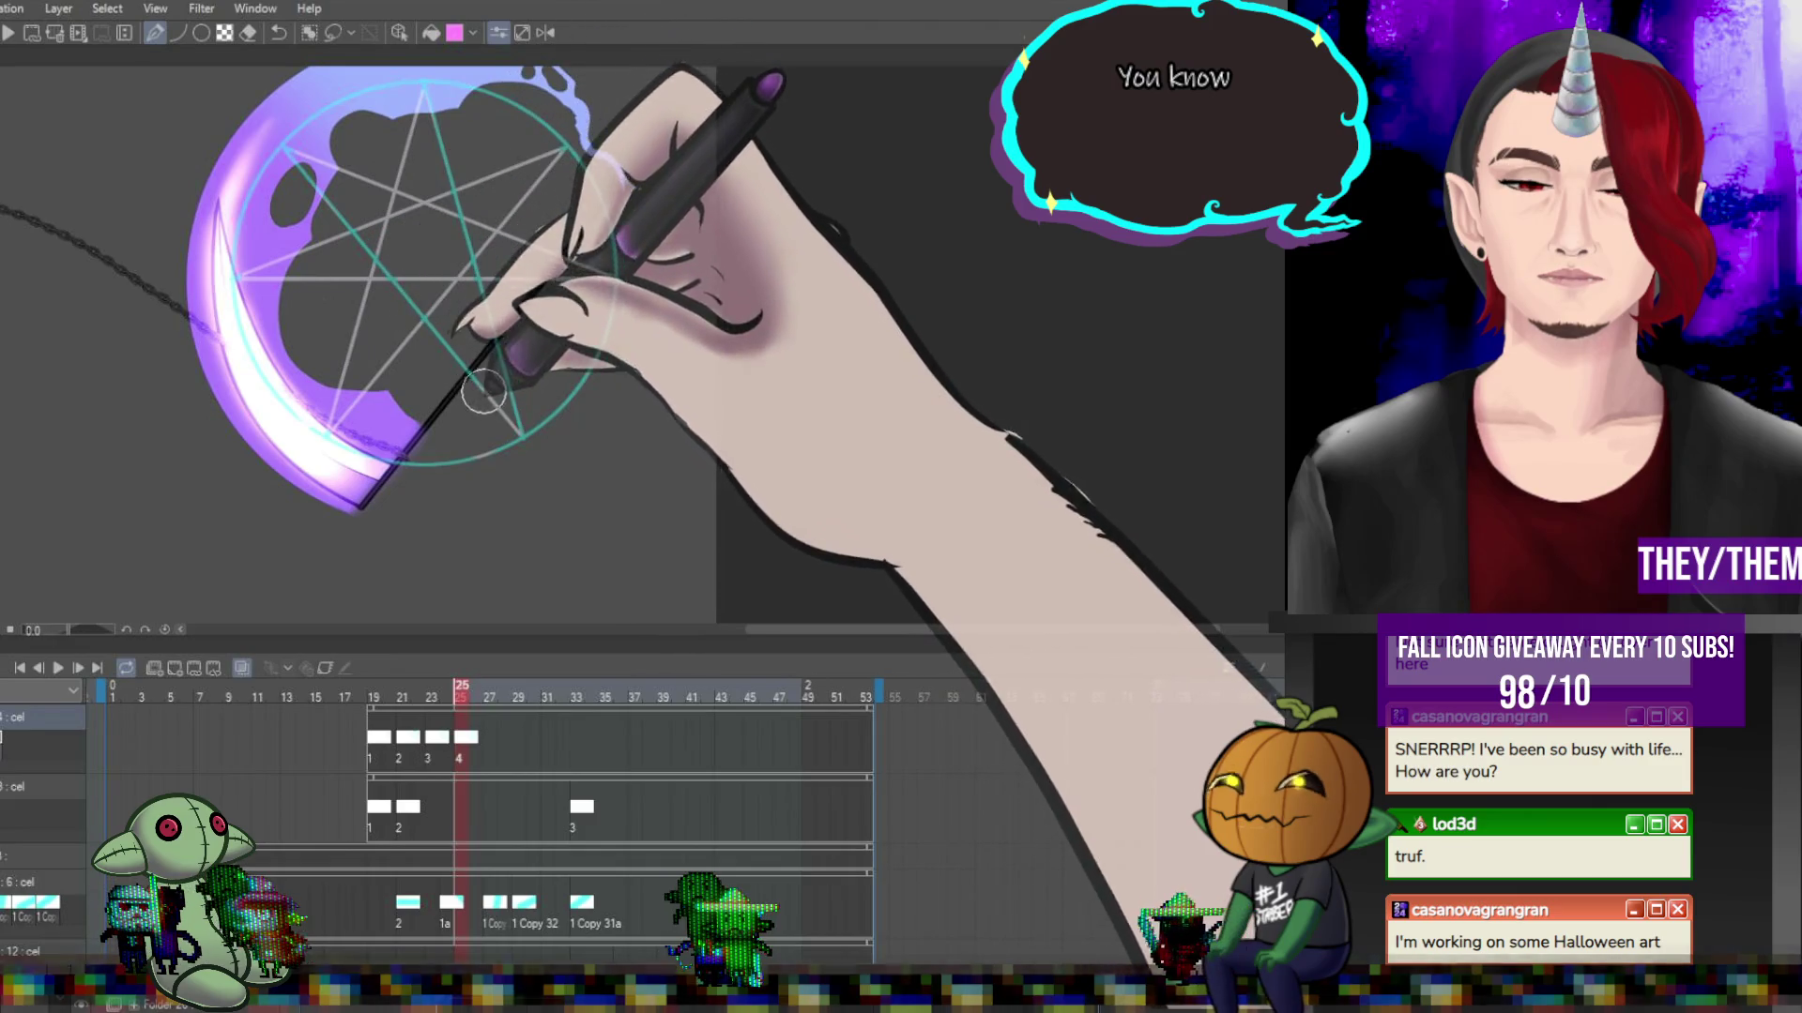
pyautogui.click(496, 747)
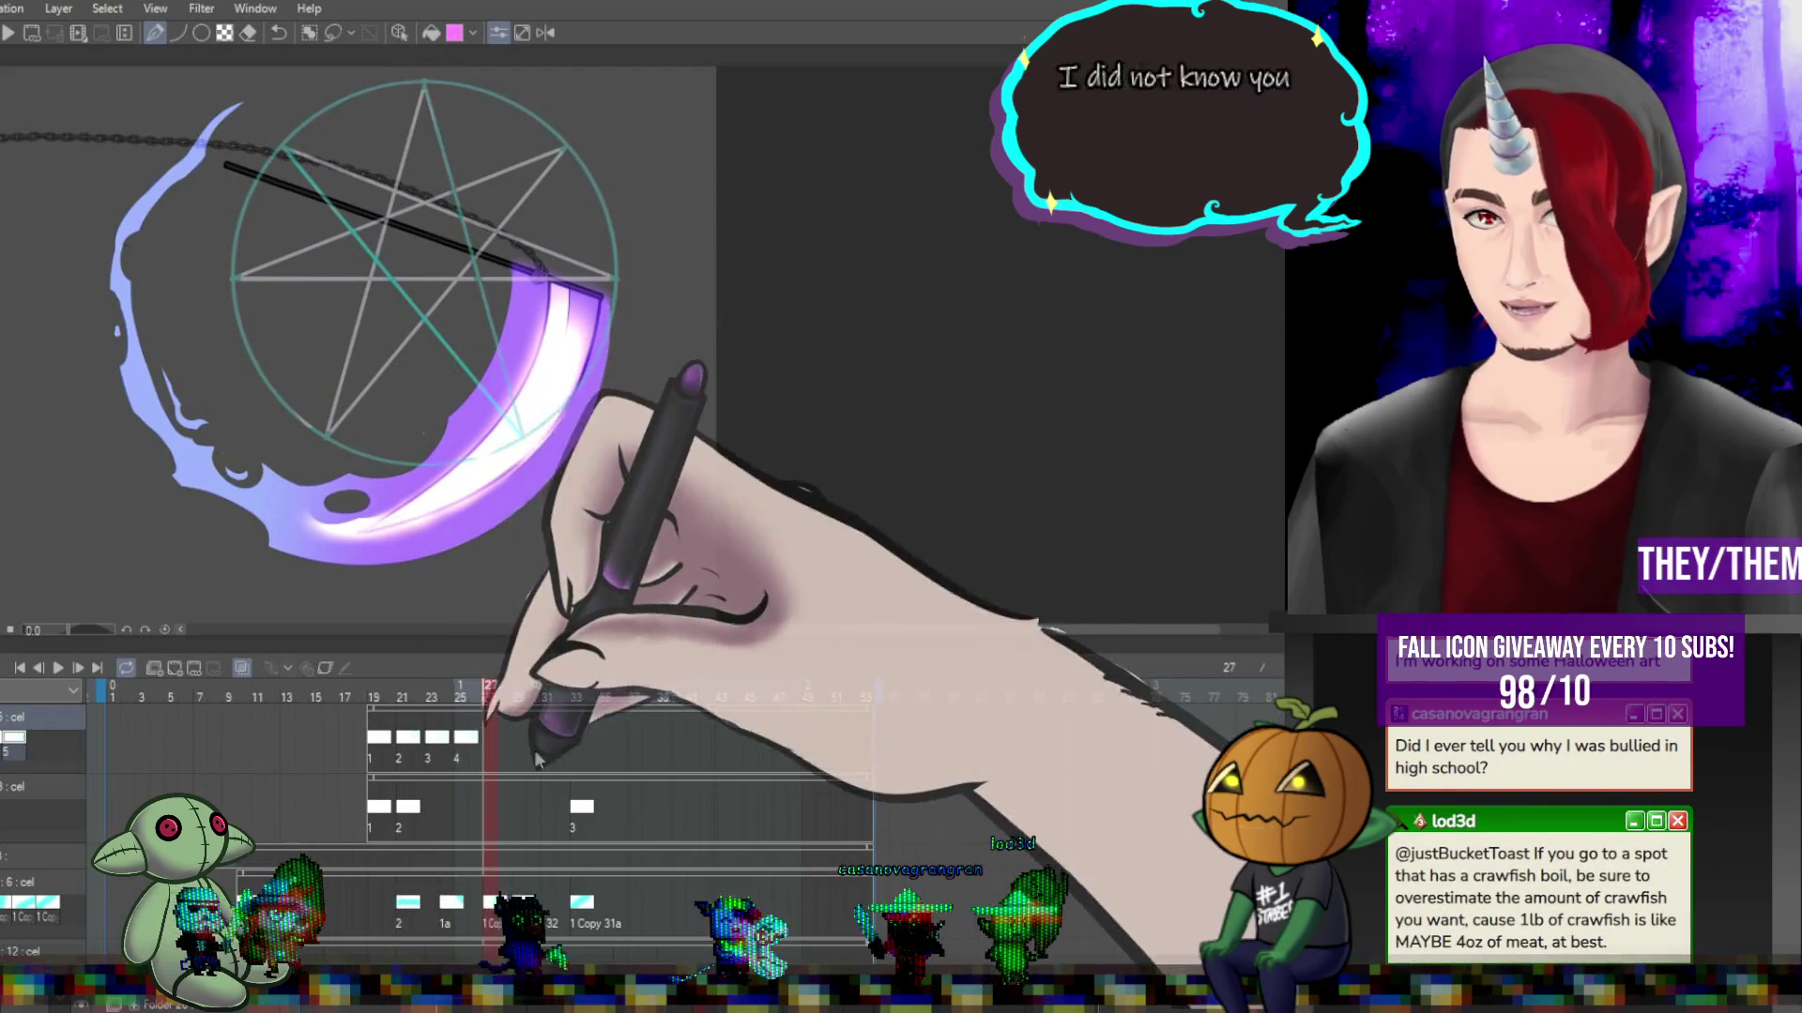
pyautogui.hotkey('ctrl', 'shift', 'alt', 'n')
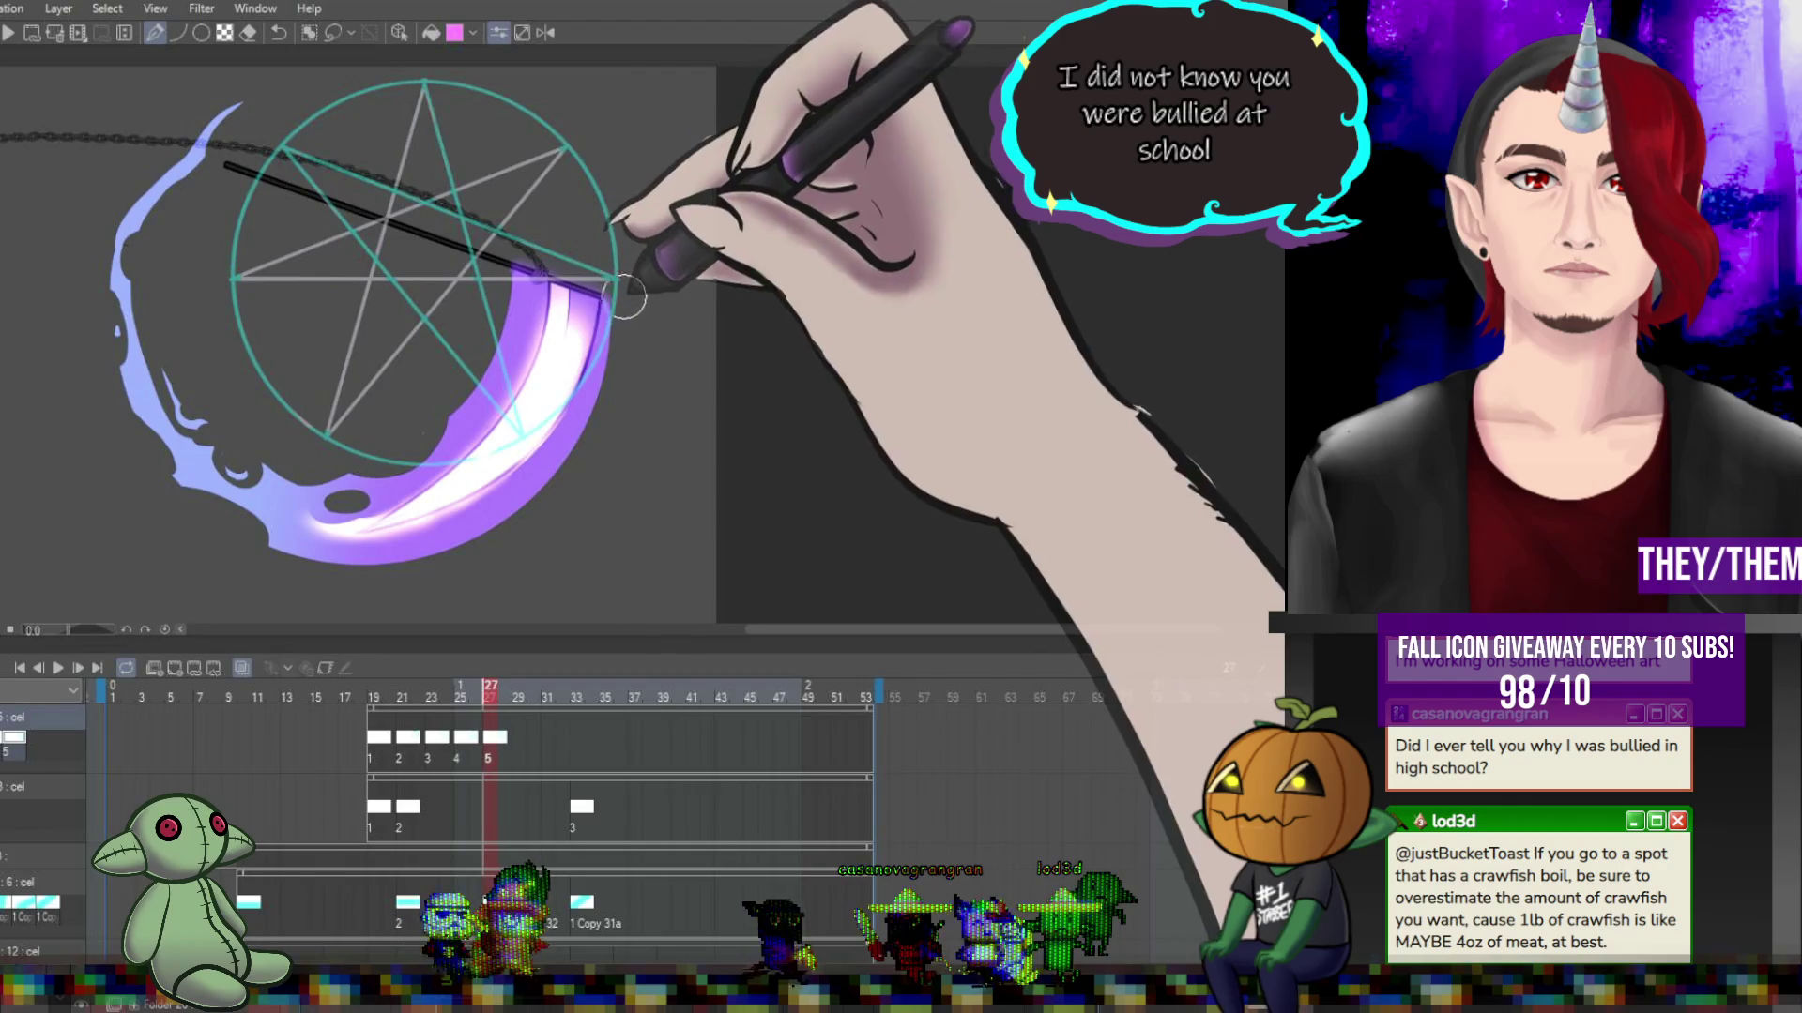
pyautogui.click(520, 735)
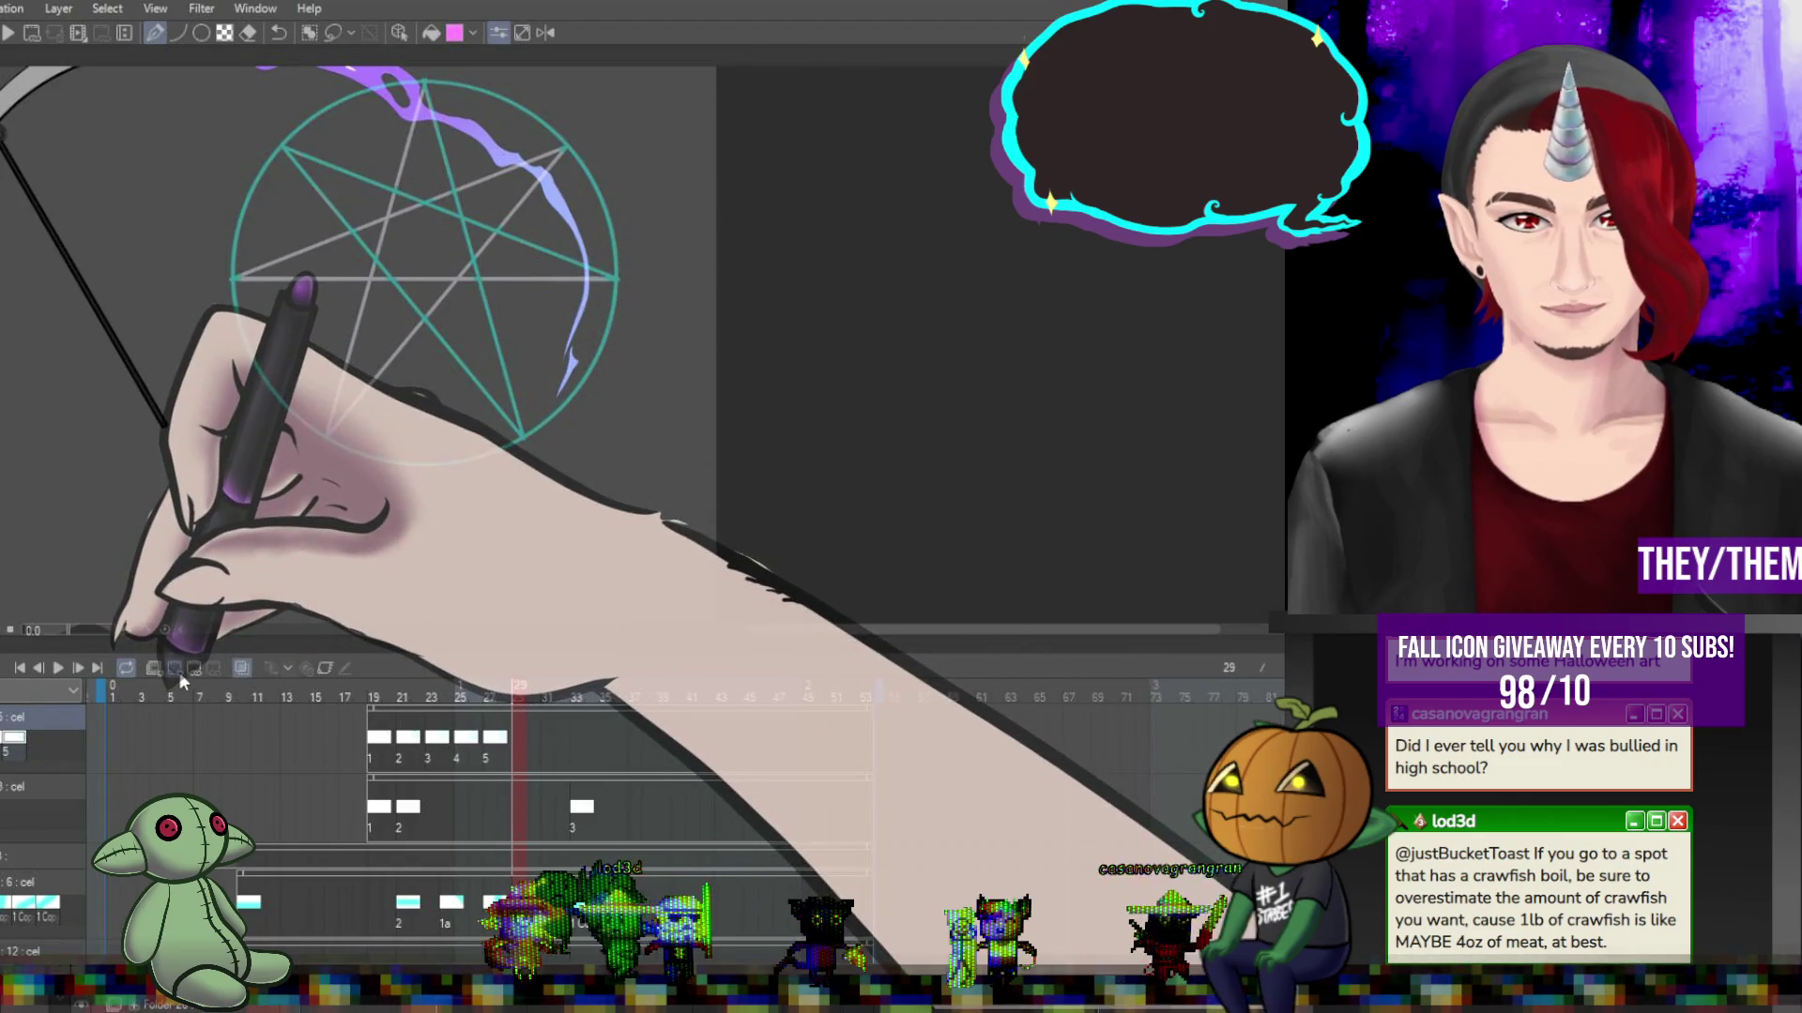
pyautogui.click(176, 672)
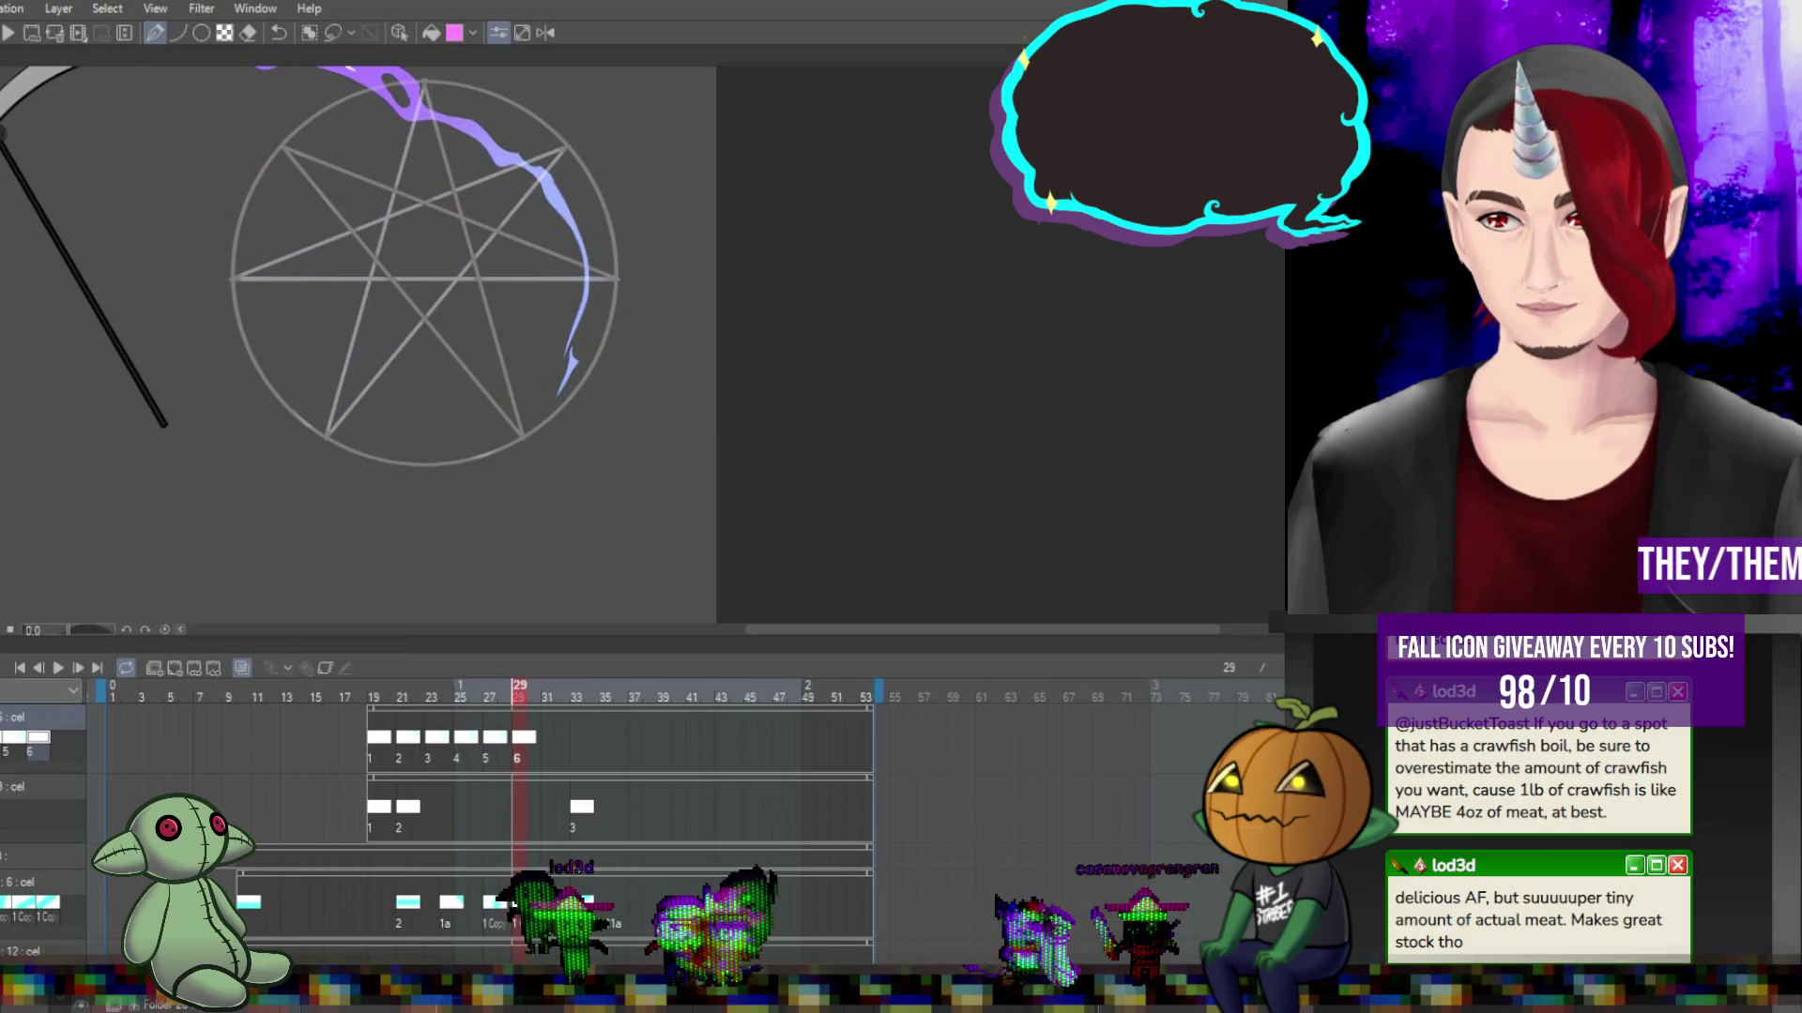
# Step through frames 19 to 27, checking each scythe drawing of the swing.
pyautogui.click(376, 737)
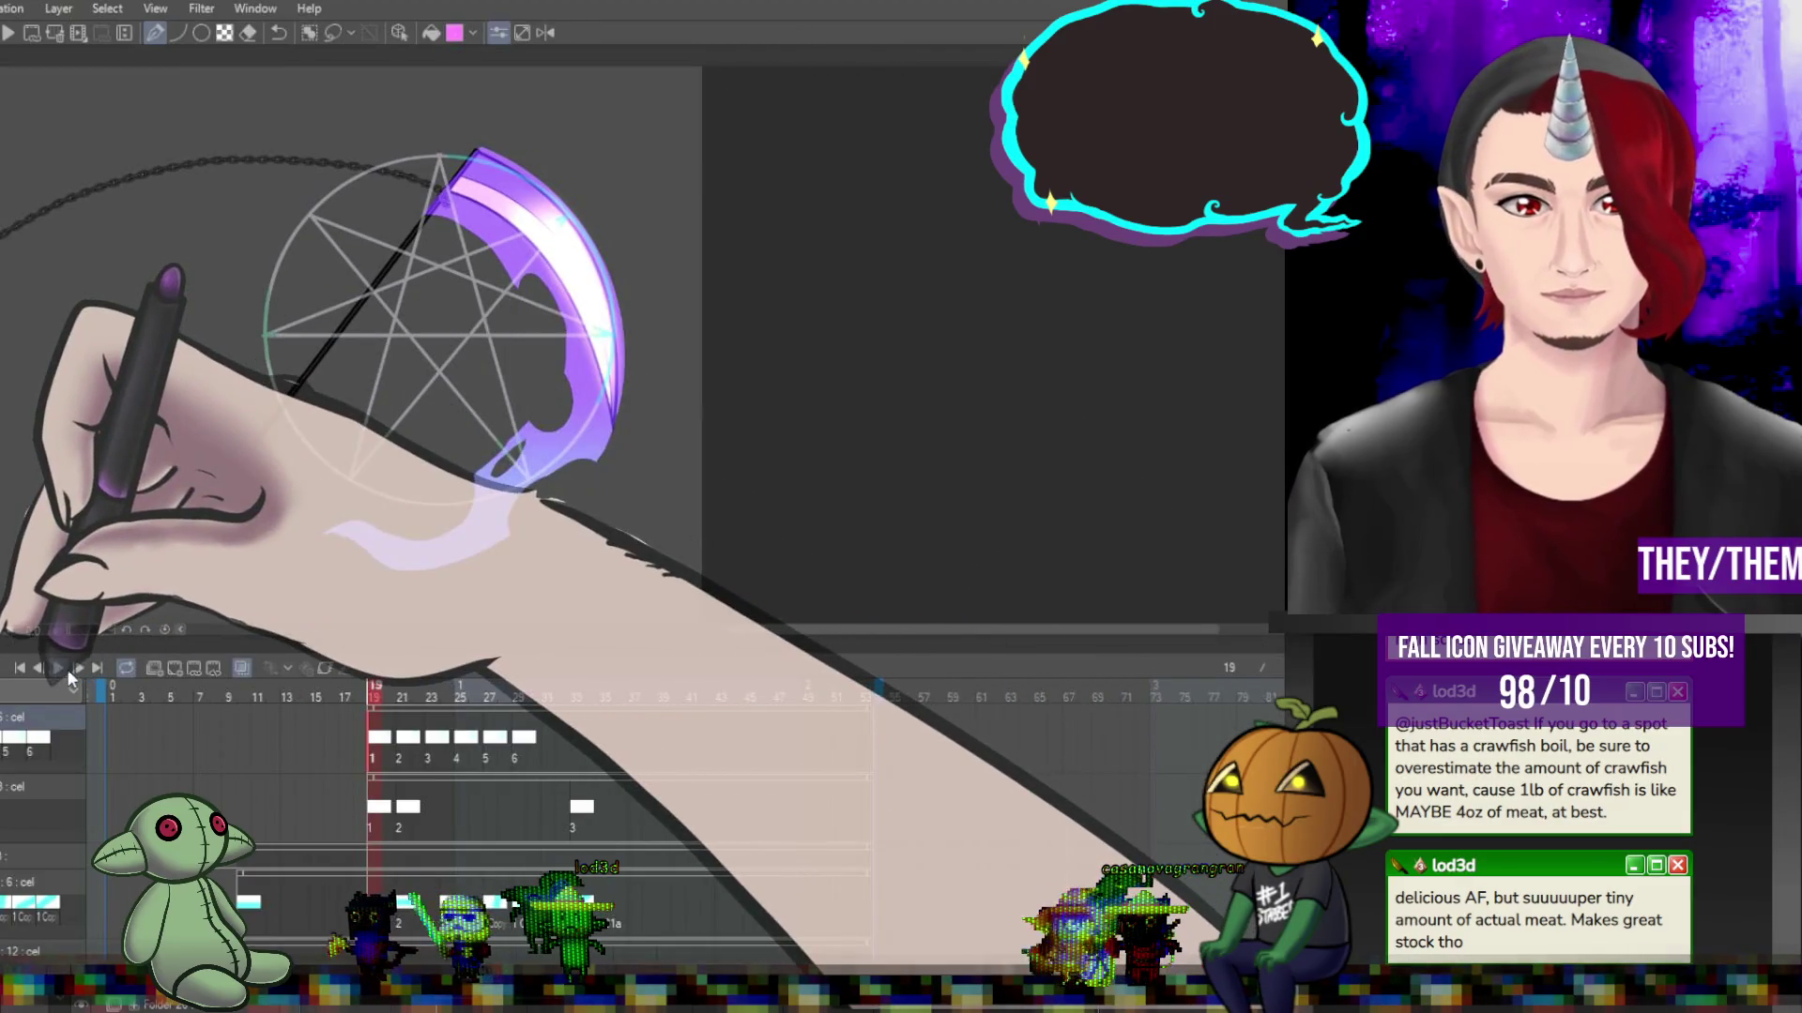
pyautogui.click(402, 724)
pyautogui.click(433, 685)
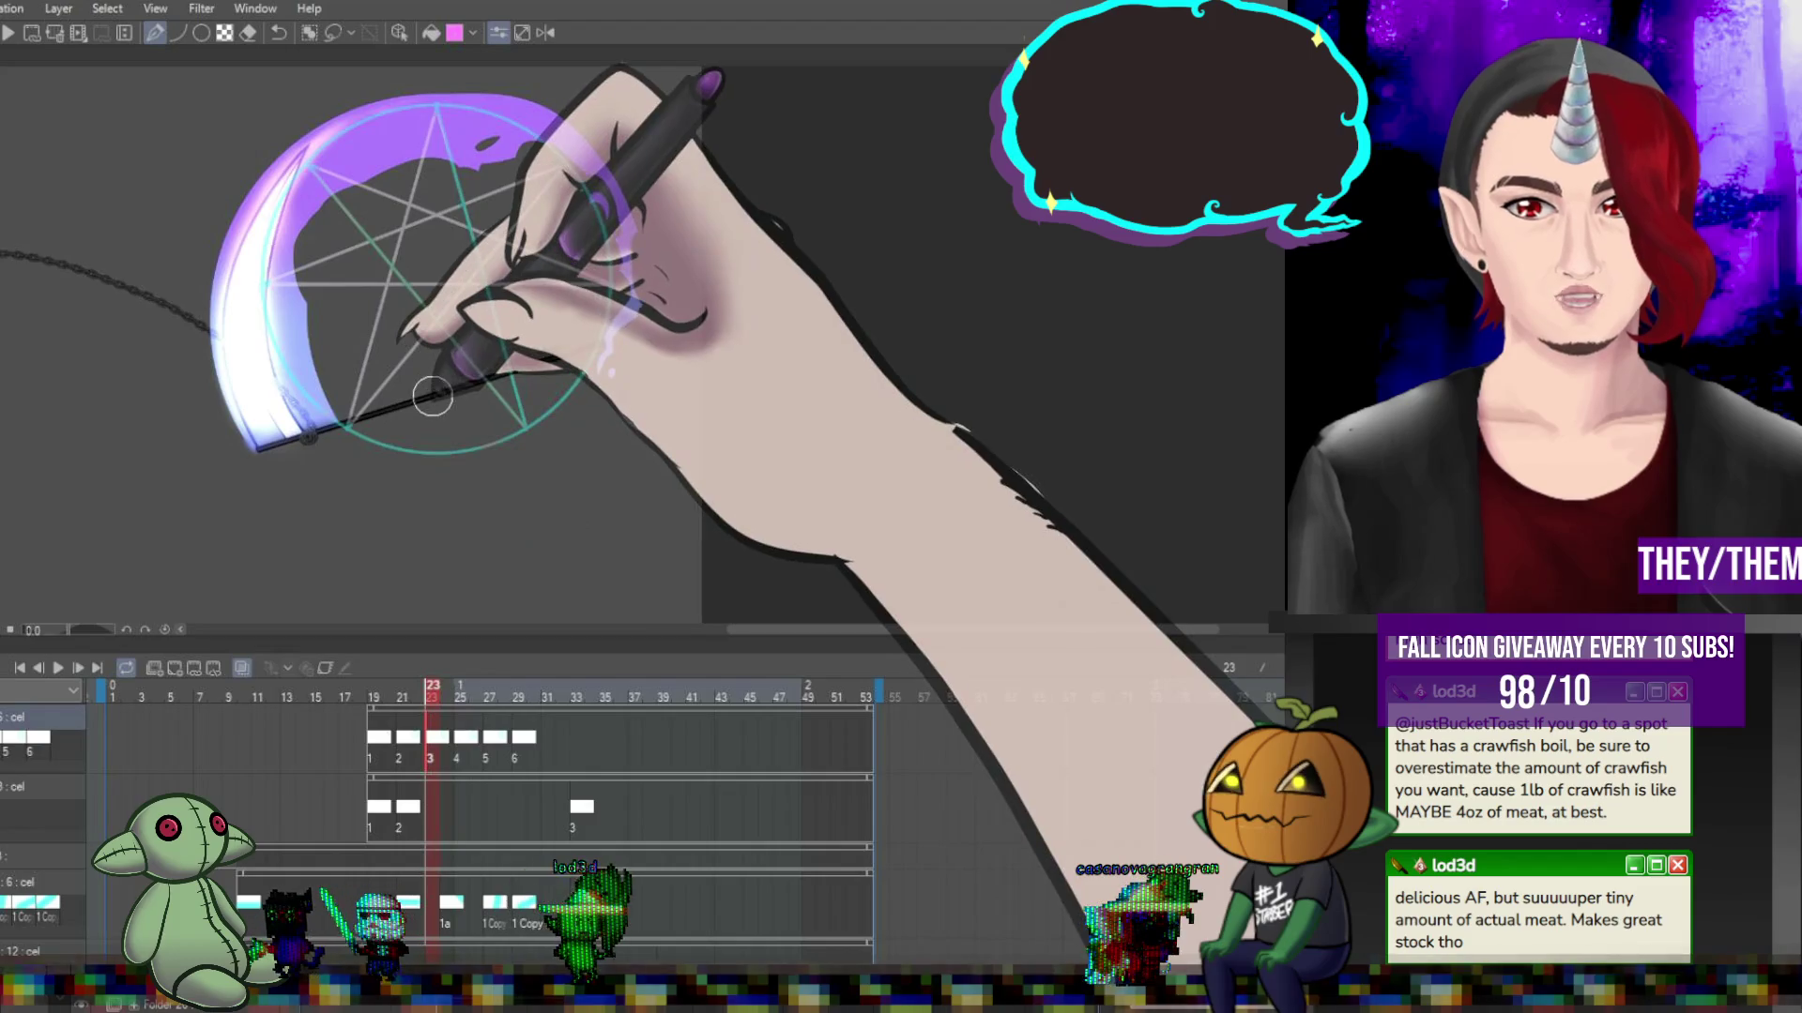
pyautogui.click(406, 738)
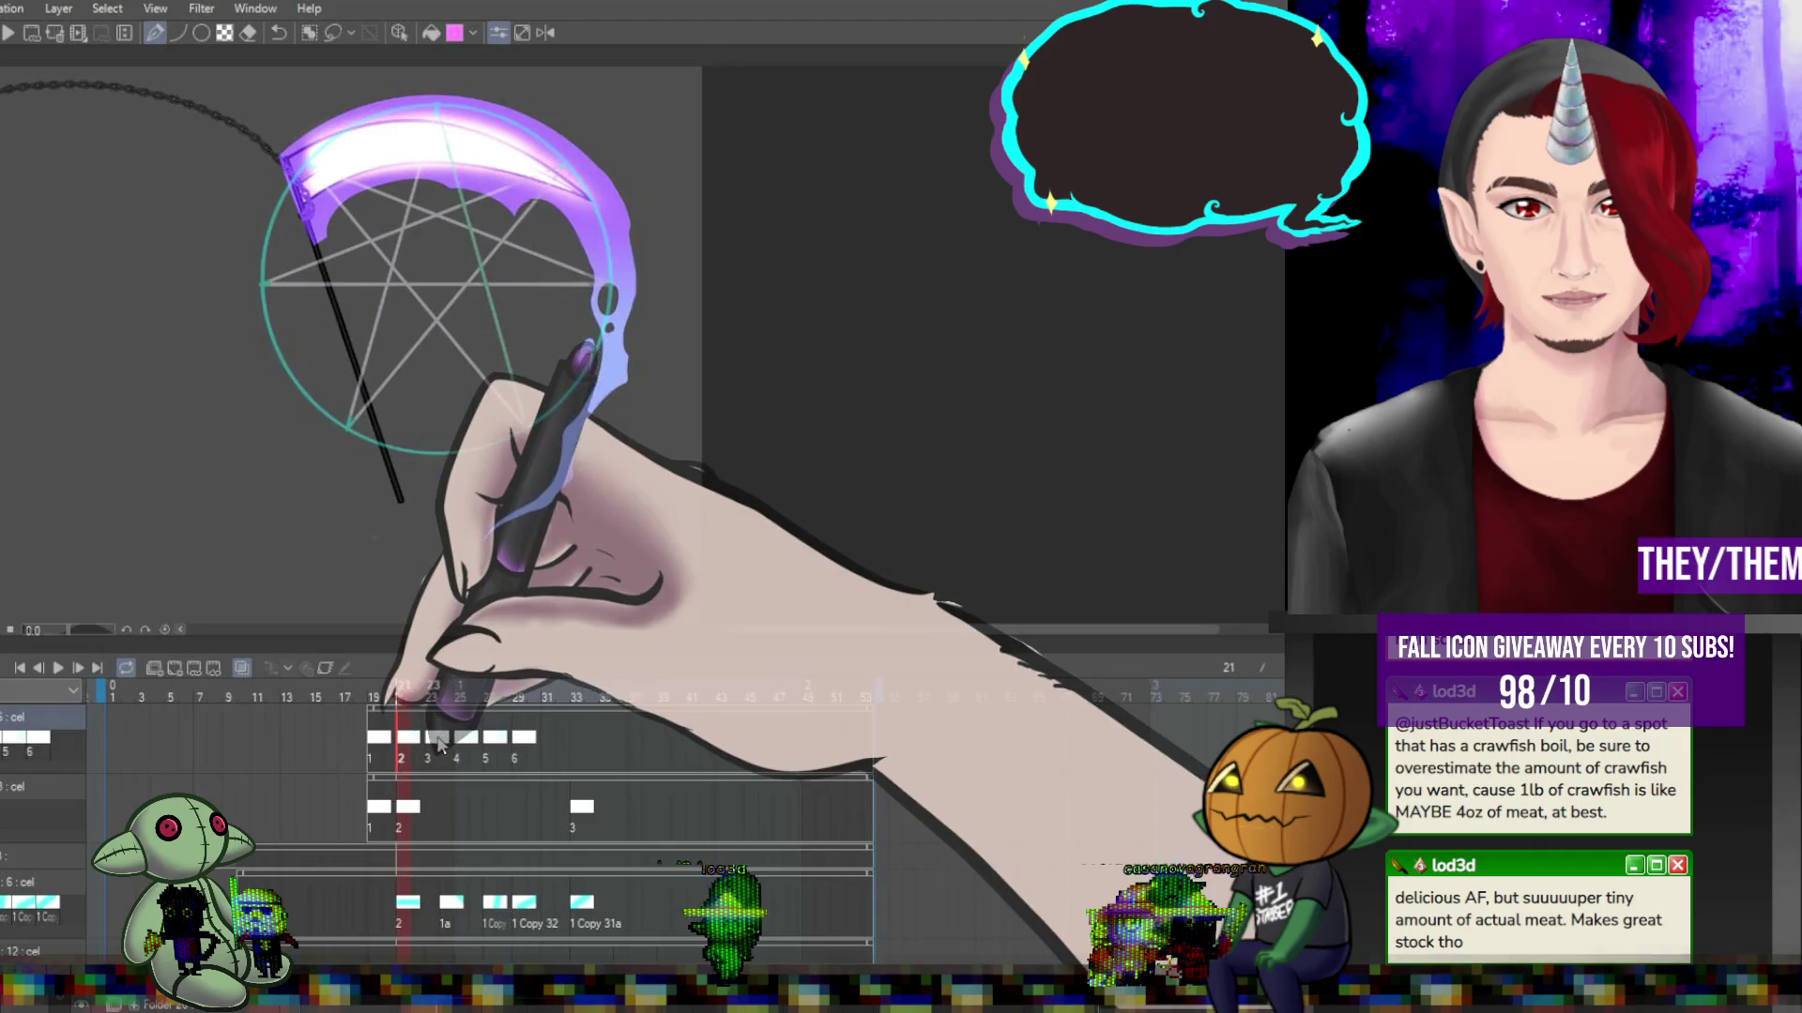
pyautogui.click(437, 738)
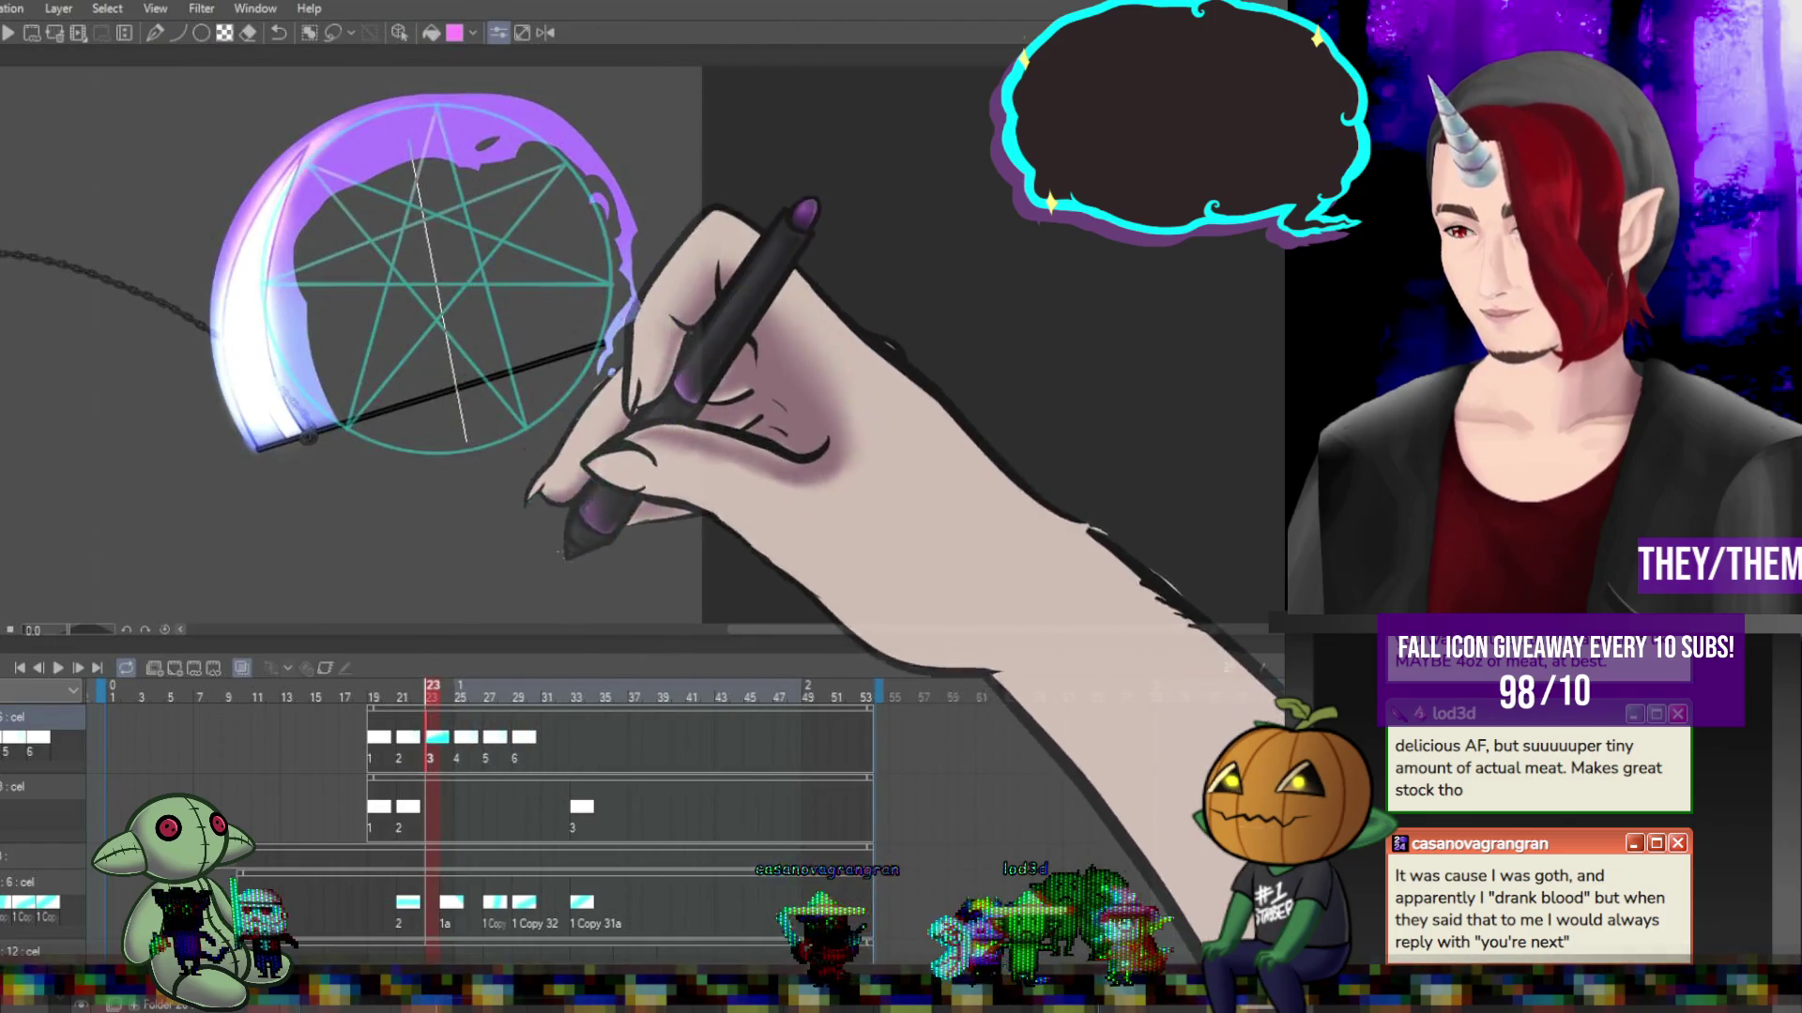
pyautogui.click(437, 736)
pyautogui.keyDown('shift'); pyautogui.click(467, 737); pyautogui.keyUp('shift')
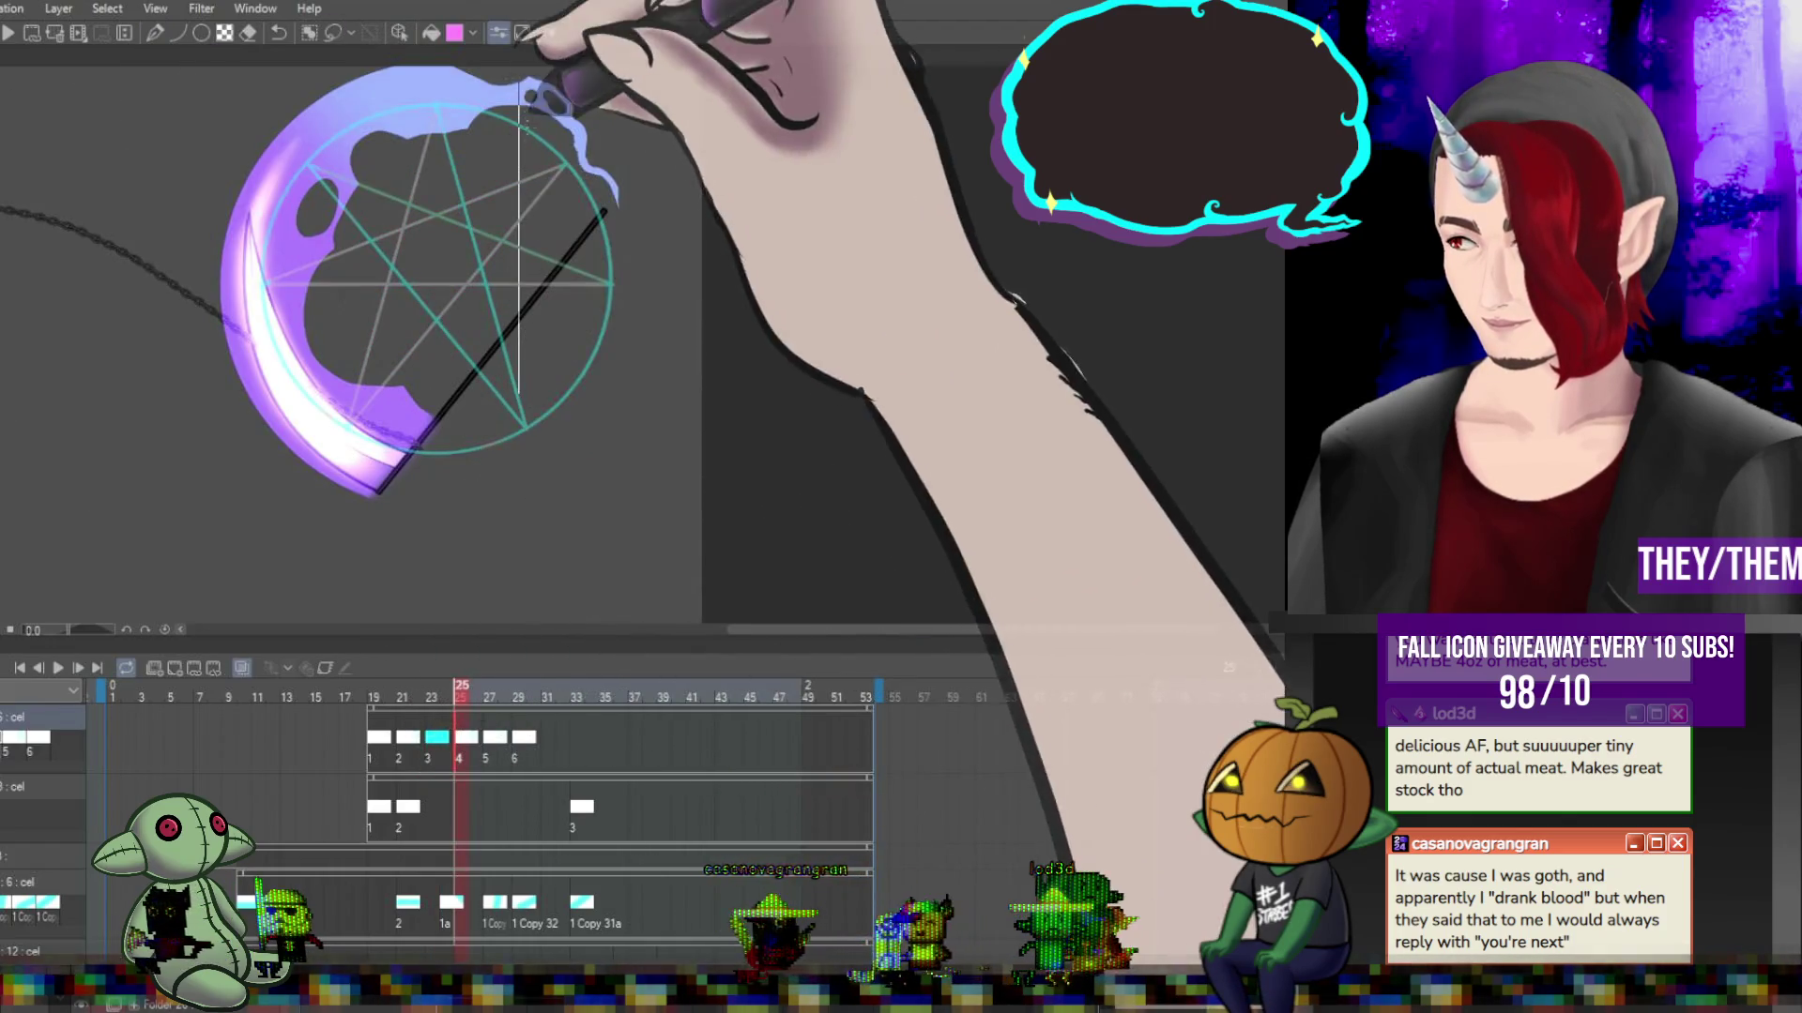
pyautogui.click(489, 738)
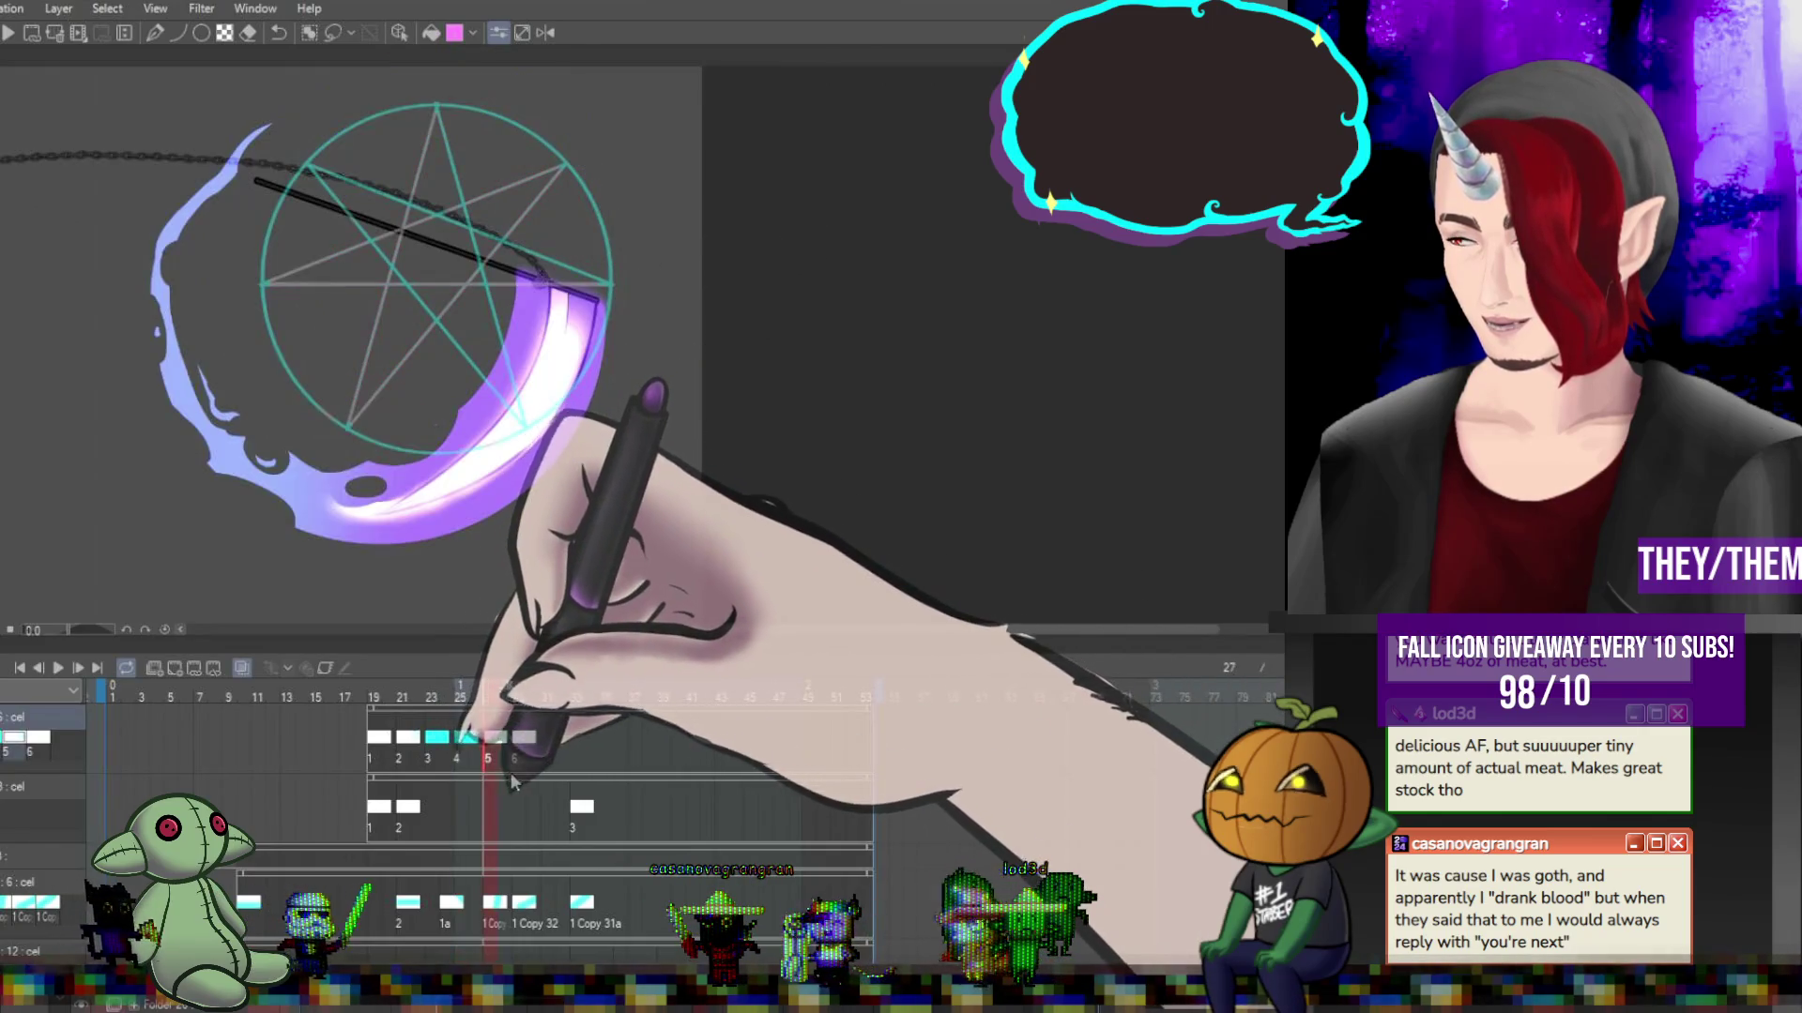
pyautogui.click(416, 739)
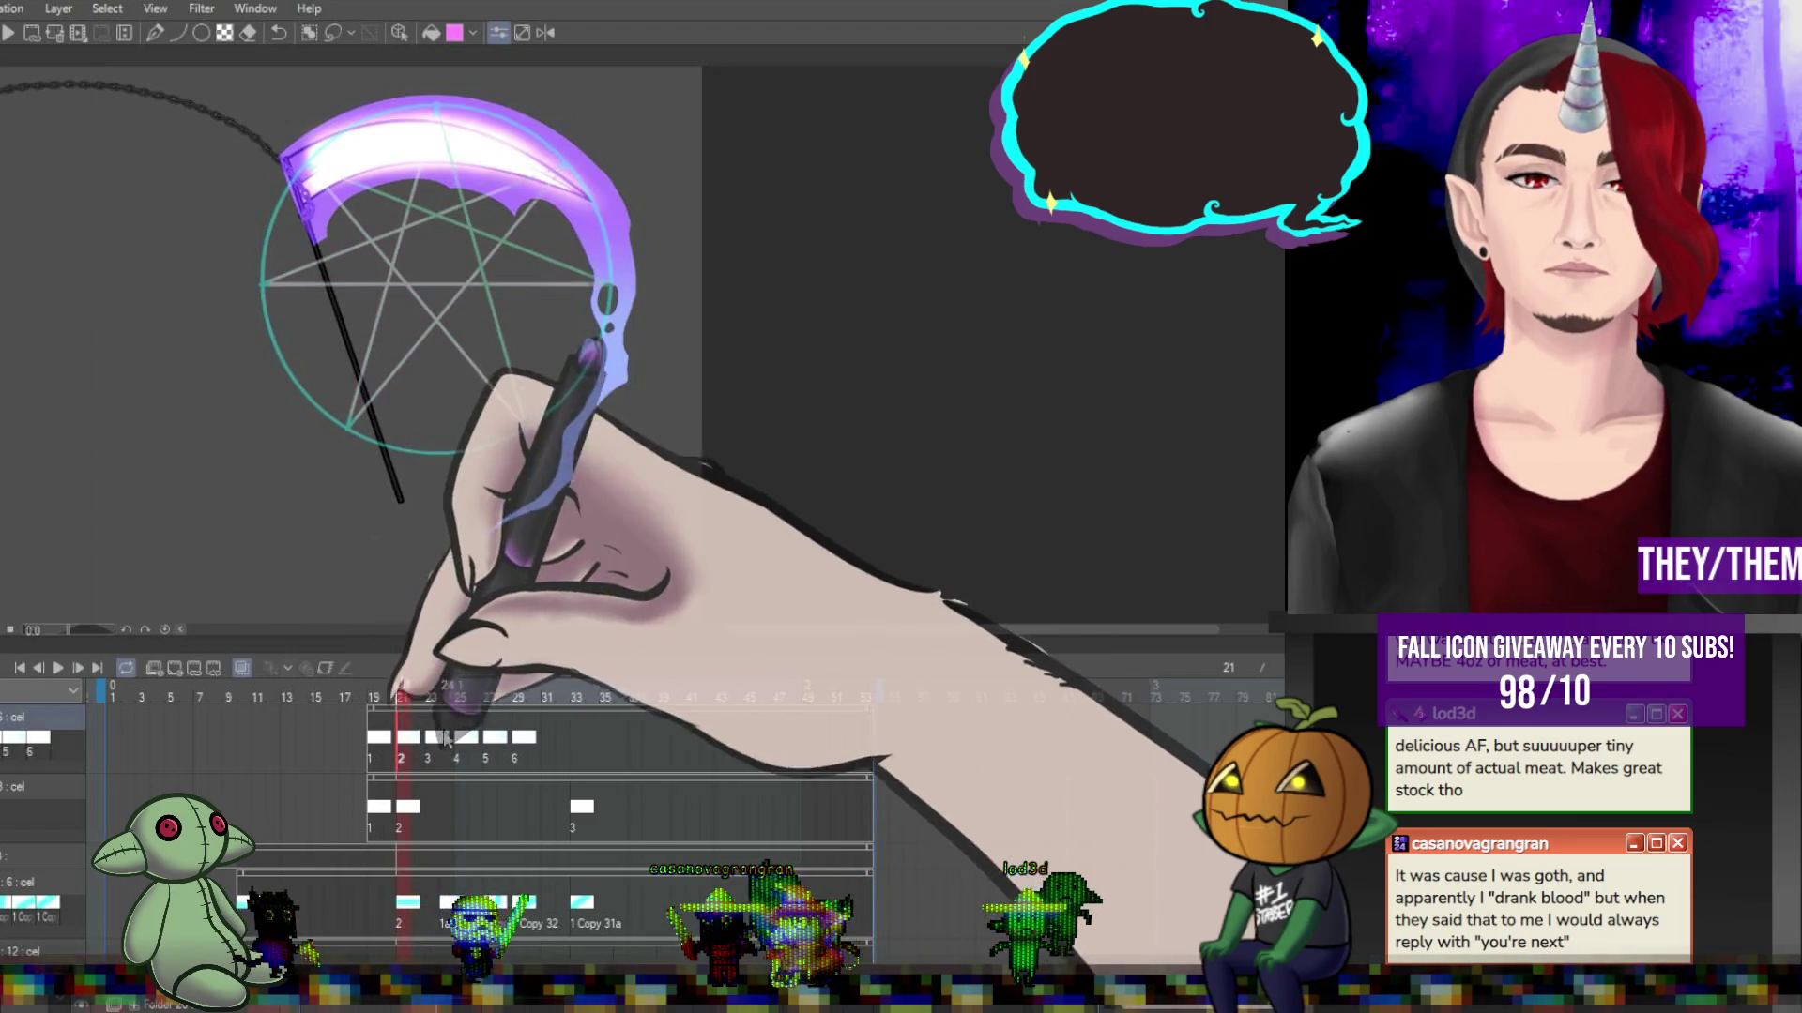
pyautogui.click(447, 739)
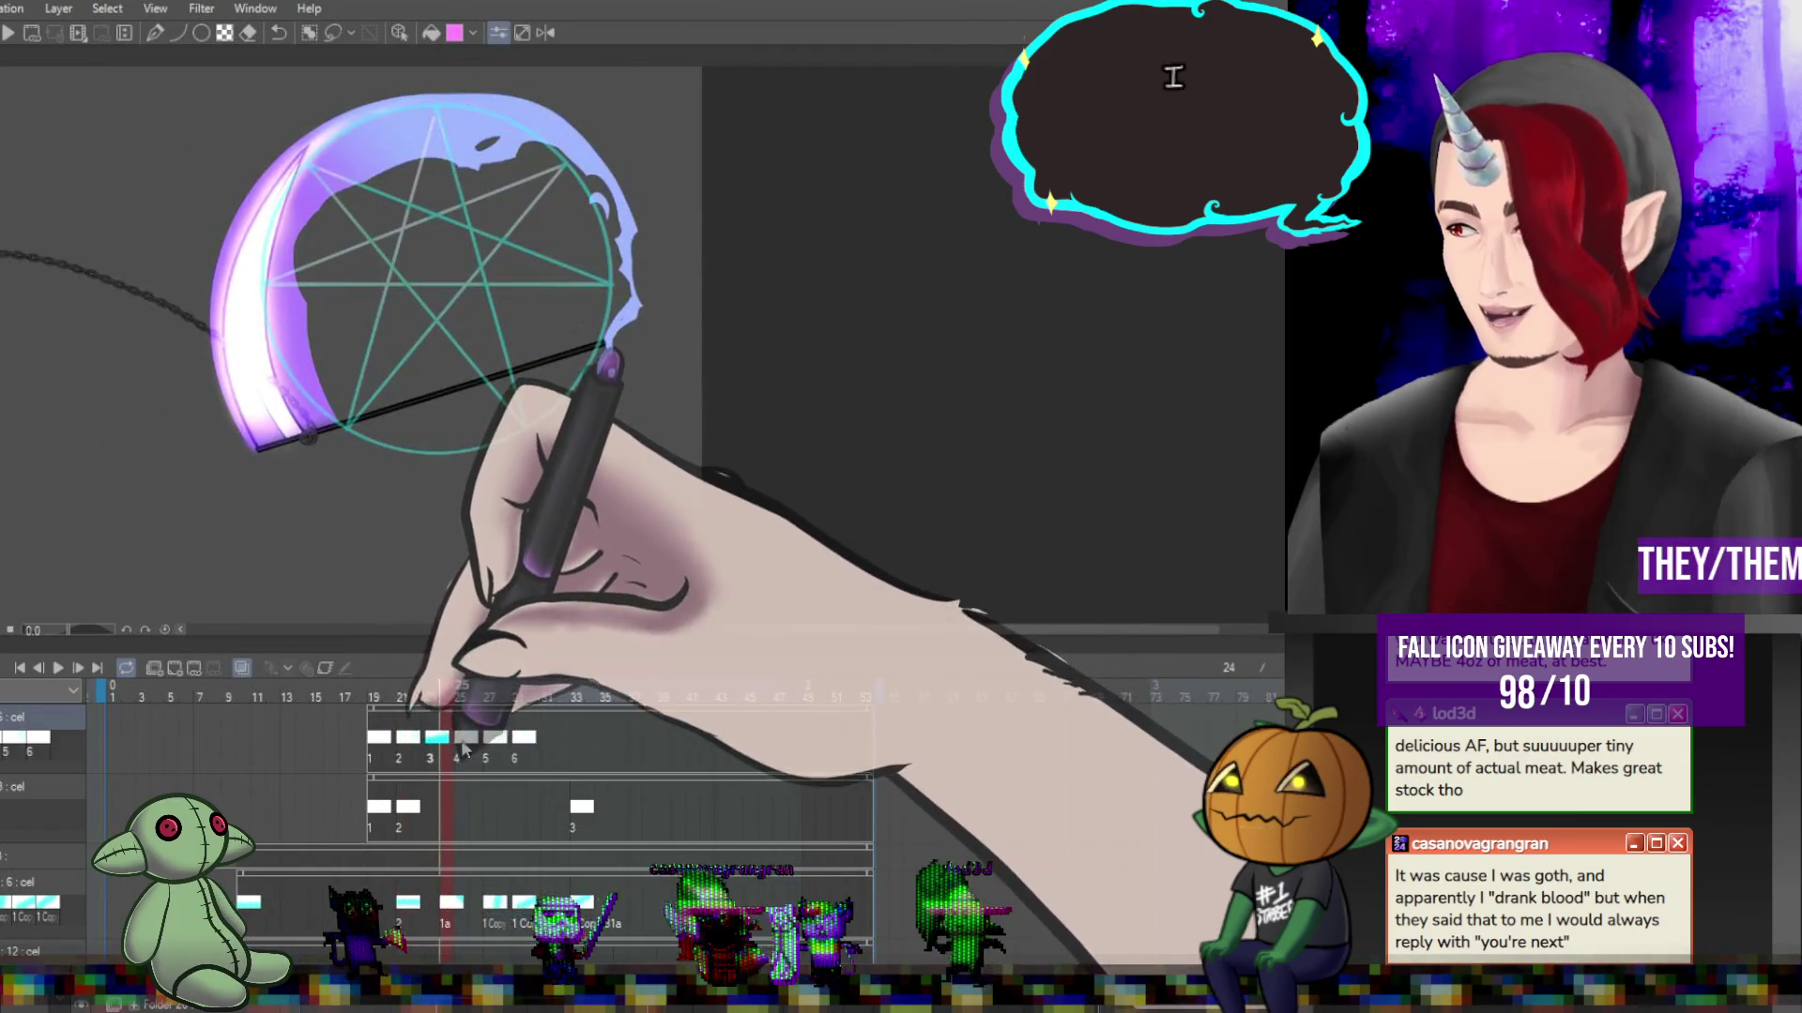
pyautogui.click(458, 737)
# Hide the grey construction lines, review frames 27 and 30, and add cel 7 at frame 33.
pyautogui.click(504, 758)
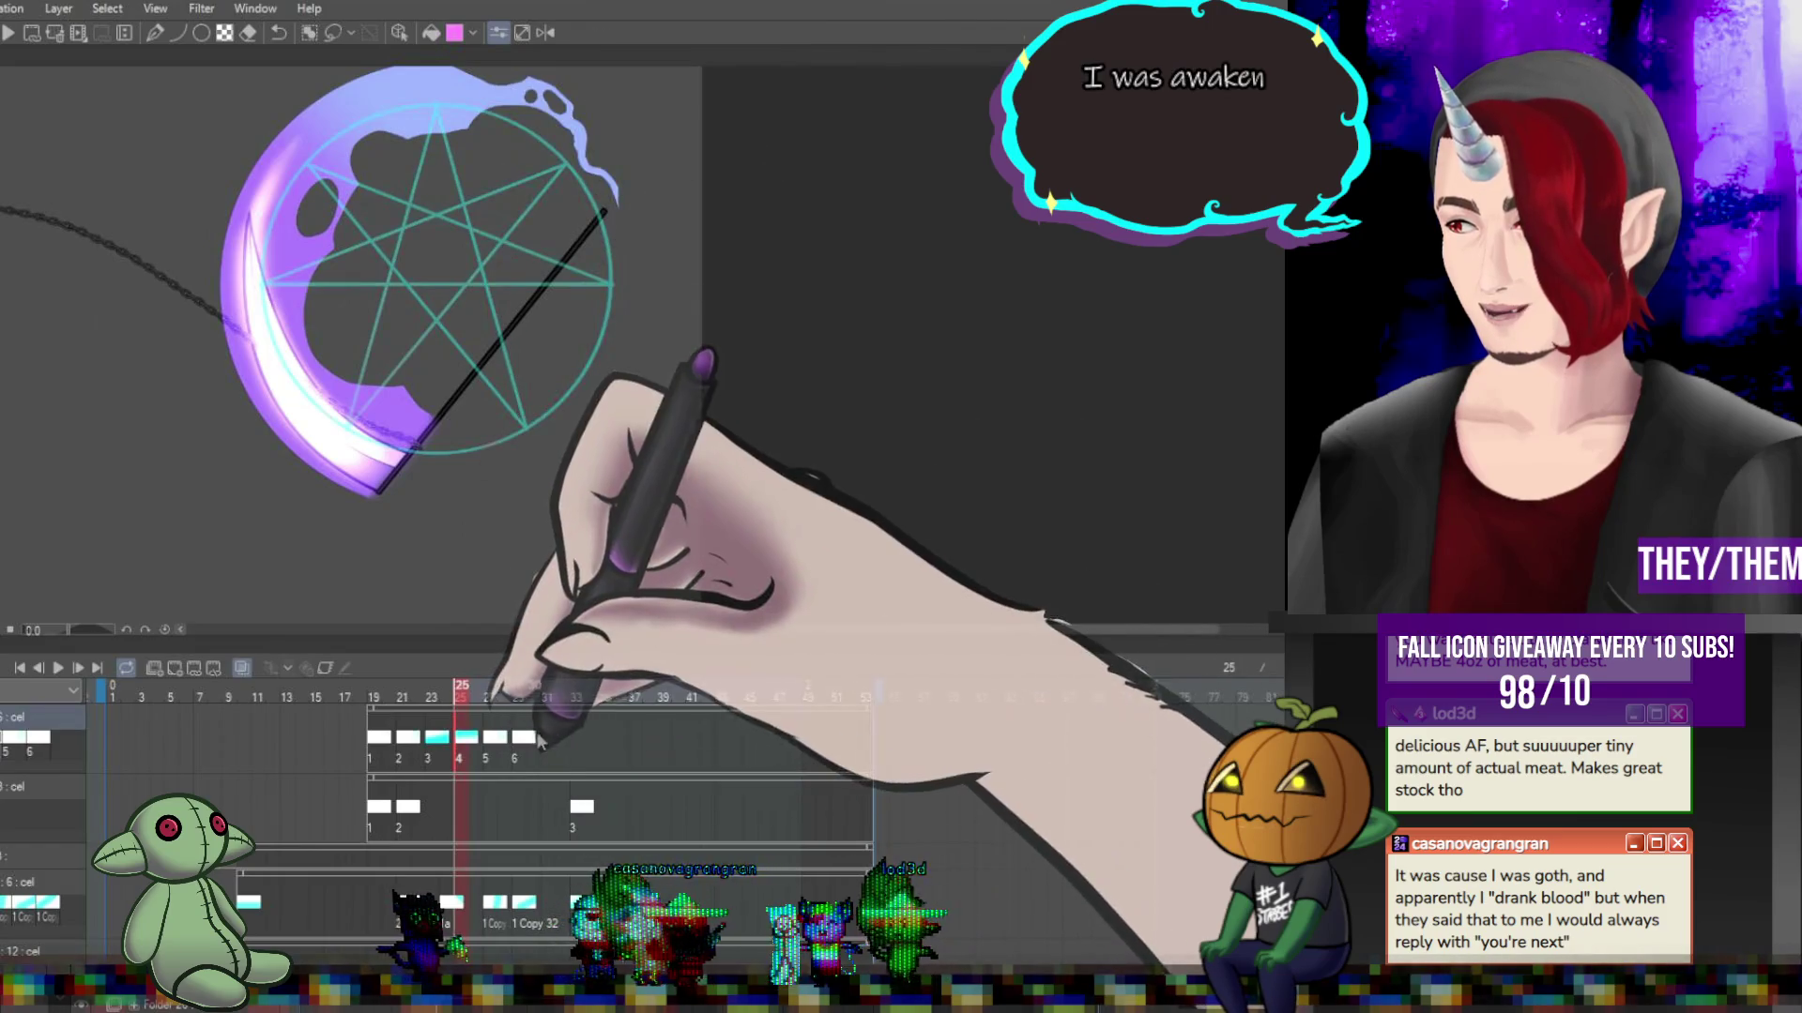
pyautogui.click(491, 741)
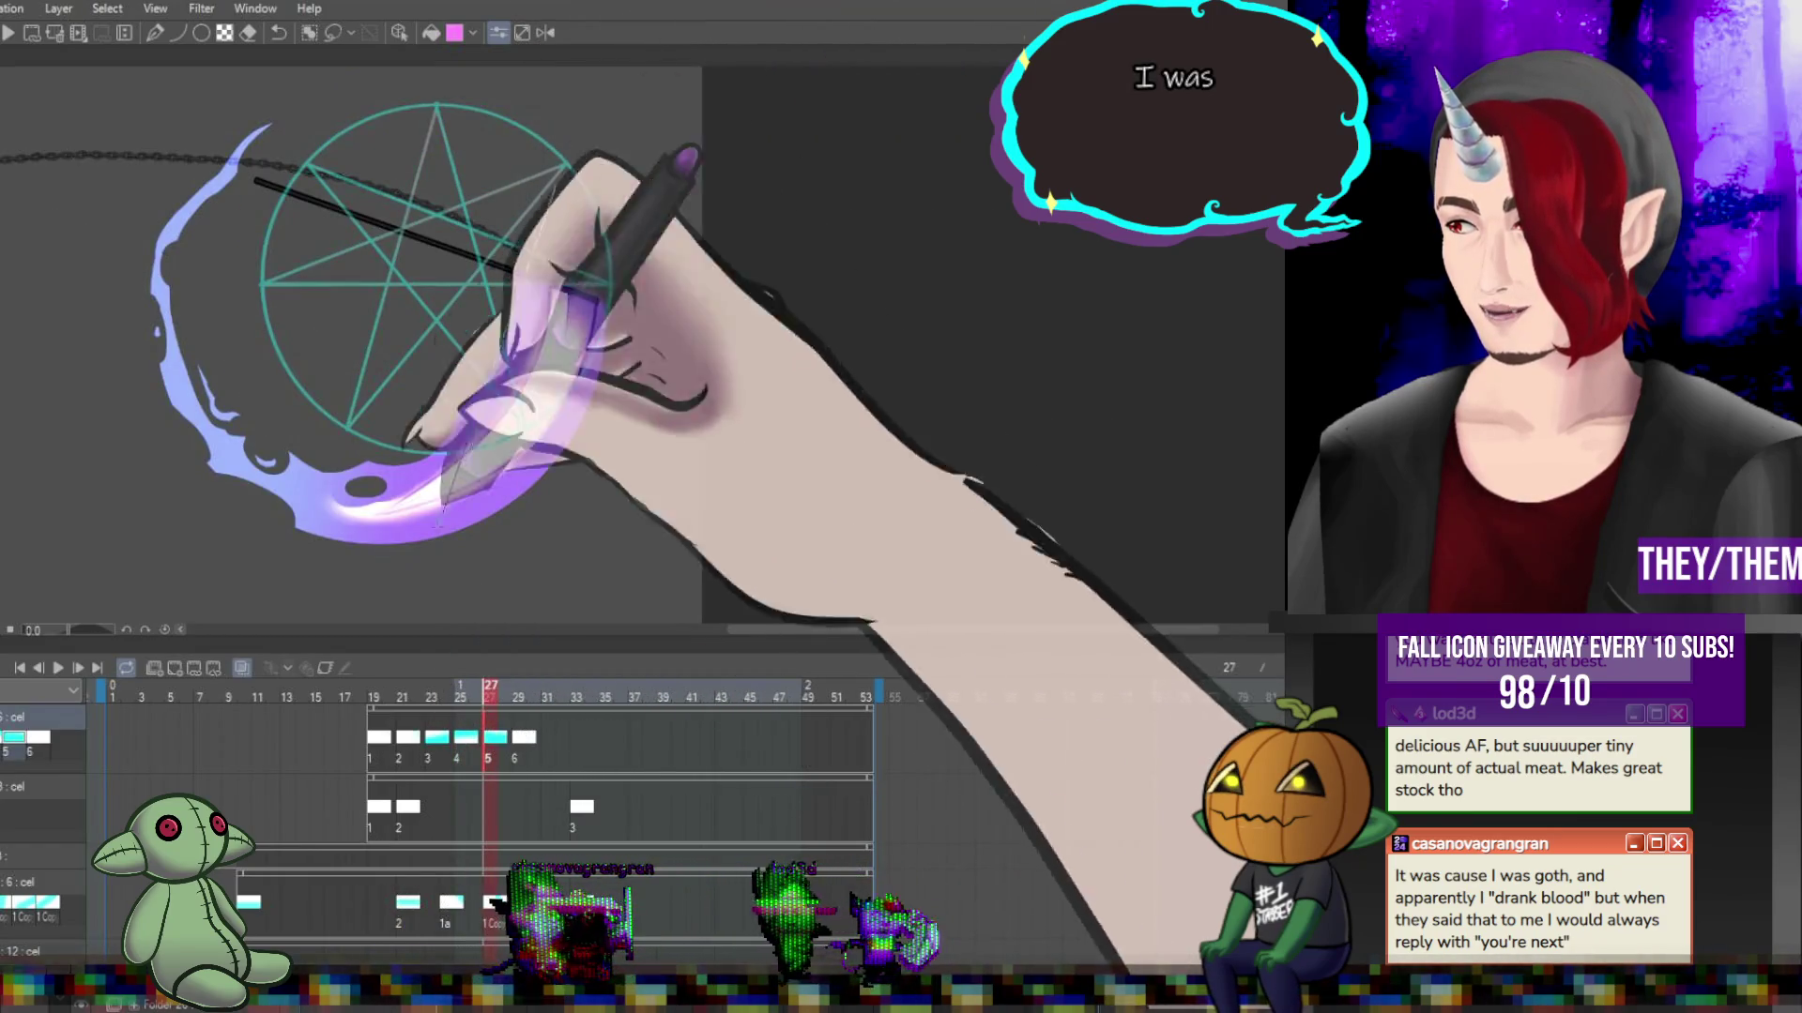
pyautogui.click(531, 737)
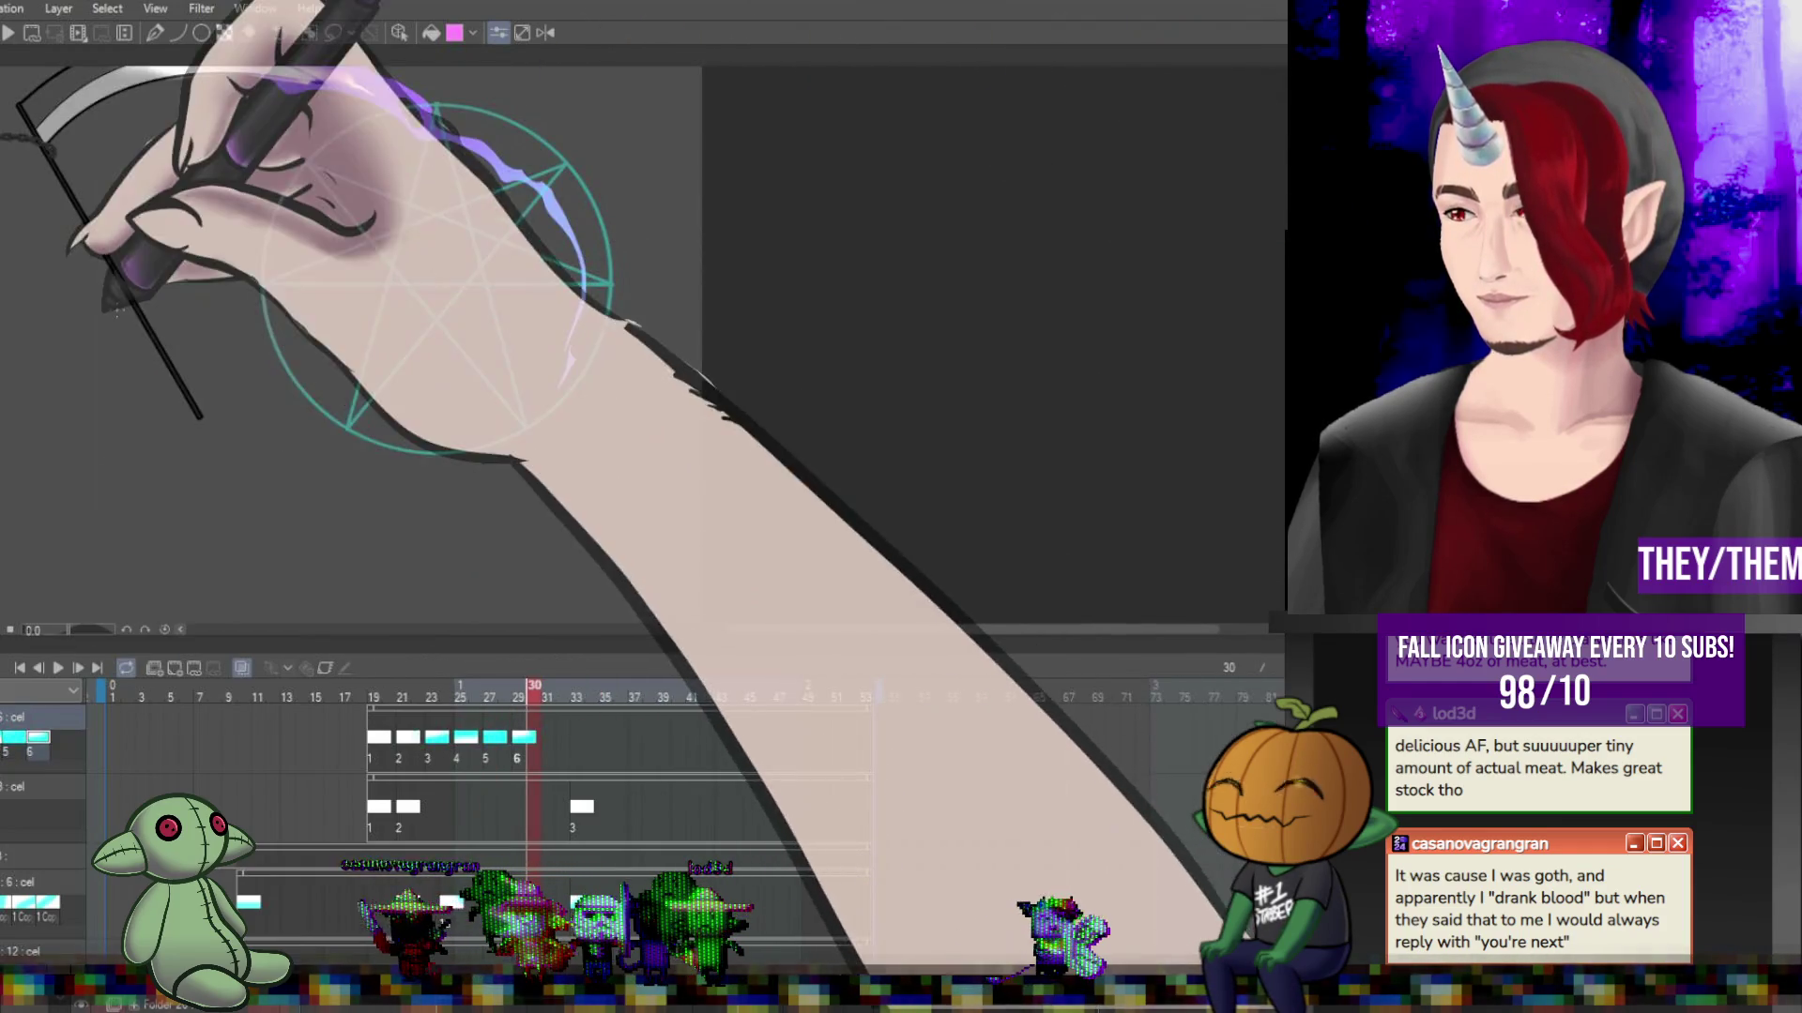
pyautogui.click(576, 758)
pyautogui.click(575, 750)
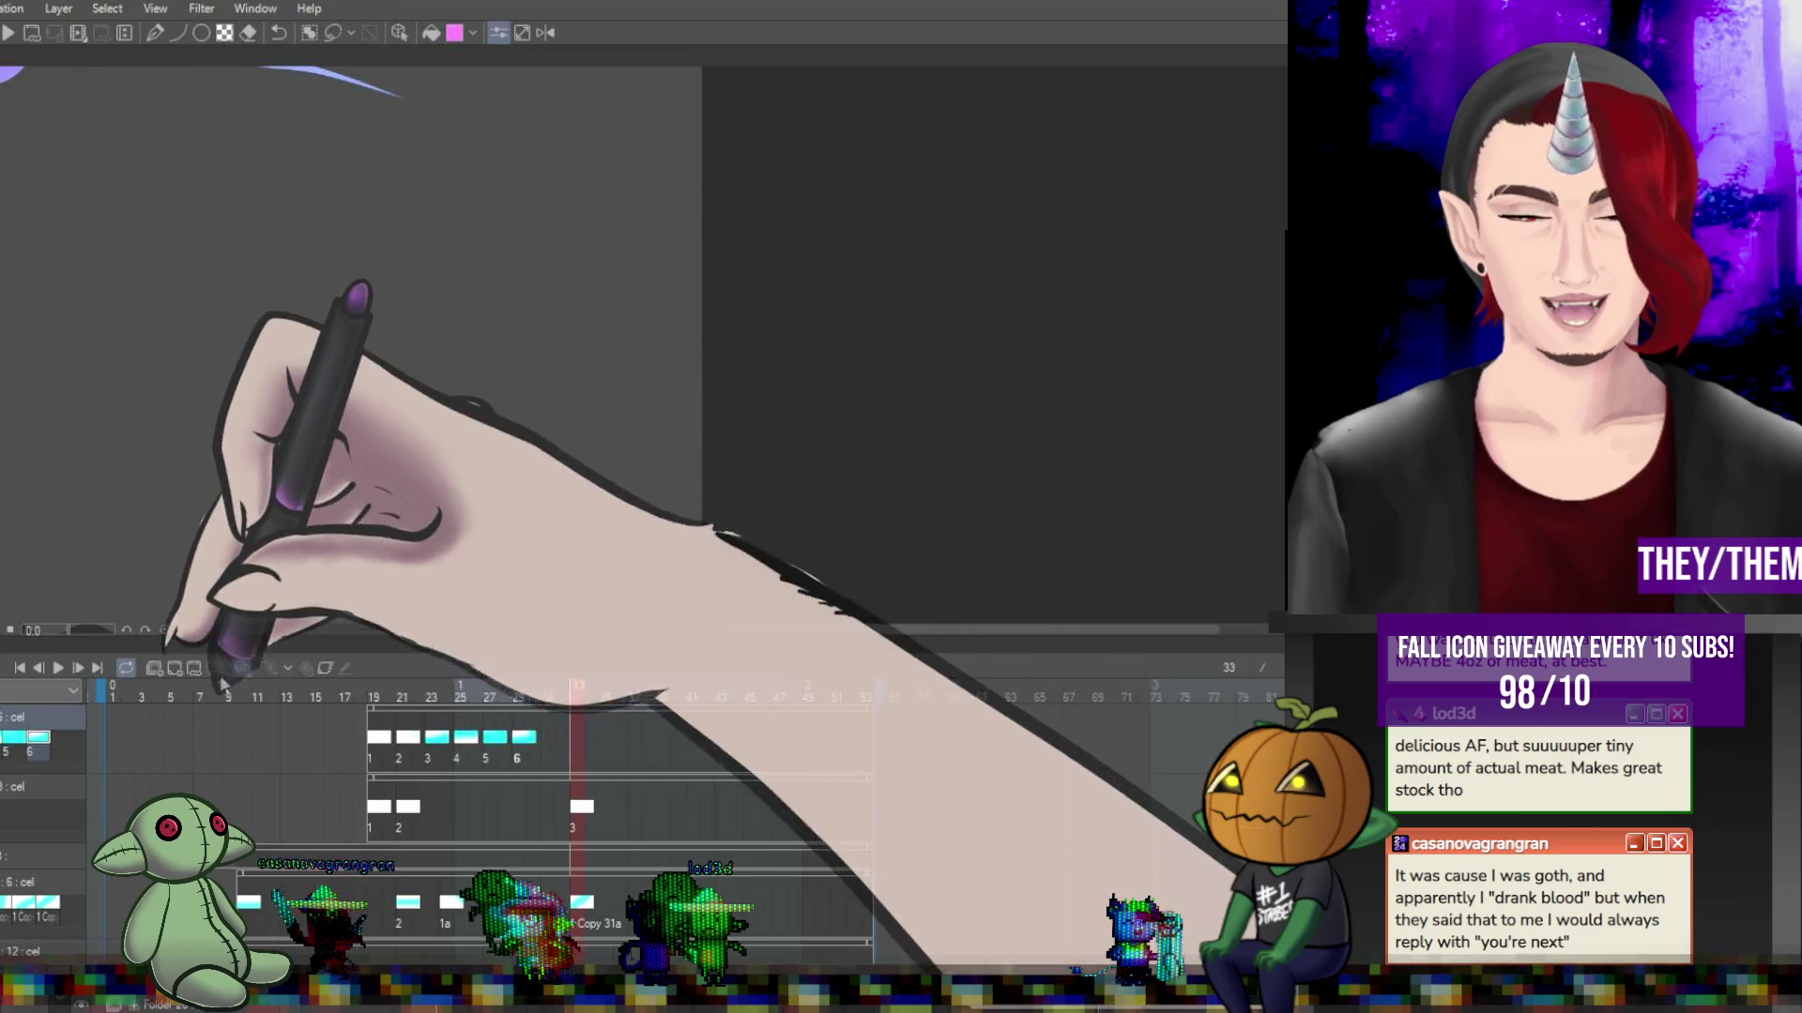
pyautogui.scroll(-3, 371, 216)
# Play the swing through, stop it, and show frame 19 with the magic circle sigil layer selected.
pyautogui.scroll(3, 371, 217)
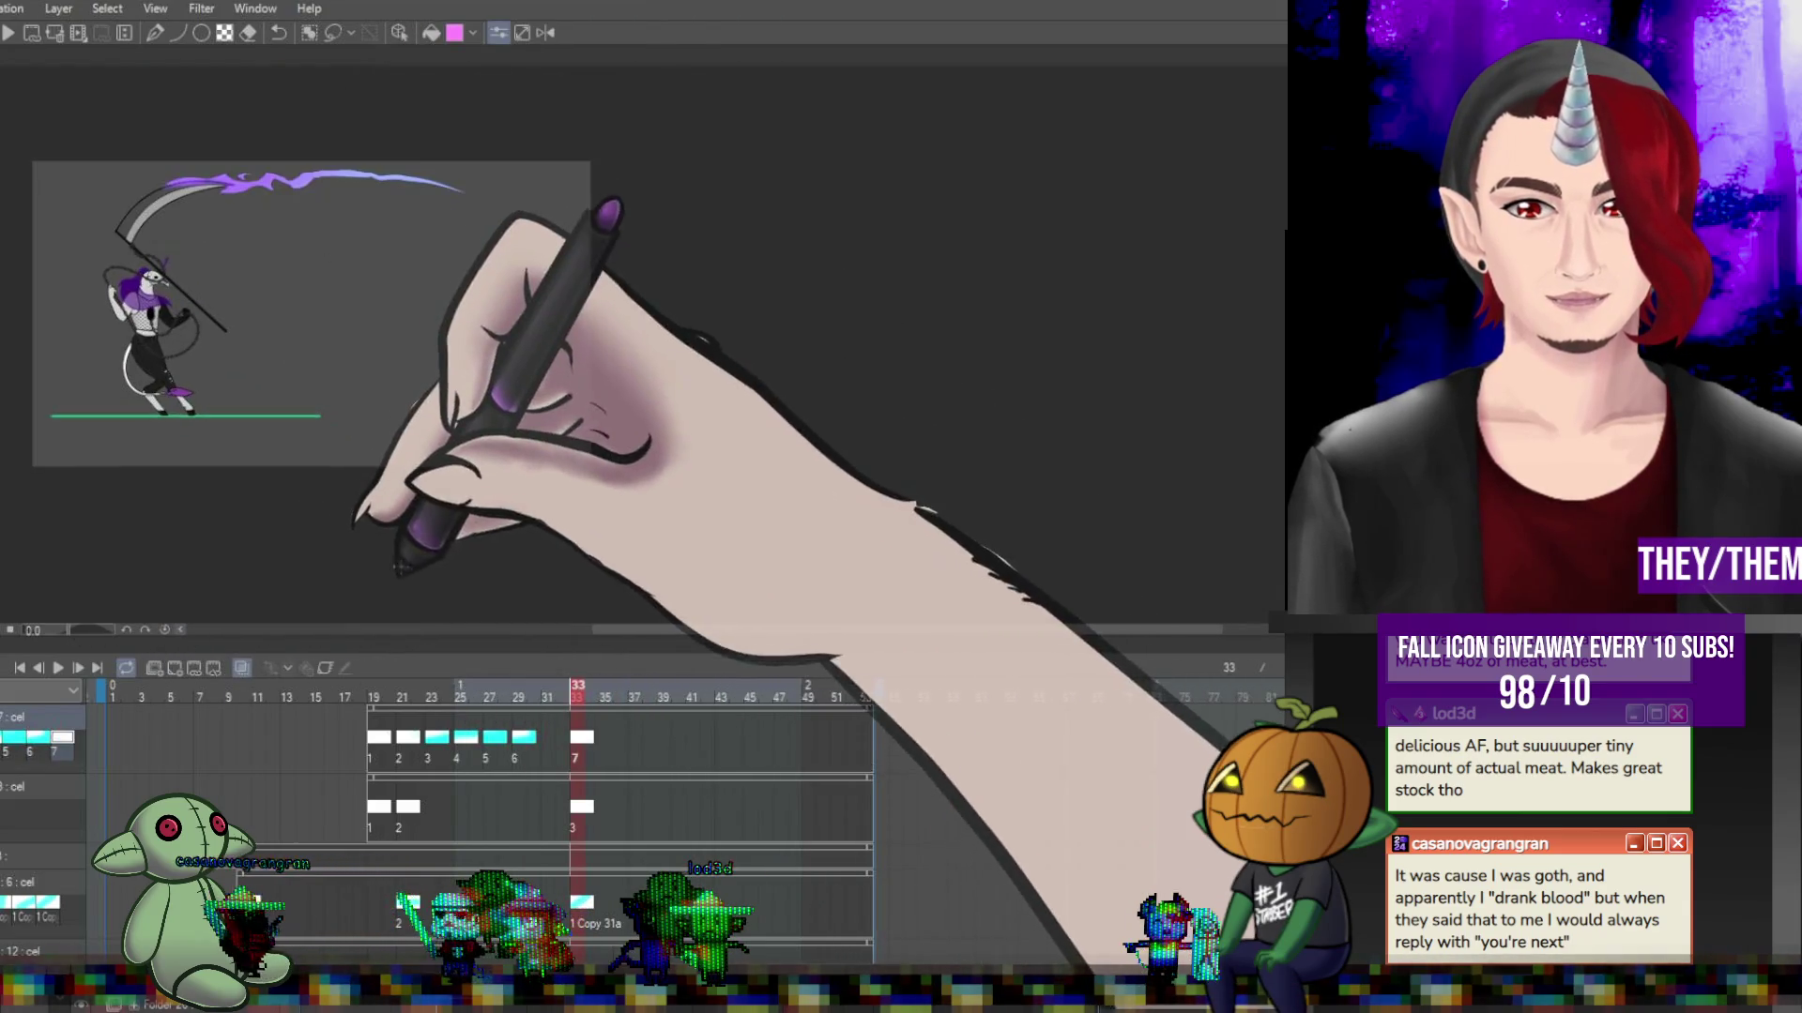
pyautogui.press('space')
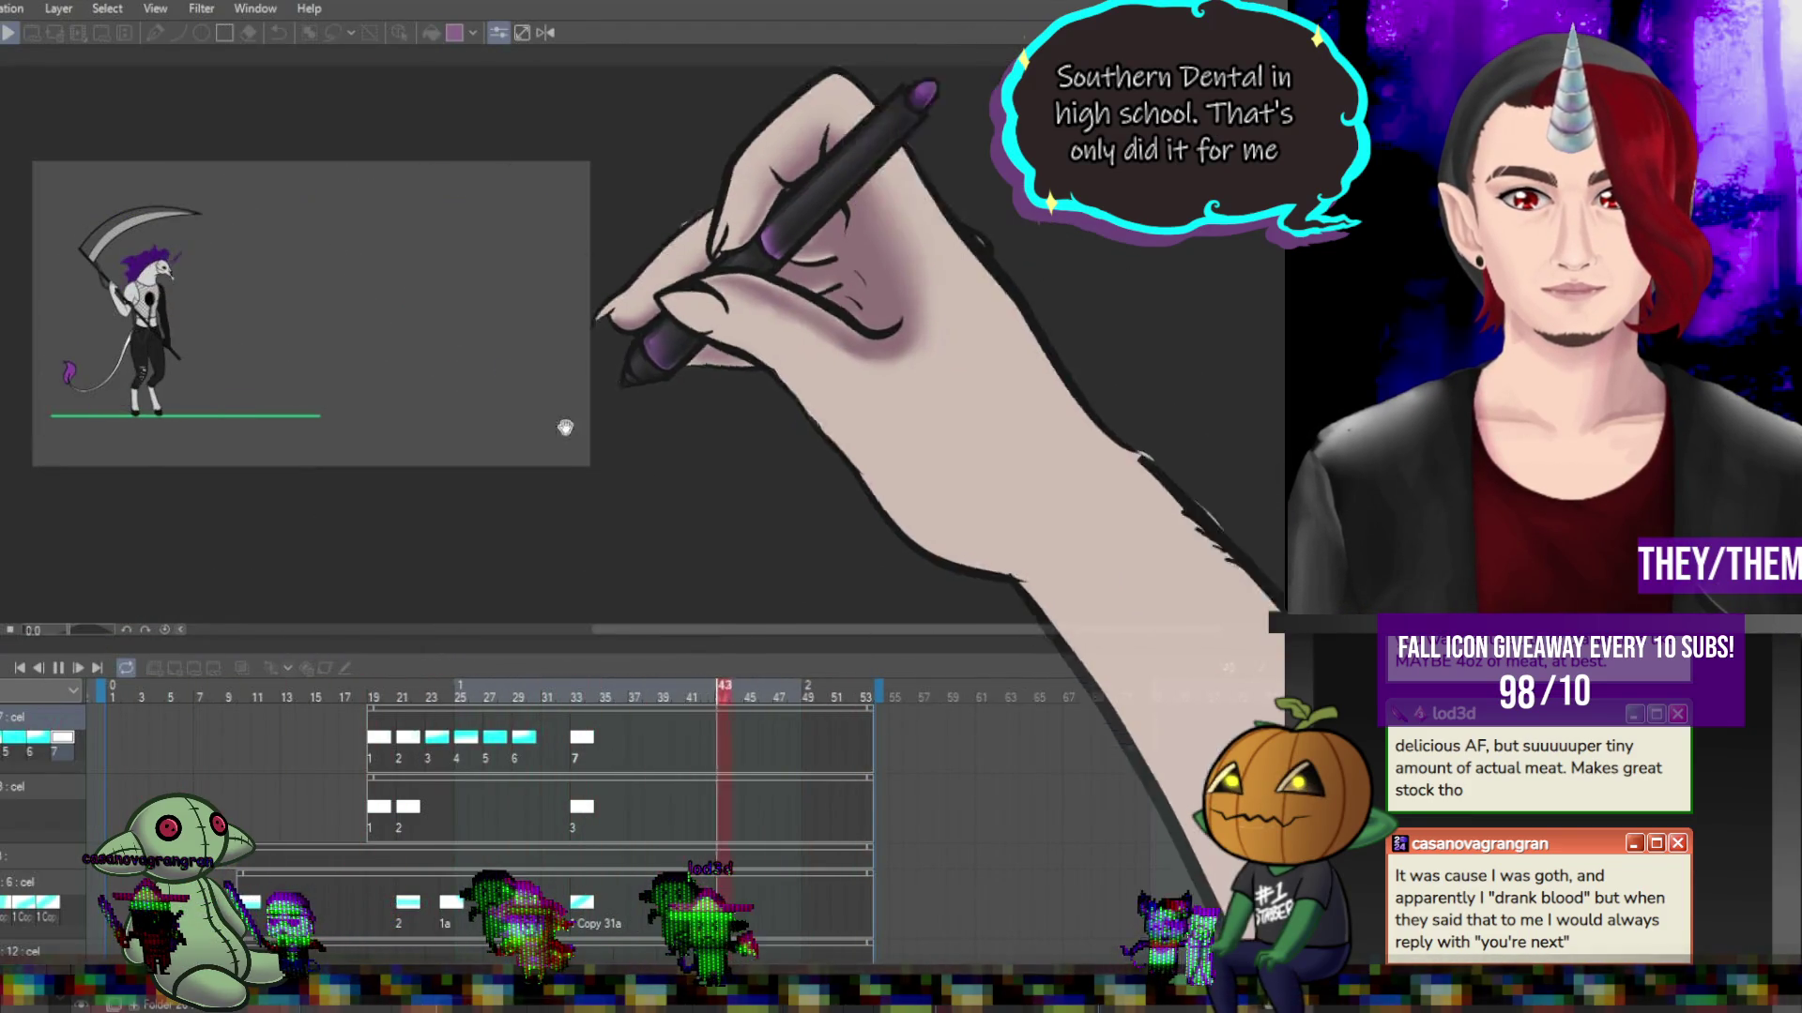
pyautogui.click(58, 668)
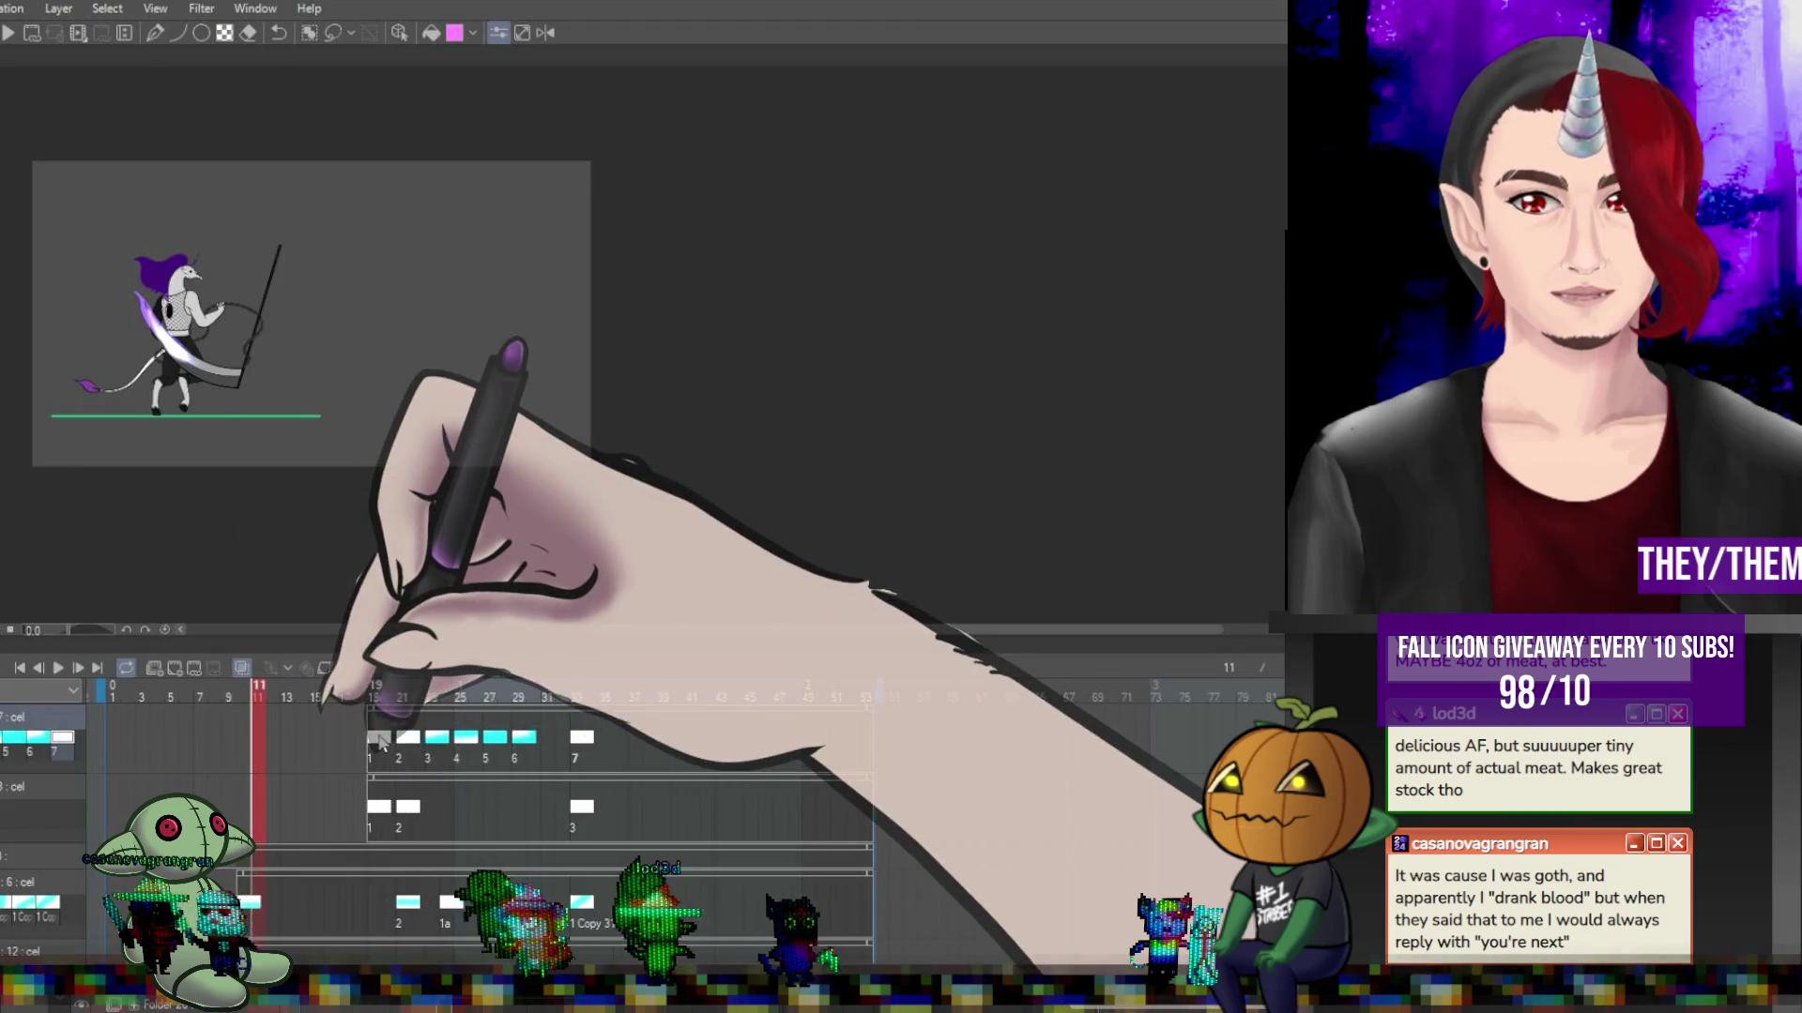
pyautogui.click(375, 738)
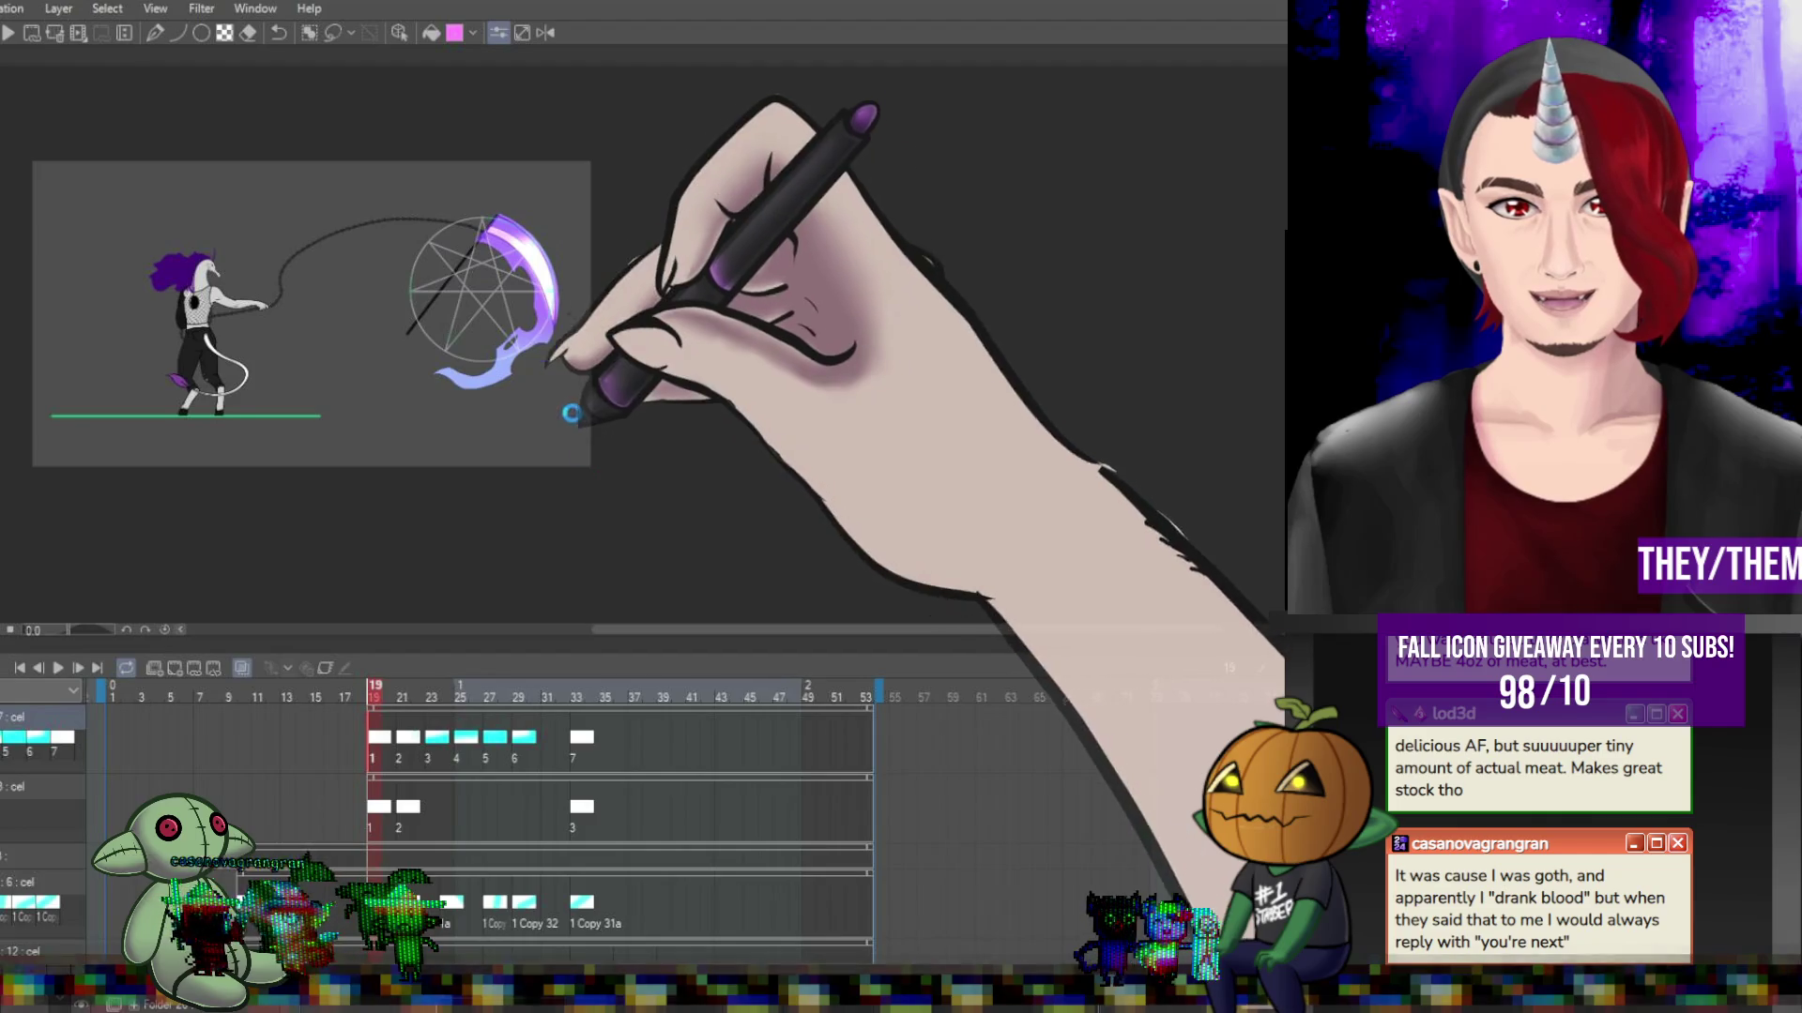
pyautogui.click(401, 819)
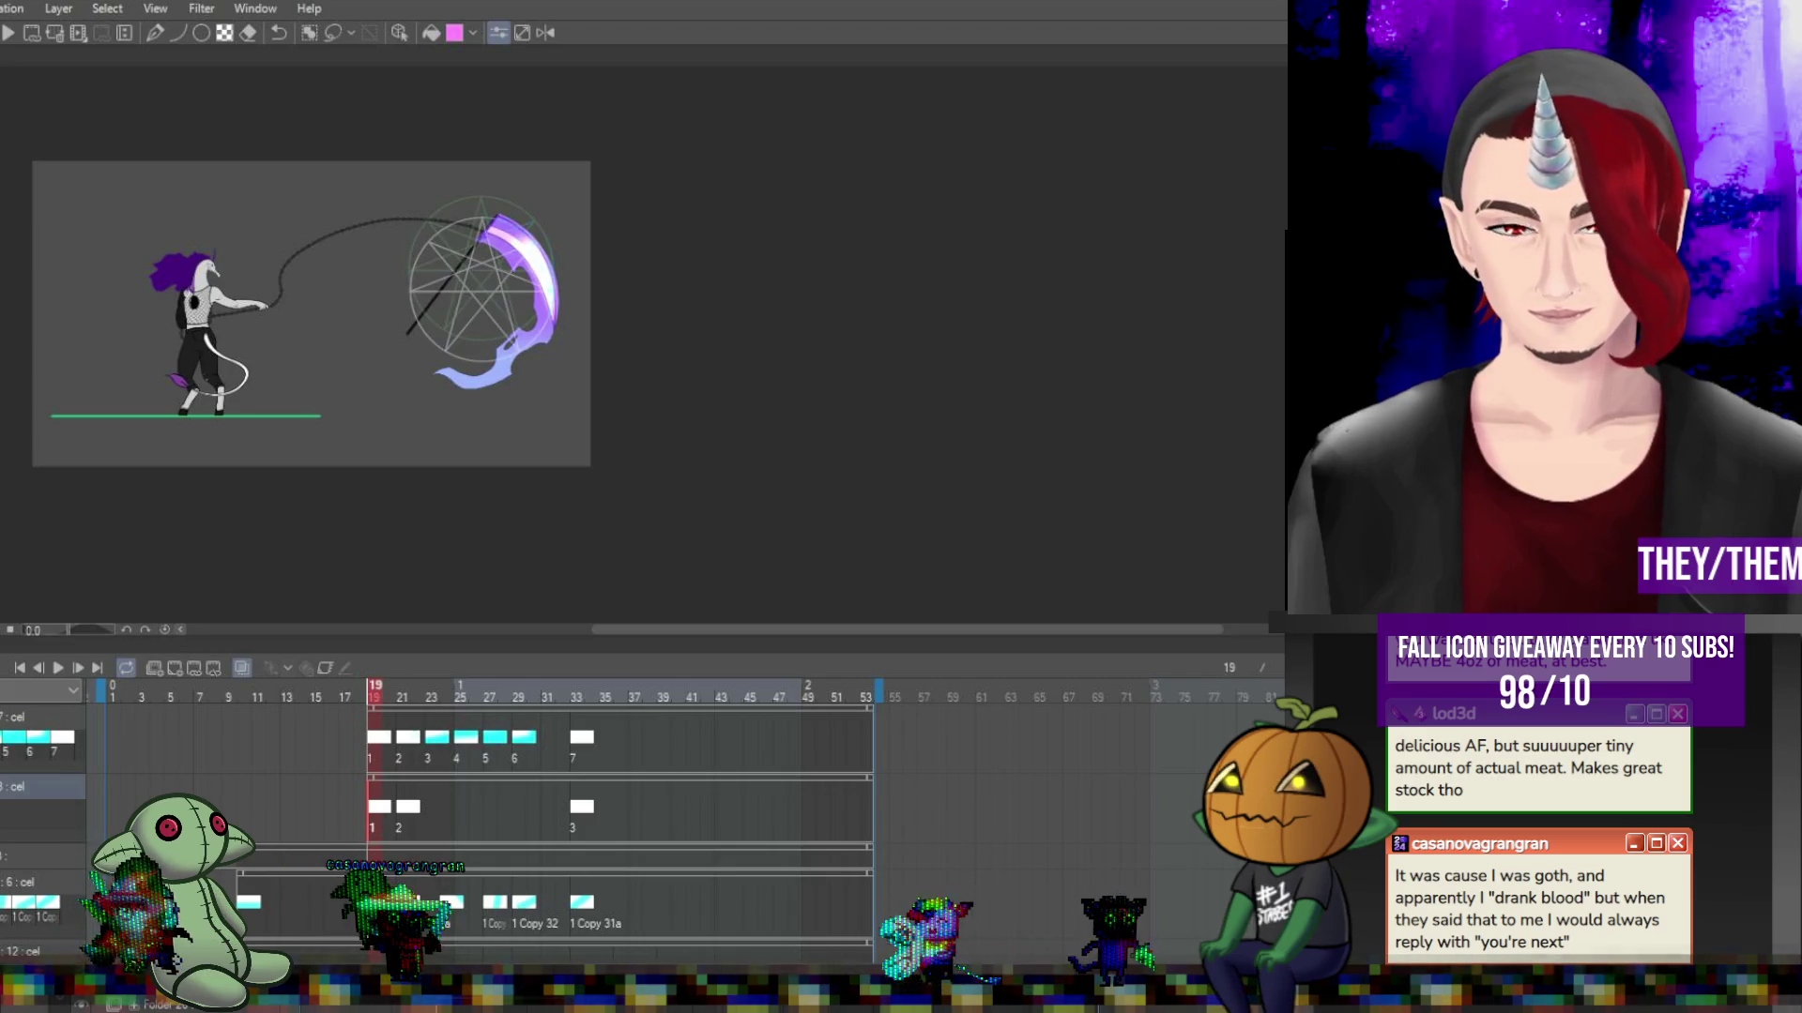
# Assign cels 3a, 3 Copy and 3 Copy 2 to sigil frames 25–29, then return to frame 19.
pyautogui.click(410, 815)
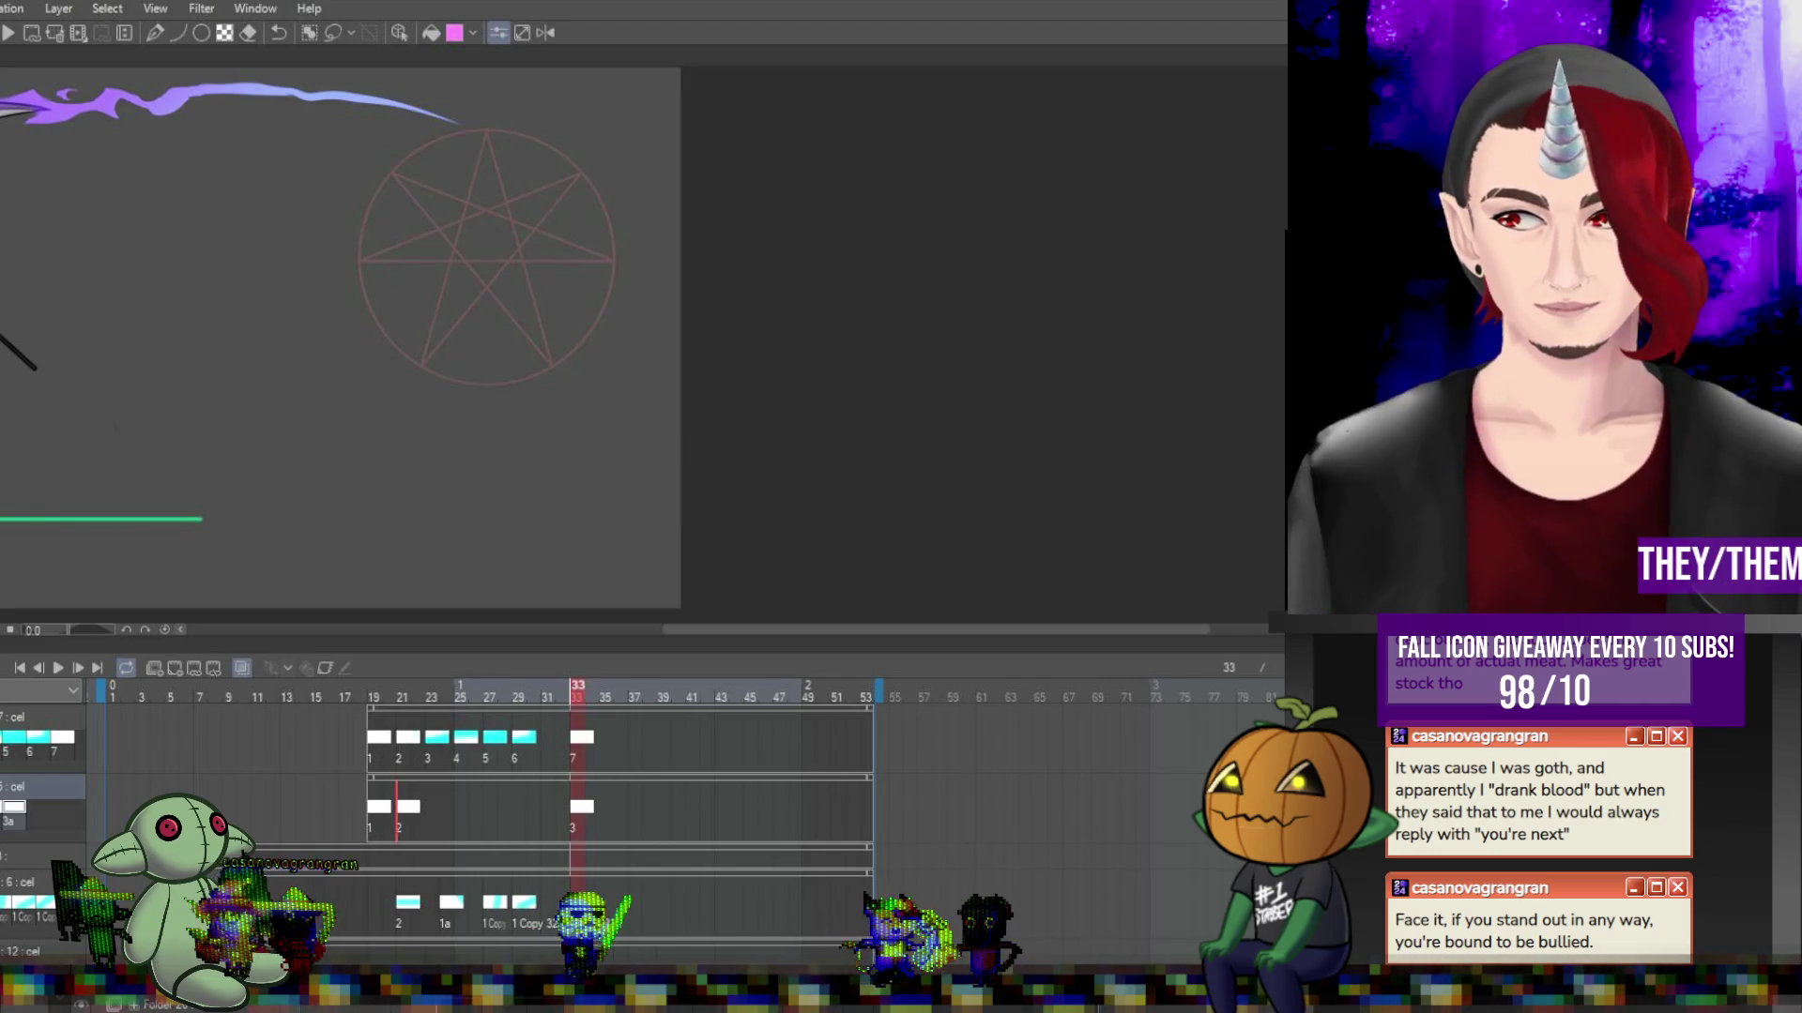
pyautogui.click(431, 696)
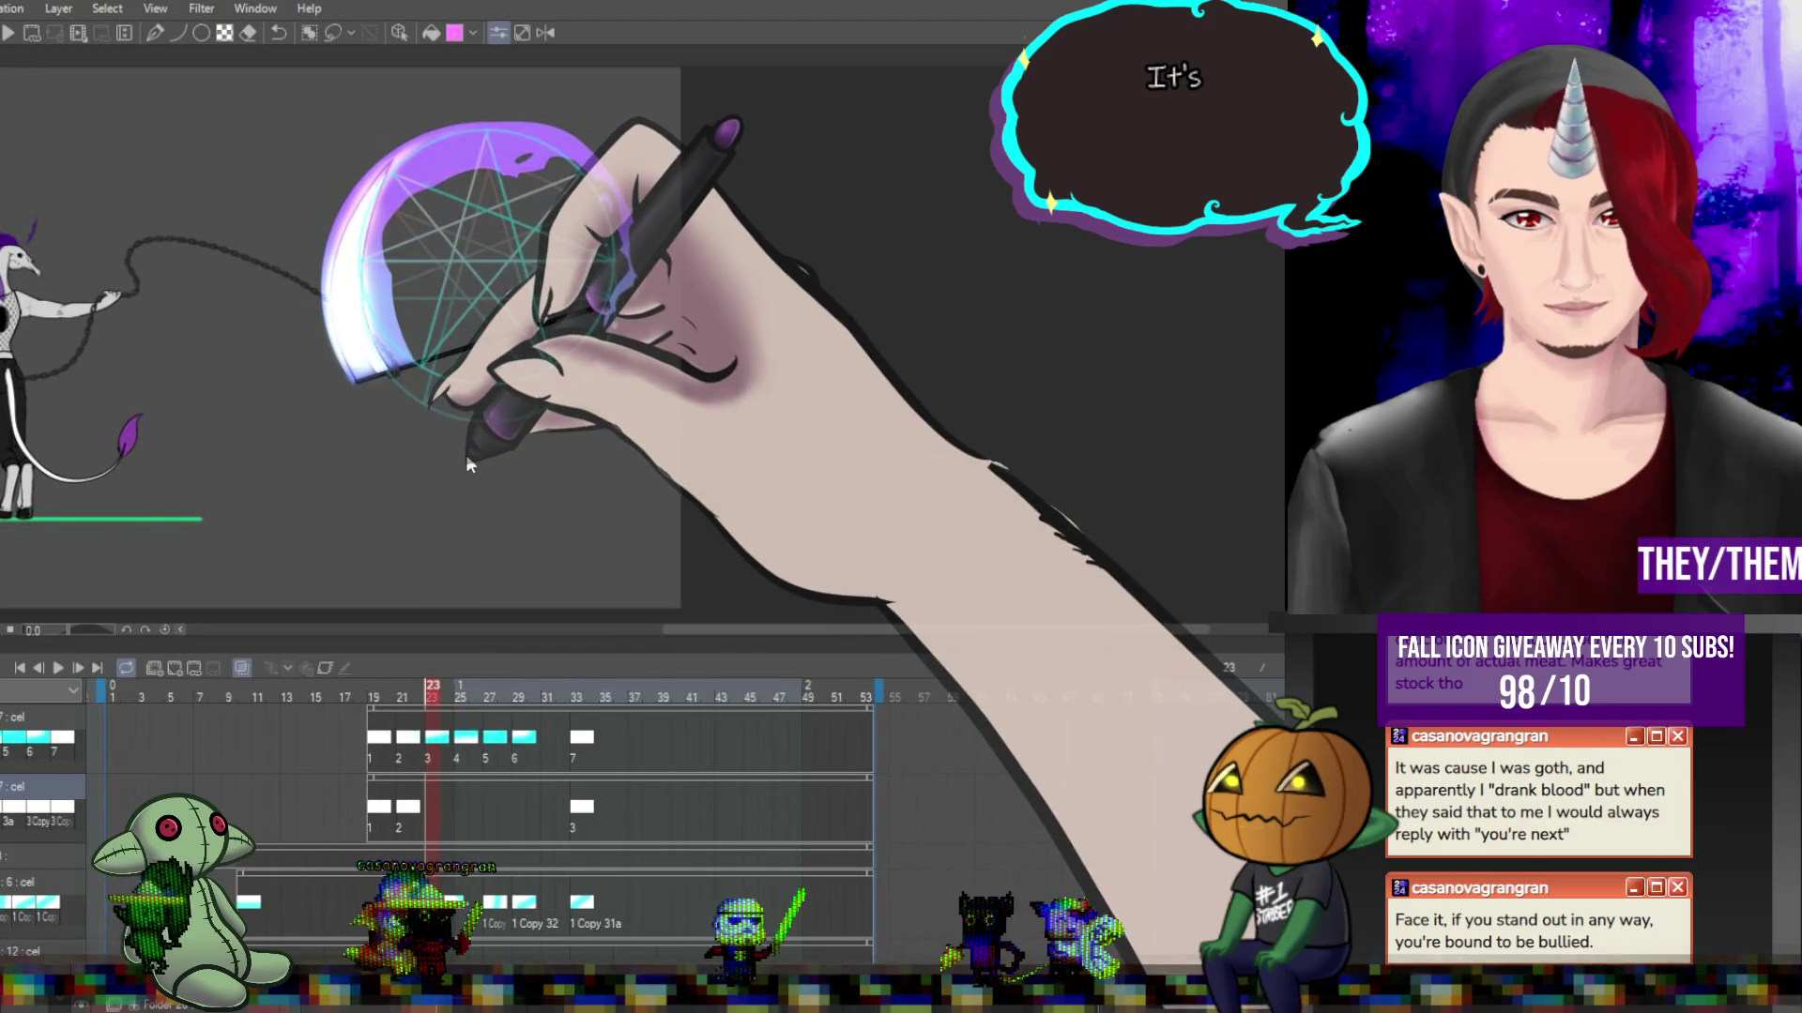
pyautogui.click(461, 697)
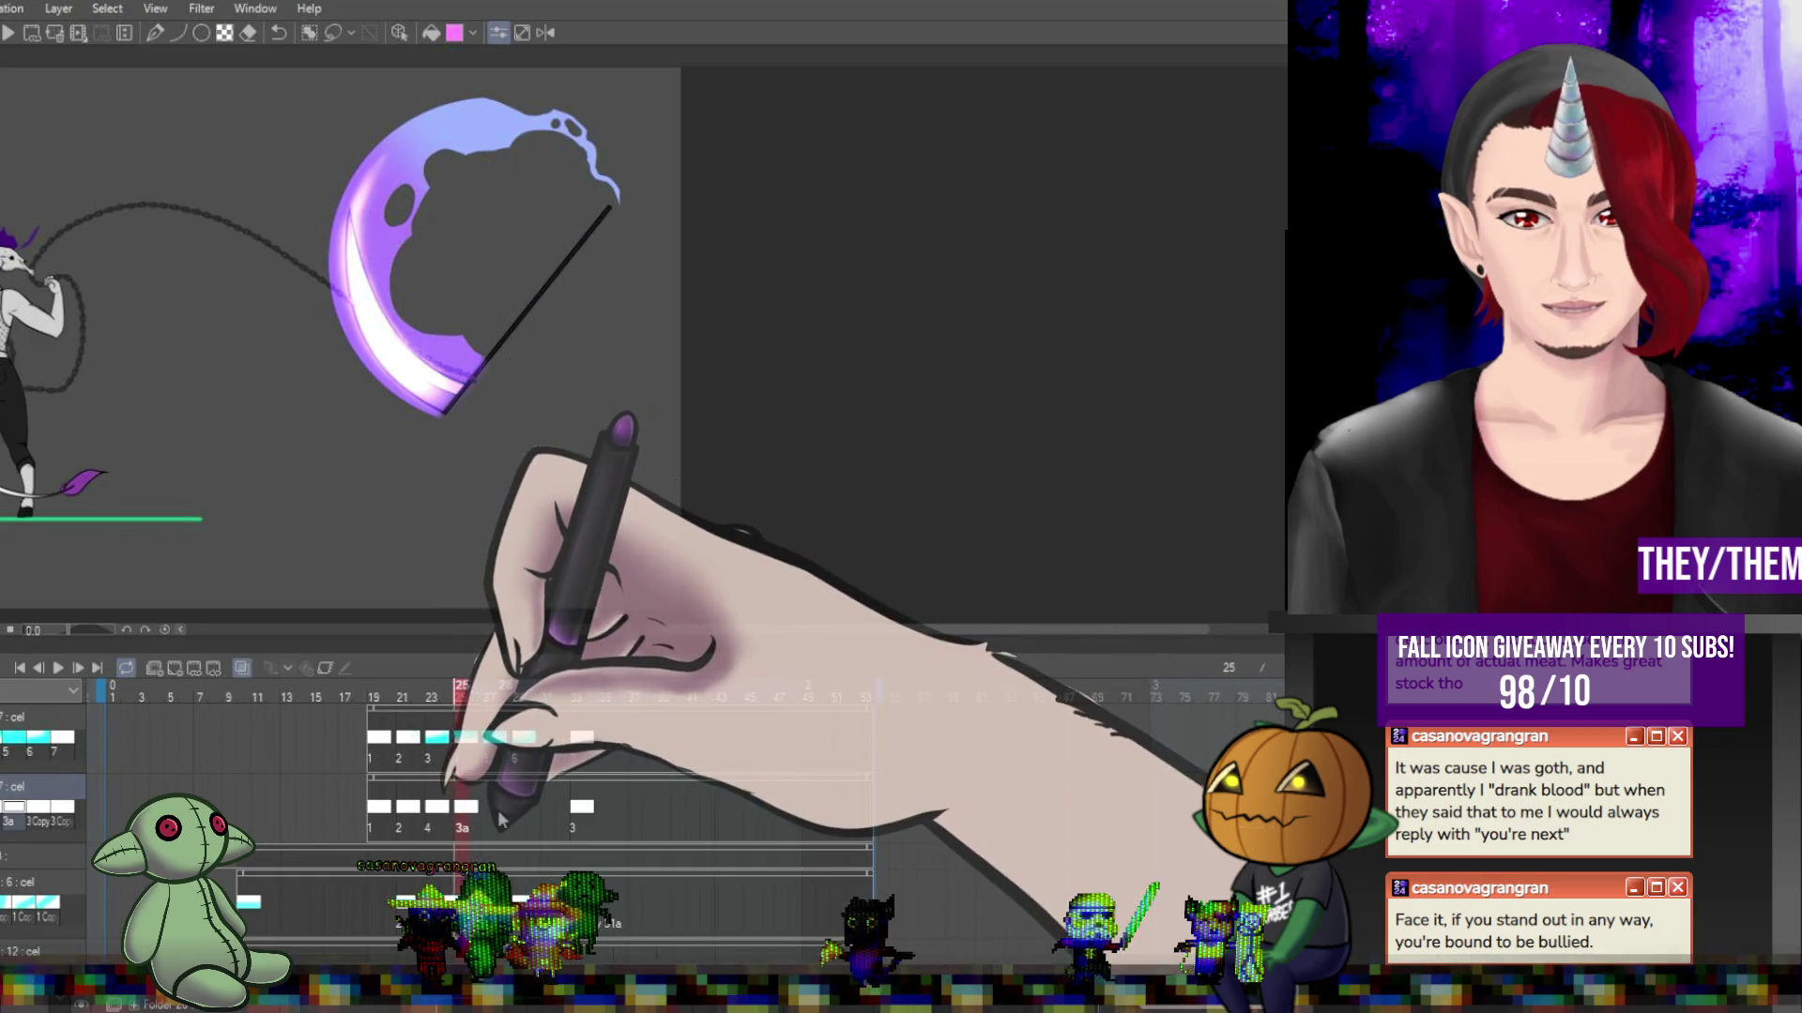
pyautogui.click(493, 810)
pyautogui.hotkey('ctrl', 'v')
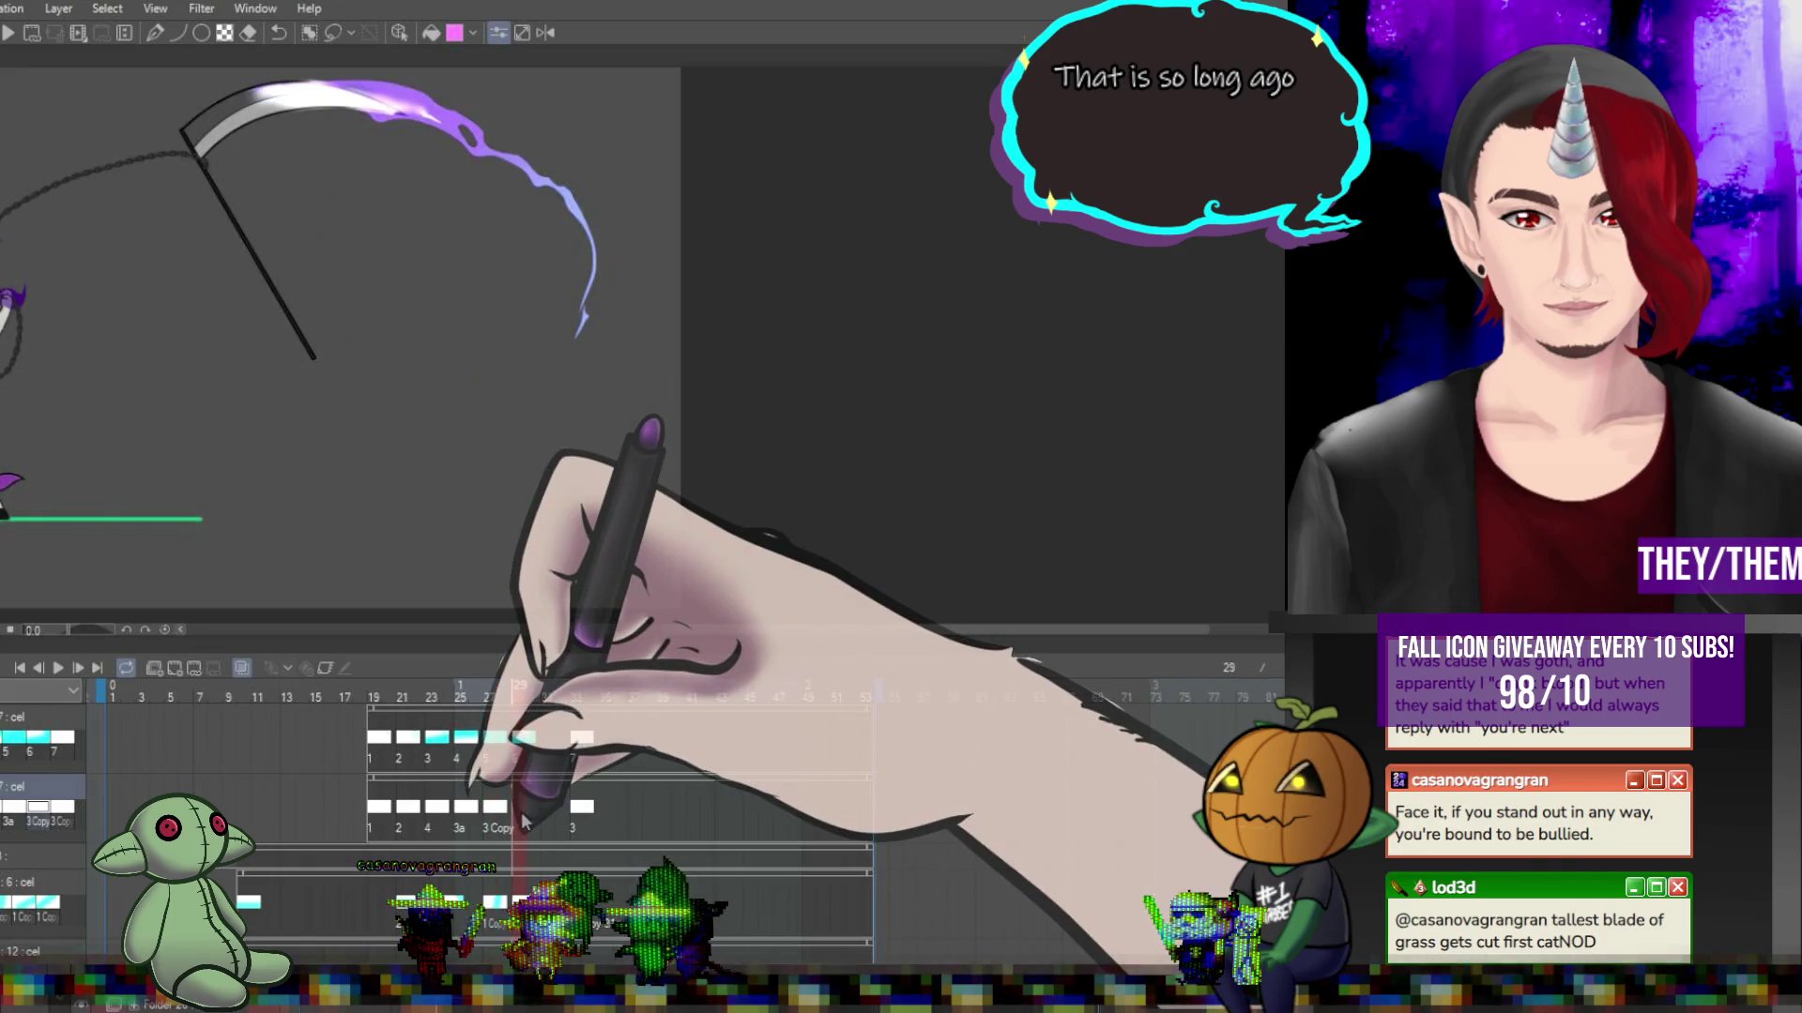
pyautogui.click(463, 815)
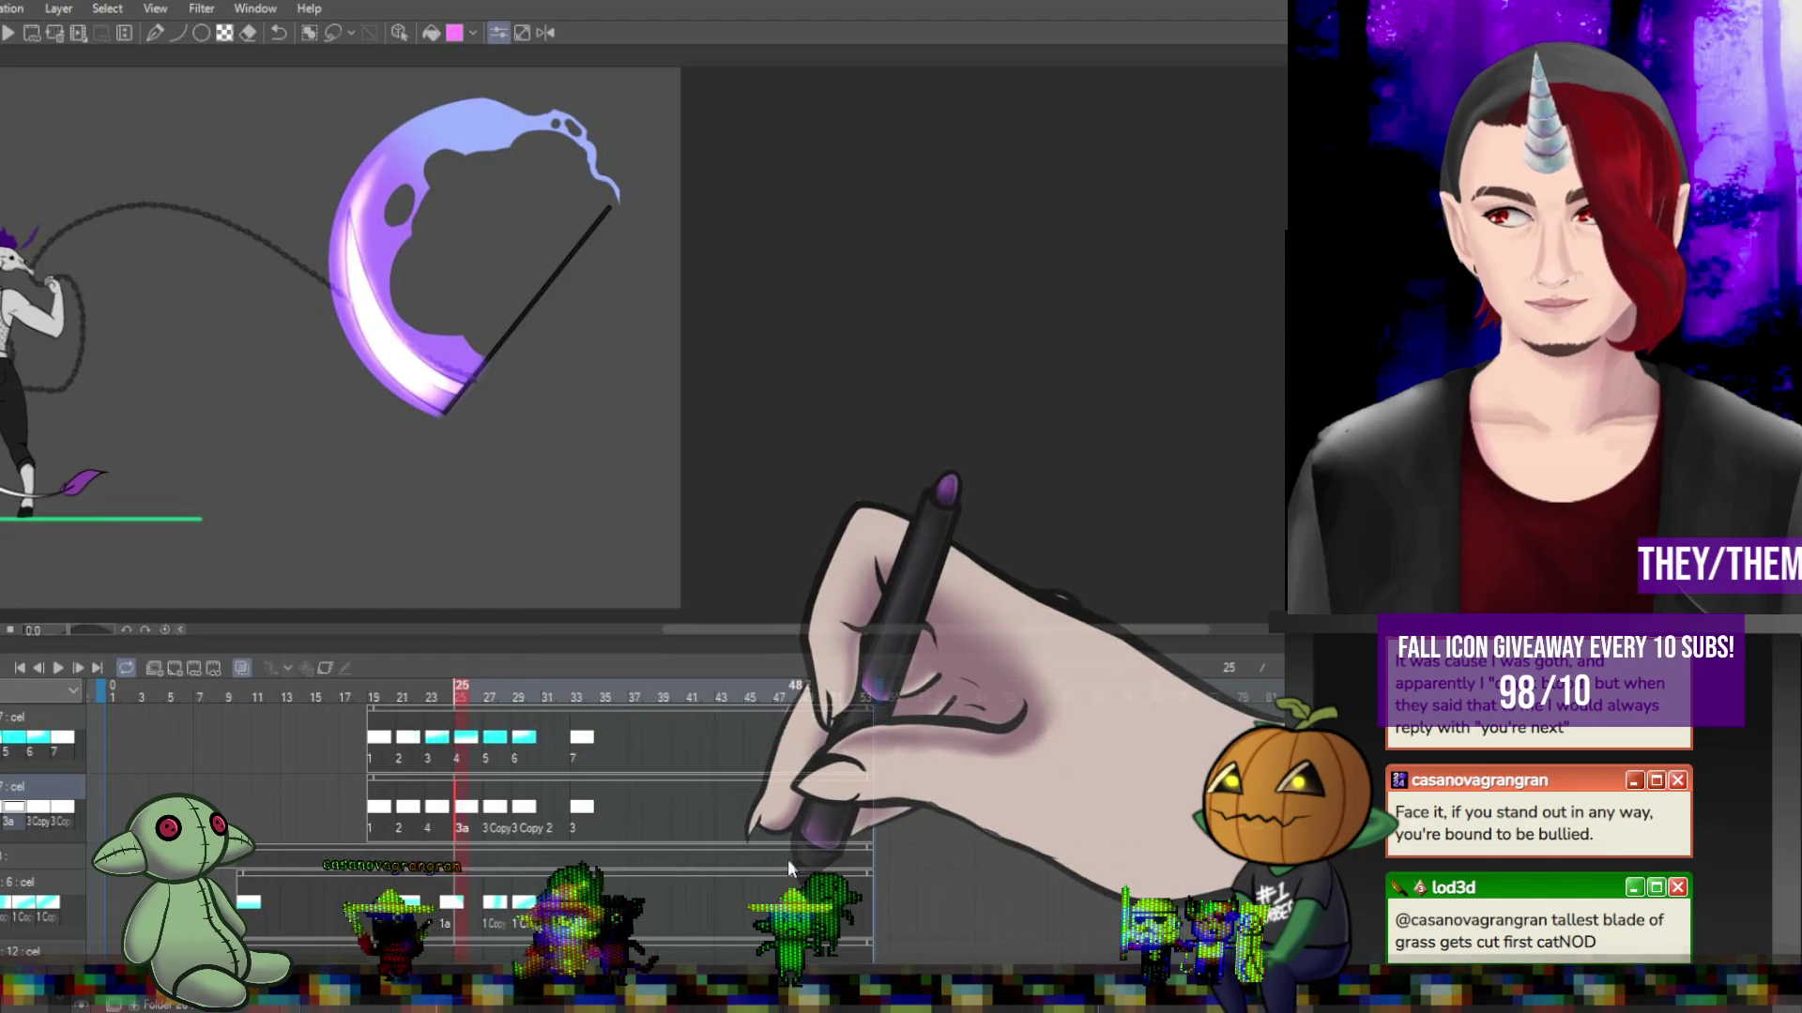
pyautogui.click(406, 741)
pyautogui.click(373, 809)
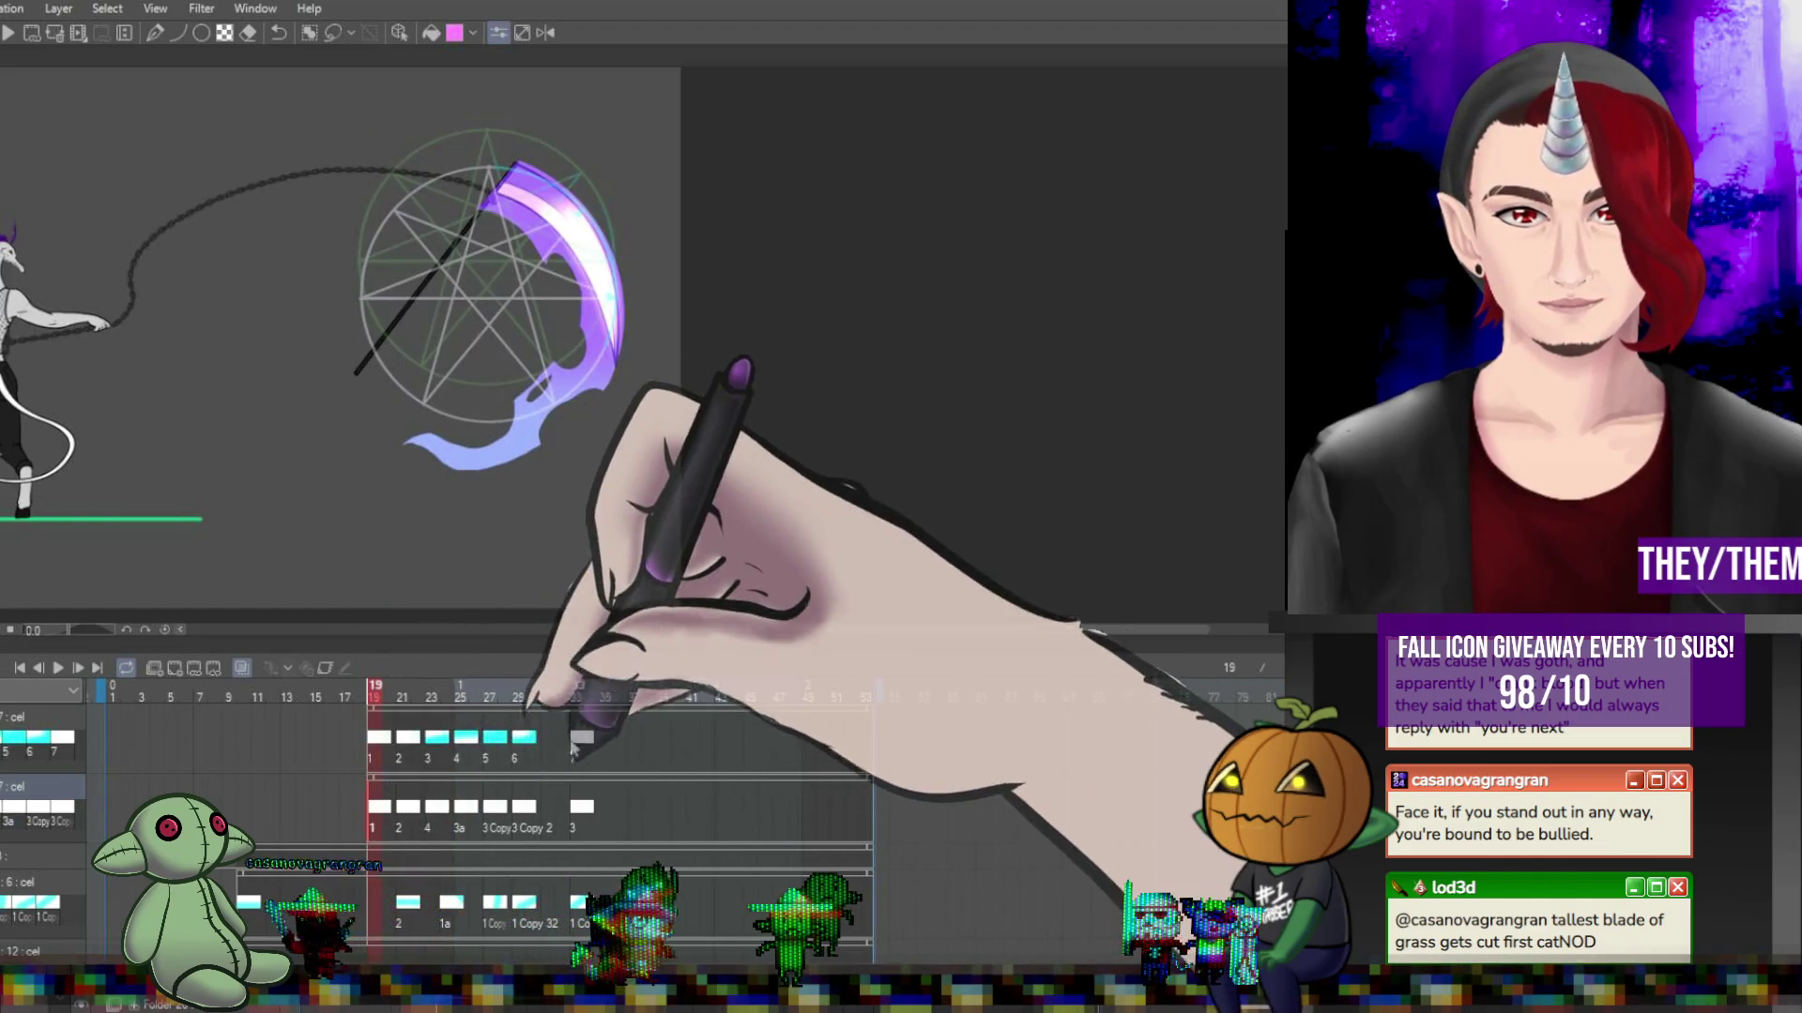
# Lasso-delete the white circle sketch around the scythe on frame 19, then select frame 21's circle.
pyautogui.scroll(2, 468, 237)
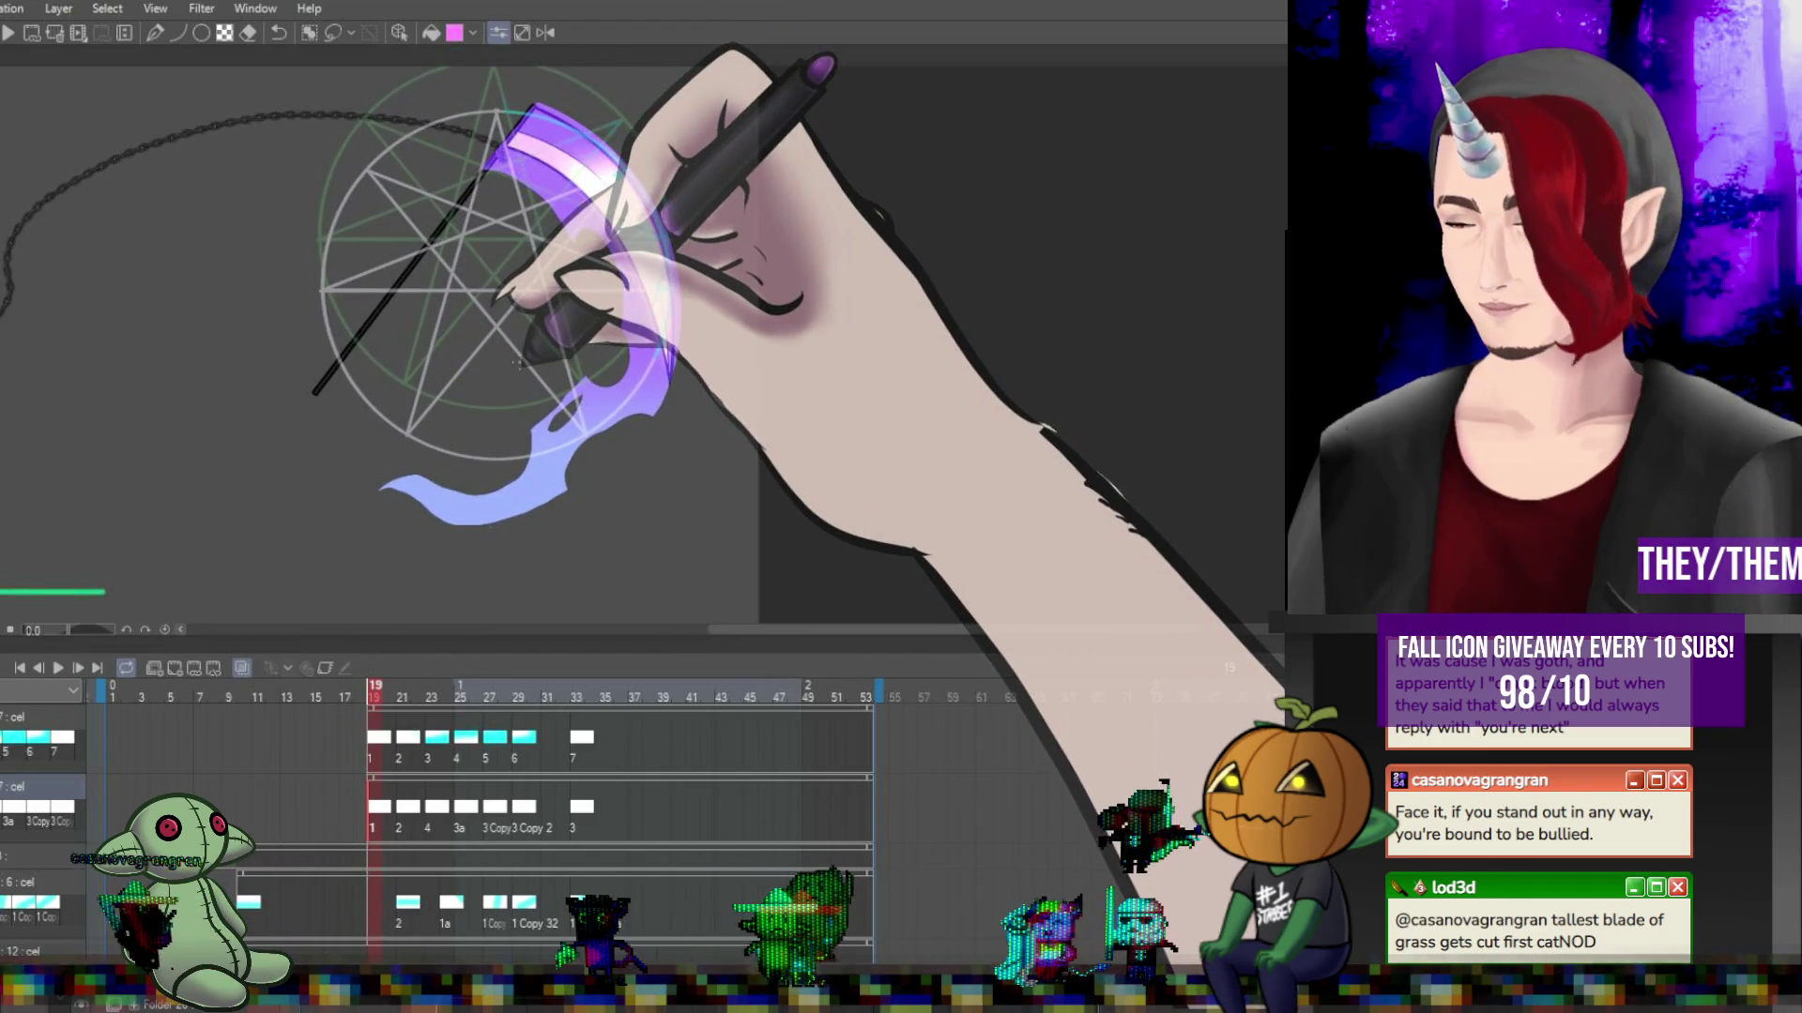
pyautogui.press('m')
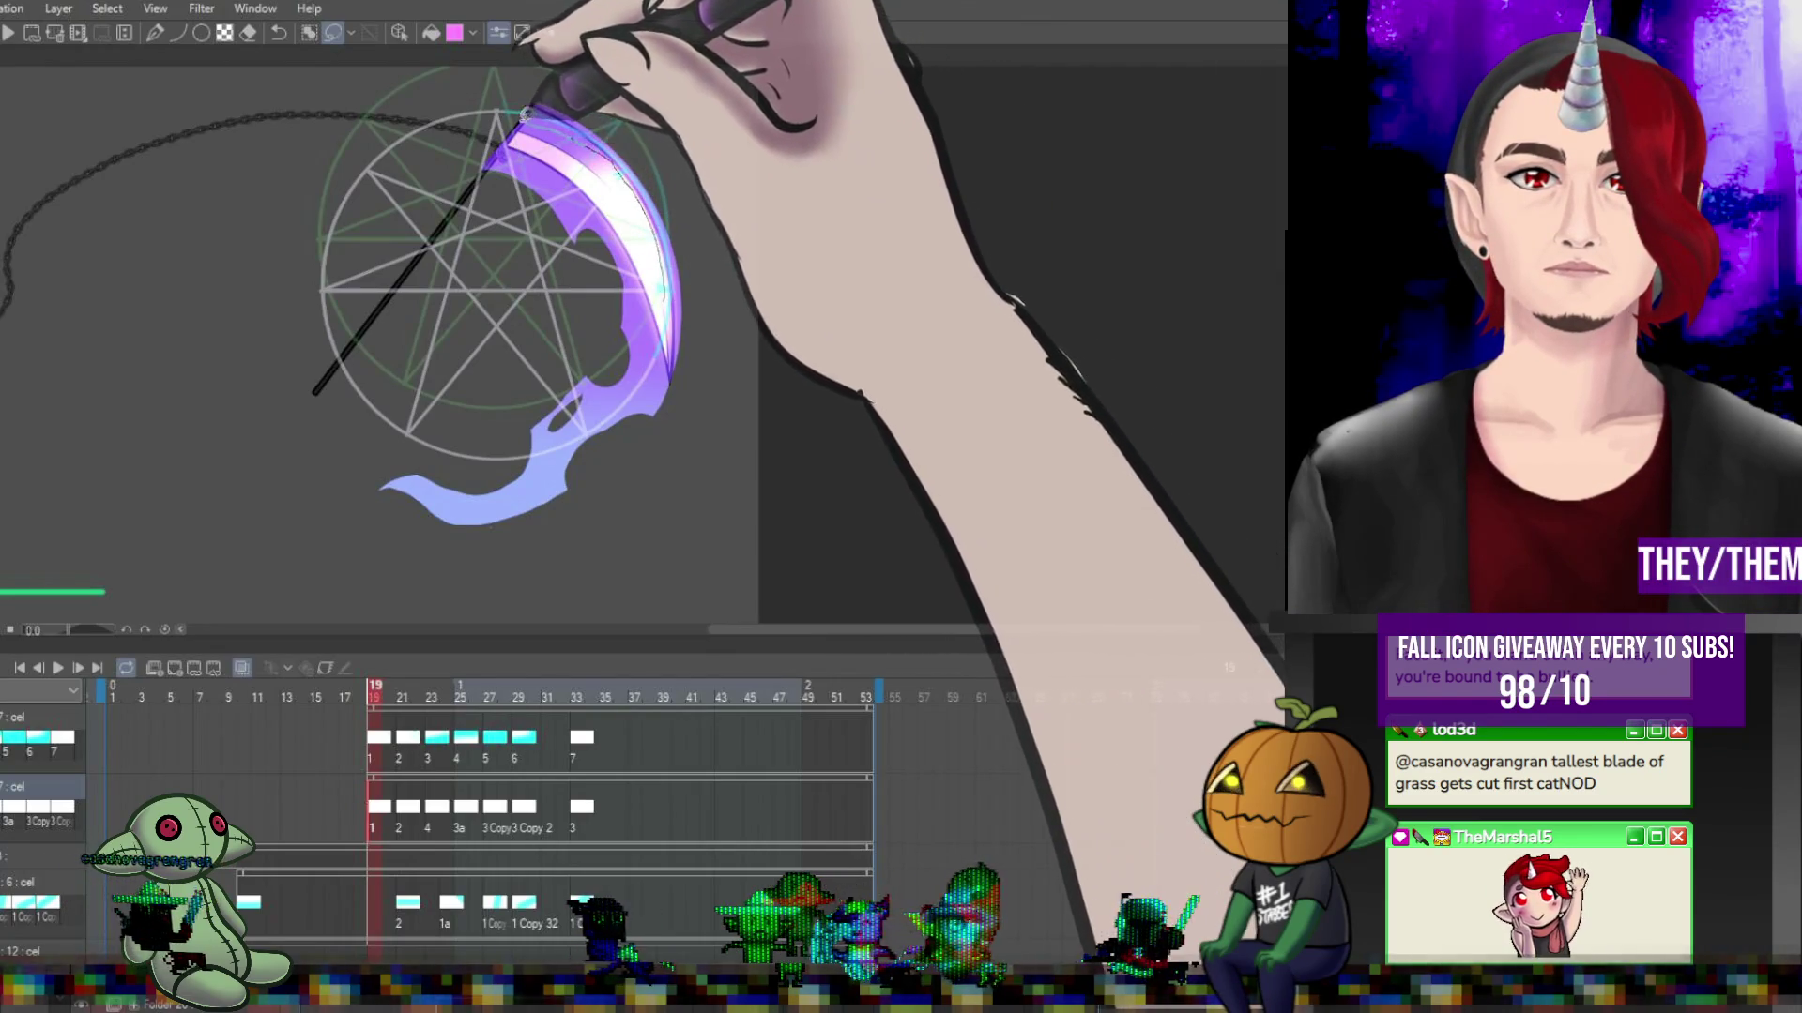
pyautogui.moveTo(524, 113)
pyautogui.mouseDown()
pyautogui.moveTo(622, 345)
pyautogui.moveTo(653, 339)
pyautogui.mouseUp()
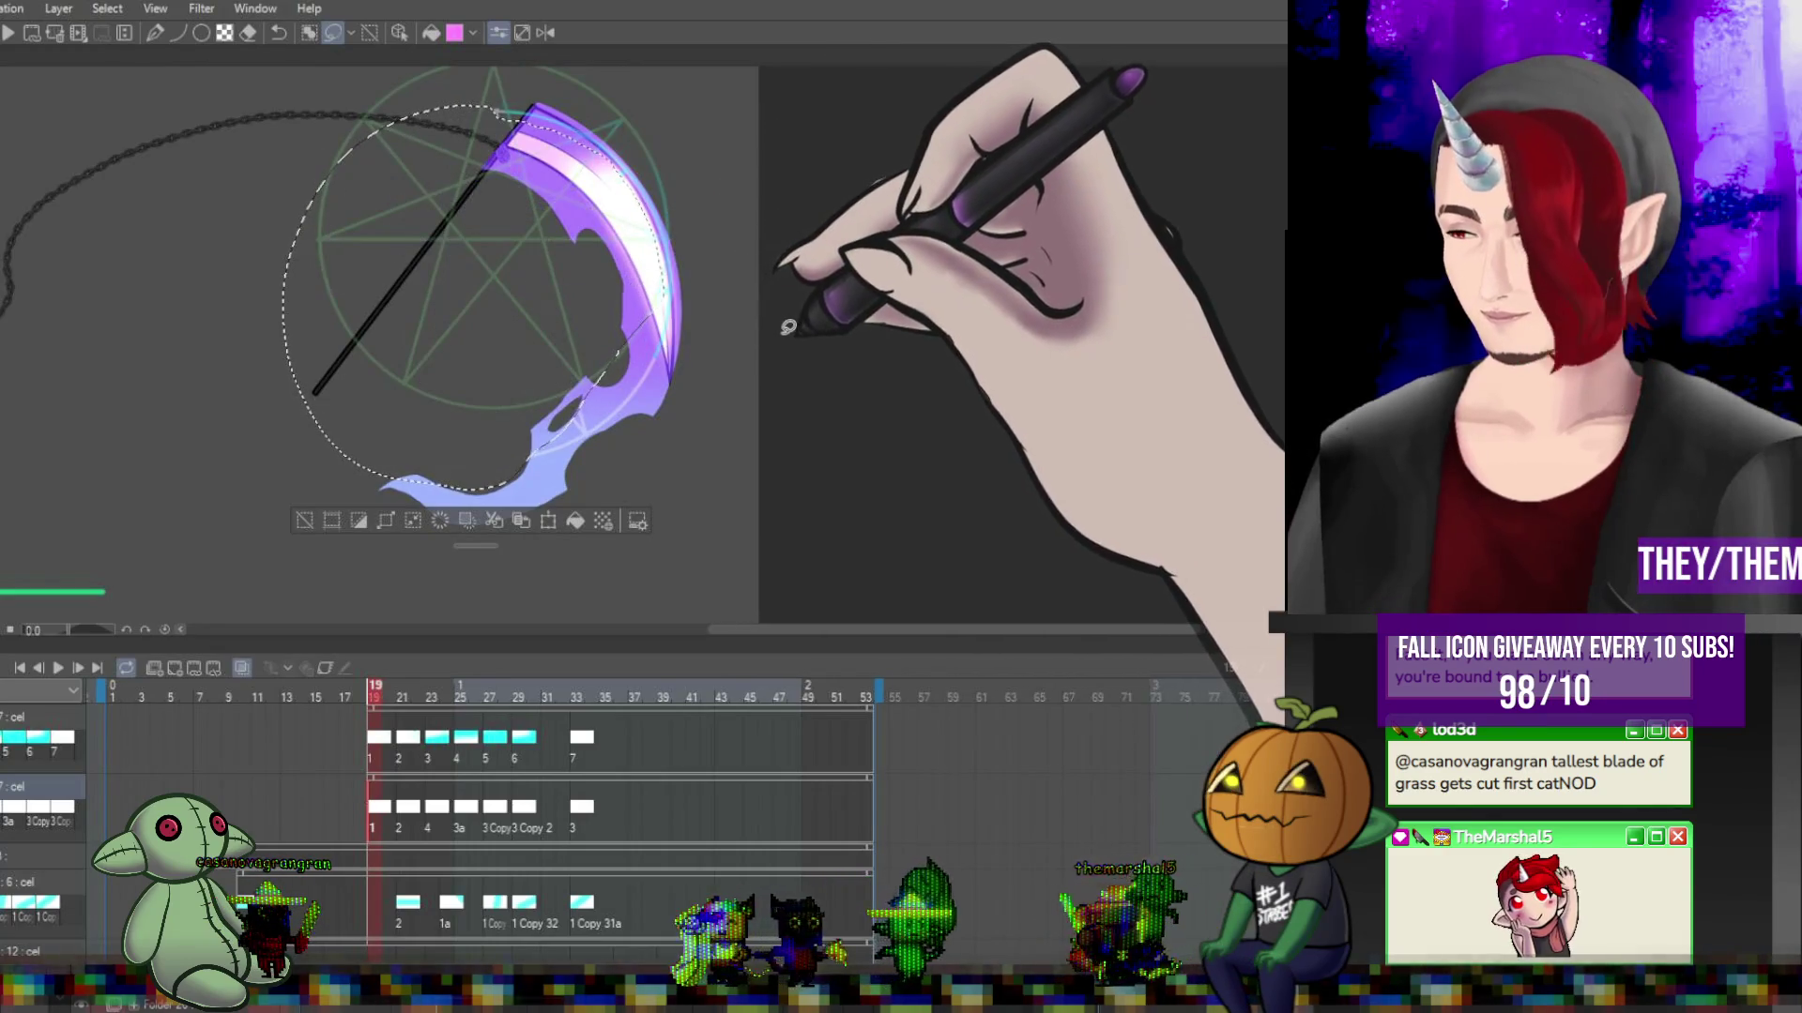
pyautogui.press('Delete')
pyautogui.hotkey('ctrl', 'd')
pyautogui.press('Return')
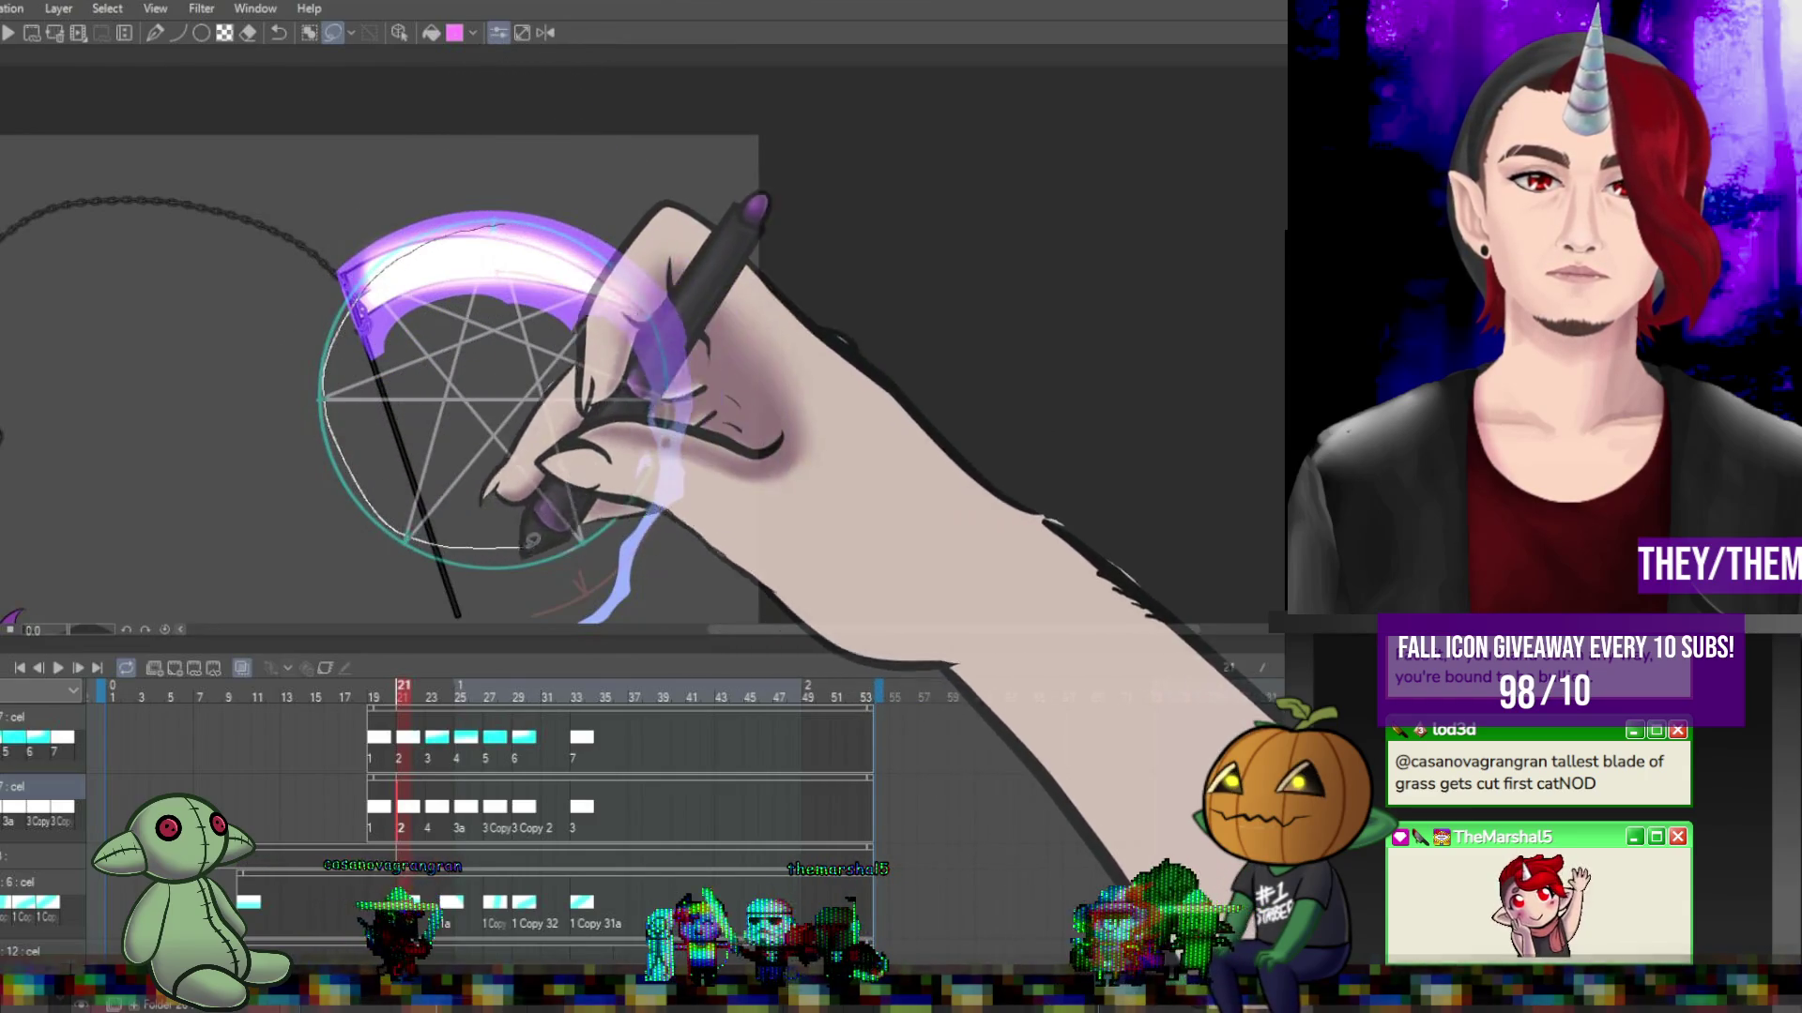
pyautogui.moveTo(577, 249); pyautogui.dragTo(563, 243)
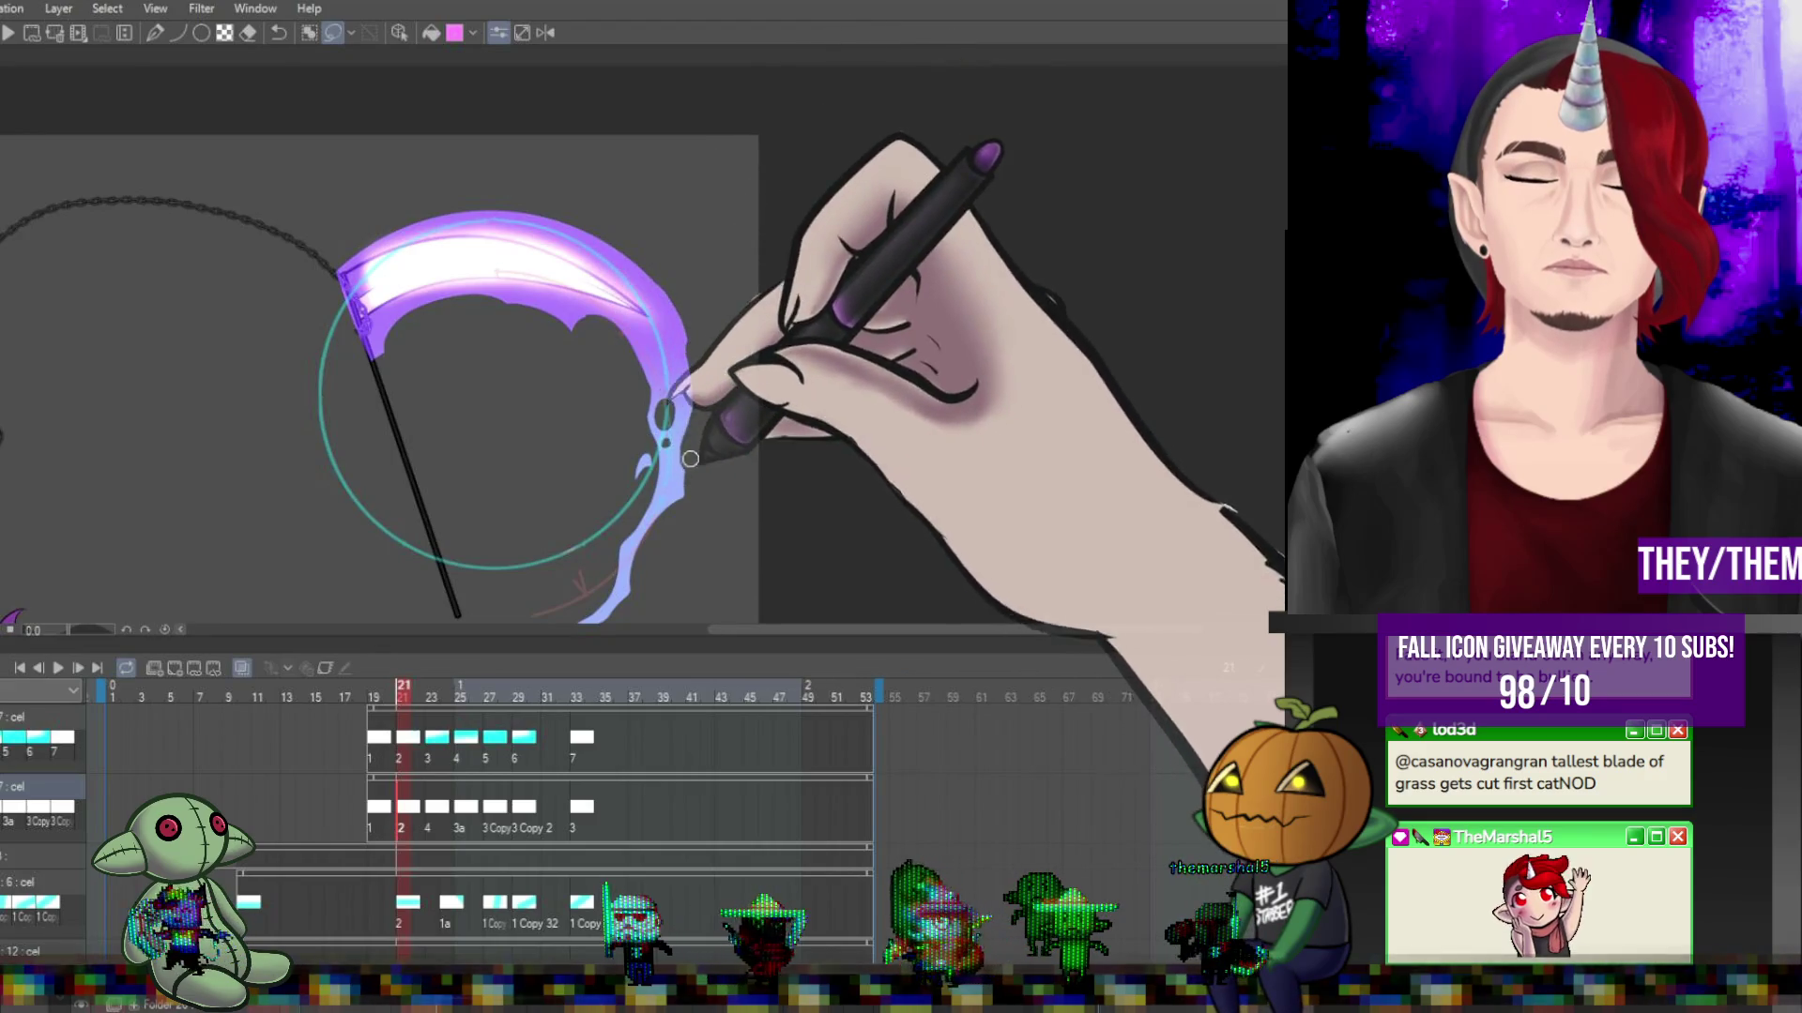
# Check frames 23–26 and select the circle around the scythe on frame 24.
pyautogui.click(444, 812)
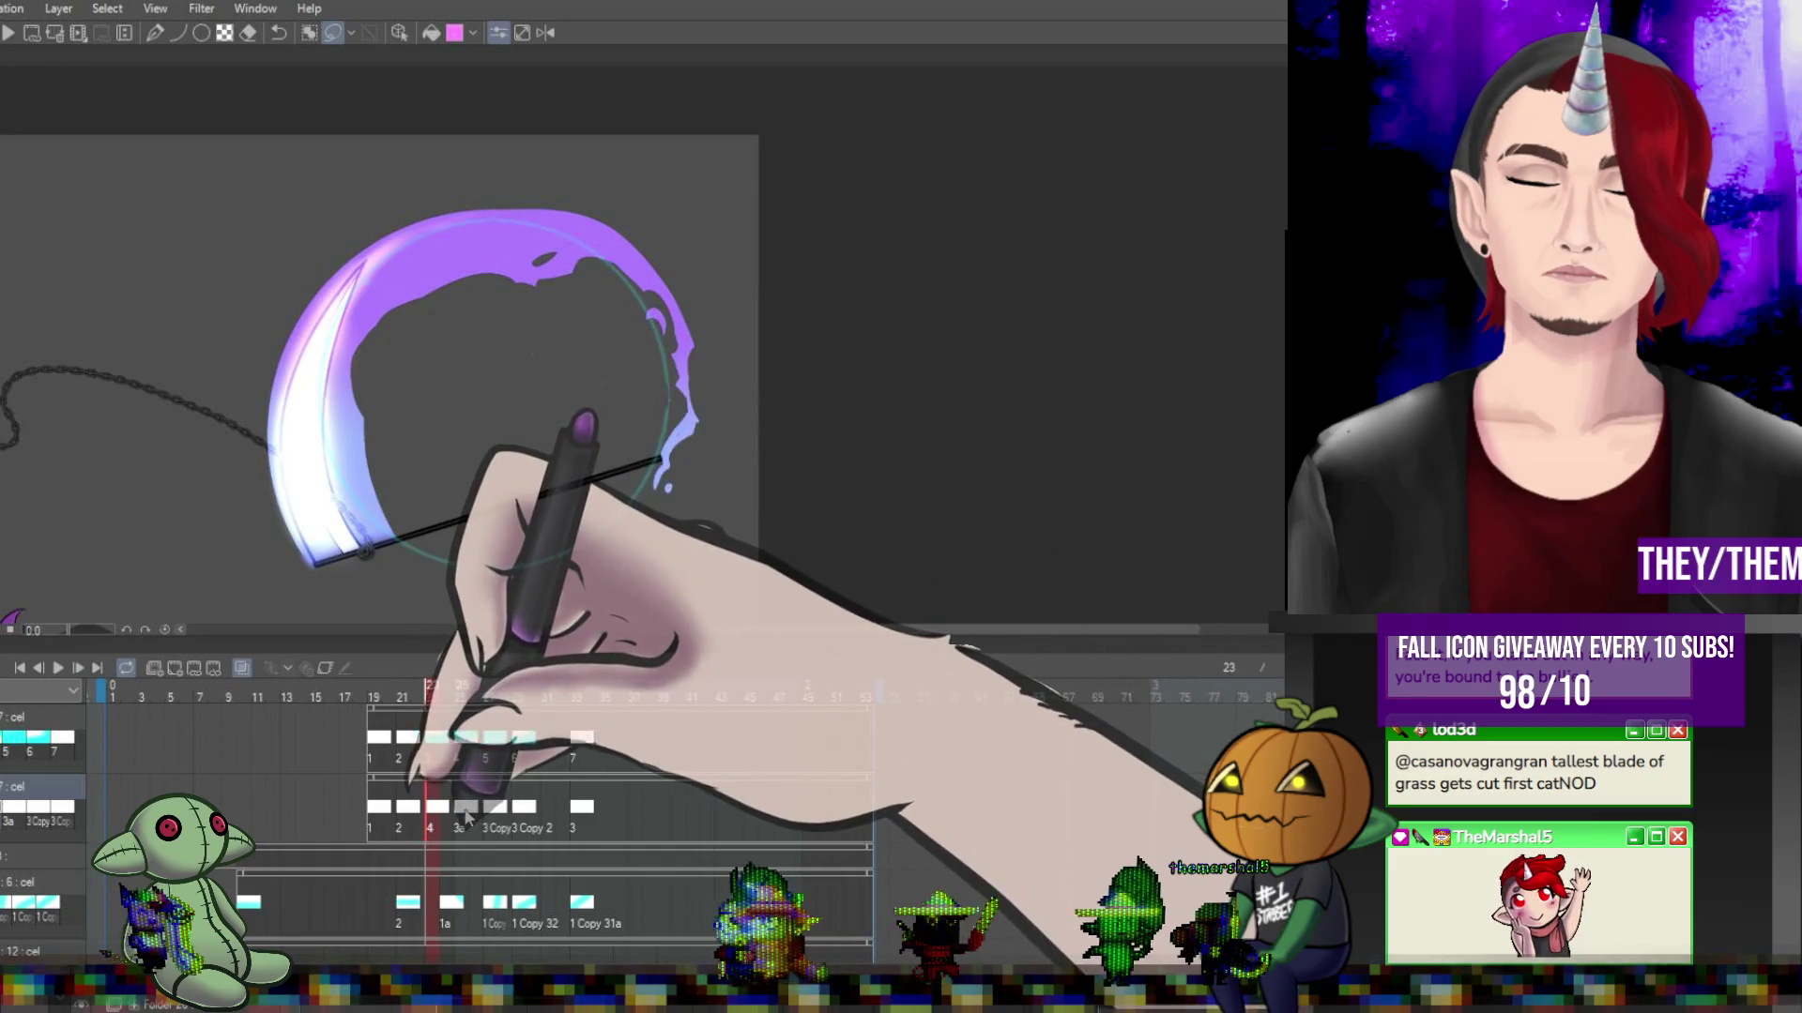
pyautogui.click(451, 813)
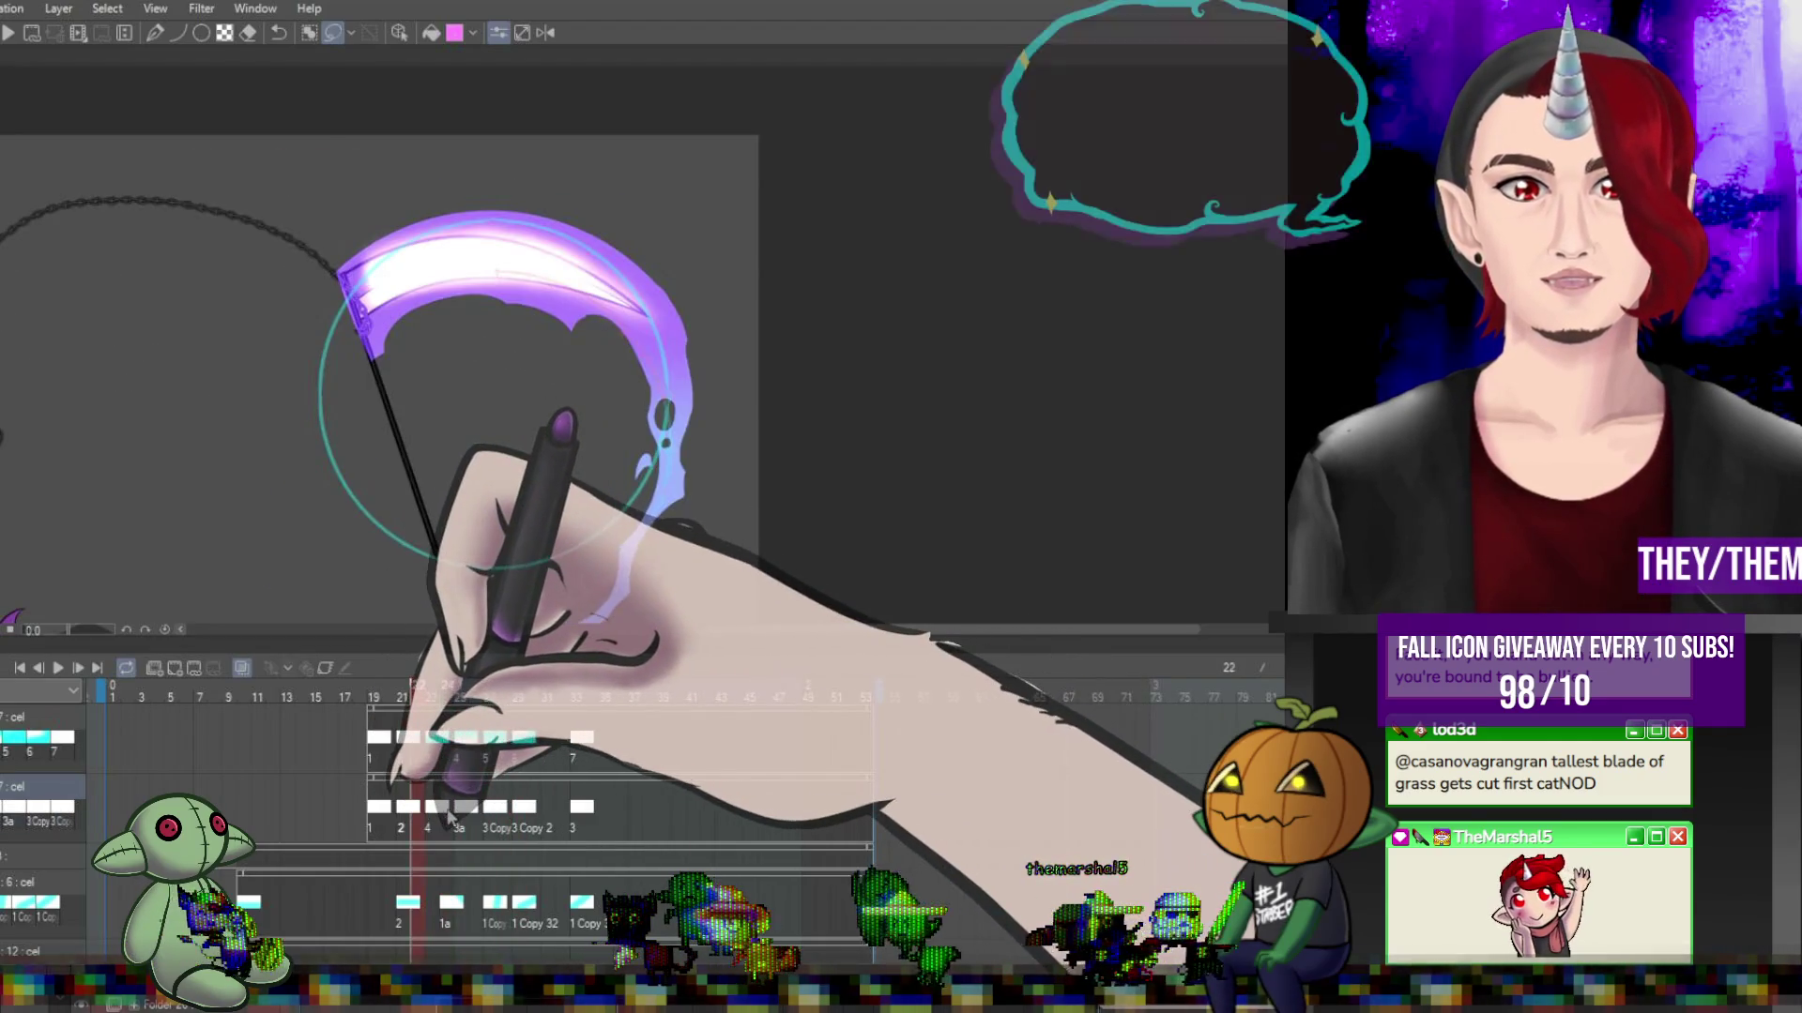
pyautogui.moveTo(493, 223); pyautogui.dragTo(647, 413)
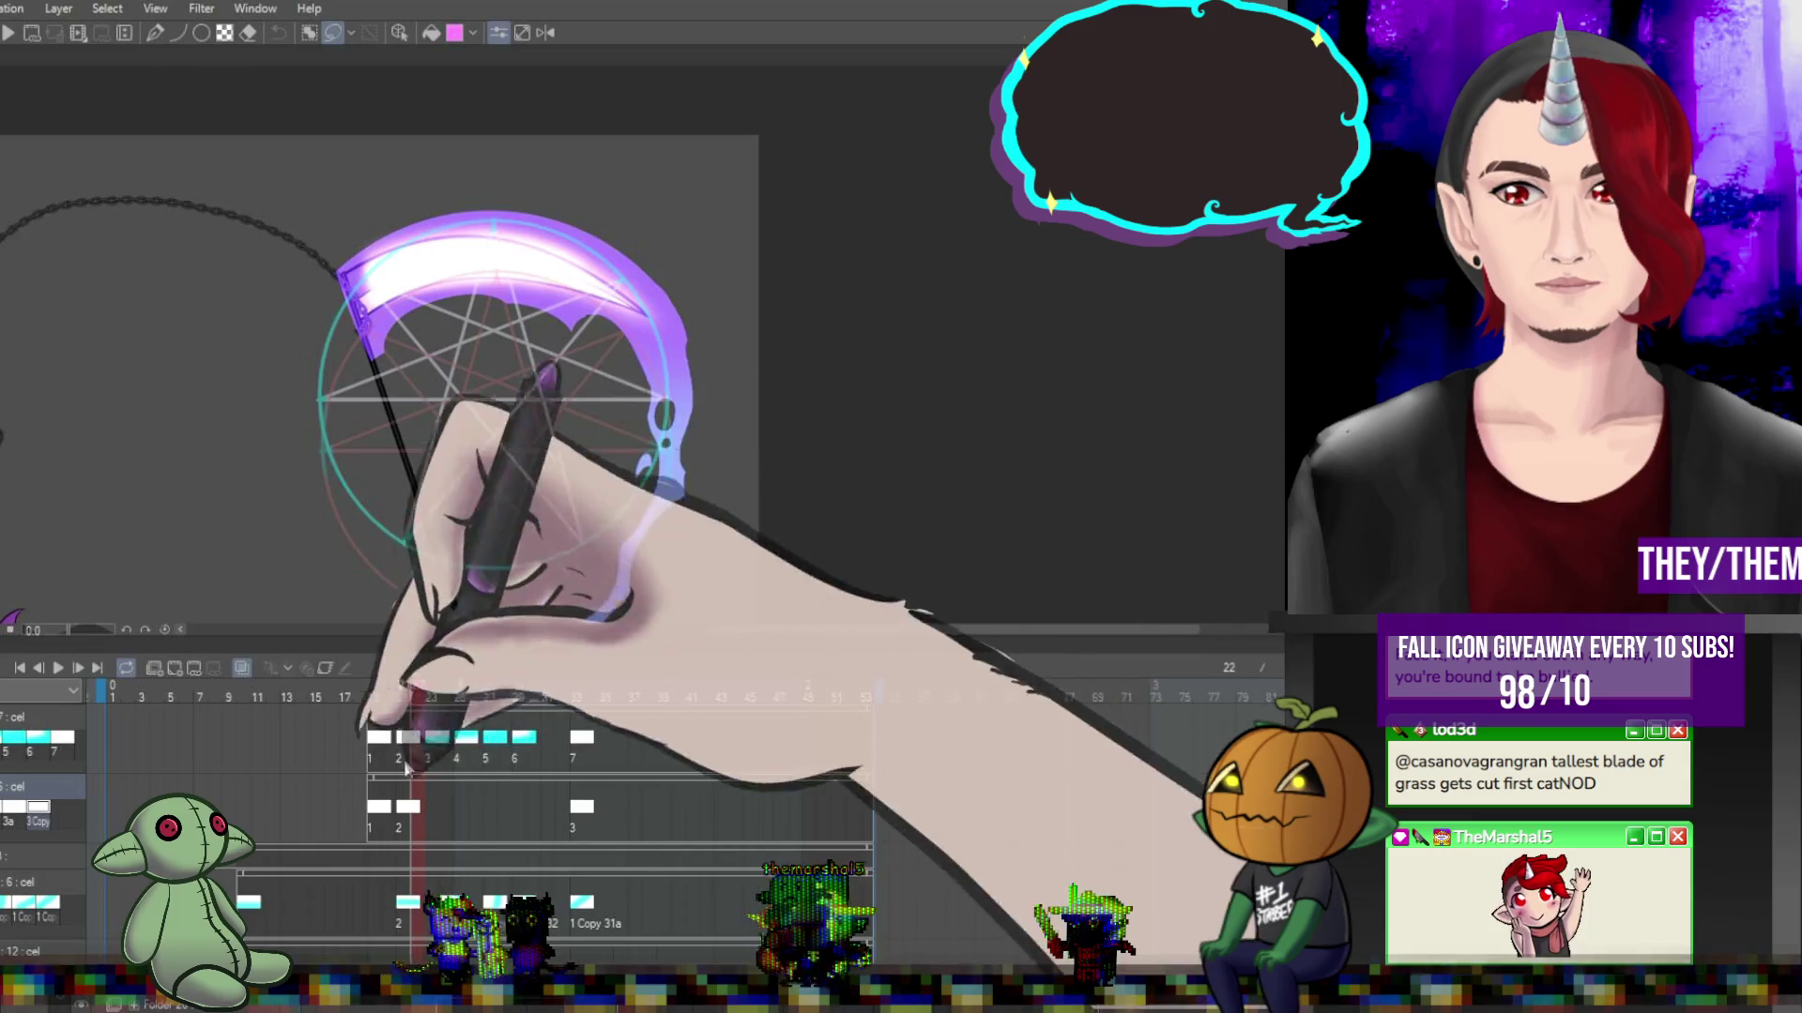
pyautogui.click(431, 697)
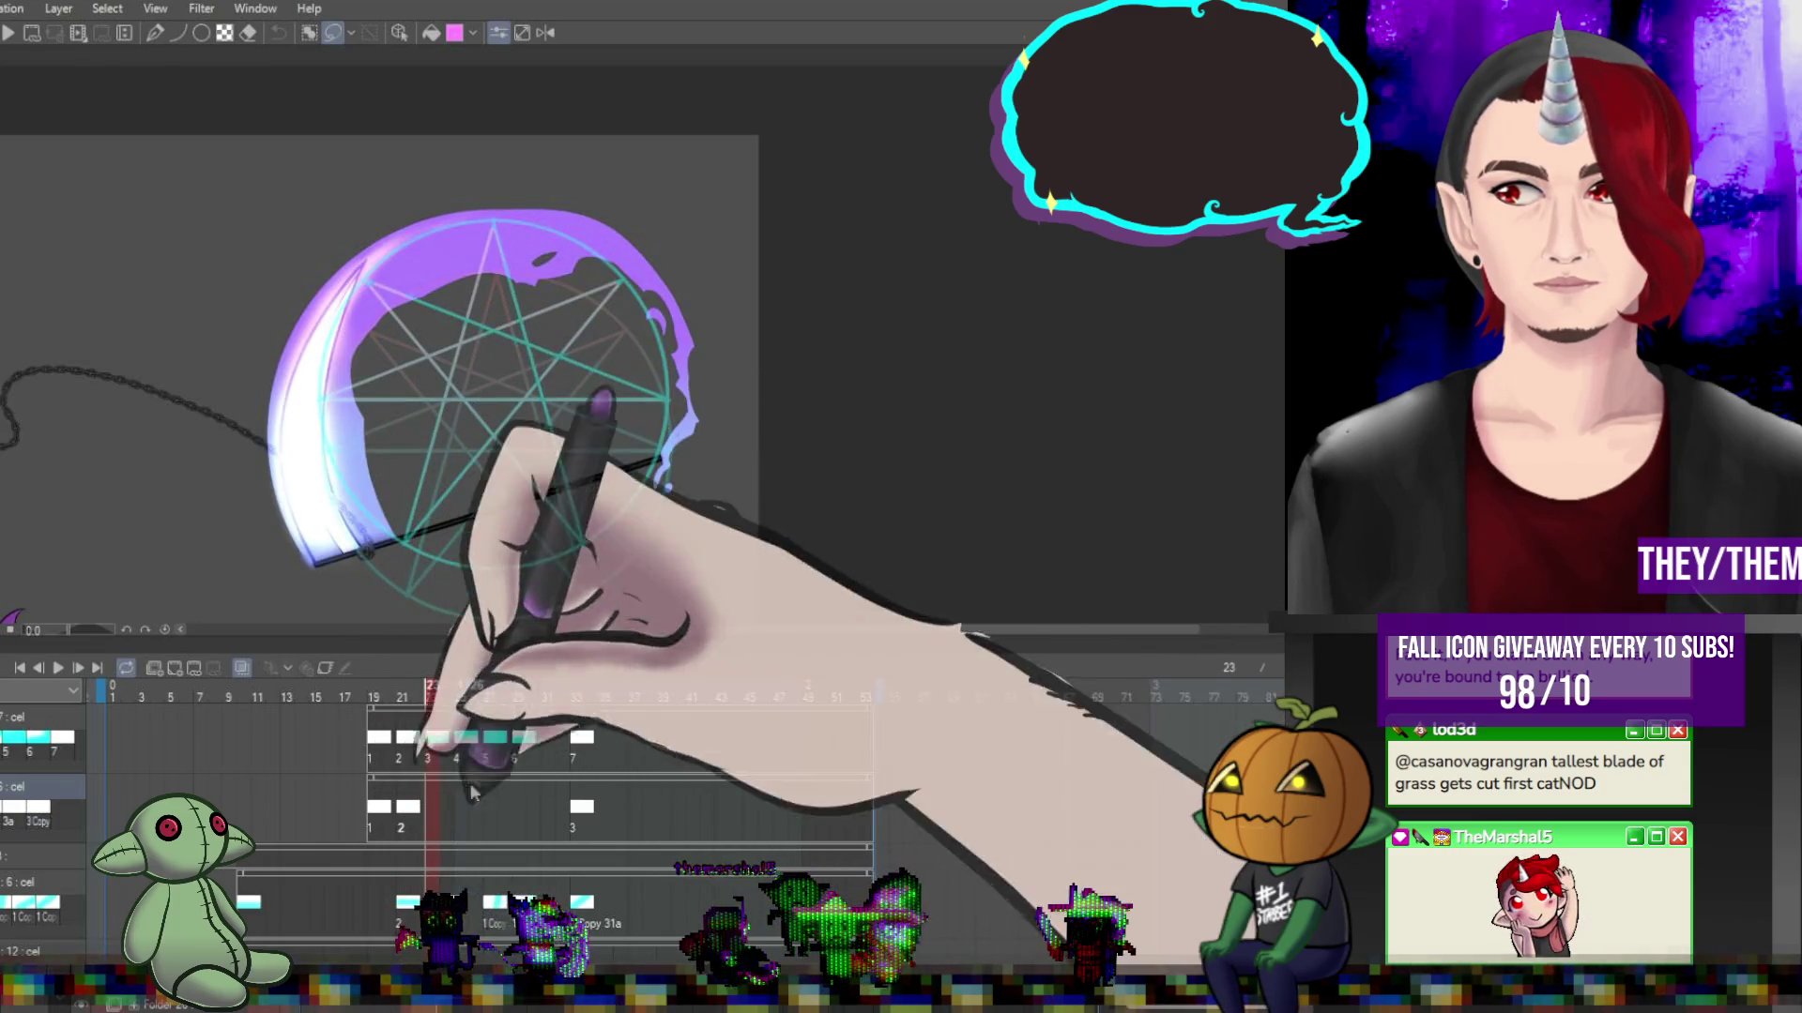
pyautogui.click(446, 697)
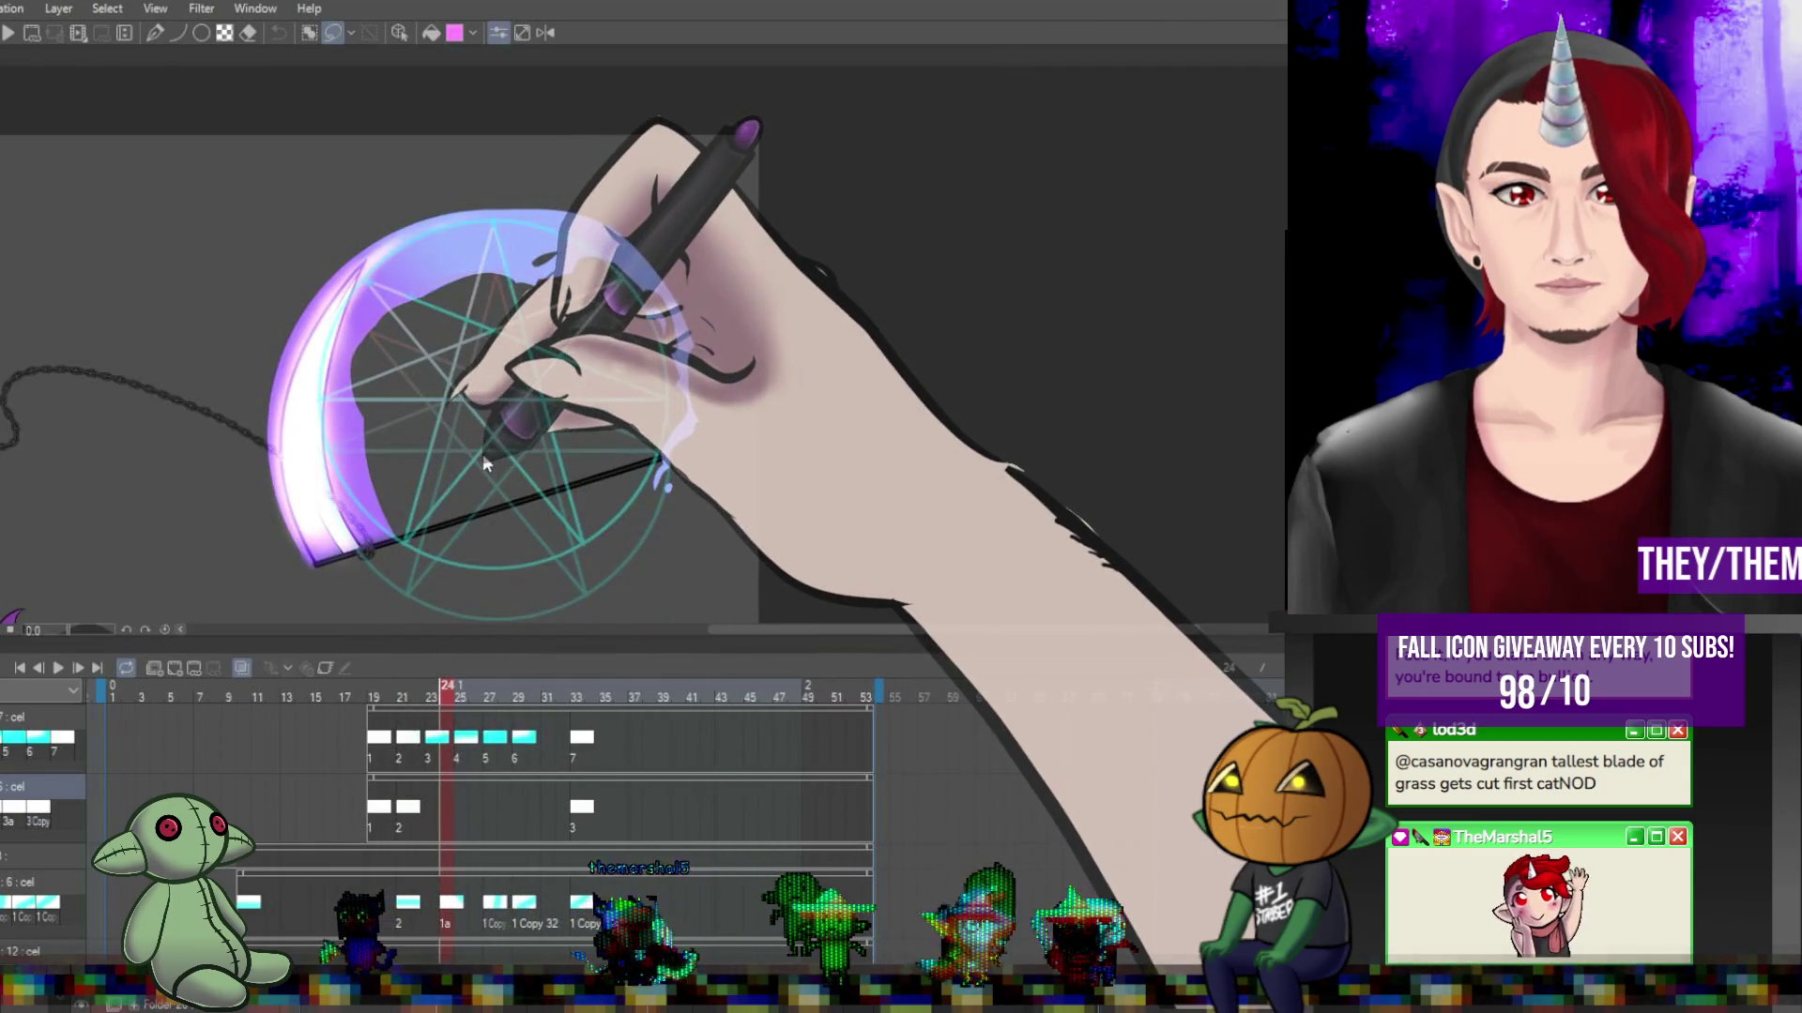
pyautogui.click(475, 698)
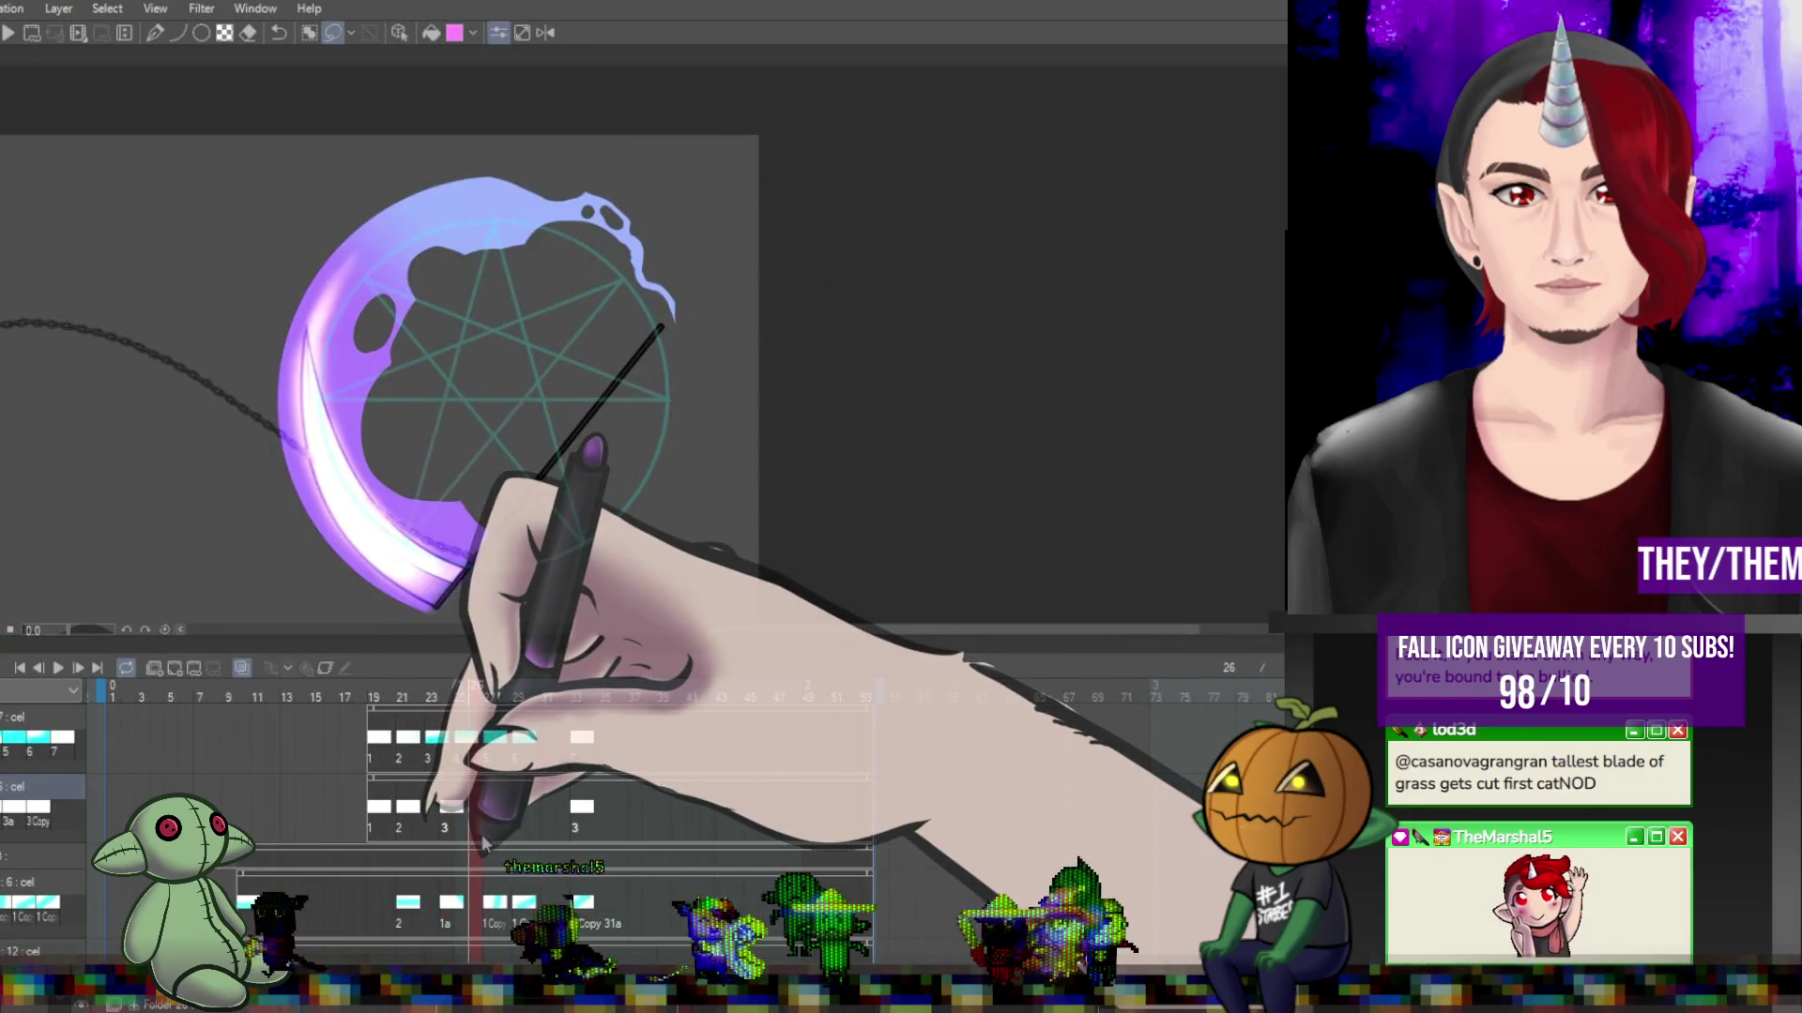
pyautogui.click(445, 697)
# Compare frames 22 and 24 without the teal pentagram overlay, then show frame 29.
pyautogui.click(244, 668)
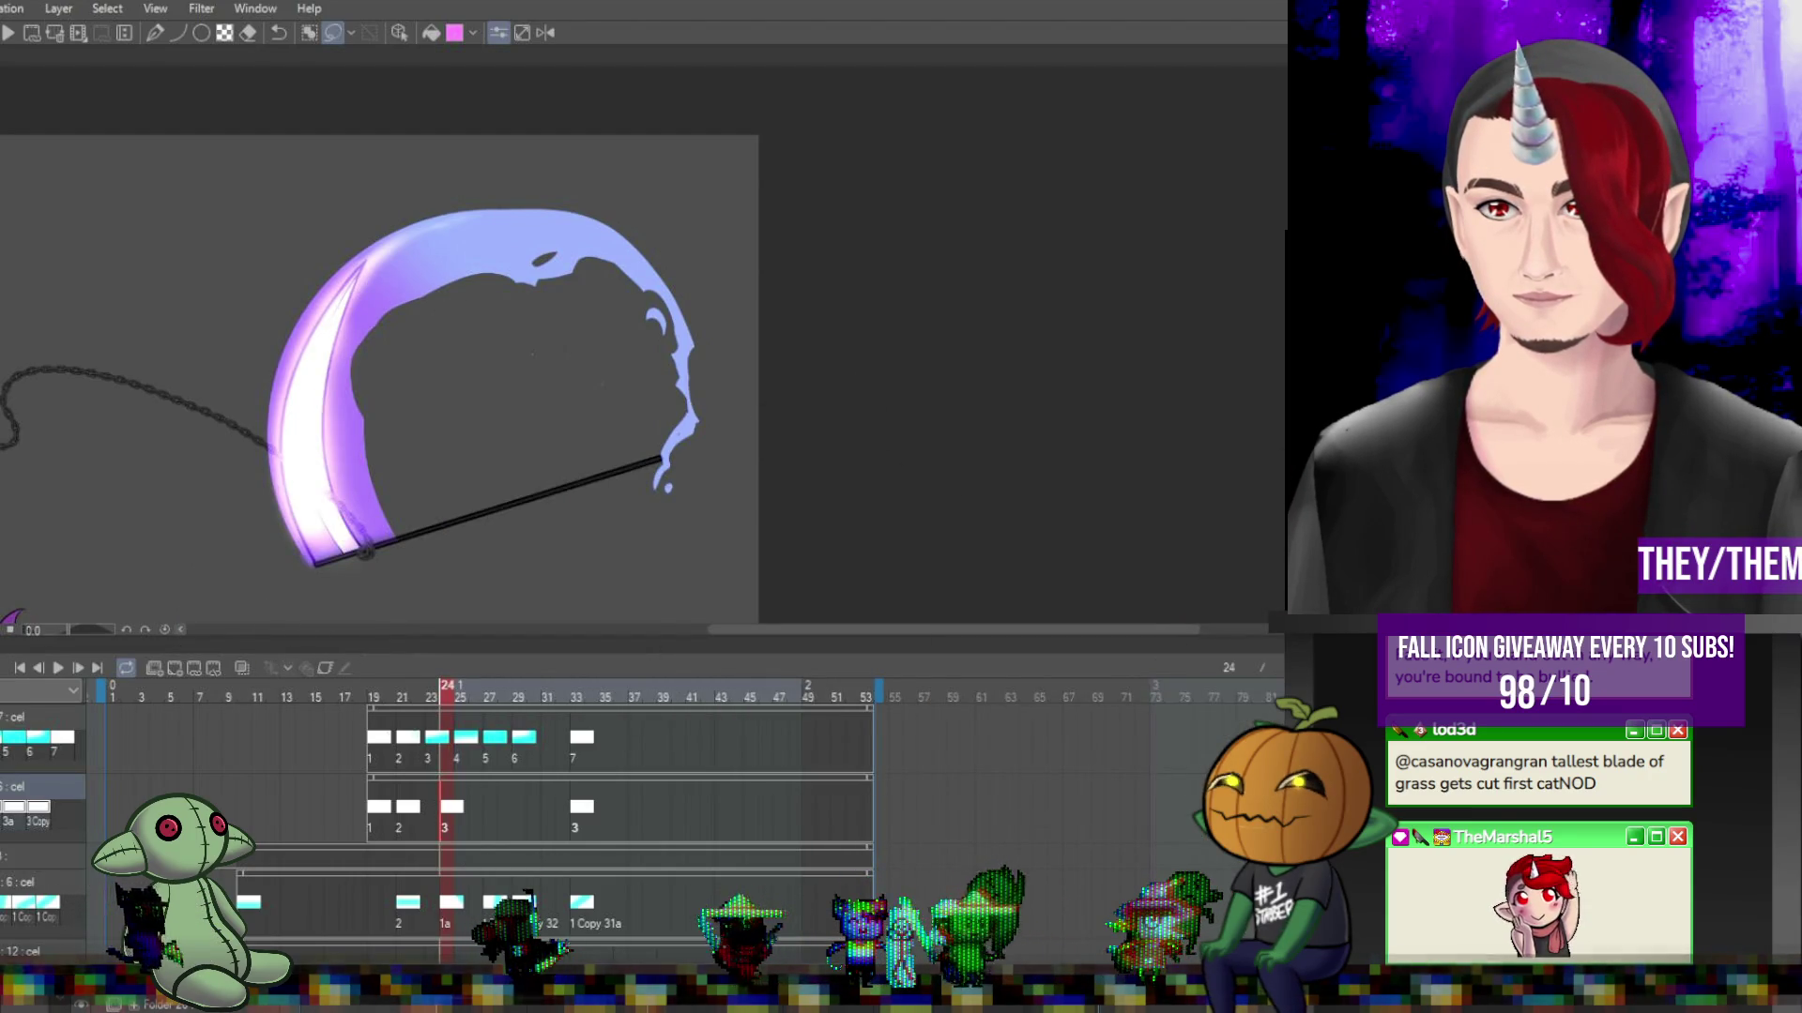
pyautogui.click(417, 819)
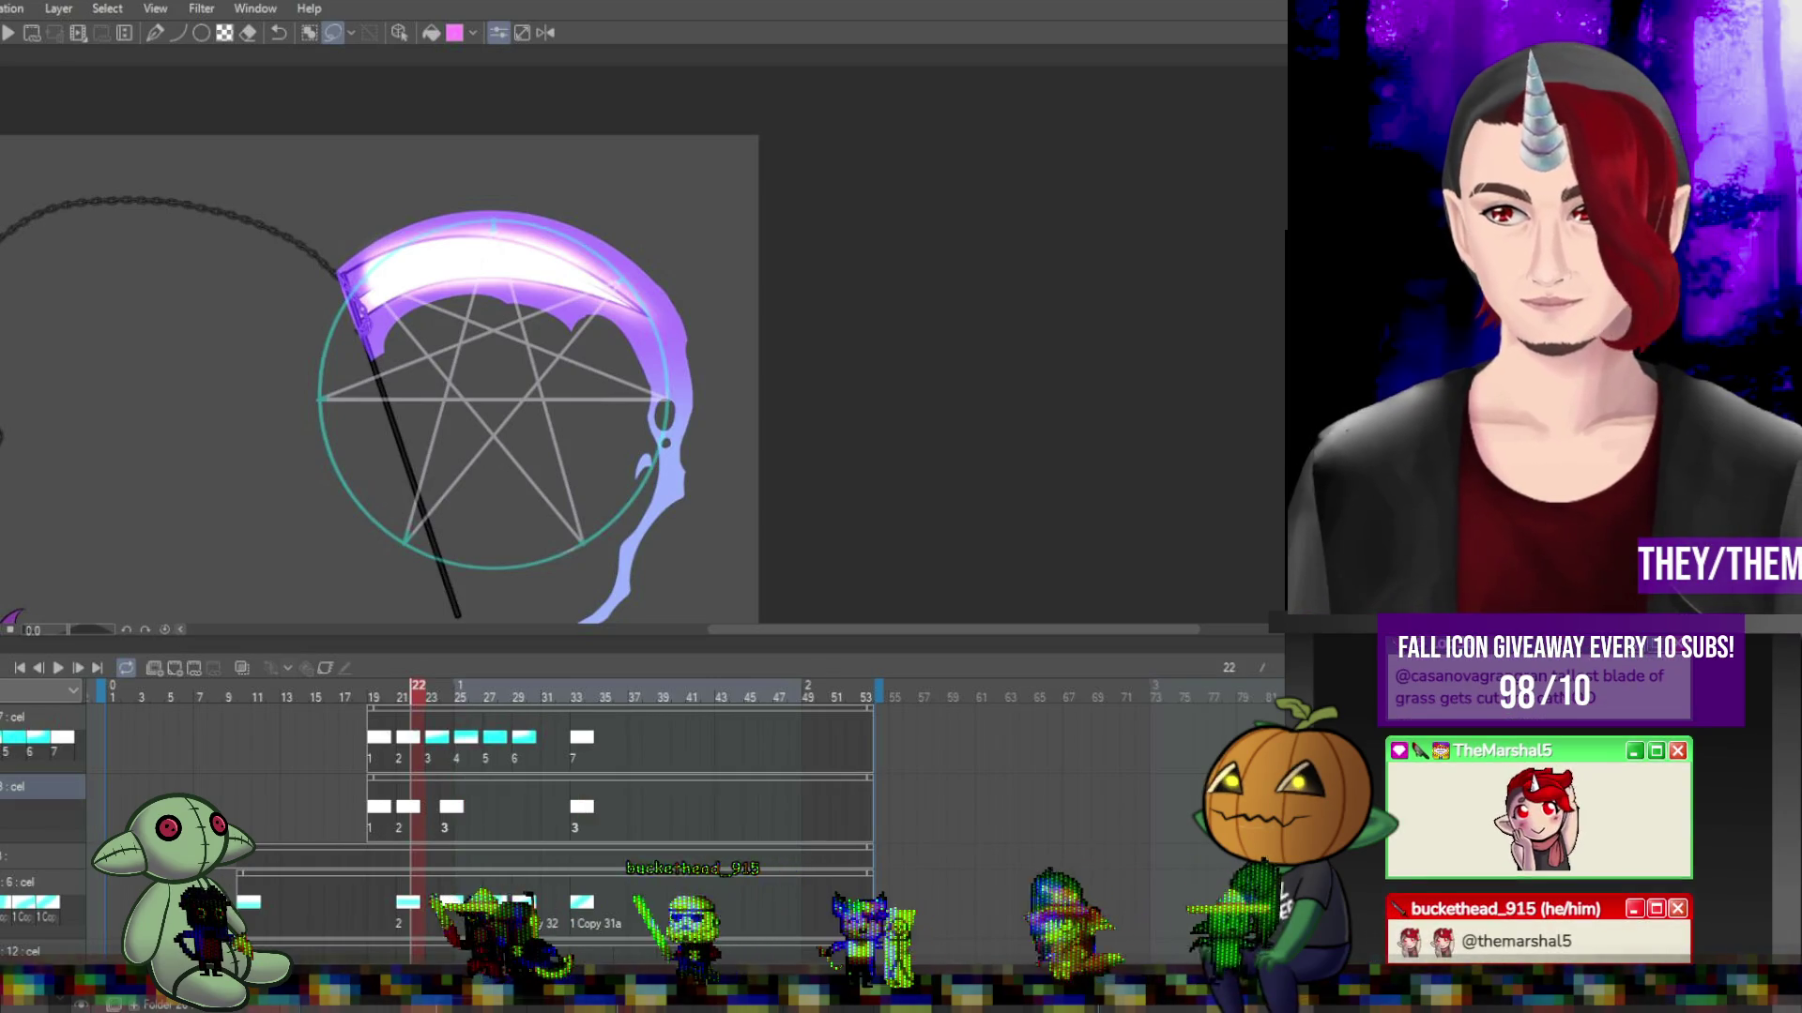
pyautogui.click(446, 812)
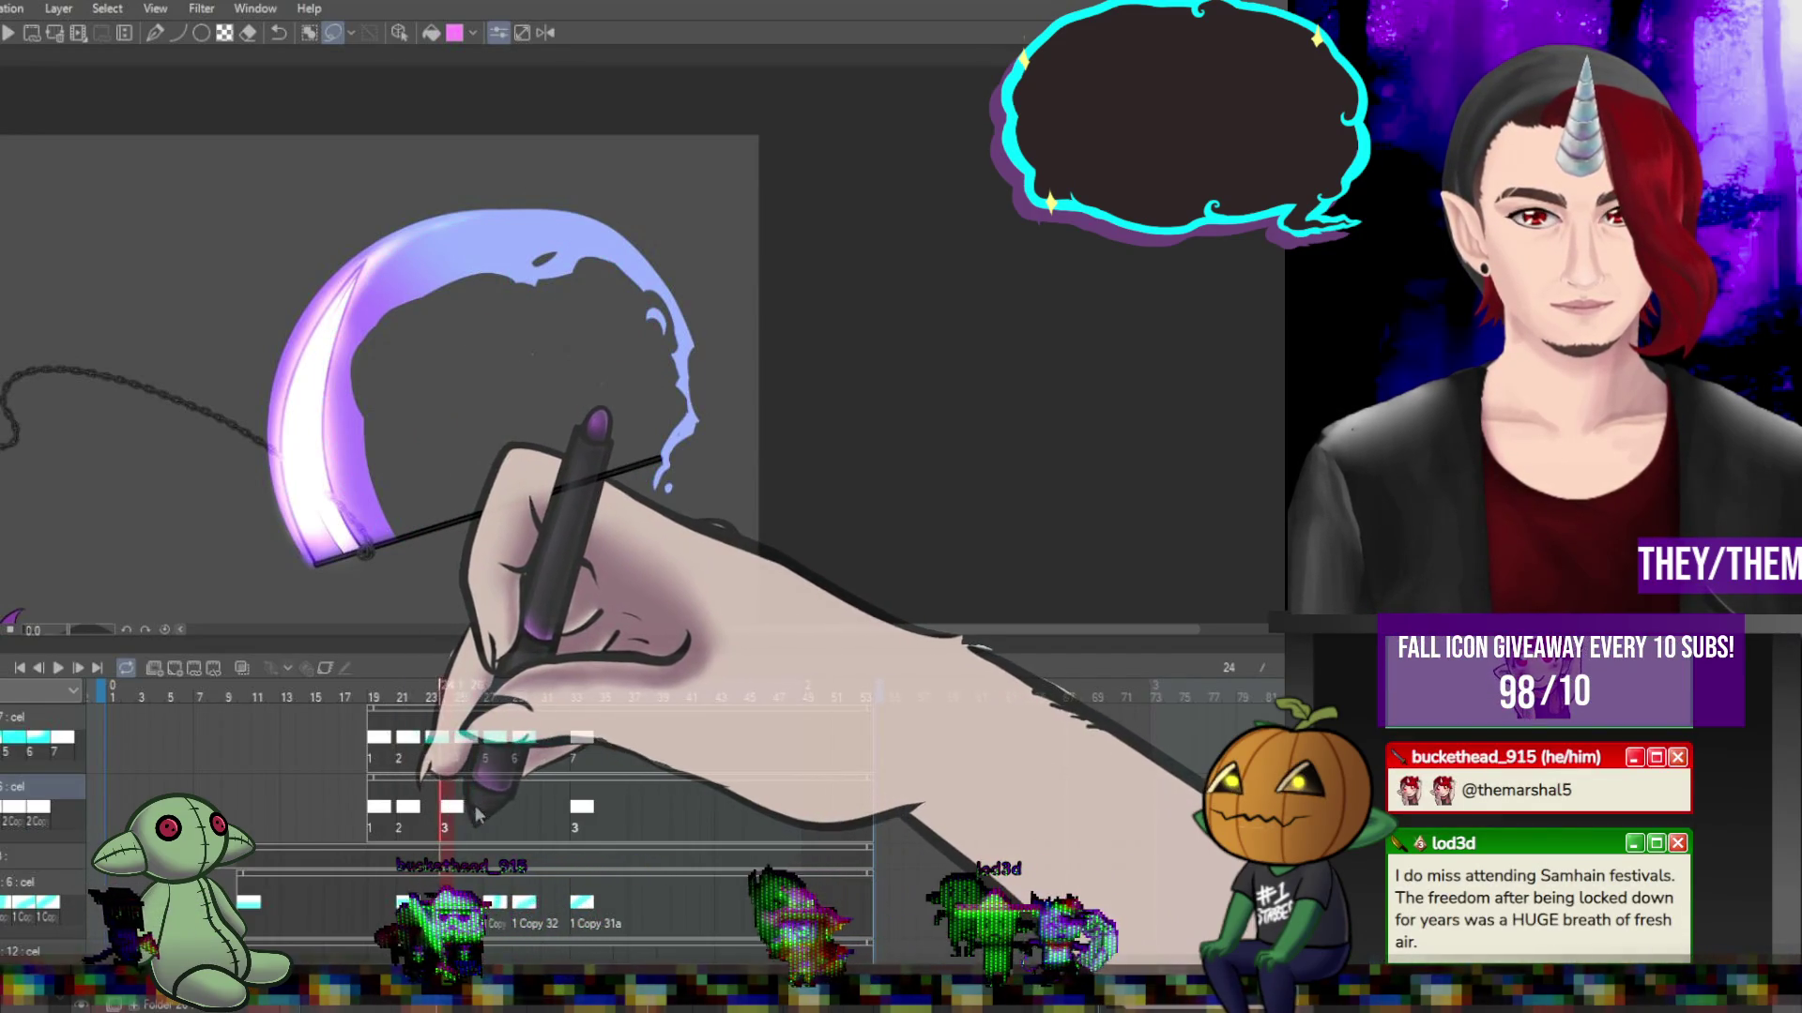
pyautogui.click(484, 803)
pyautogui.click(494, 816)
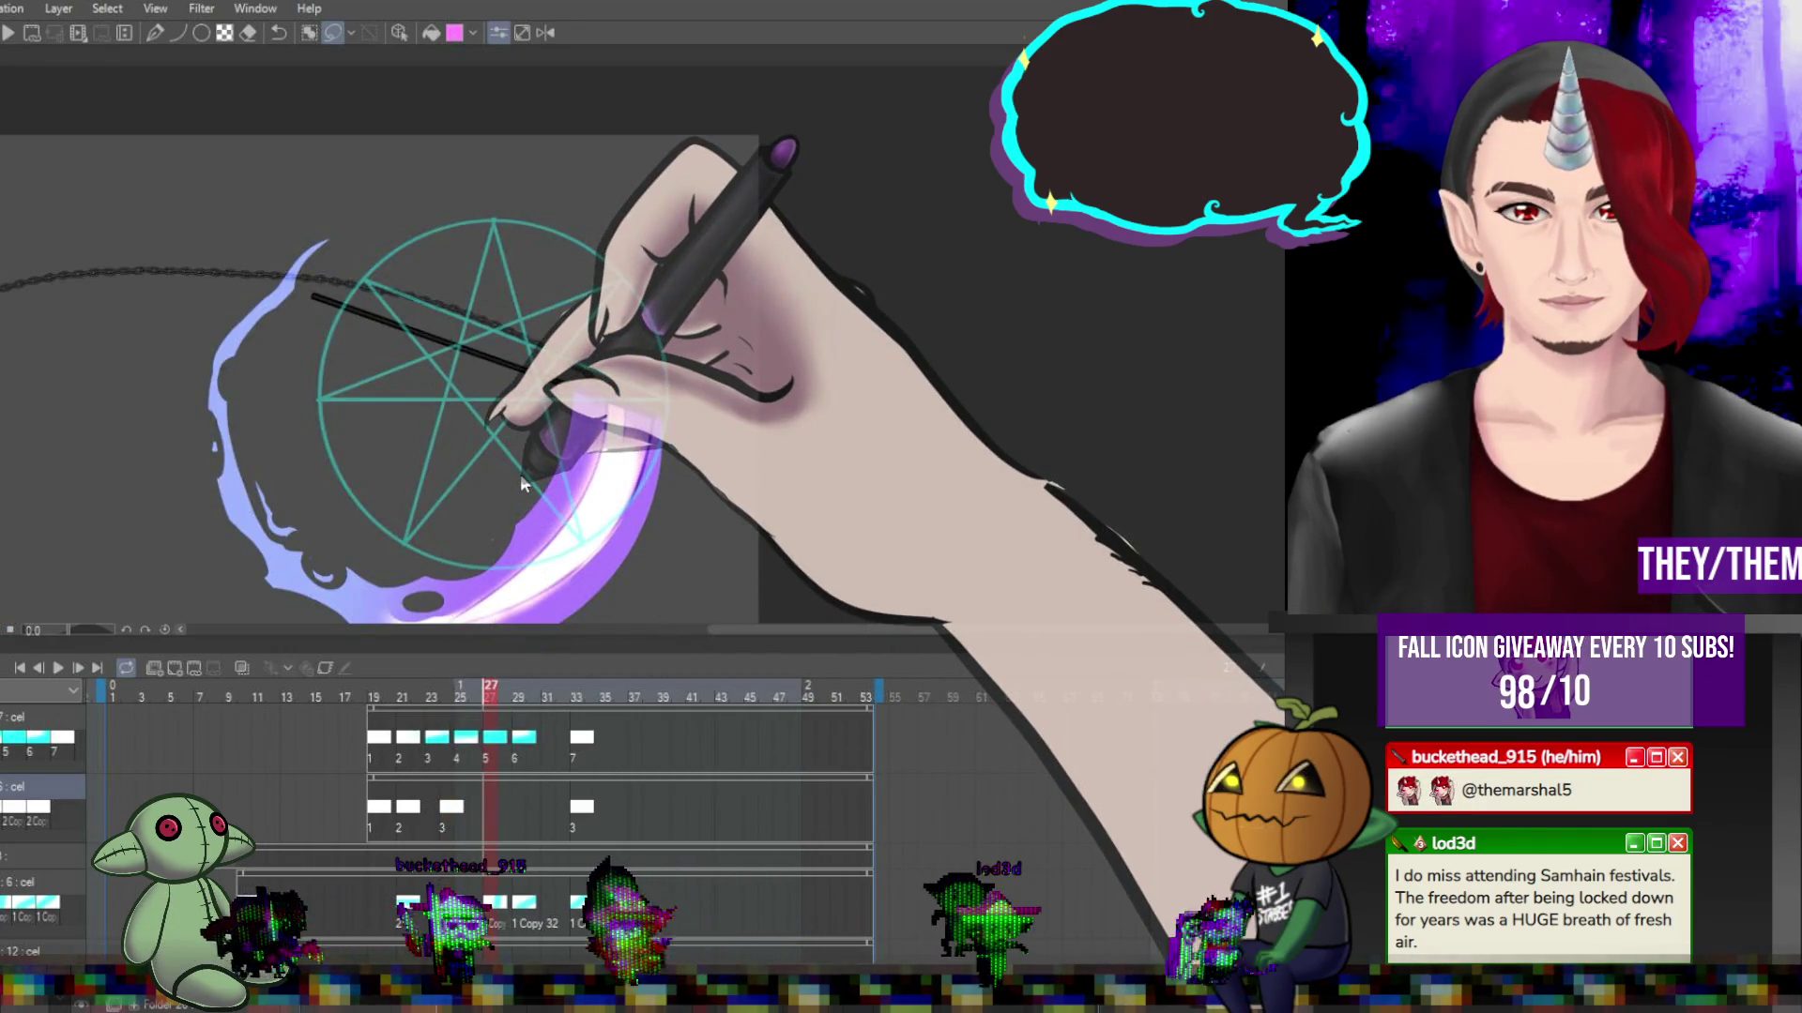
pyautogui.click(530, 821)
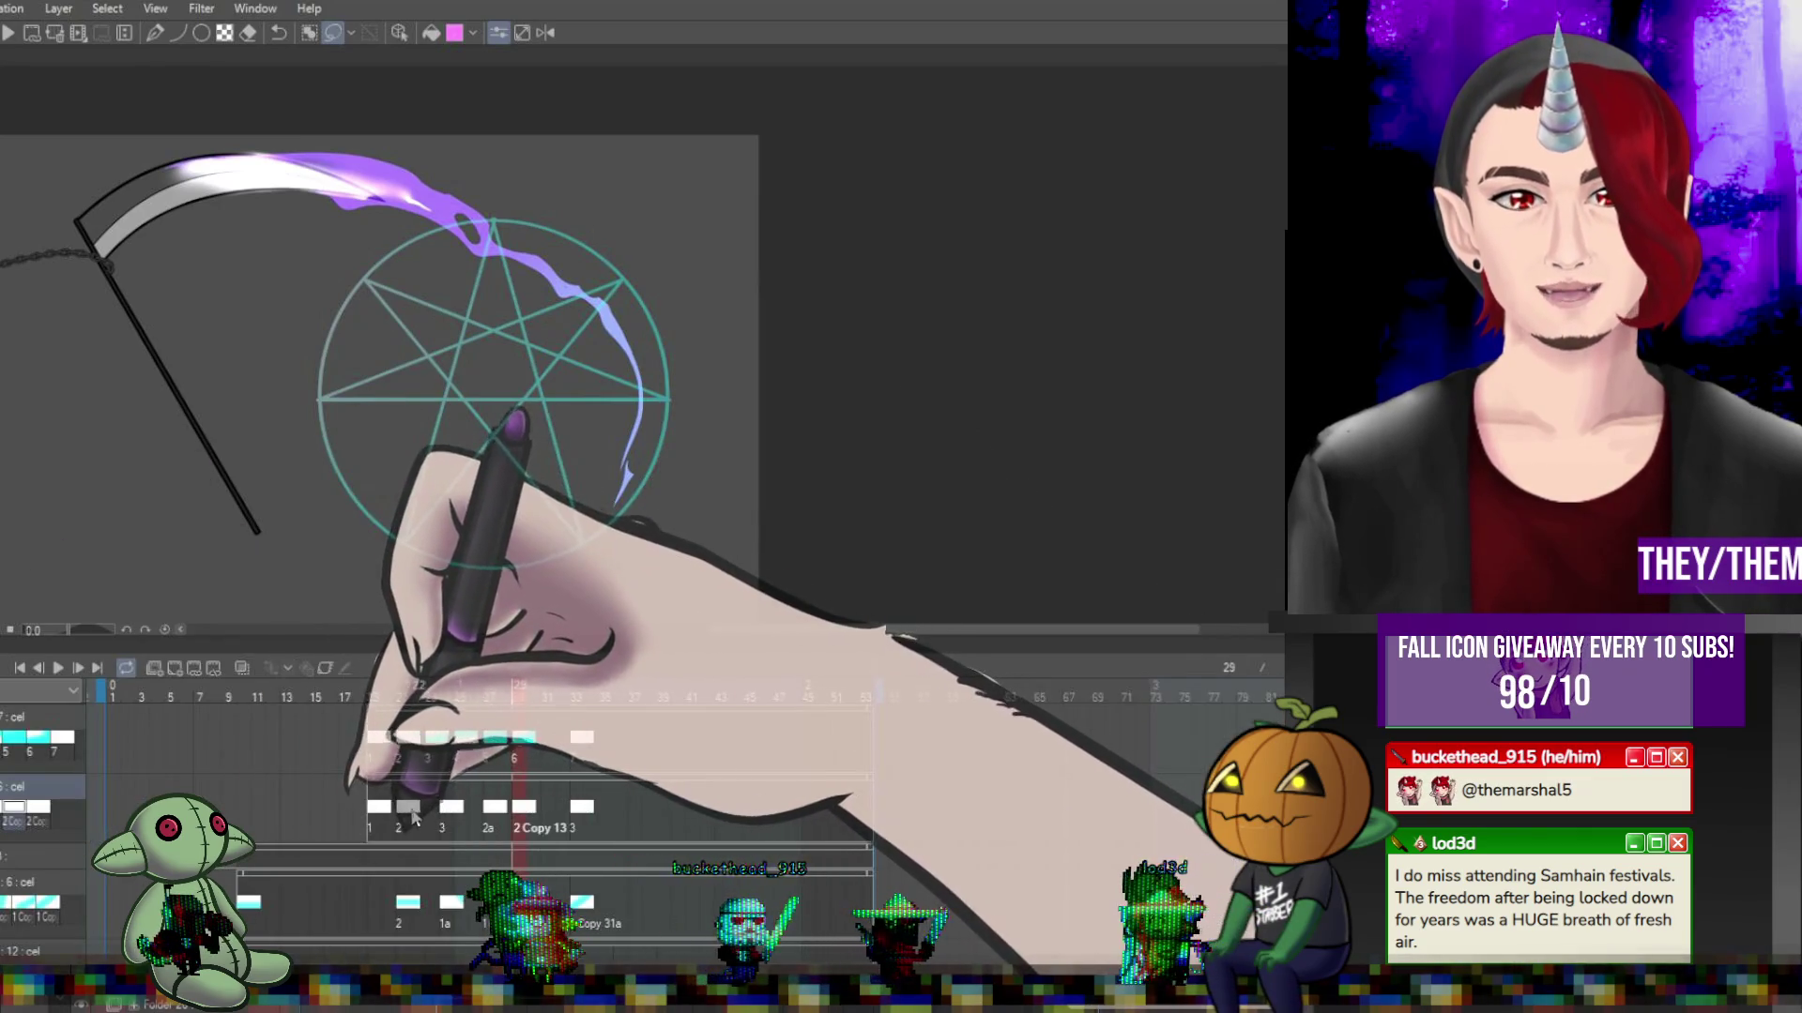
# Paste duplicate cel 2 Copy 14 into frame 29 of the second track, then return to frame 19.
pyautogui.click(449, 808)
pyautogui.click(444, 815)
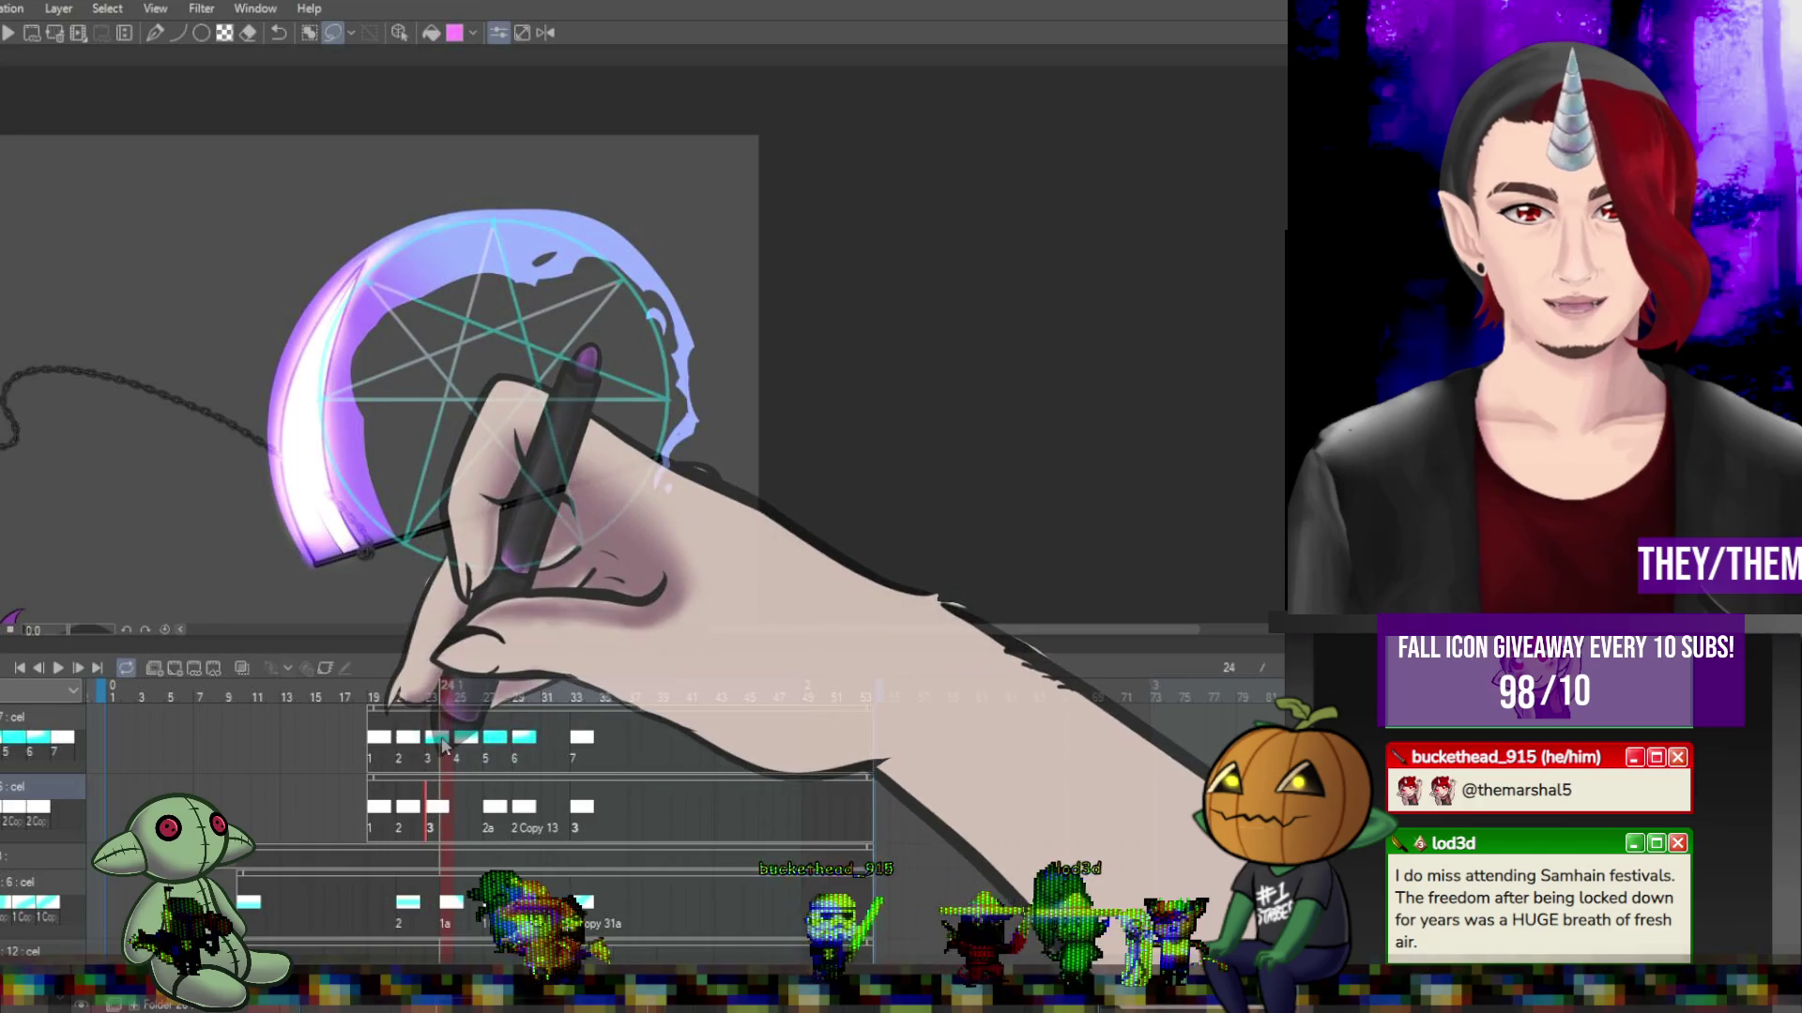
pyautogui.click(493, 811)
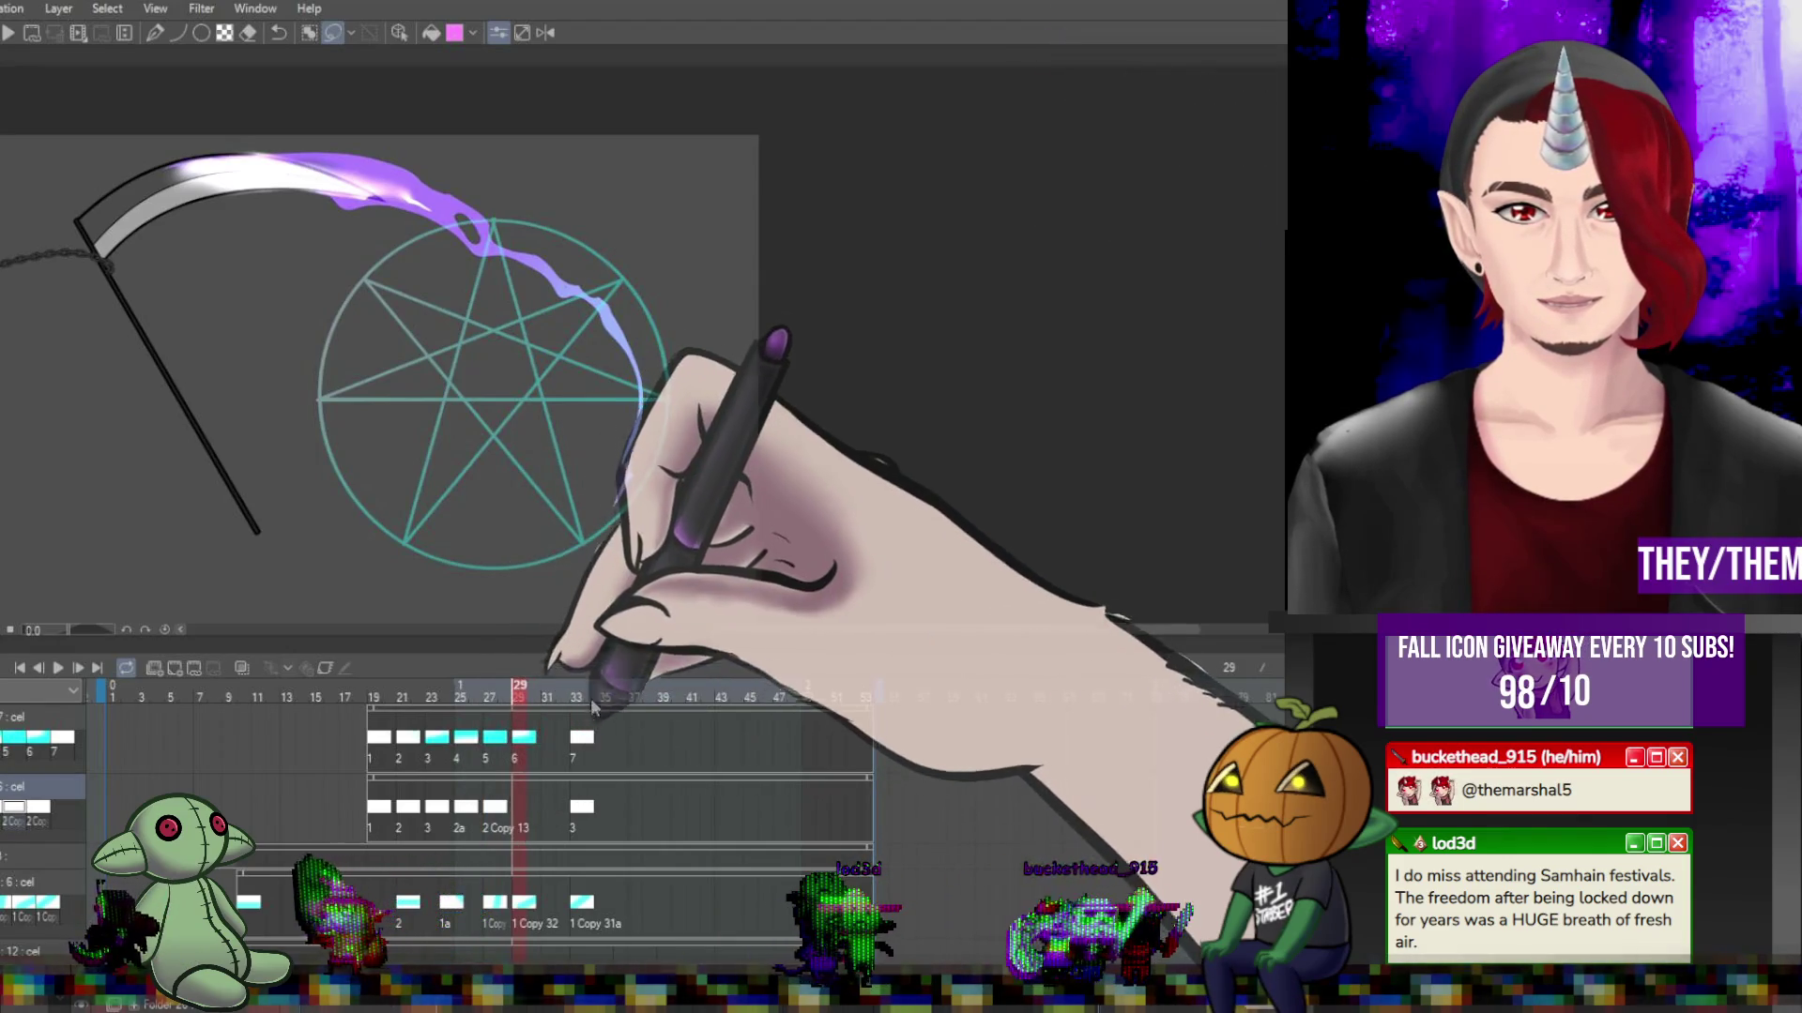
pyautogui.hotkey('ctrl', 'v')
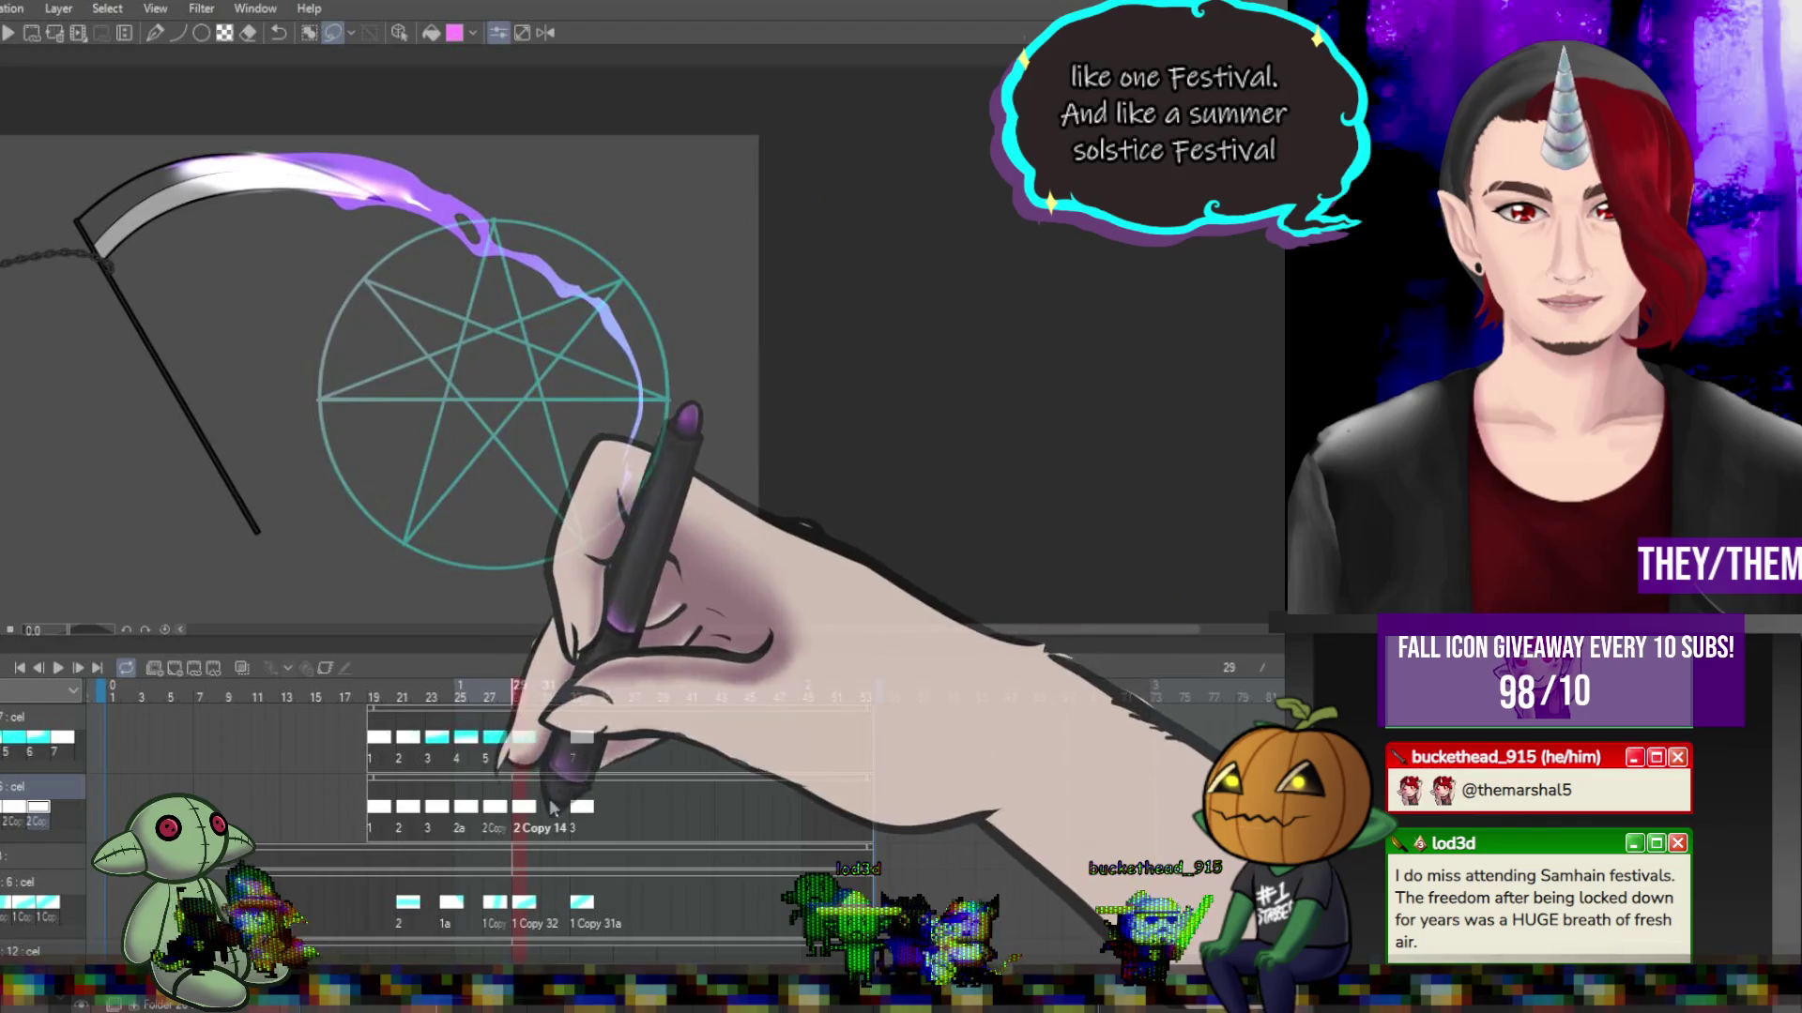
pyautogui.click(555, 815)
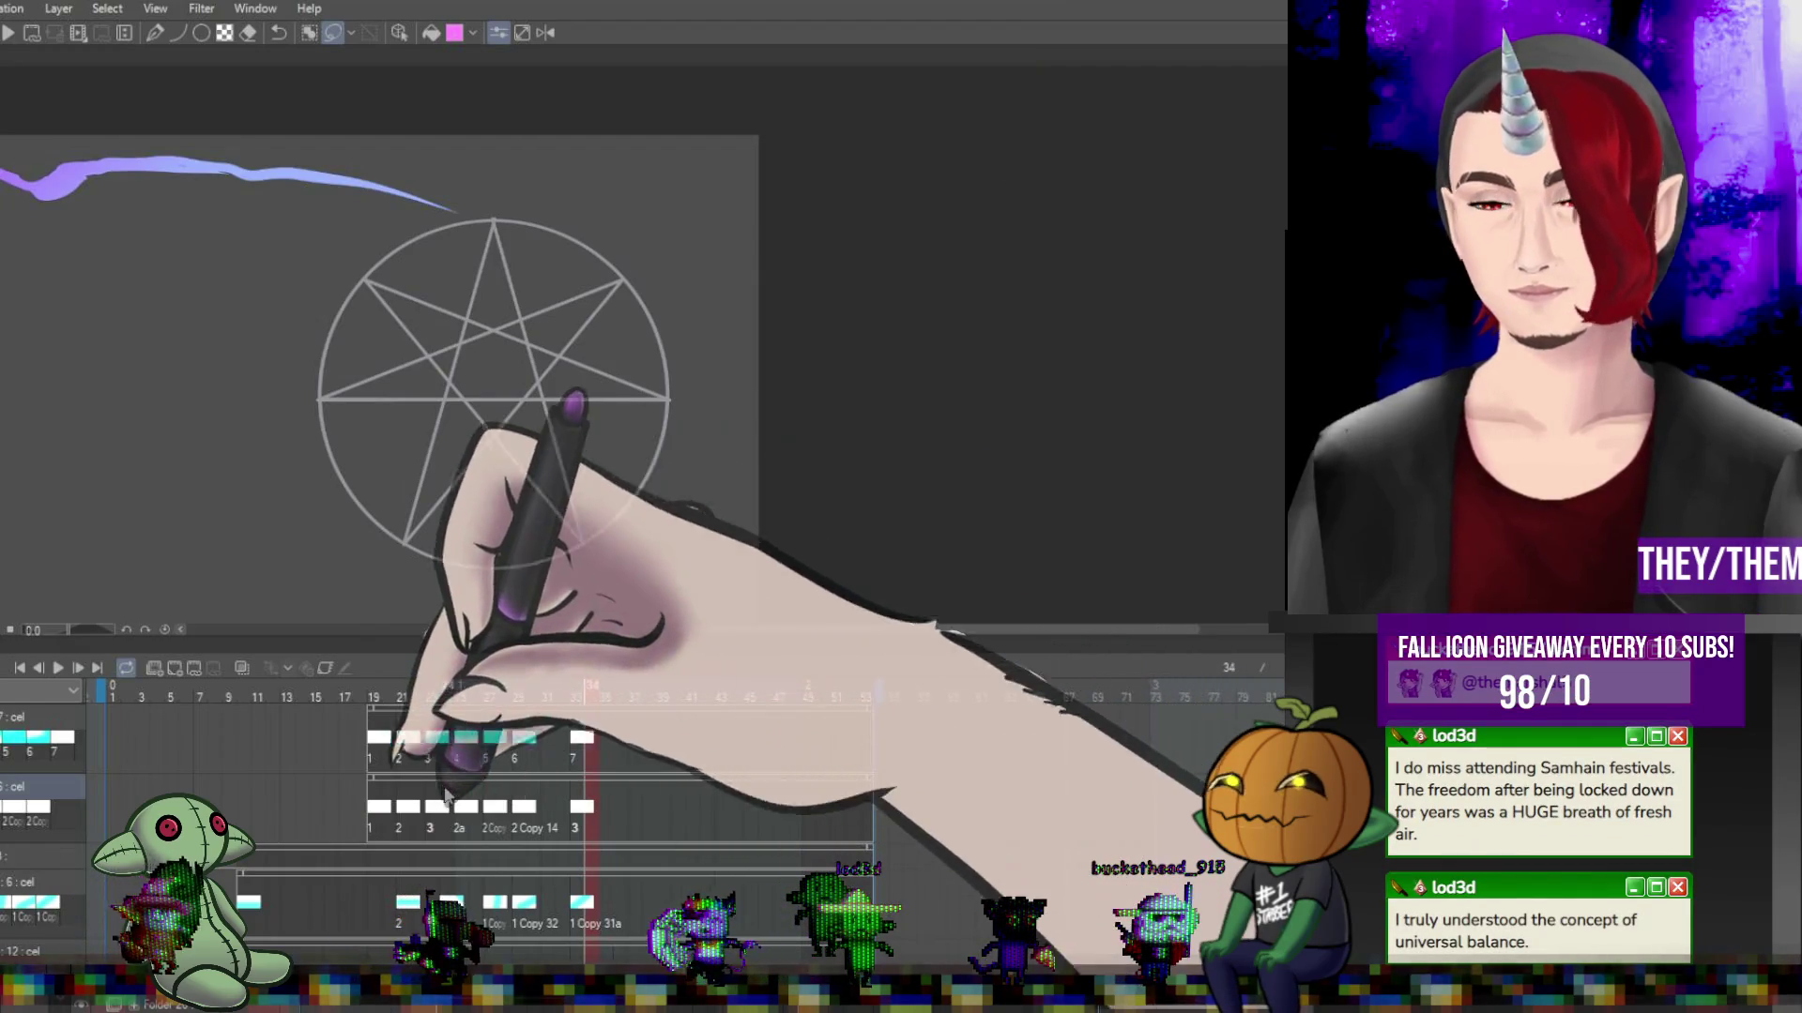
pyautogui.click(385, 738)
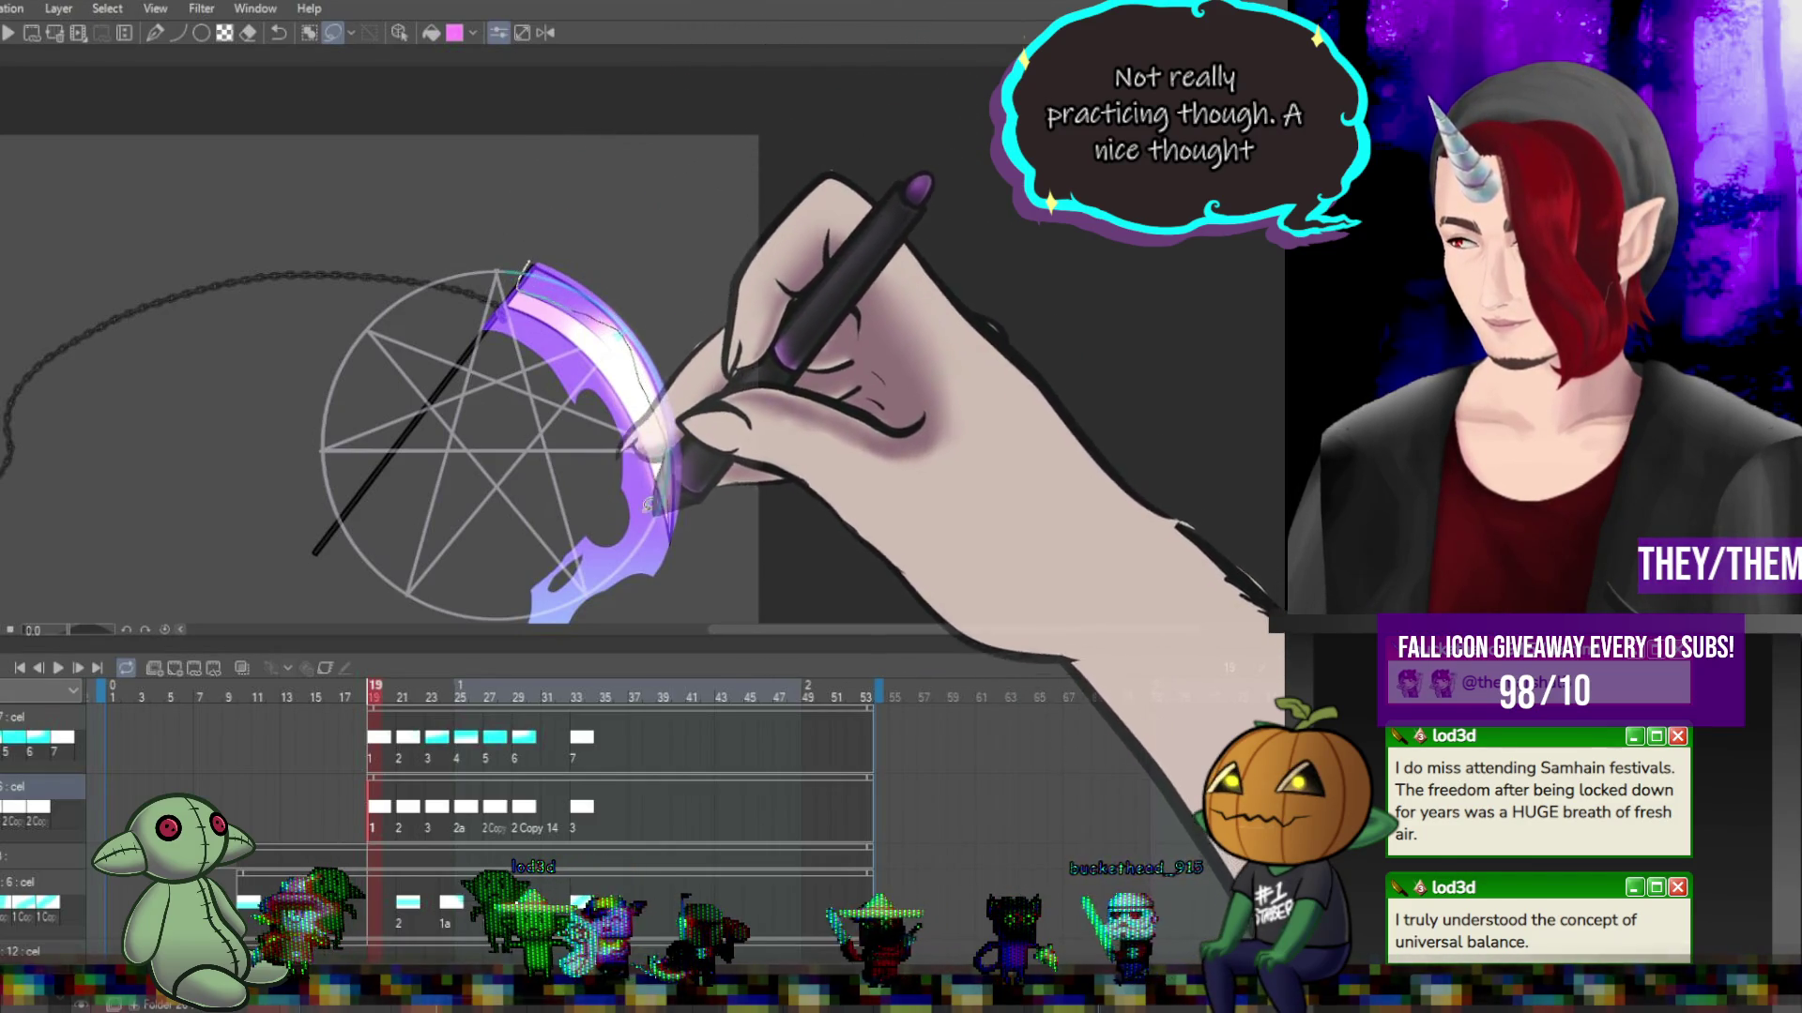
# Lasso and delete the star sigil behind the scythe on frame 19.
pyautogui.moveTo(593, 579); pyautogui.dragTo(445, 163)
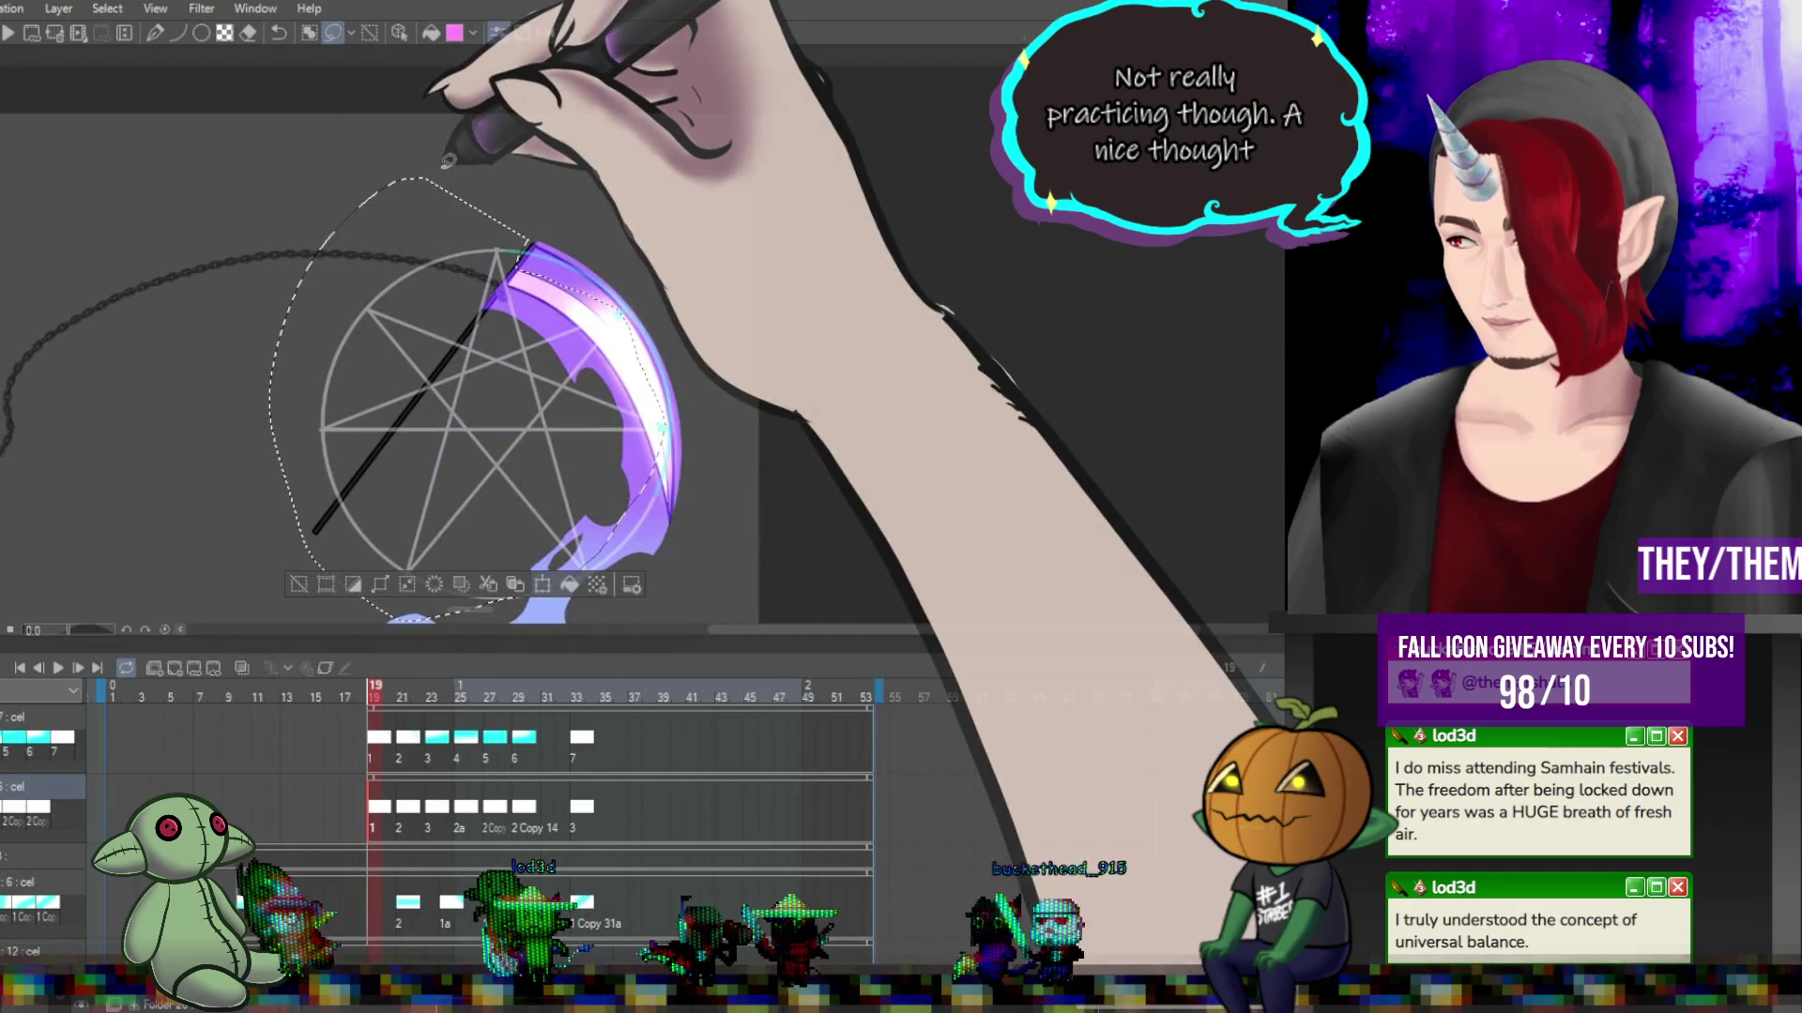
pyautogui.press('Delete')
pyautogui.hotkey('ctrl', 'd')
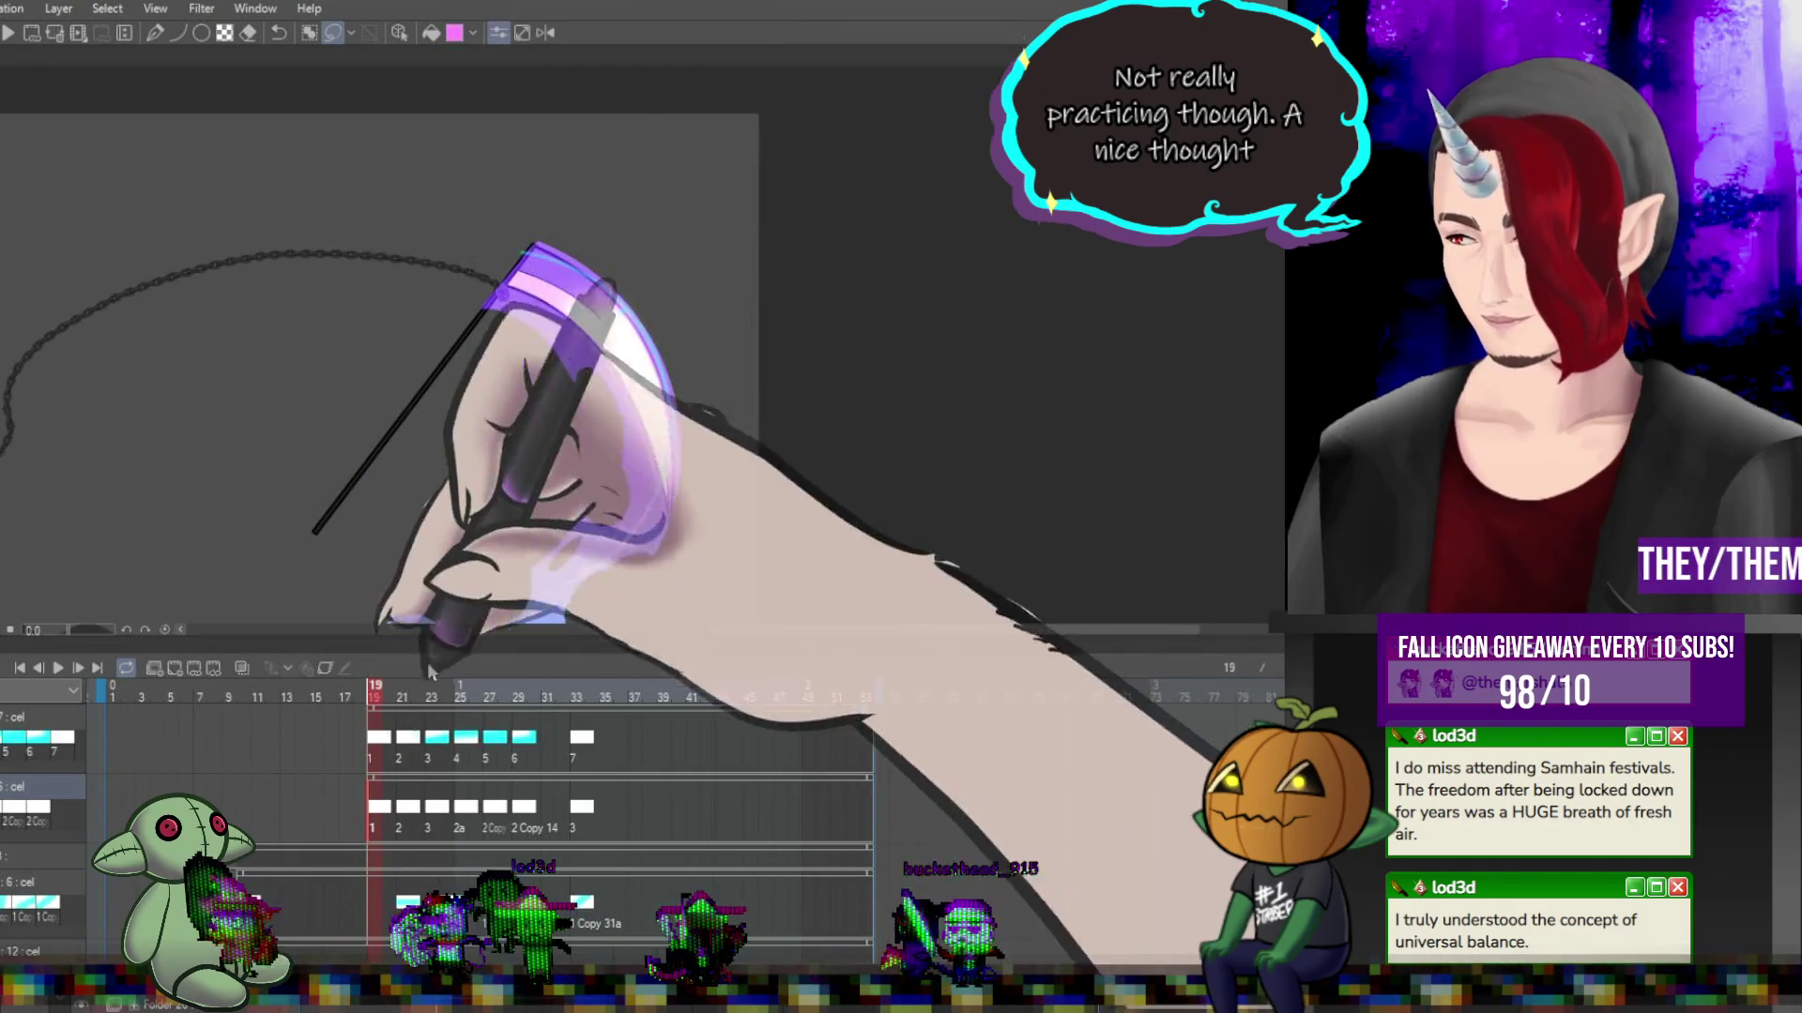
# On frame 21, erase the sigil around the circle and cut a notch into the blade edge.
pyautogui.click(402, 807)
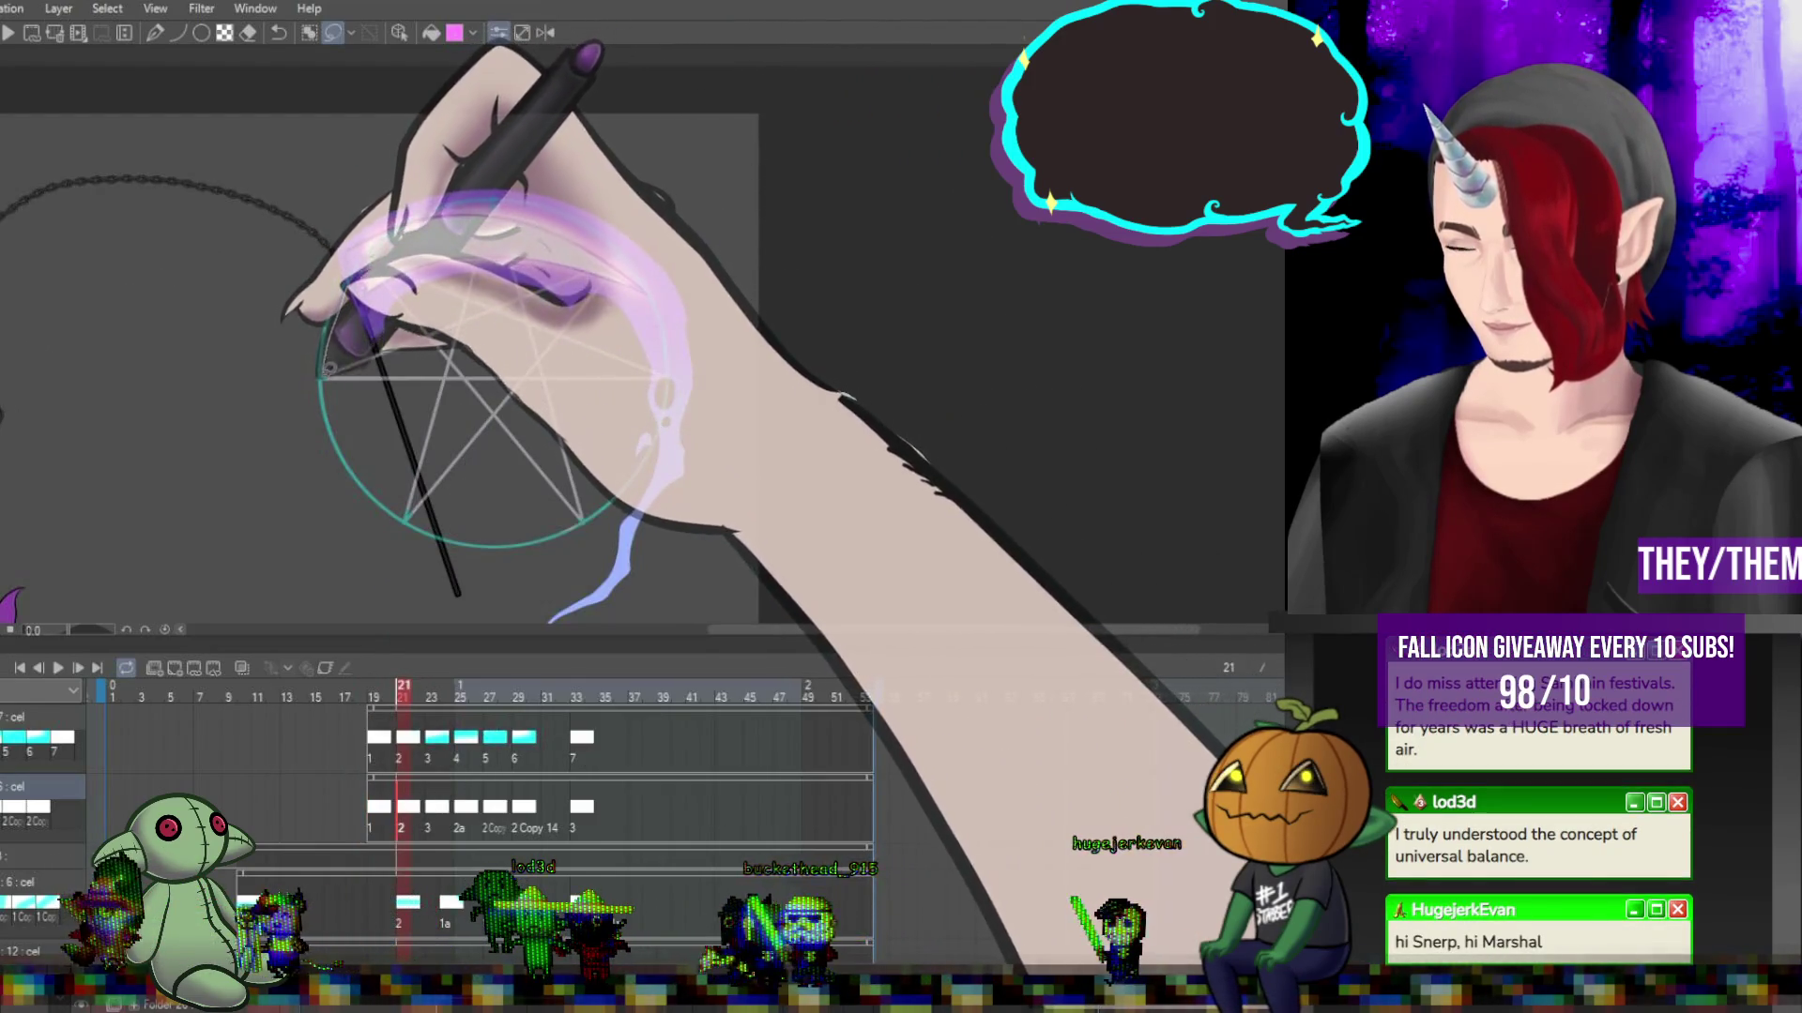
pyautogui.moveTo(329, 369); pyautogui.dragTo(566, 514)
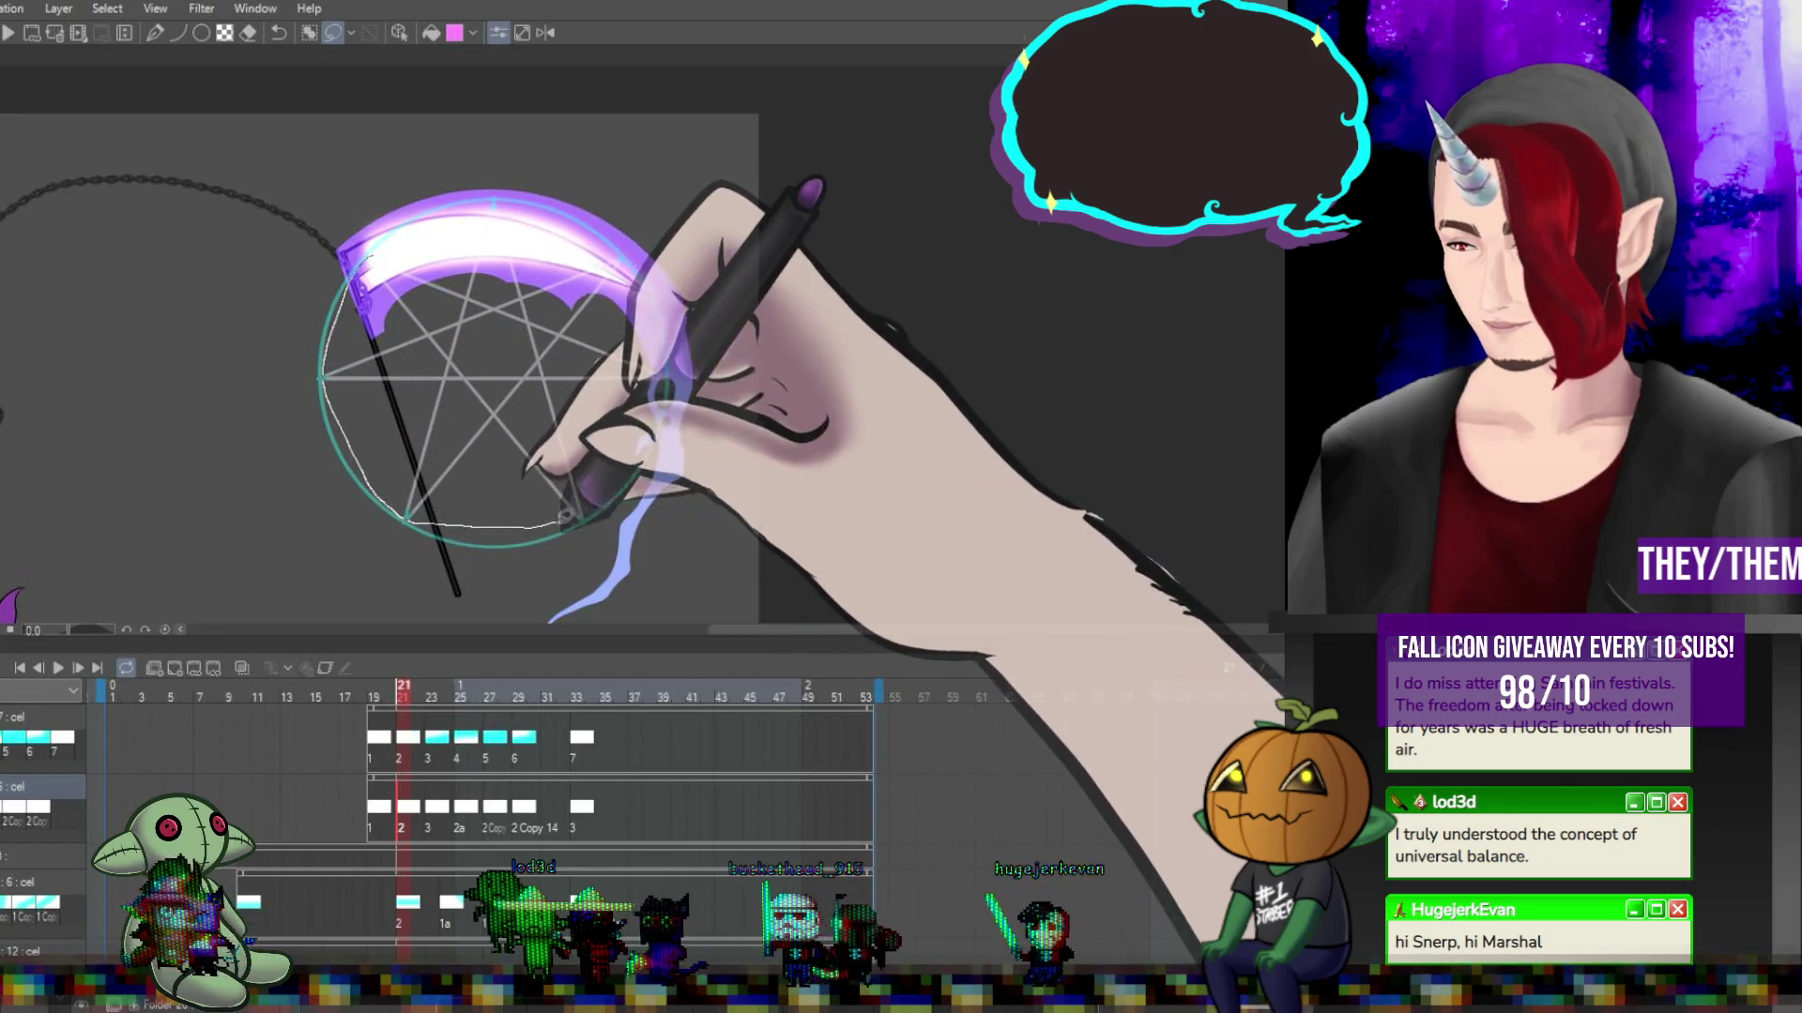
pyautogui.moveTo(566, 514)
pyautogui.mouseDown()
pyautogui.moveTo(540, 194)
pyautogui.moveTo(481, 262)
pyautogui.mouseUp()
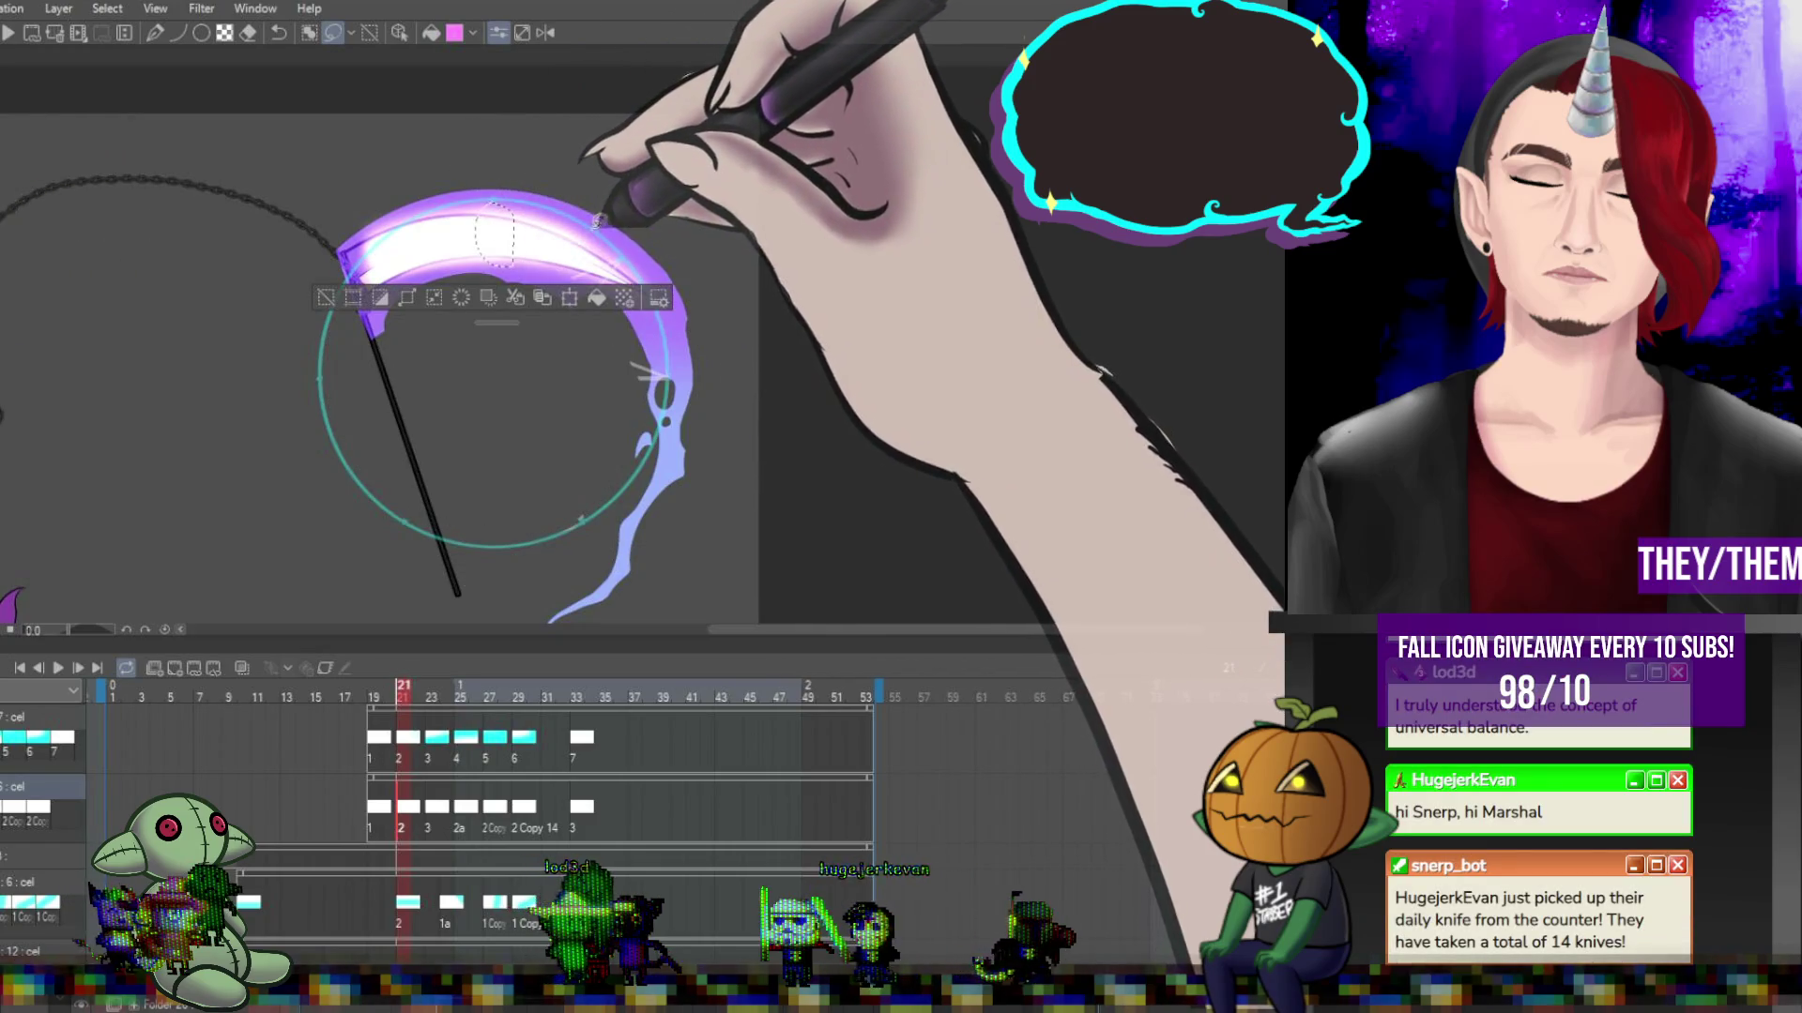
pyautogui.moveTo(614, 268); pyautogui.dragTo(617, 282)
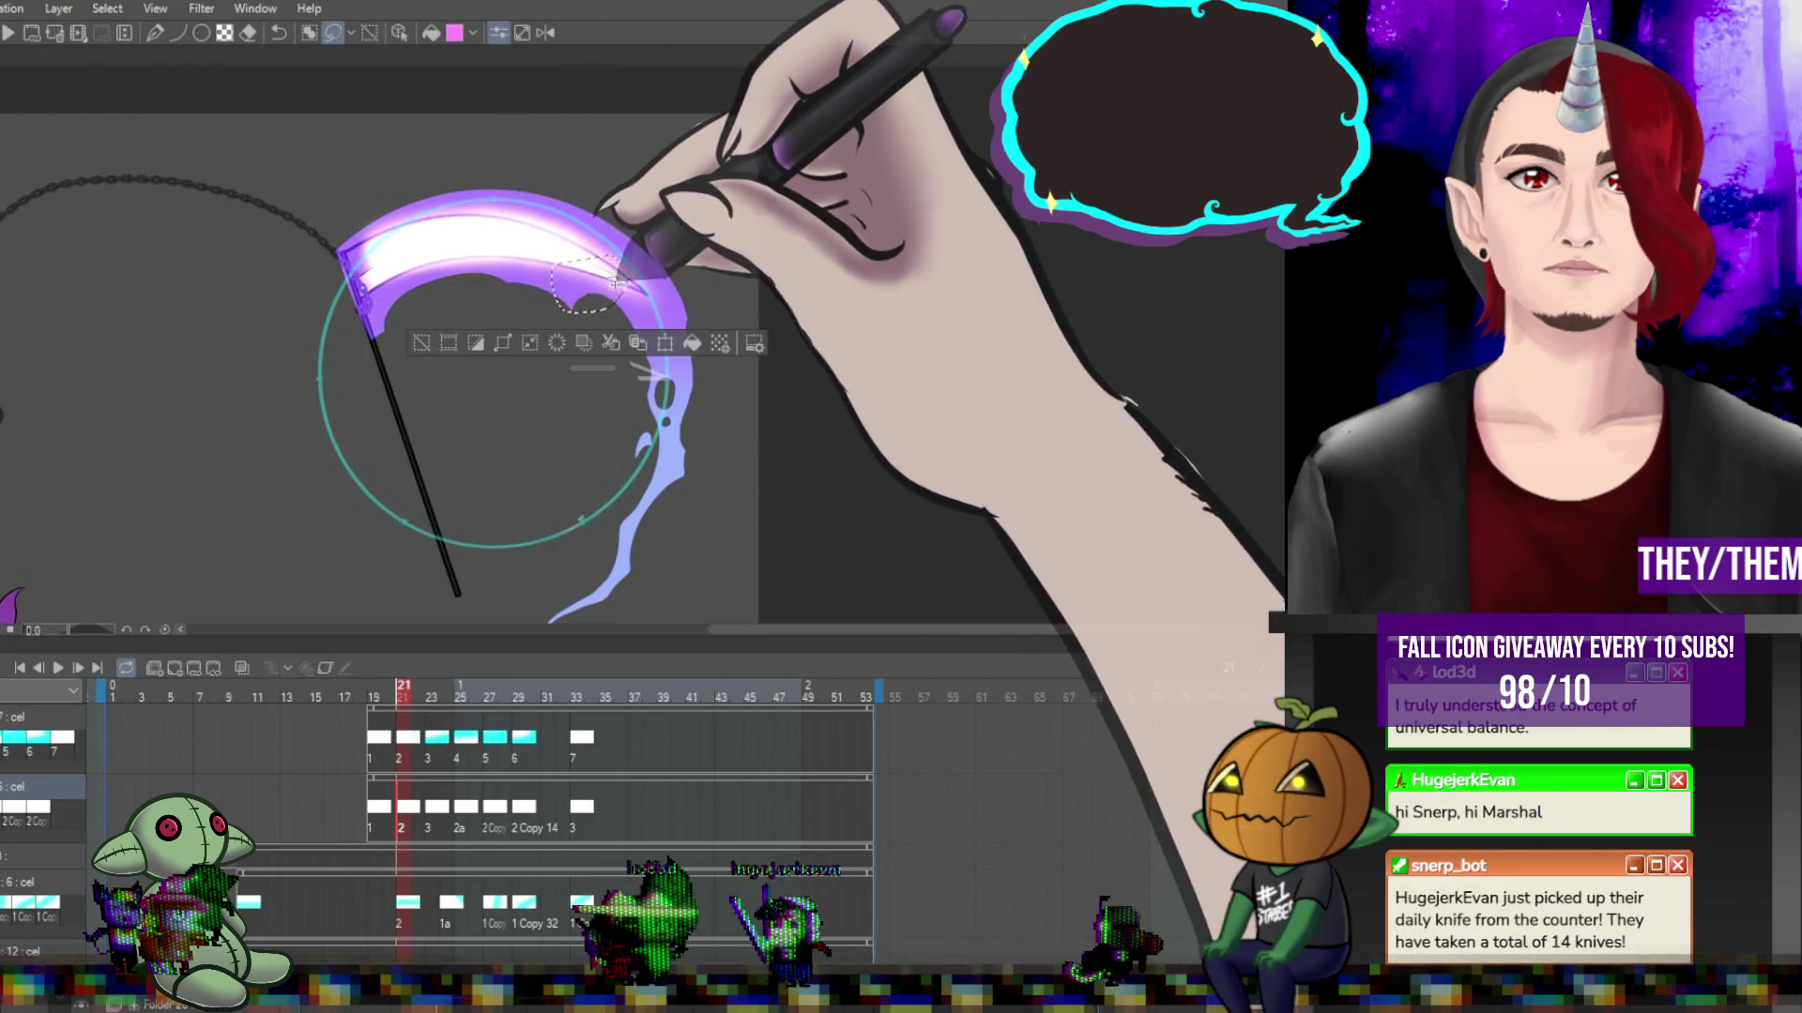
pyautogui.press('Delete')
pyautogui.hotkey('ctrl', 'd')
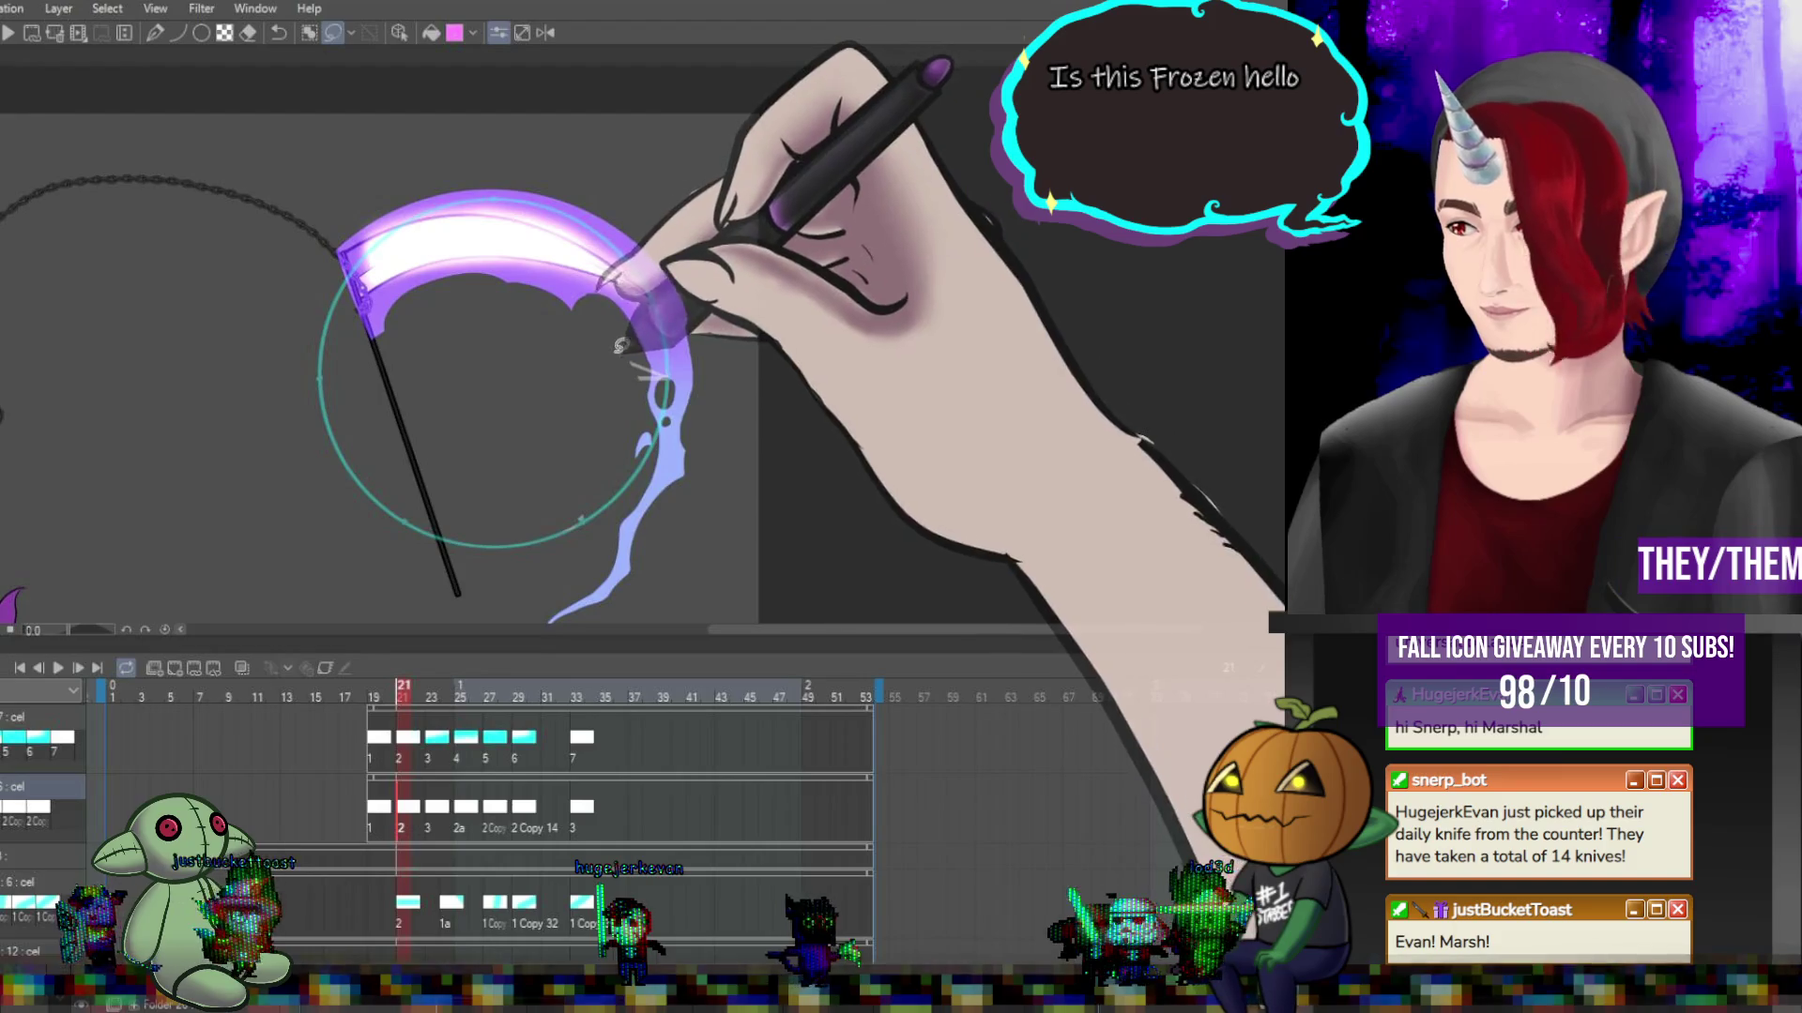
pyautogui.moveTo(646, 341); pyautogui.dragTo(637, 339)
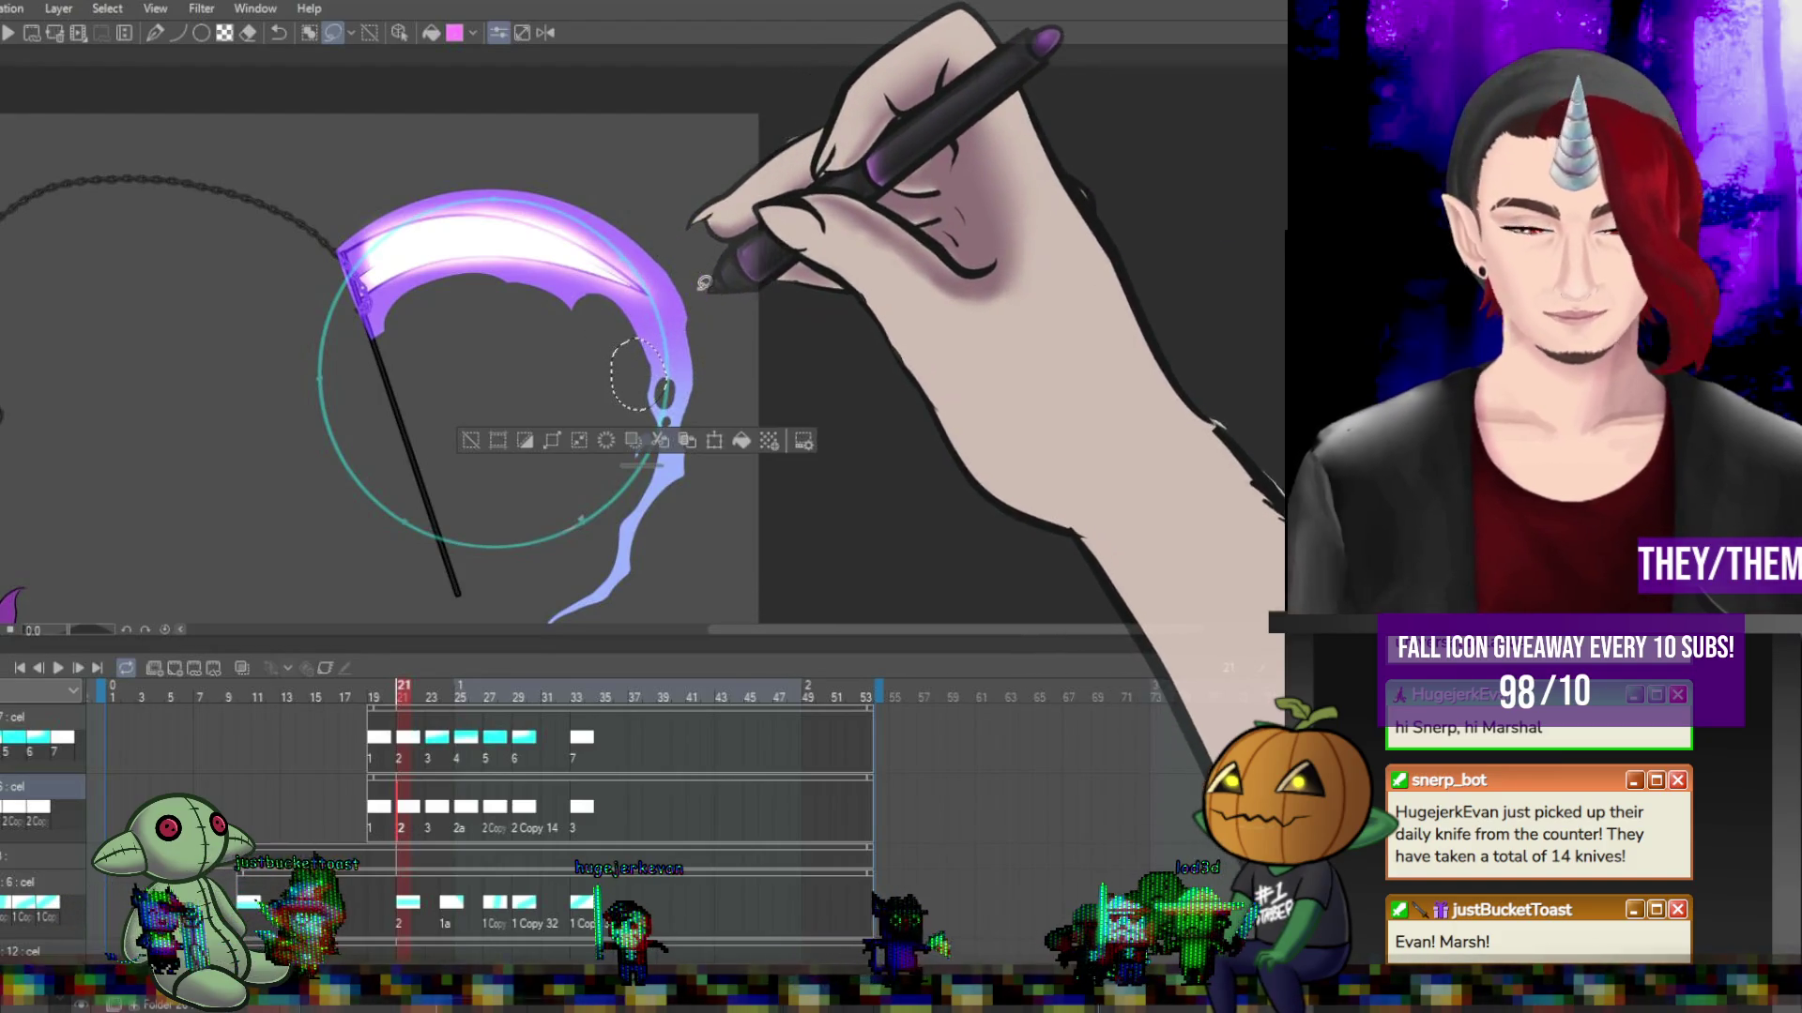
pyautogui.click(598, 537)
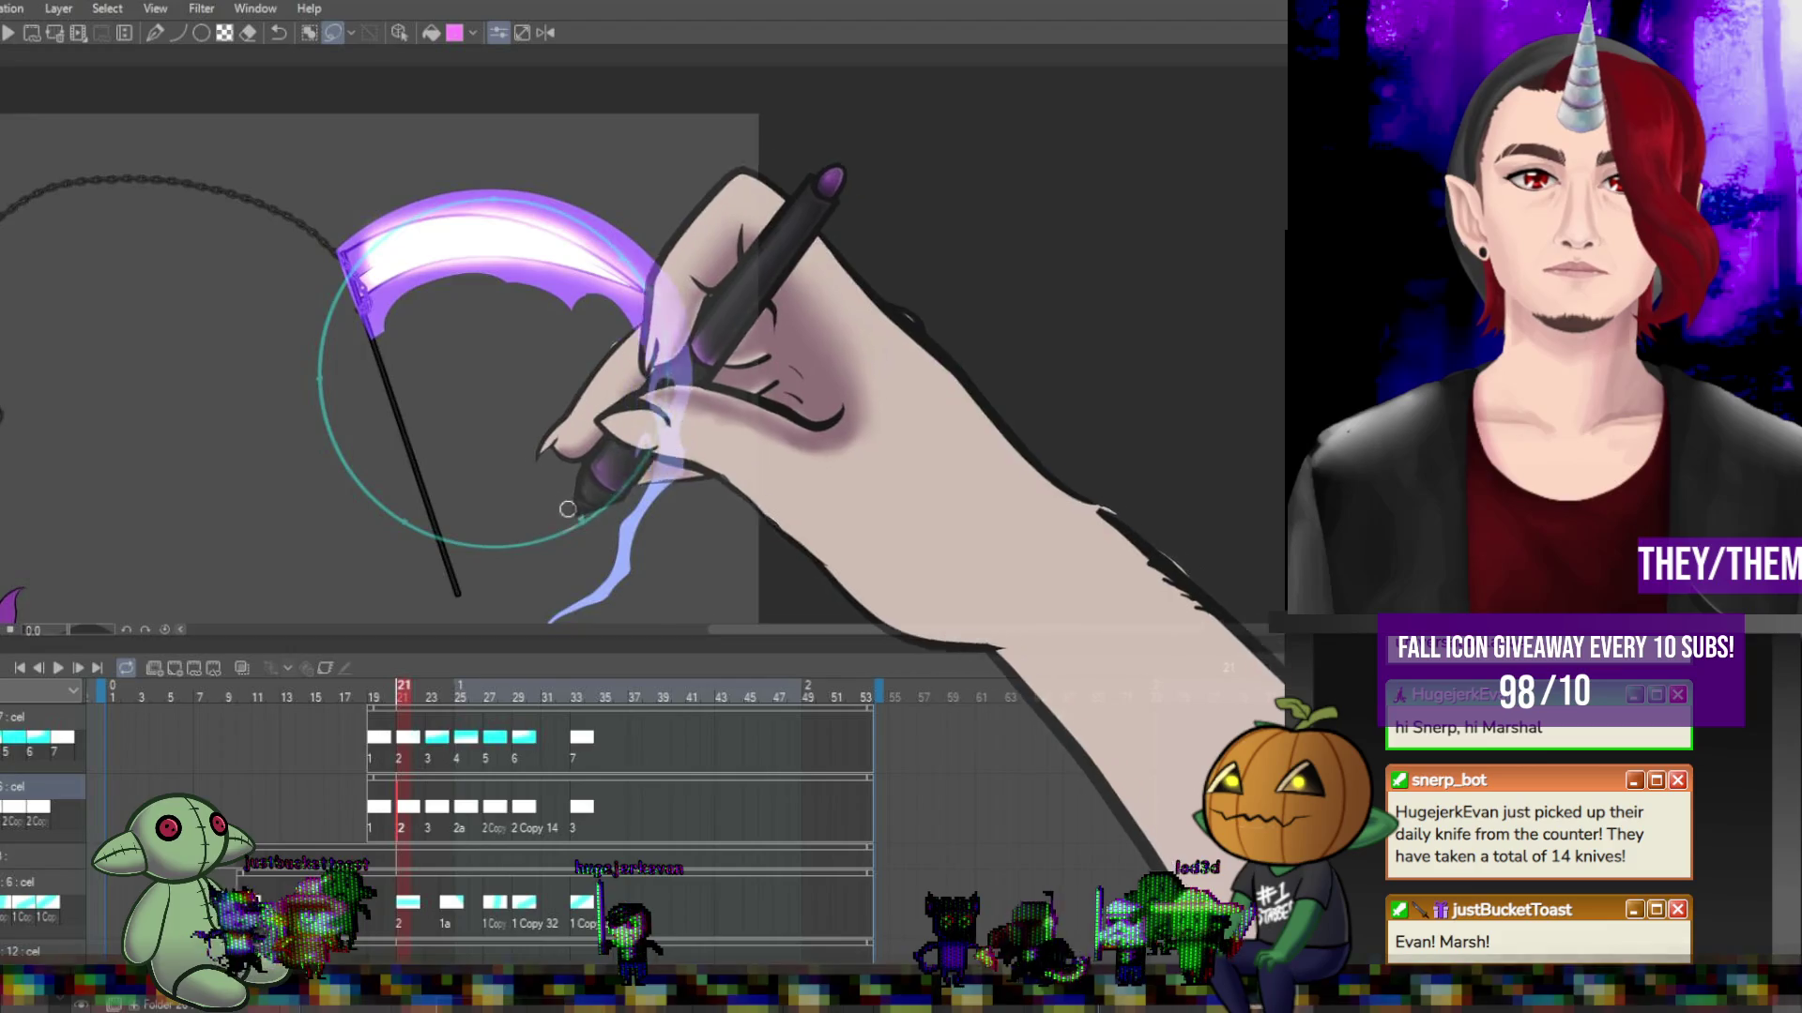
pyautogui.click(434, 805)
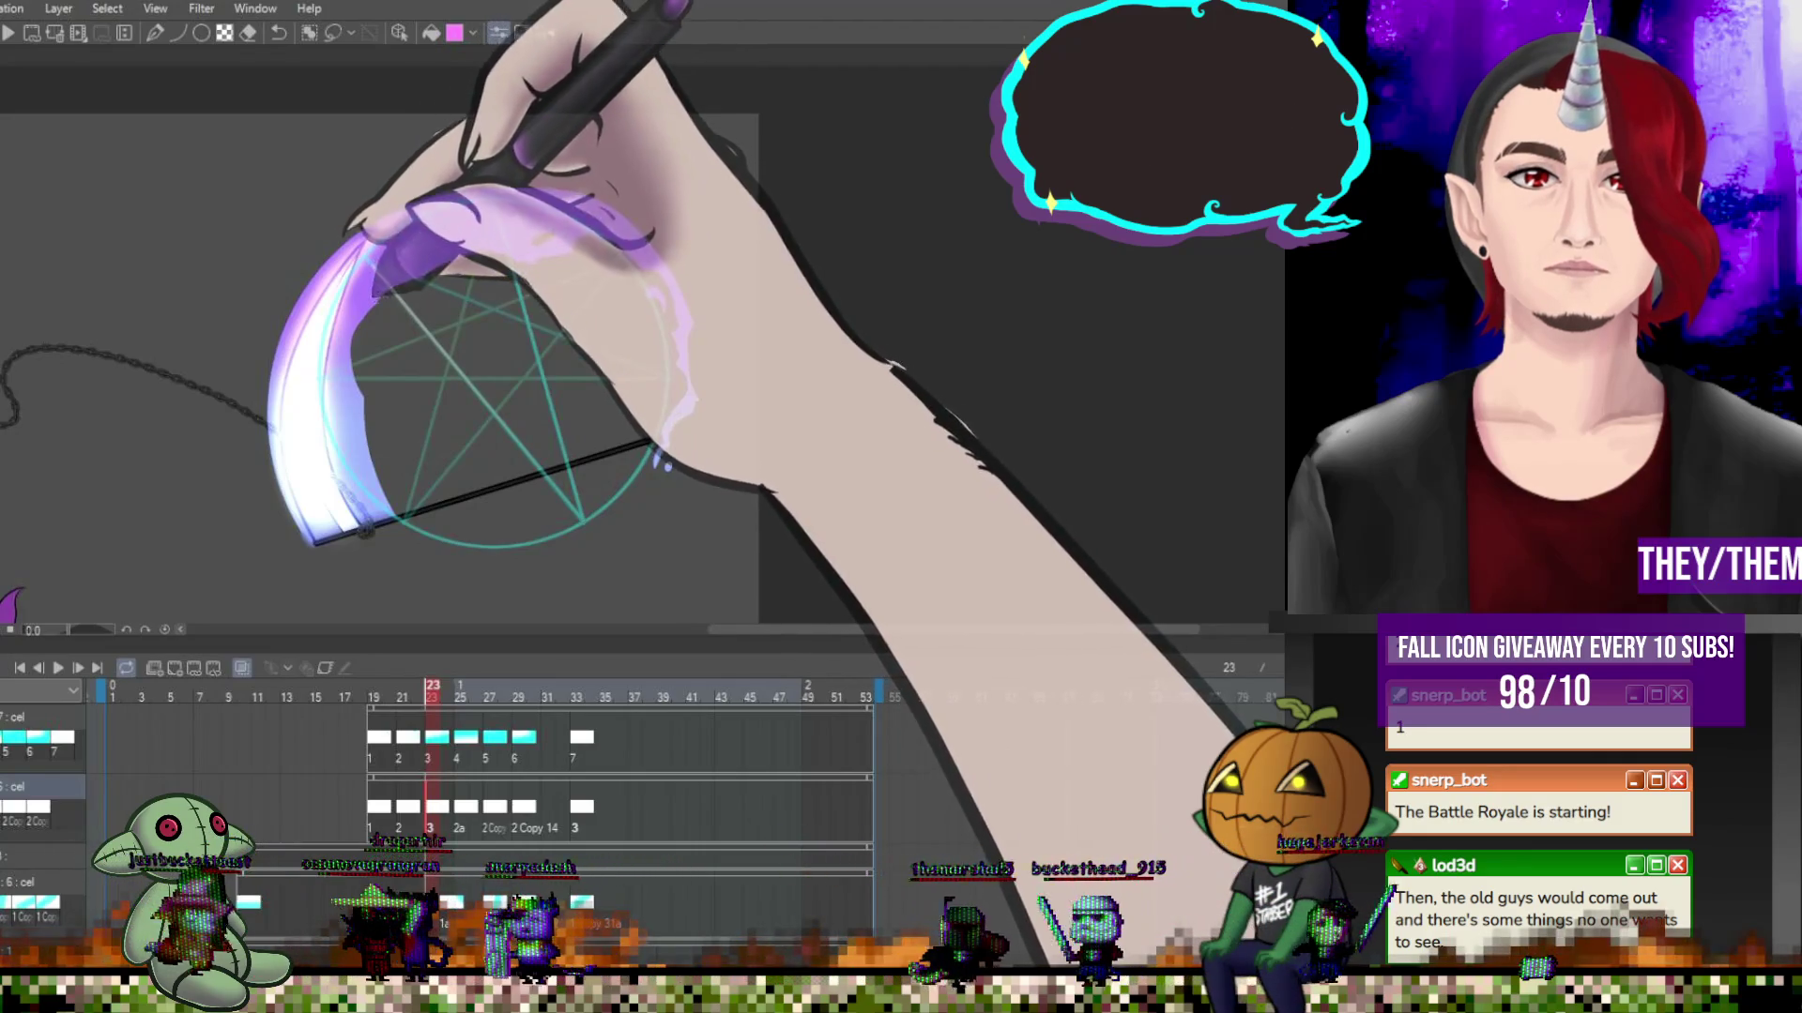
# Compare frames 25, 27 and 29, then draw the scythe shaft line on frame 28.
pyautogui.press('Right')
pyautogui.press('Right')
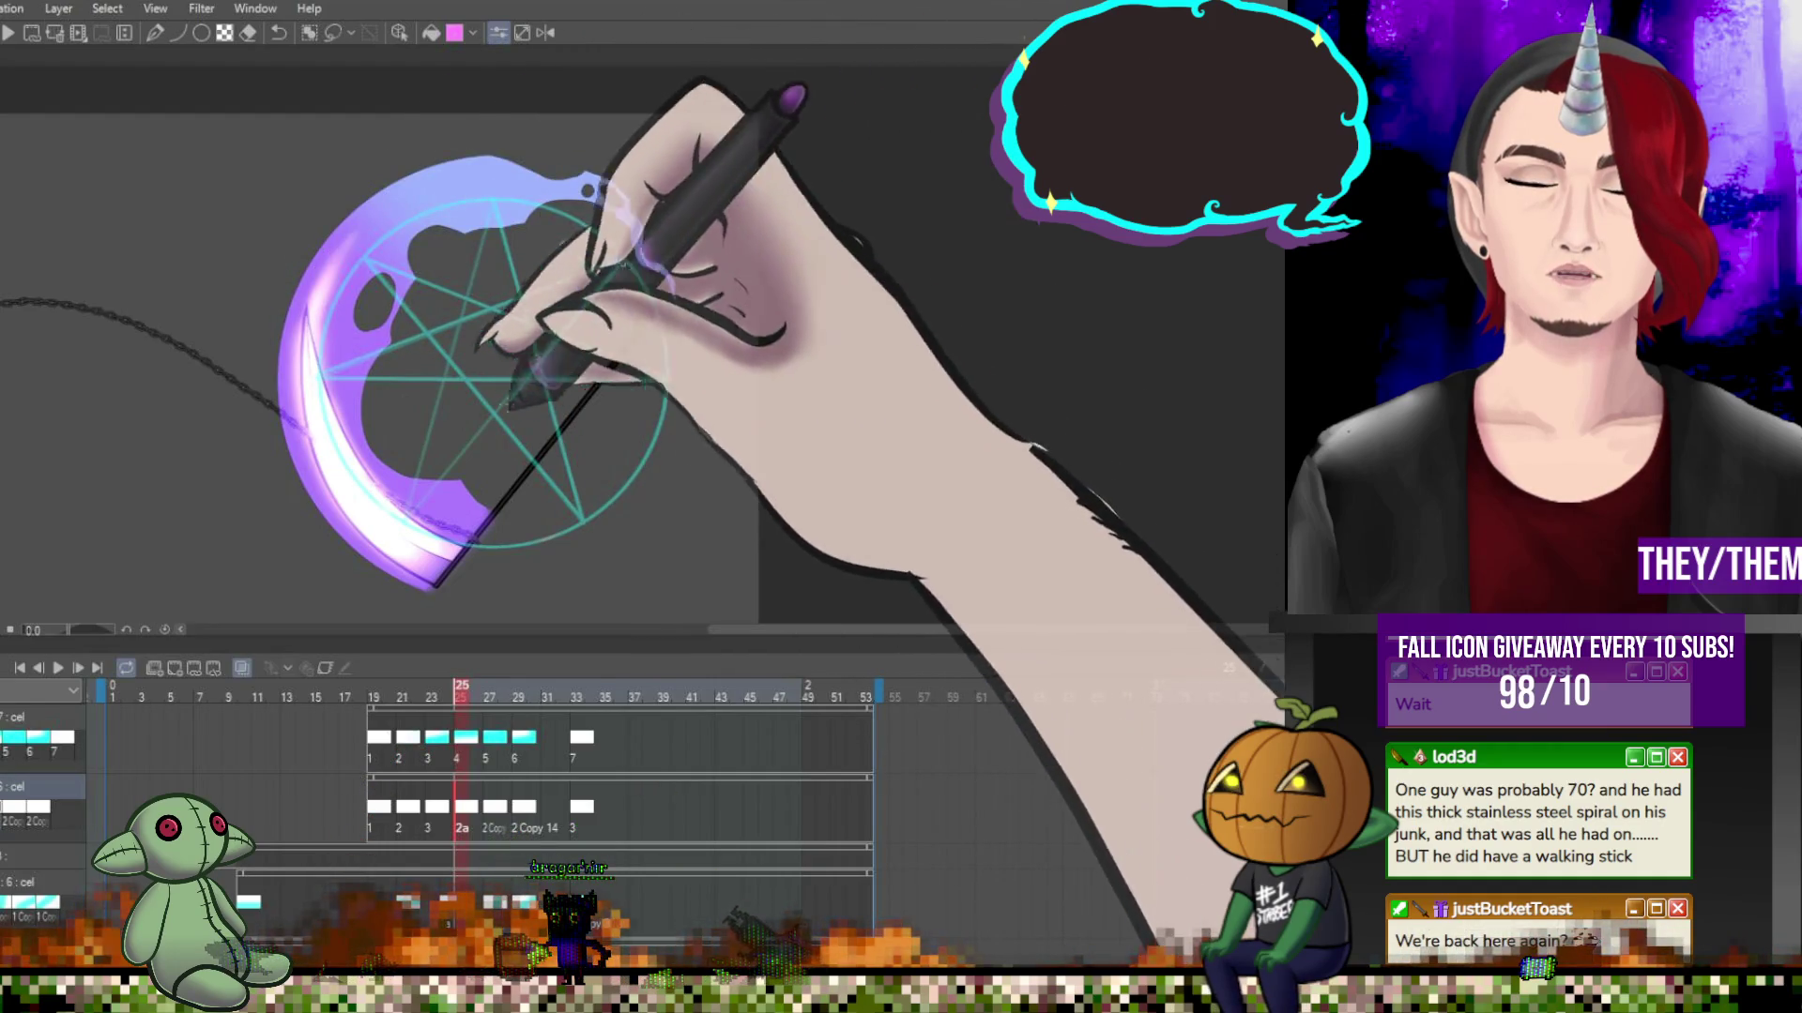
pyautogui.click(495, 800)
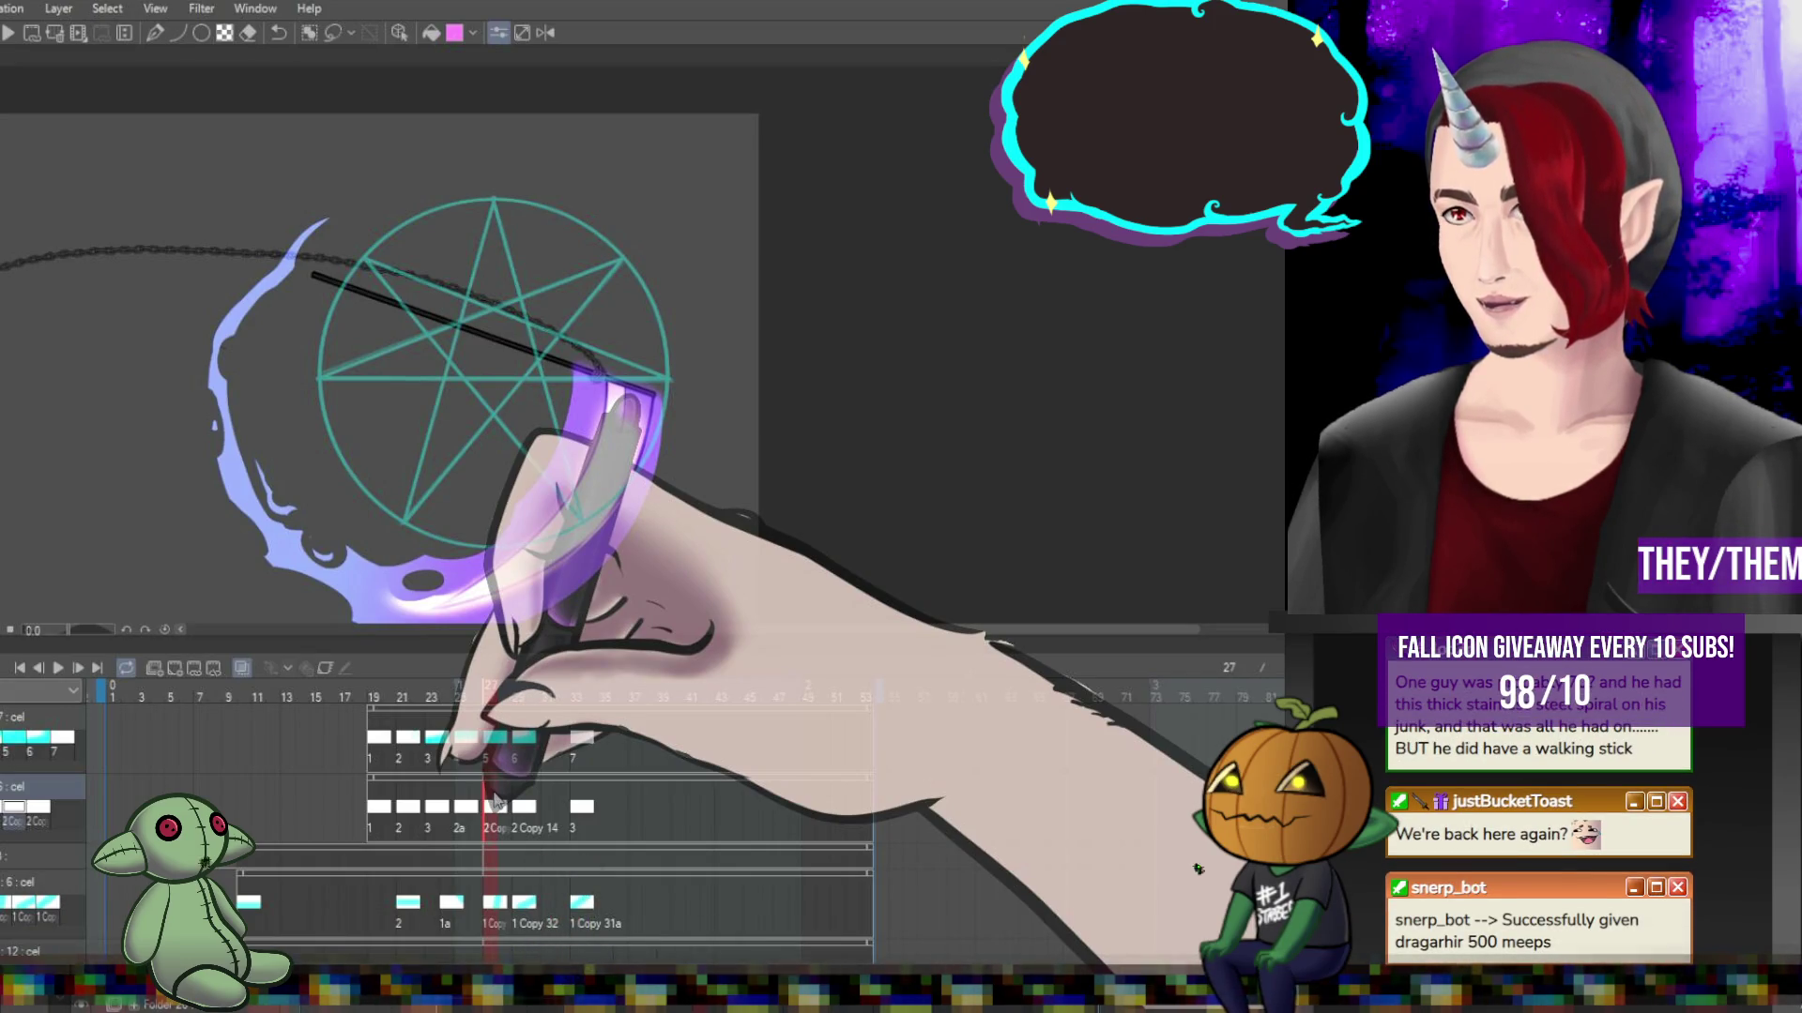
pyautogui.click(517, 804)
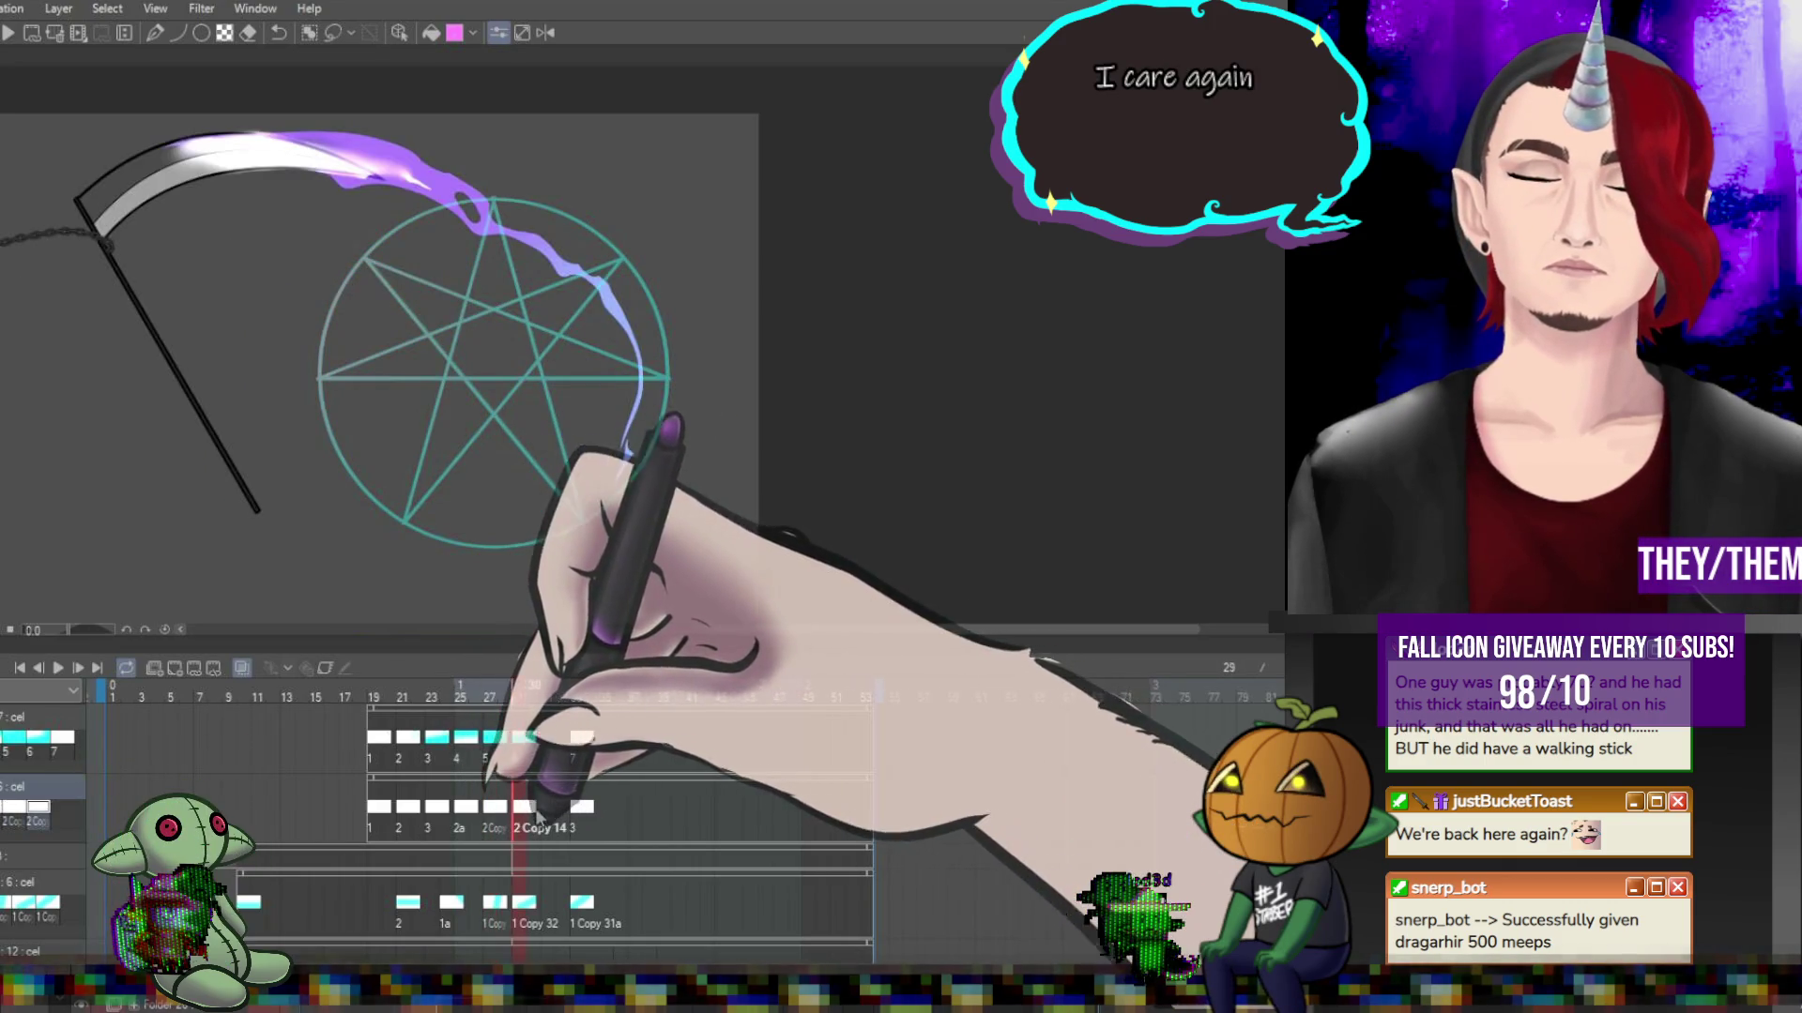
pyautogui.click(490, 805)
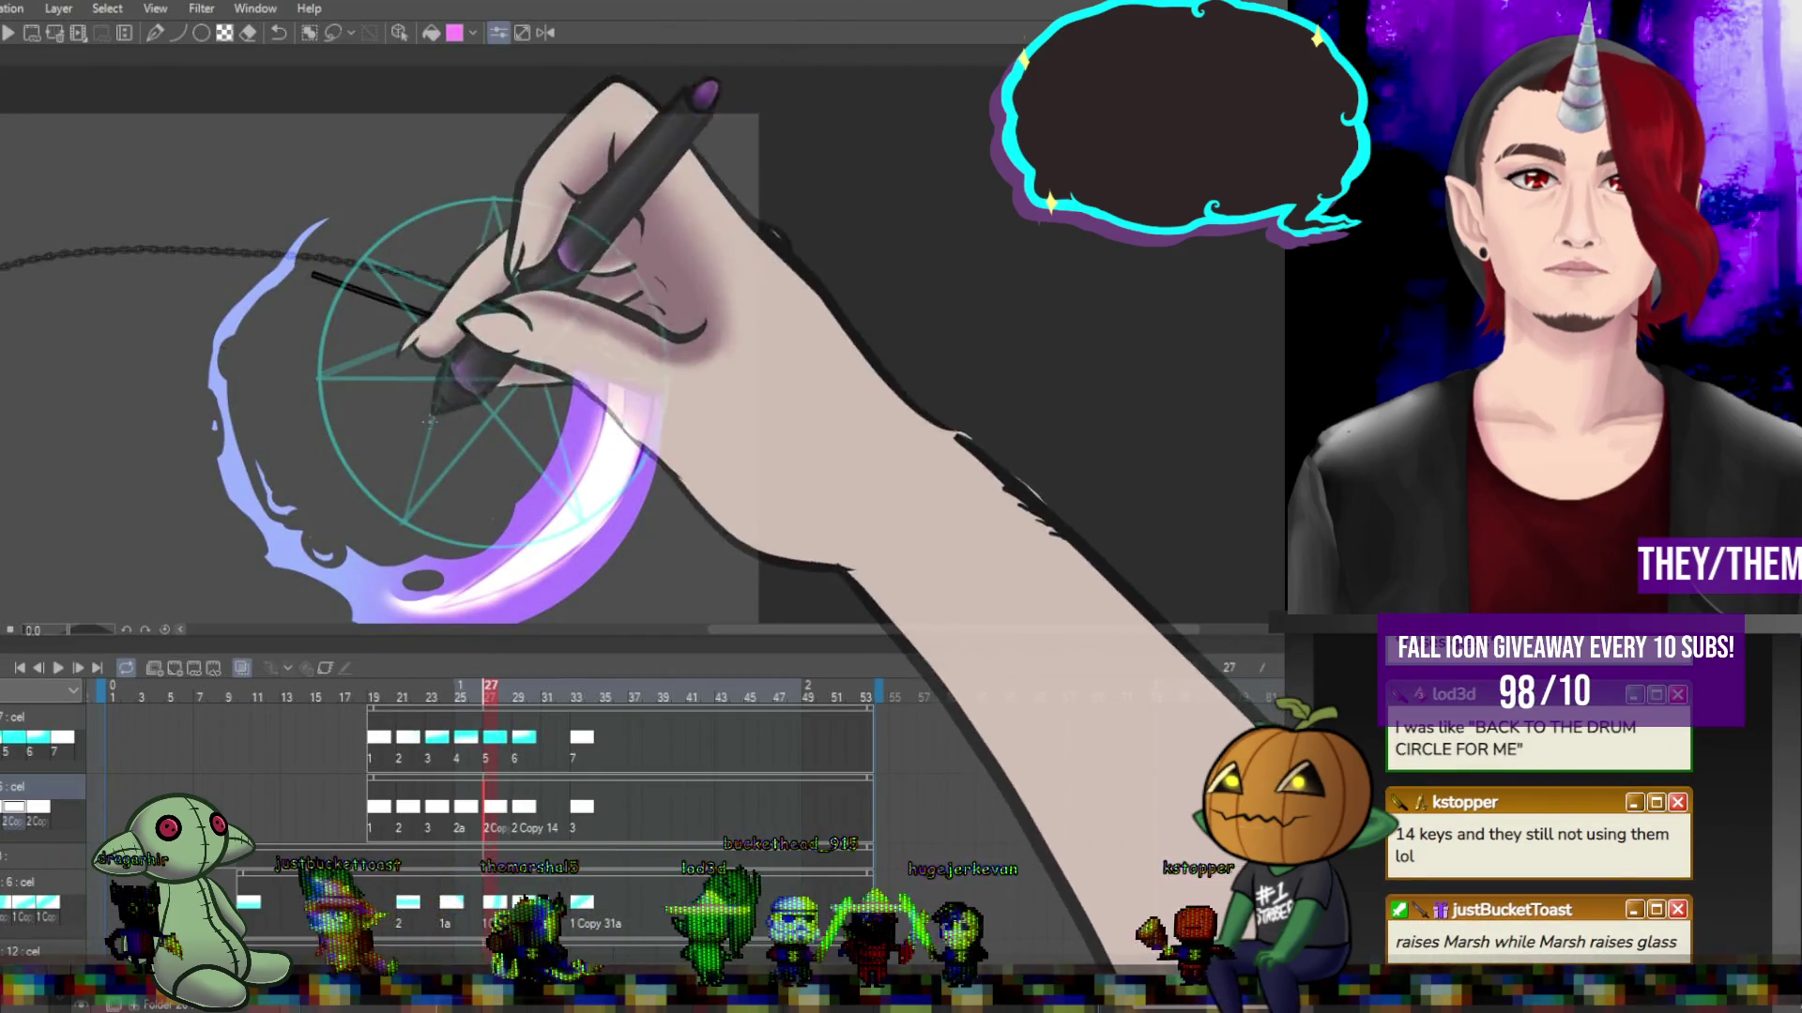
pyautogui.click(516, 807)
pyautogui.click(492, 768)
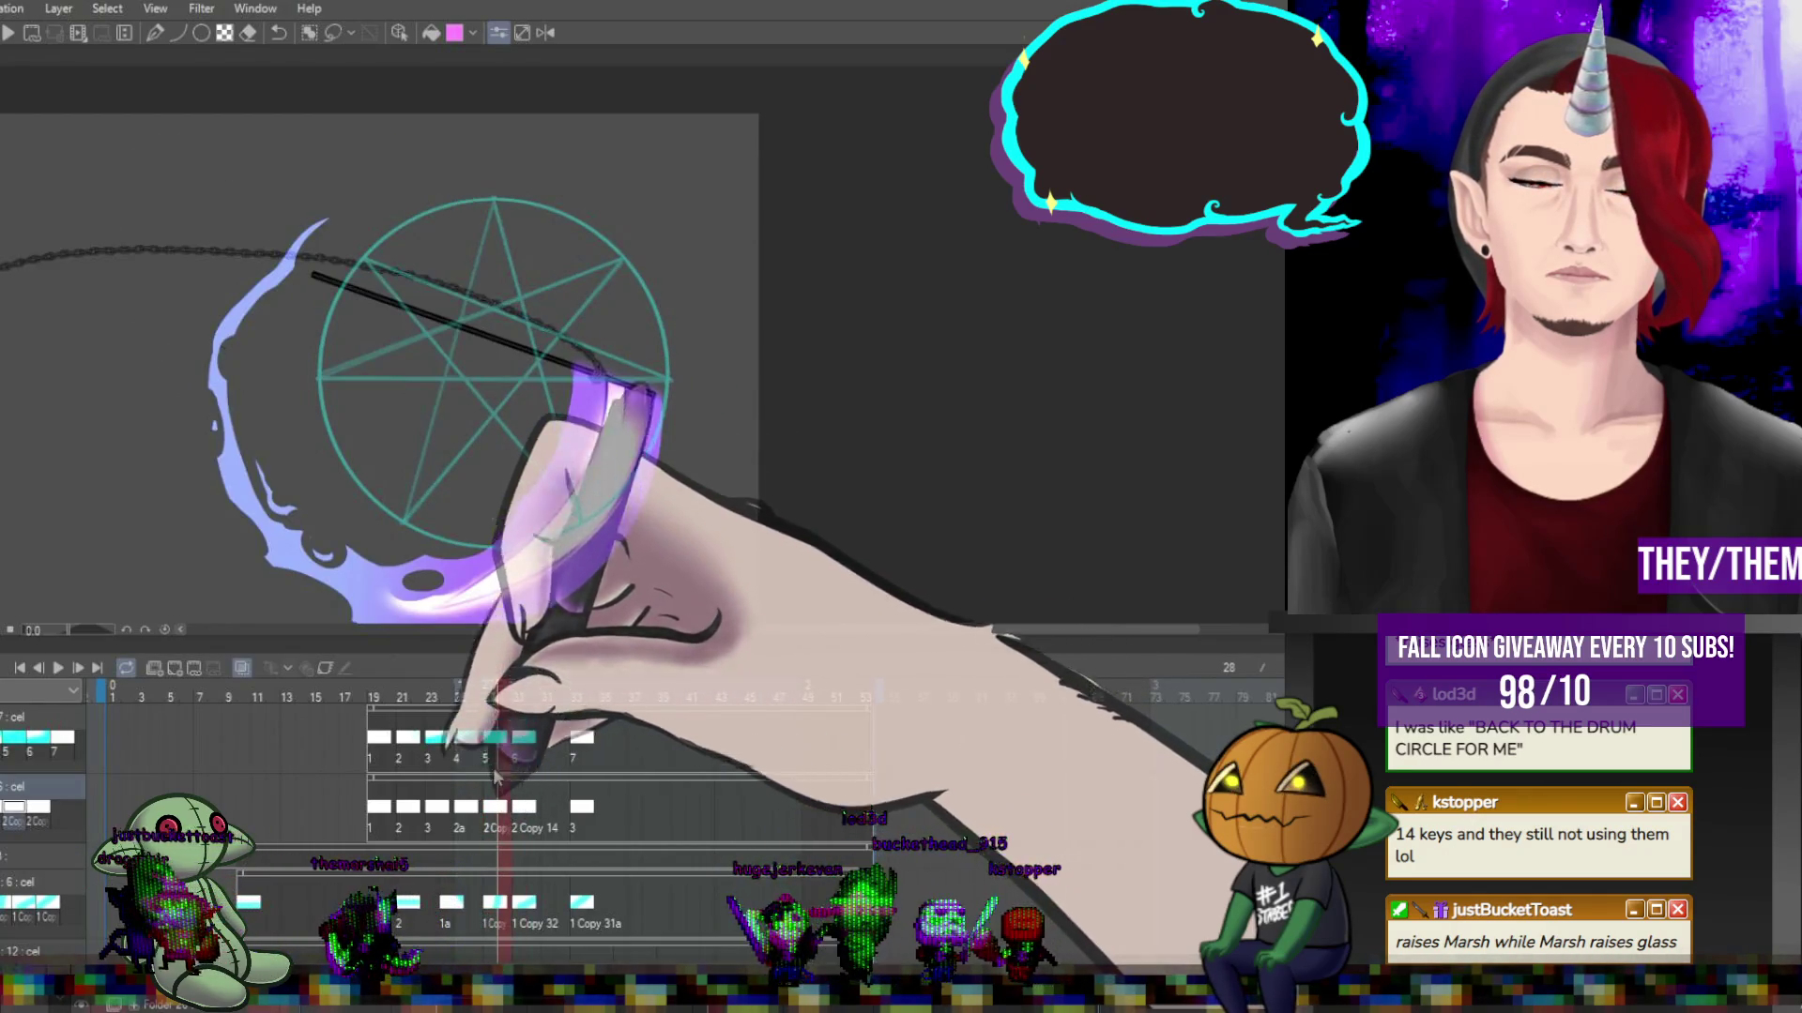
pyautogui.moveTo(312, 274); pyautogui.dragTo(657, 394)
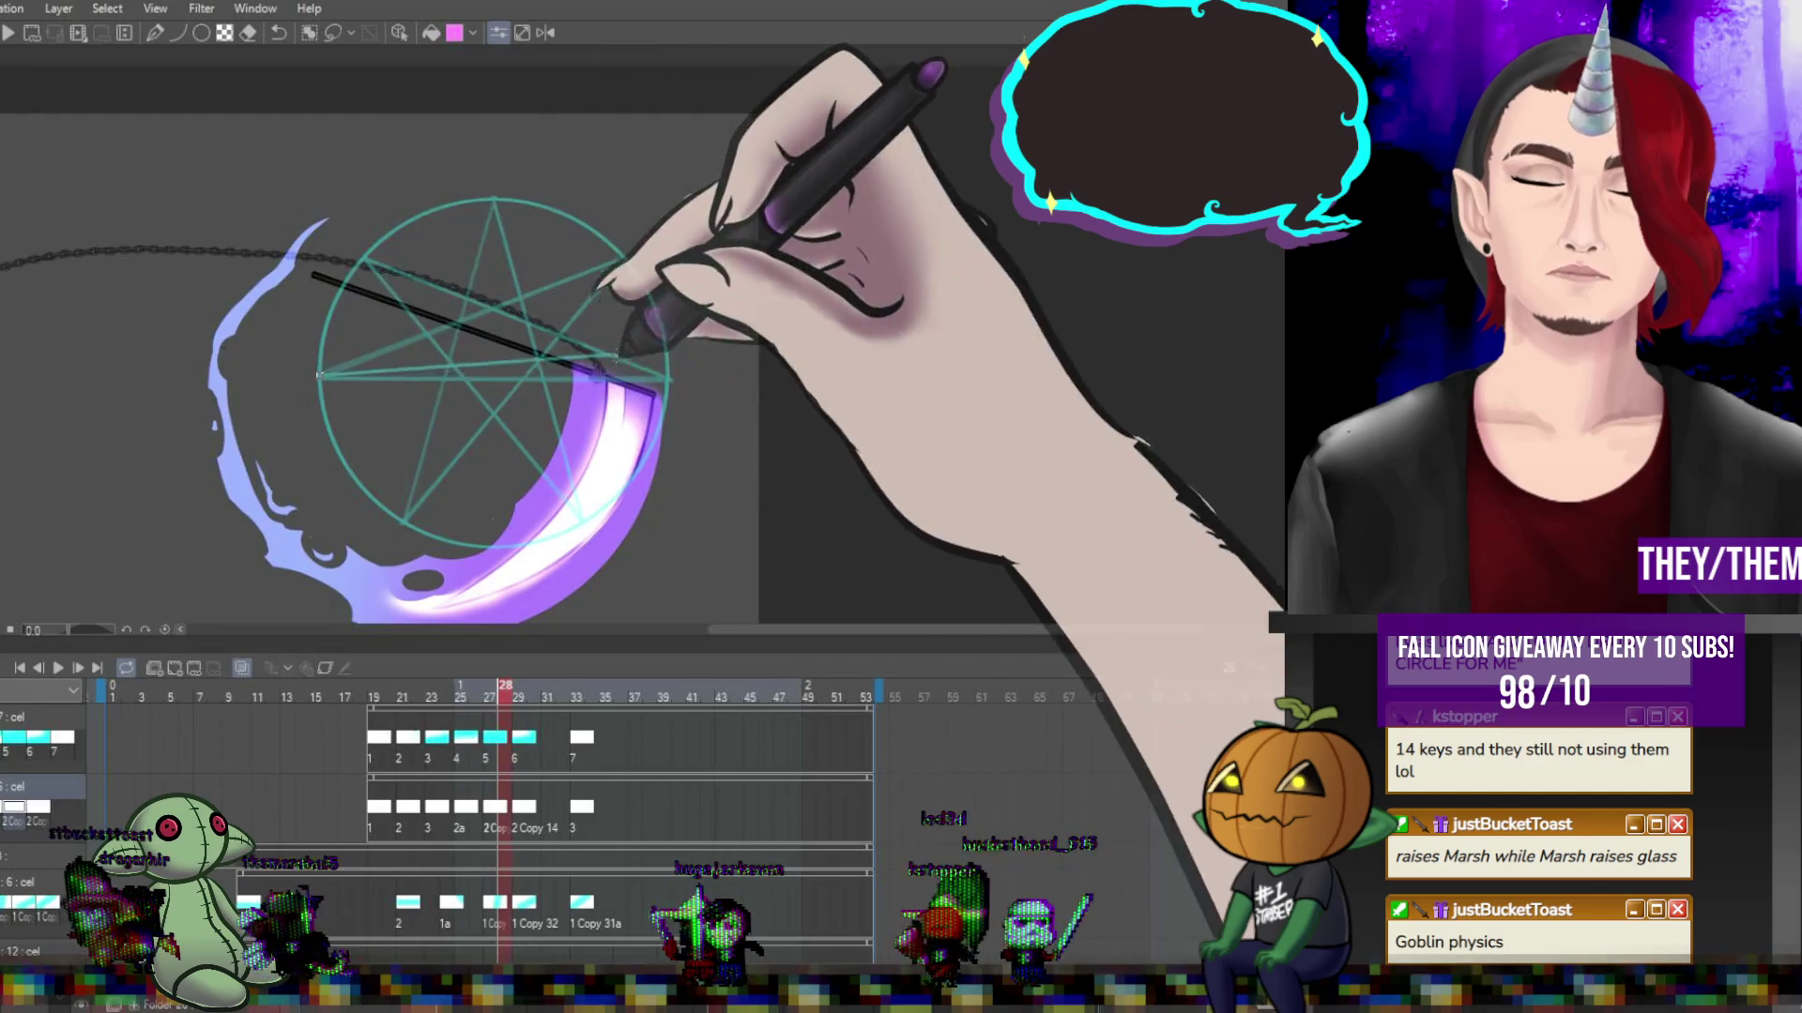
# Preview the full scythe swing with its smear effects, stop, and scroll down the layer list.
pyautogui.click(519, 785)
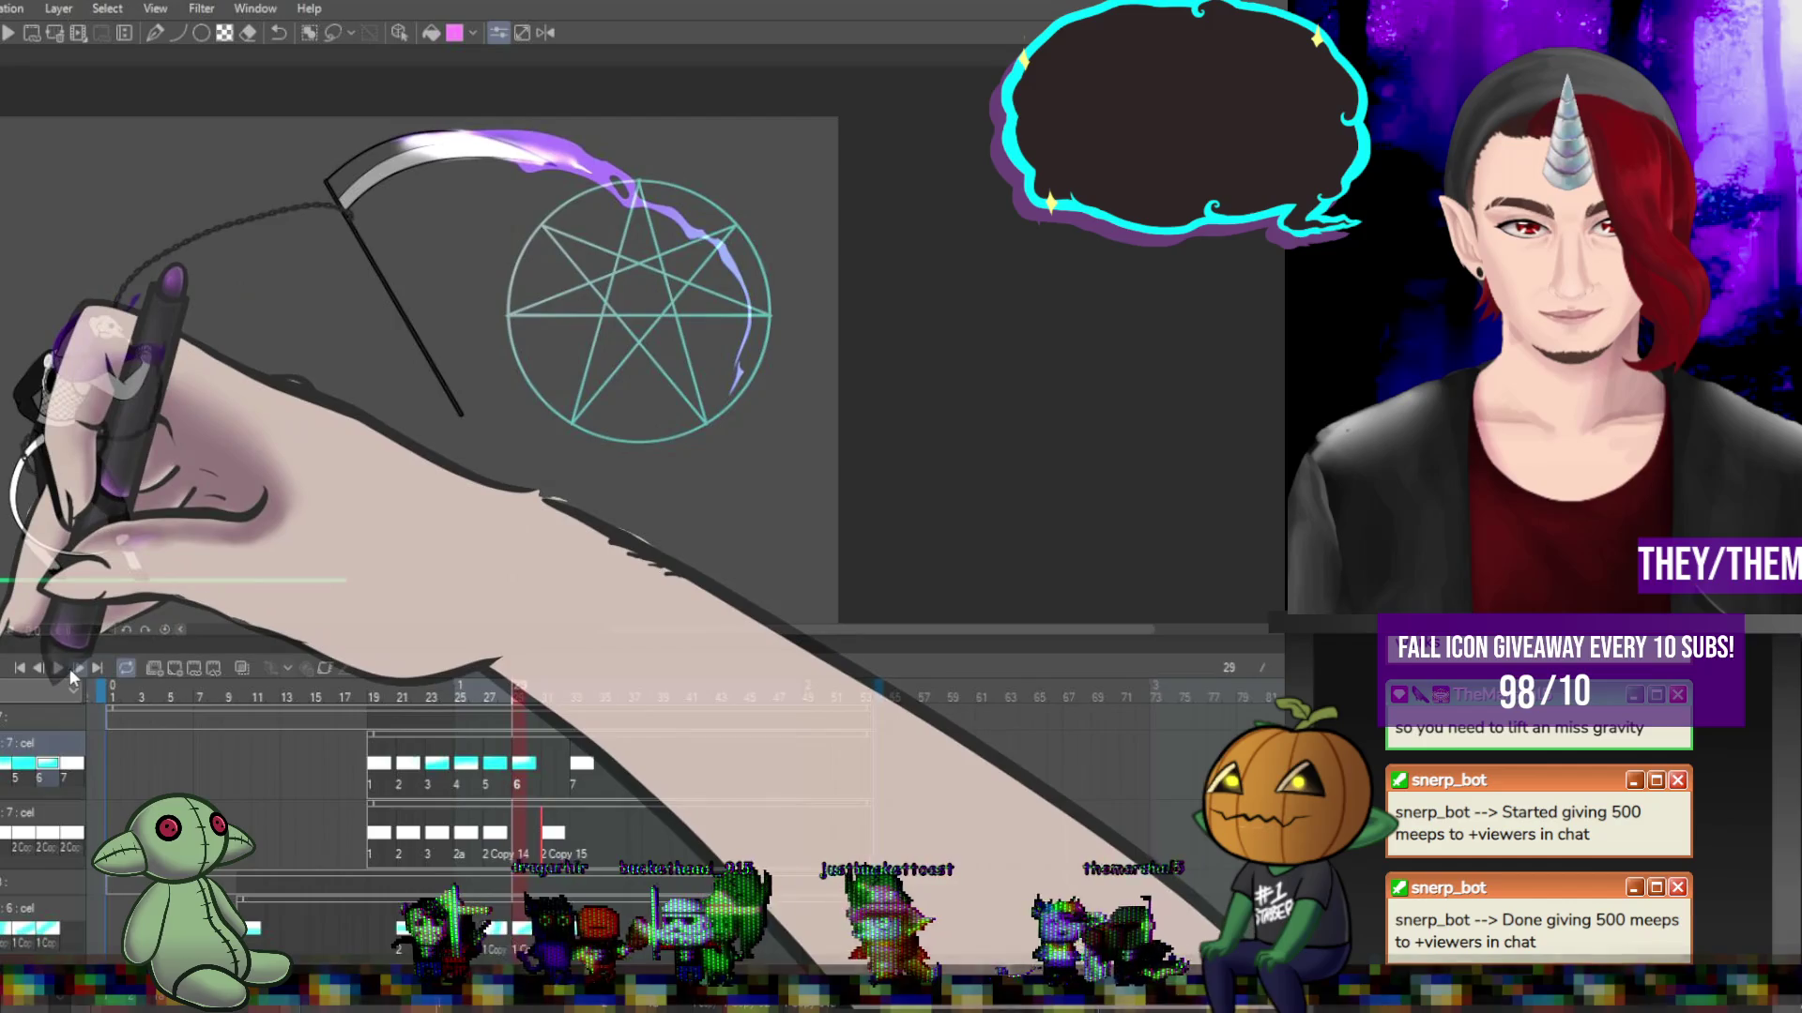
pyautogui.click(60, 668)
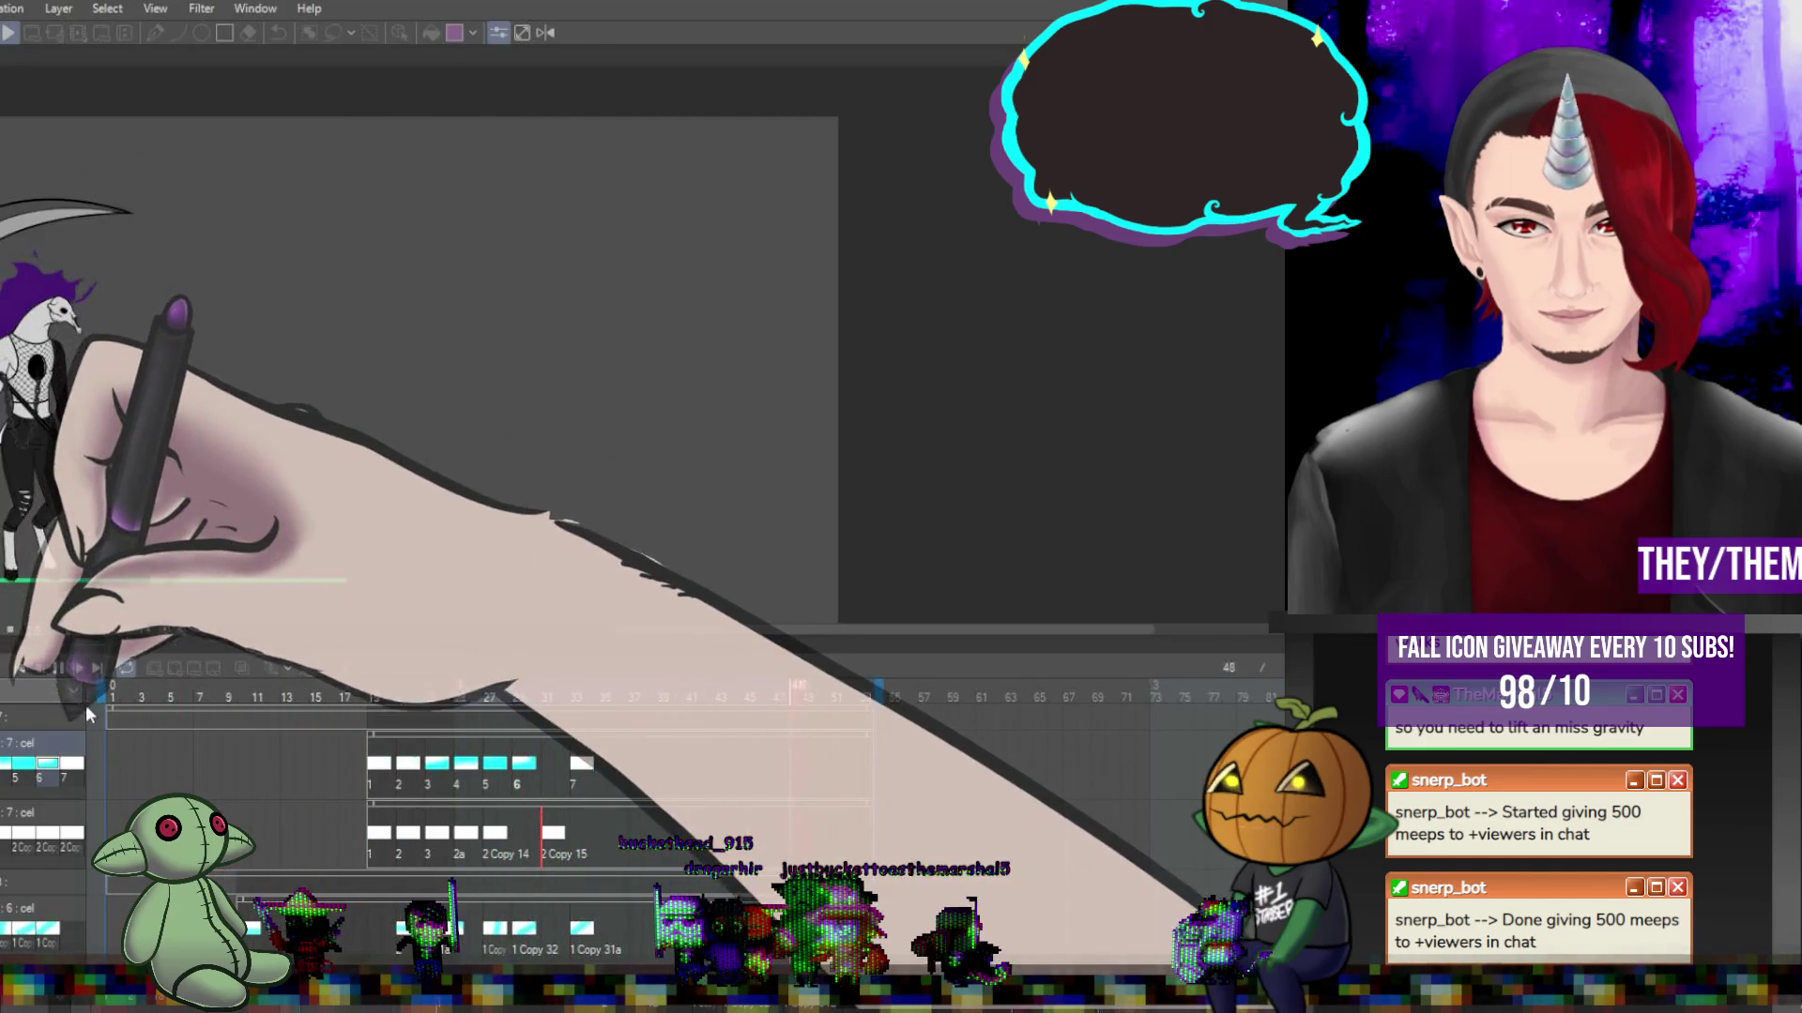
pyautogui.click(56, 668)
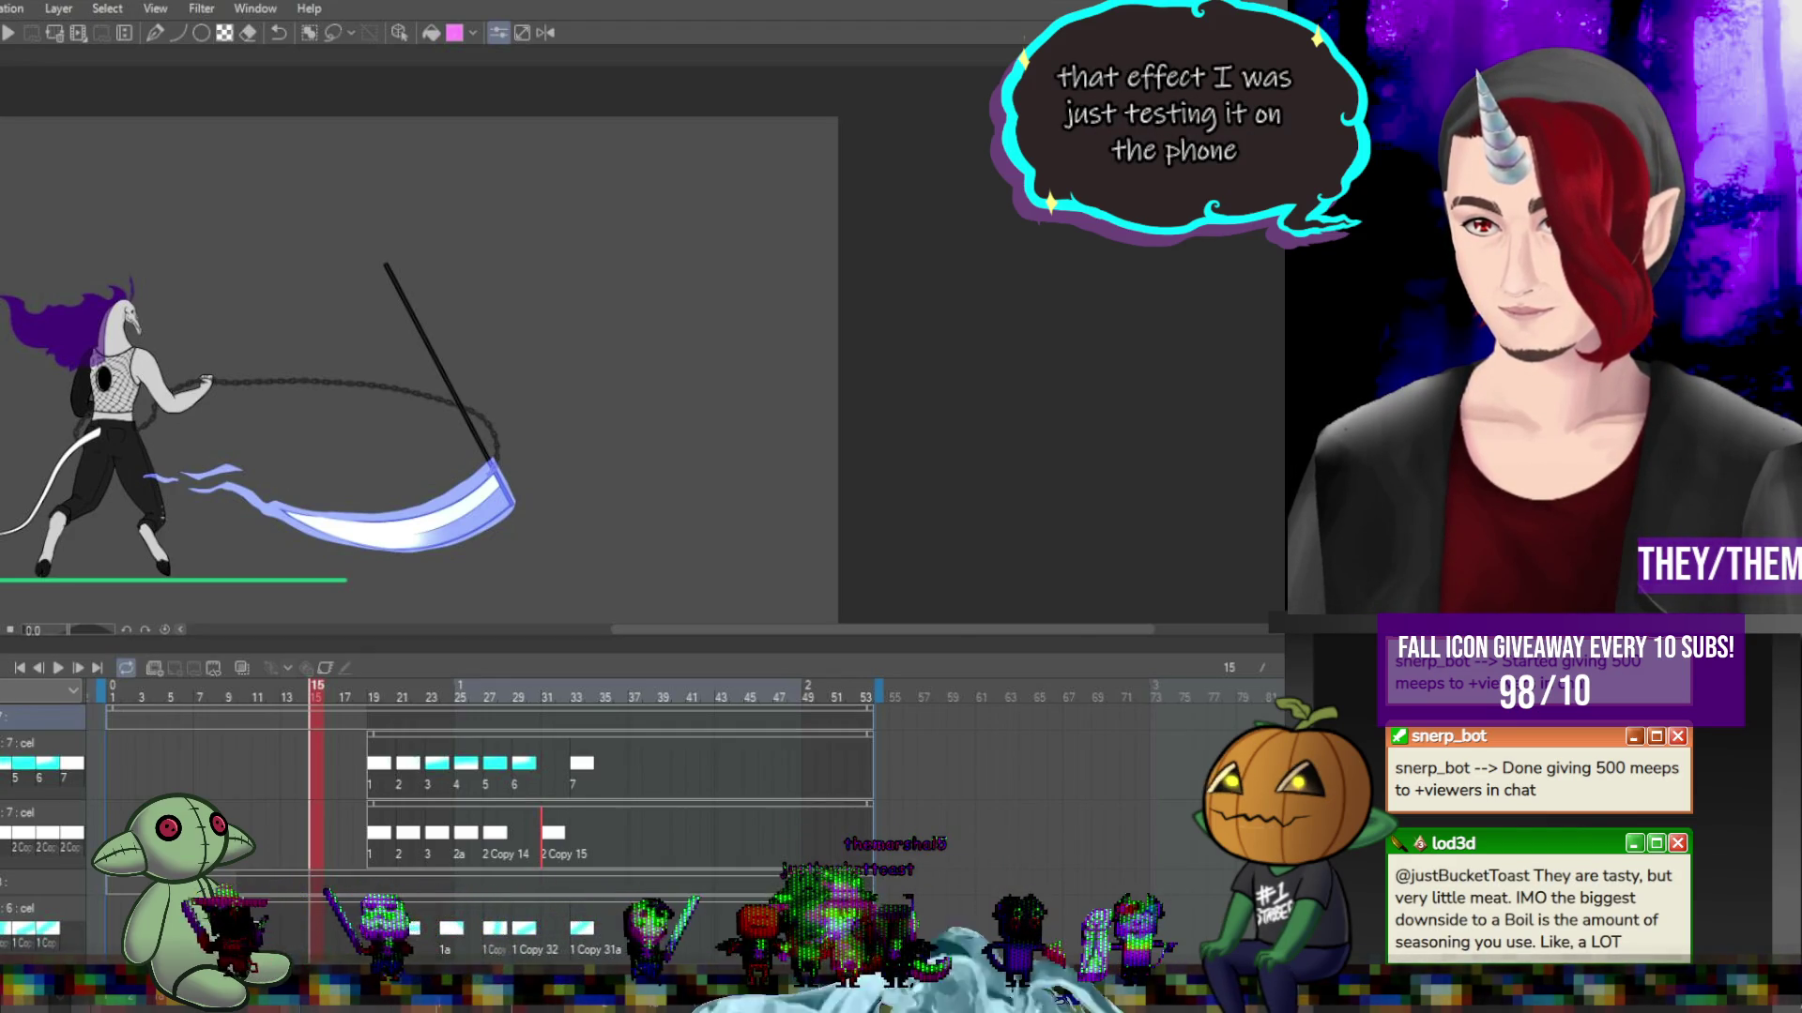
pyautogui.scroll(-2, 469, 826)
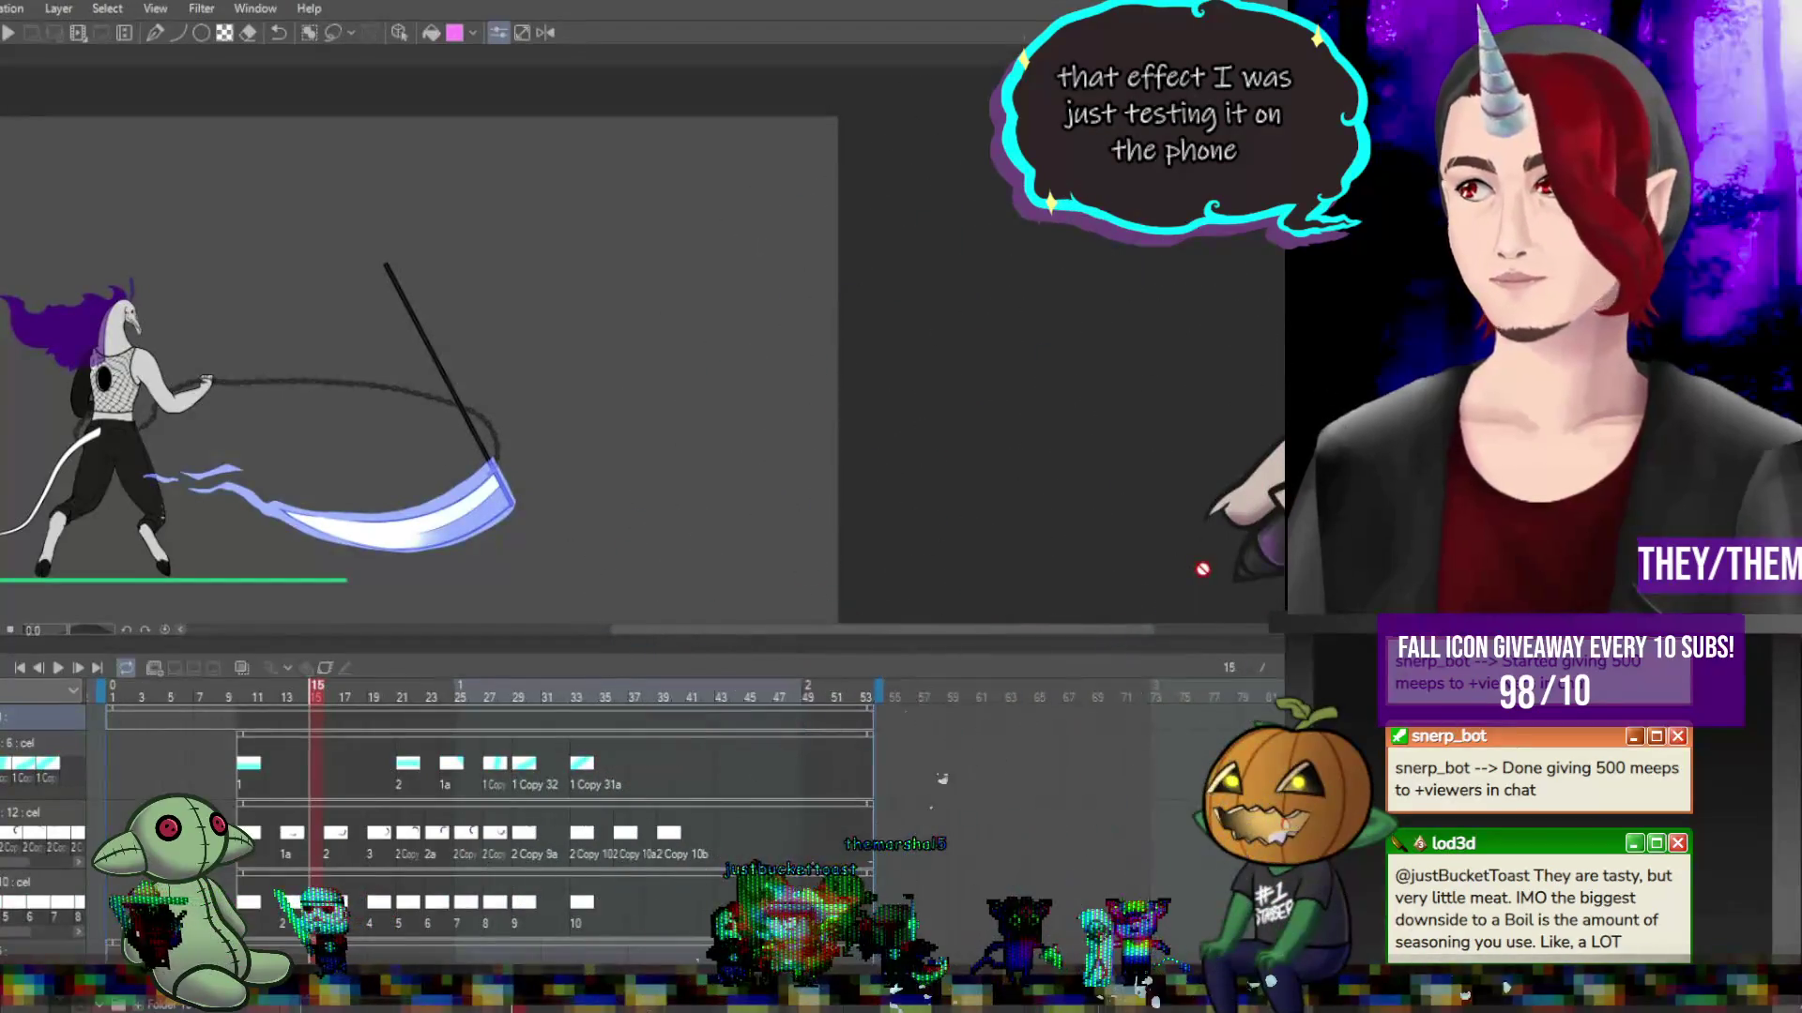
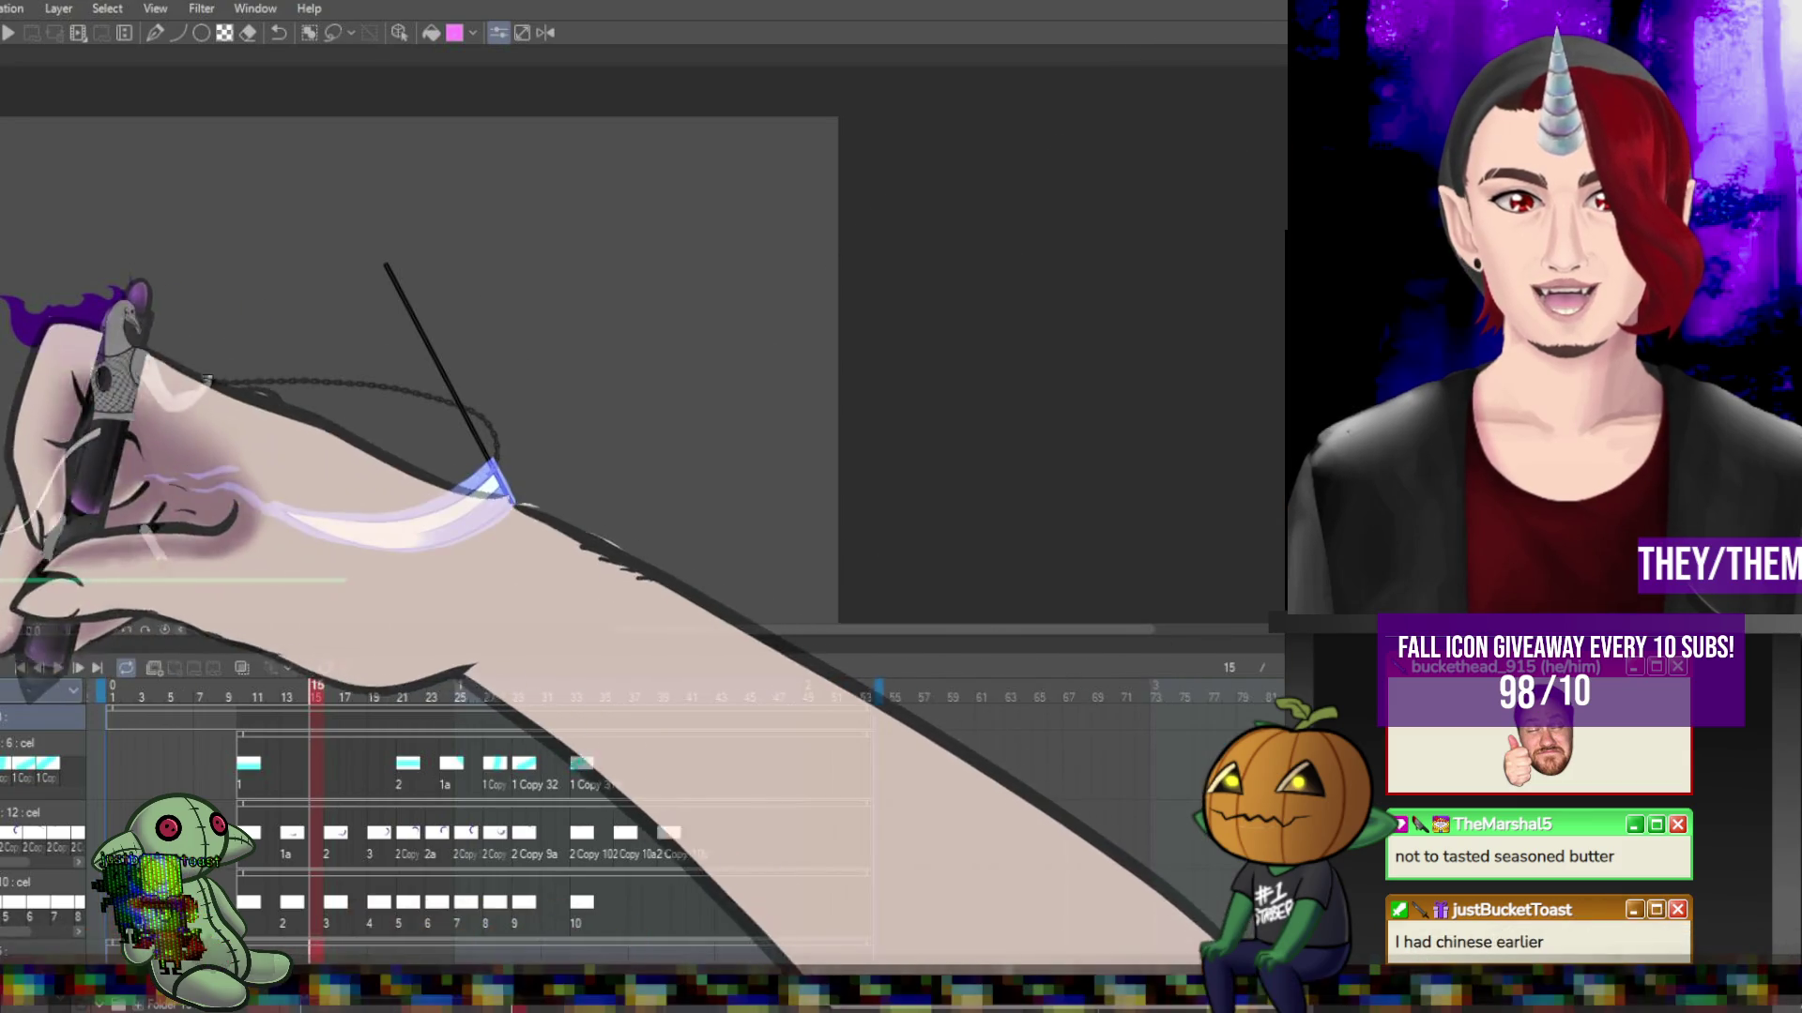
# Play the scythe-swing loop, stop it, and stop on frame 27's purple slash arc.
pyautogui.press('space')
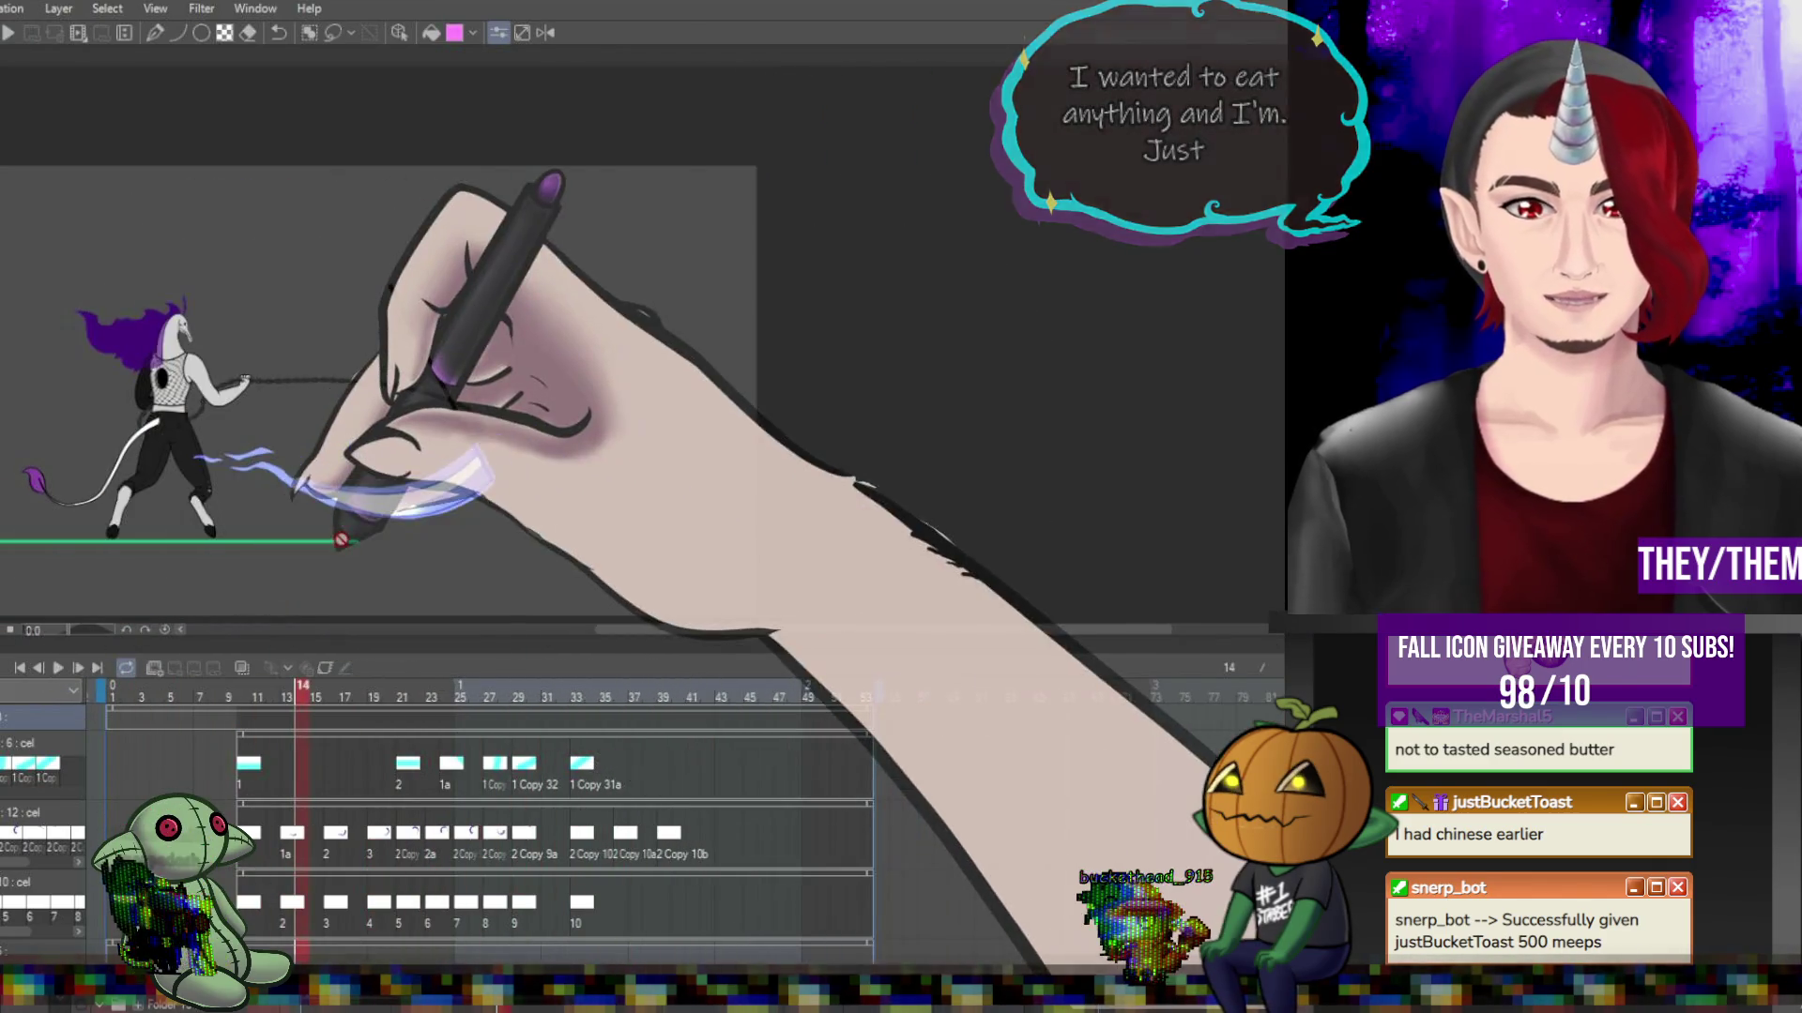
pyautogui.click(56, 668)
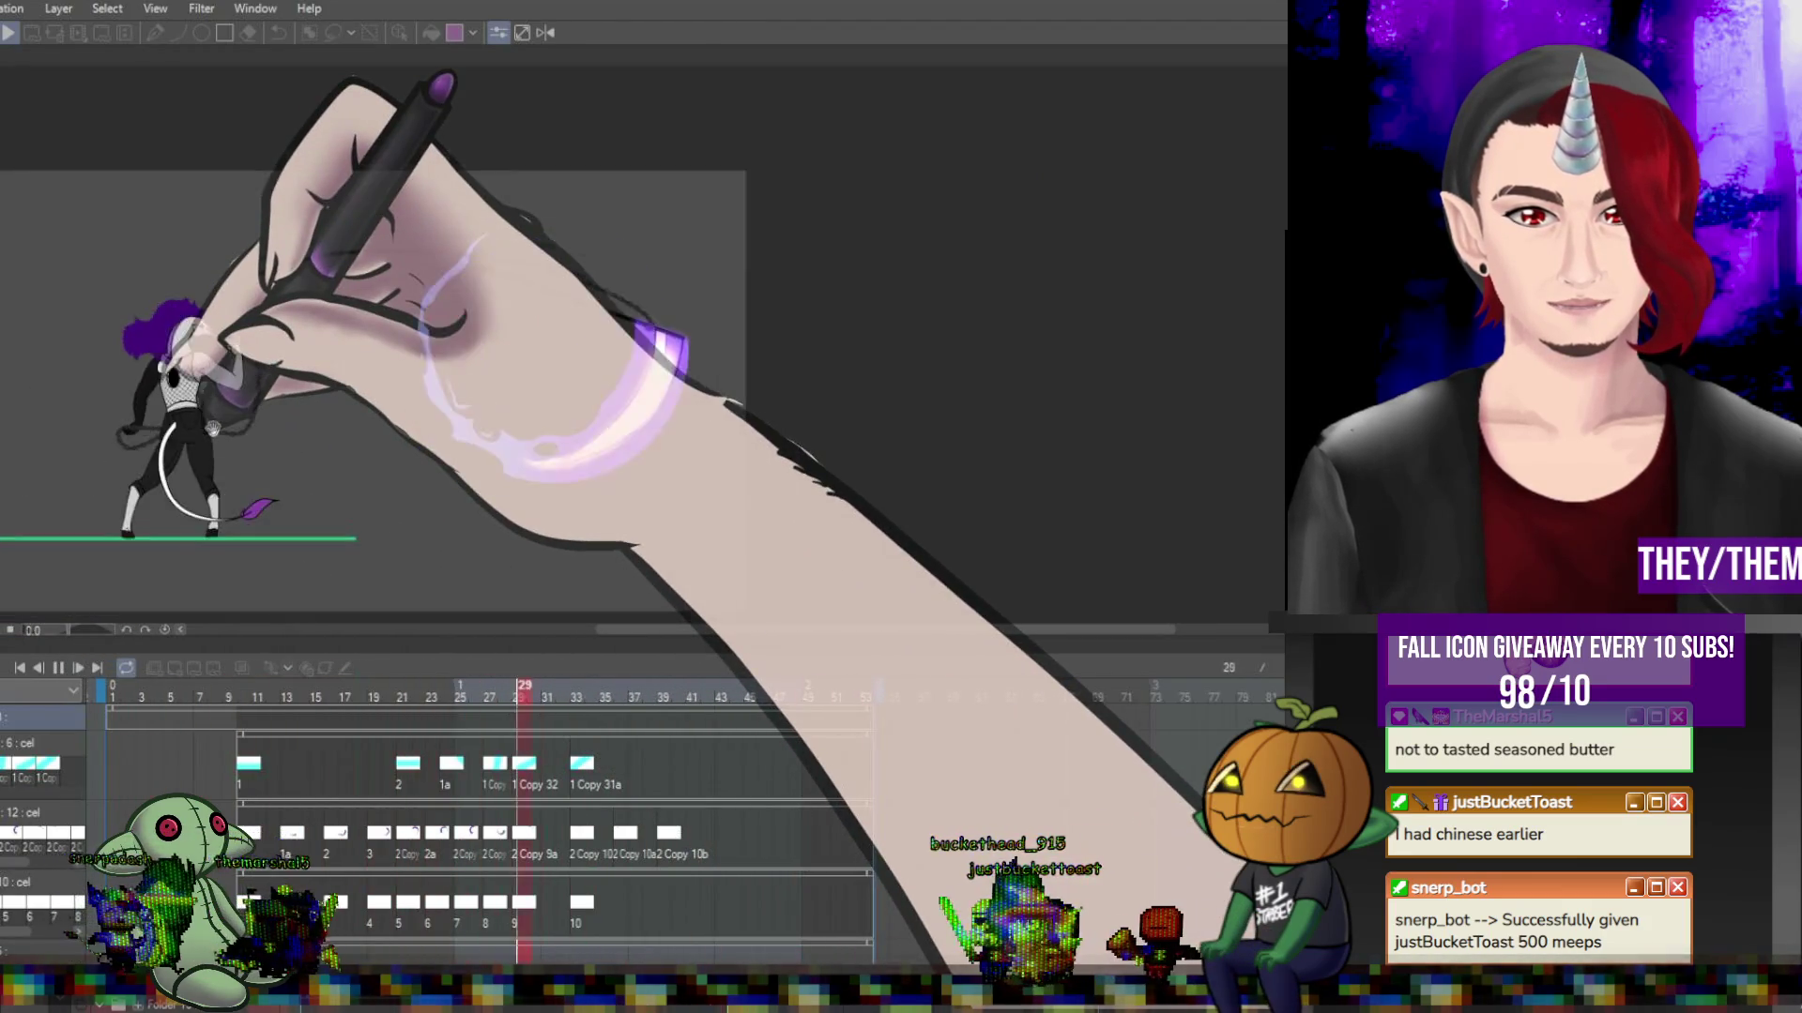
pyautogui.scroll(1, 197, 439)
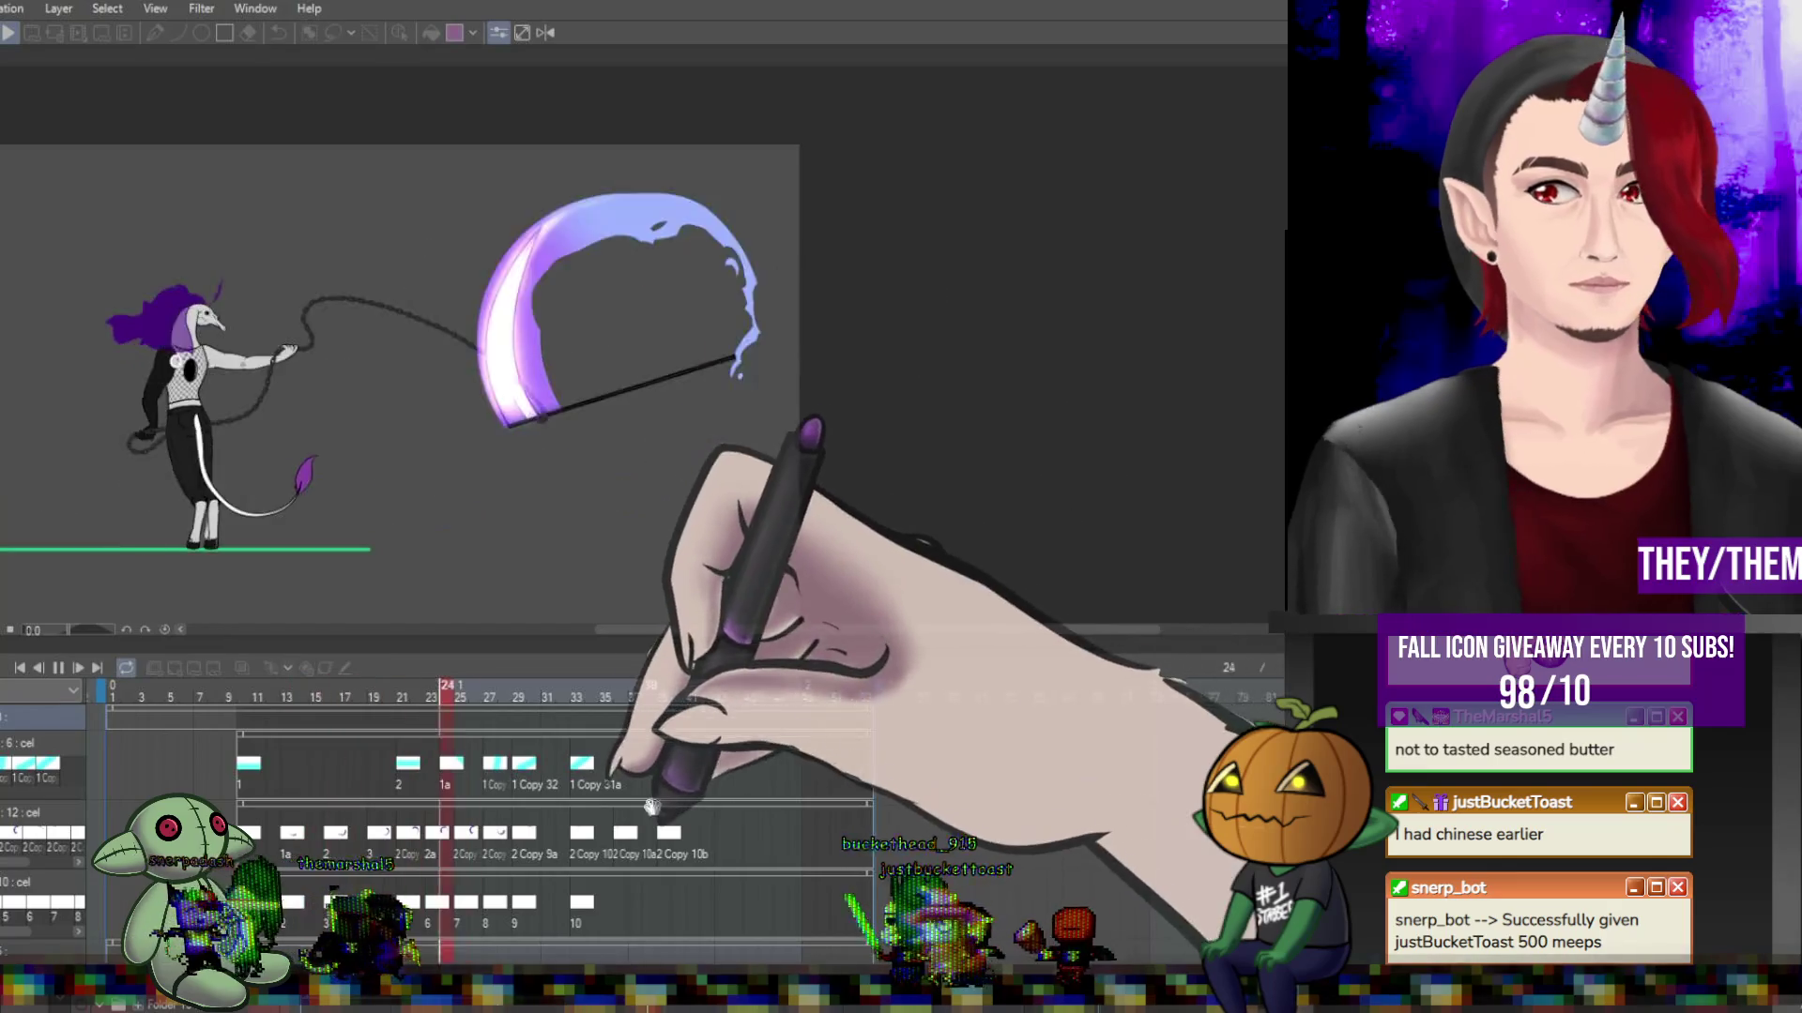
pyautogui.hscroll(-3, 616, 514)
pyautogui.scroll(1, 616, 513)
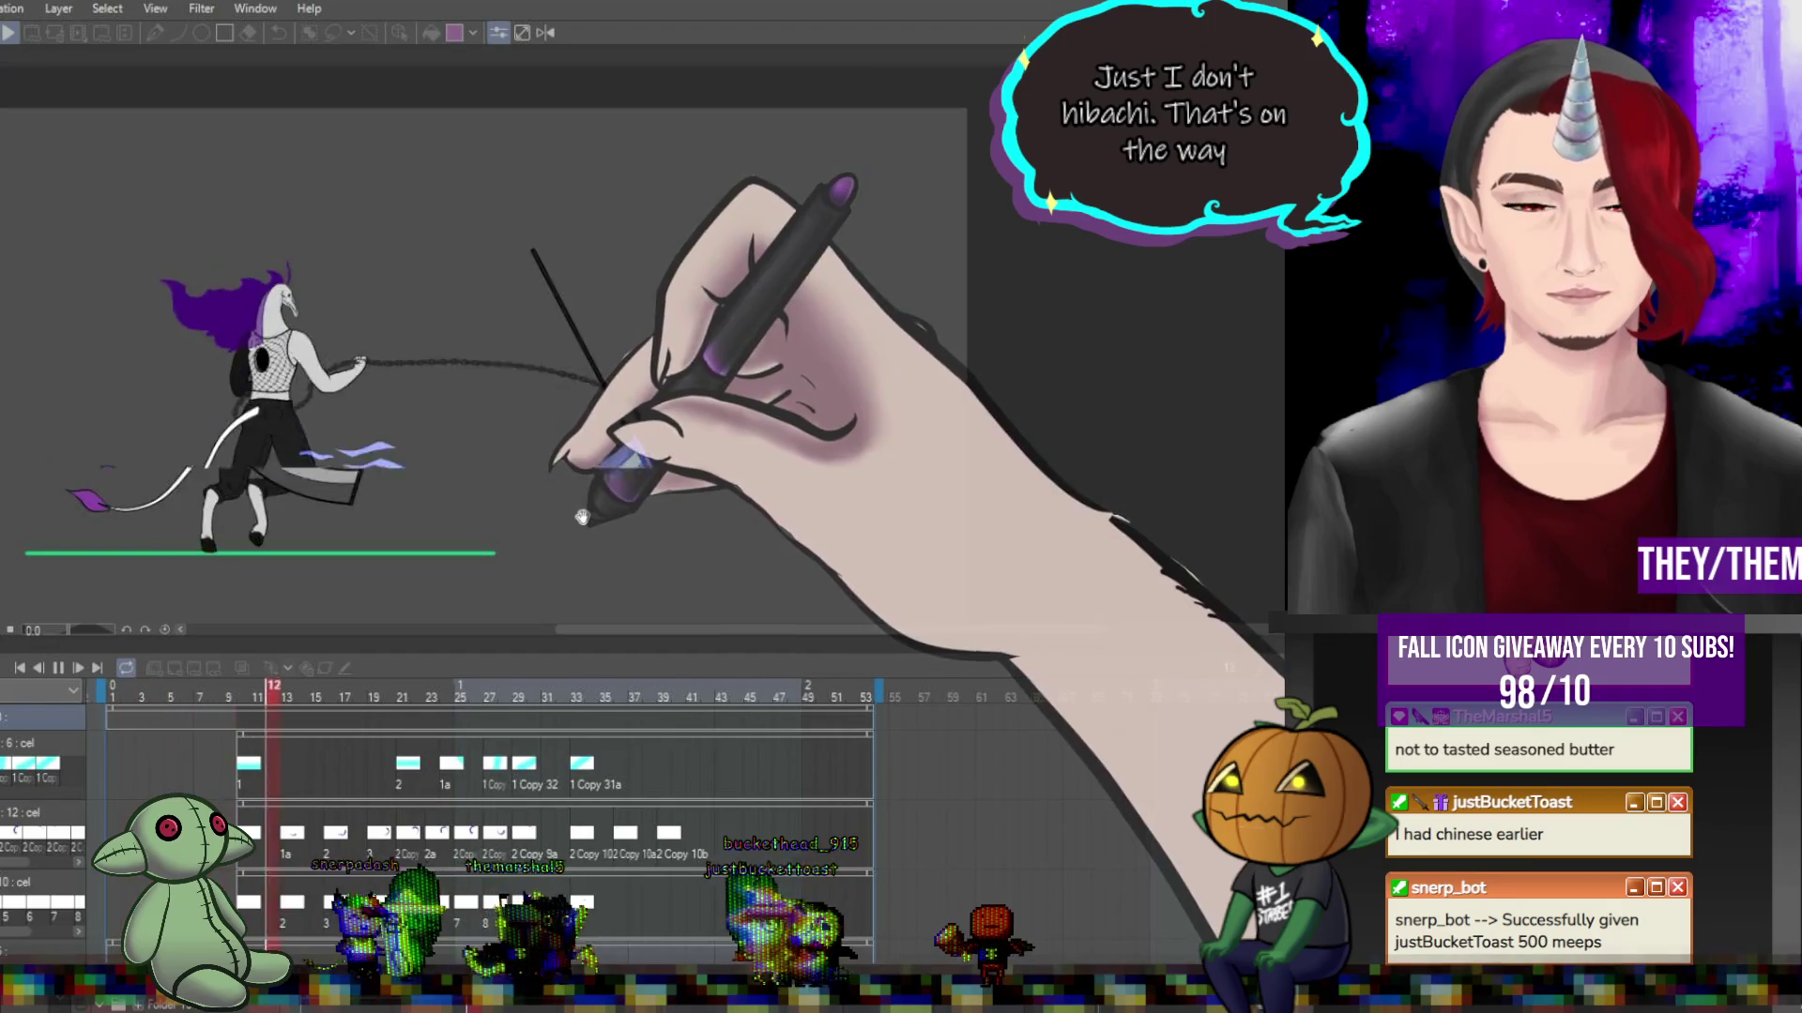
pyautogui.click(59, 667)
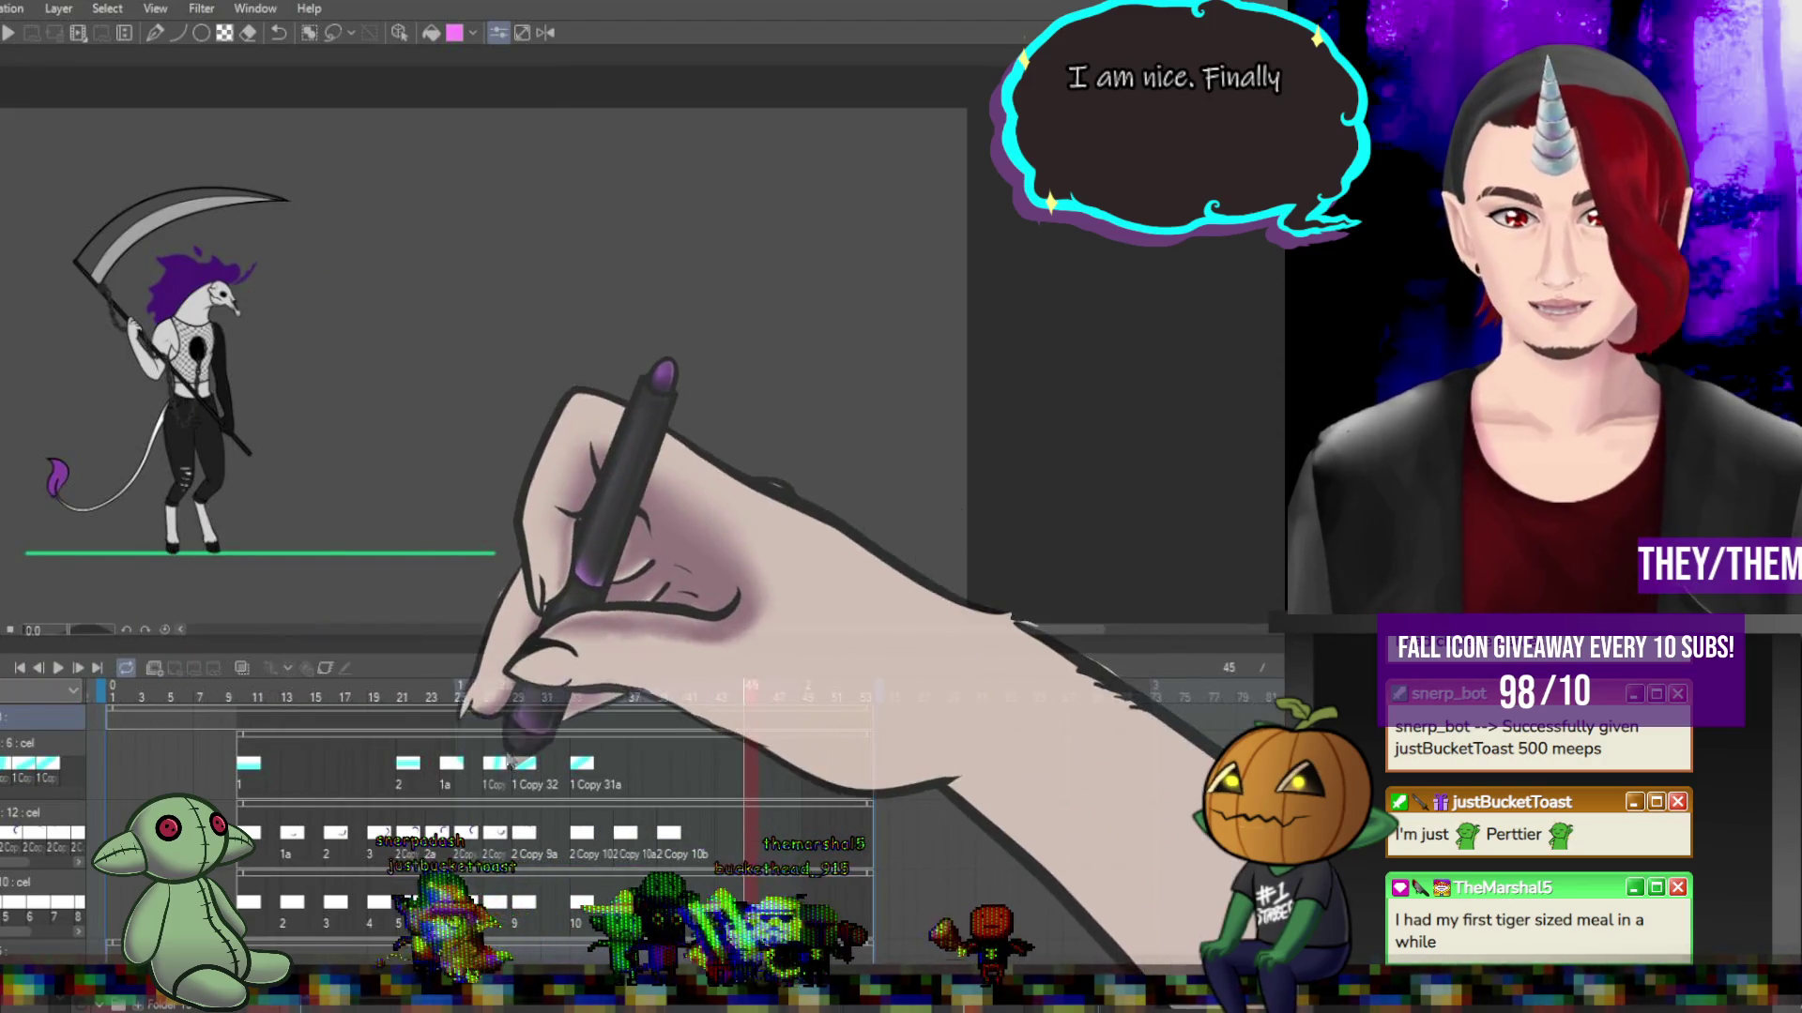
pyautogui.click(489, 763)
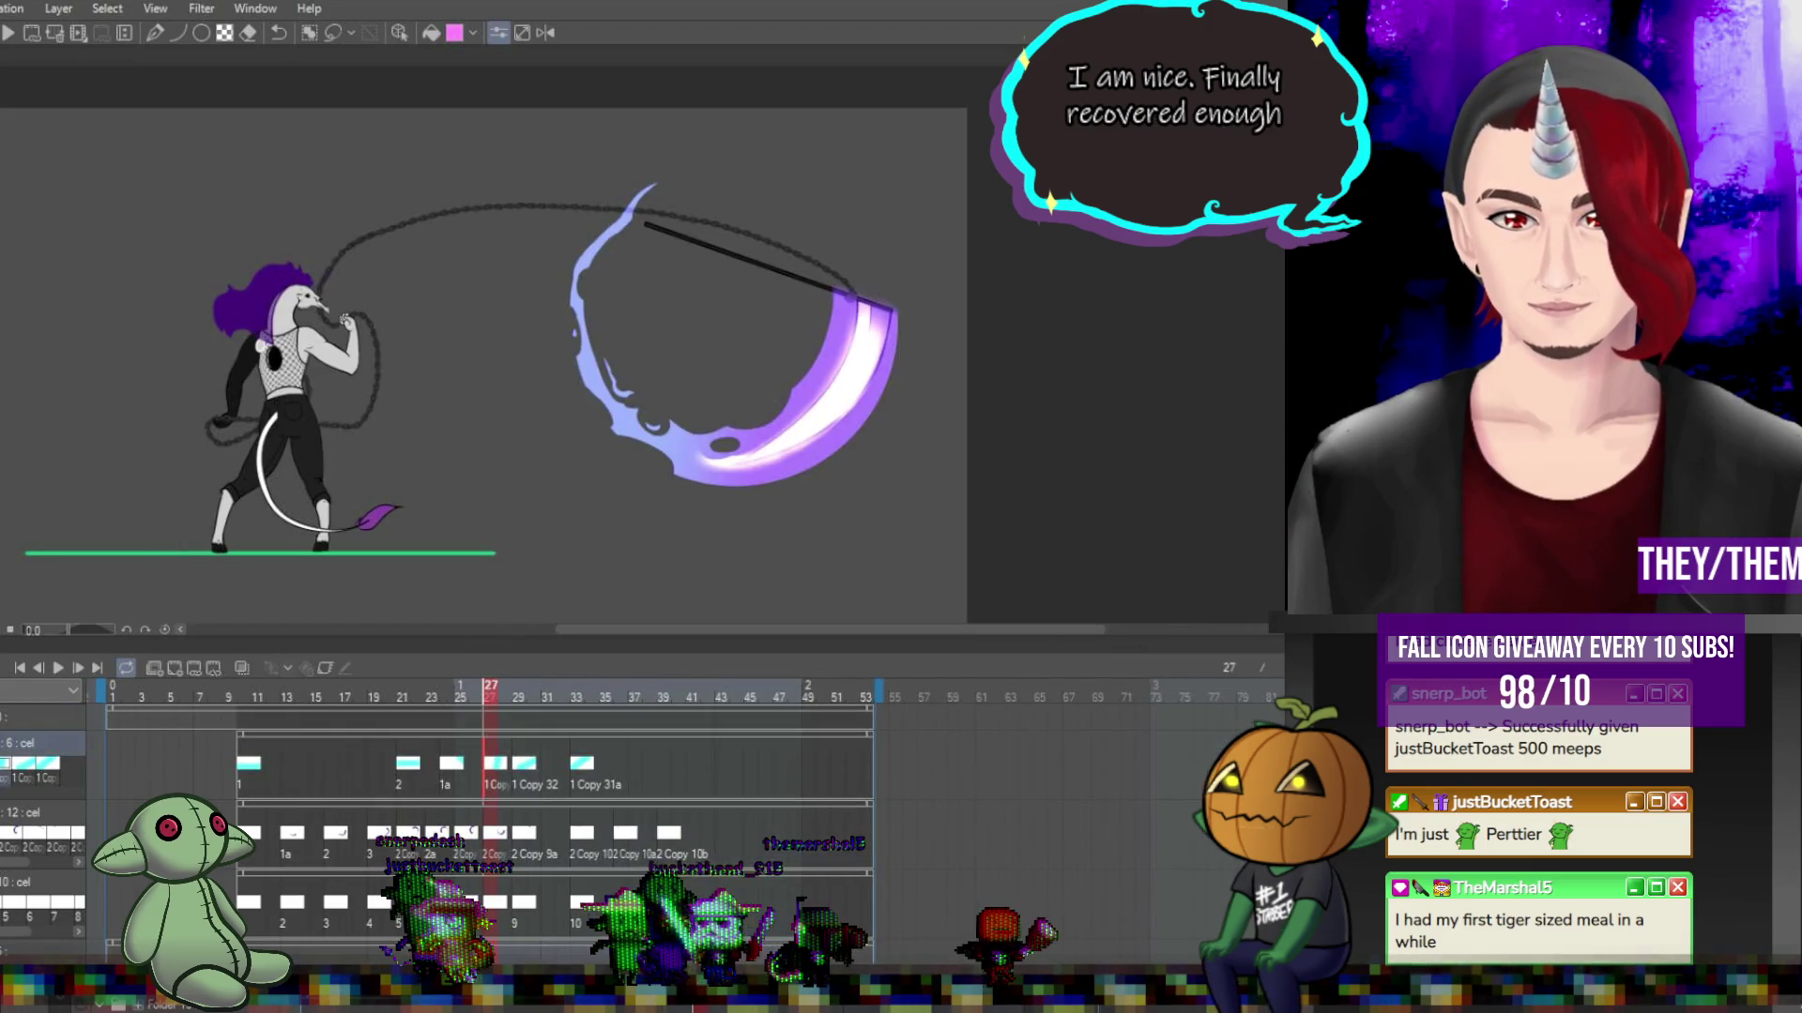
pyautogui.click(43, 717)
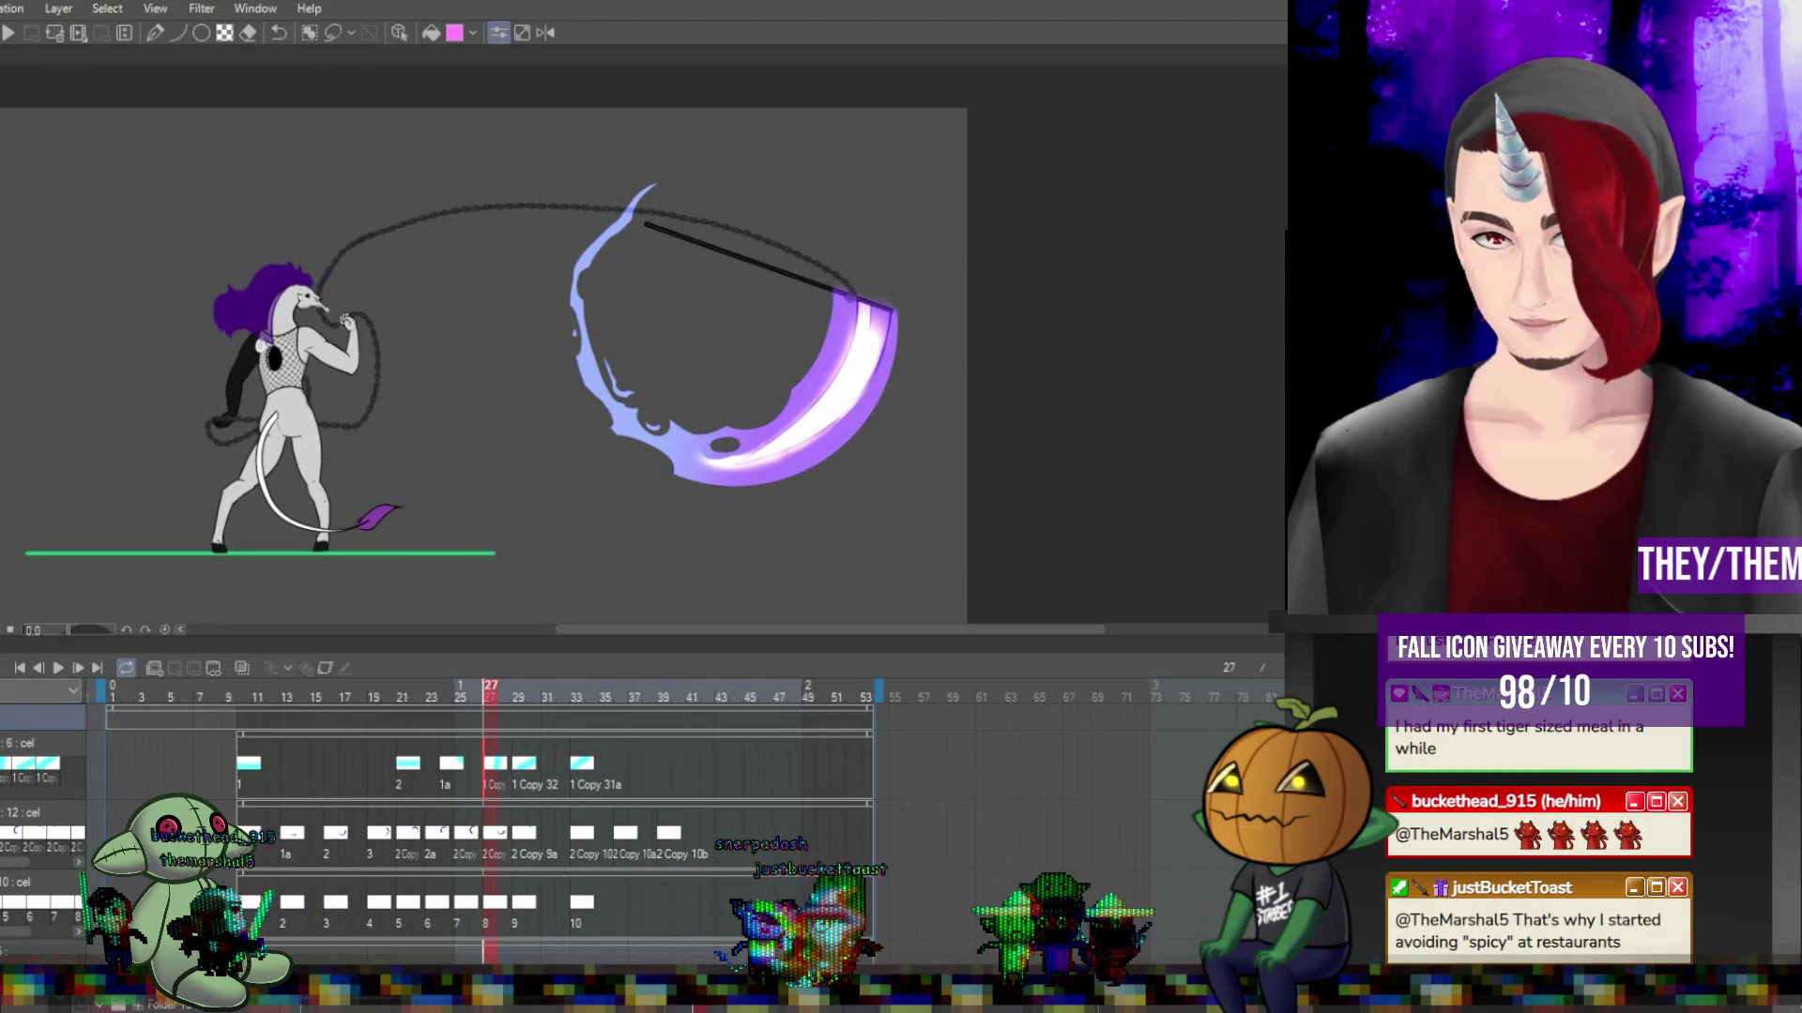
pyautogui.hotkey('ctrl', 'z')
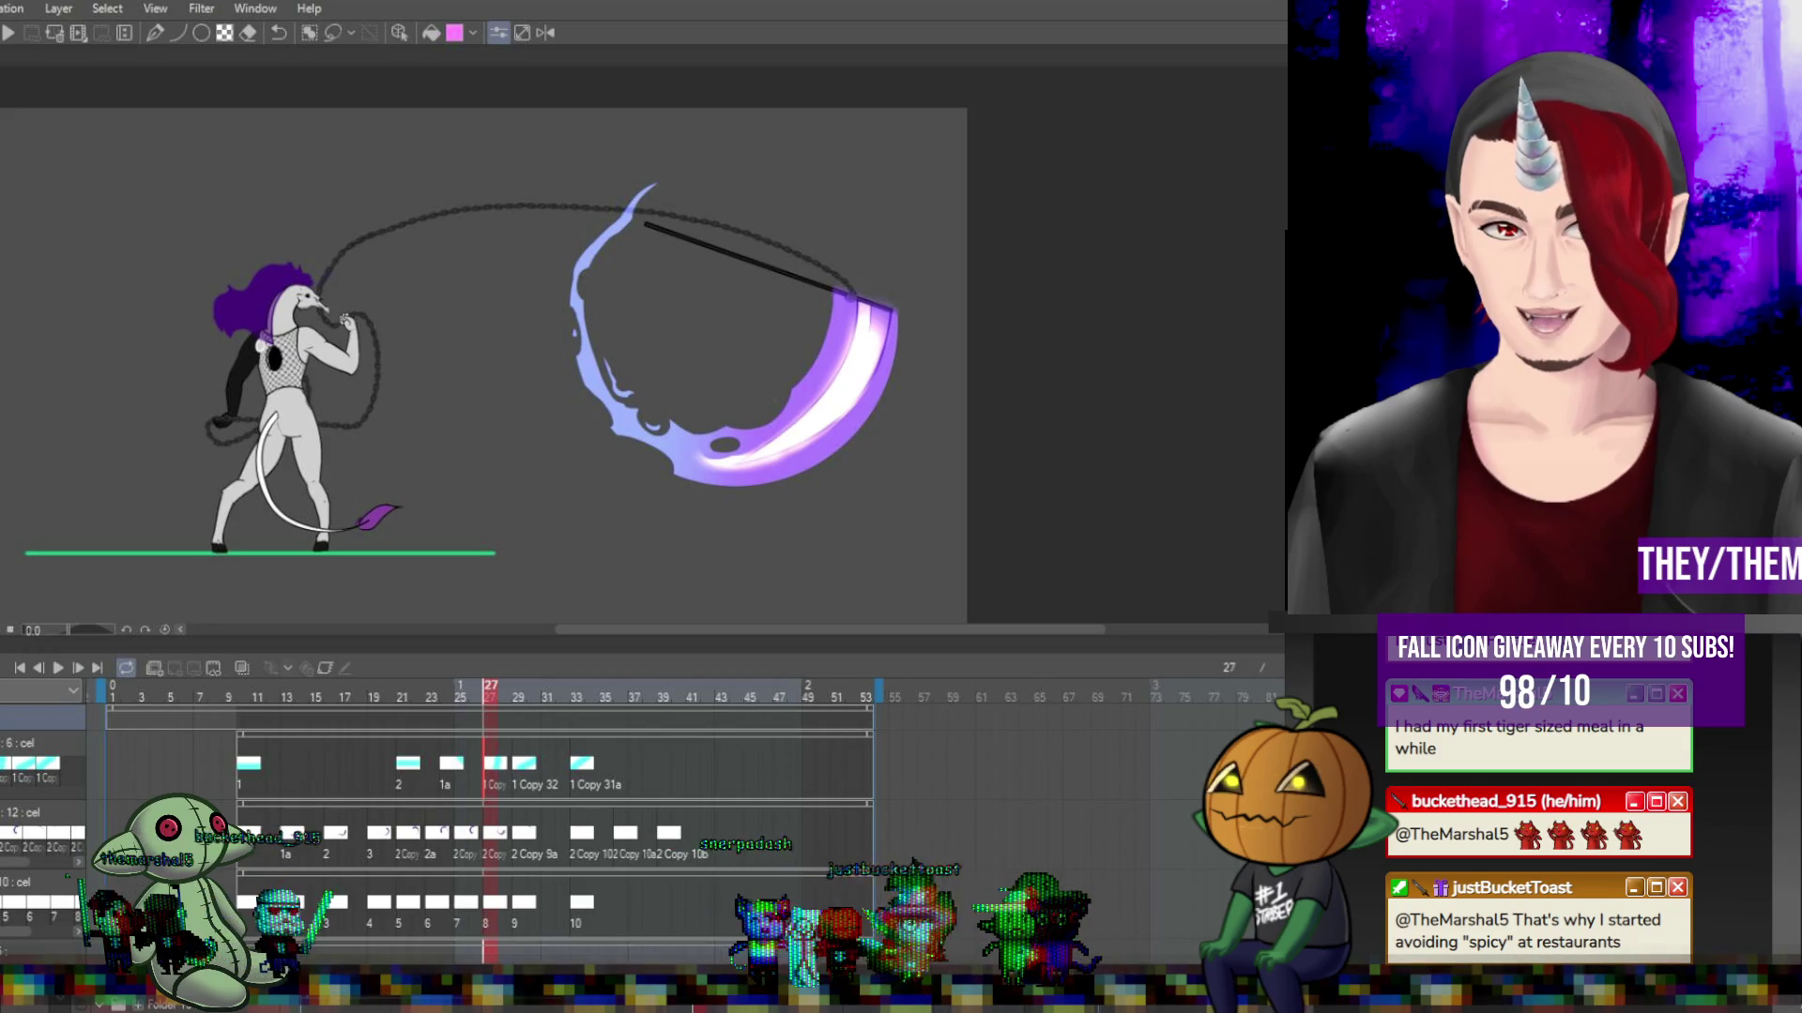
pyautogui.hotkey('ctrl', 'y')
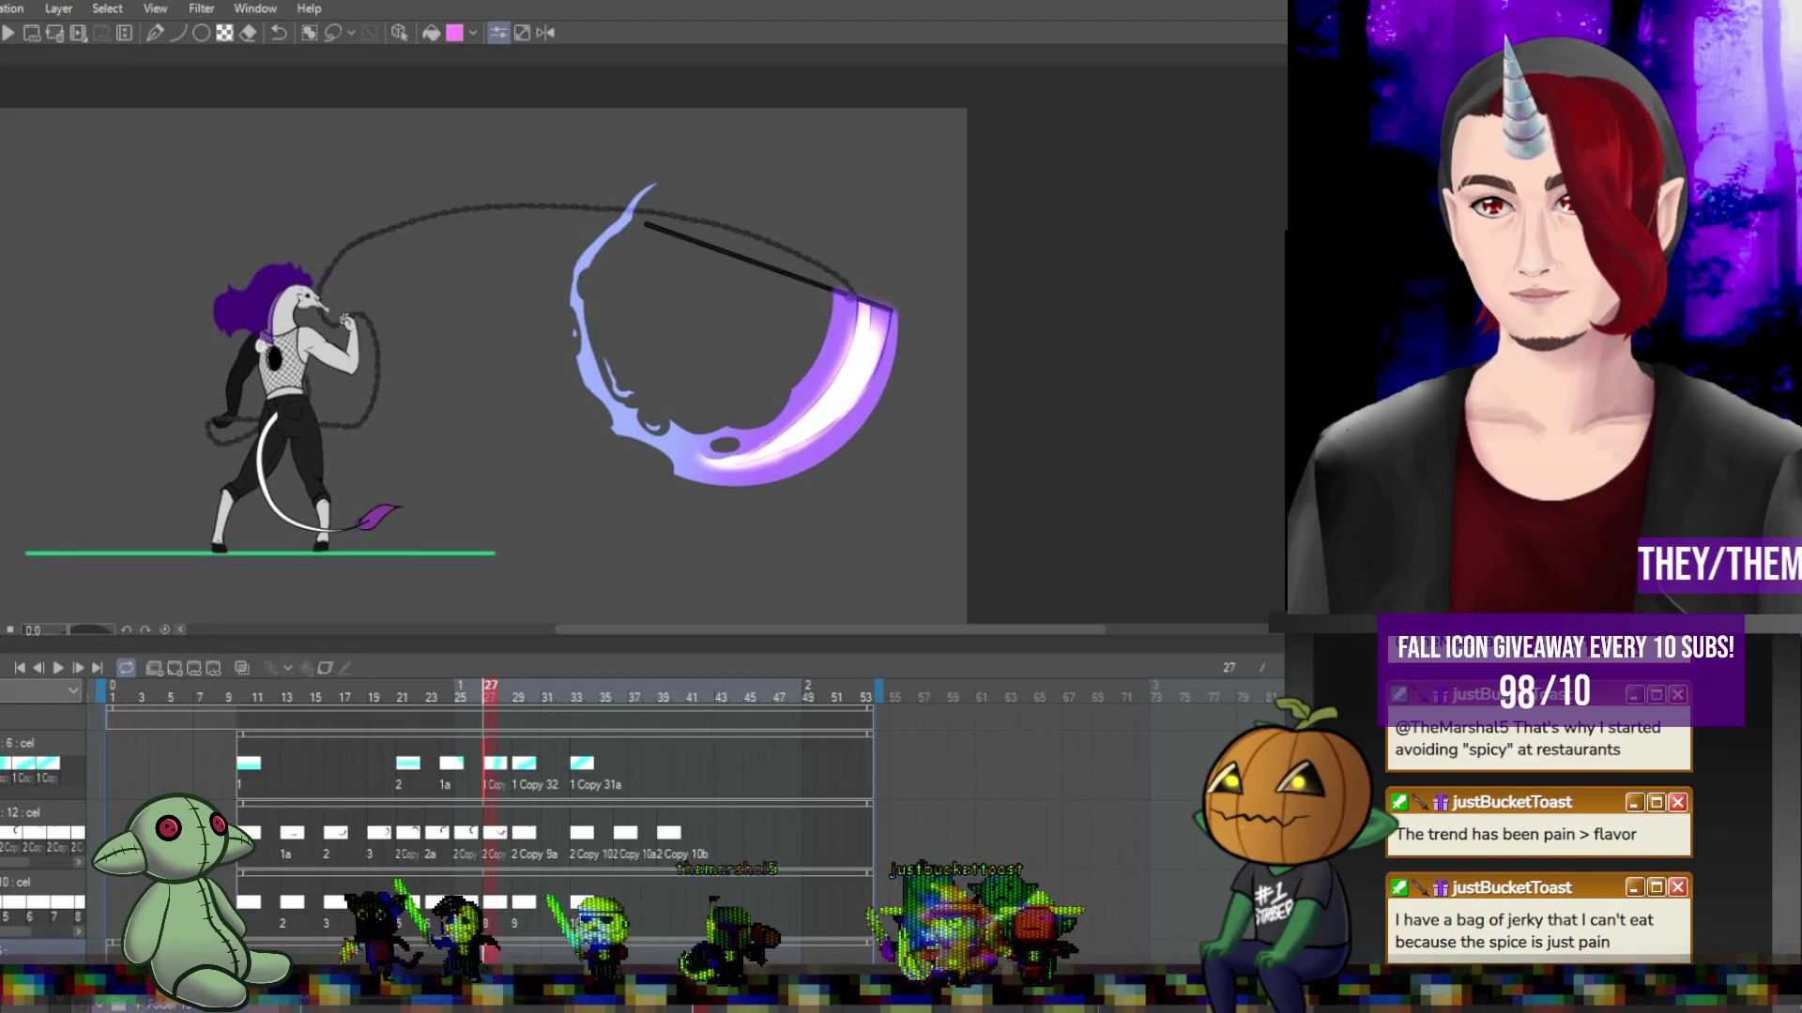
pyautogui.scroll(3, 469, 825)
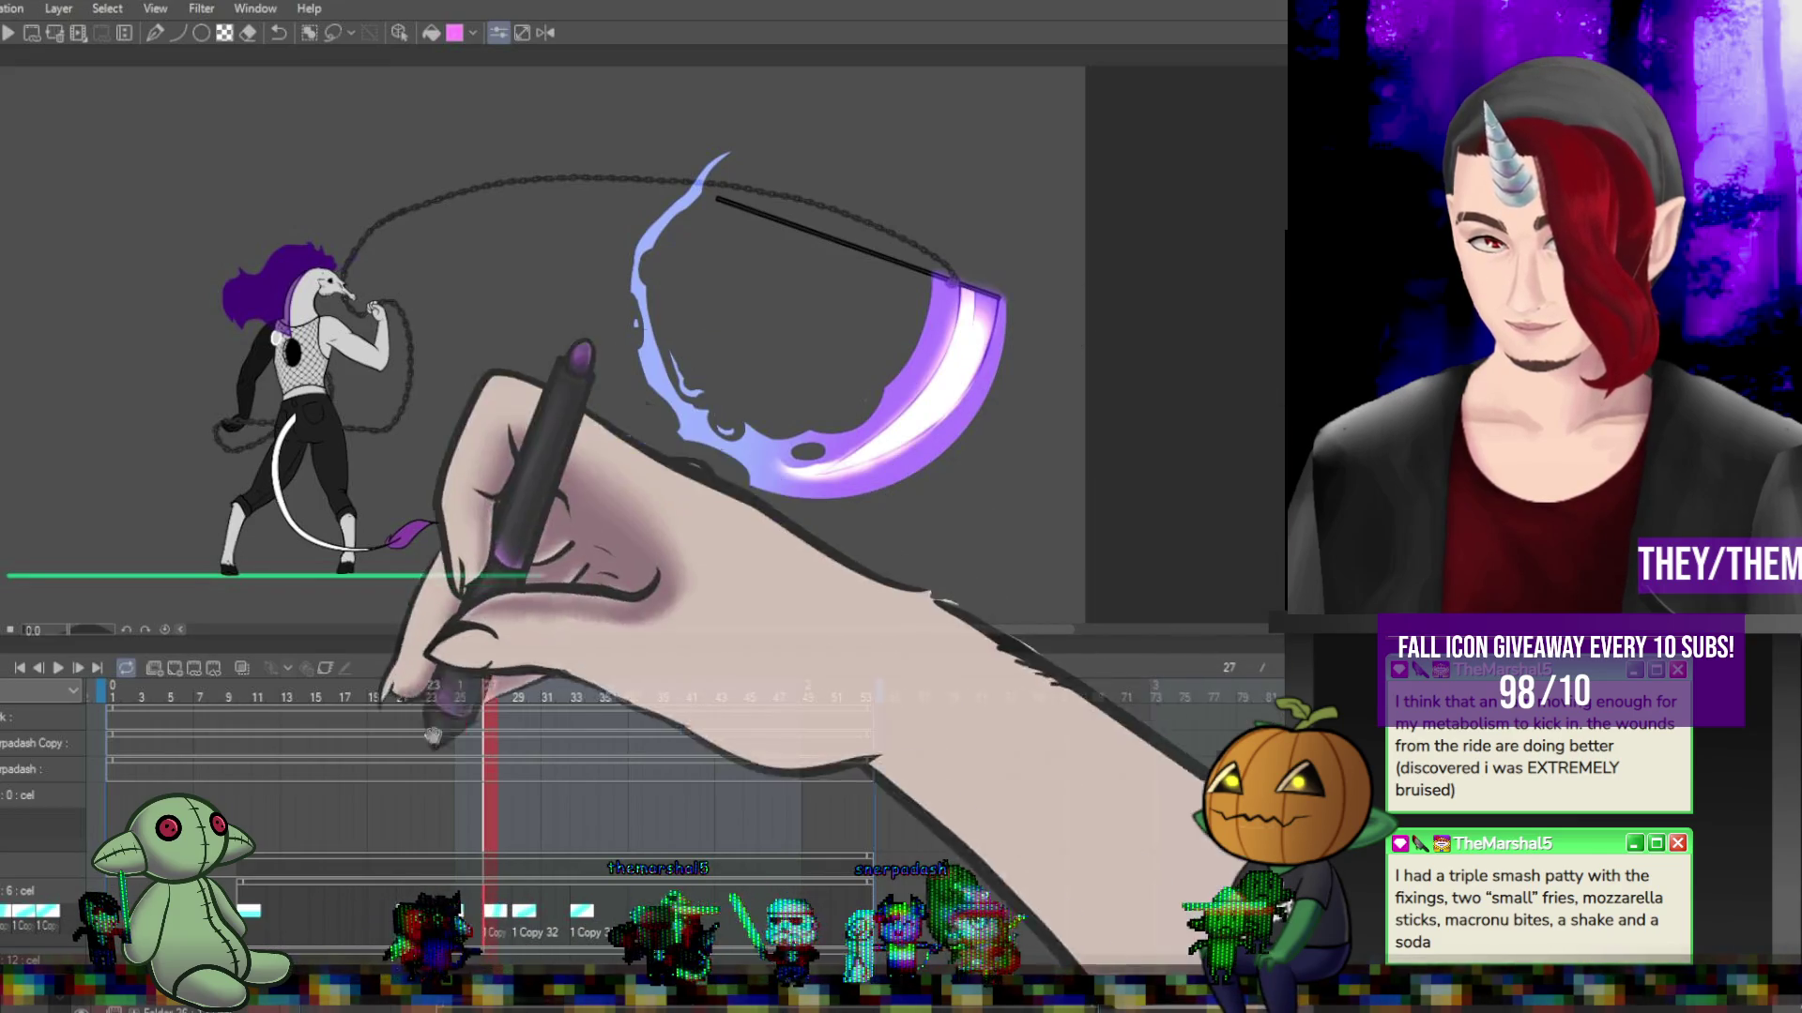
# Return to frame 1 on the 0 : cel track, showing the character standing with the scythe.
pyautogui.click(122, 799)
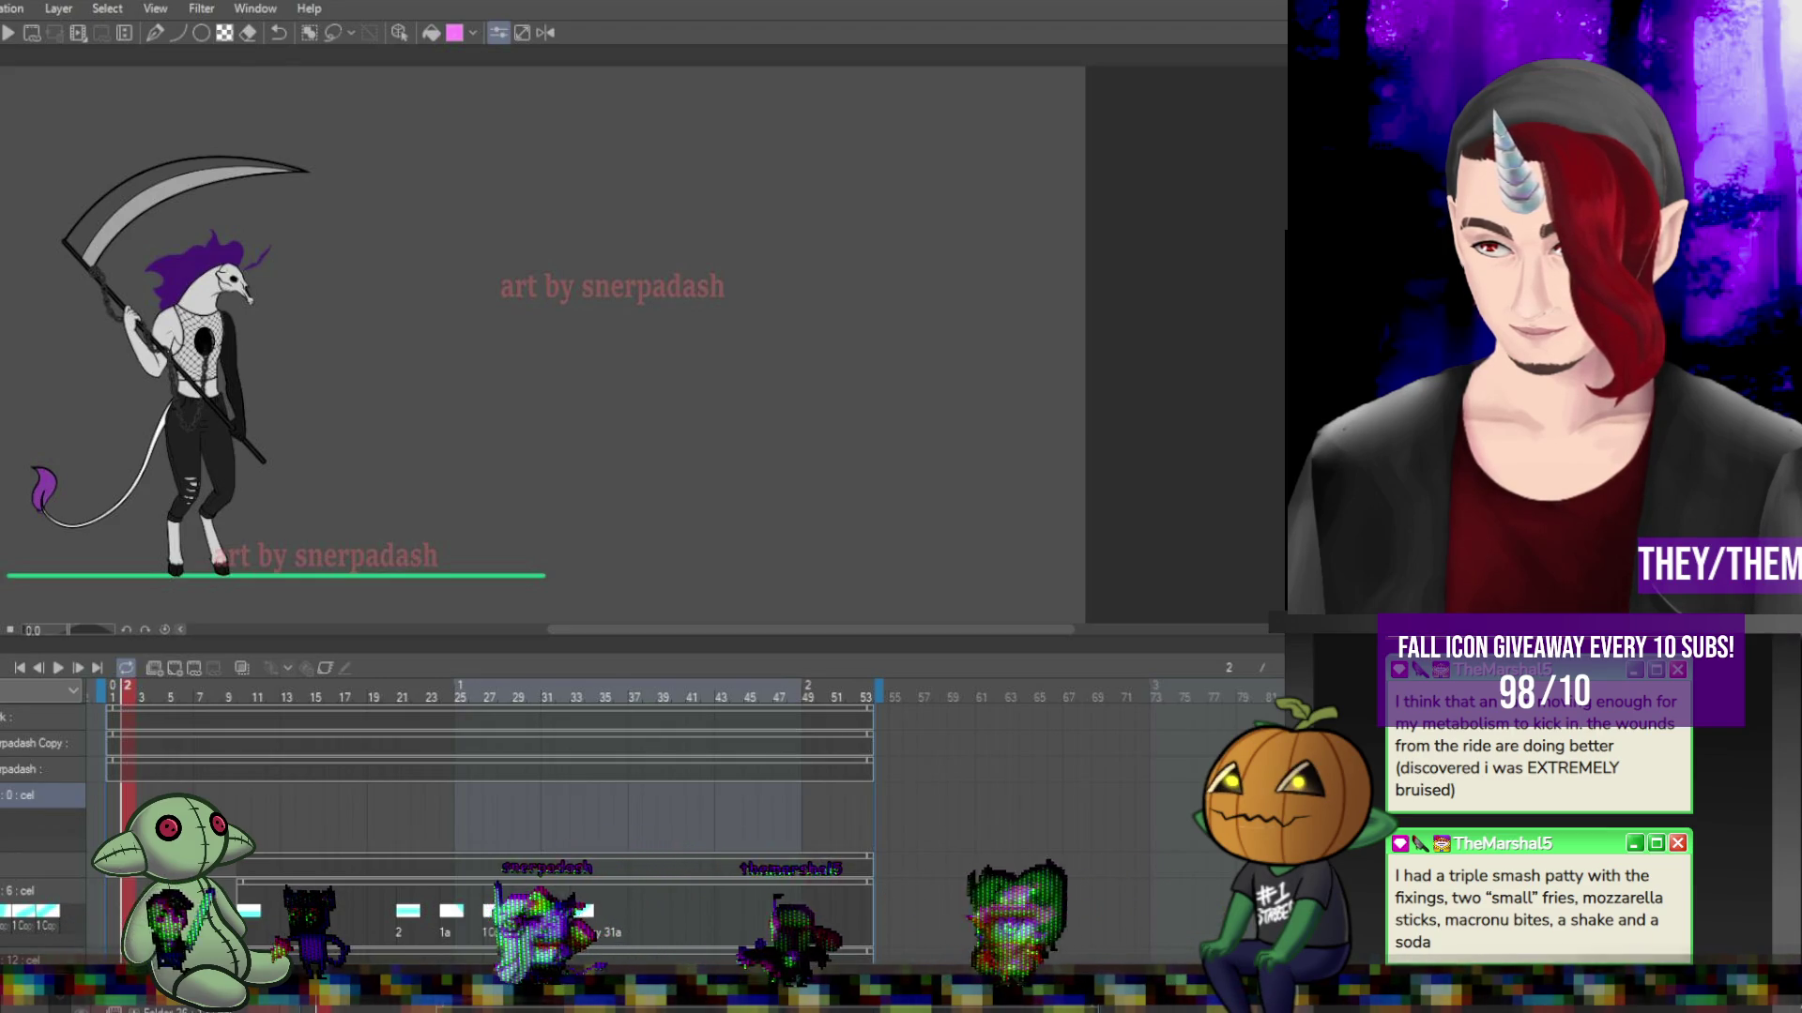
pyautogui.scroll(-1, 488, 830)
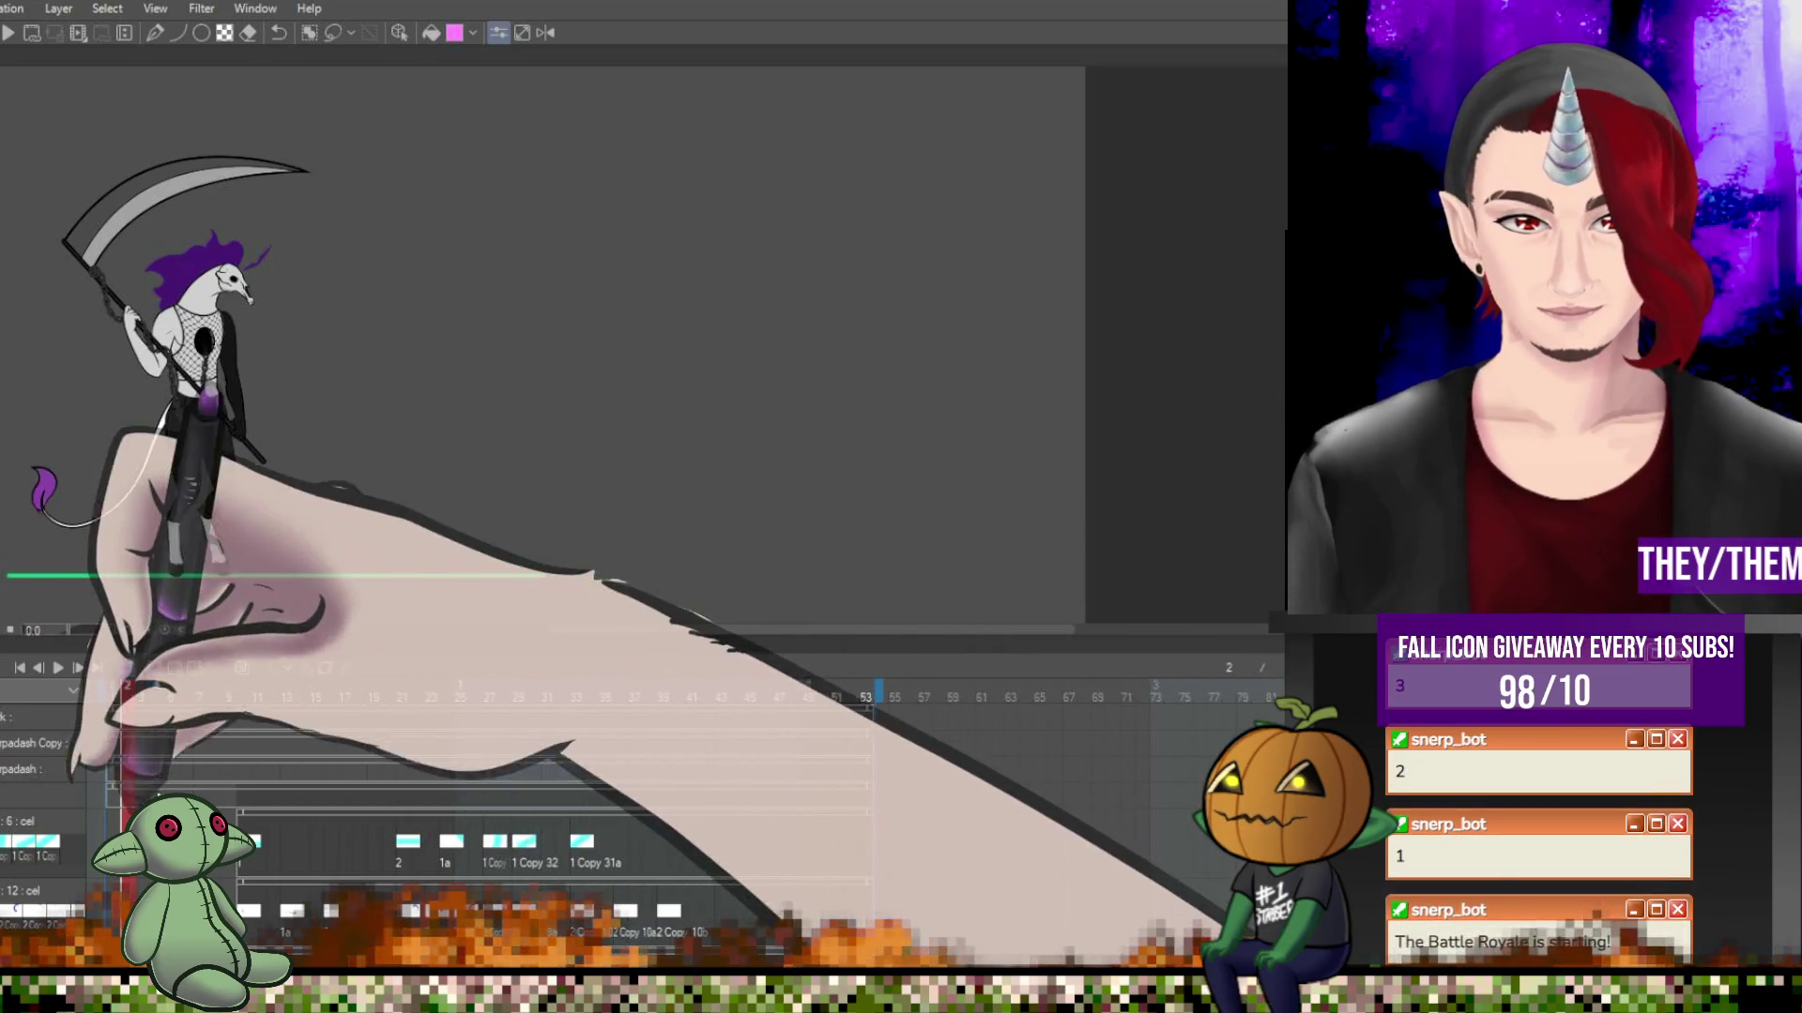
pyautogui.scroll(-1, 488, 826)
pyautogui.scroll(-2, 228, 881)
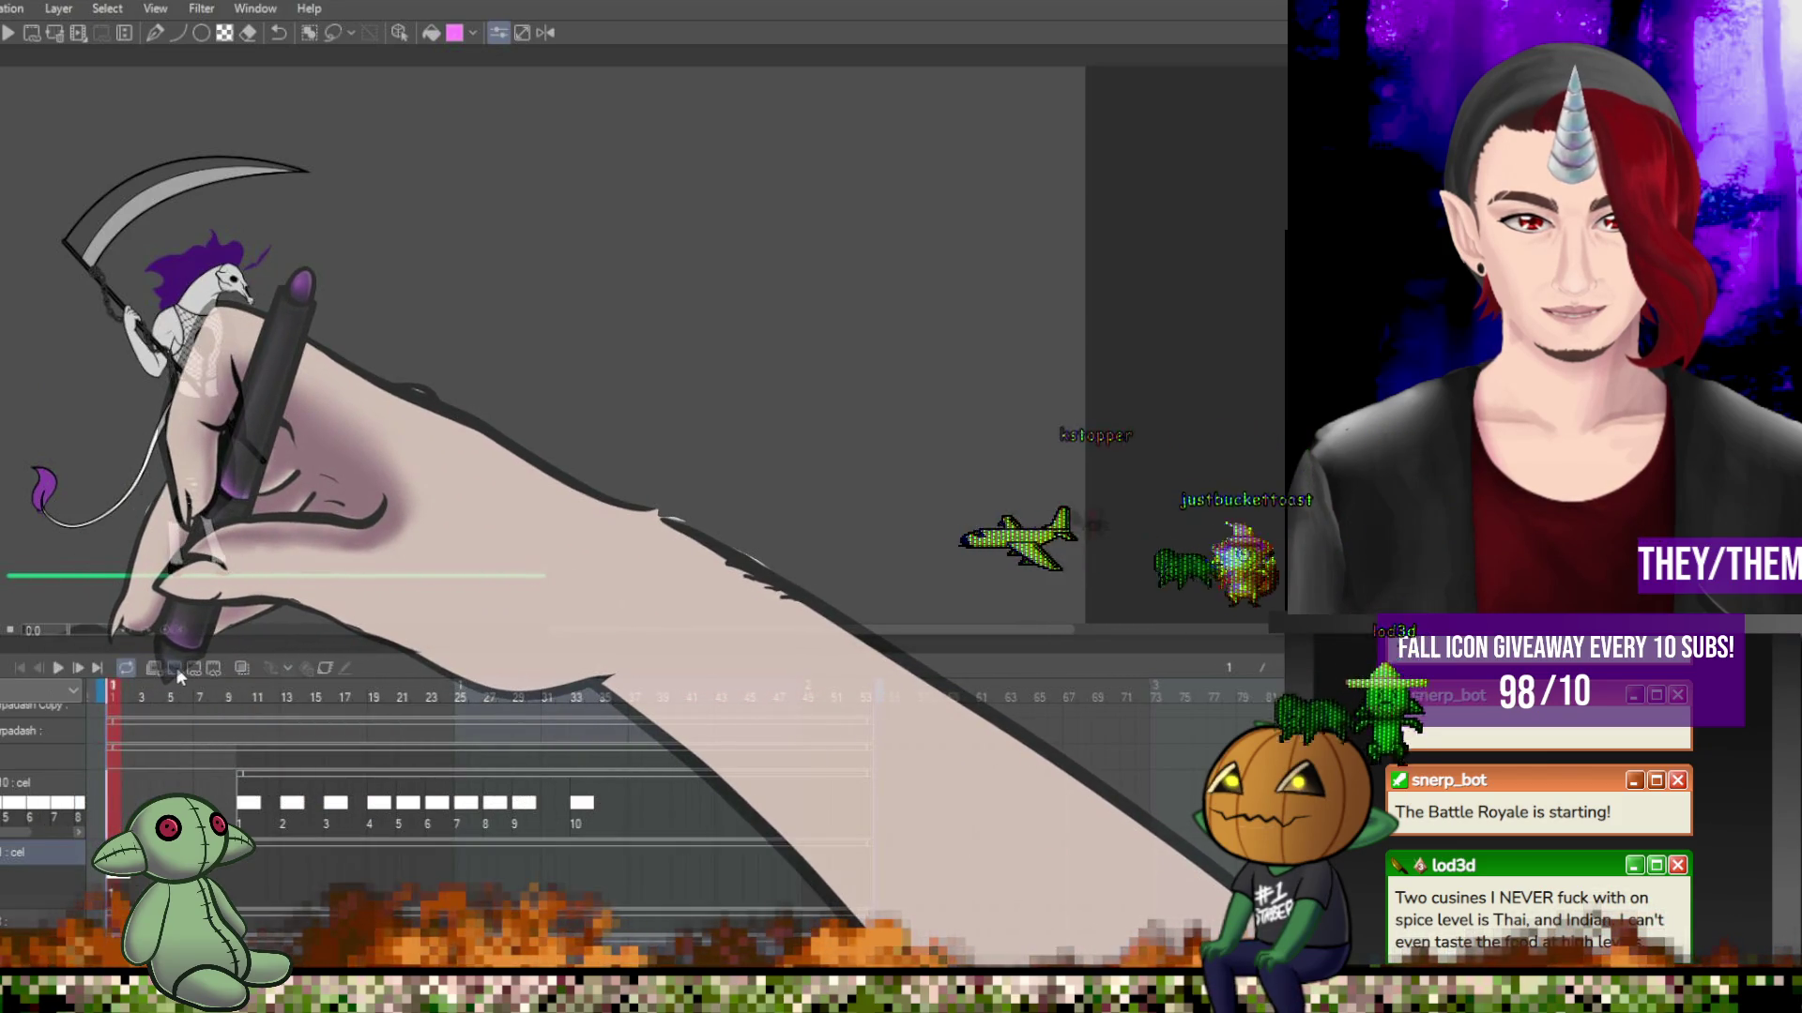
pyautogui.press('-')
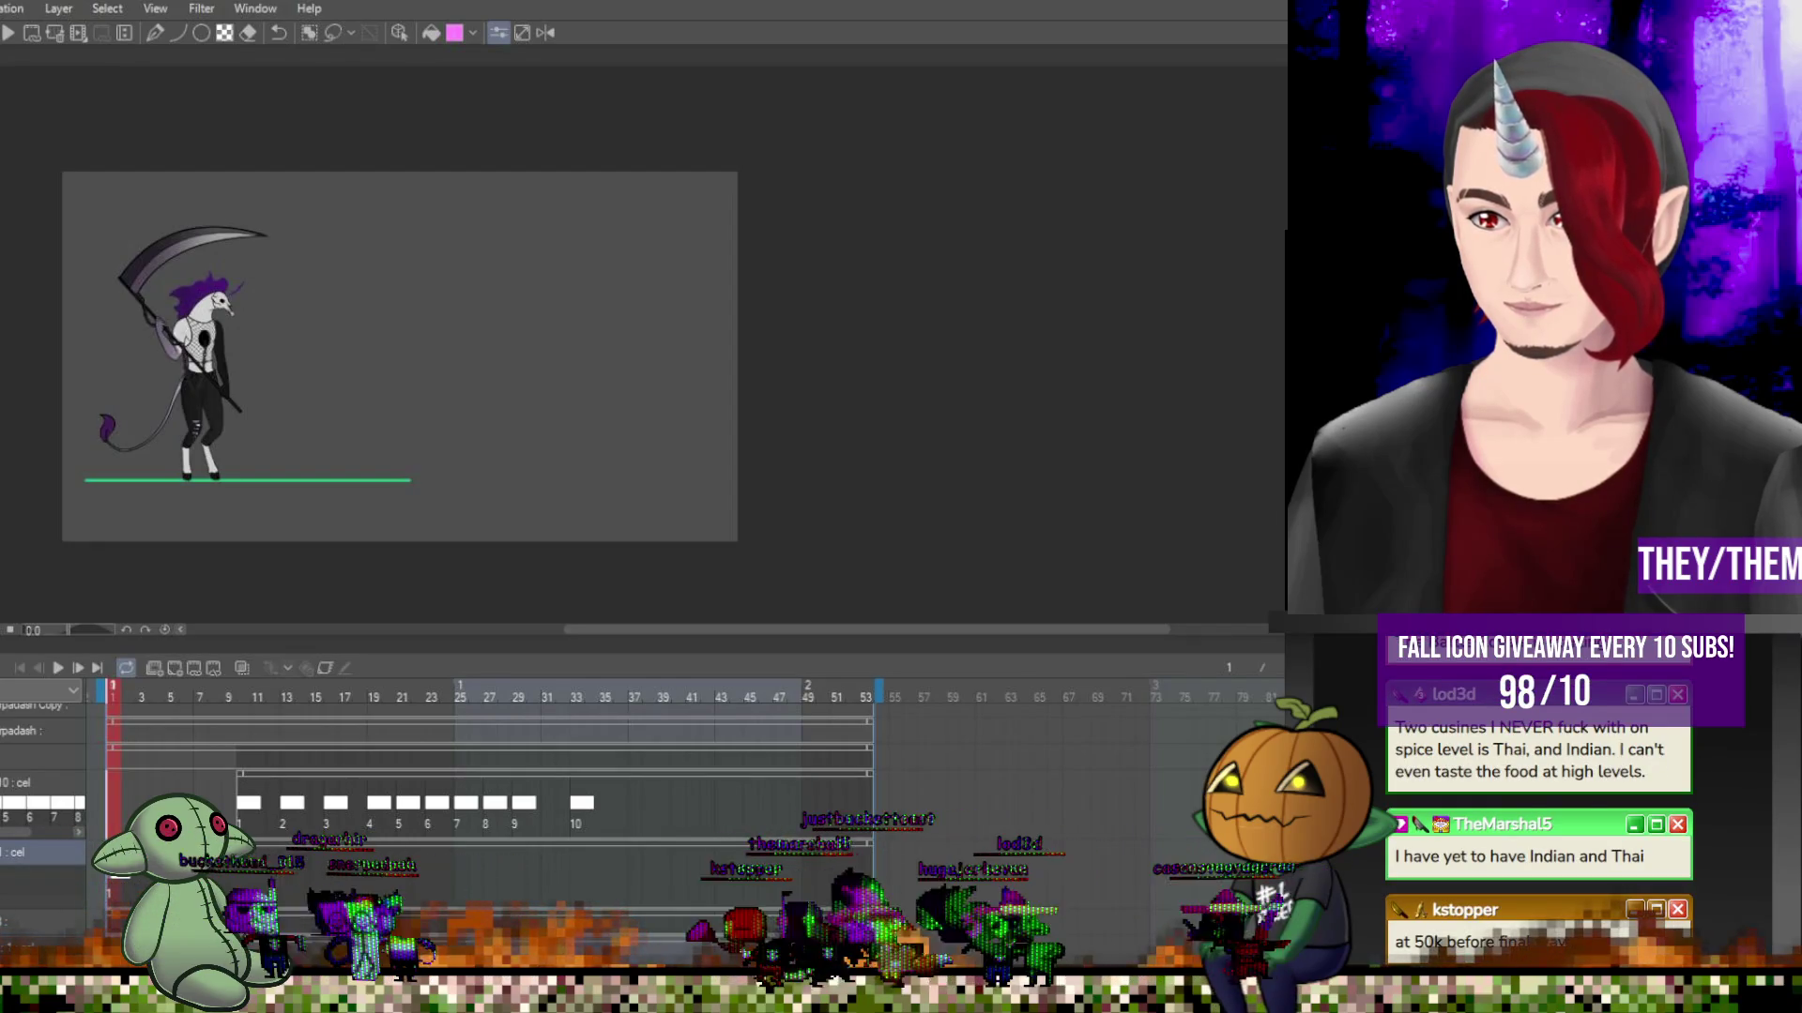
pyautogui.scroll(5, 124, 374)
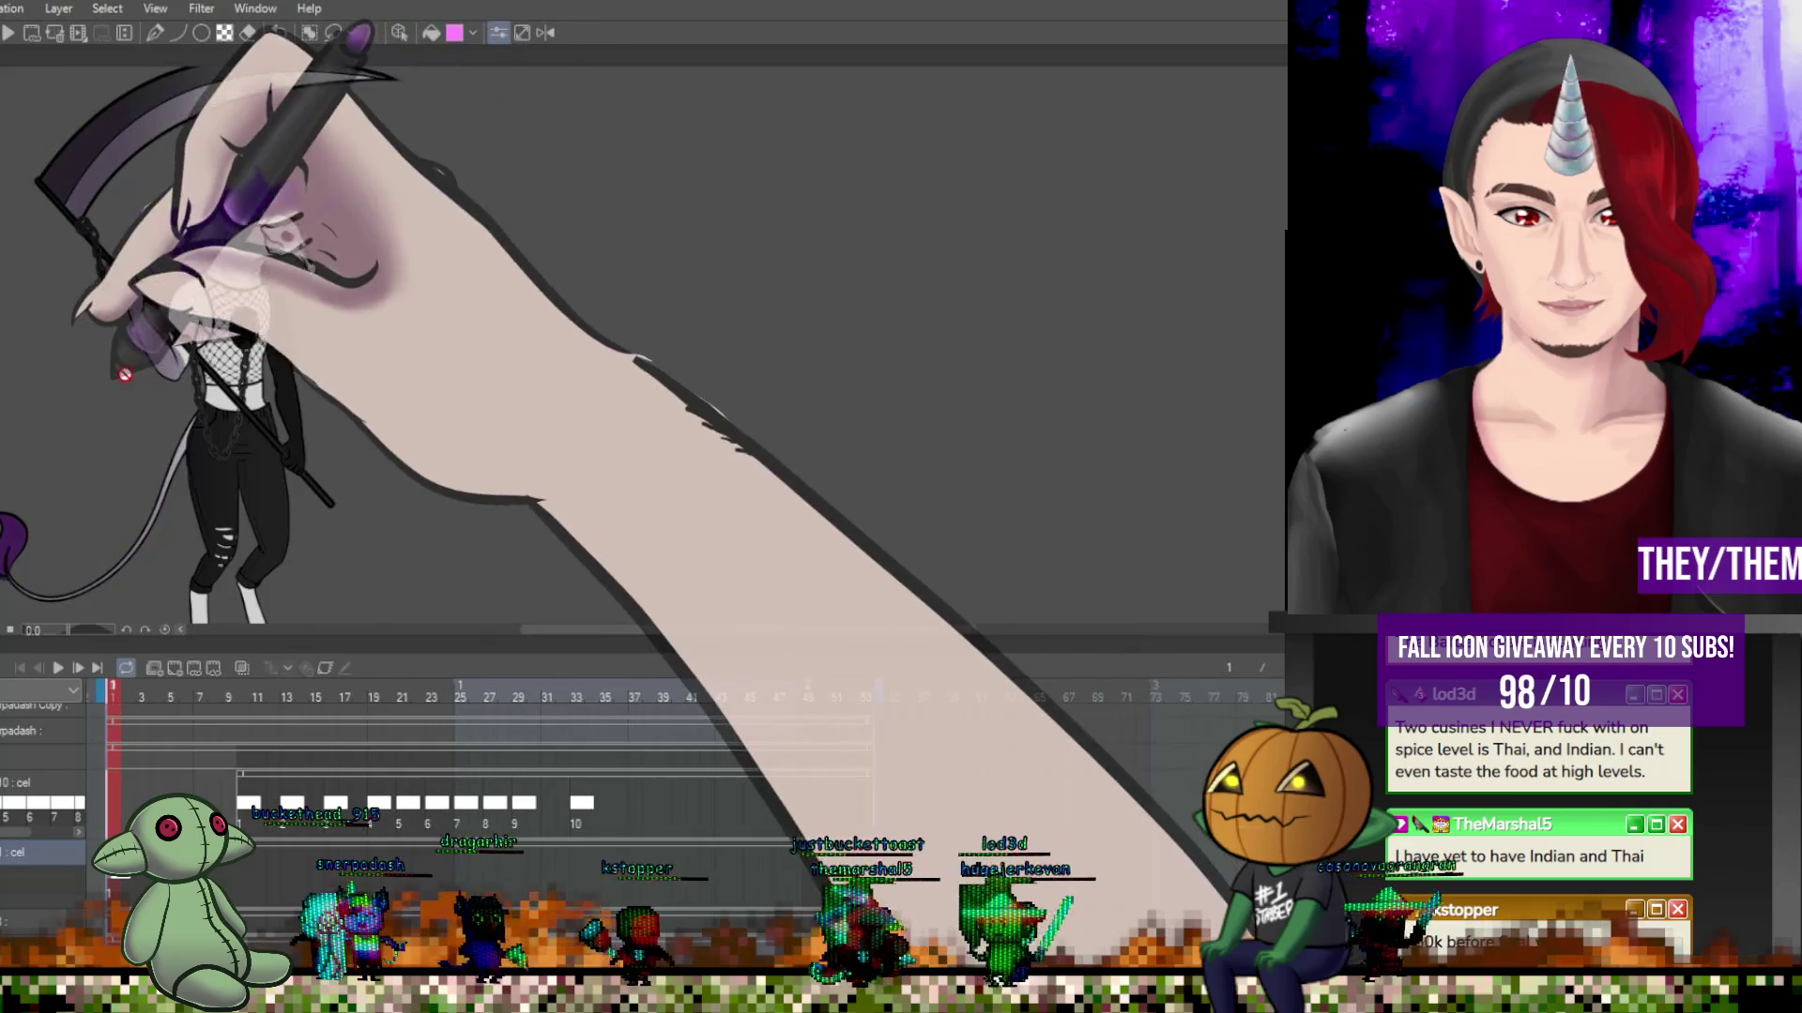